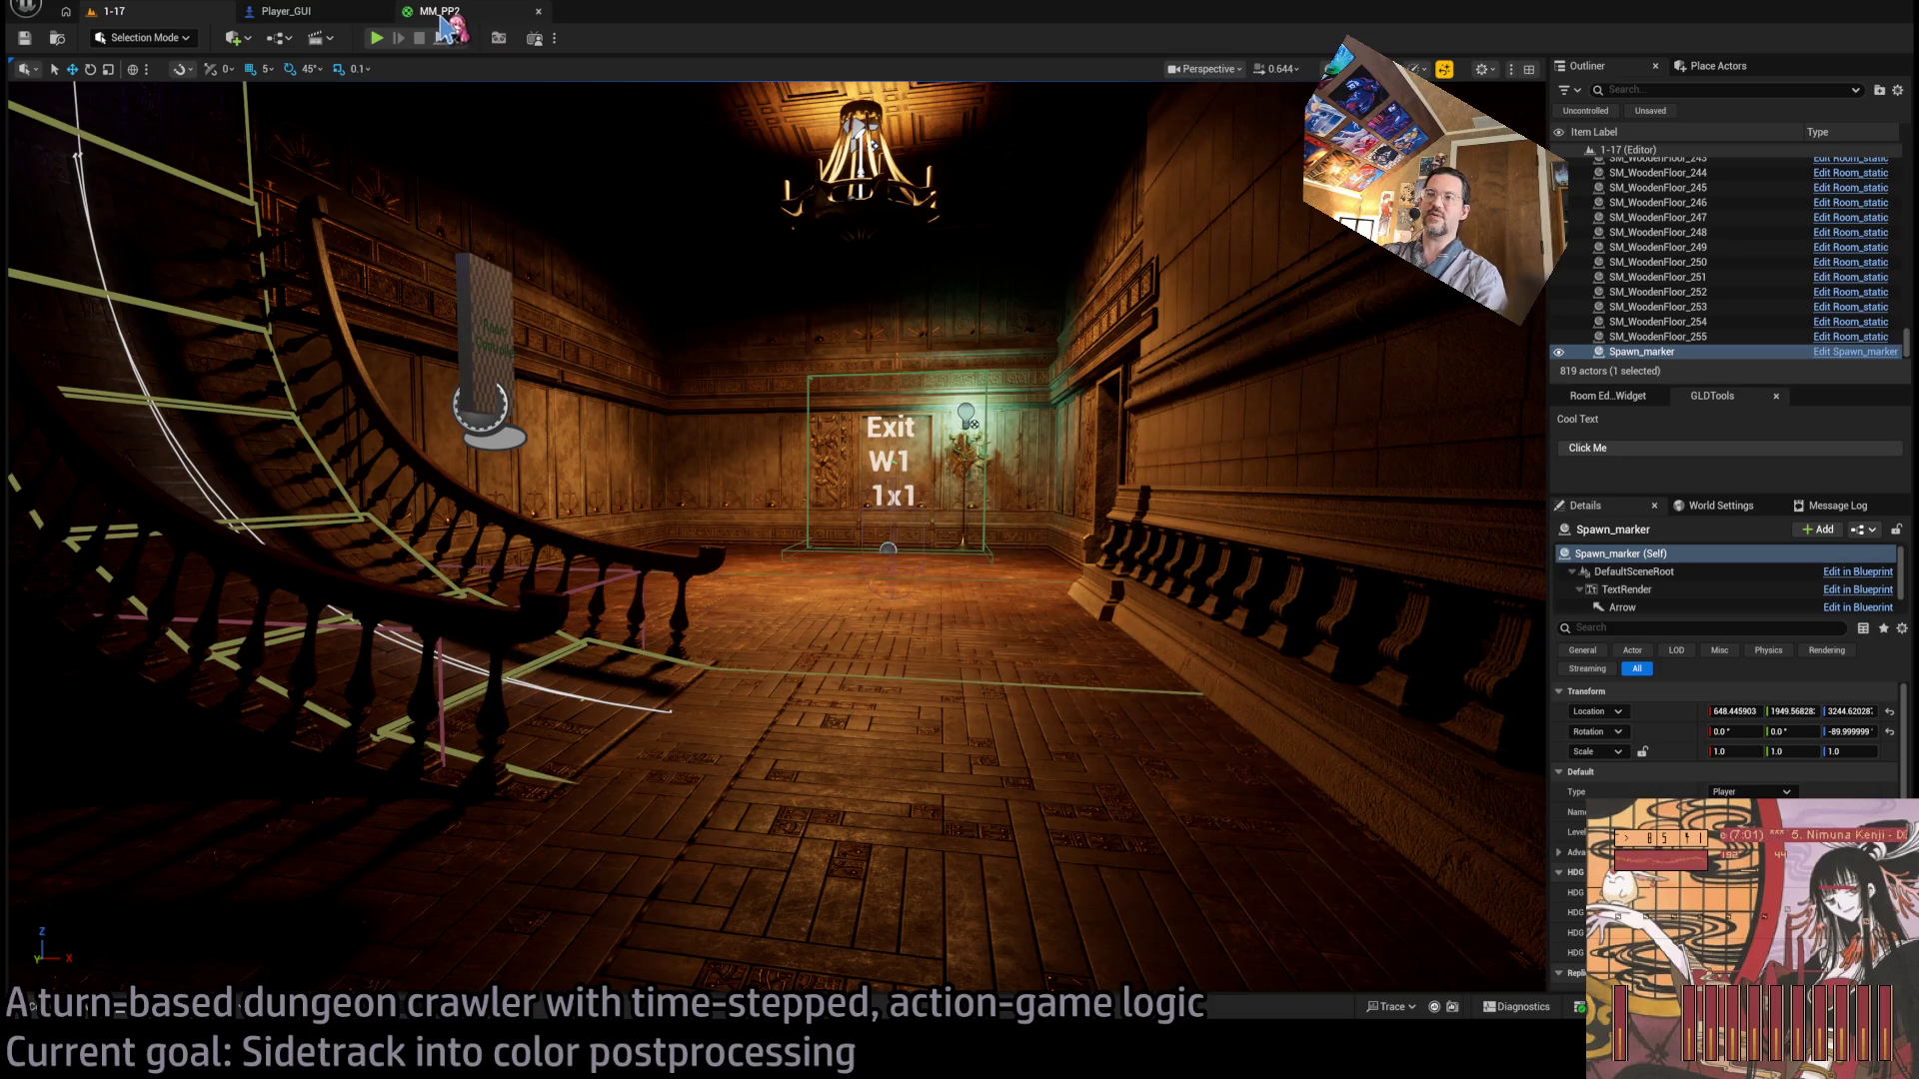
Start a Play-in-Editor session and run forward and left steps from the queue.
key("alt+p")
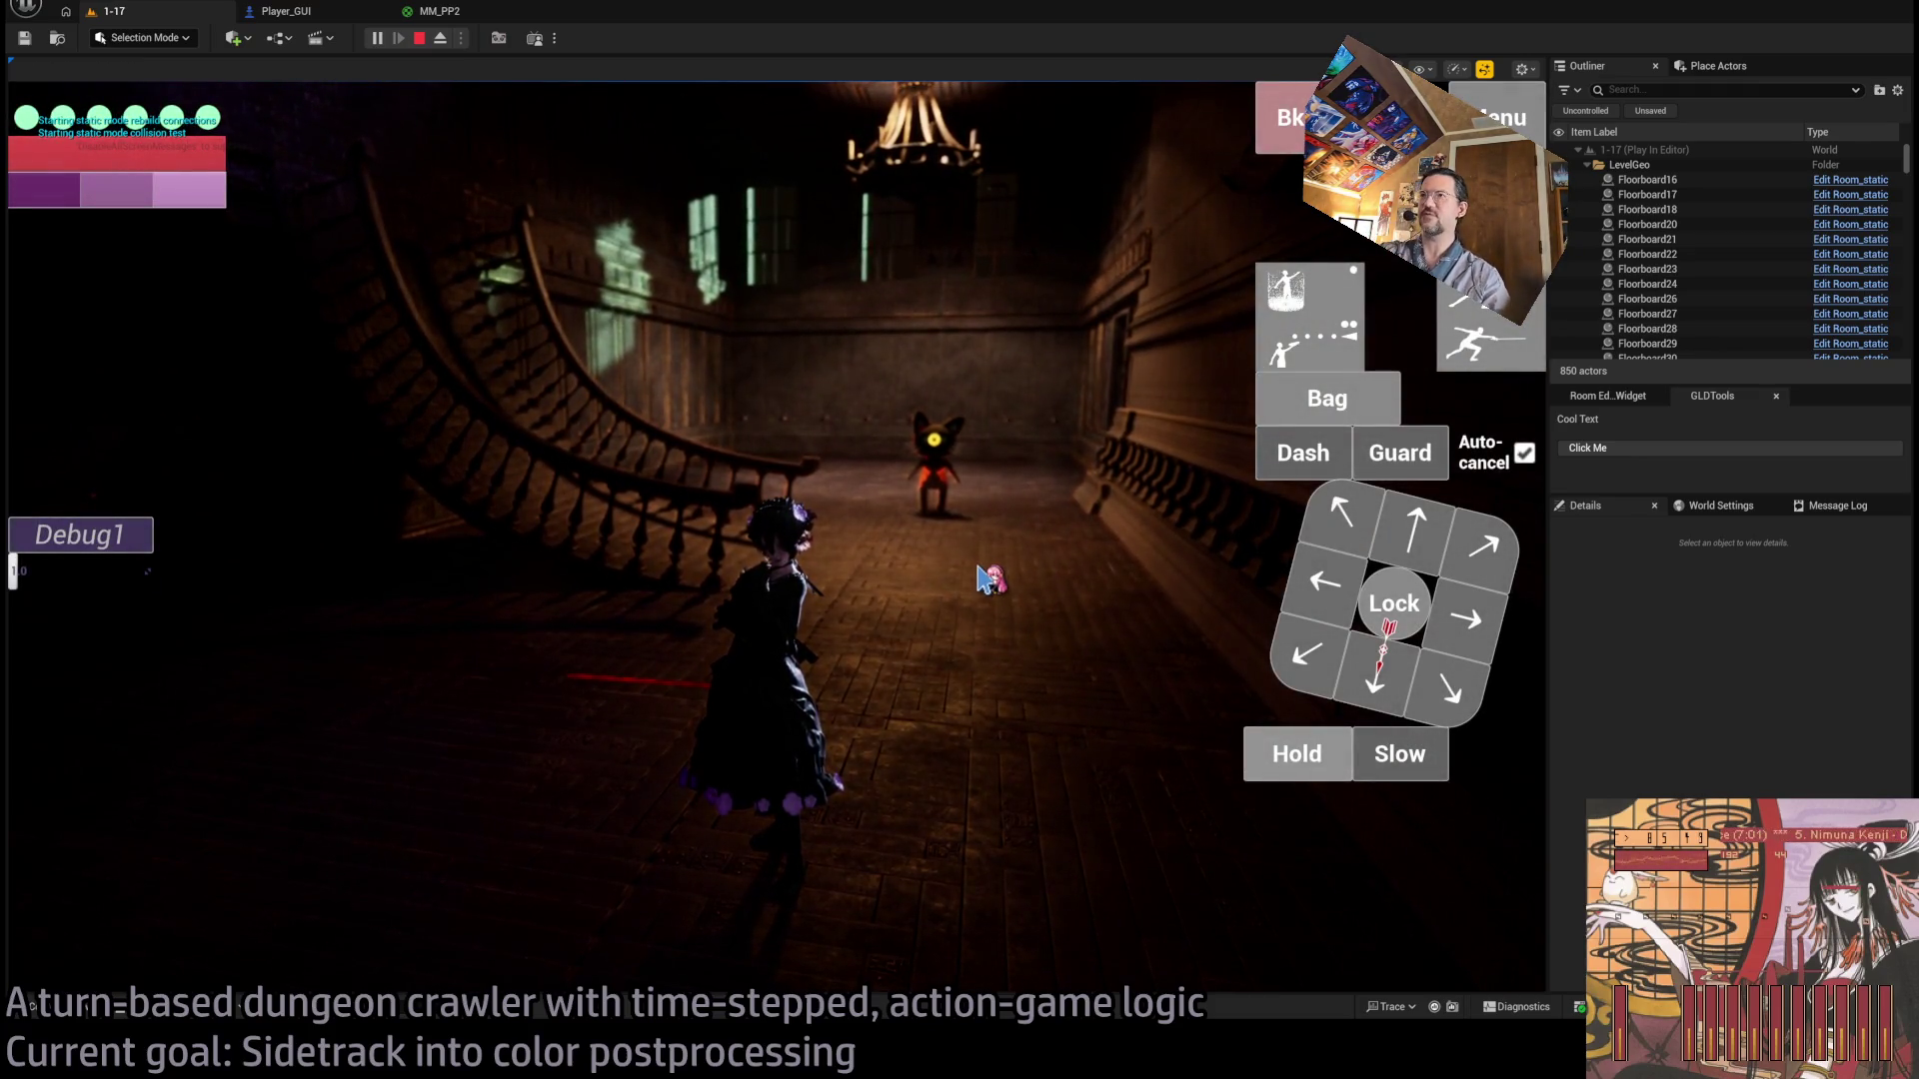
key("Up")
key("Up")
key("Up")
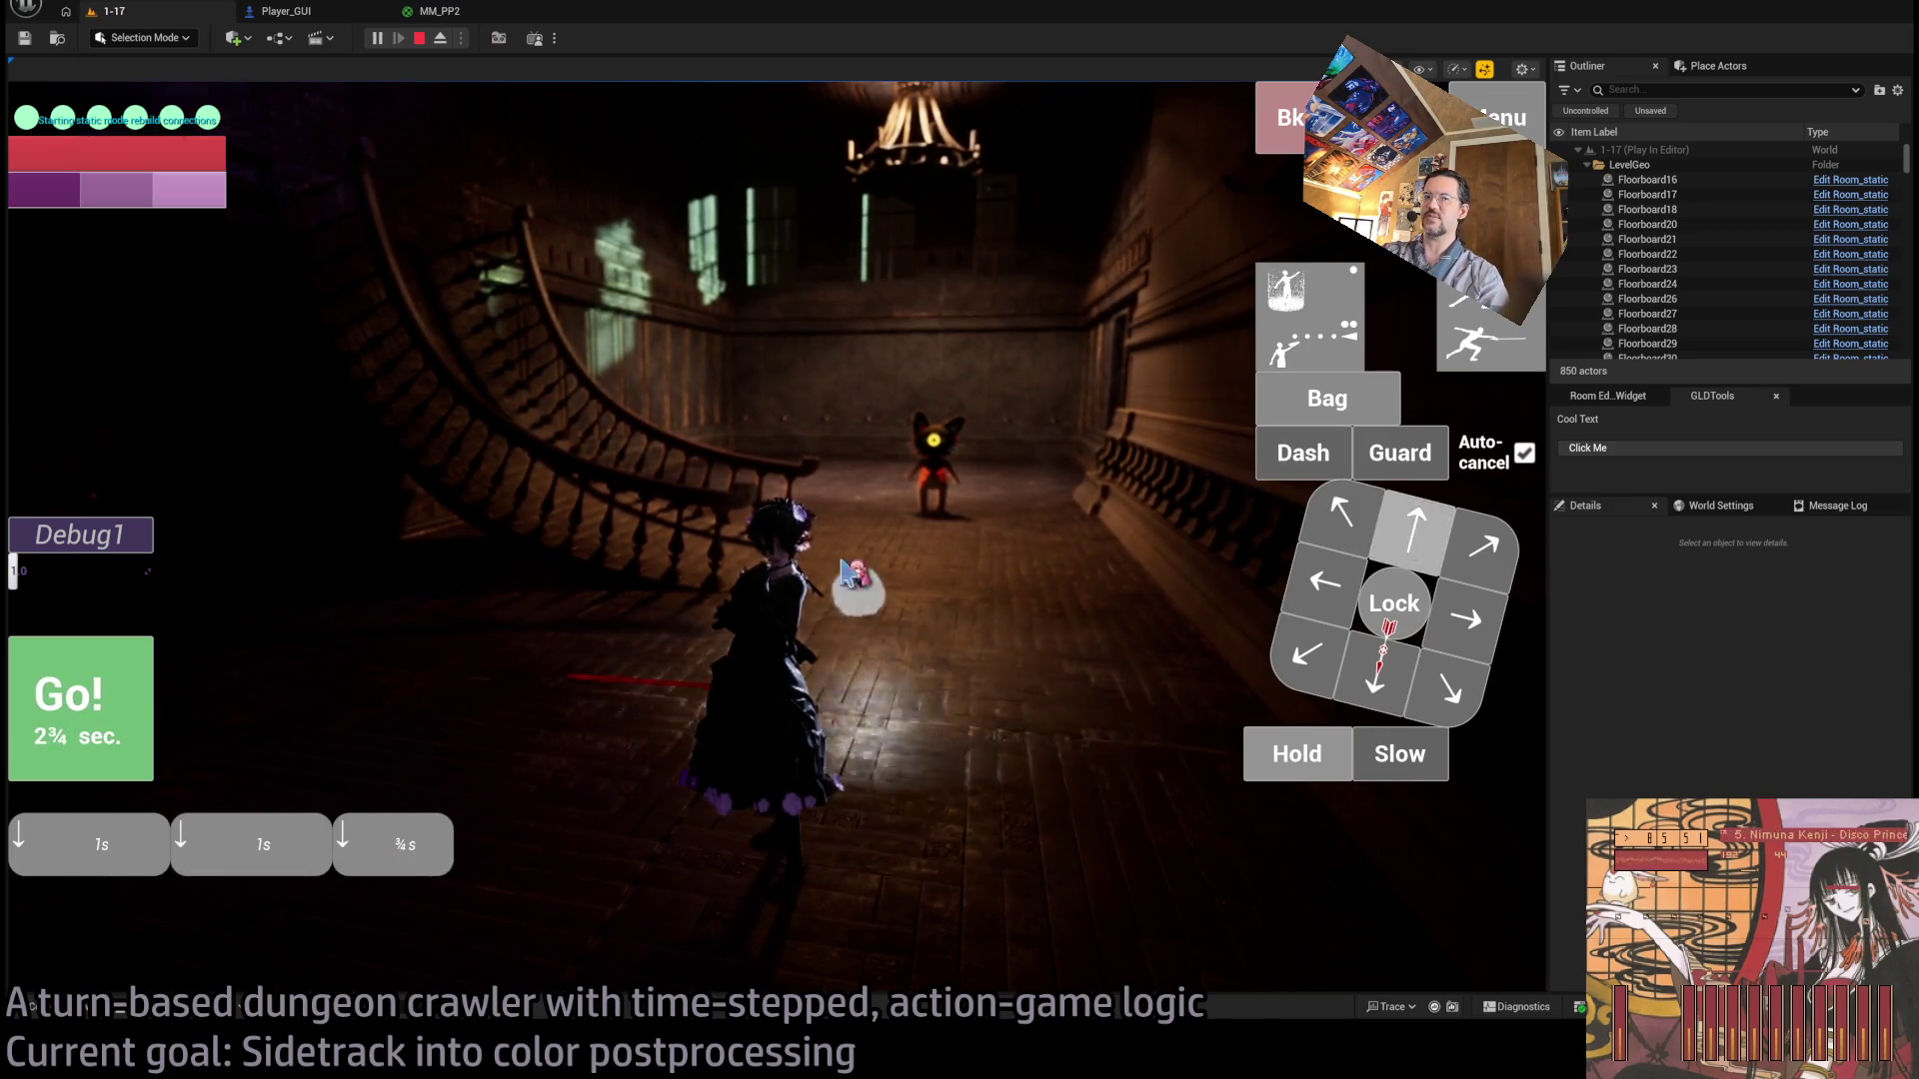
left_click(55, 688)
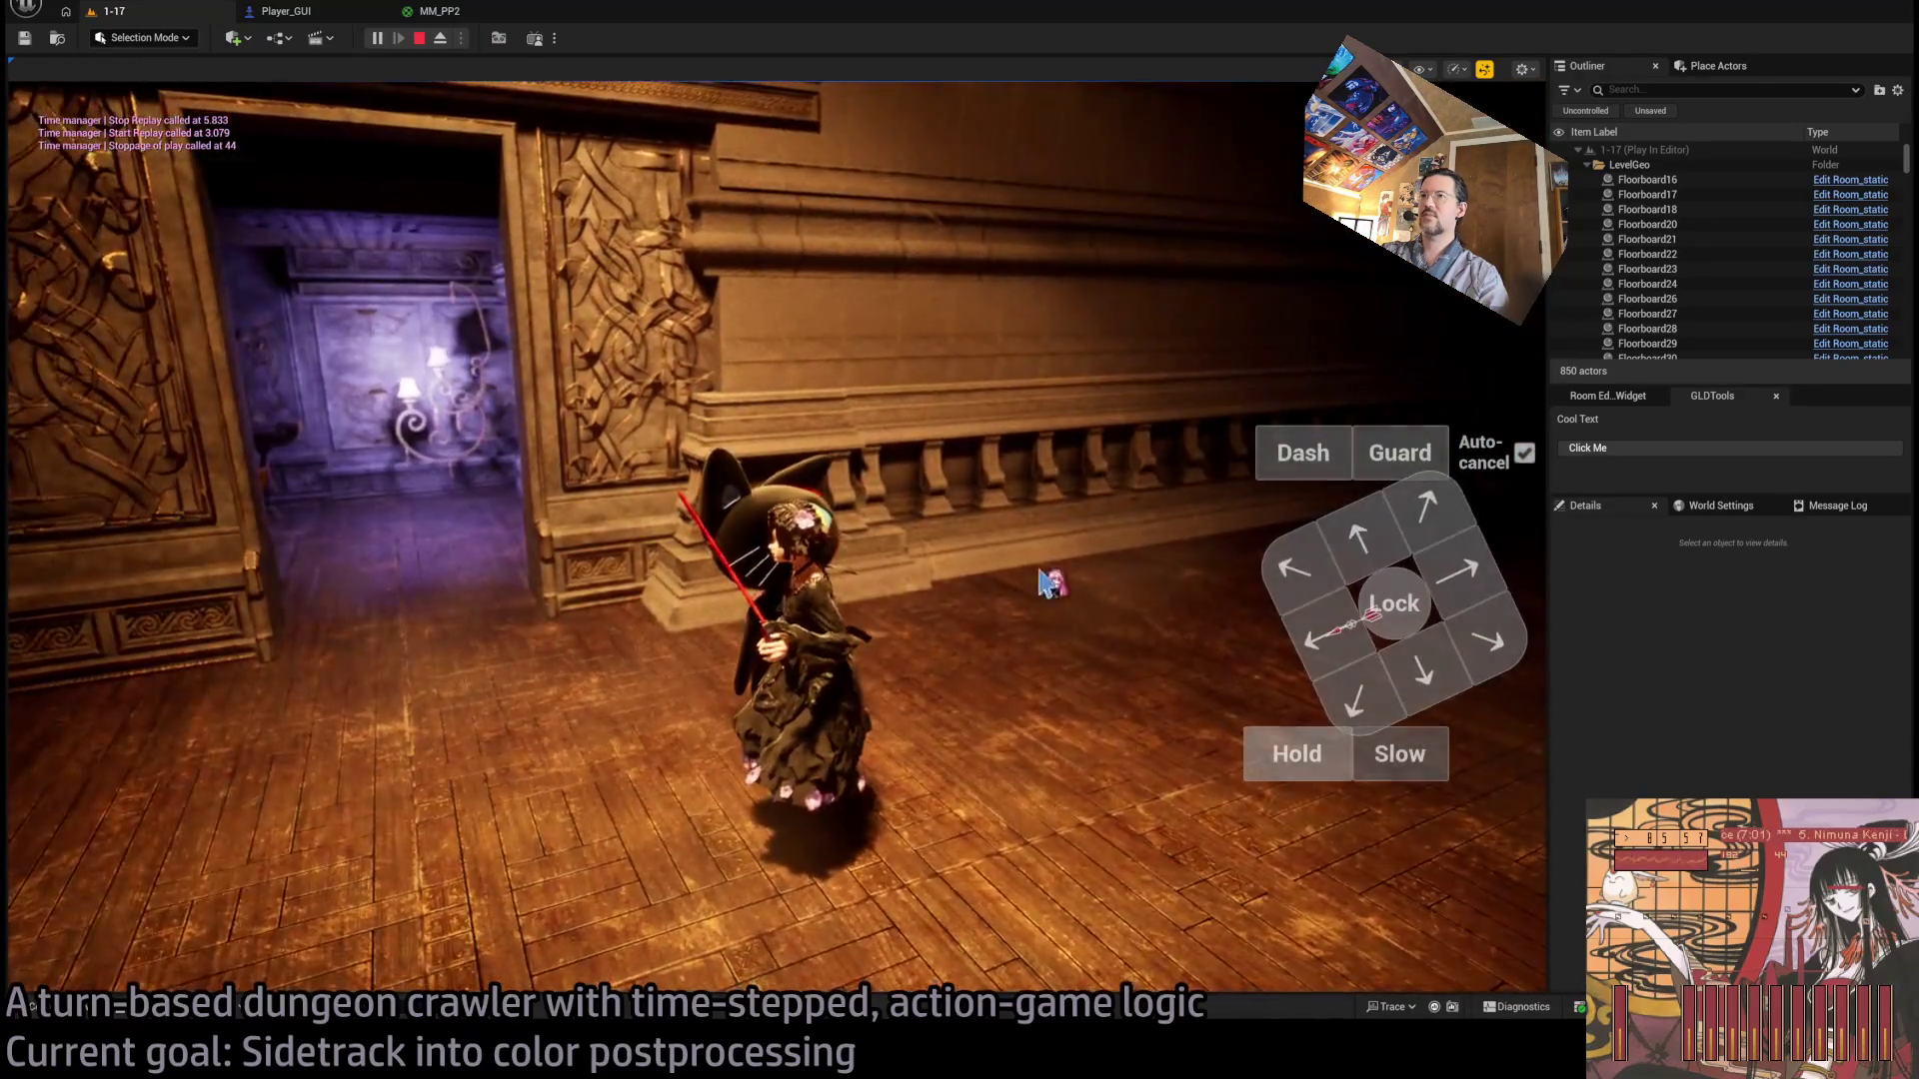
left_click(1296, 568)
left_click(62, 689)
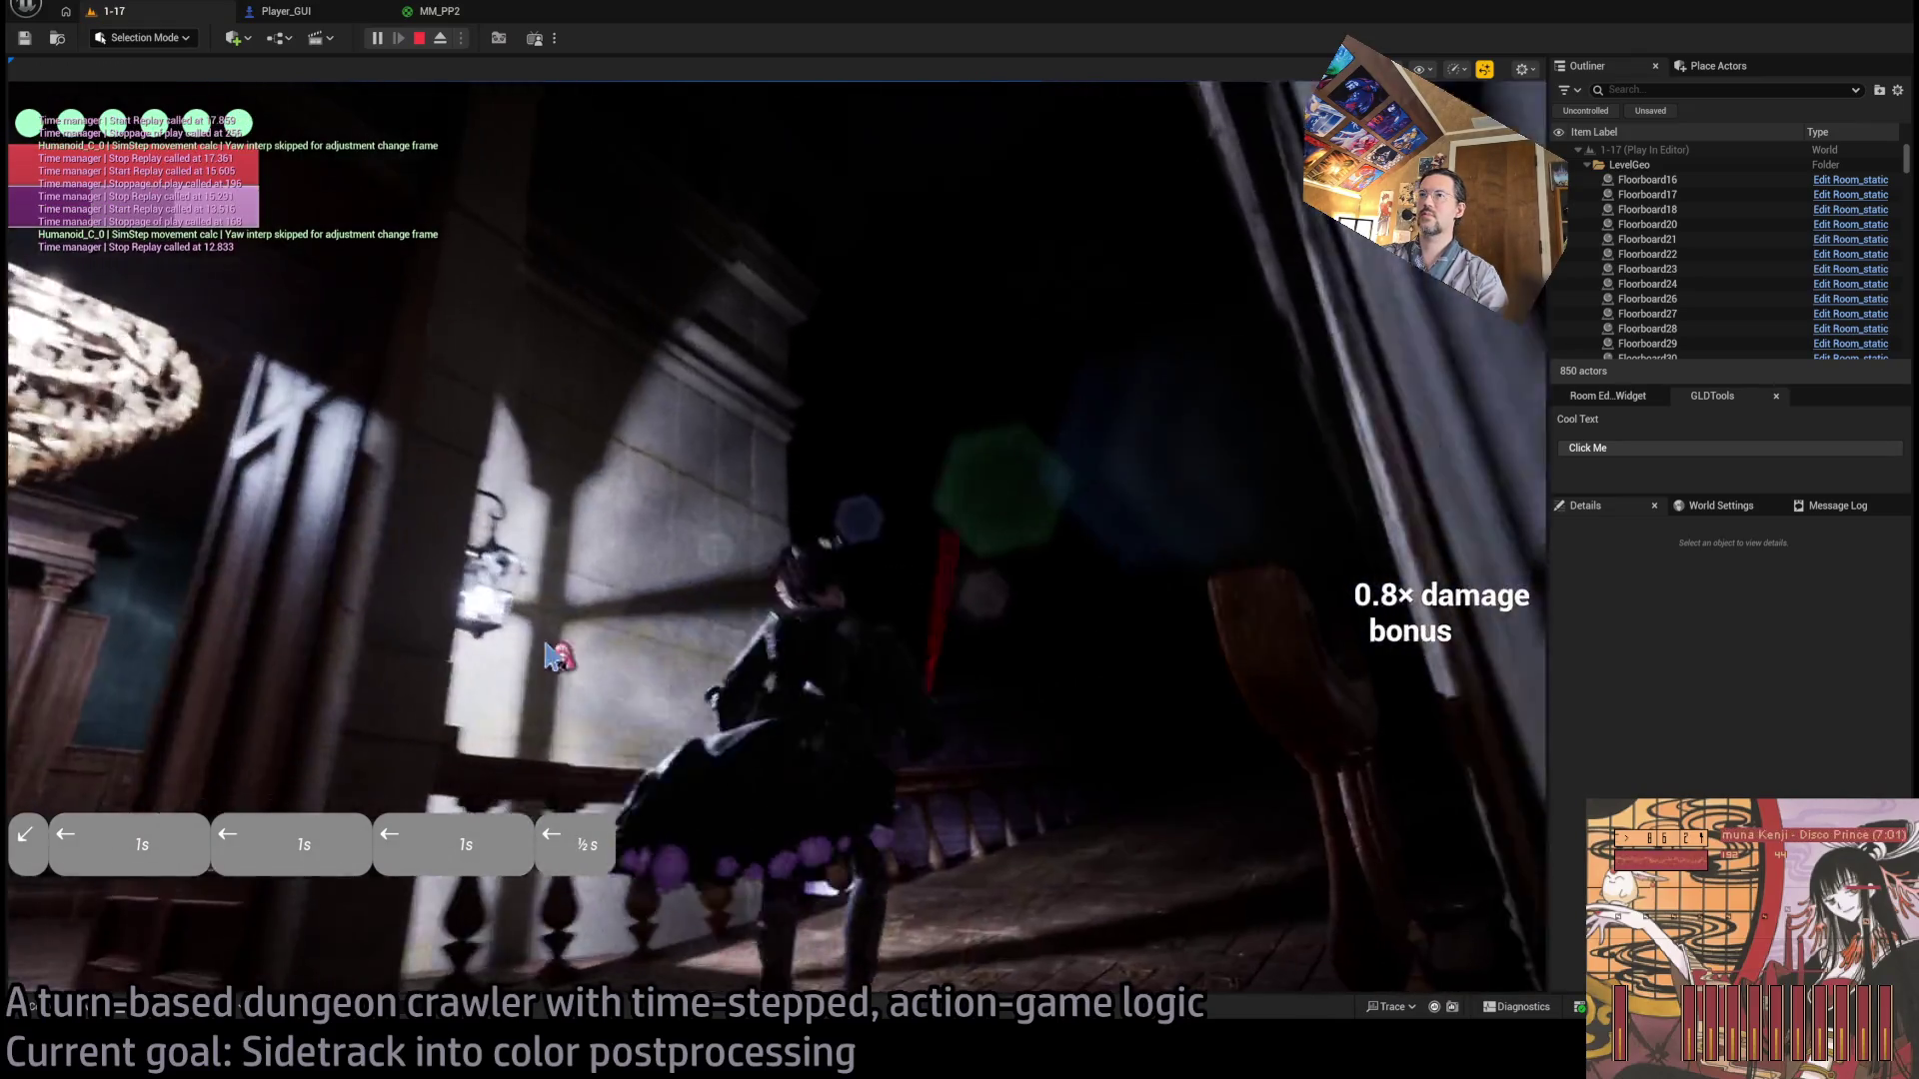
Turn the game camera, then queue and run one-second moves toward the staircase.
left_click(555, 657)
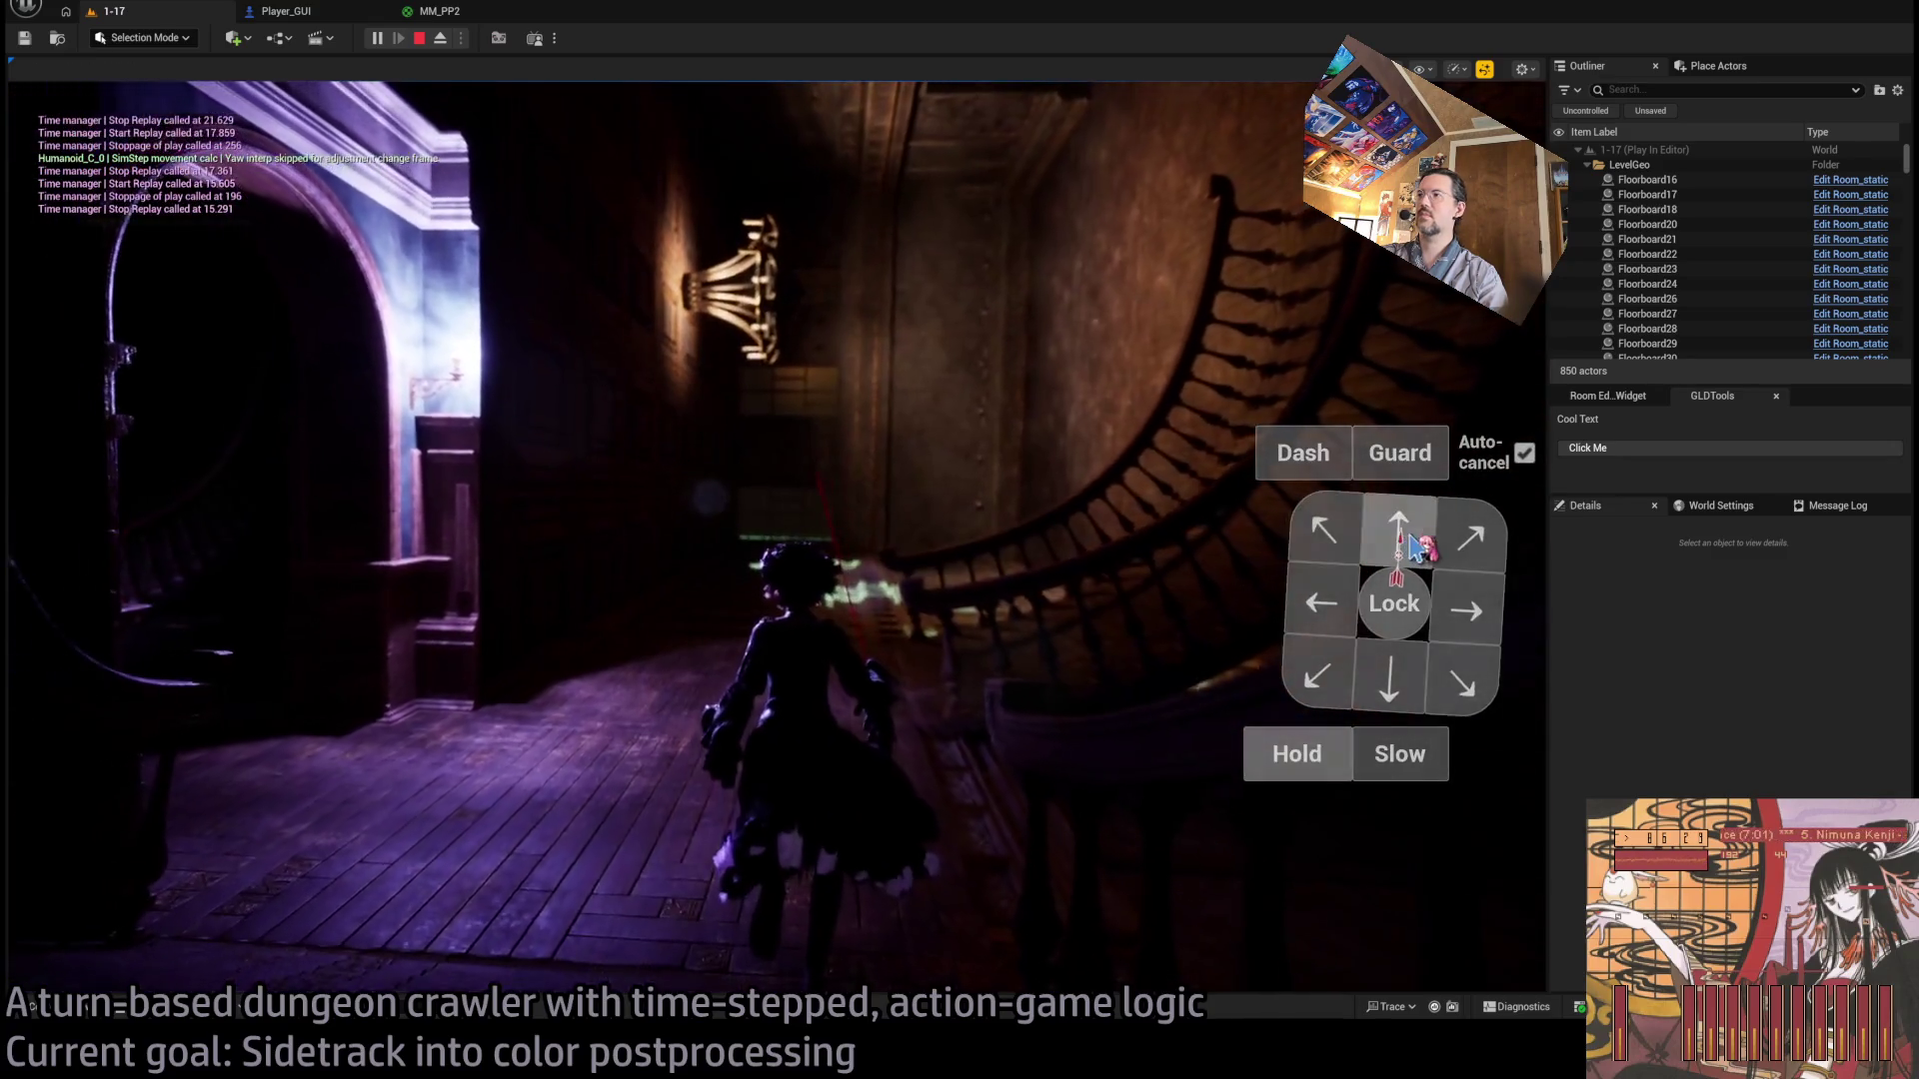
left_click_drag(1474, 611, 1474, 612)
left_click(858, 611)
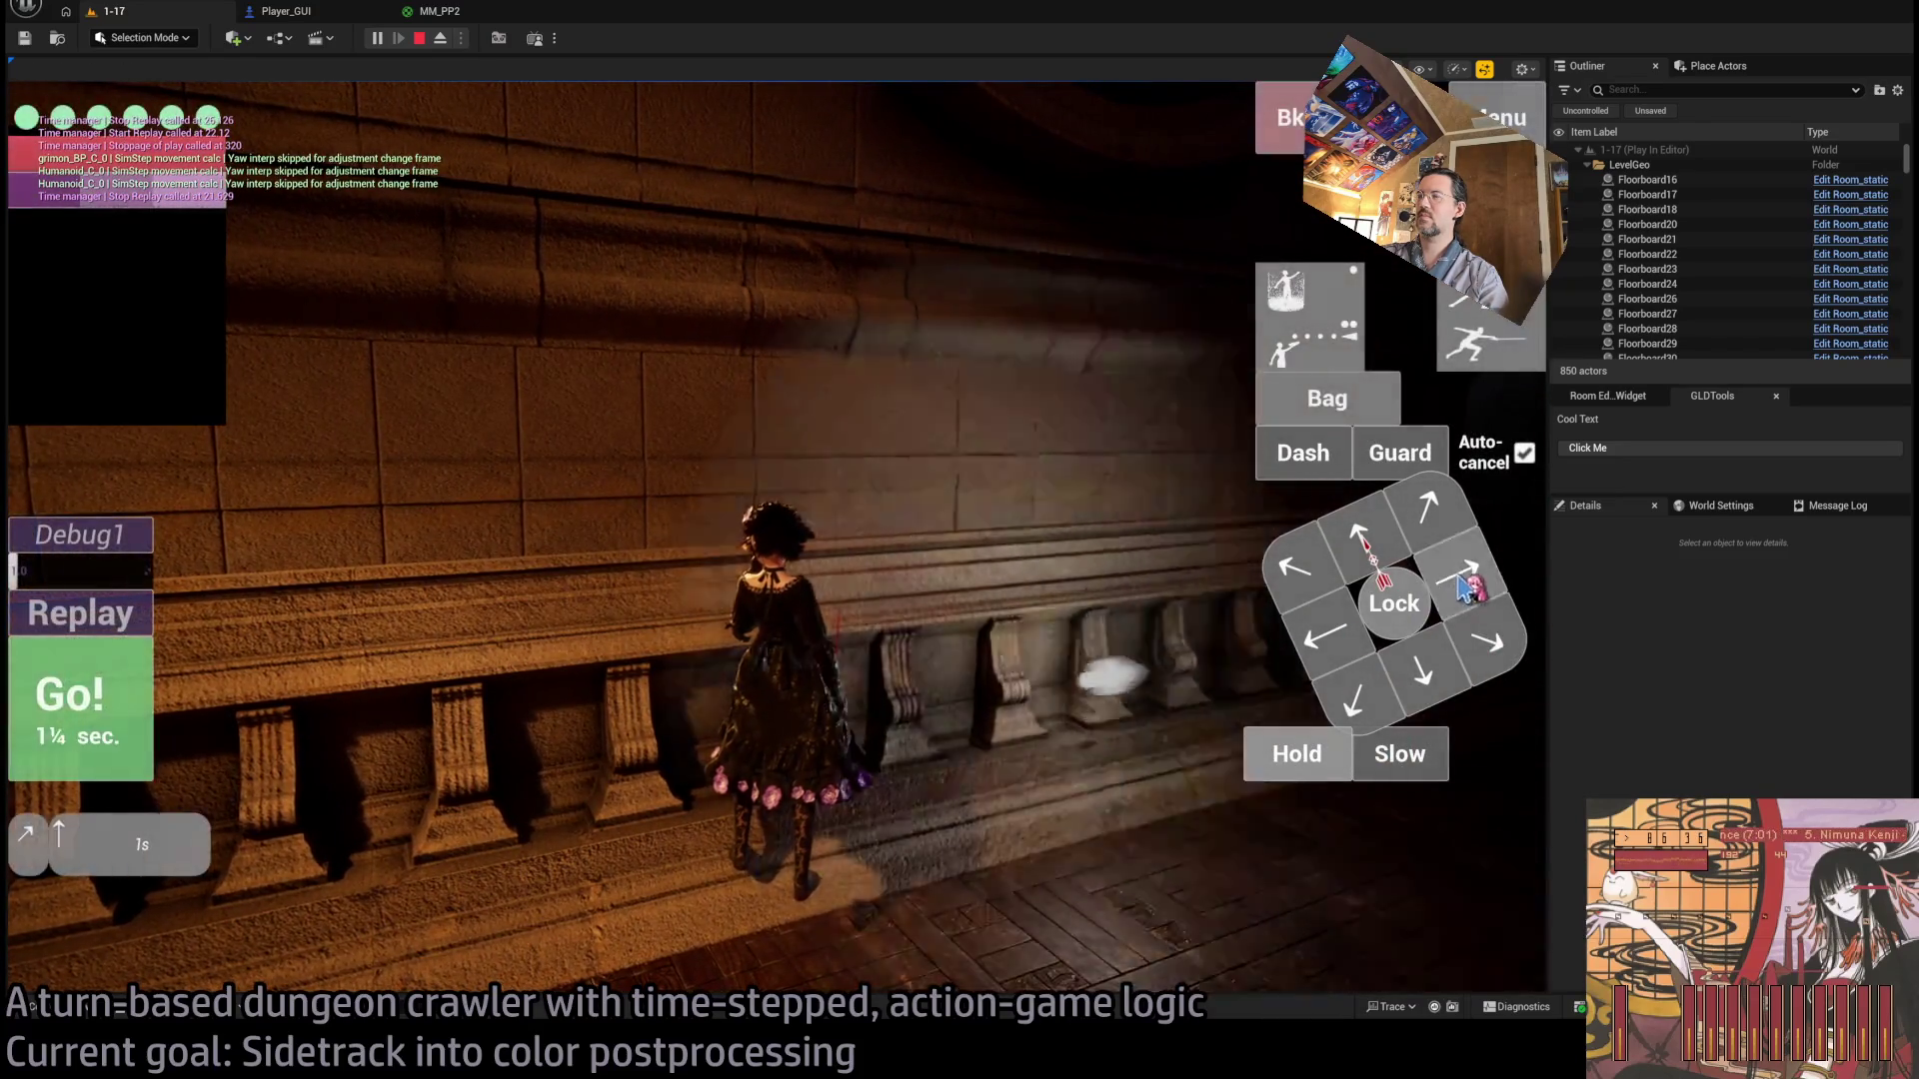
left_click(78, 745)
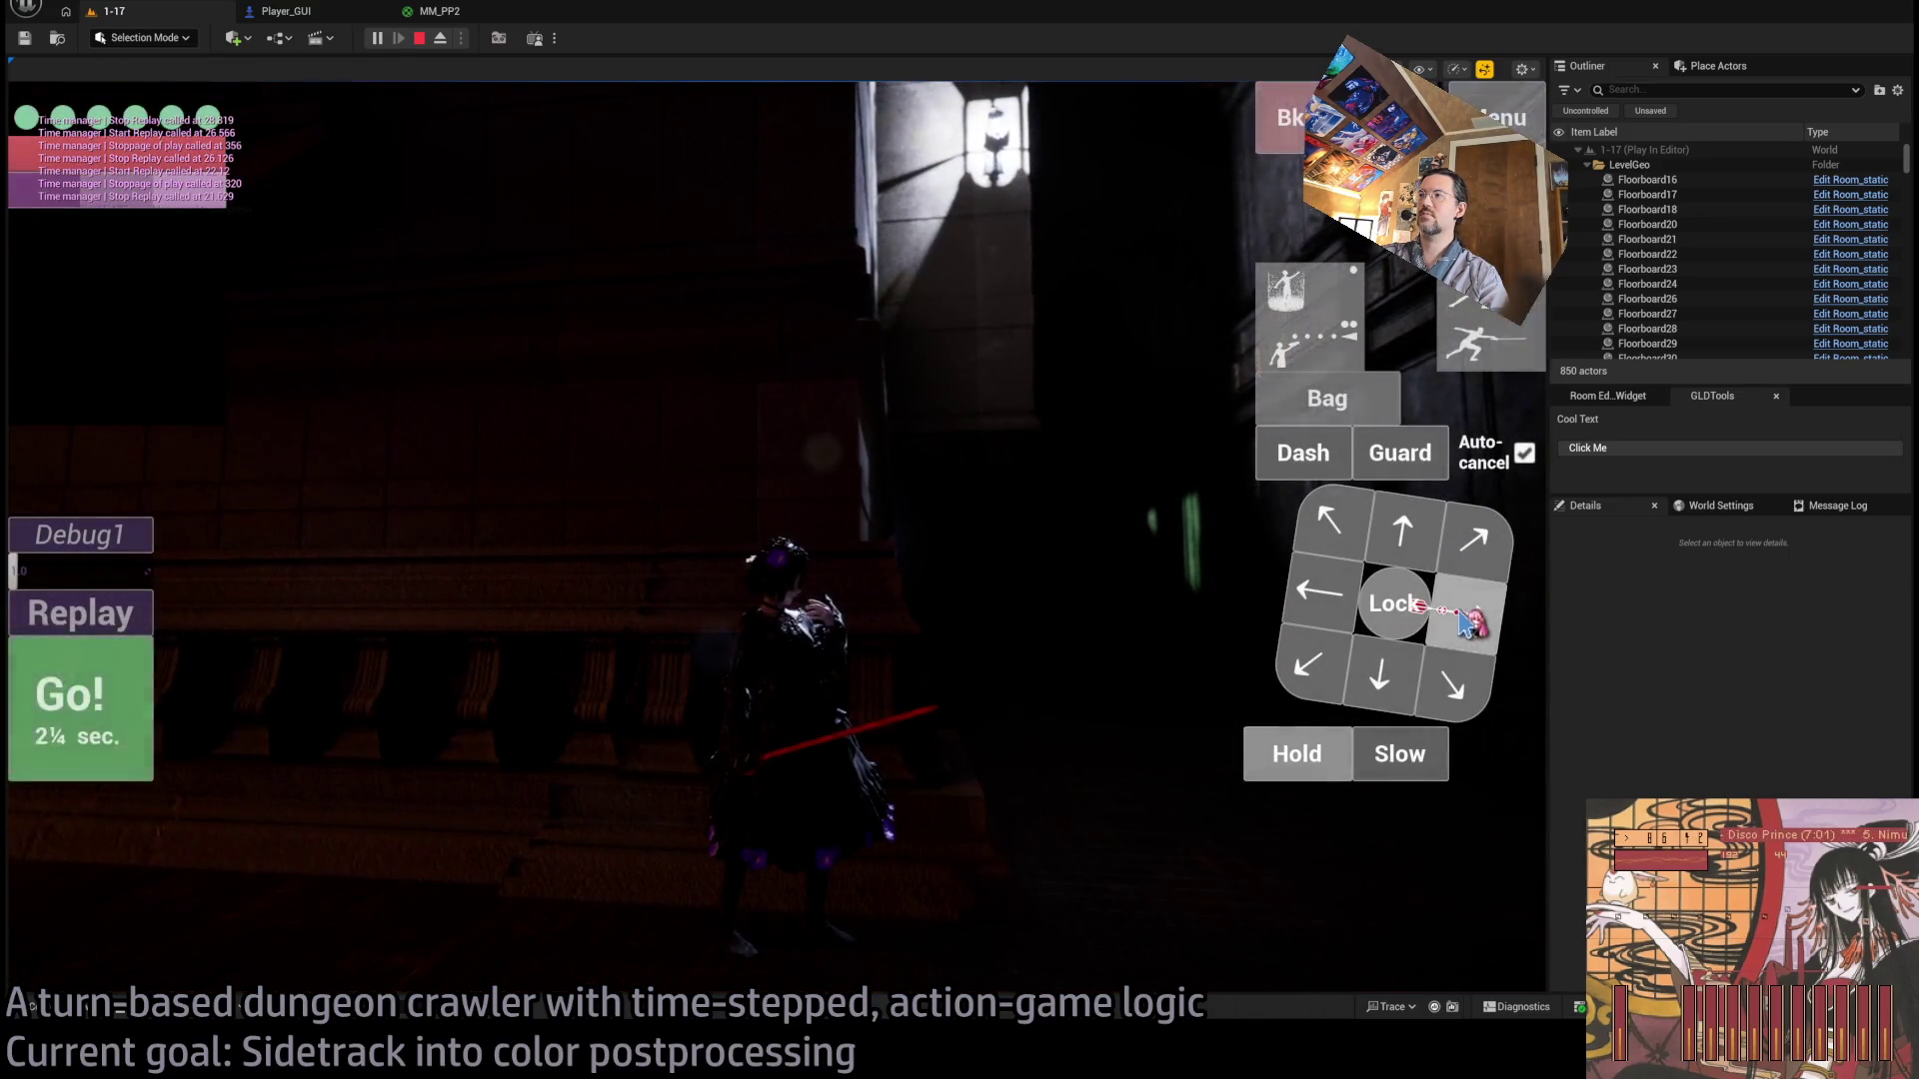
Run queued up and left moves, then a down-left diagonal and two downward moves.
key("Up")
key("Left")
key("Left")
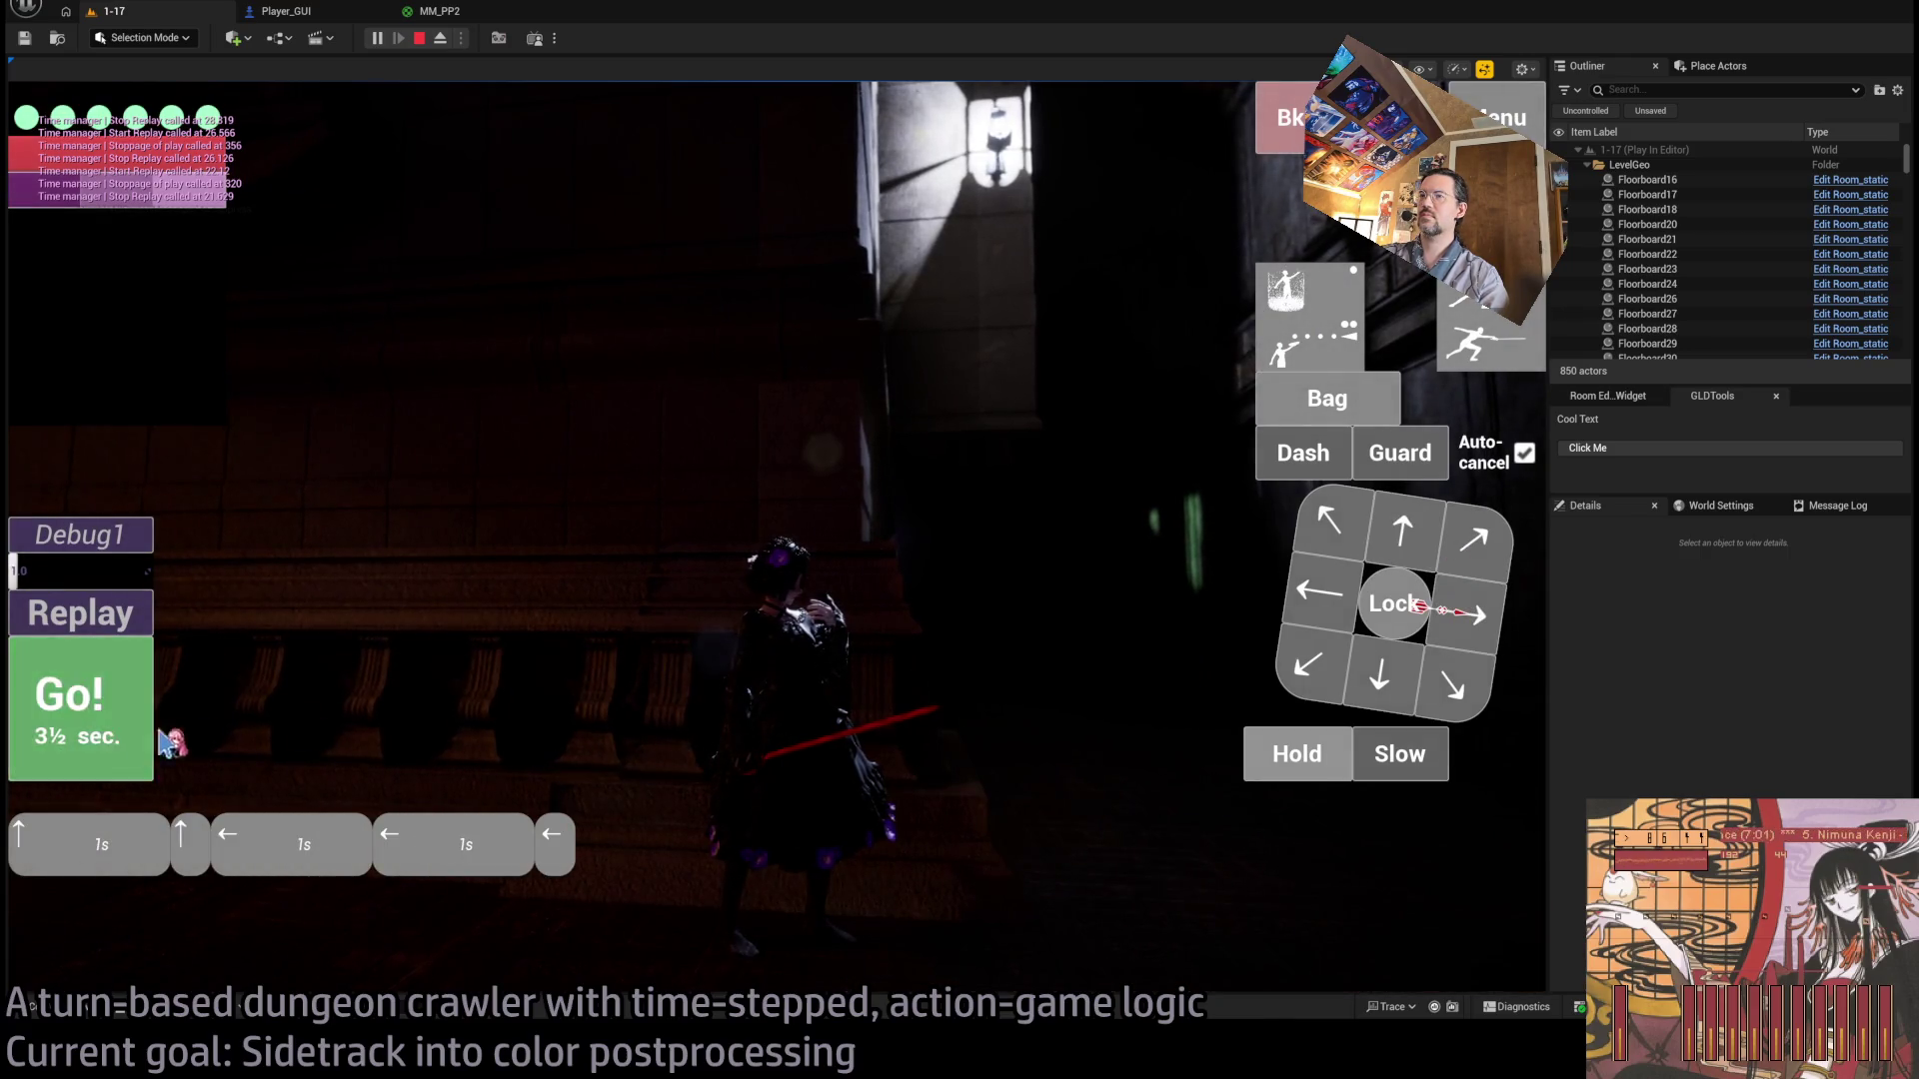
left_click(152, 737)
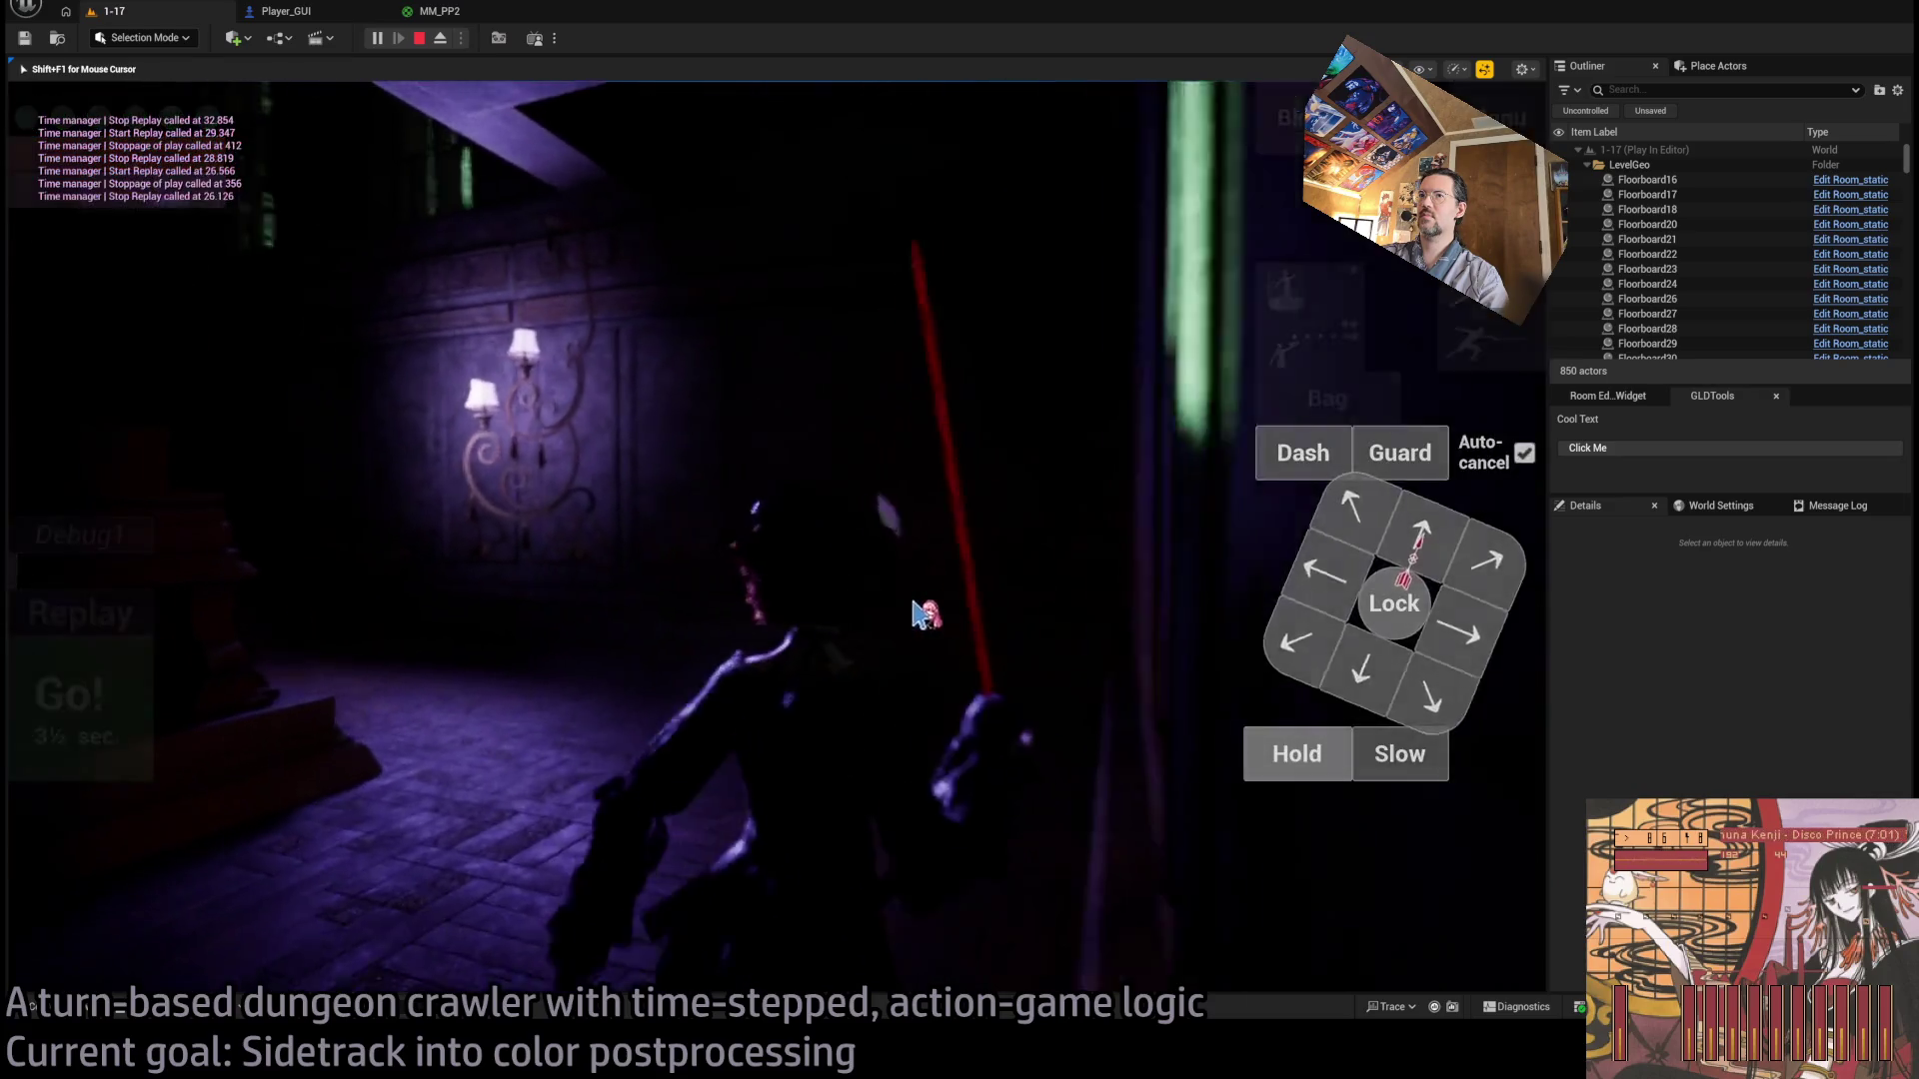
key("End")
key("Down")
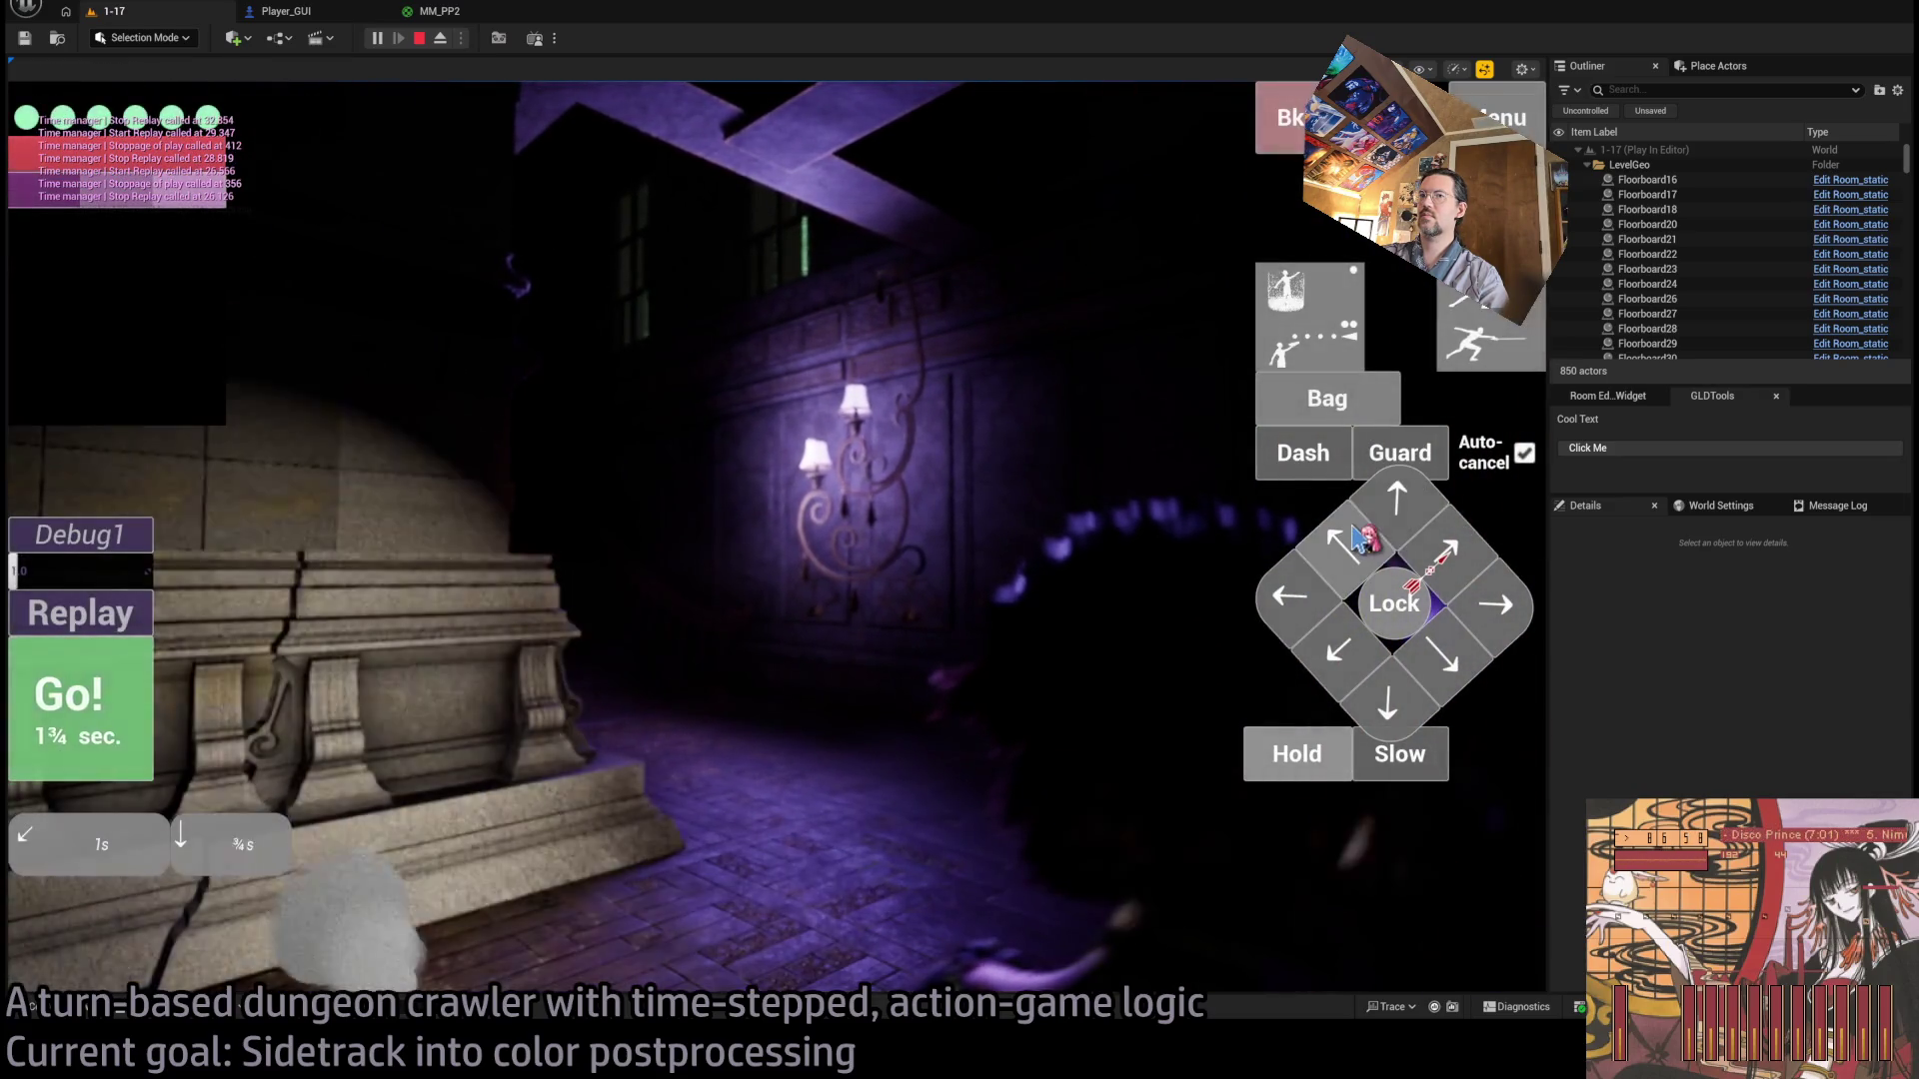
key("Down")
left_click(145, 690)
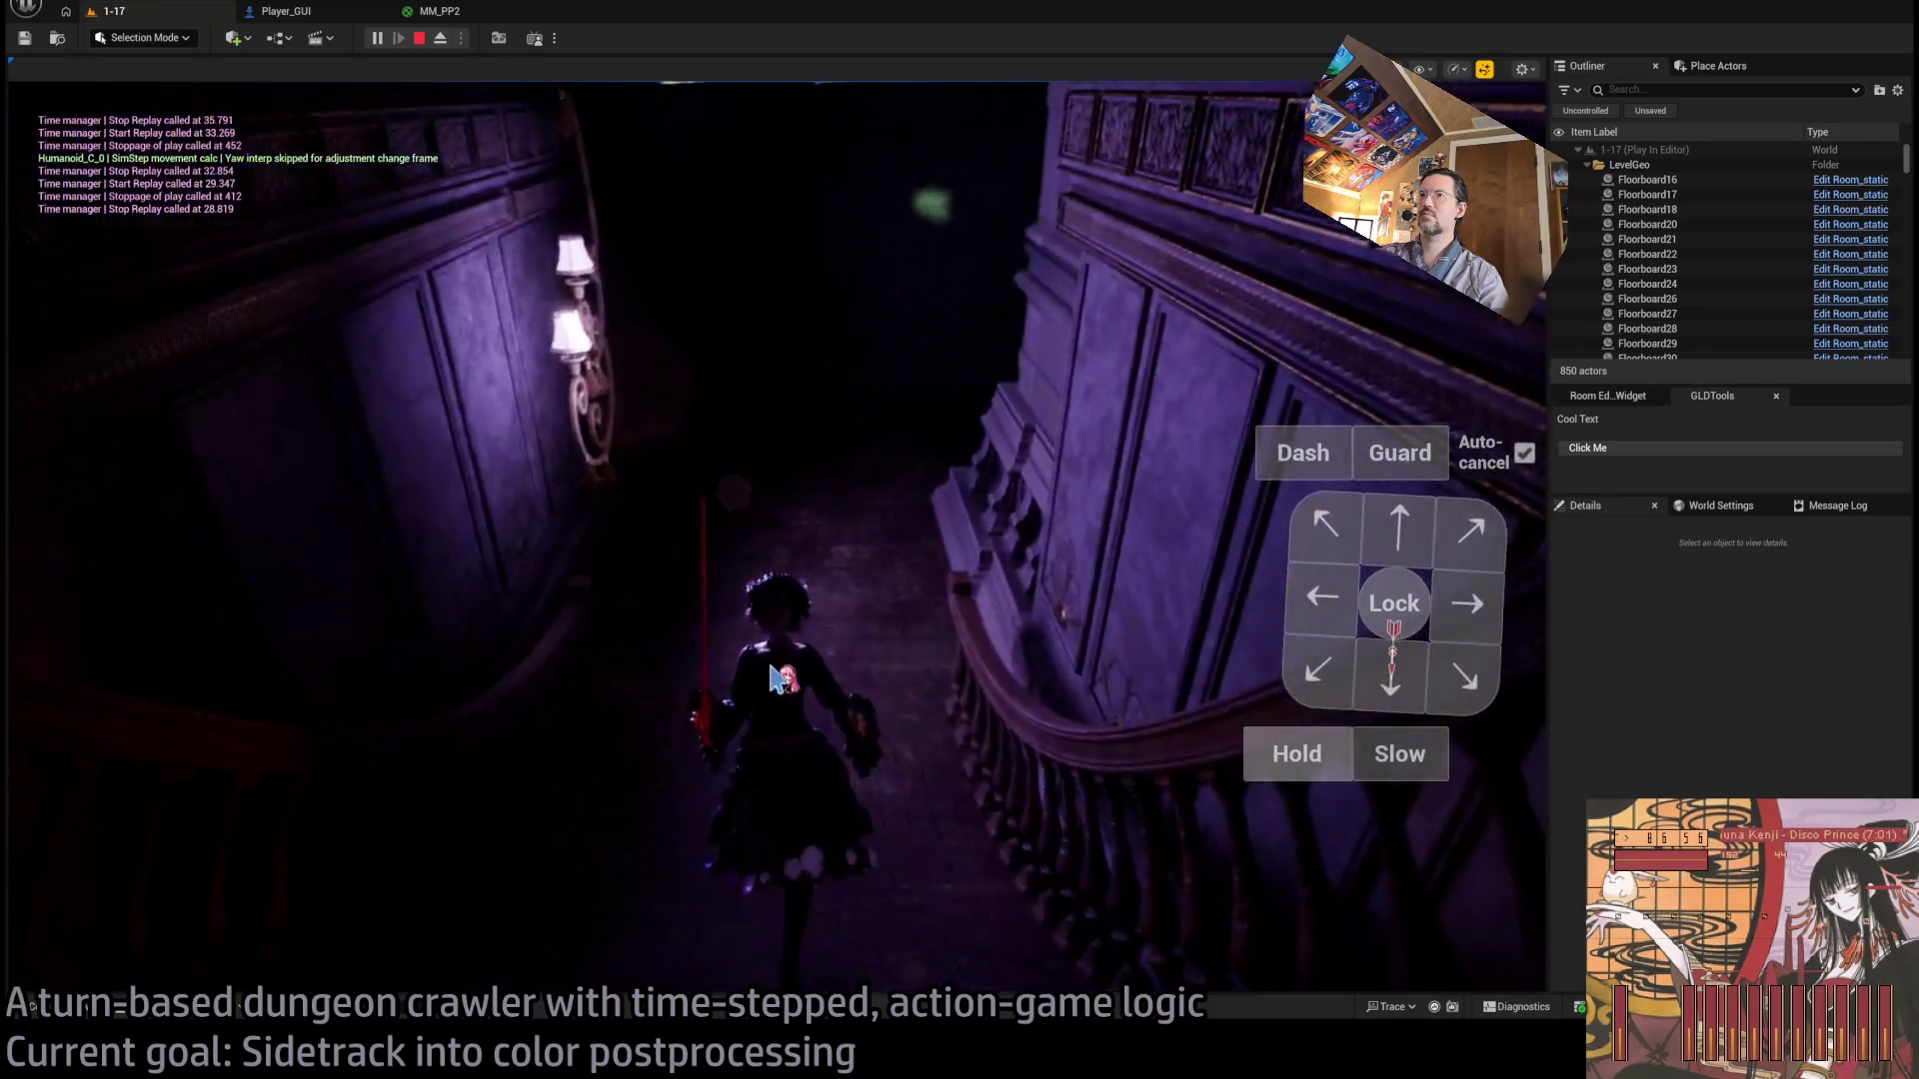
Run a downward move with a hold, then a down-right diagonal and downward move.
key("Down")
left_click(1282, 762)
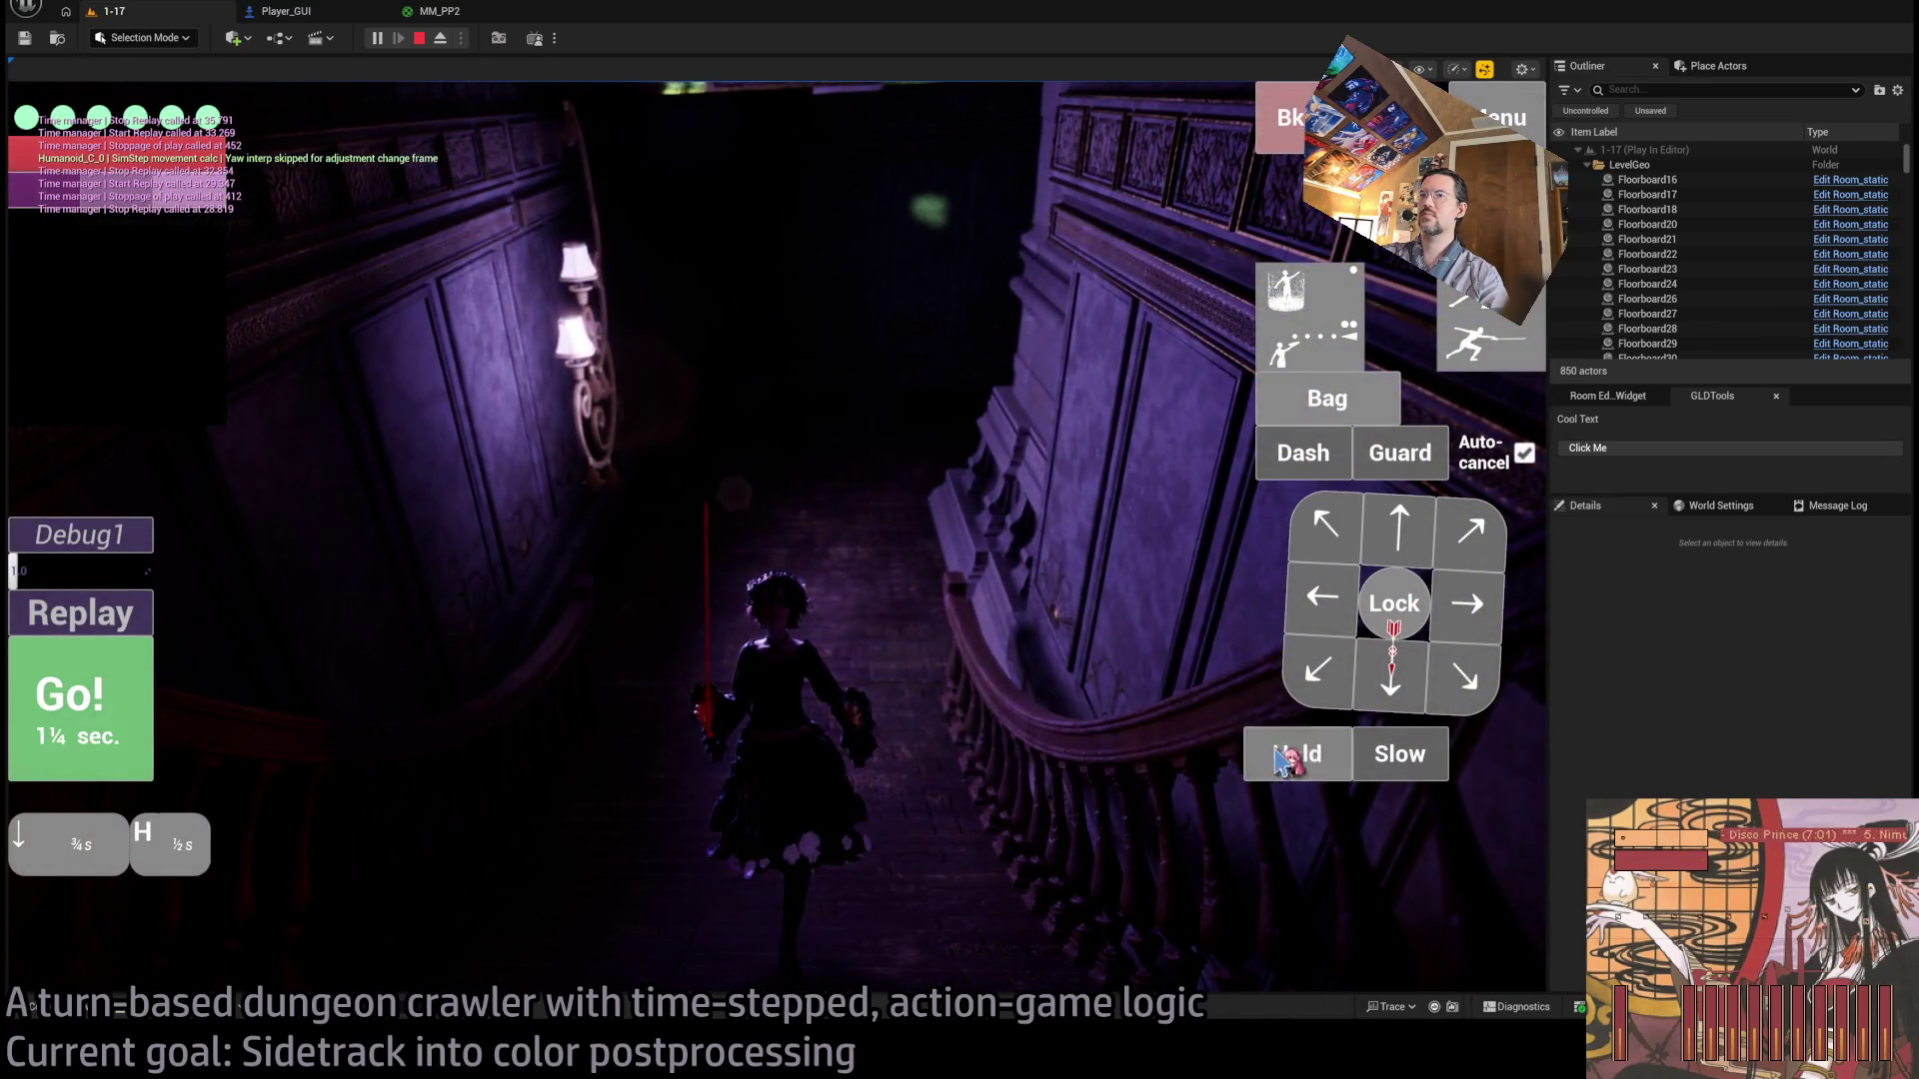
left_click(1282, 763)
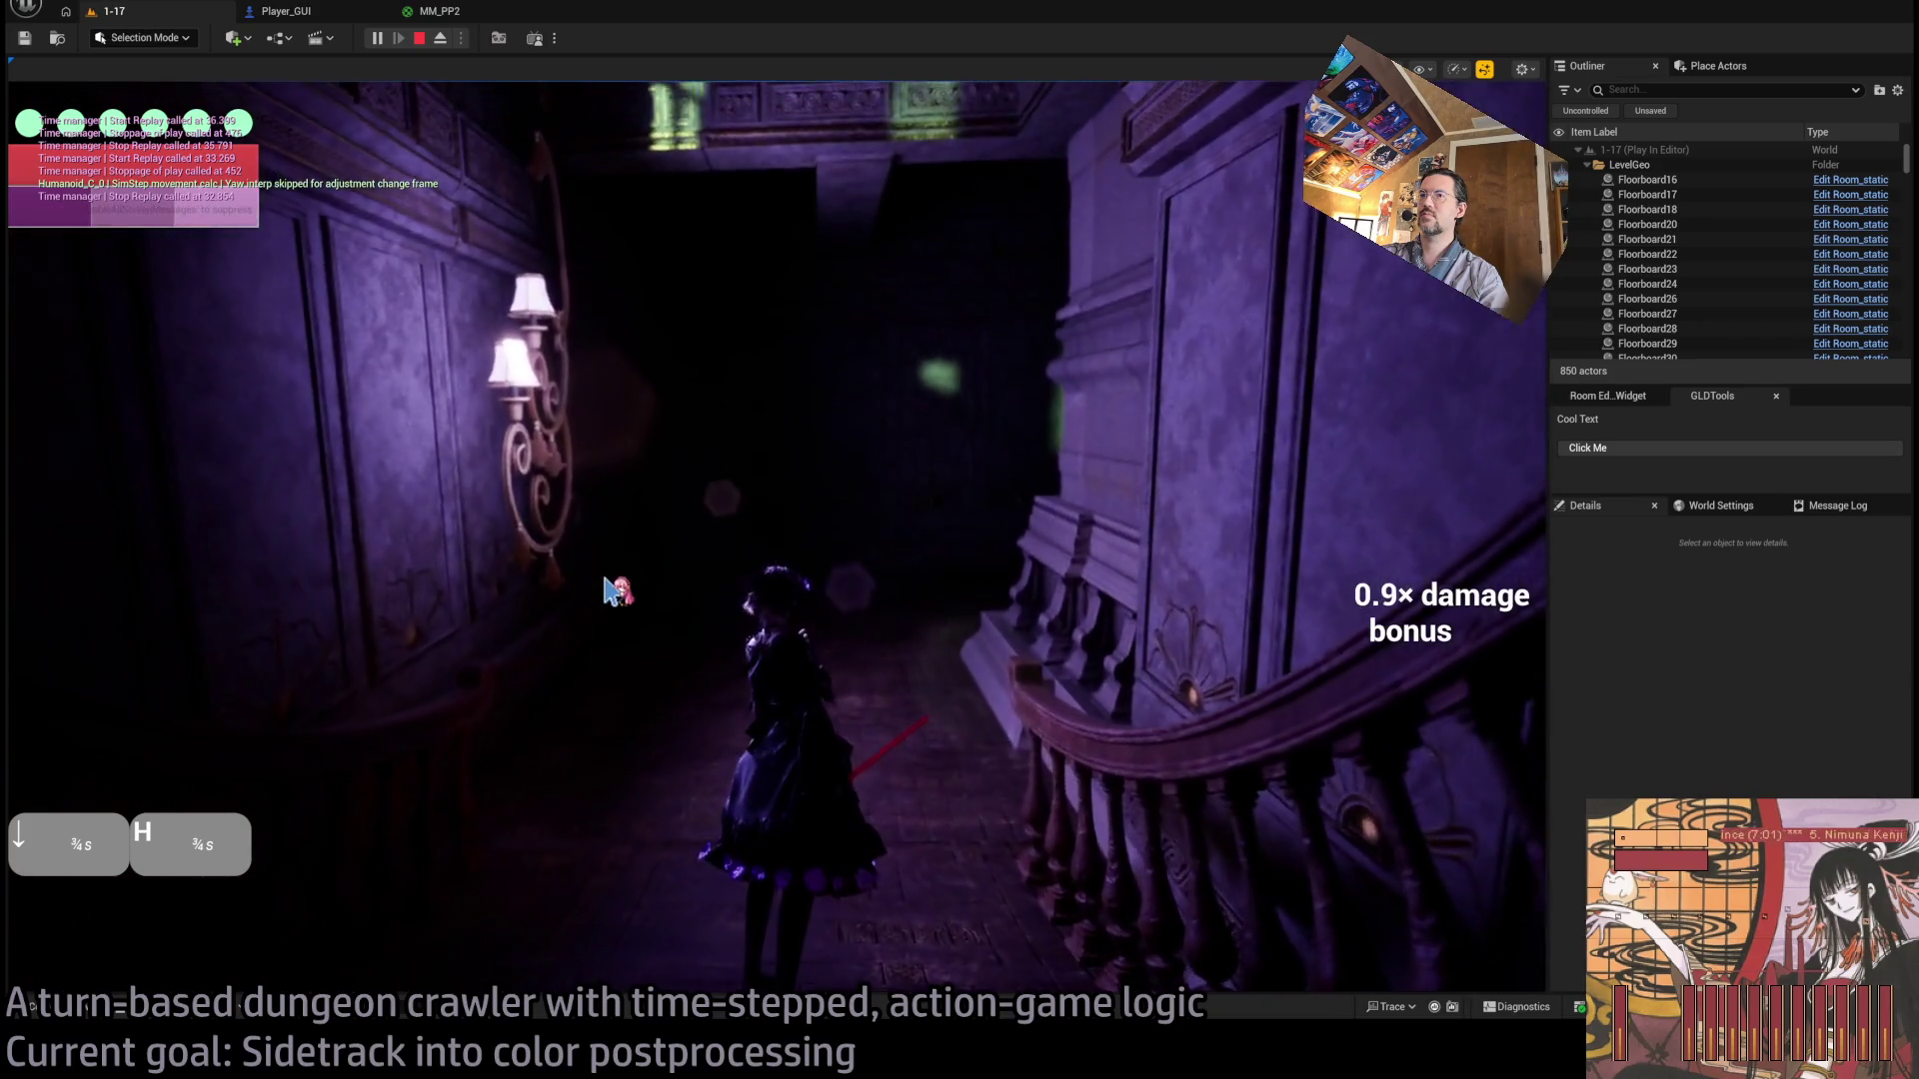
key("Down+Right")
key("Down")
left_click(77, 679)
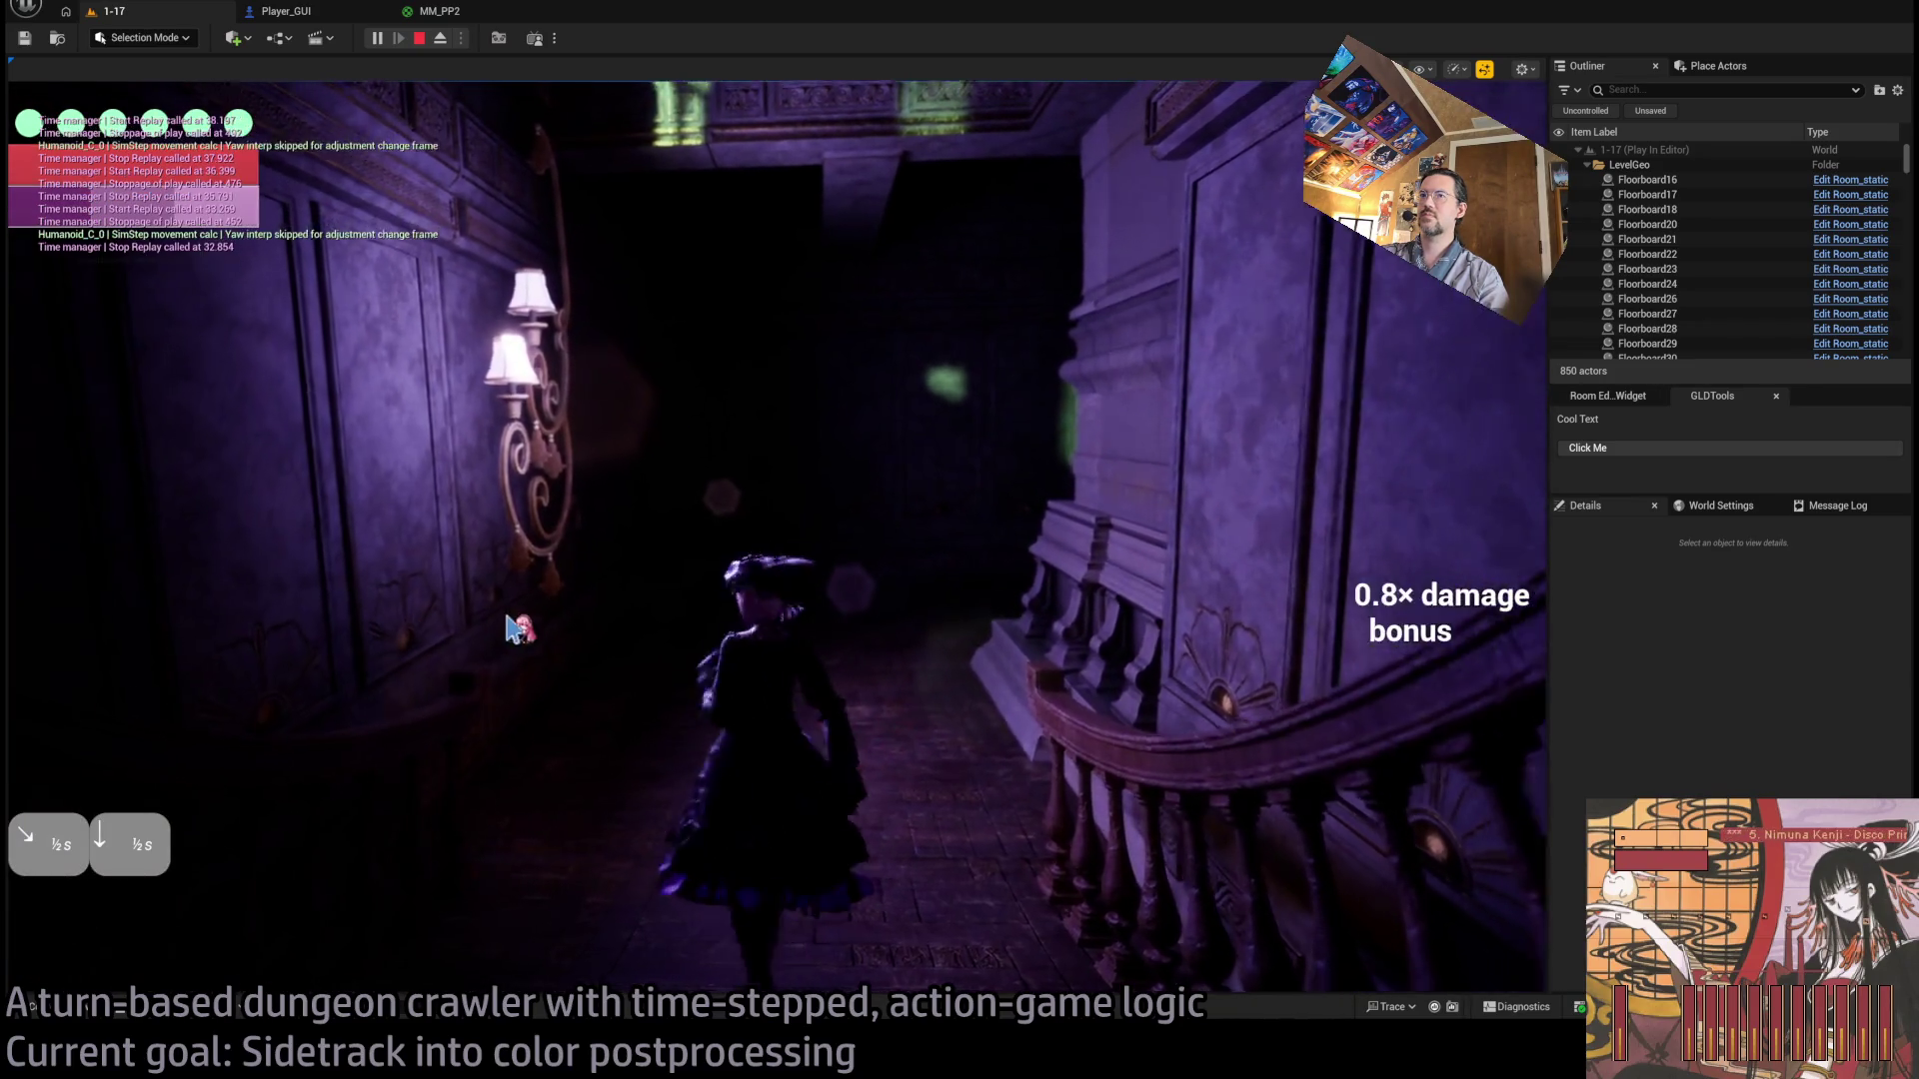
Make a sword attack, then run a one-second and a shorter right move.
left_click(458, 562)
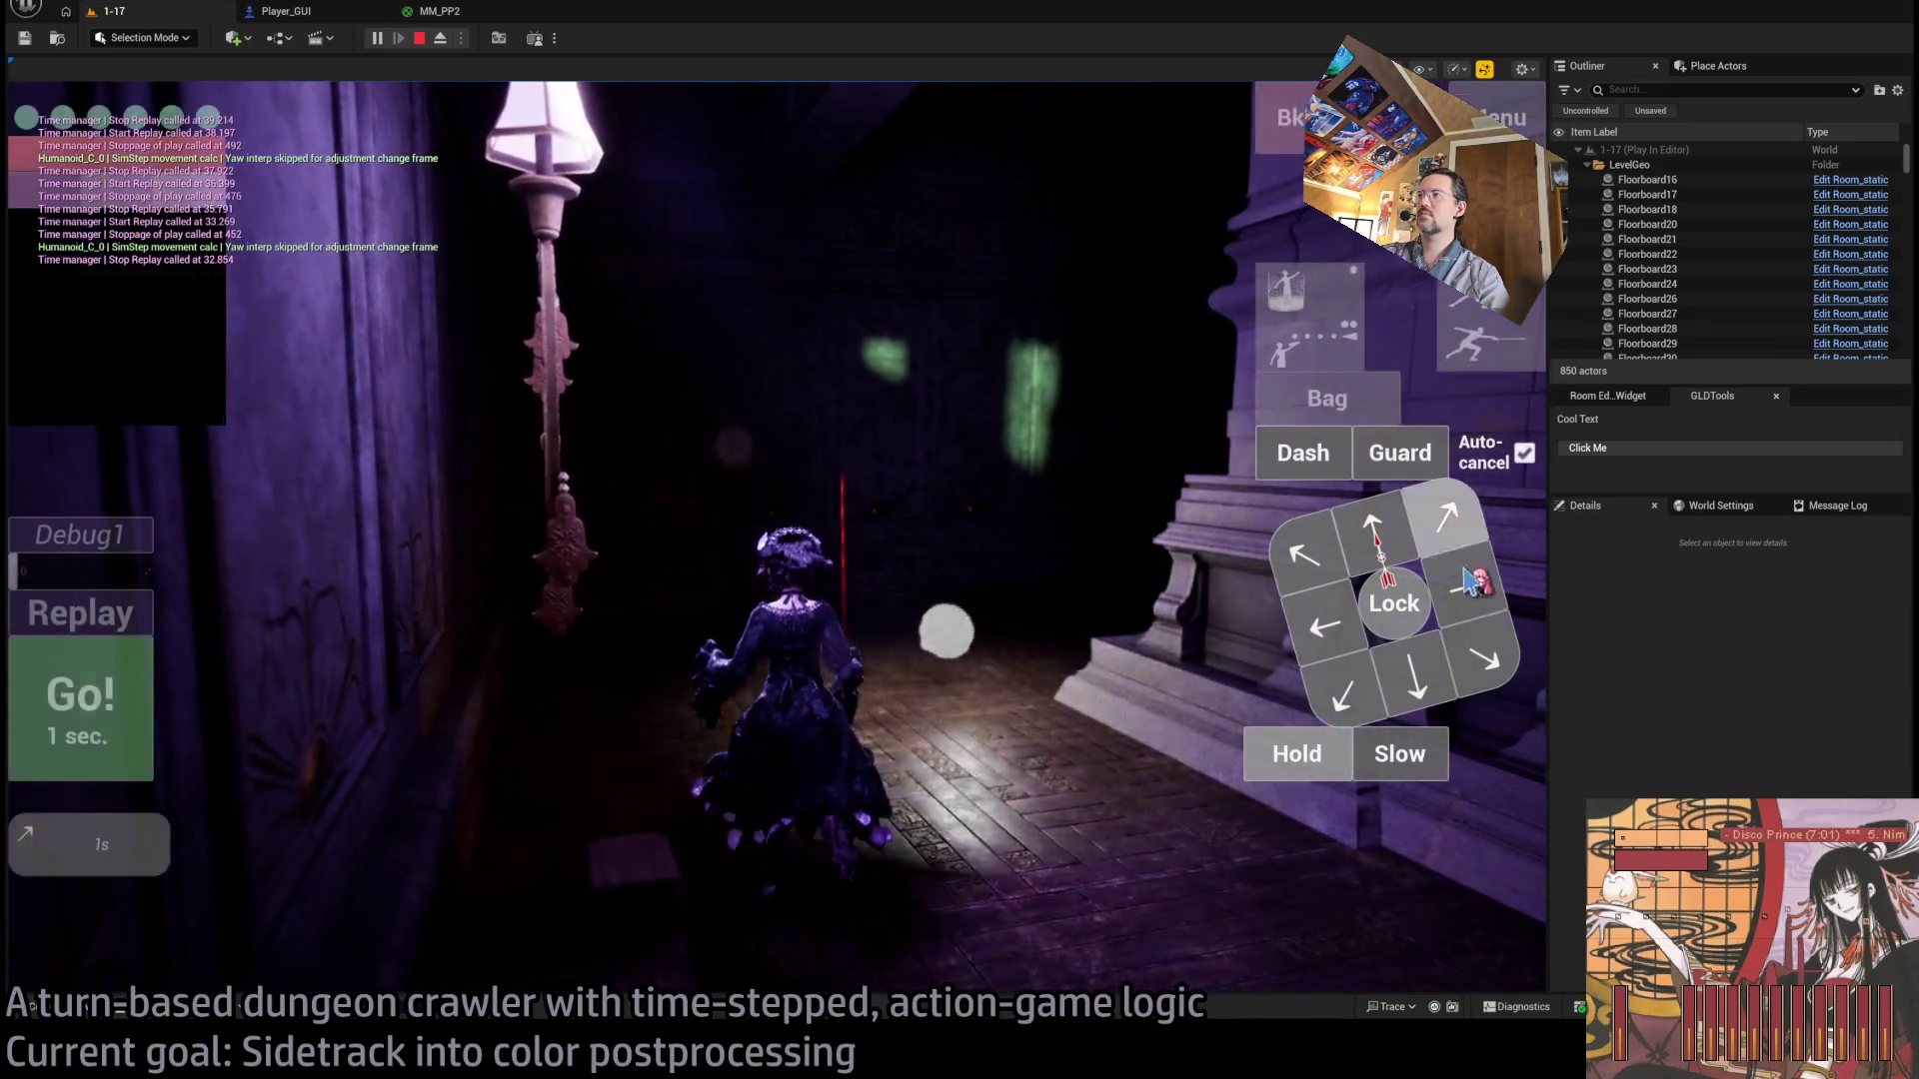
left_click(1475, 582)
left_click(1475, 582)
left_click(118, 729)
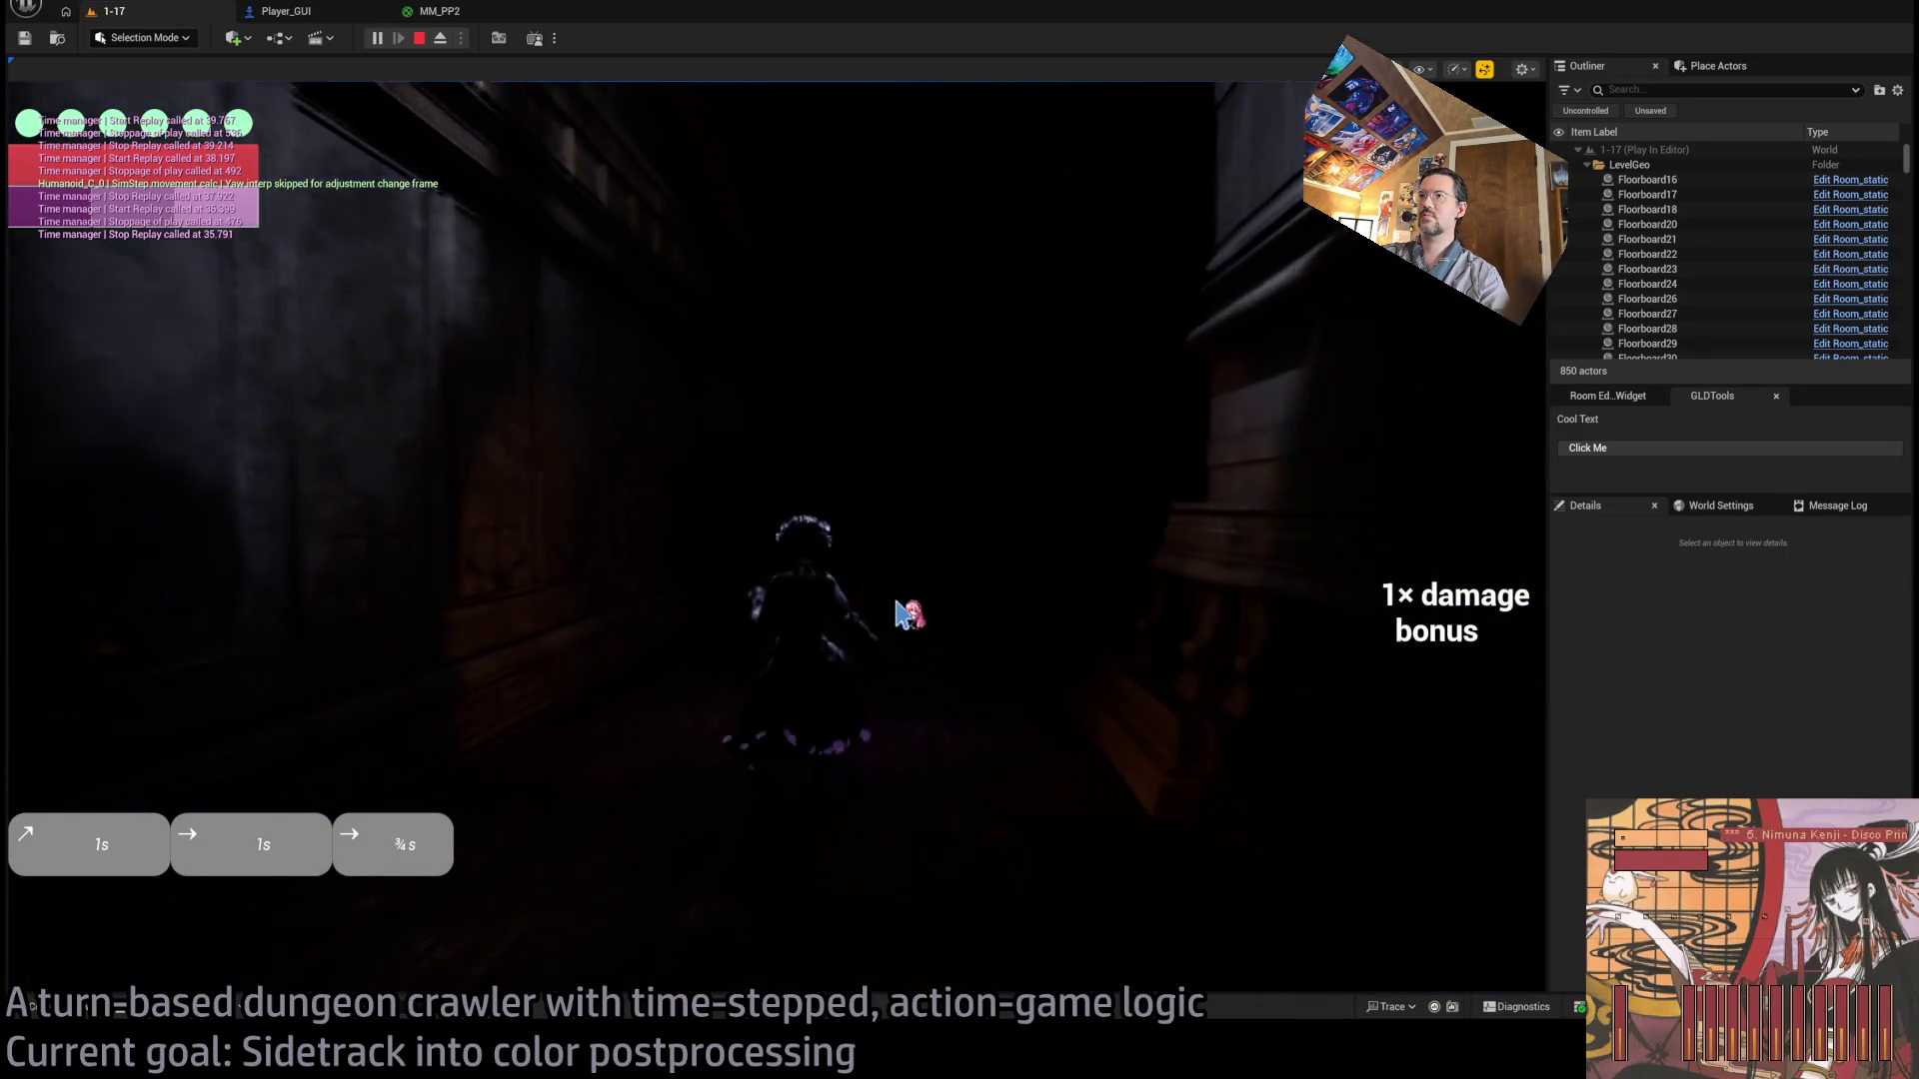
Play back half-second right and down moves with a hold, then end the play session.
left_click(1464, 615)
left_click(1385, 678)
left_click(1289, 779)
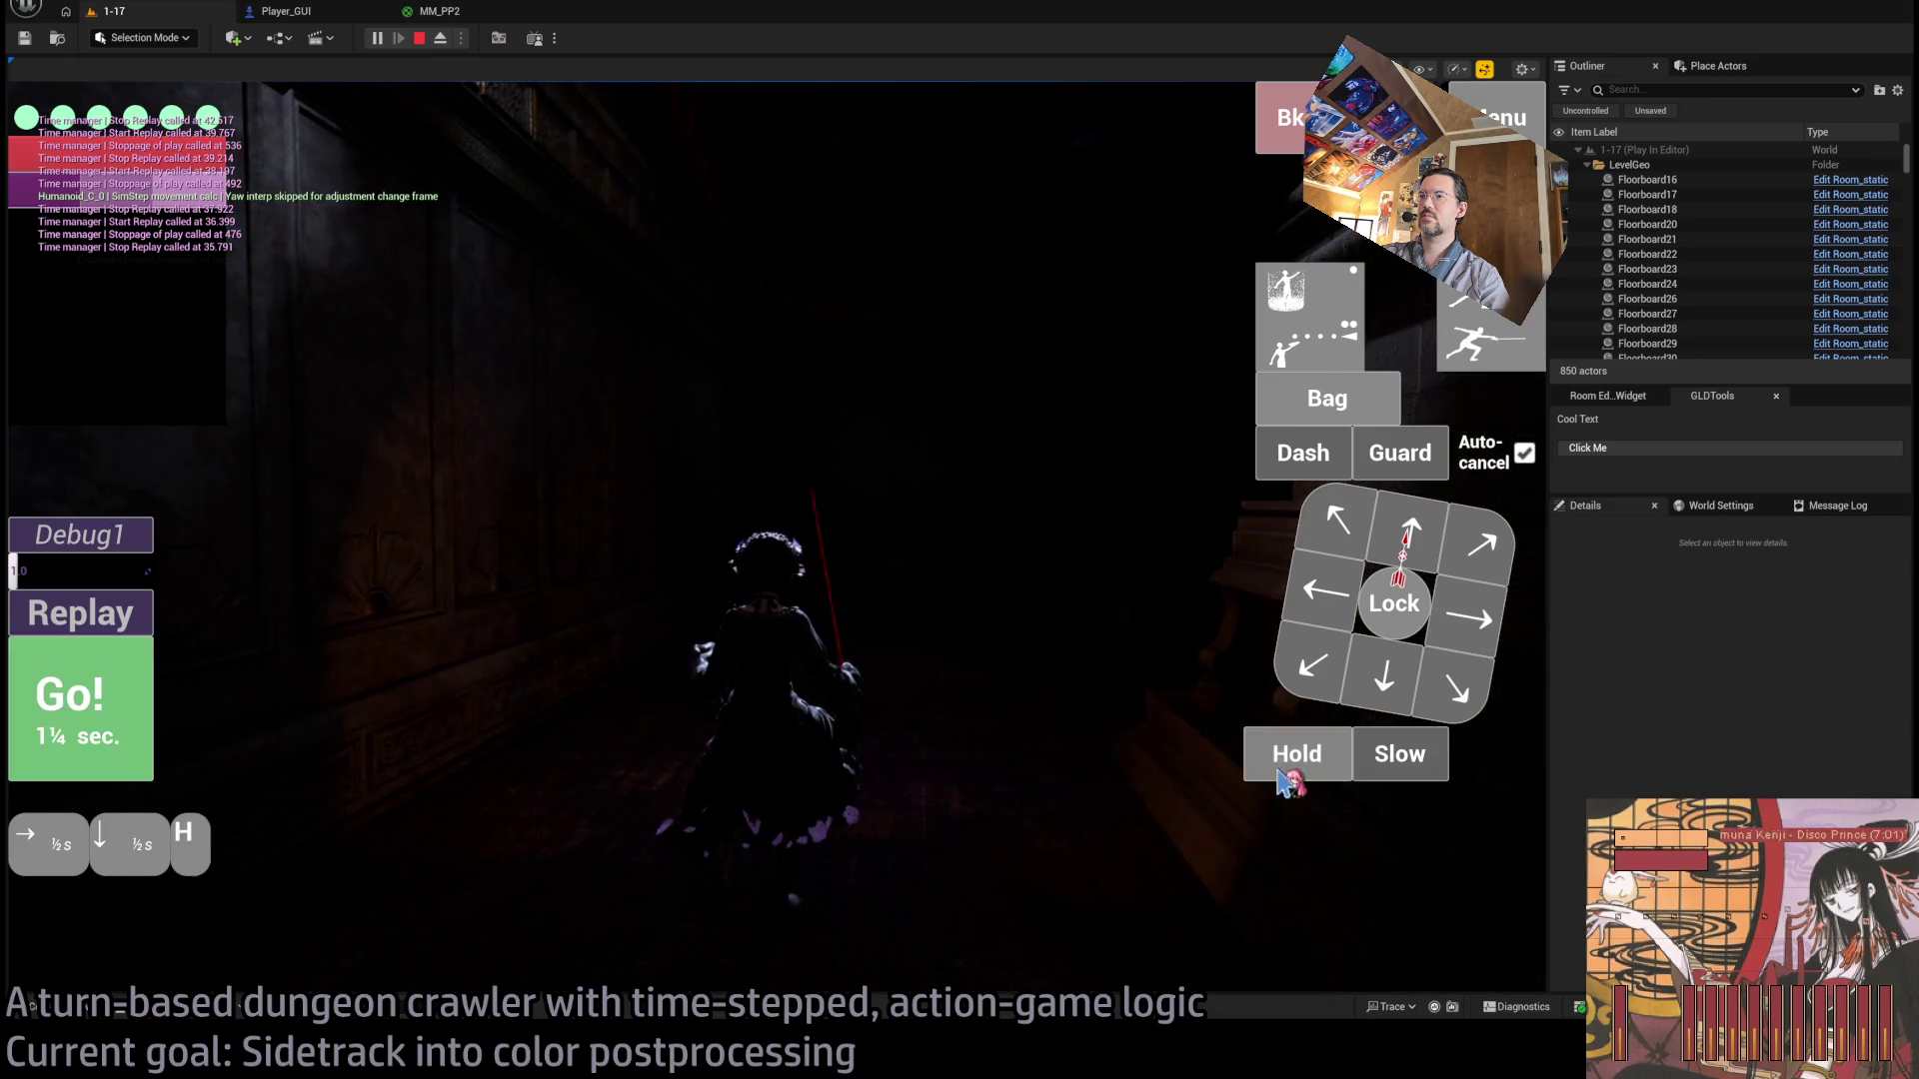
left_click(1289, 782)
key("space")
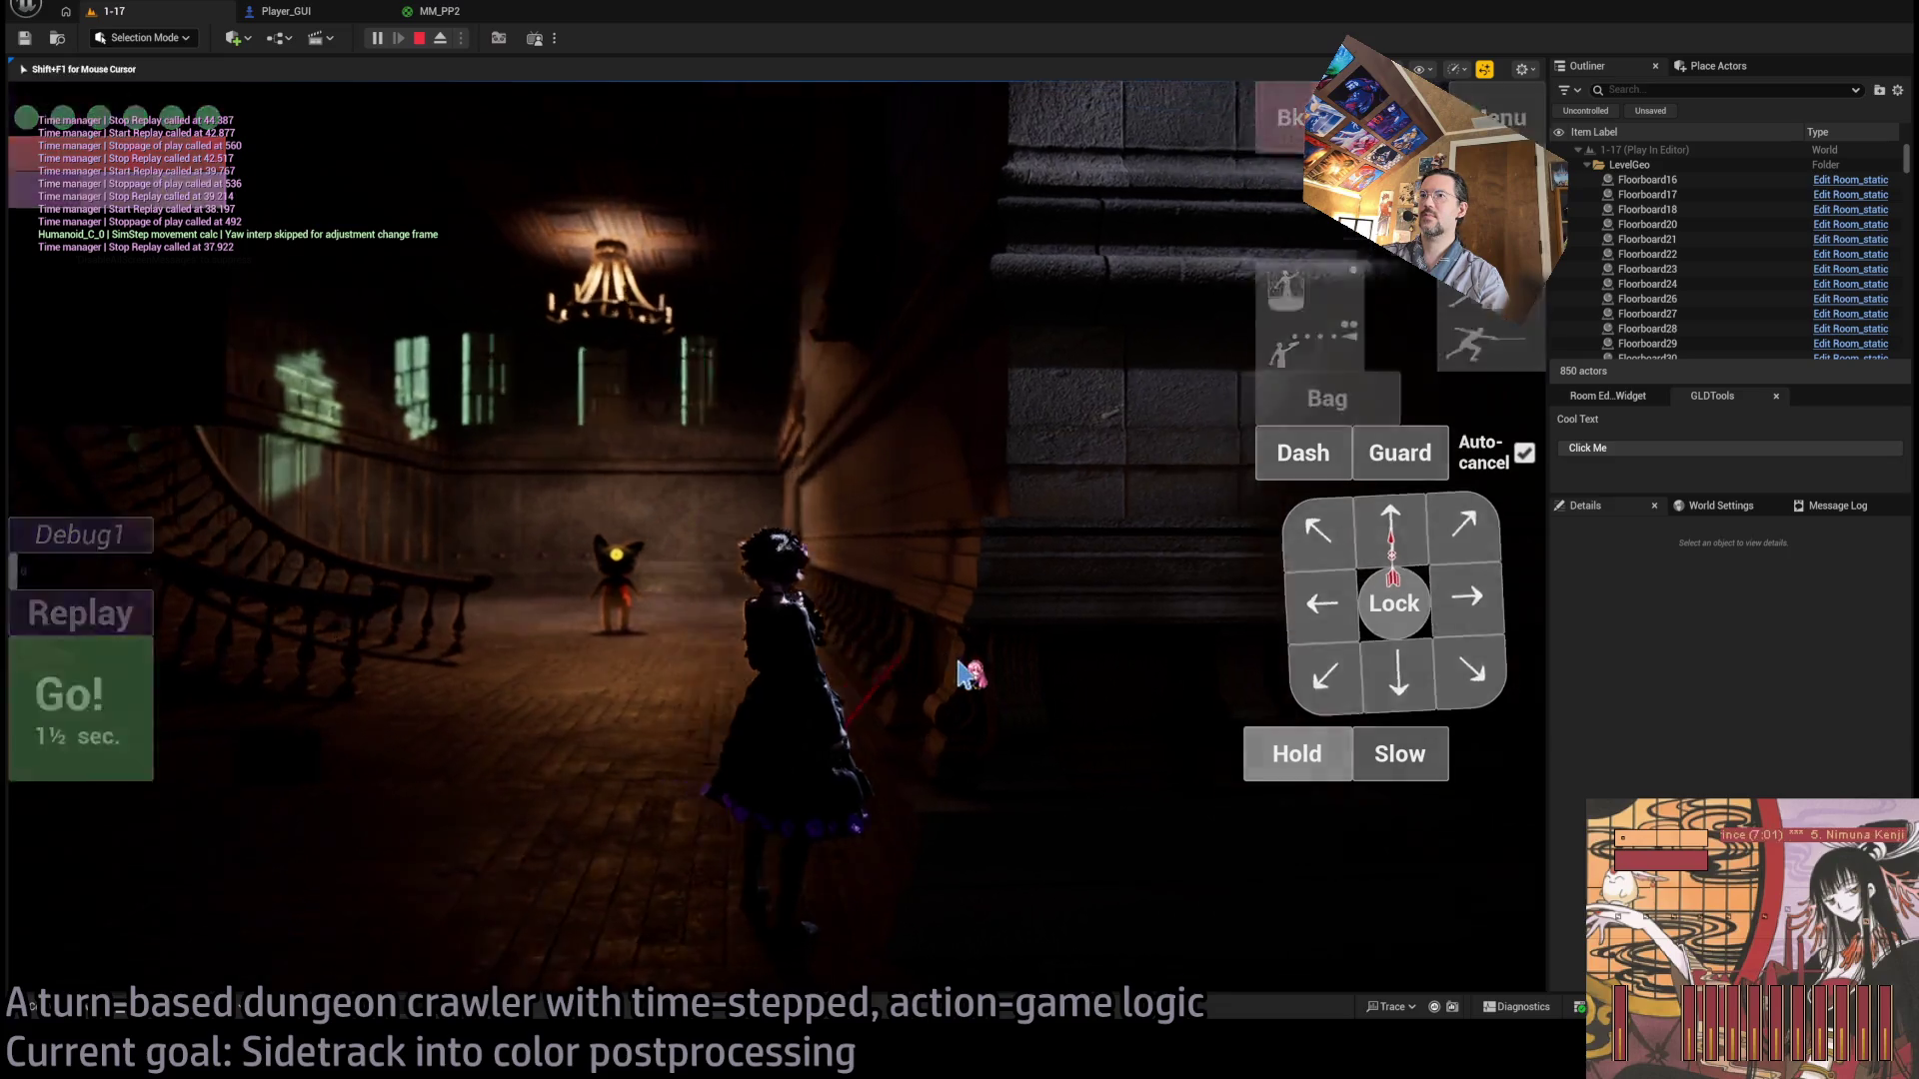
key("space")
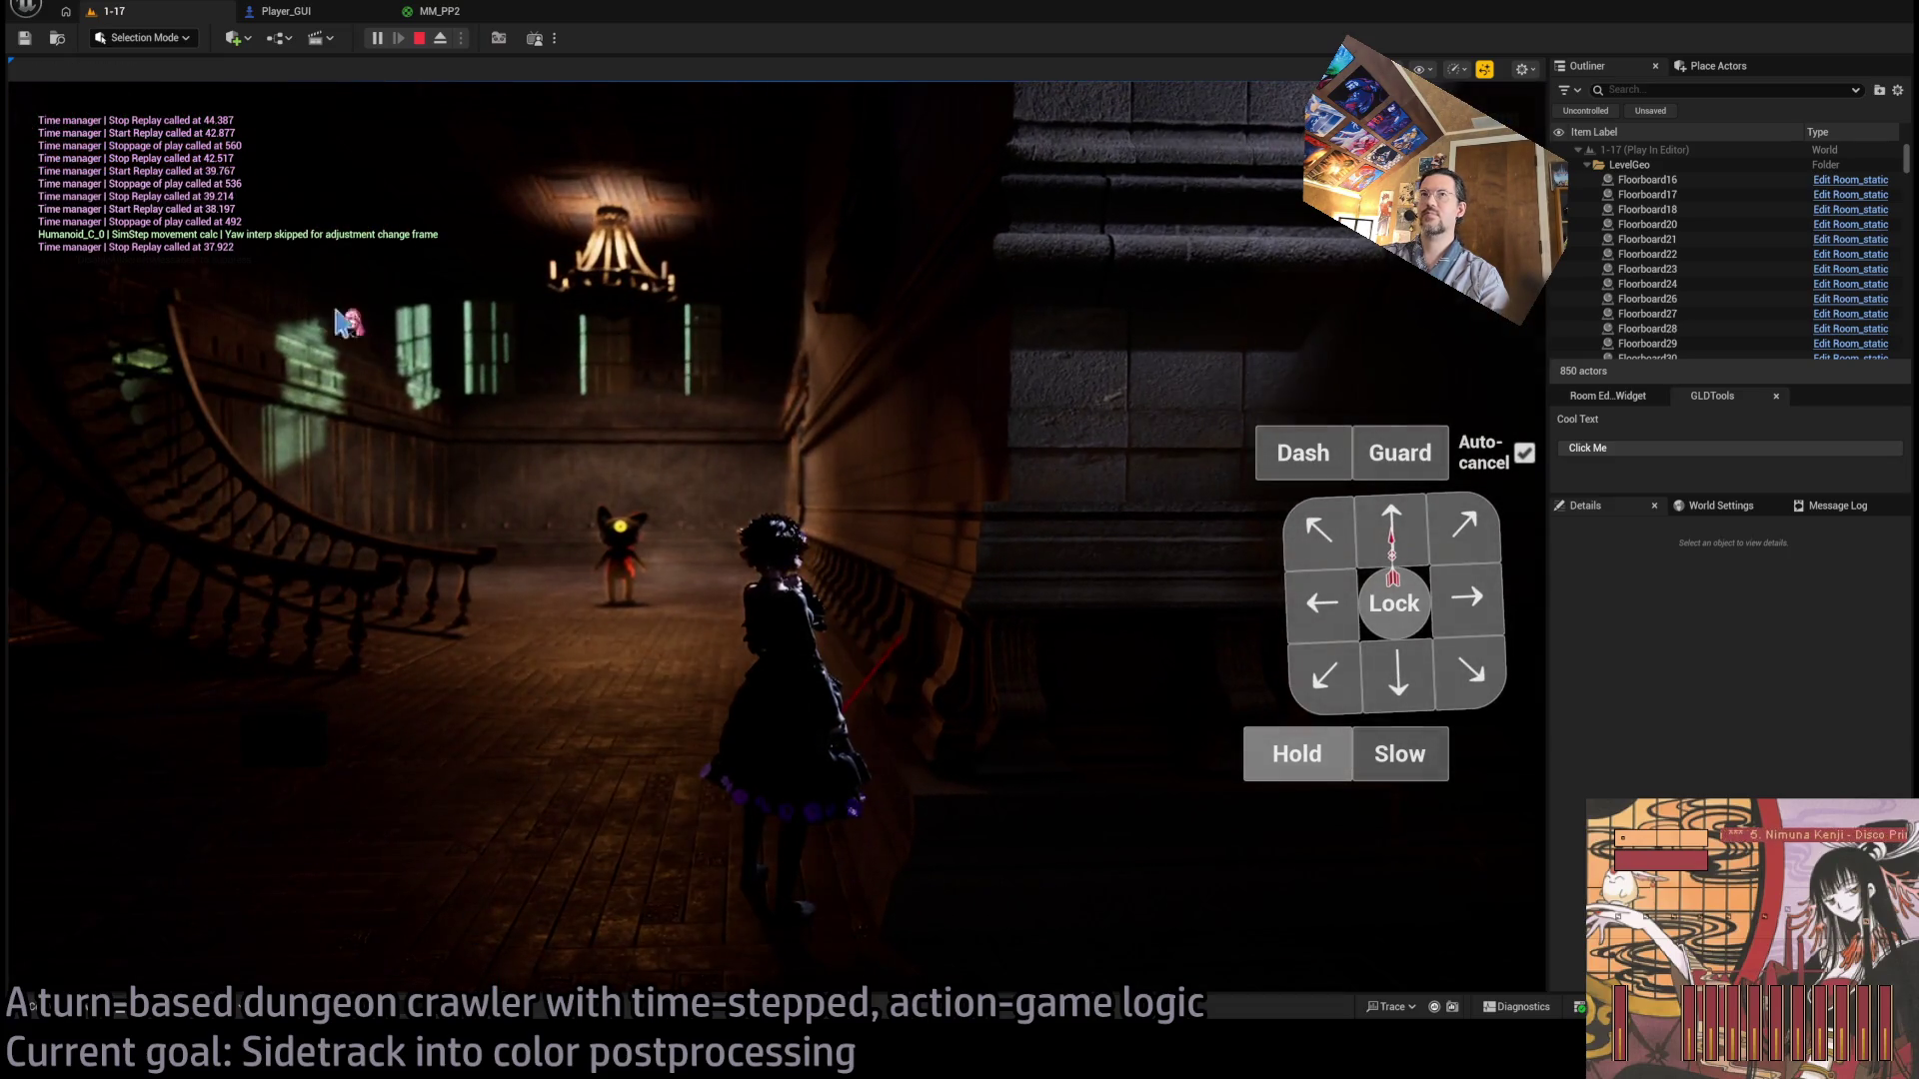
key("Escape")
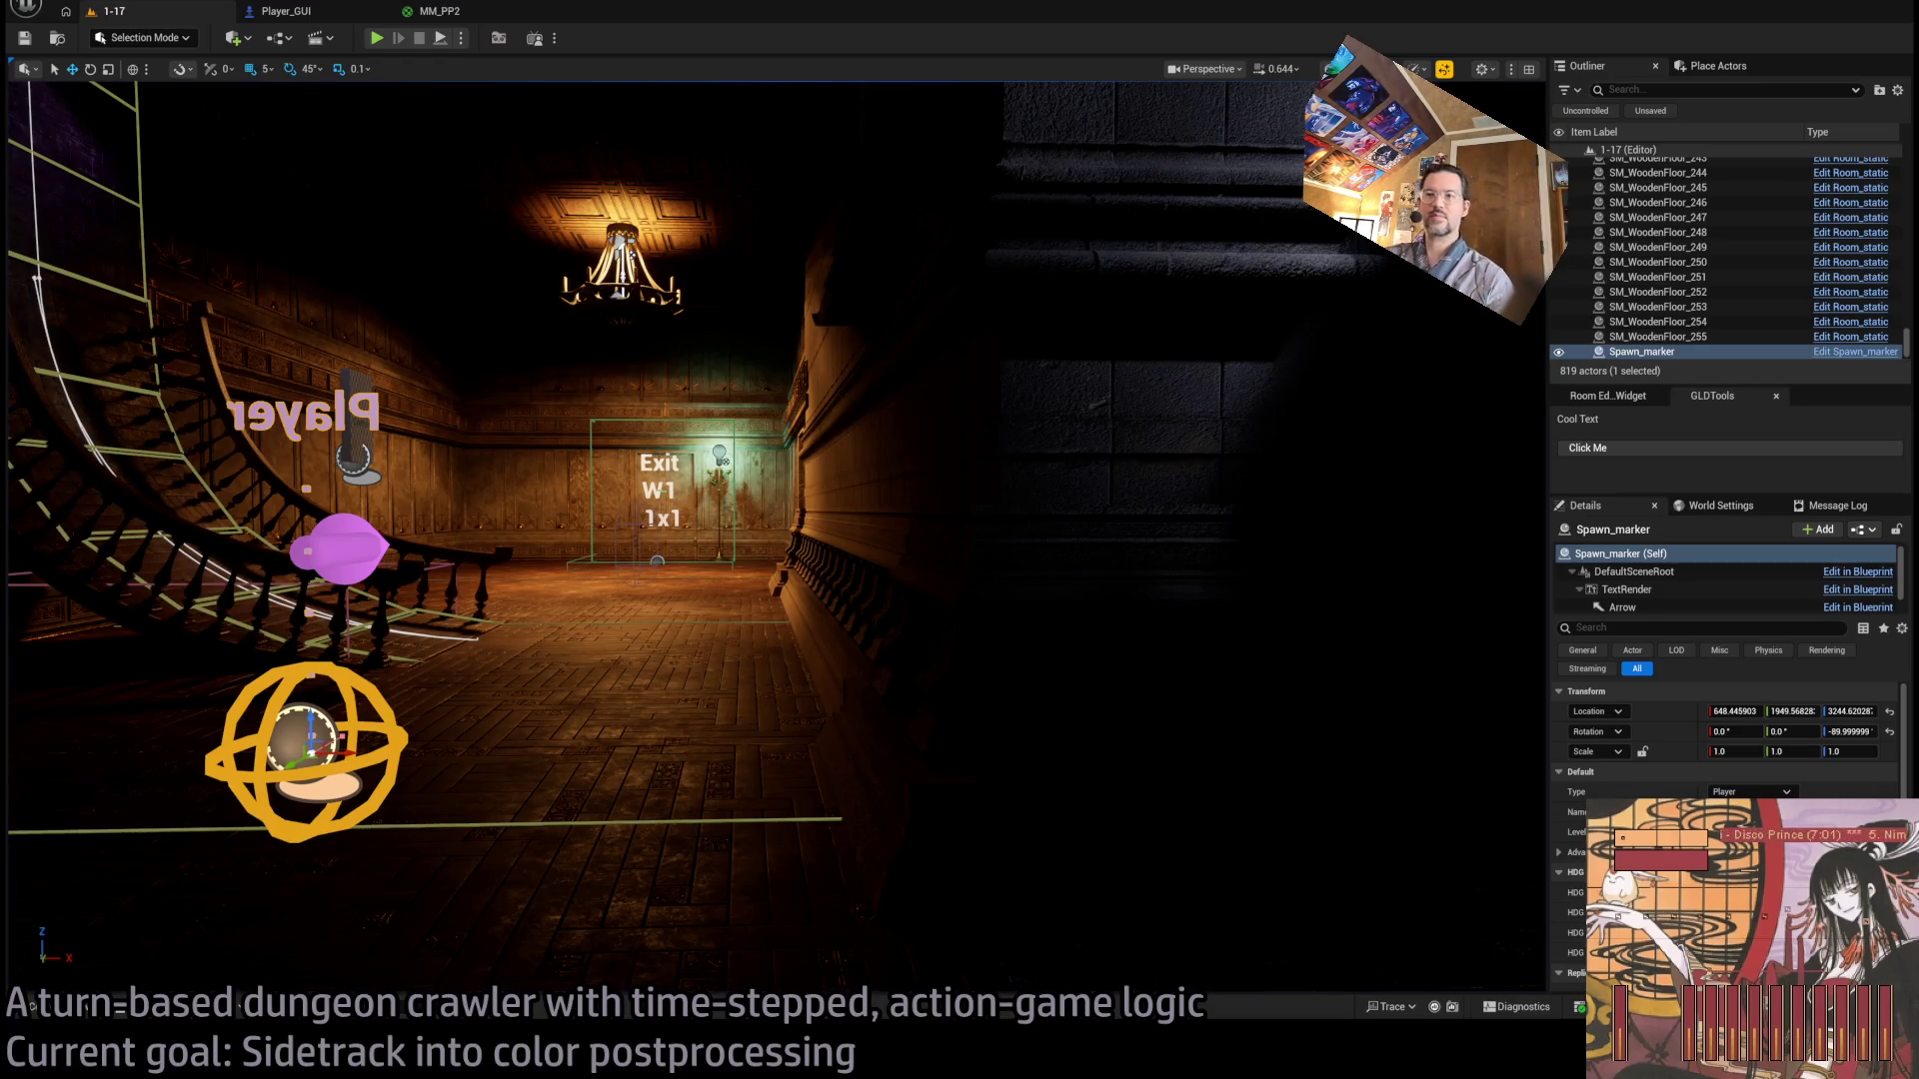
Look over the Saturate, Subtract and Custom nodes in the MM_PP2 material graph.
left_click(443, 14)
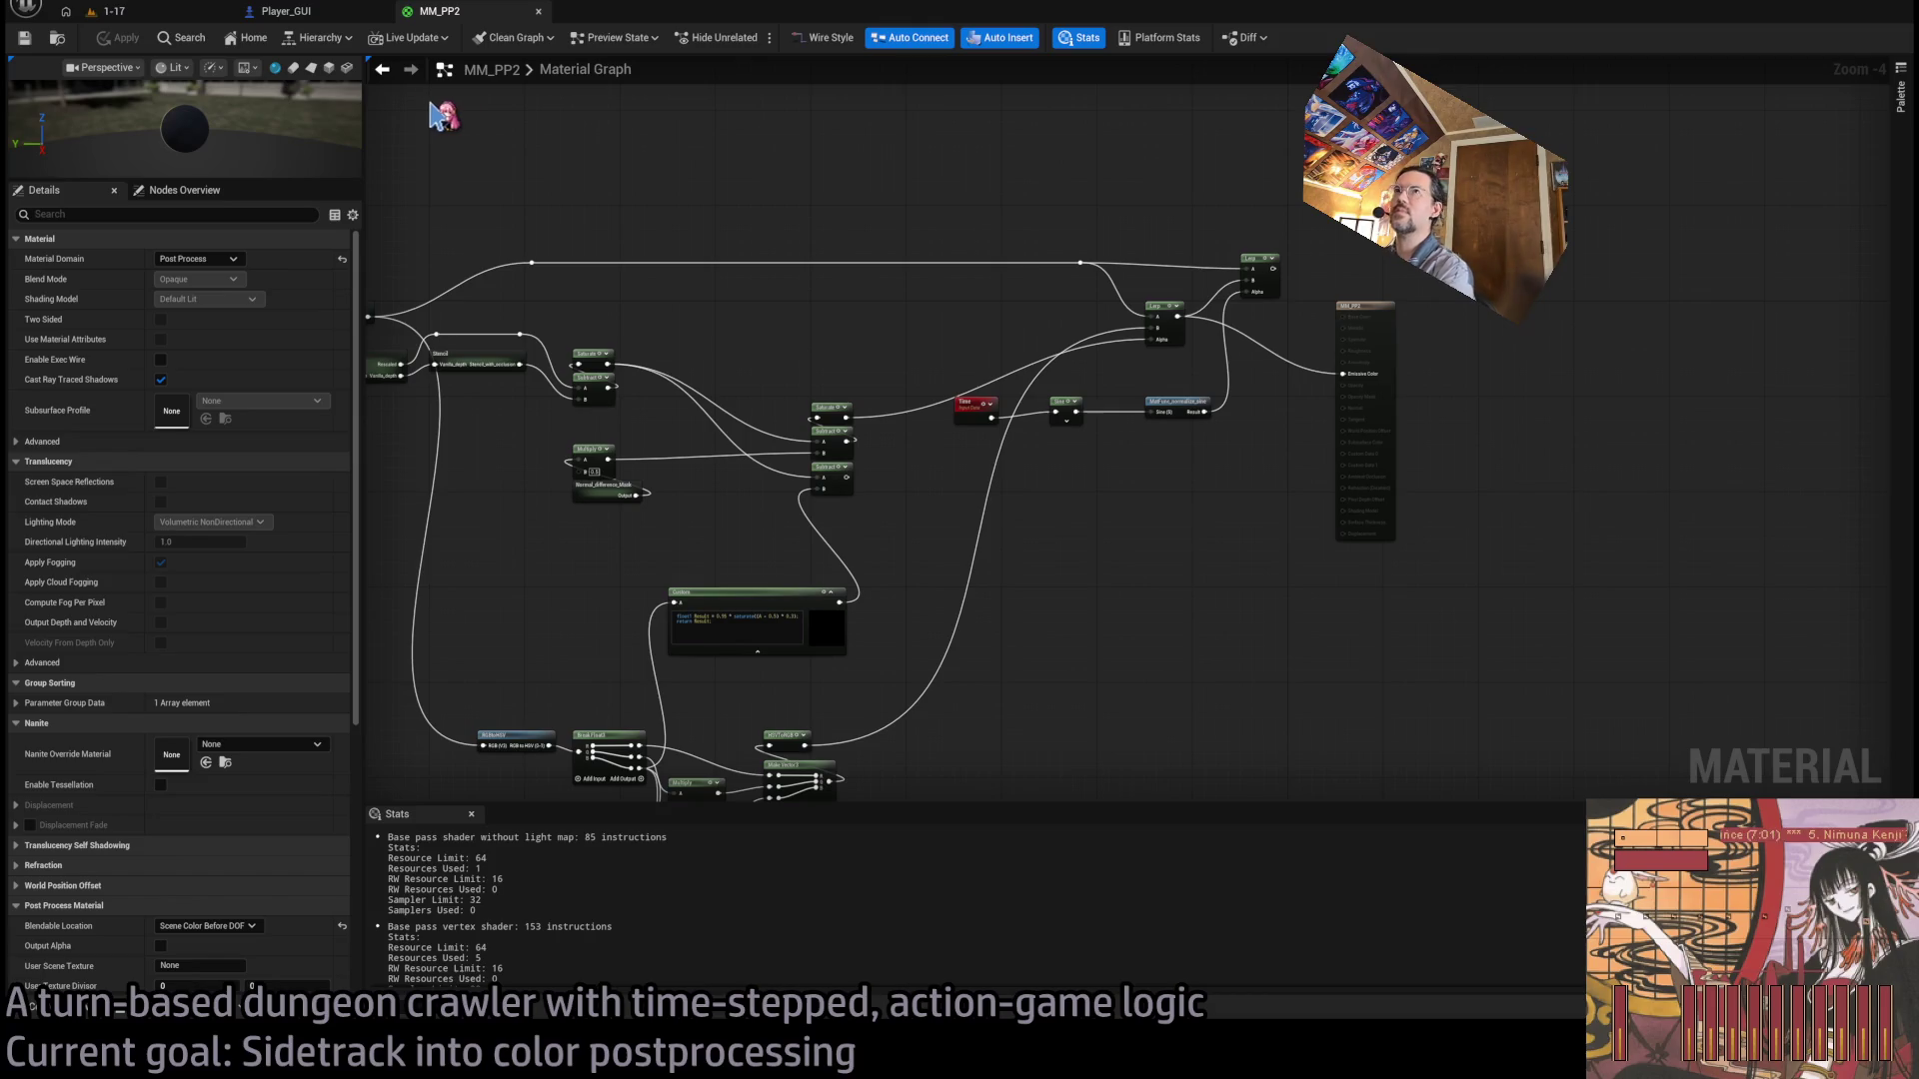
scroll(891, 428, "up", 3)
scroll(891, 427, "down", 2)
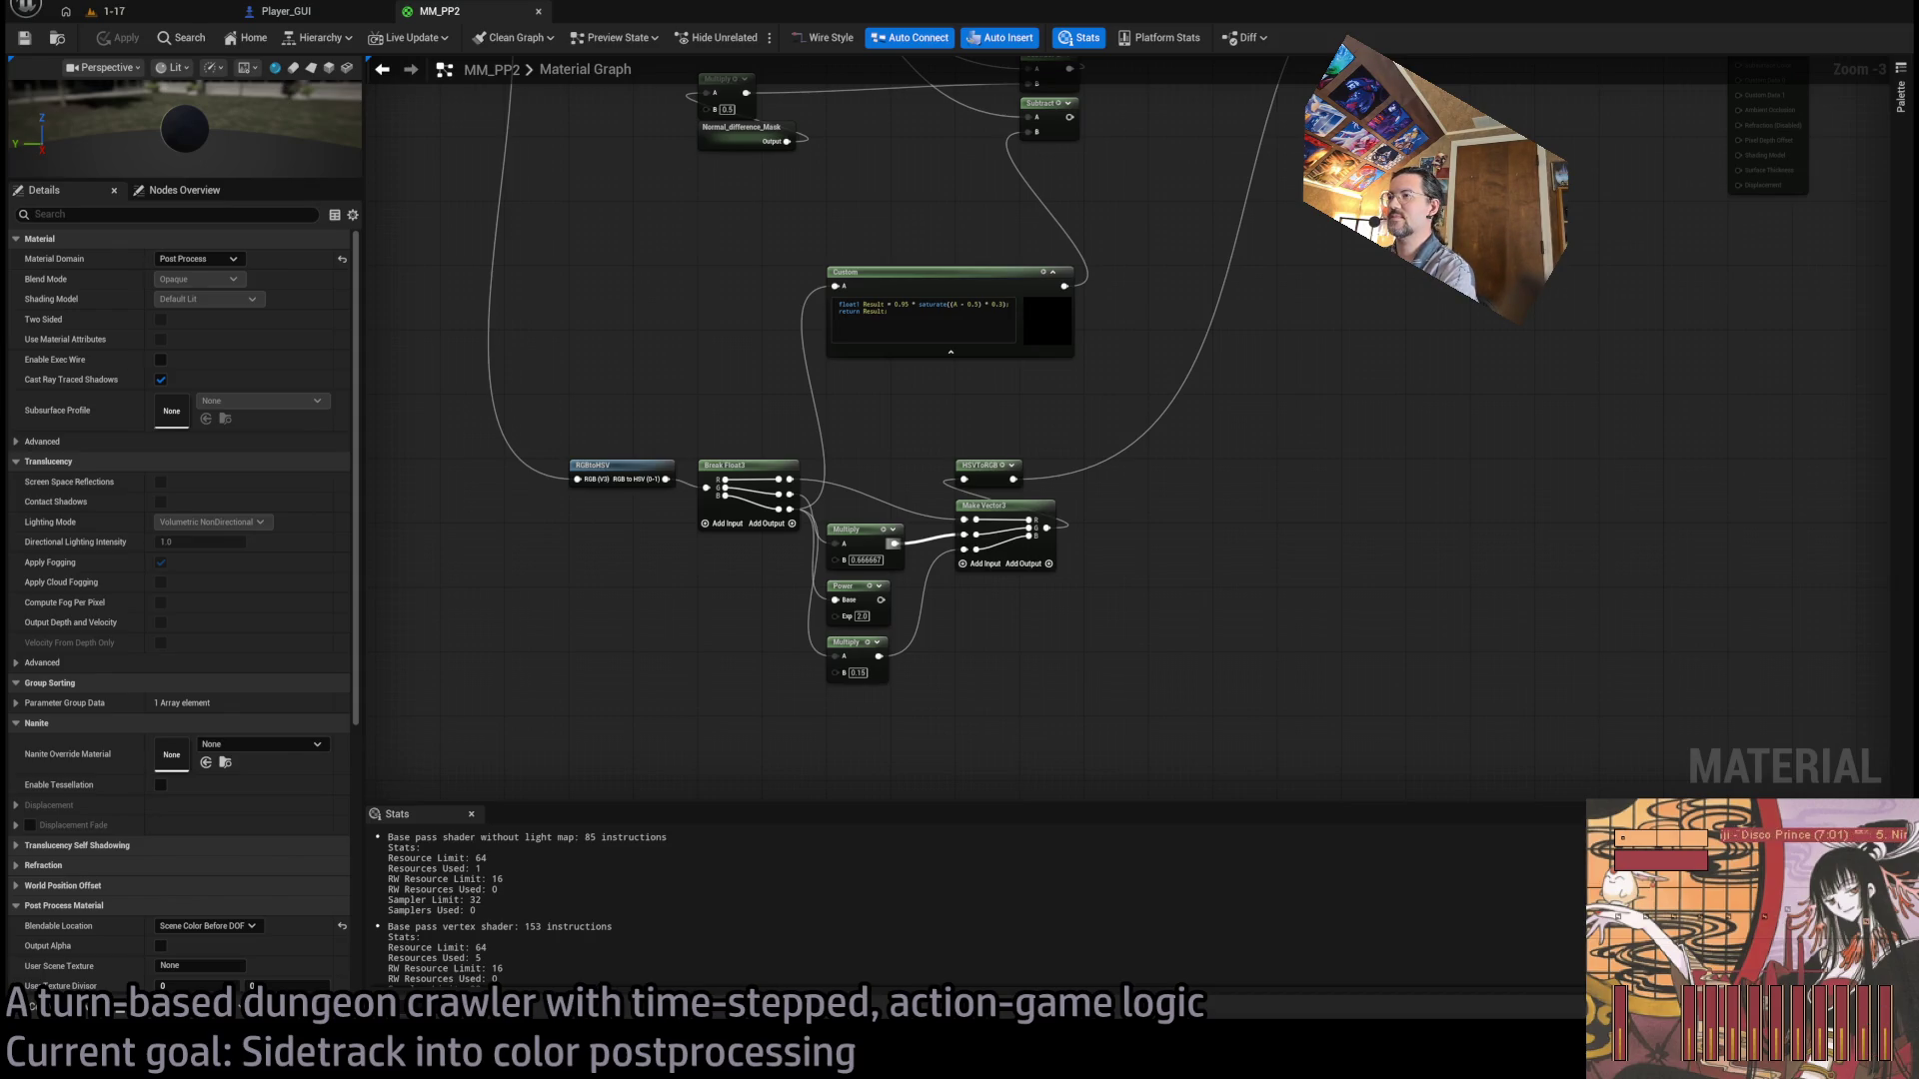
left_click_drag(1109, 338, 1106, 588)
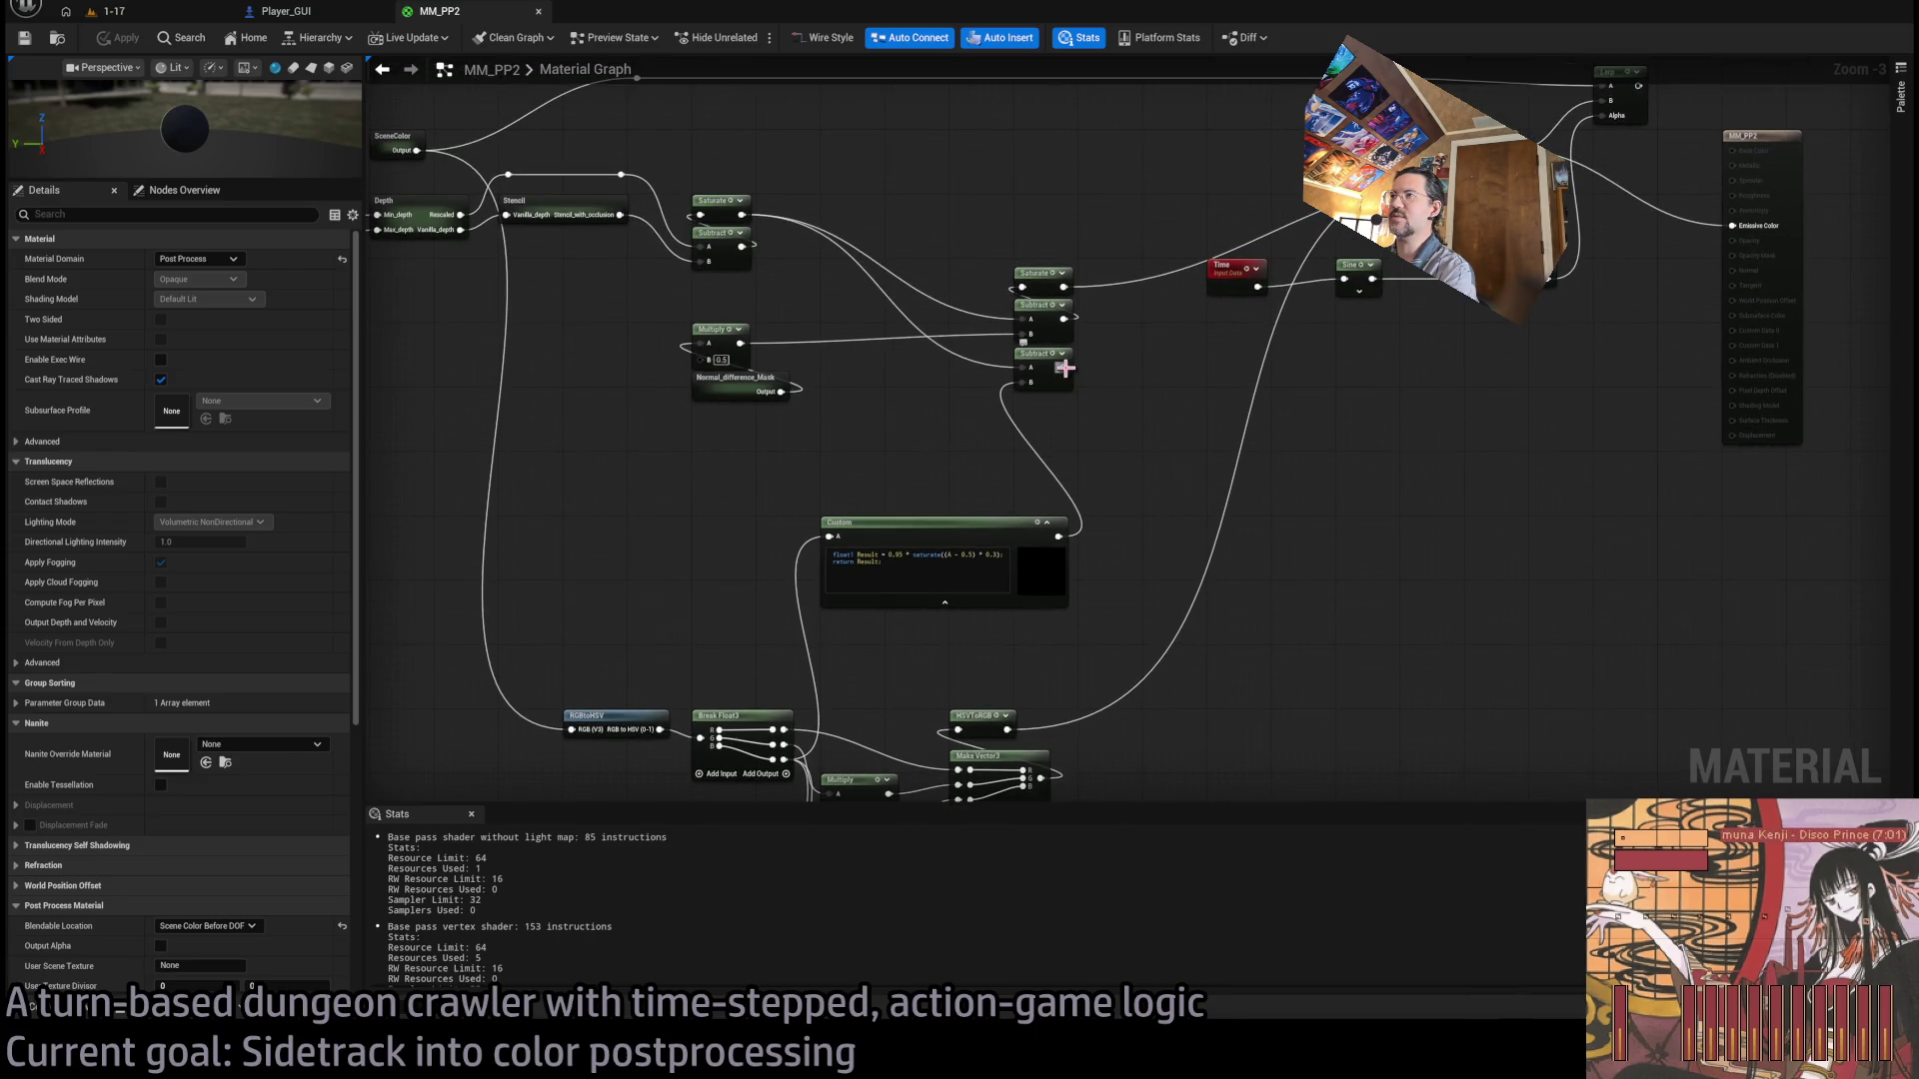
scroll(1170, 393, "up", 3)
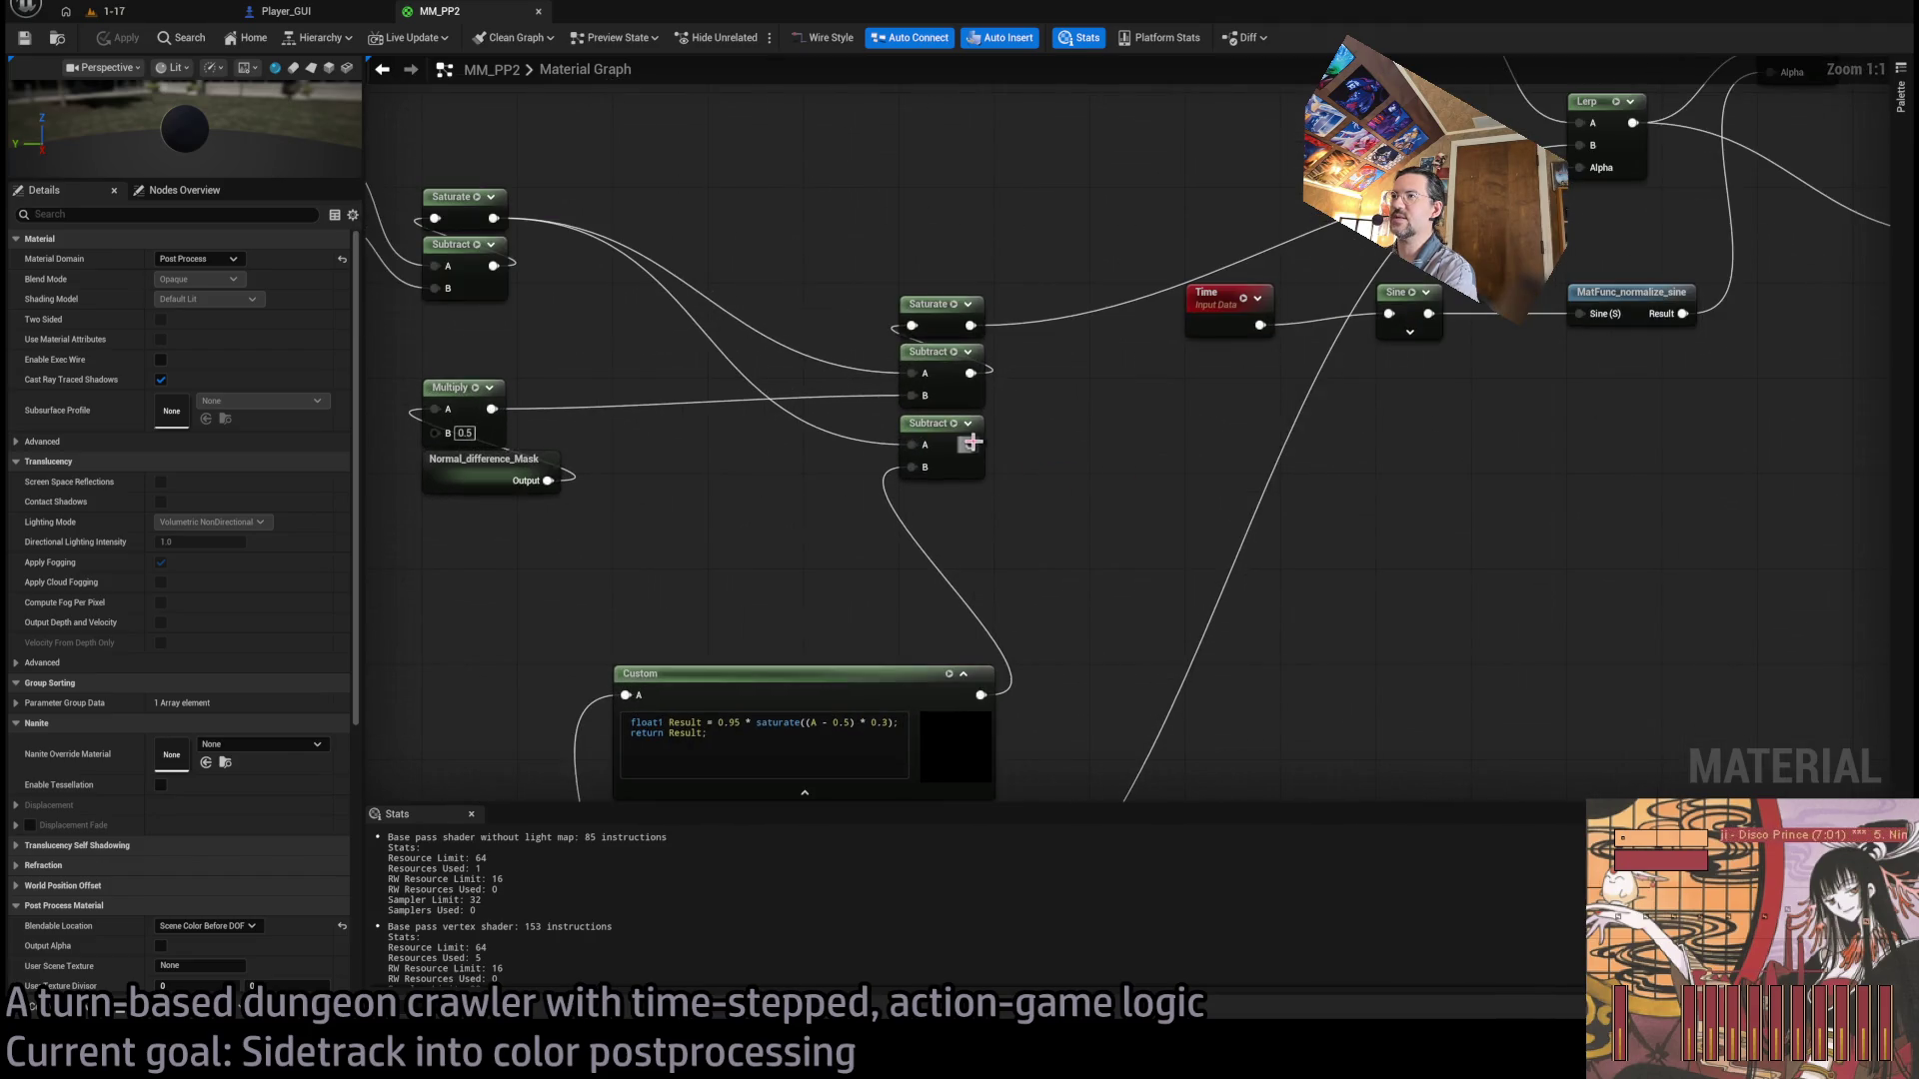
left_click(138, 20)
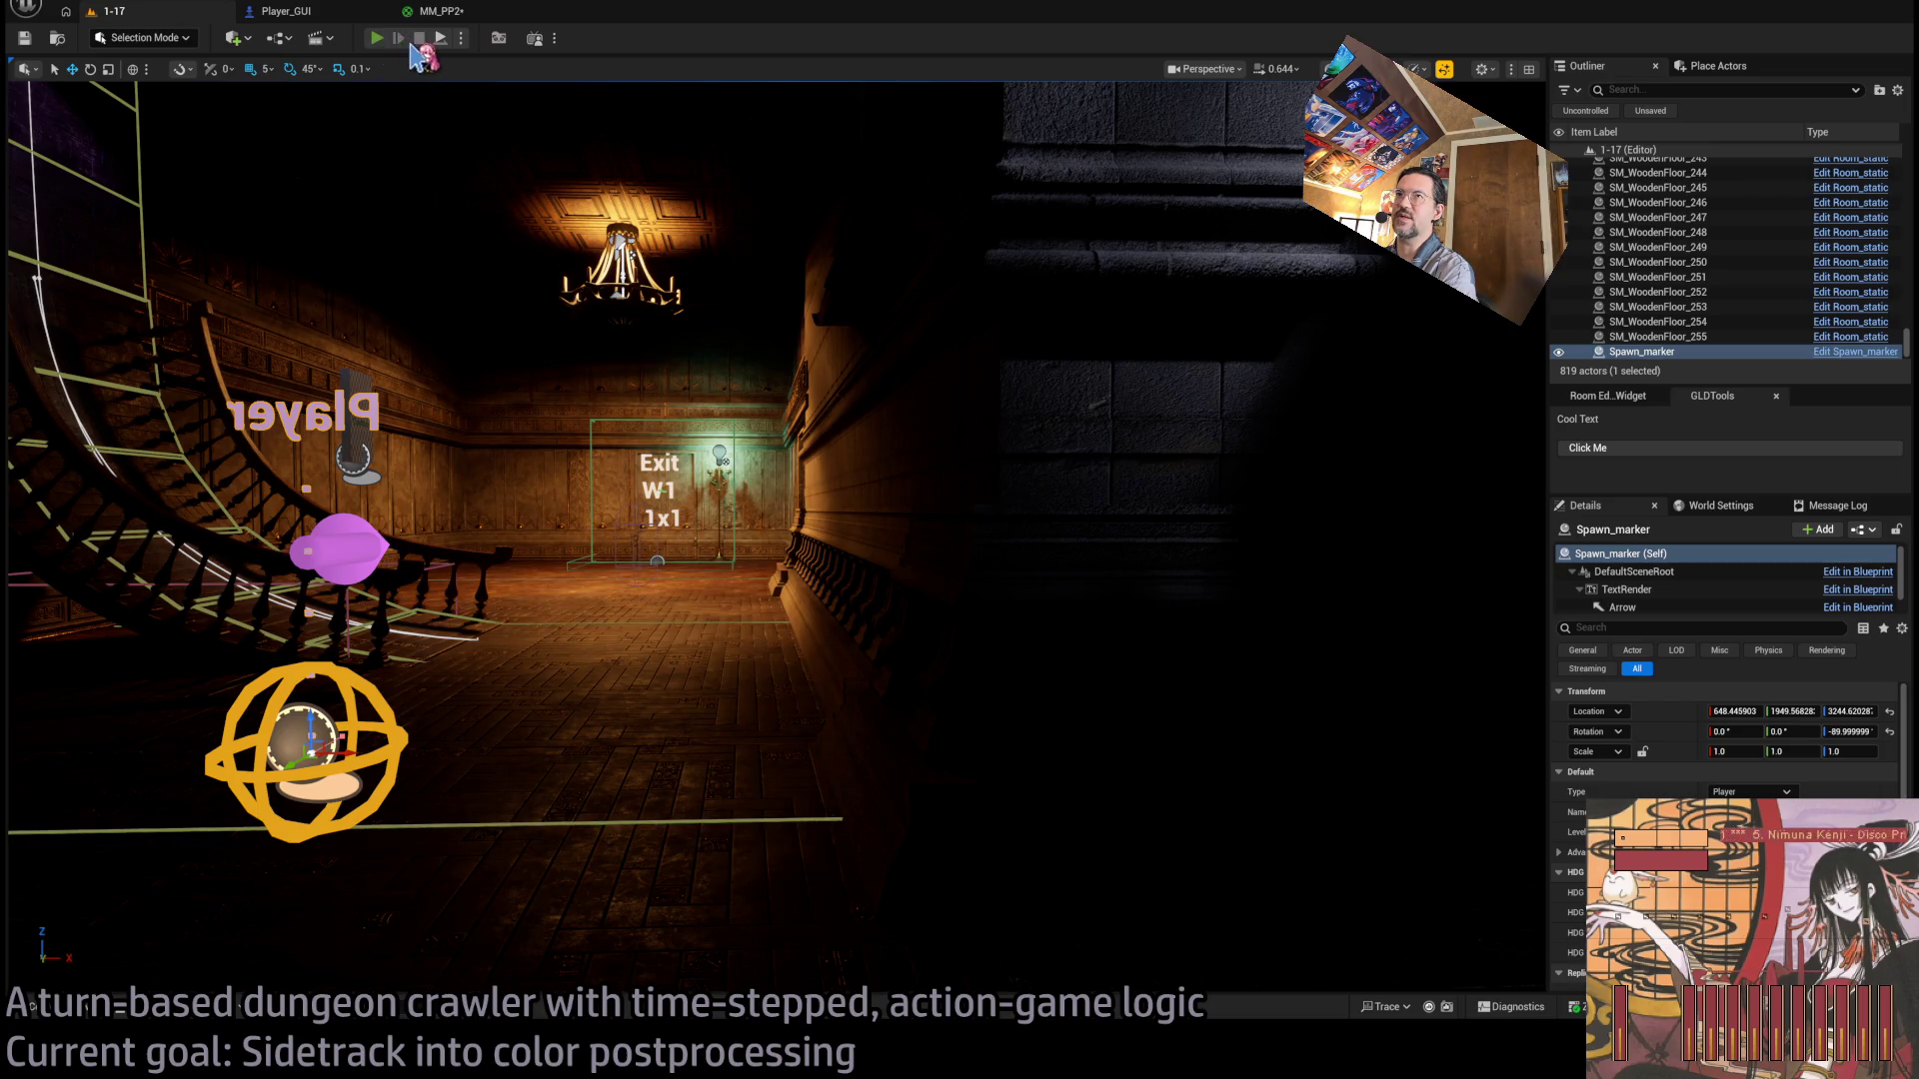
key("alt+p")
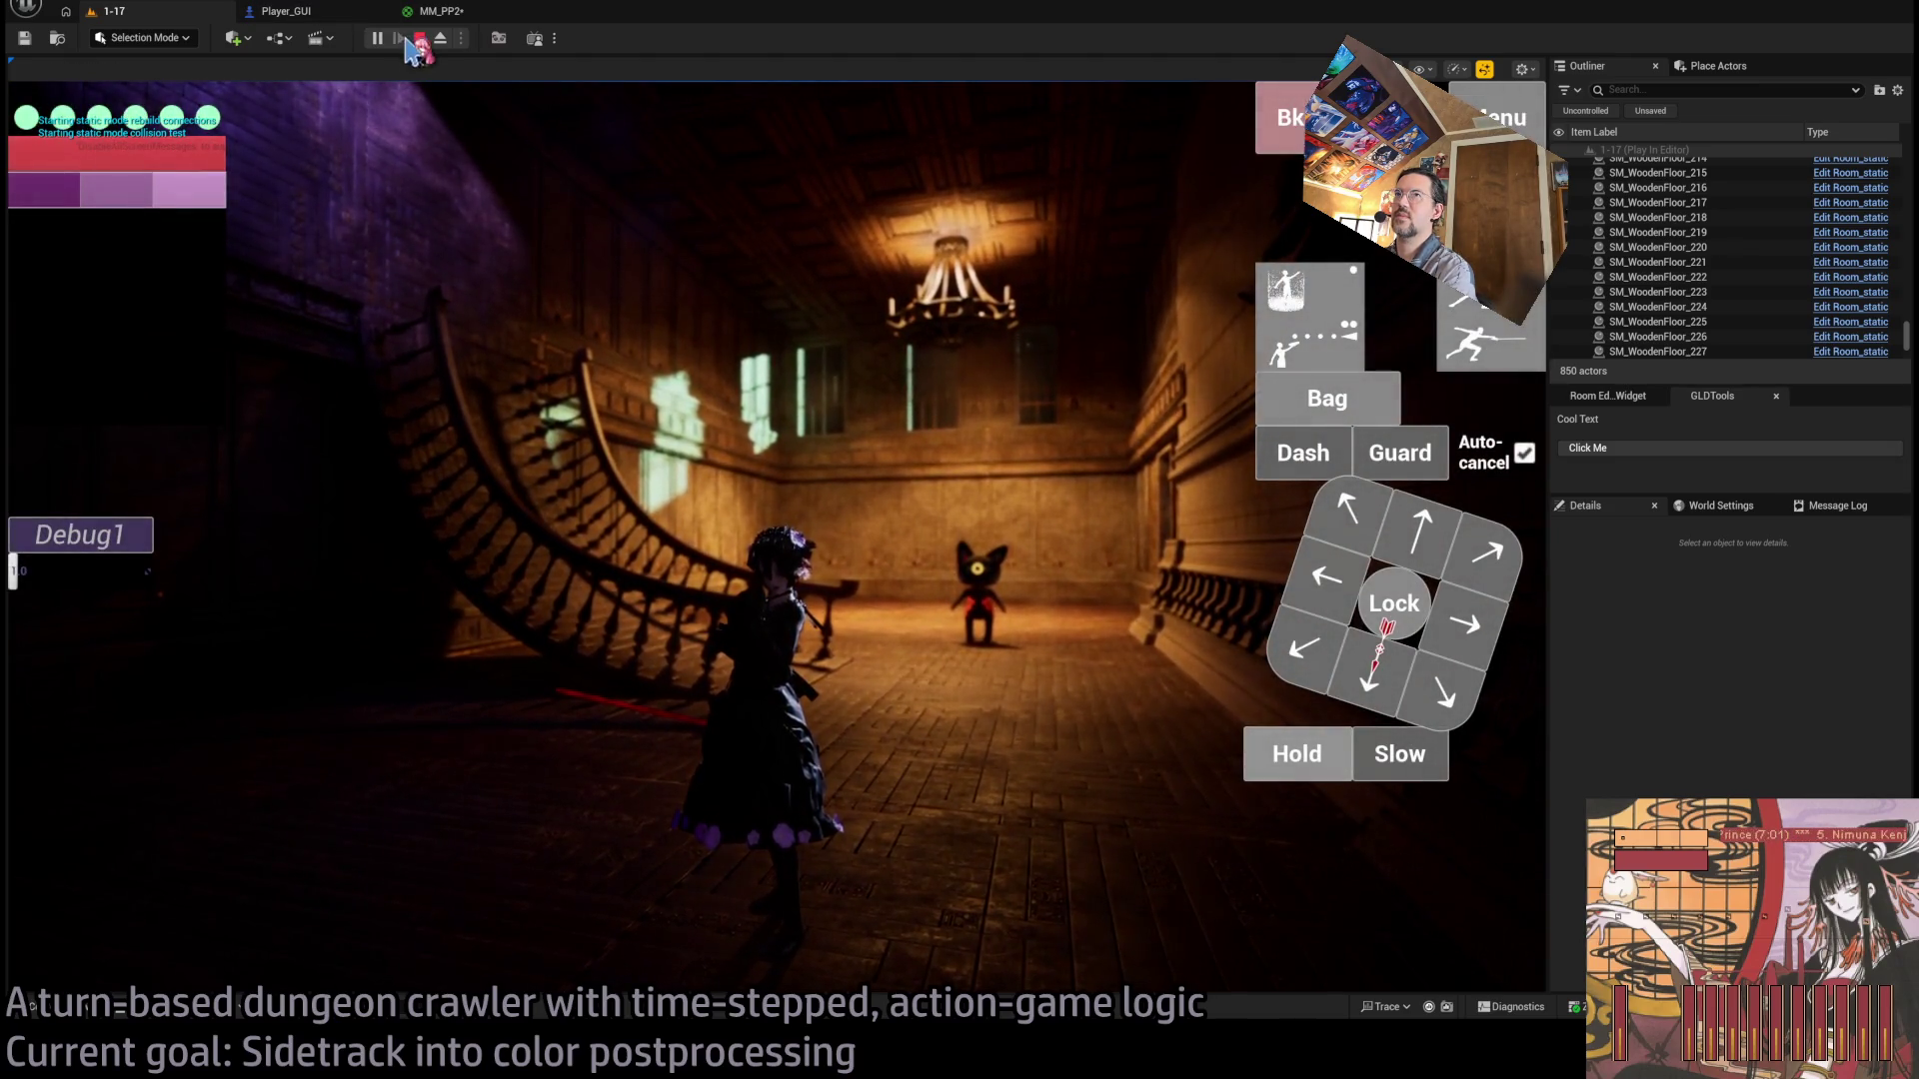
left_click(417, 40)
left_click(441, 11)
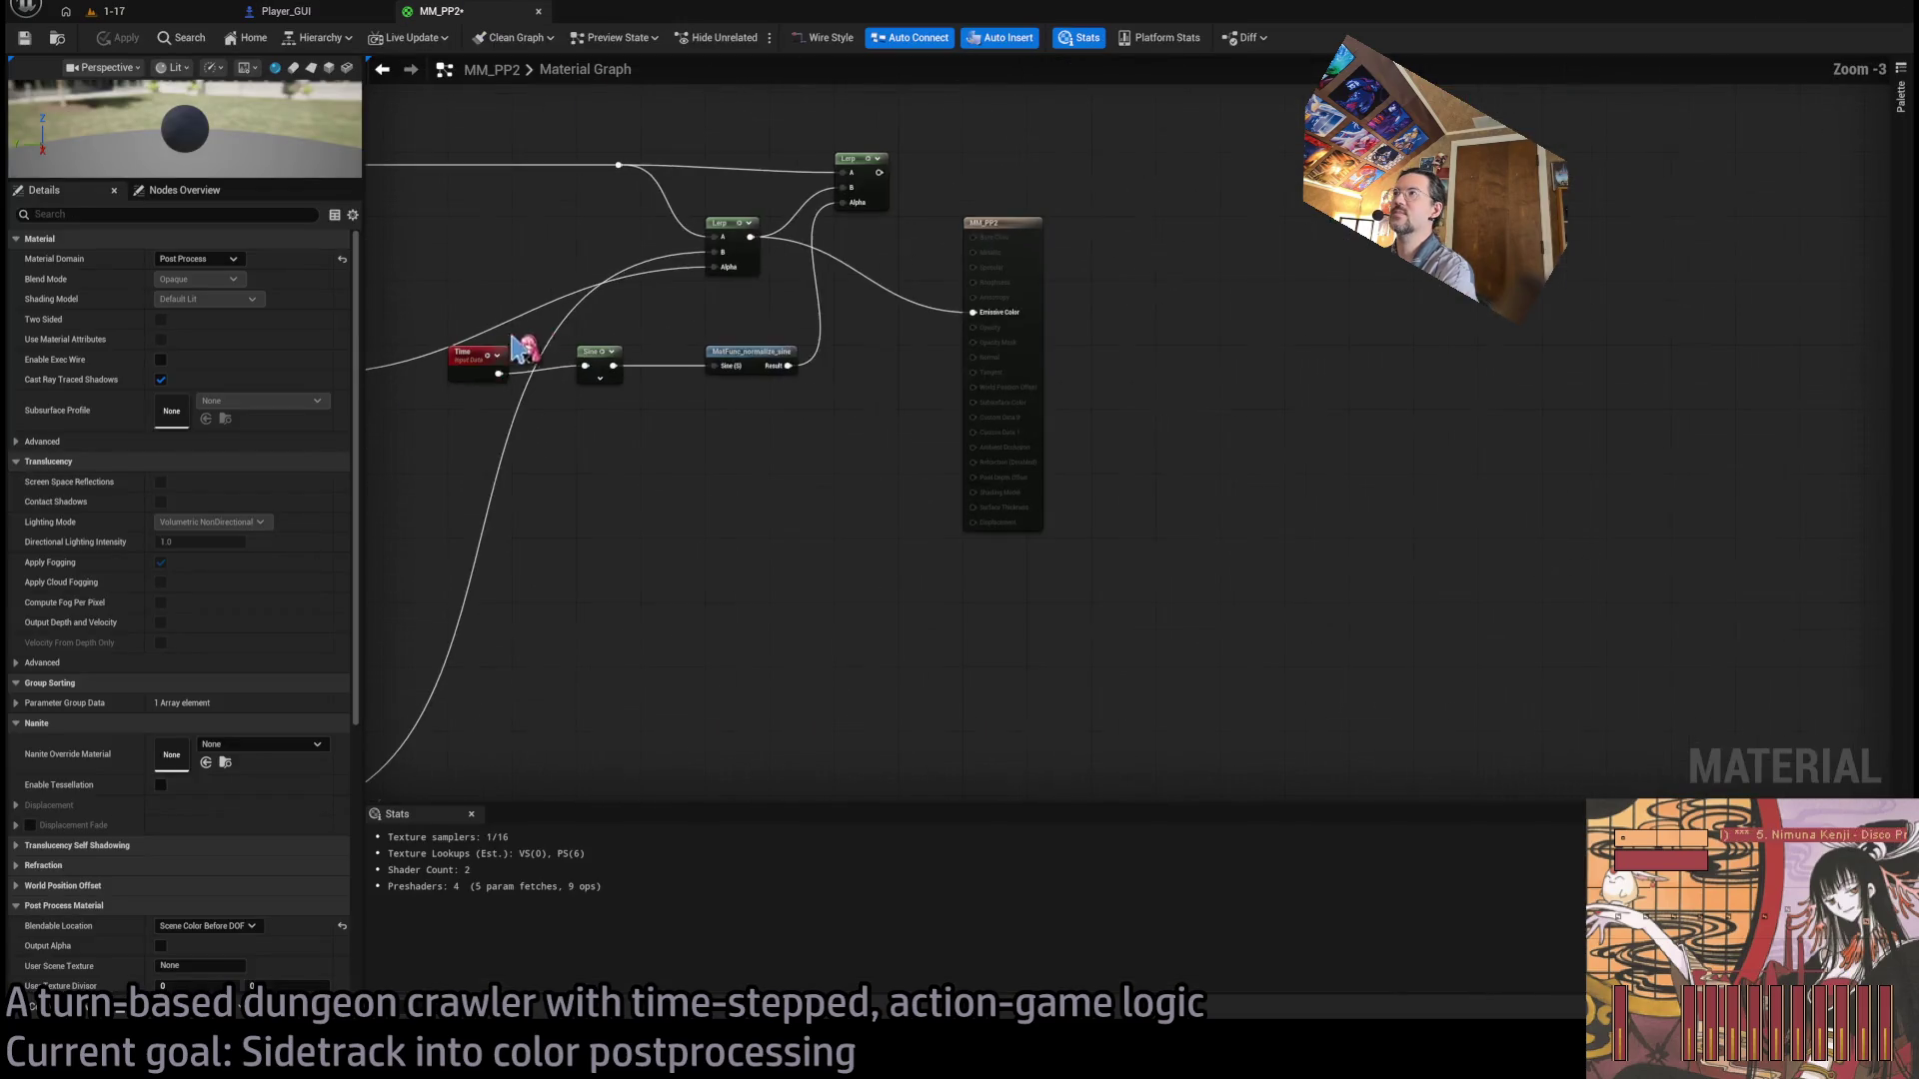
Connect the lower Subtract output and the Multiply output to the middle Subtract node's inputs.
scroll(776, 470, "up", 4)
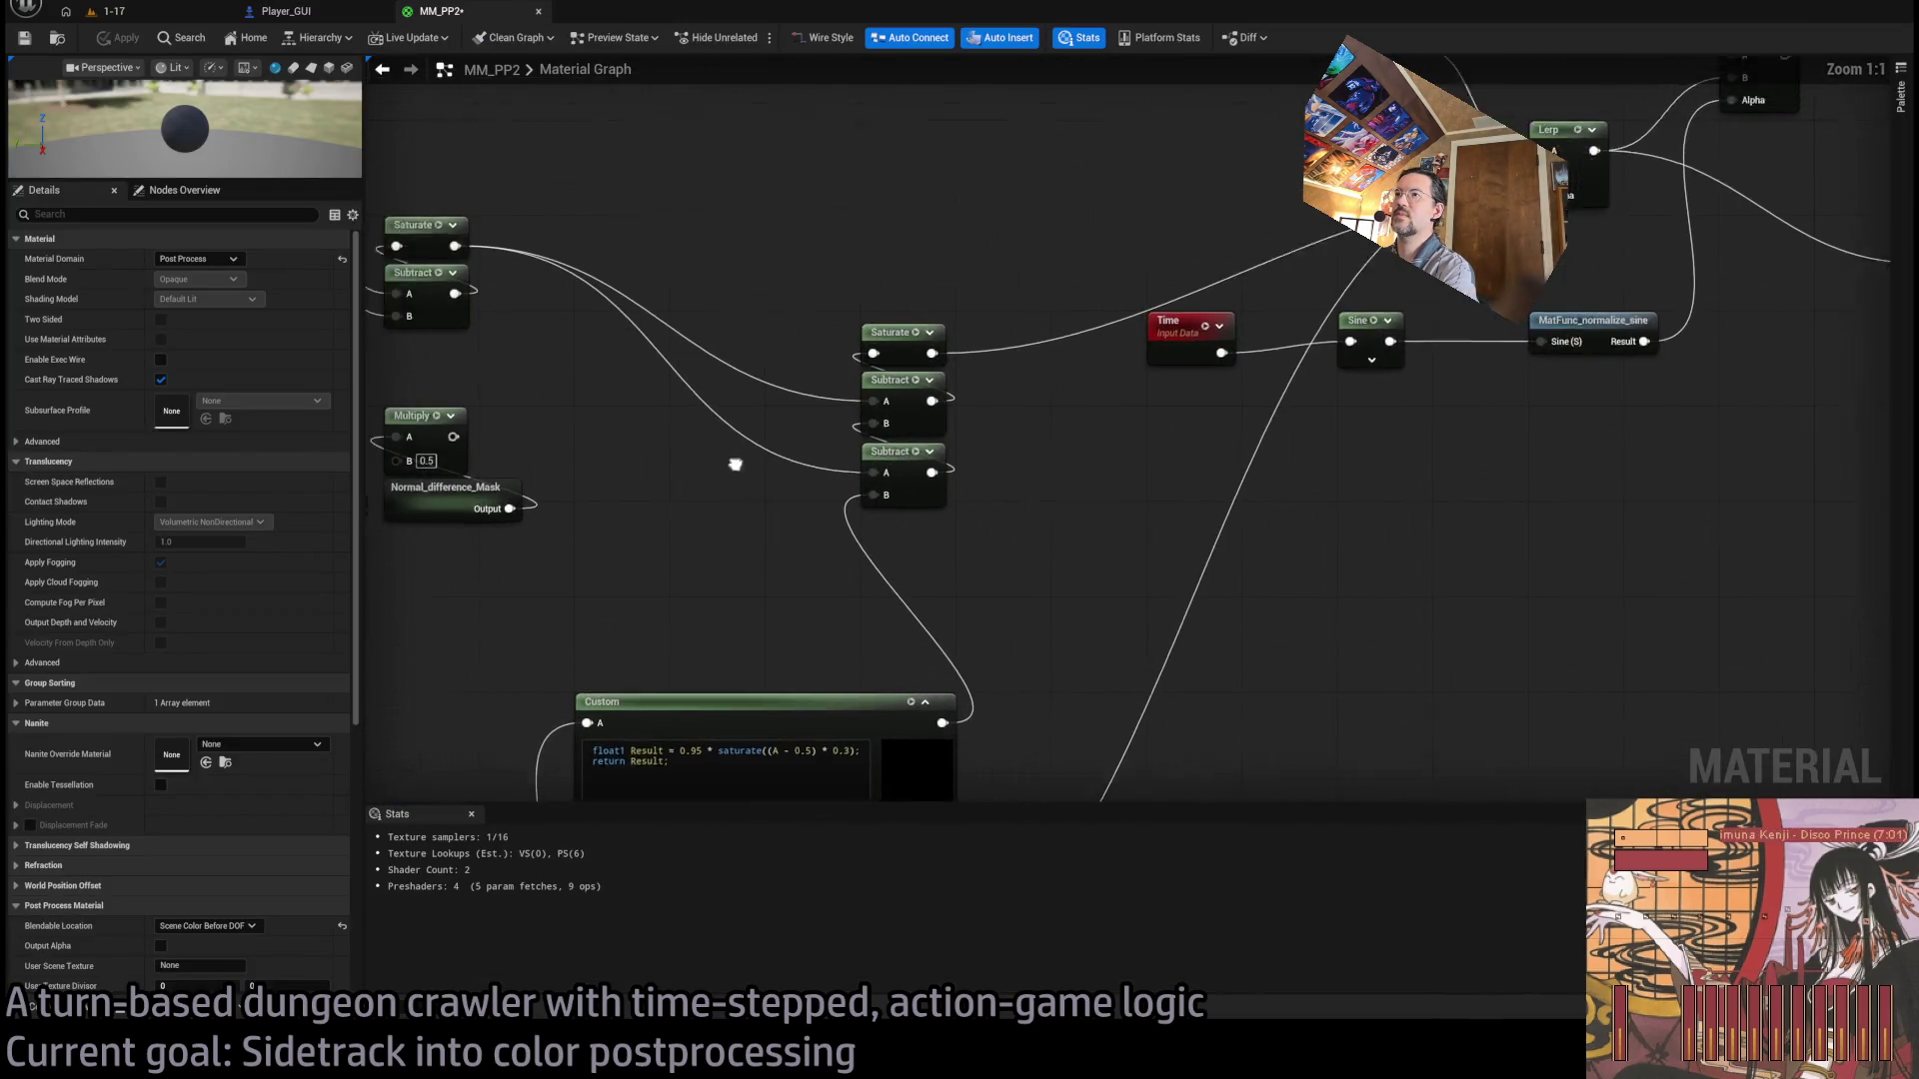
left_click_drag(734, 465, 856, 494)
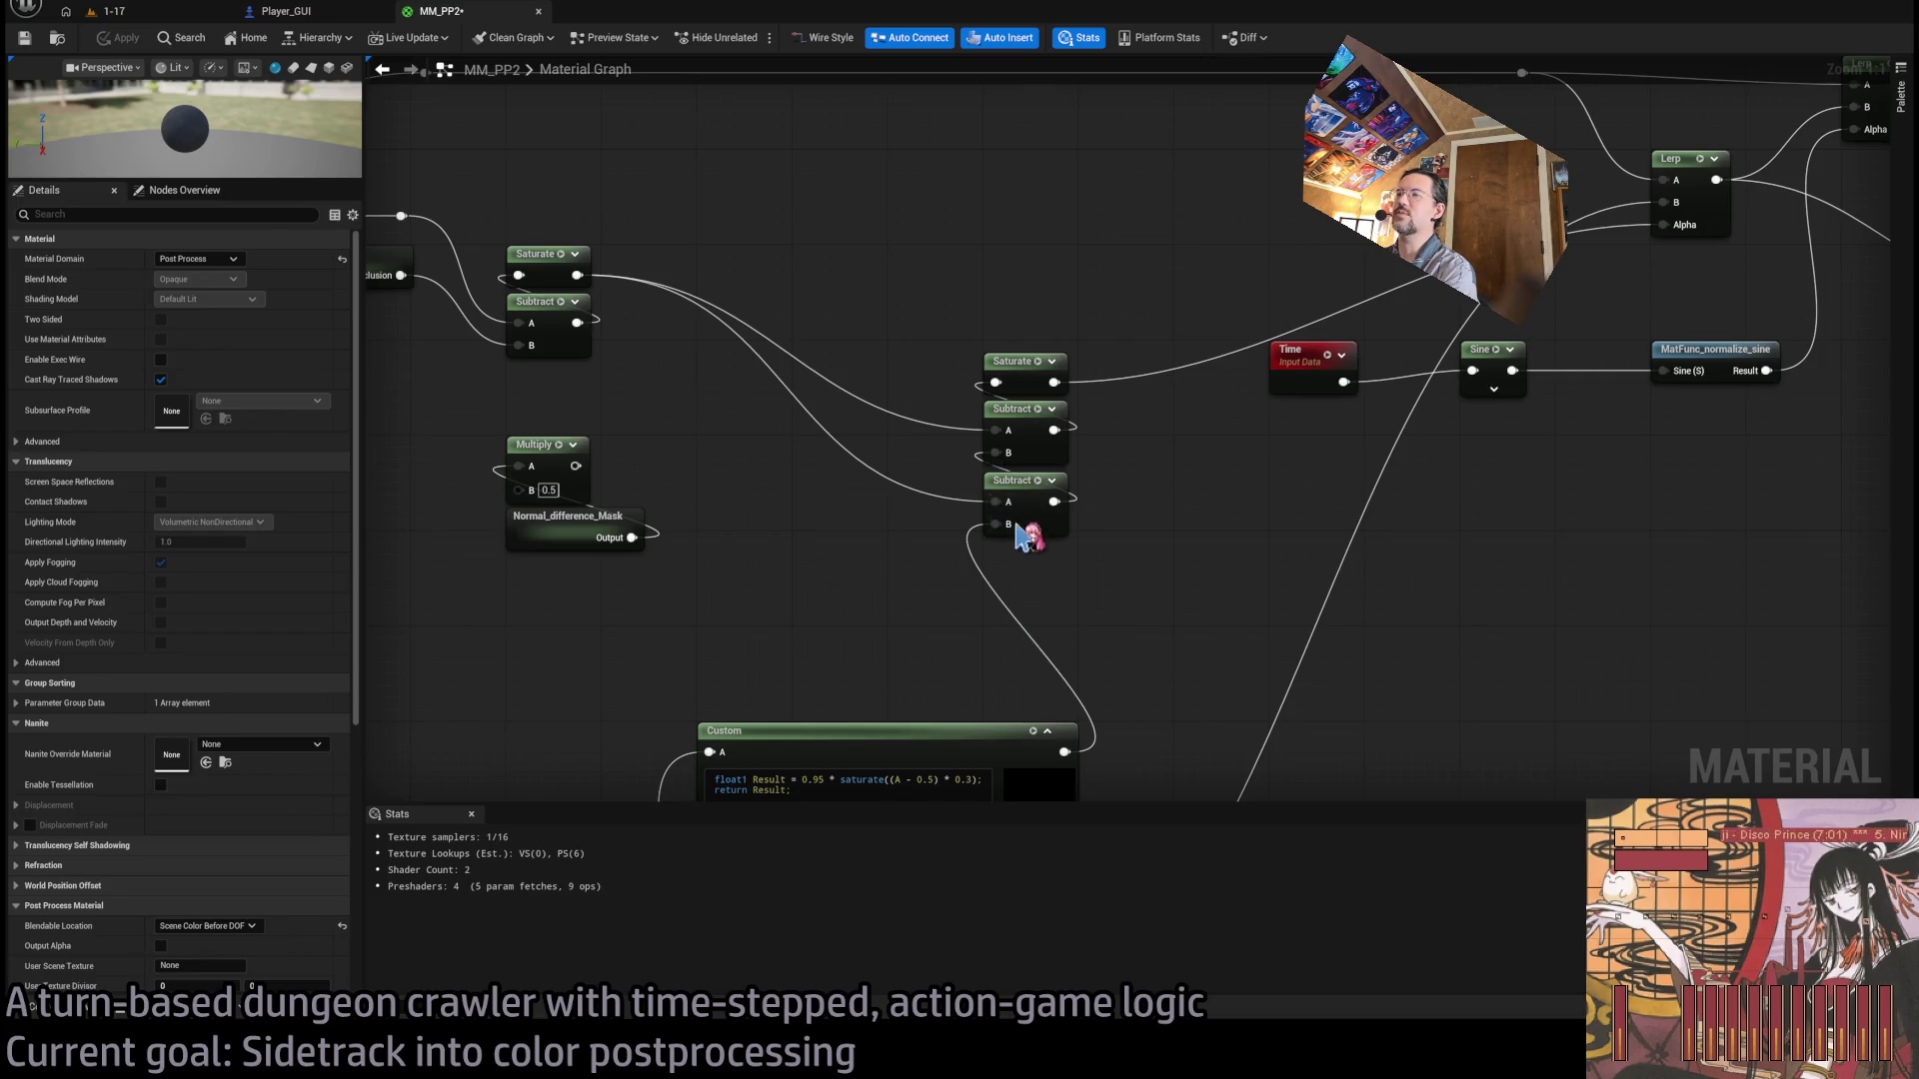
scroll(734, 462, "down", 1)
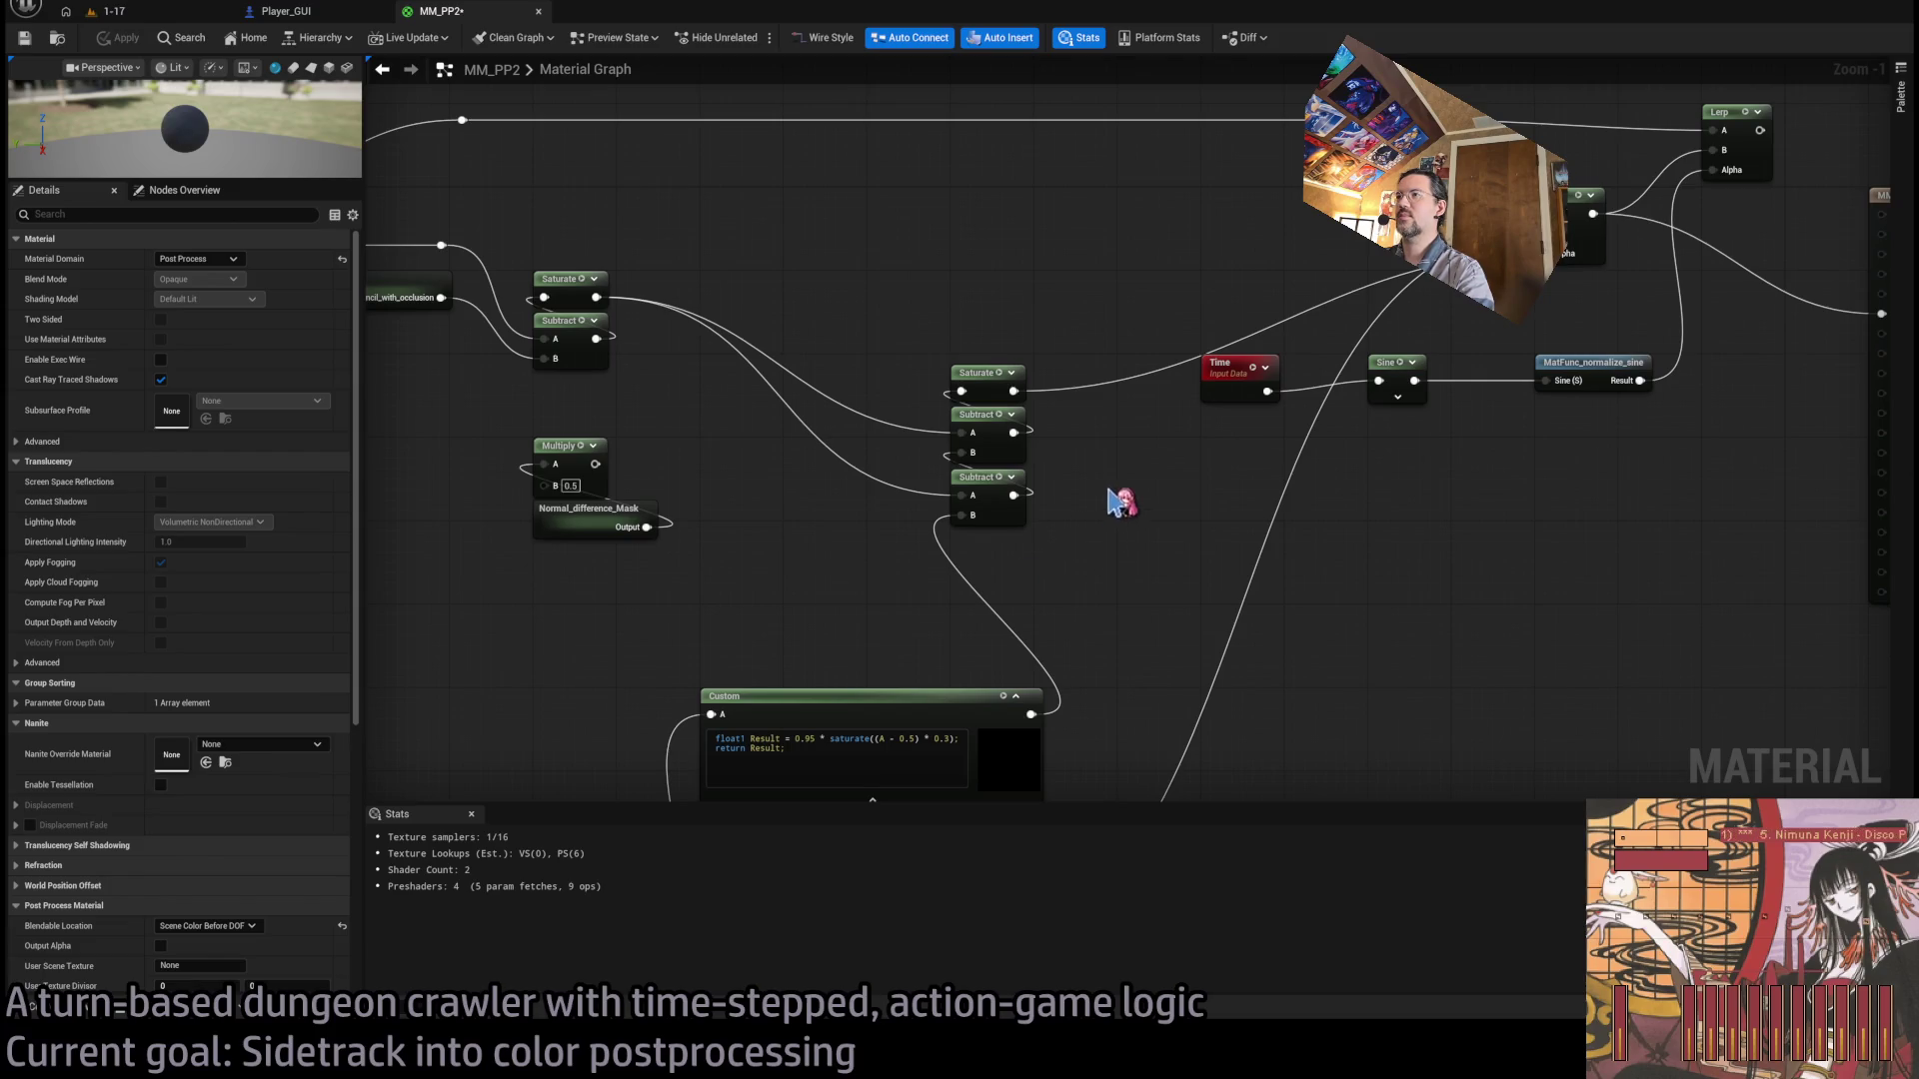
left_click_drag(1054, 522, 922, 539)
left_click(1098, 529)
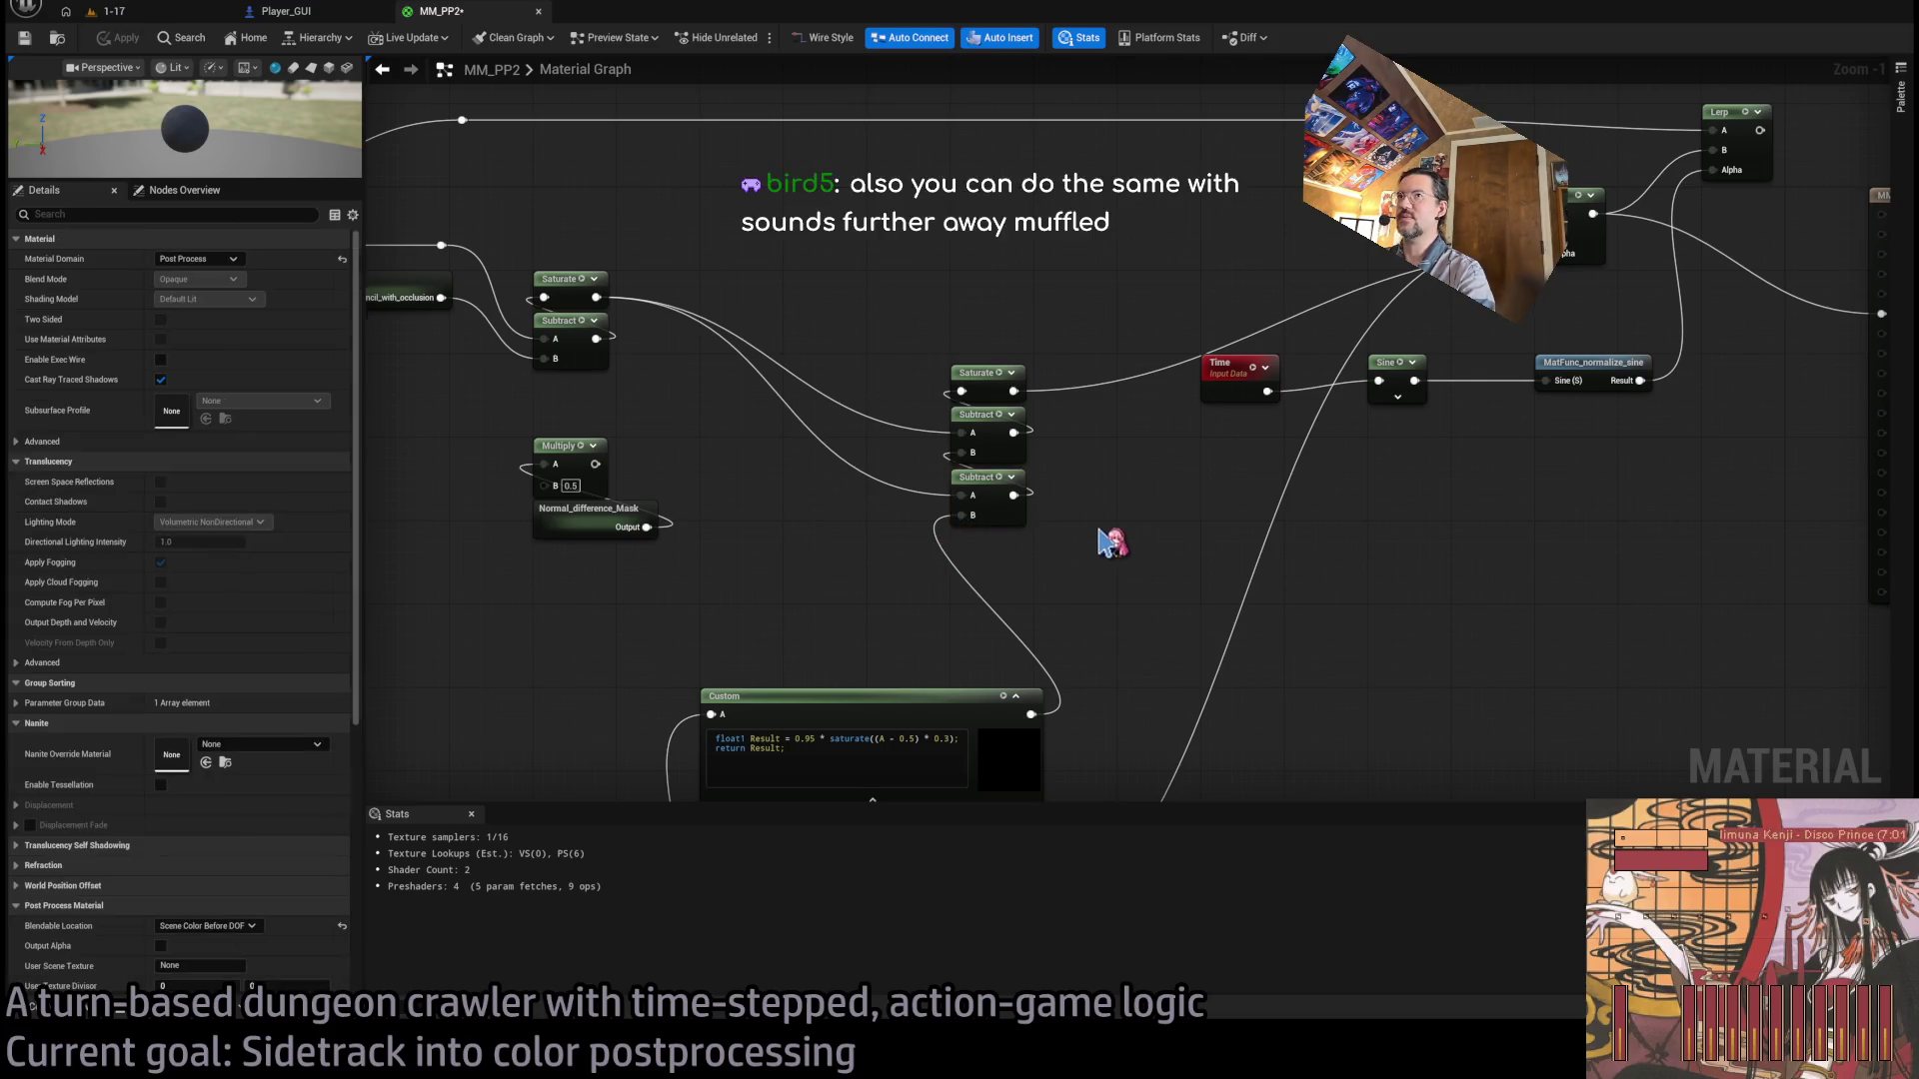
mouse_move(1032, 592)
left_mouse_down()
mouse_move(1015, 416)
mouse_move(1024, 550)
left_mouse_up()
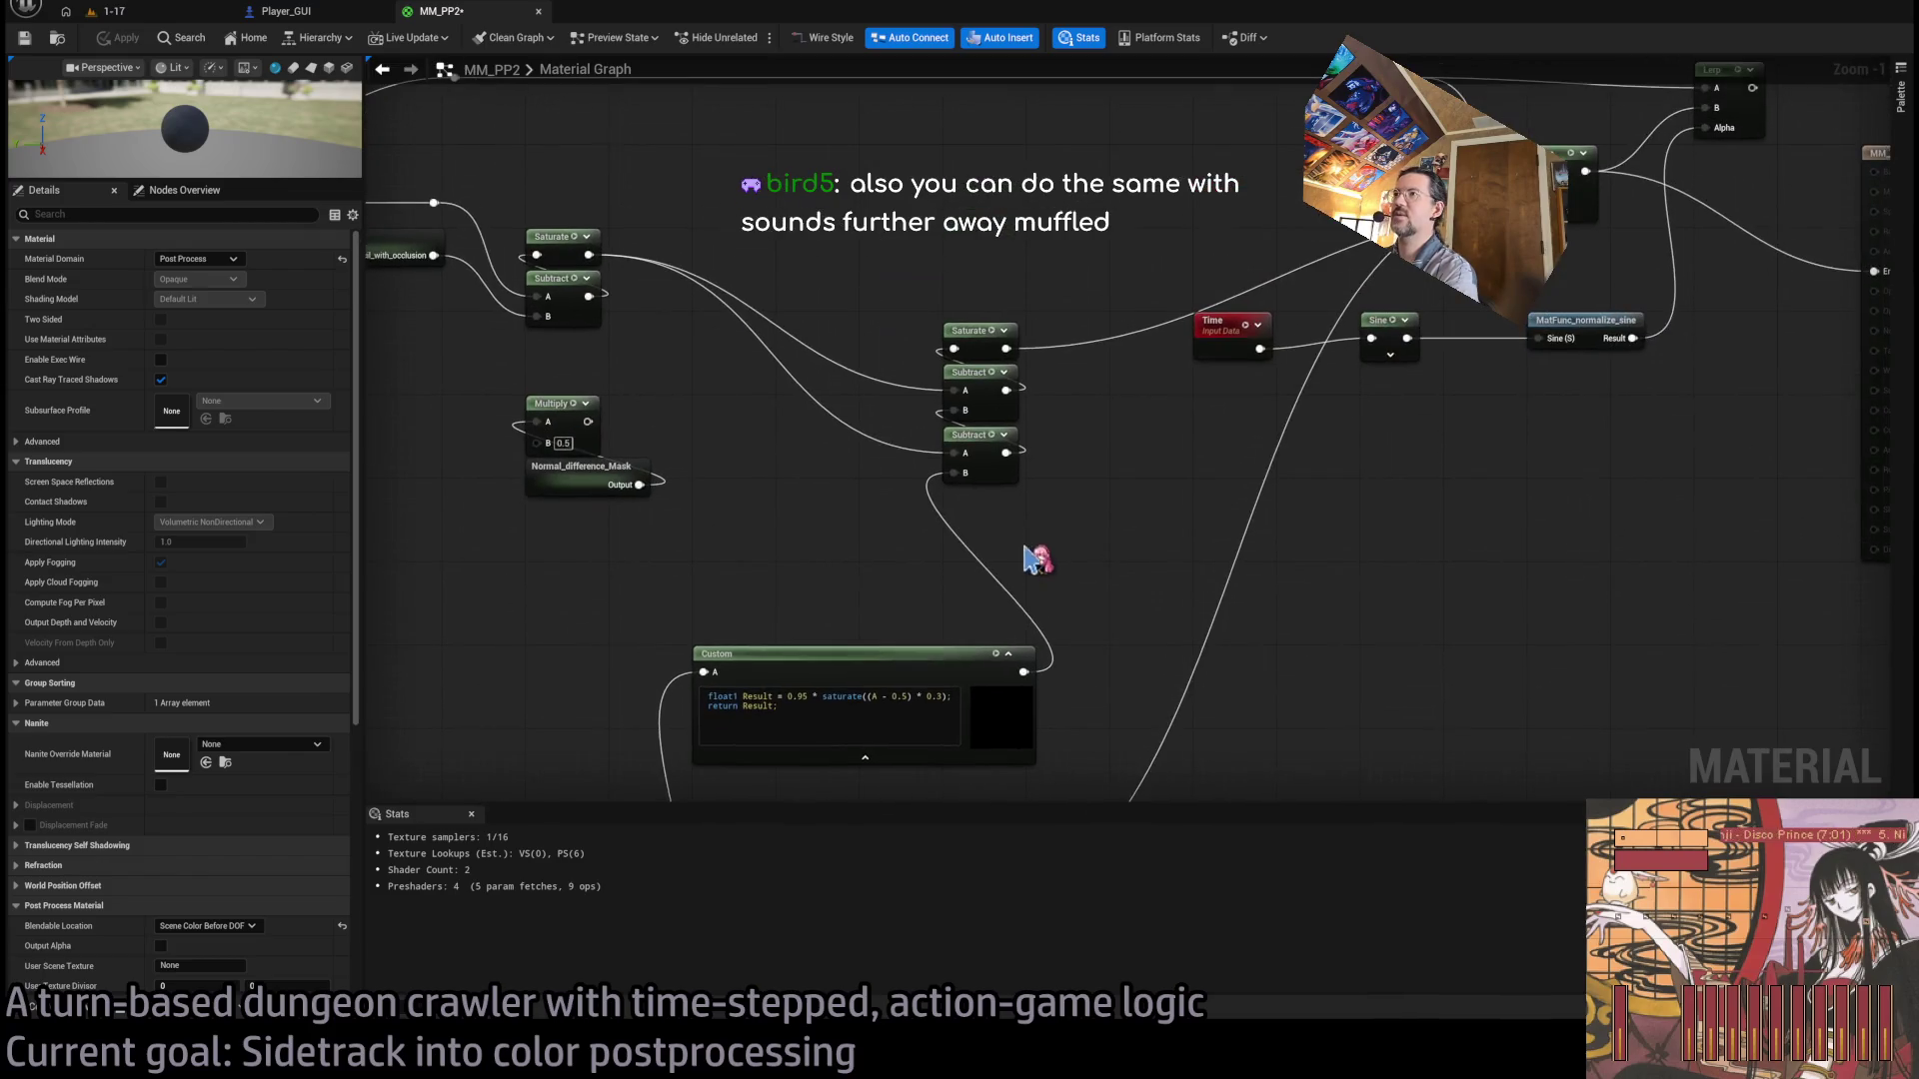
mouse_move(799, 460)
left_mouse_down()
mouse_move(1105, 428)
mouse_move(999, 298)
left_mouse_up()
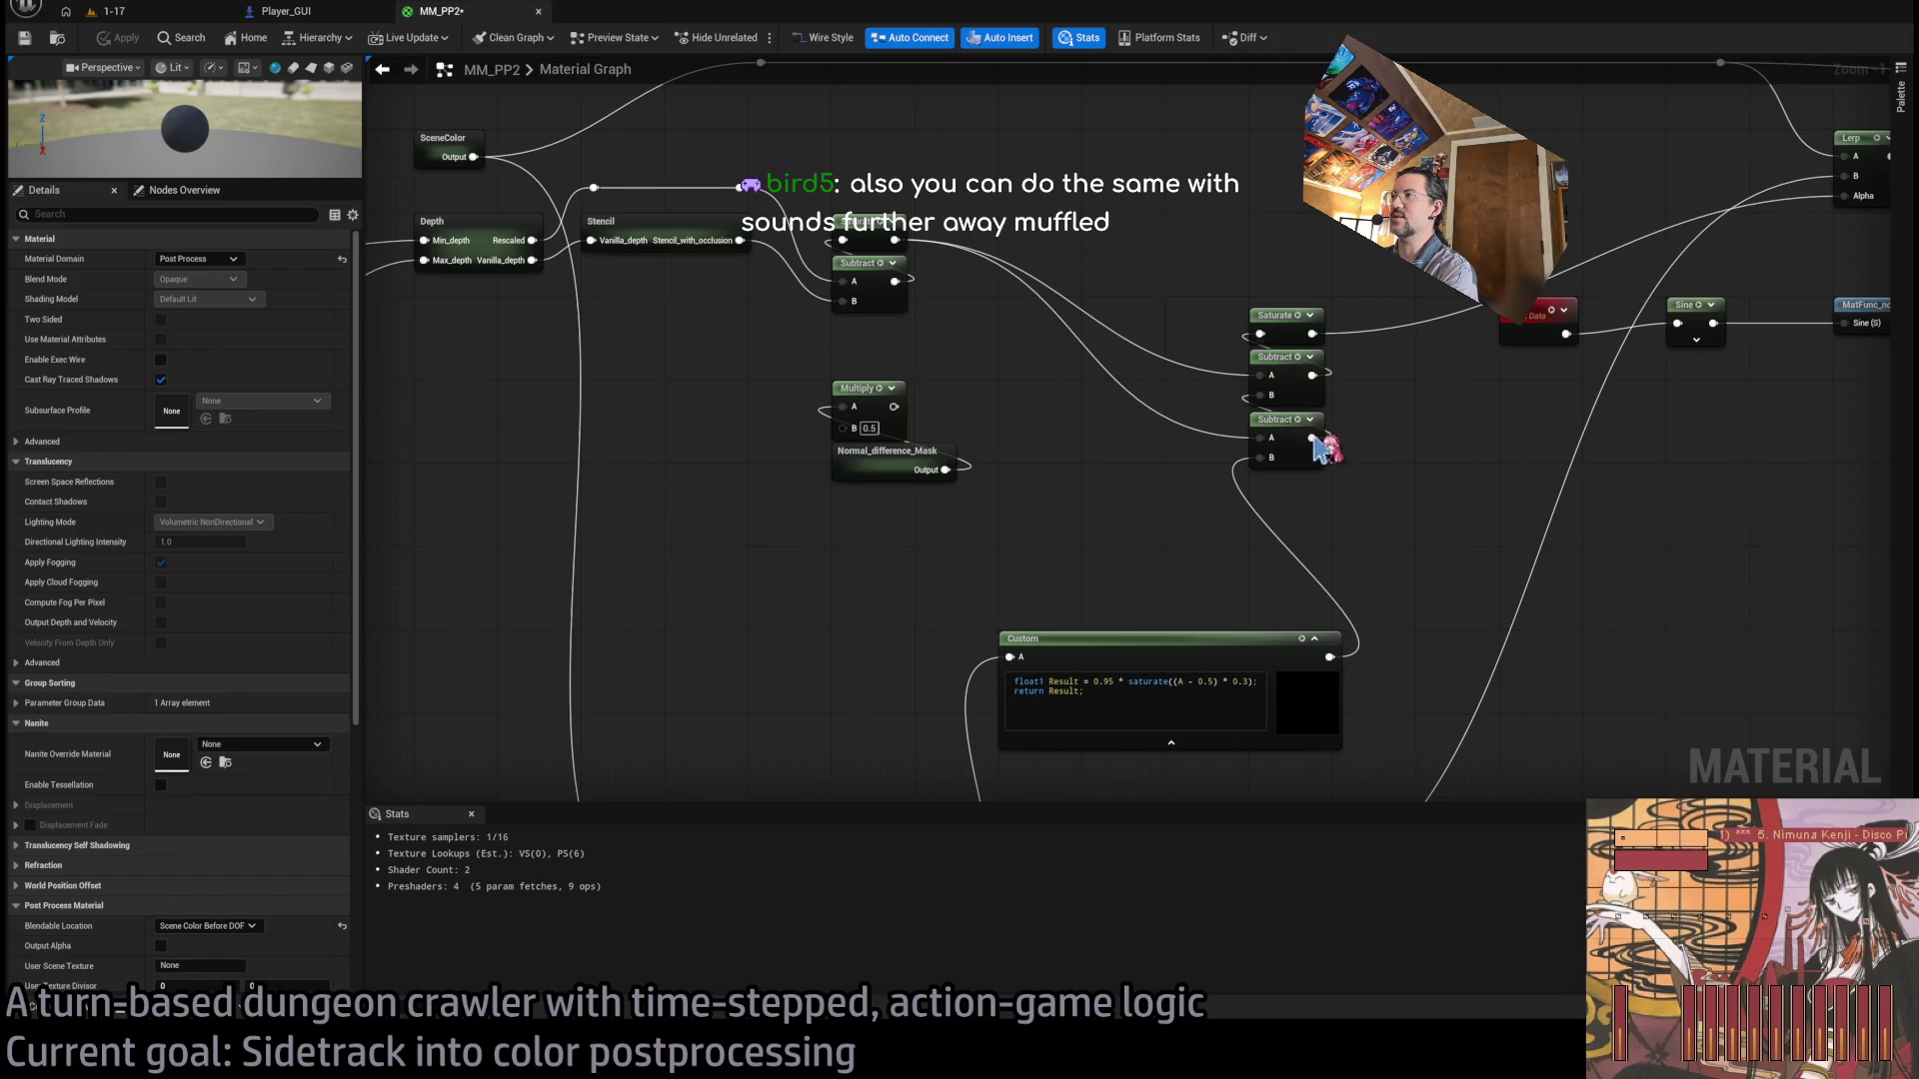
left_click_drag(1309, 435, 1264, 398)
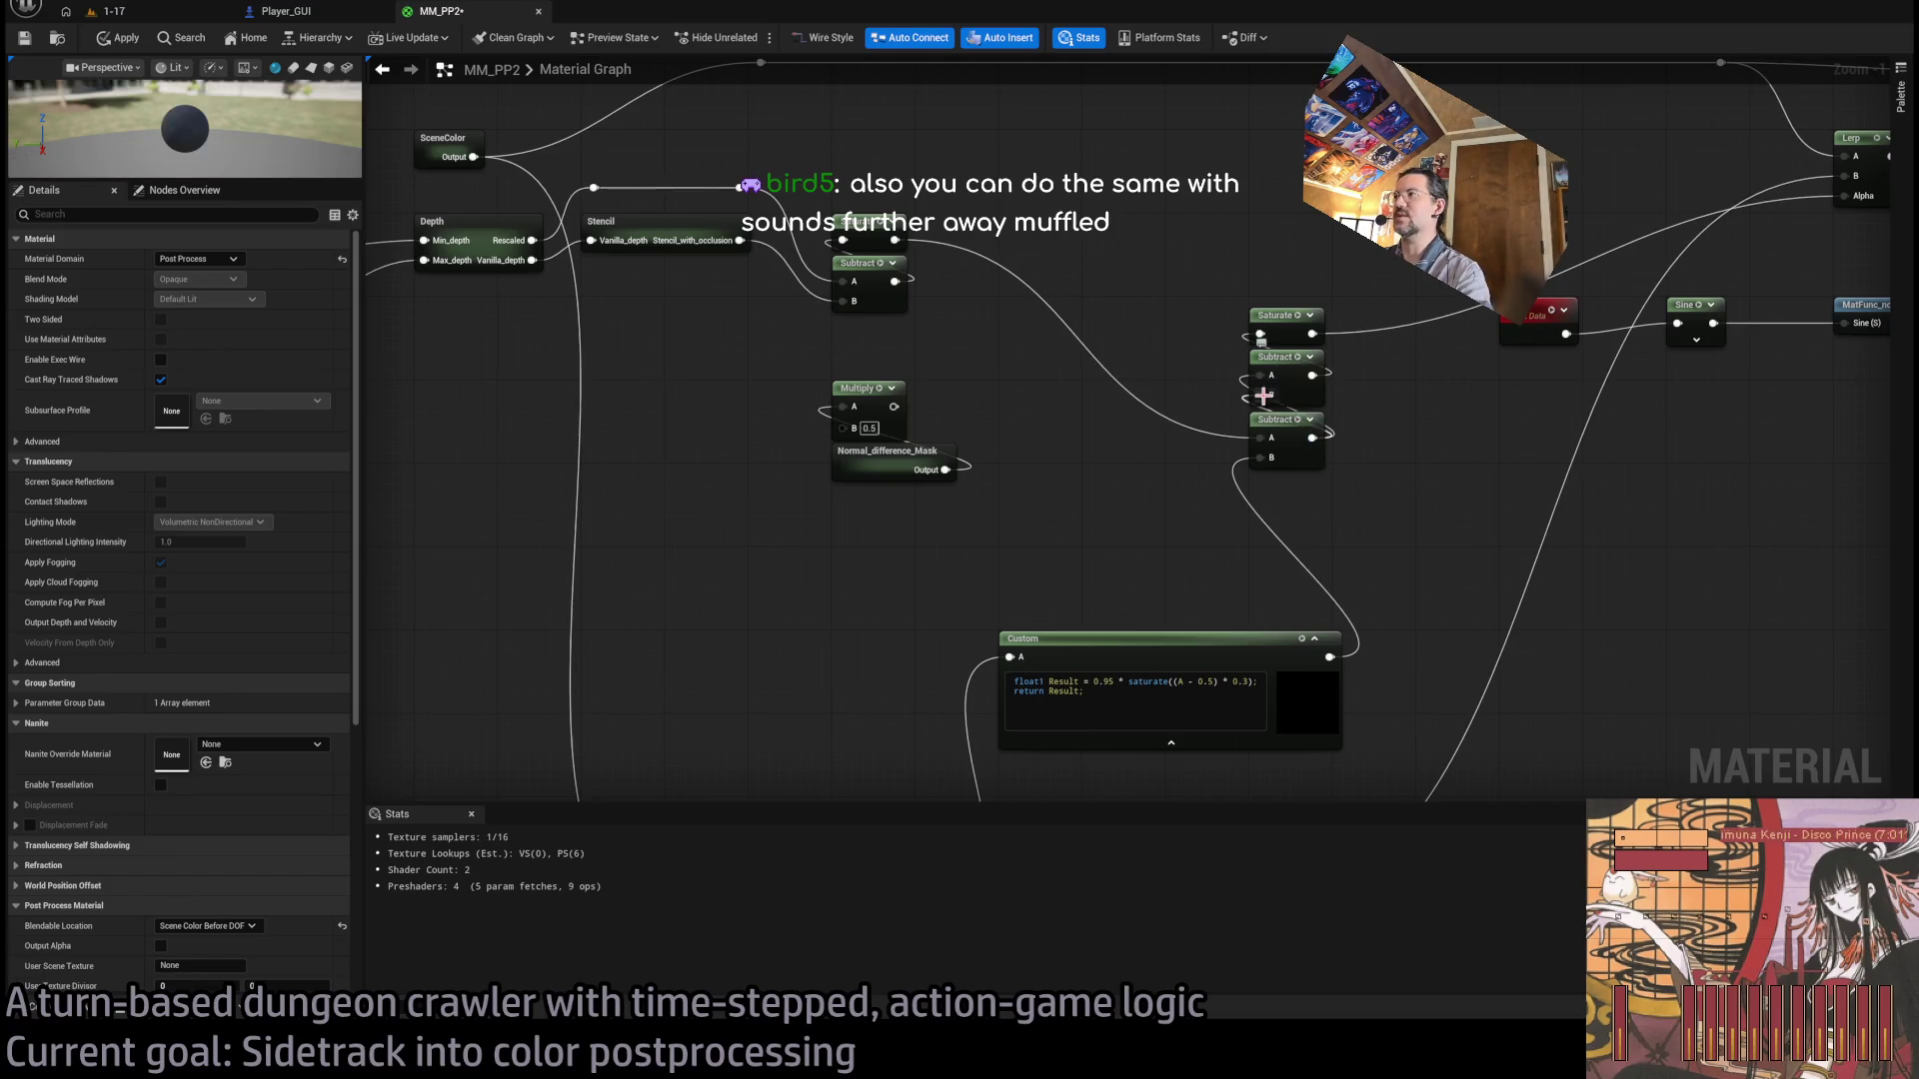
left_click_drag(893, 407, 1261, 395)
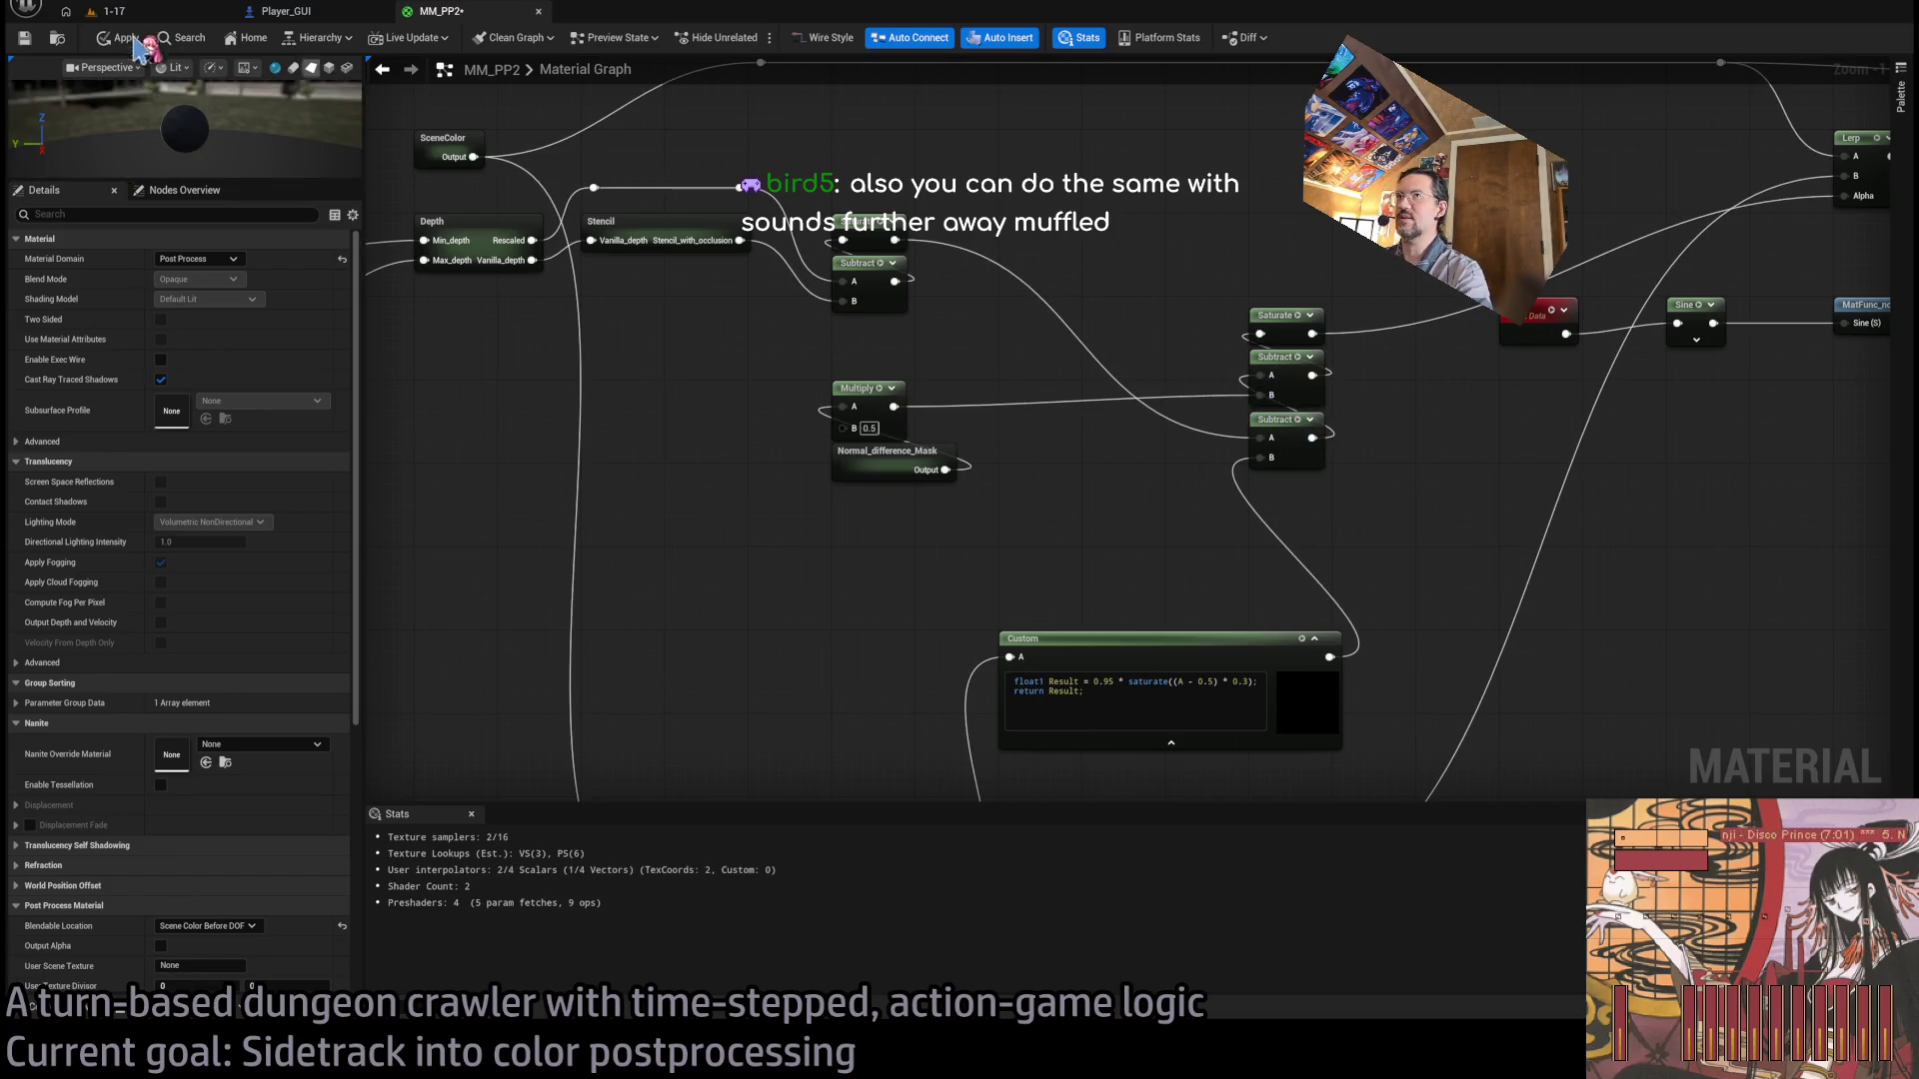
left_click(150, 12)
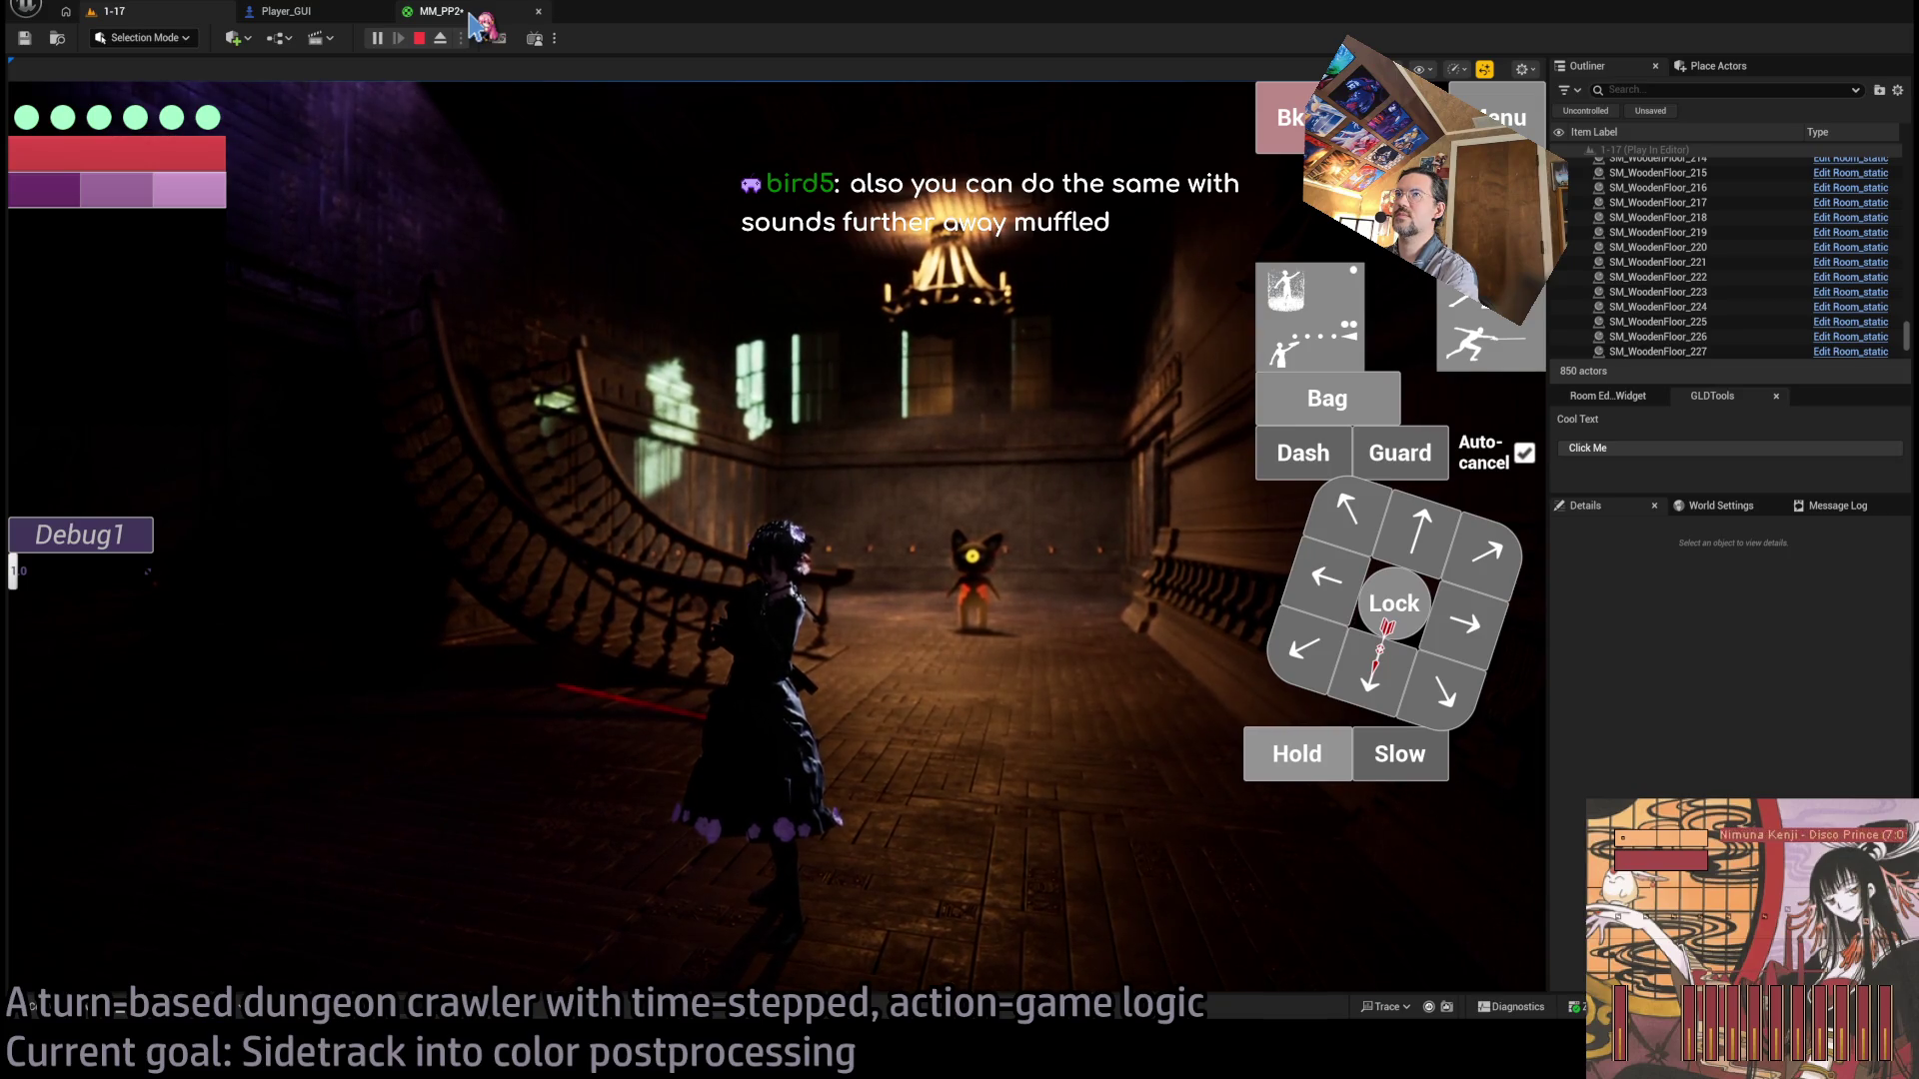
Run one forward move in the game to judge the post-process look.
left_click(879, 663)
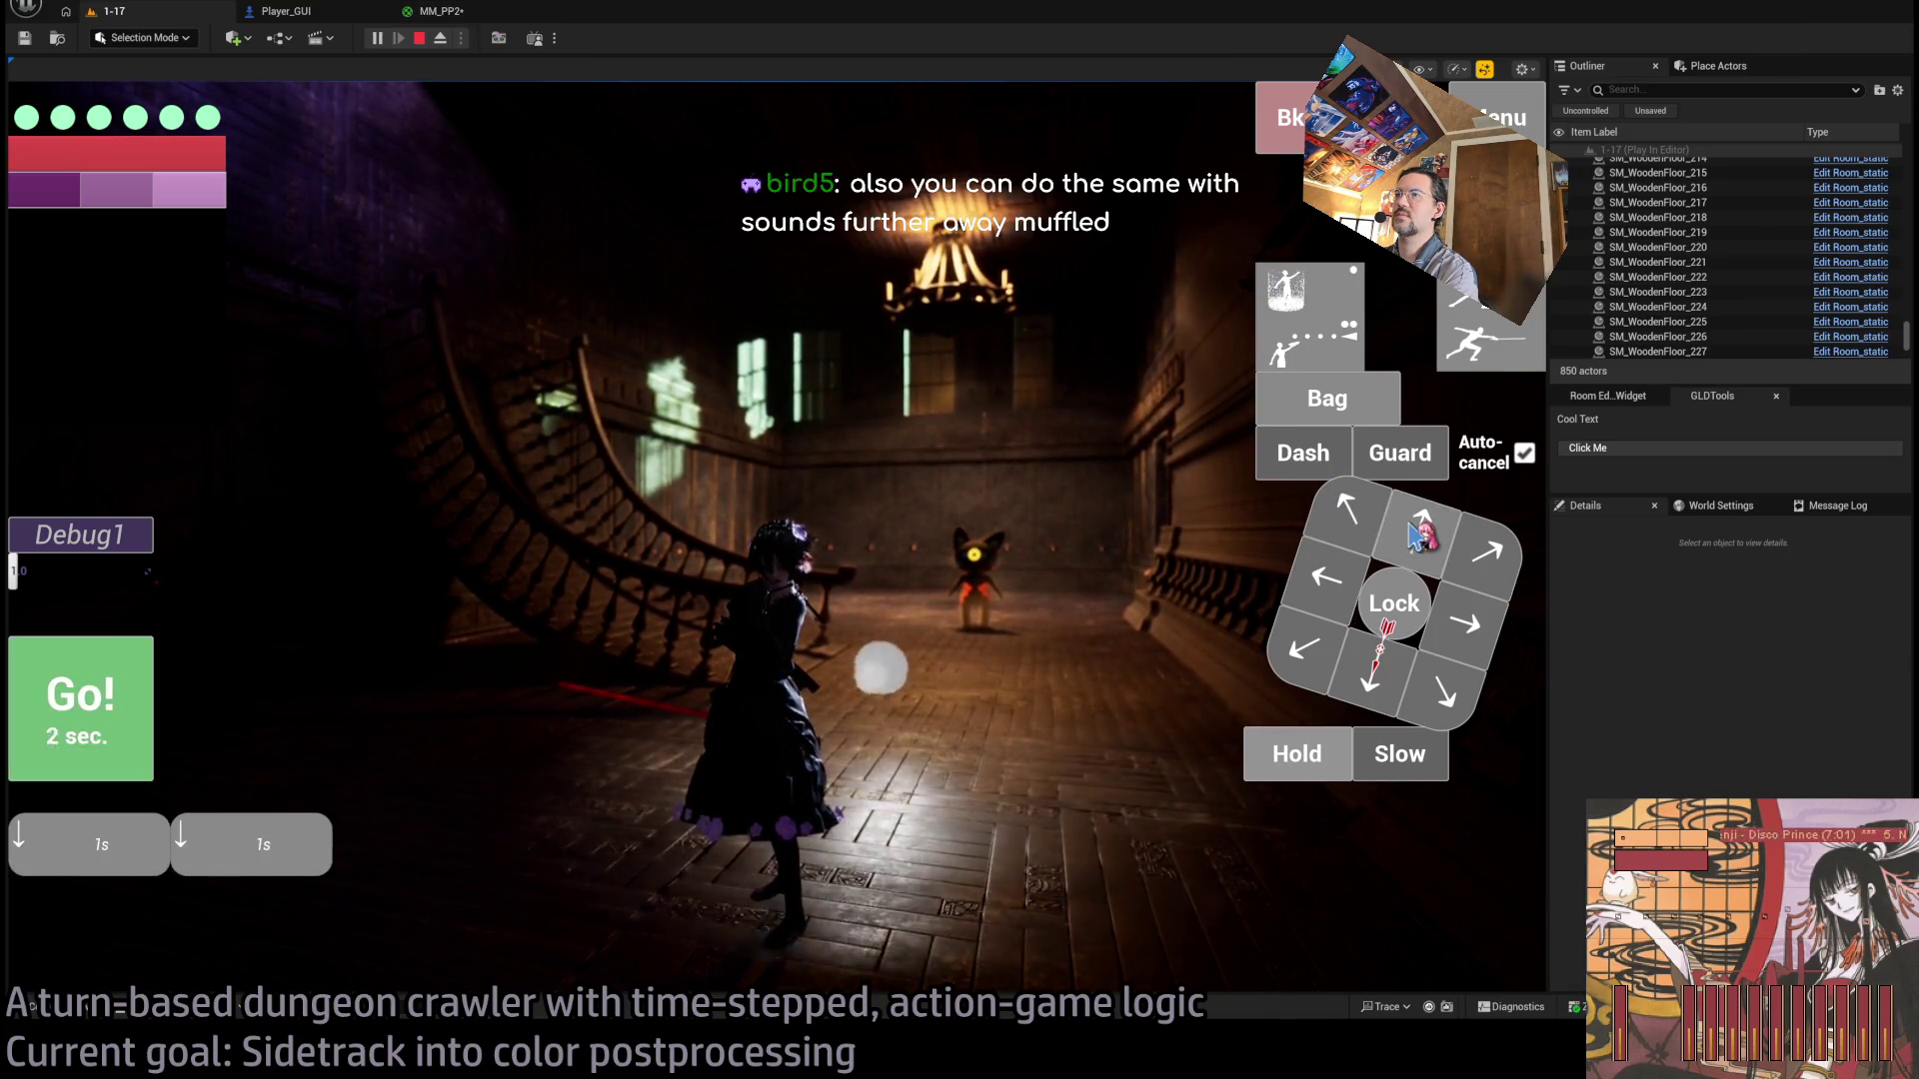
left_click(129, 721)
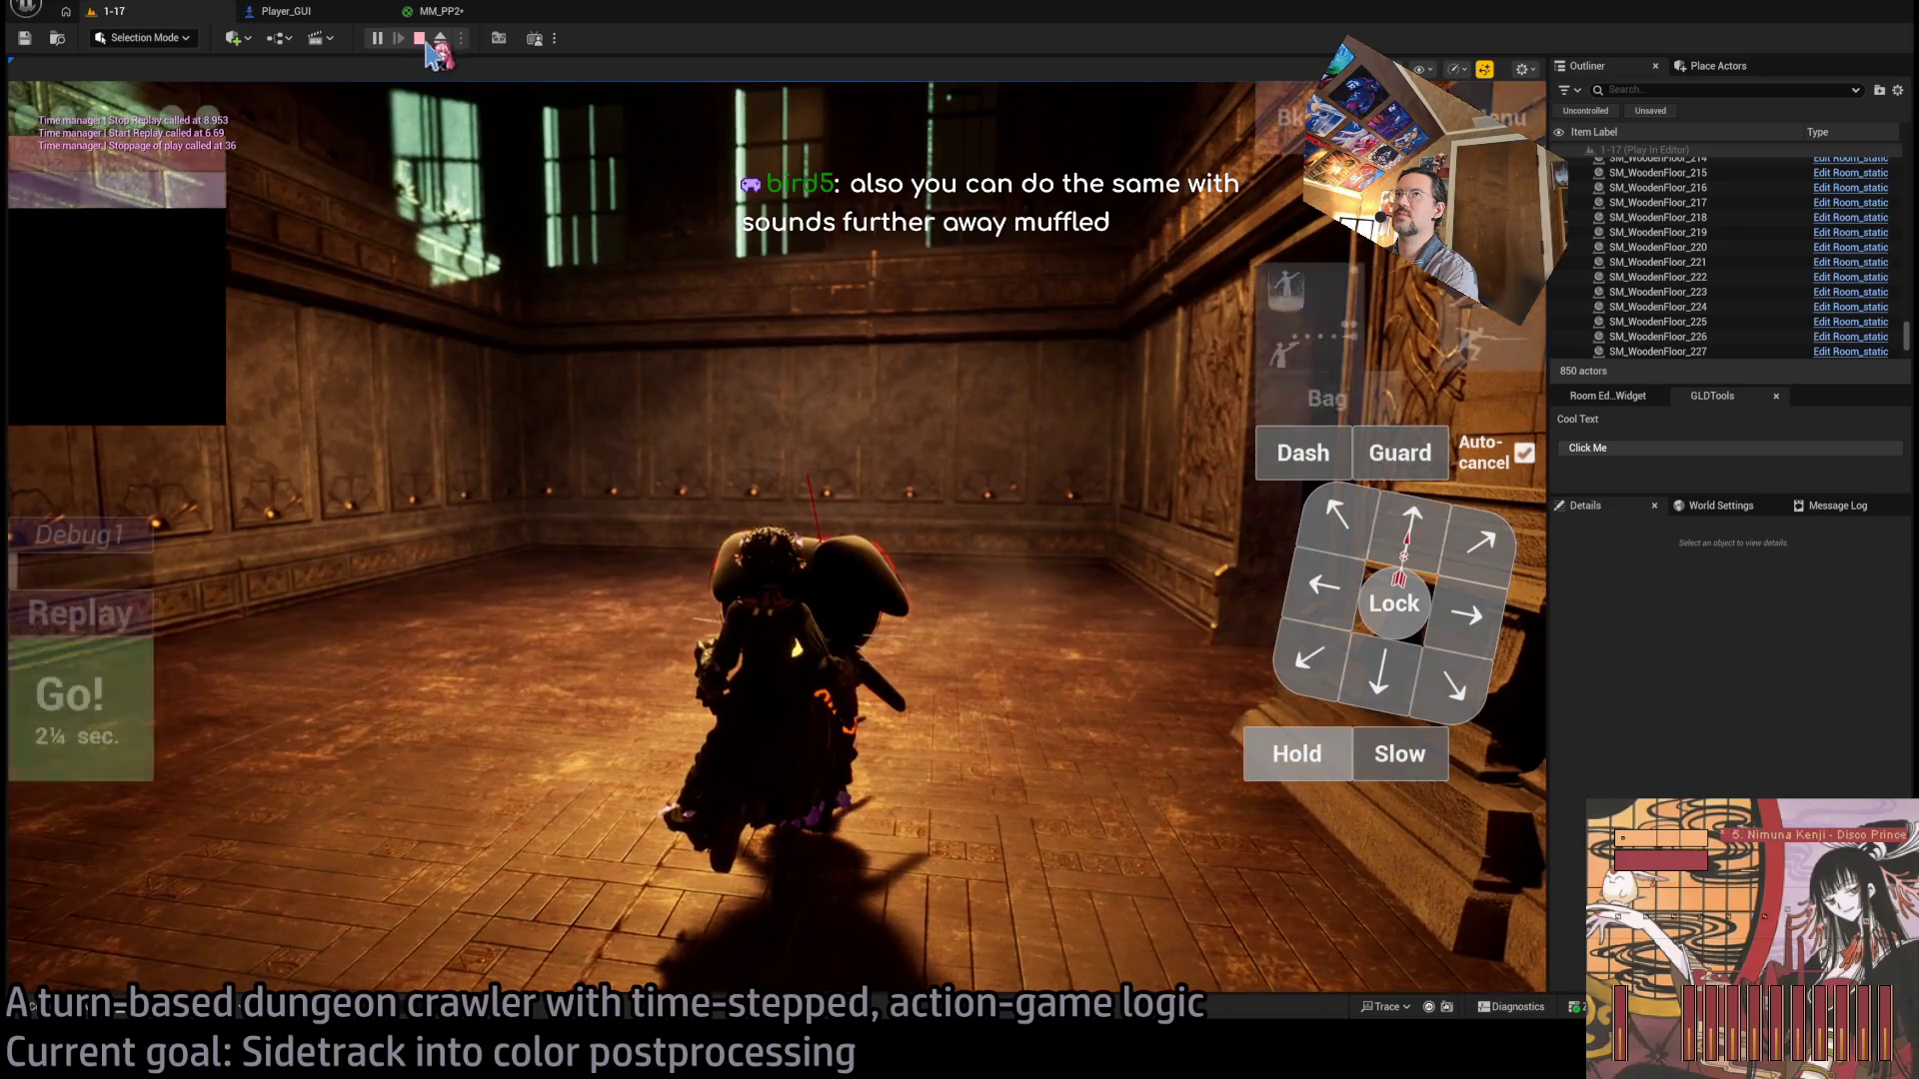
left_click(444, 11)
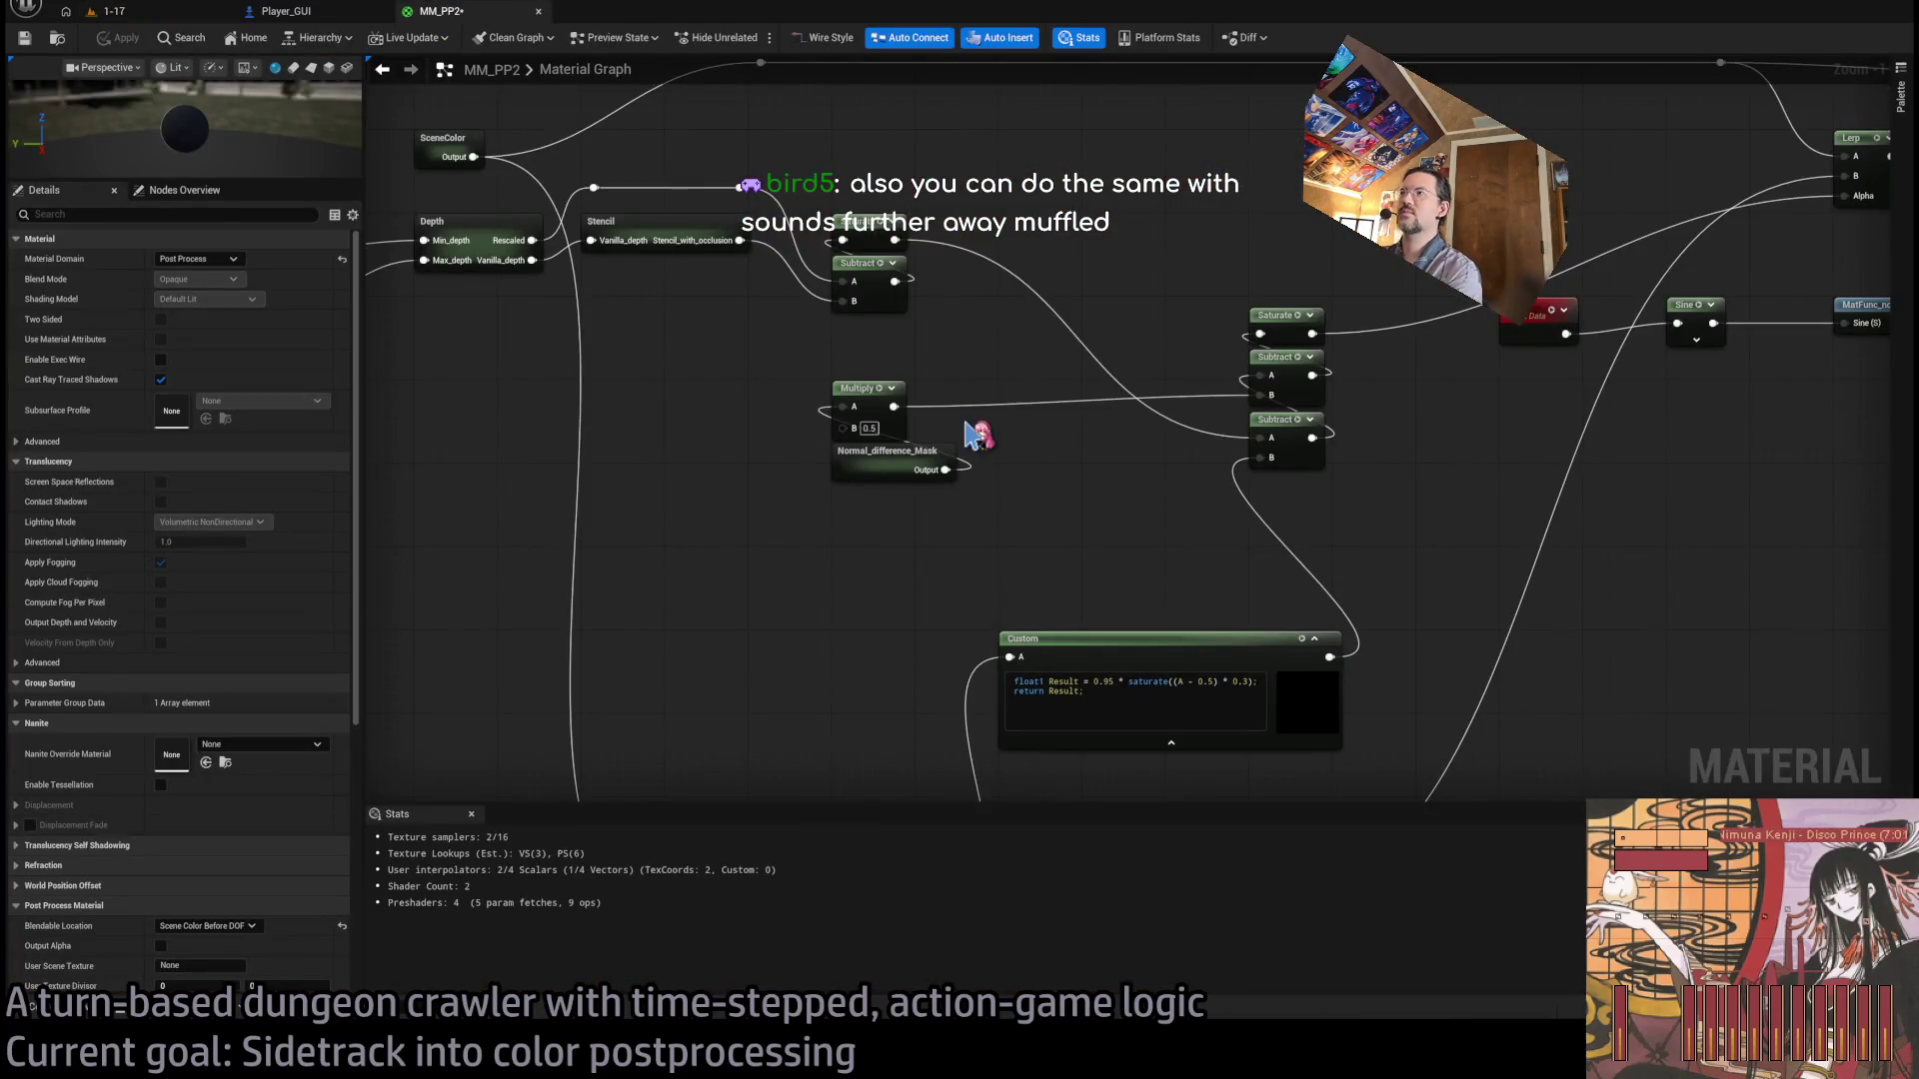
Break the upper Subtract's A wire and reconnect that A pin to the Saturate output.
left_click(300, 11)
left_click(444, 11)
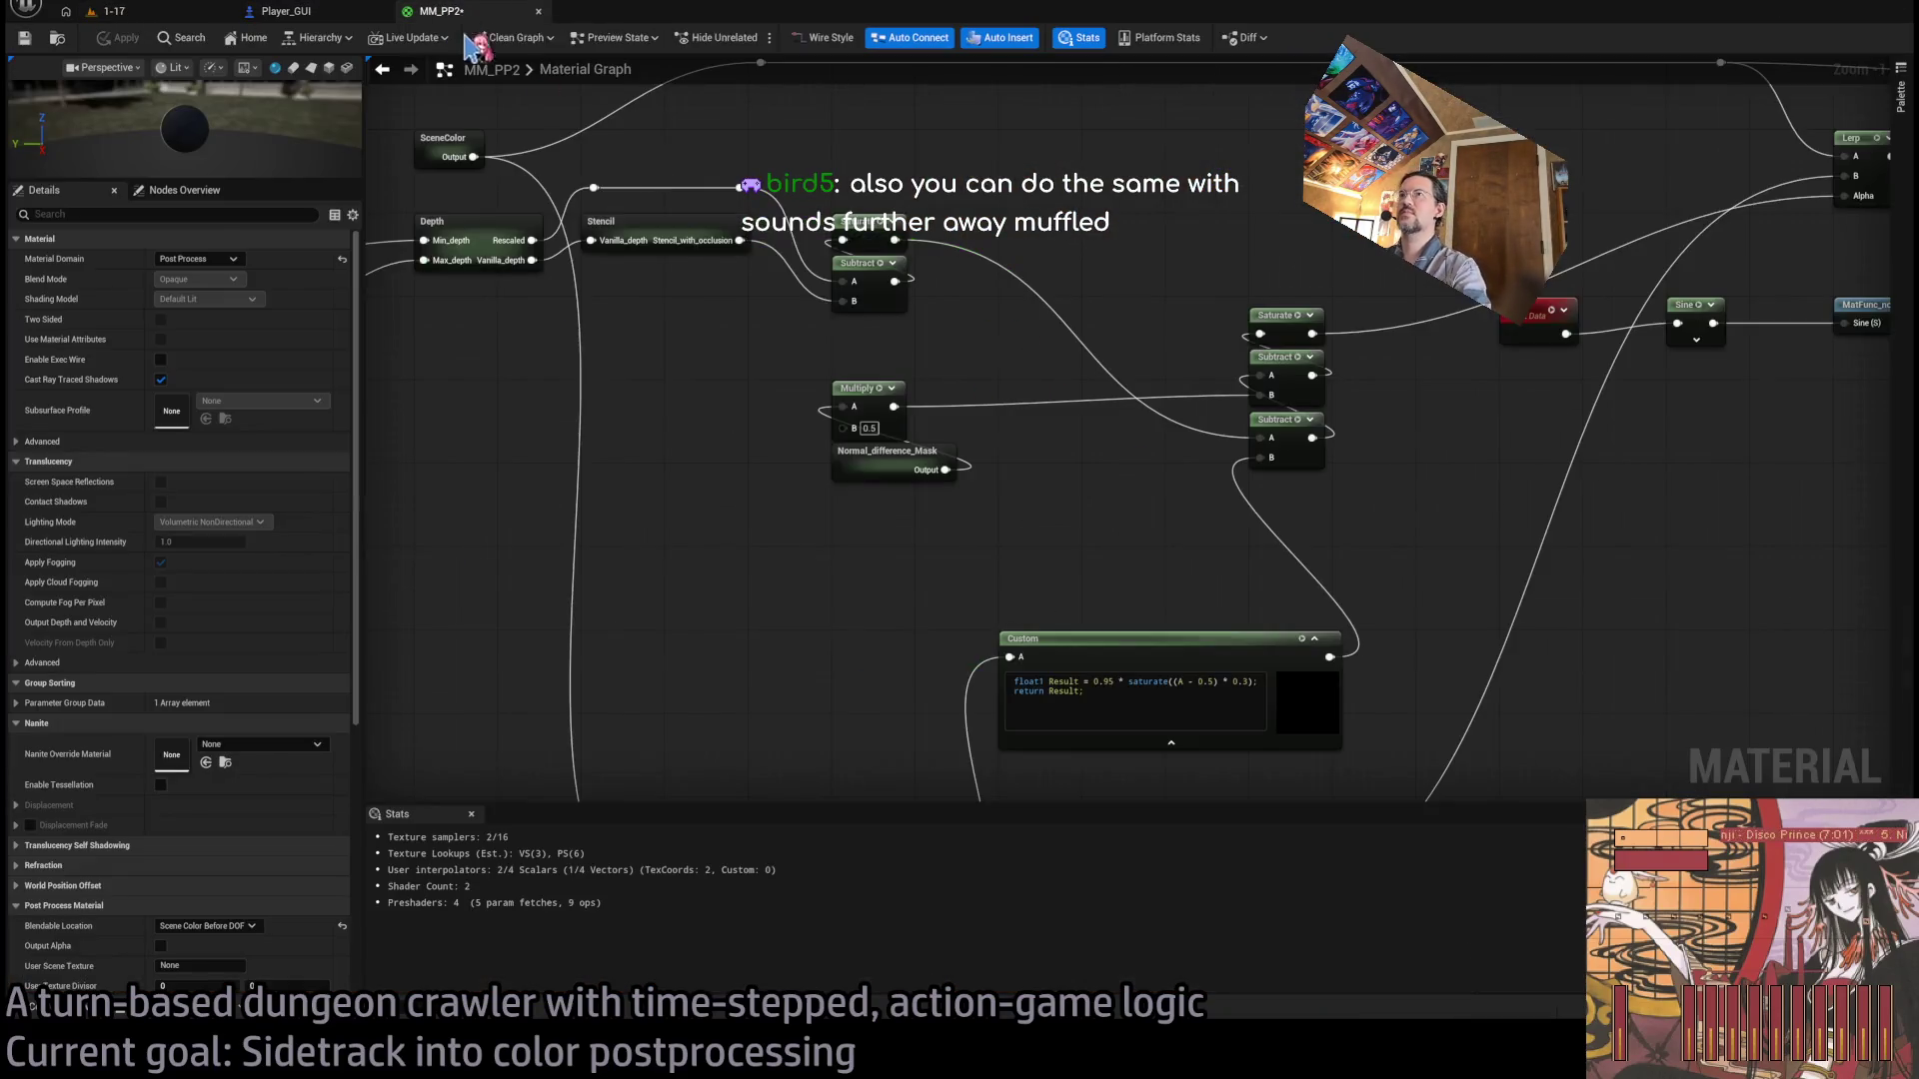
scroll(1139, 504, "down", 3)
scroll(1140, 505, "up", 4)
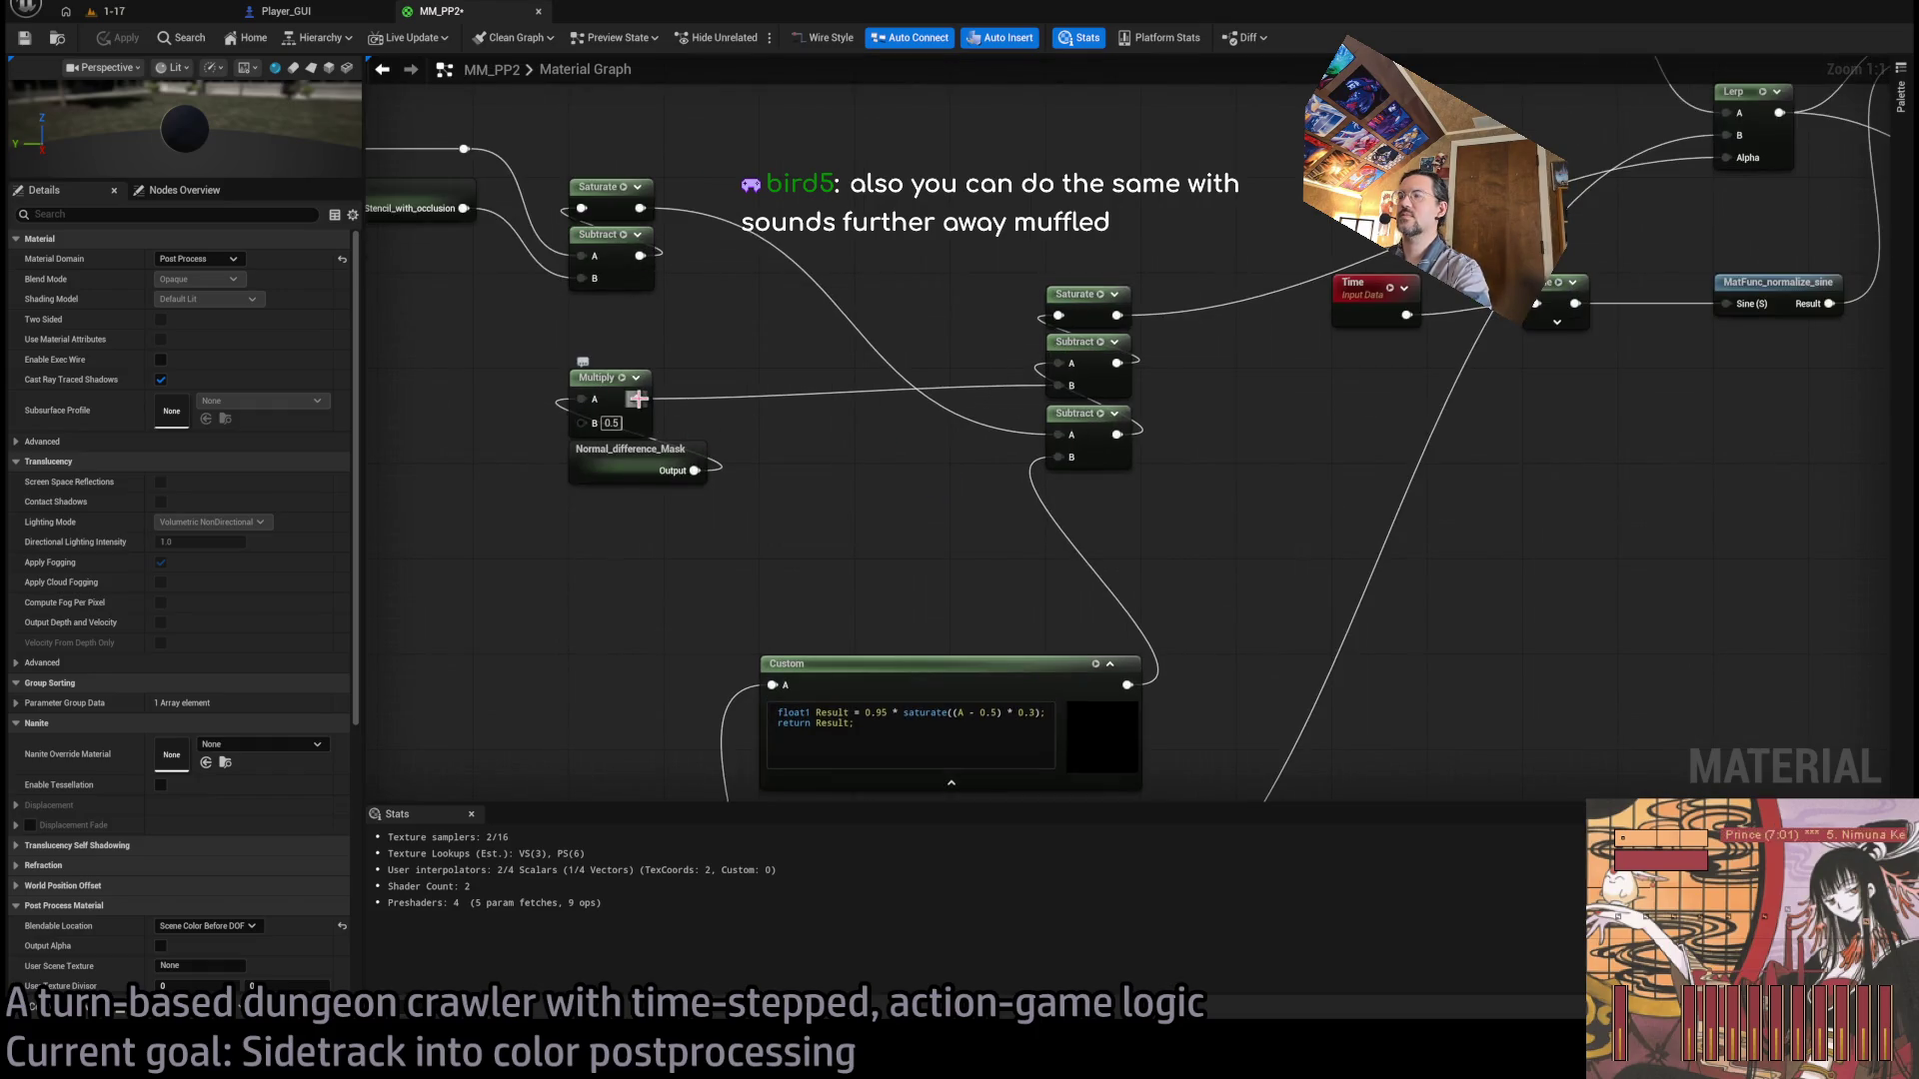
left_click(1115, 431, "alt")
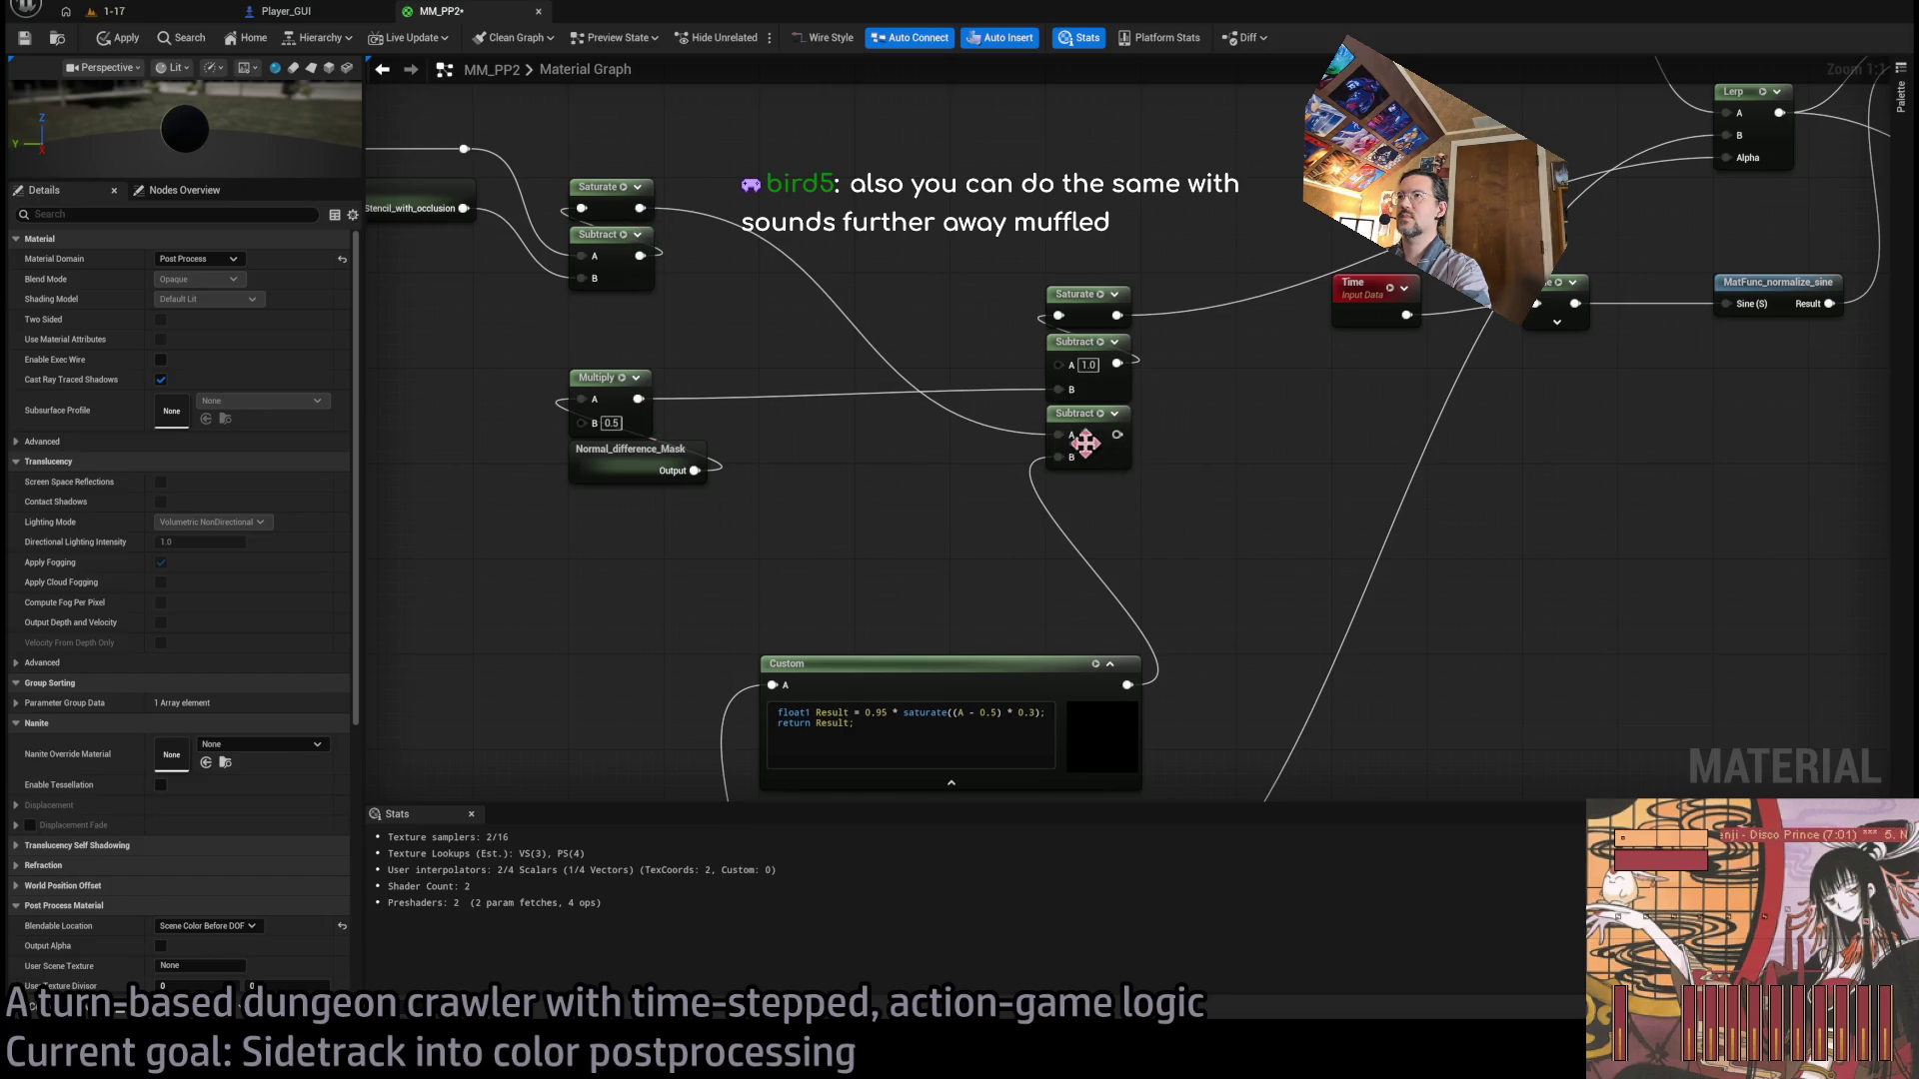
left_click_drag(641, 209, 1060, 363)
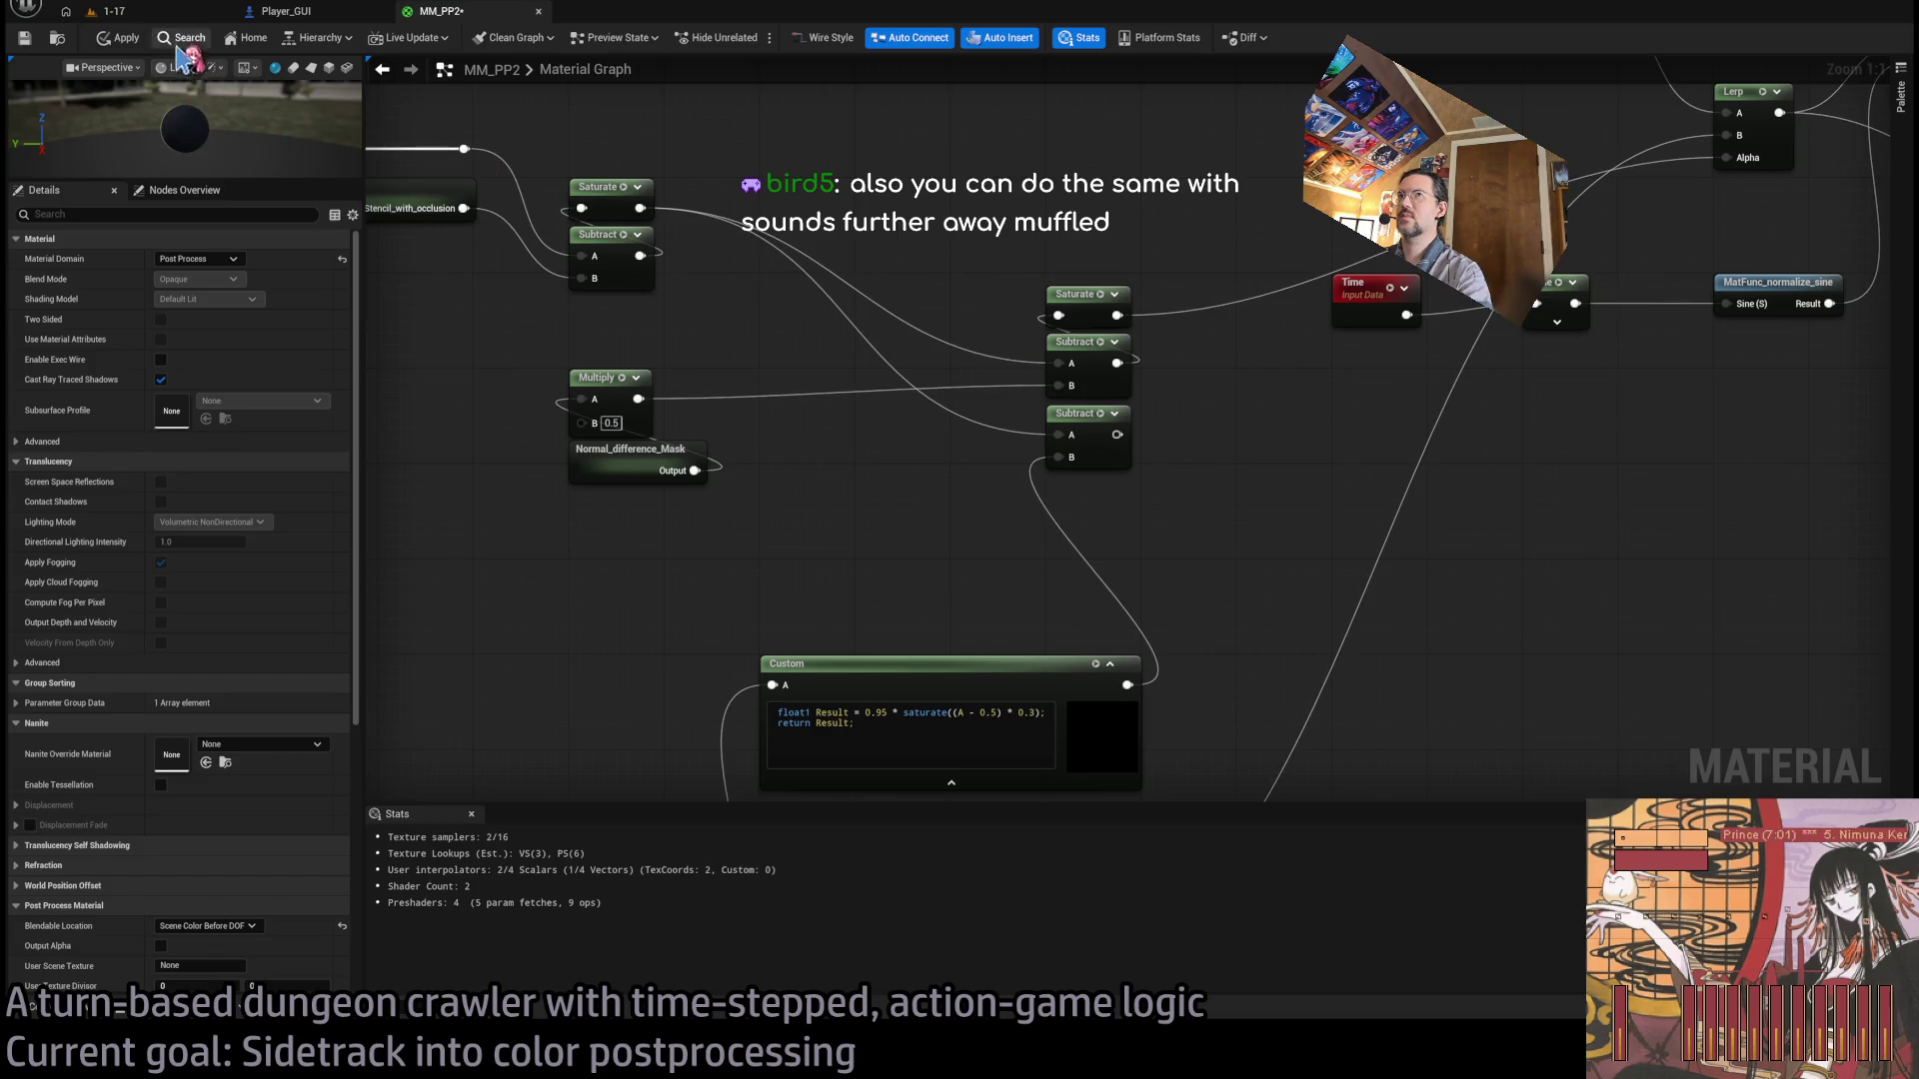
Start playing 1-17, then set the Multiply's B to 0.0 in MM_PP2 and apply.
left_click(110, 11)
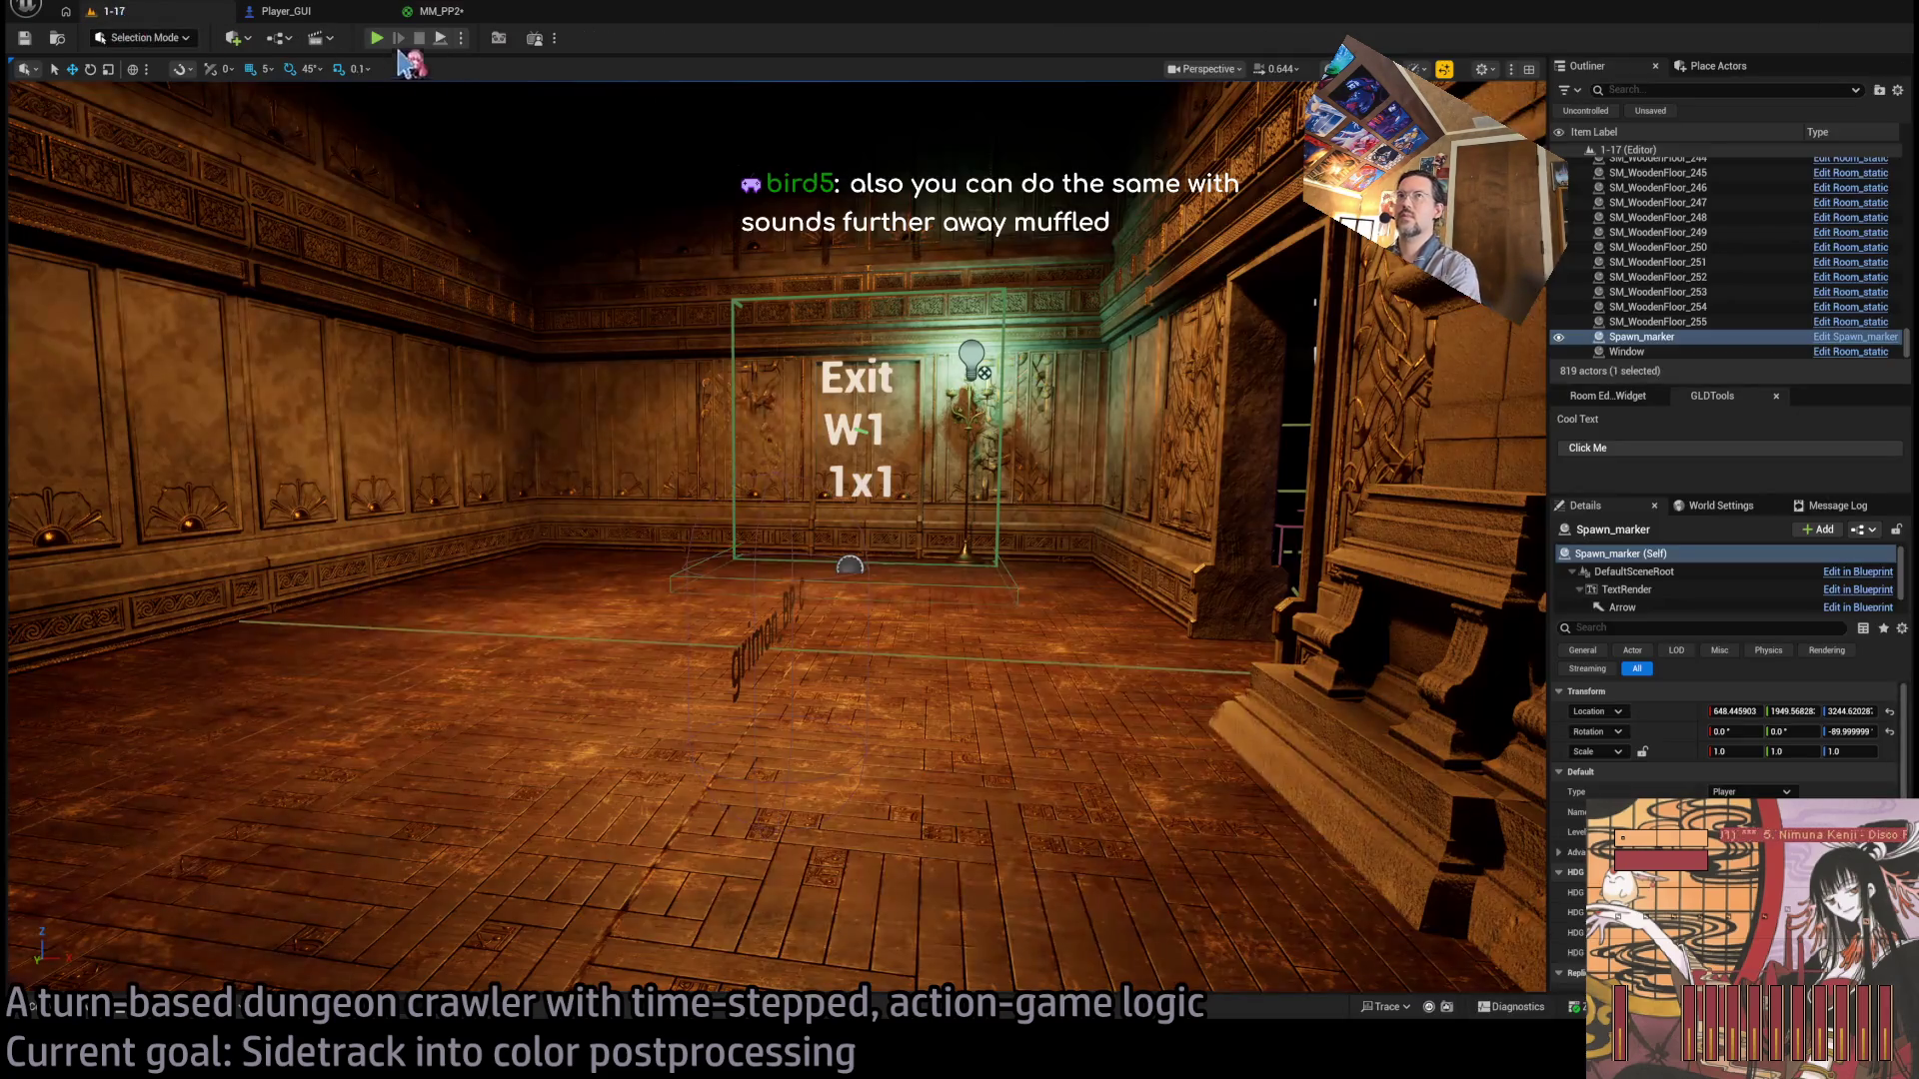
key("alt+p")
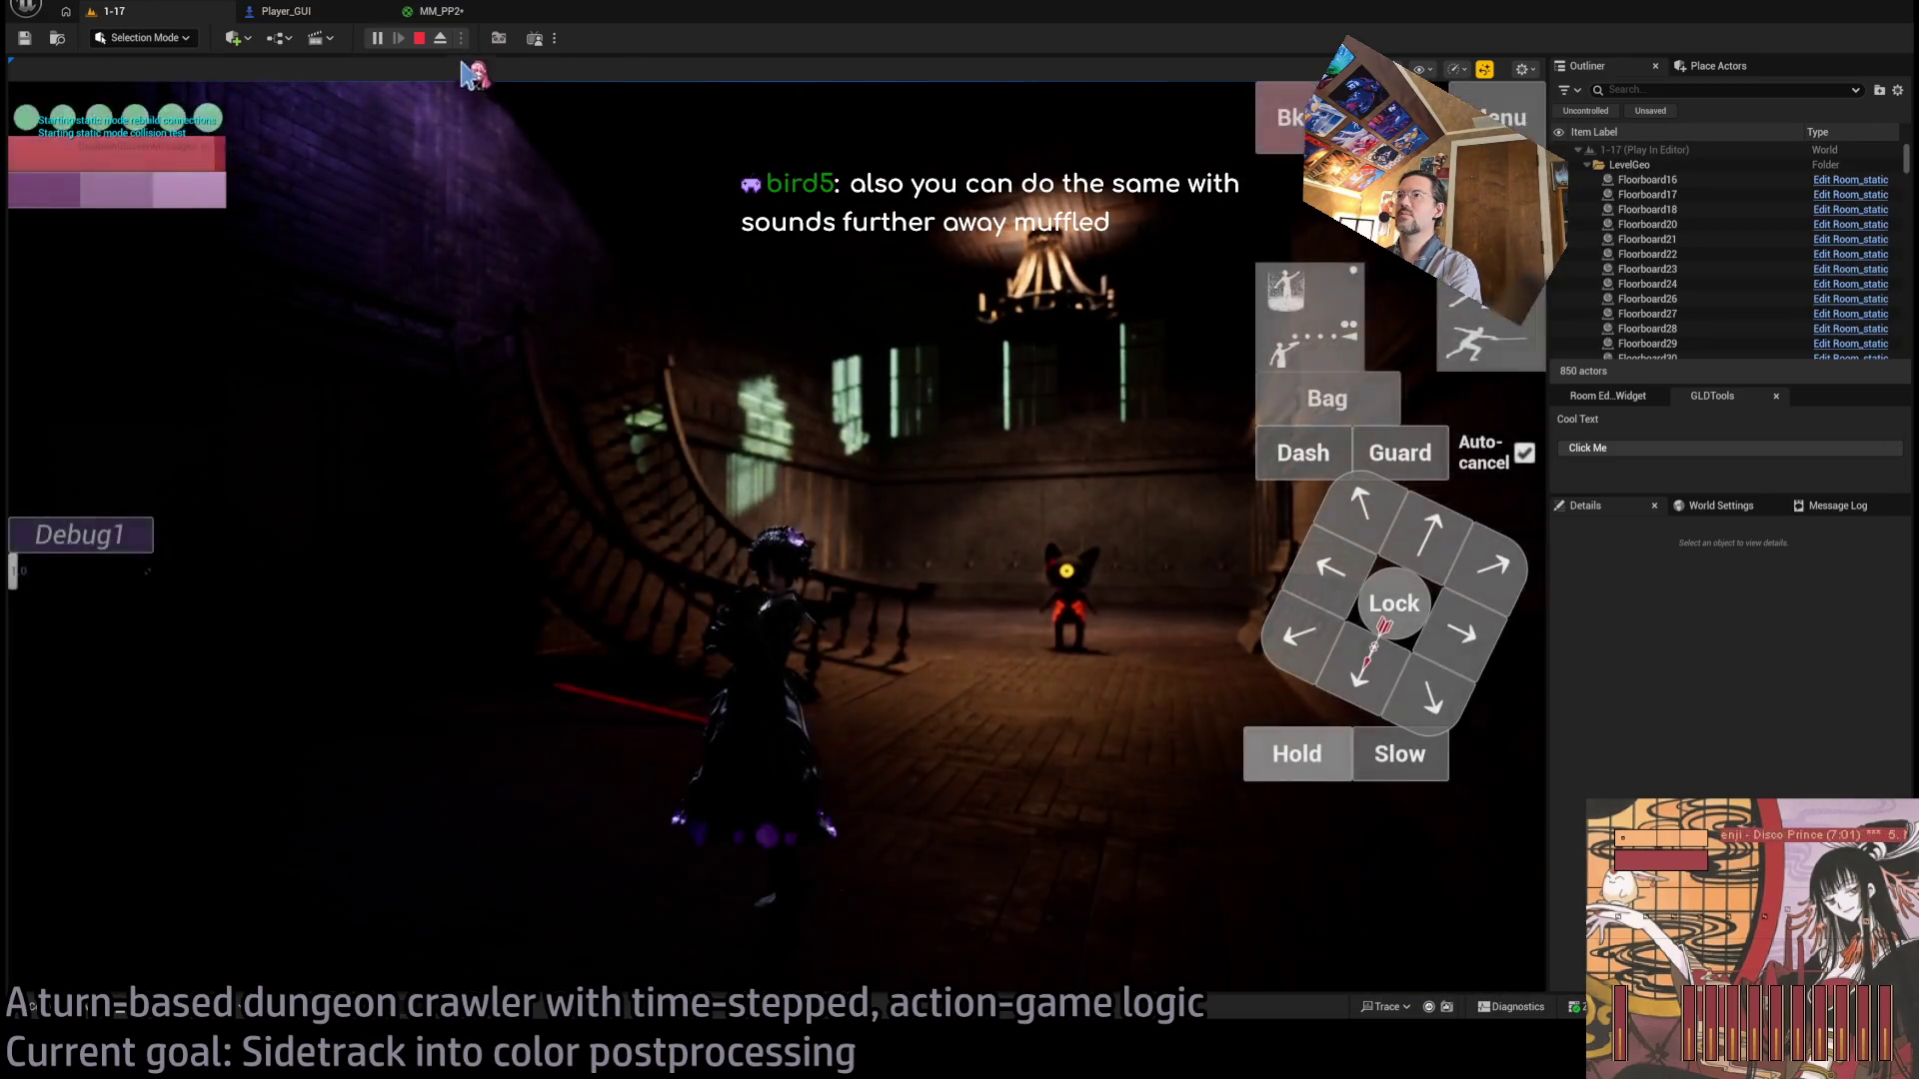
left_click(440, 11)
scroll(859, 541, "up", 3)
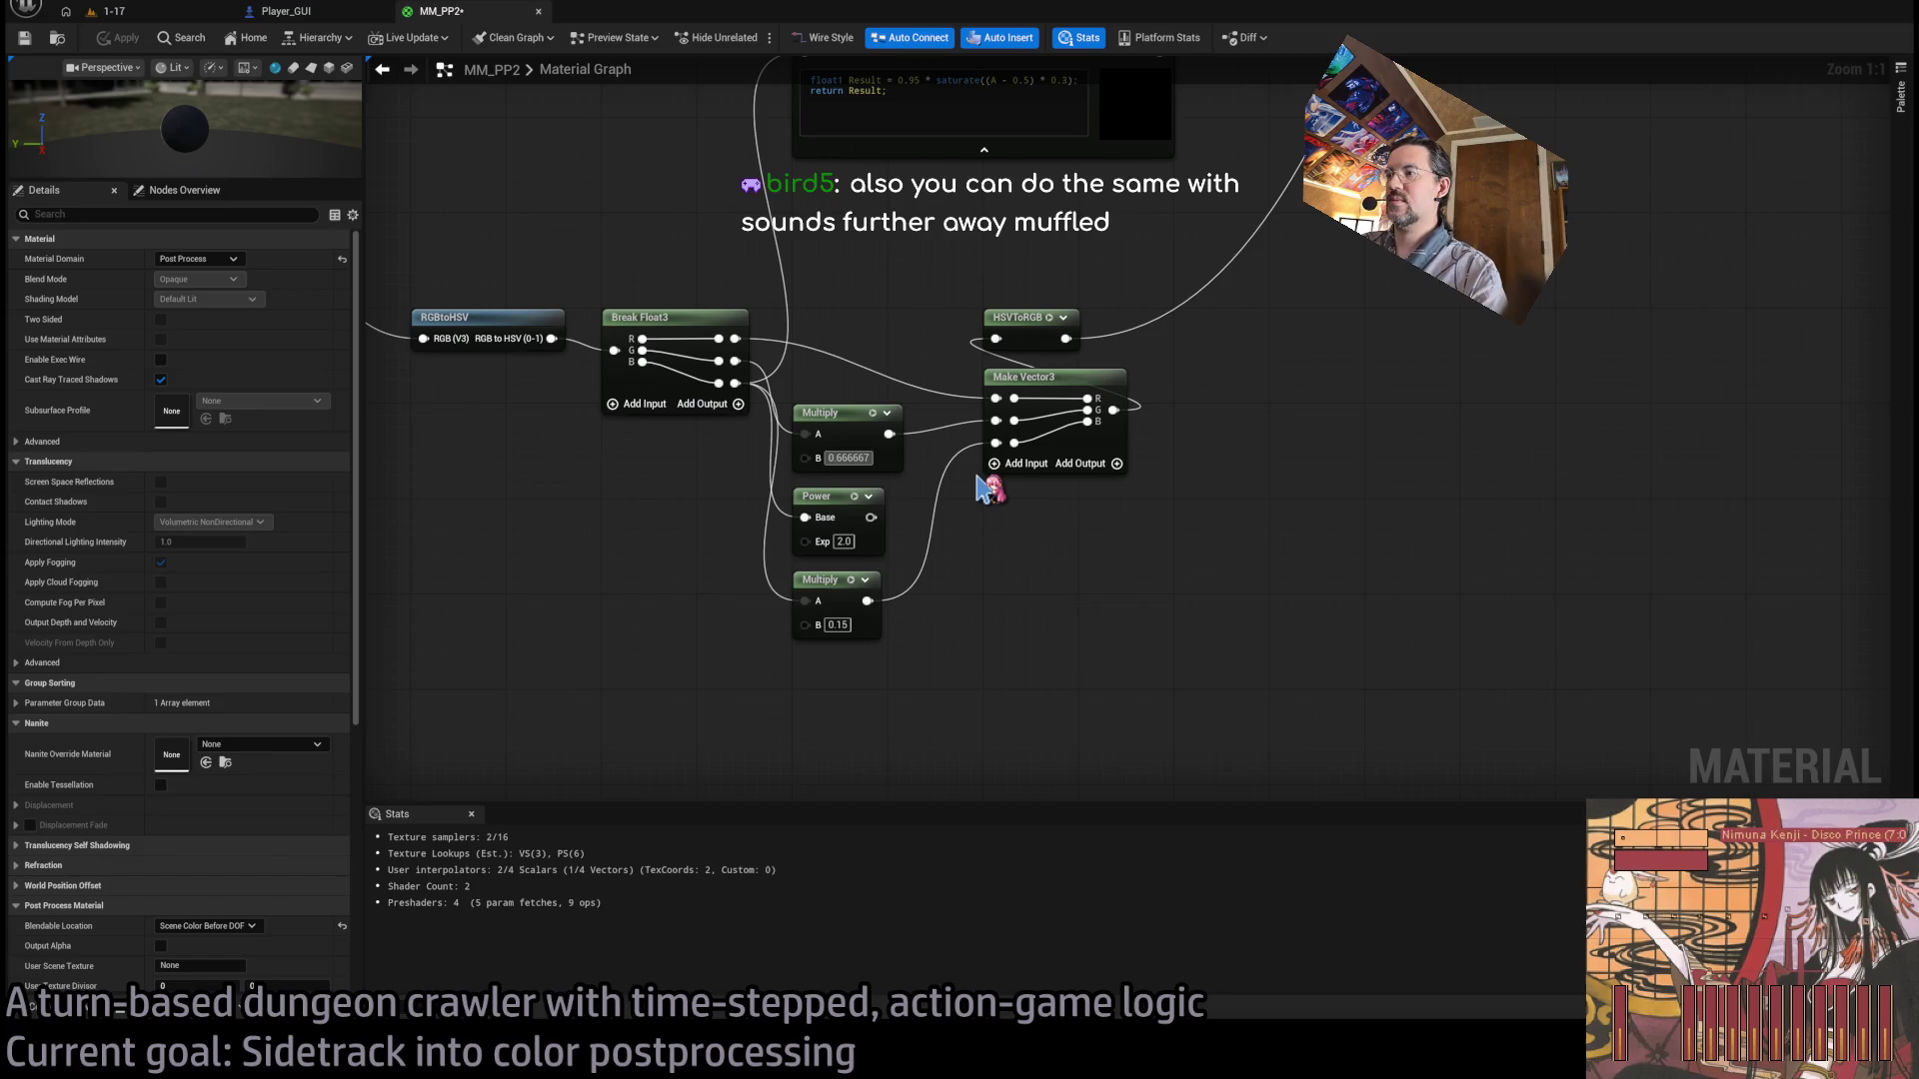
type("0")
key("Return")
left_click(138, 40)
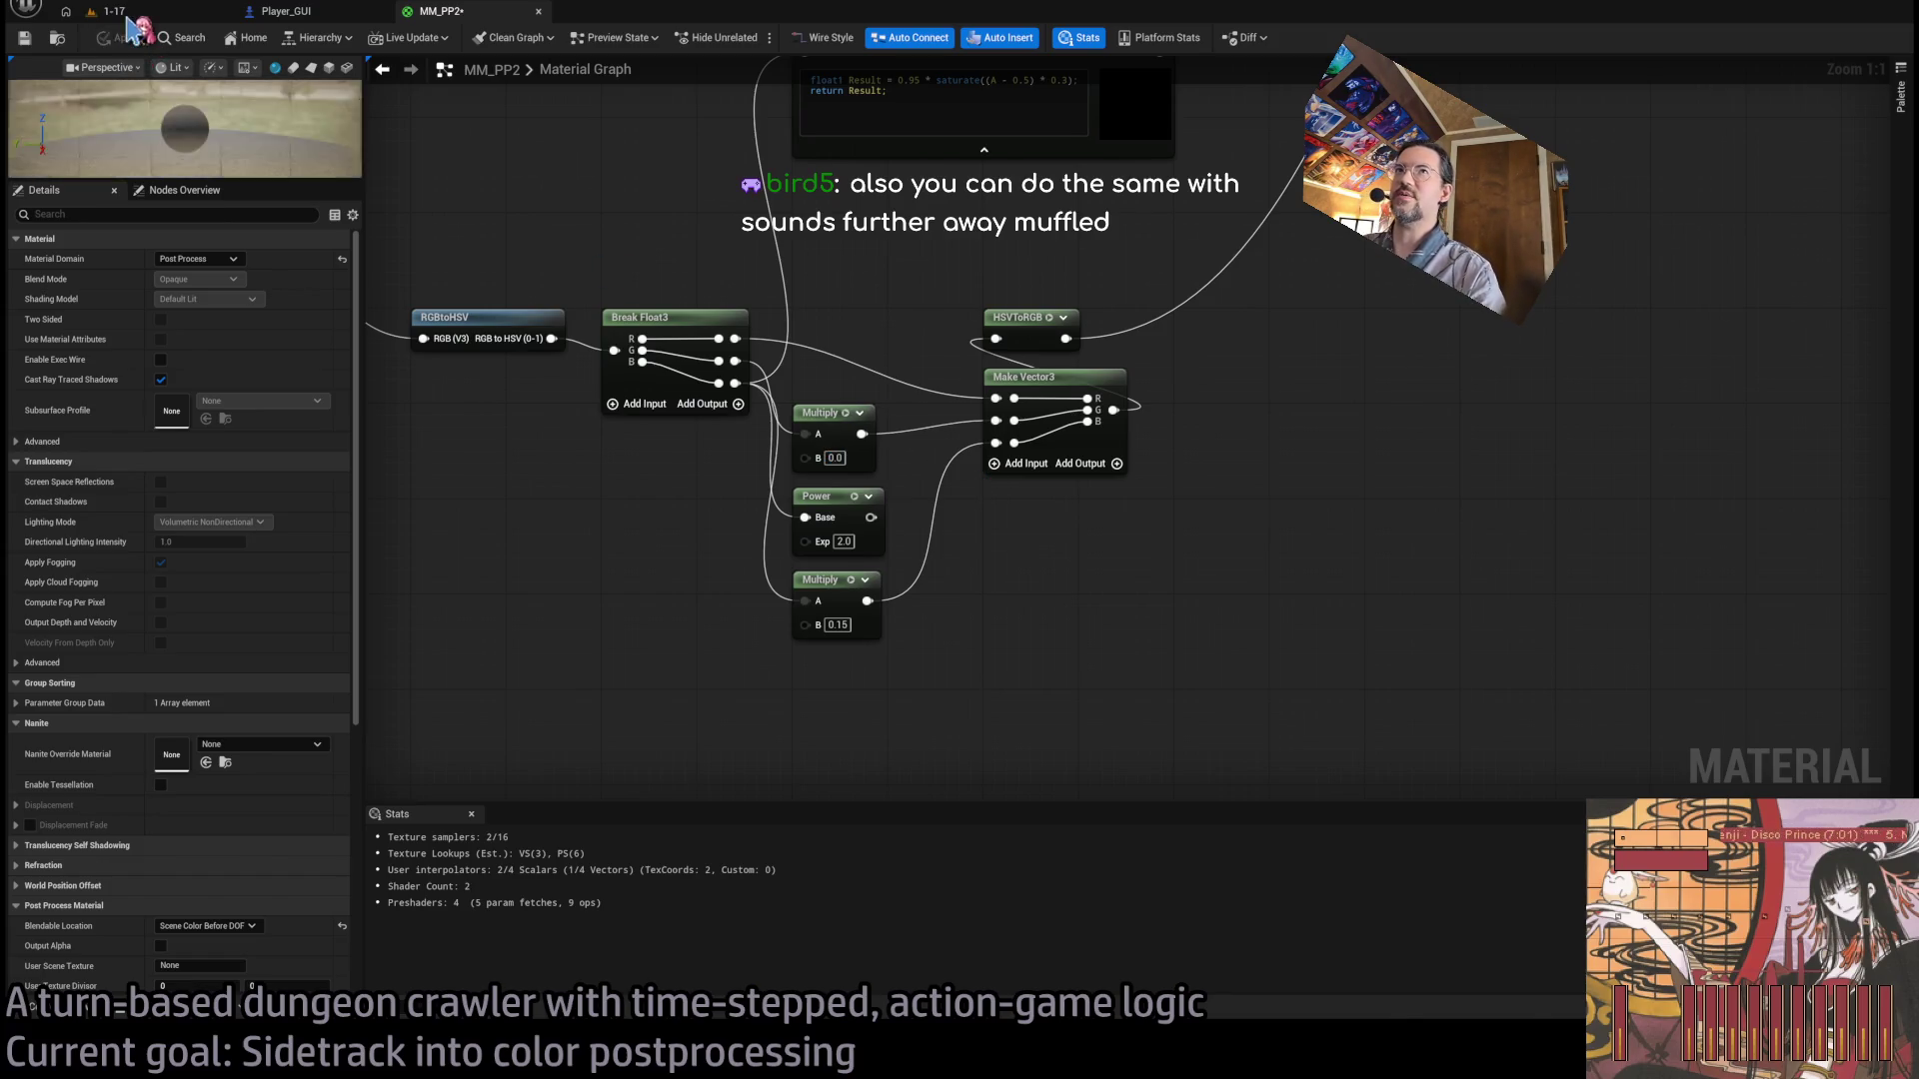
Check the desaturated look in the running game, then pan MM_PP2 toward the output node.
left_click(110, 11)
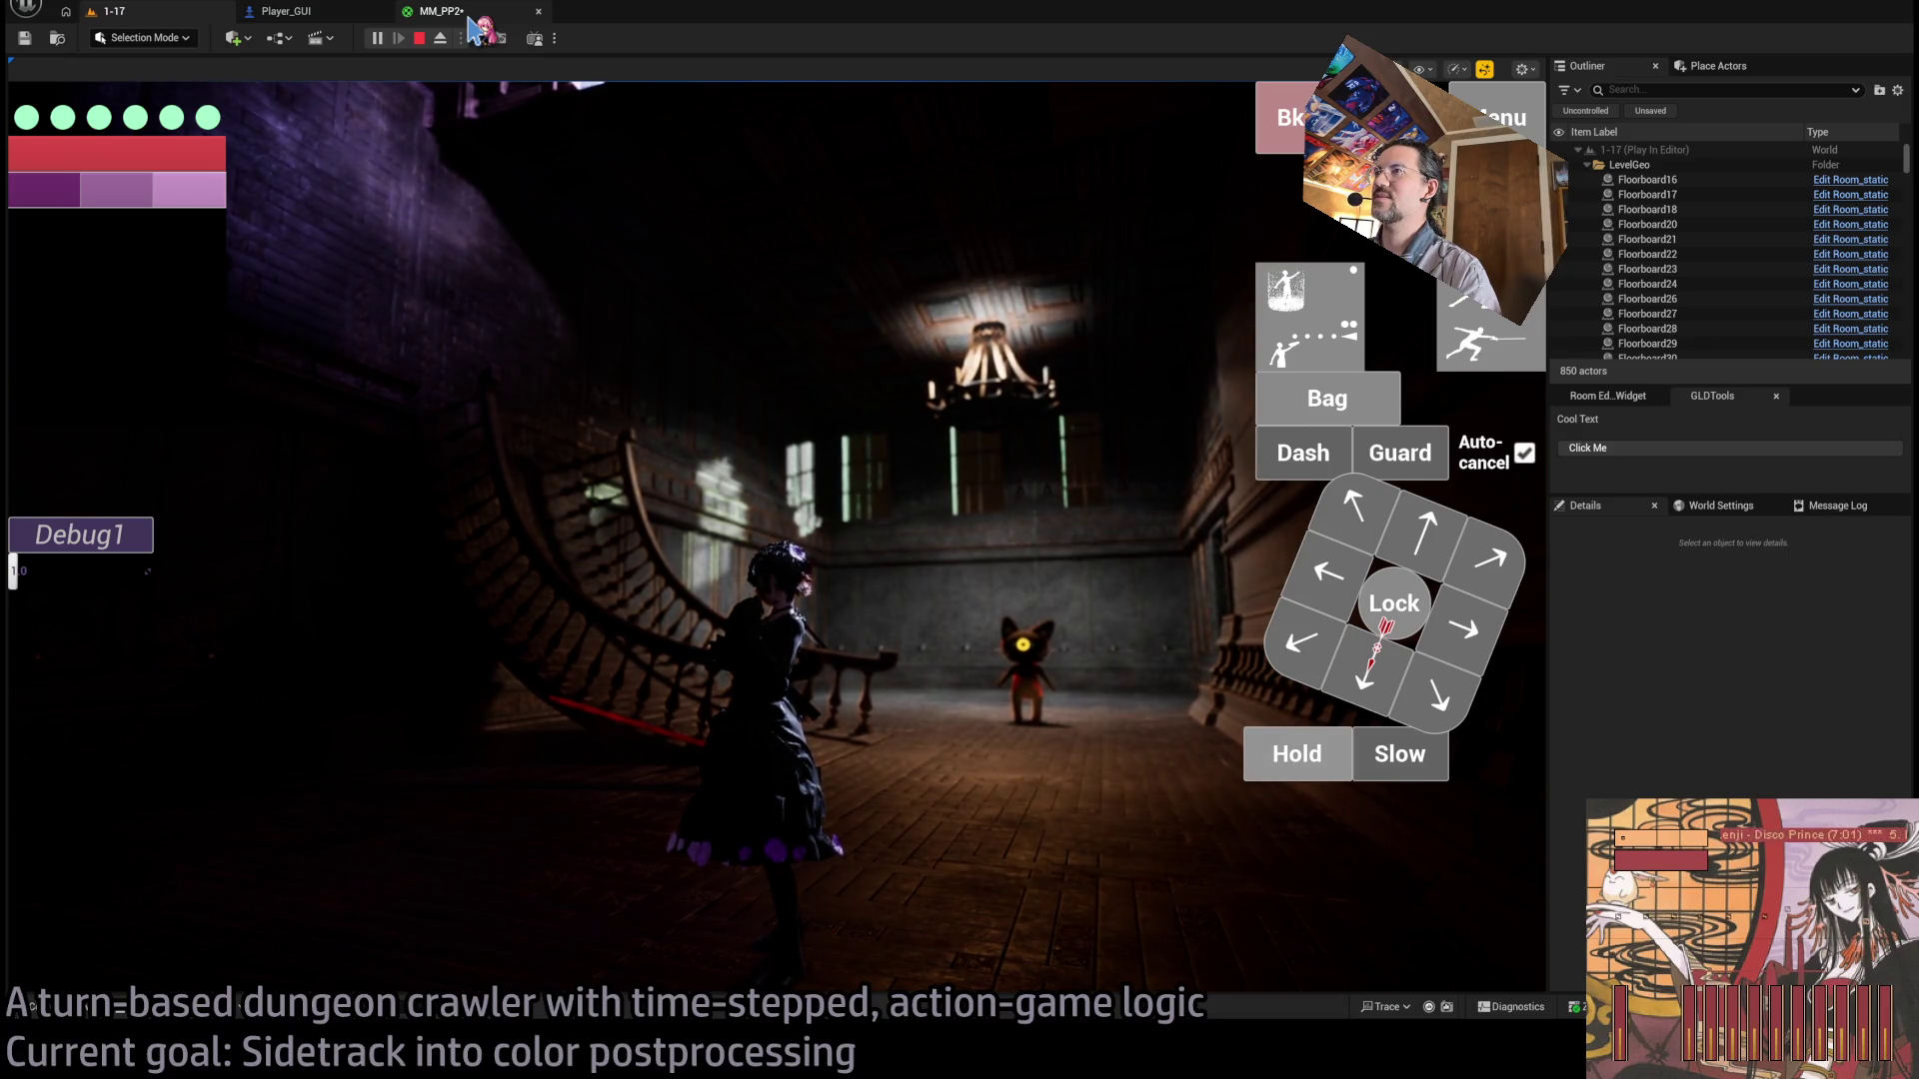
left_click(700, 684)
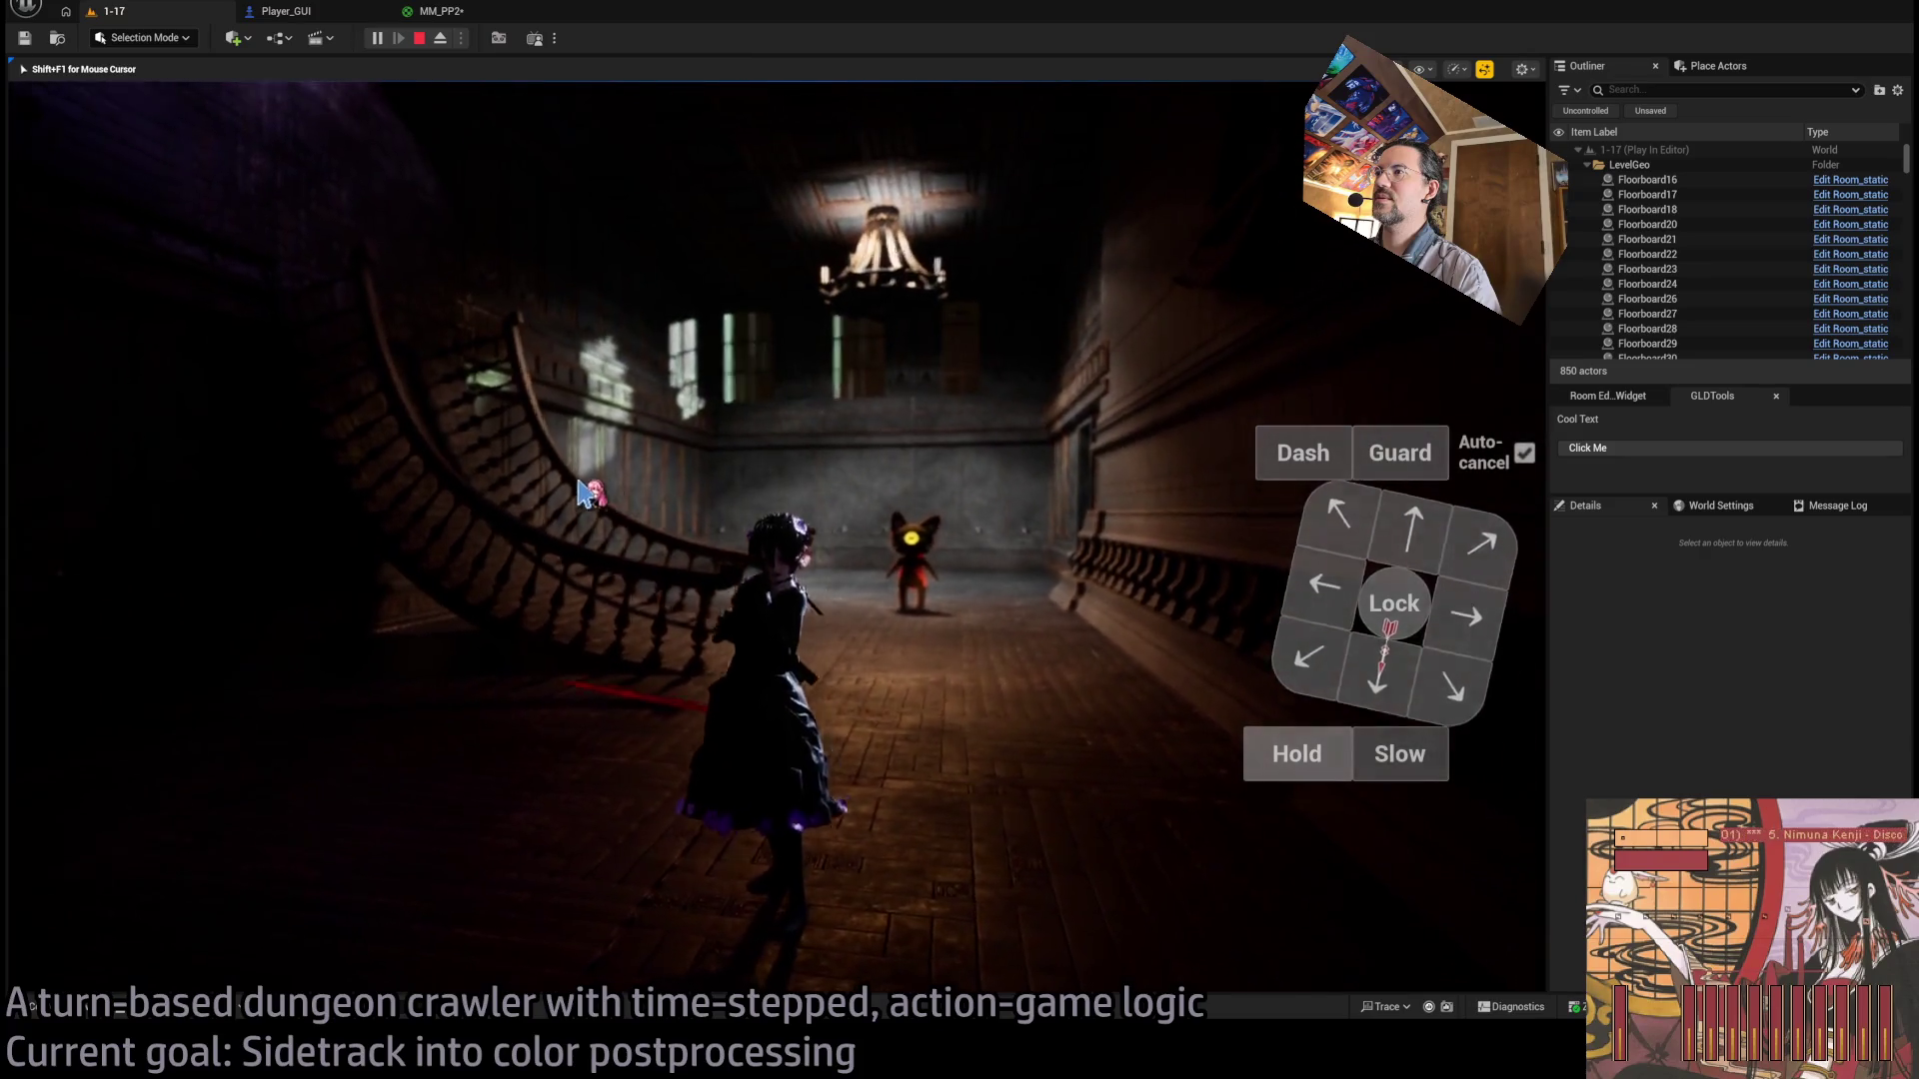
left_click(445, 12)
scroll(1002, 453, "down", 1)
mouse_move(1003, 453)
left_mouse_down()
mouse_move(749, 557)
mouse_move(918, 557)
mouse_move(948, 397)
mouse_move(875, 556)
left_mouse_up()
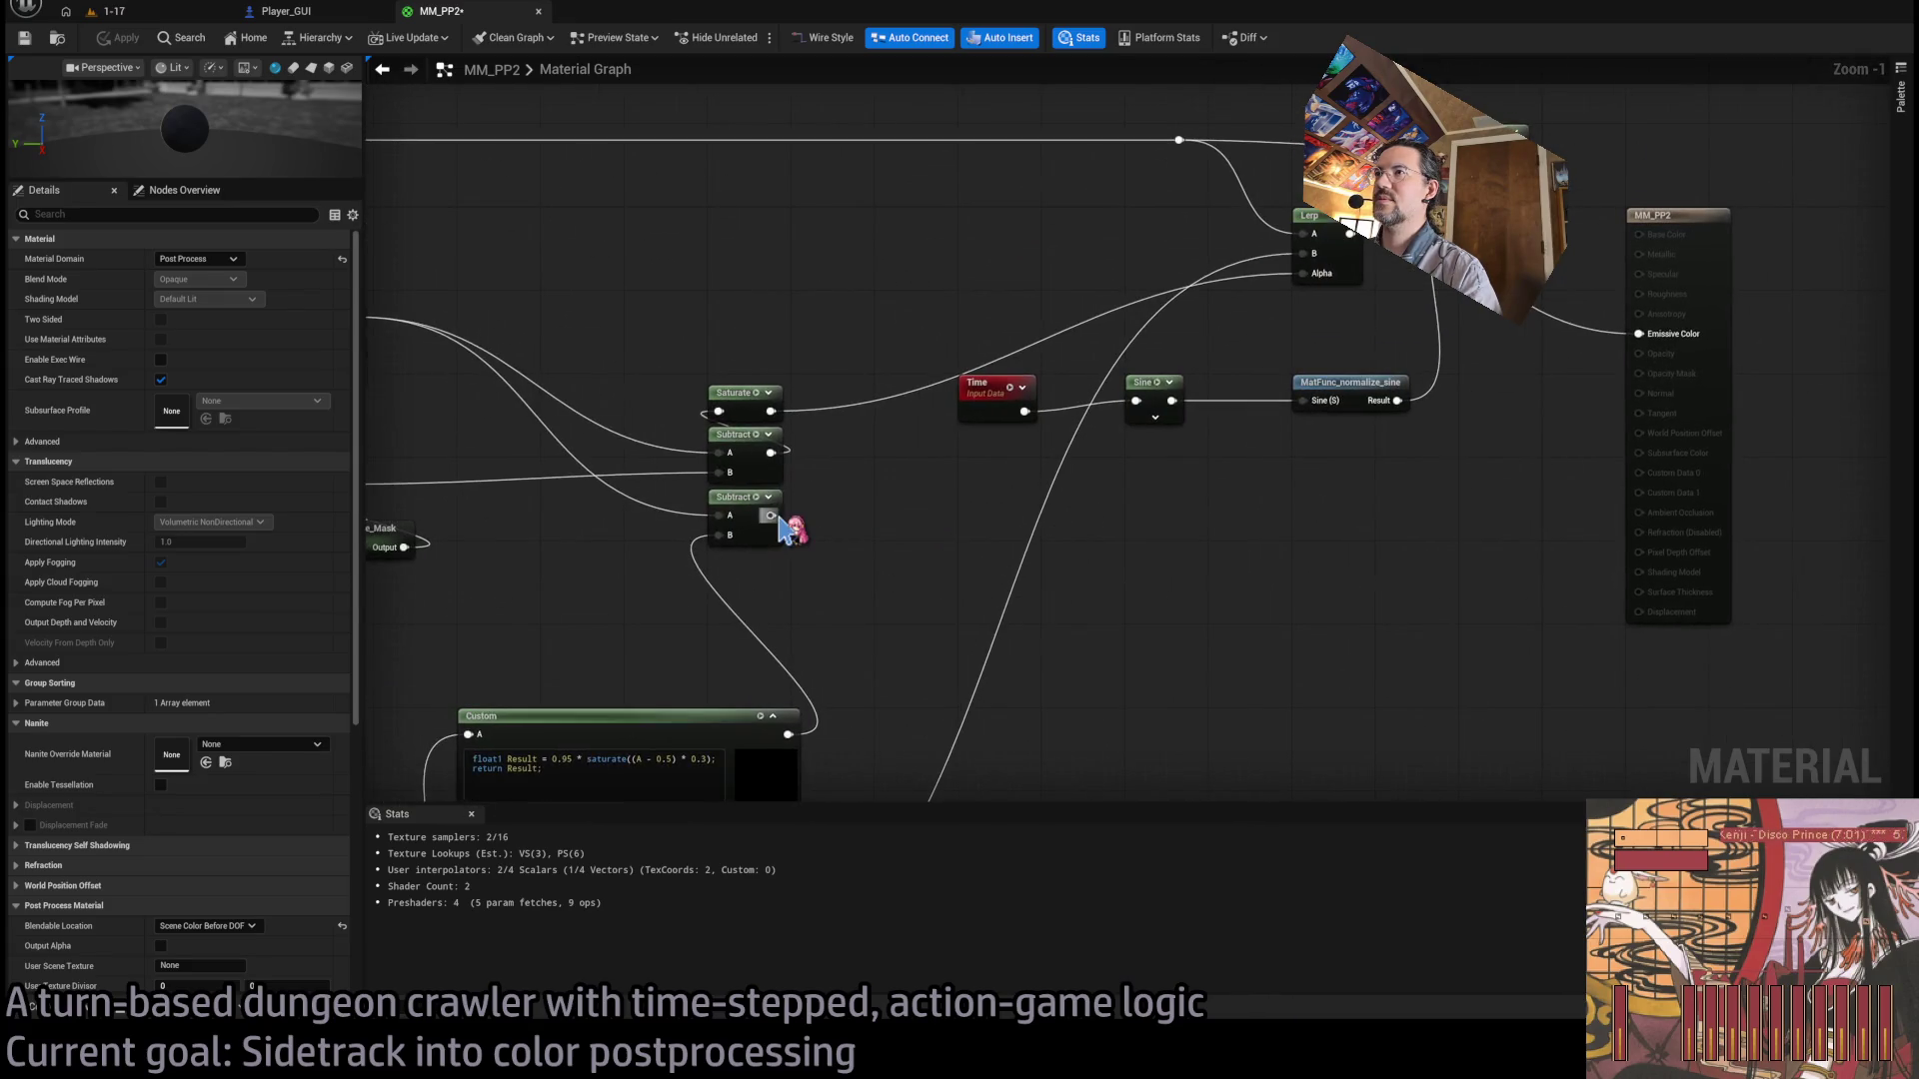
Restore the Multiply B value to 0.666667 and check it in the game.
left_click_drag(854, 645, 909, 511)
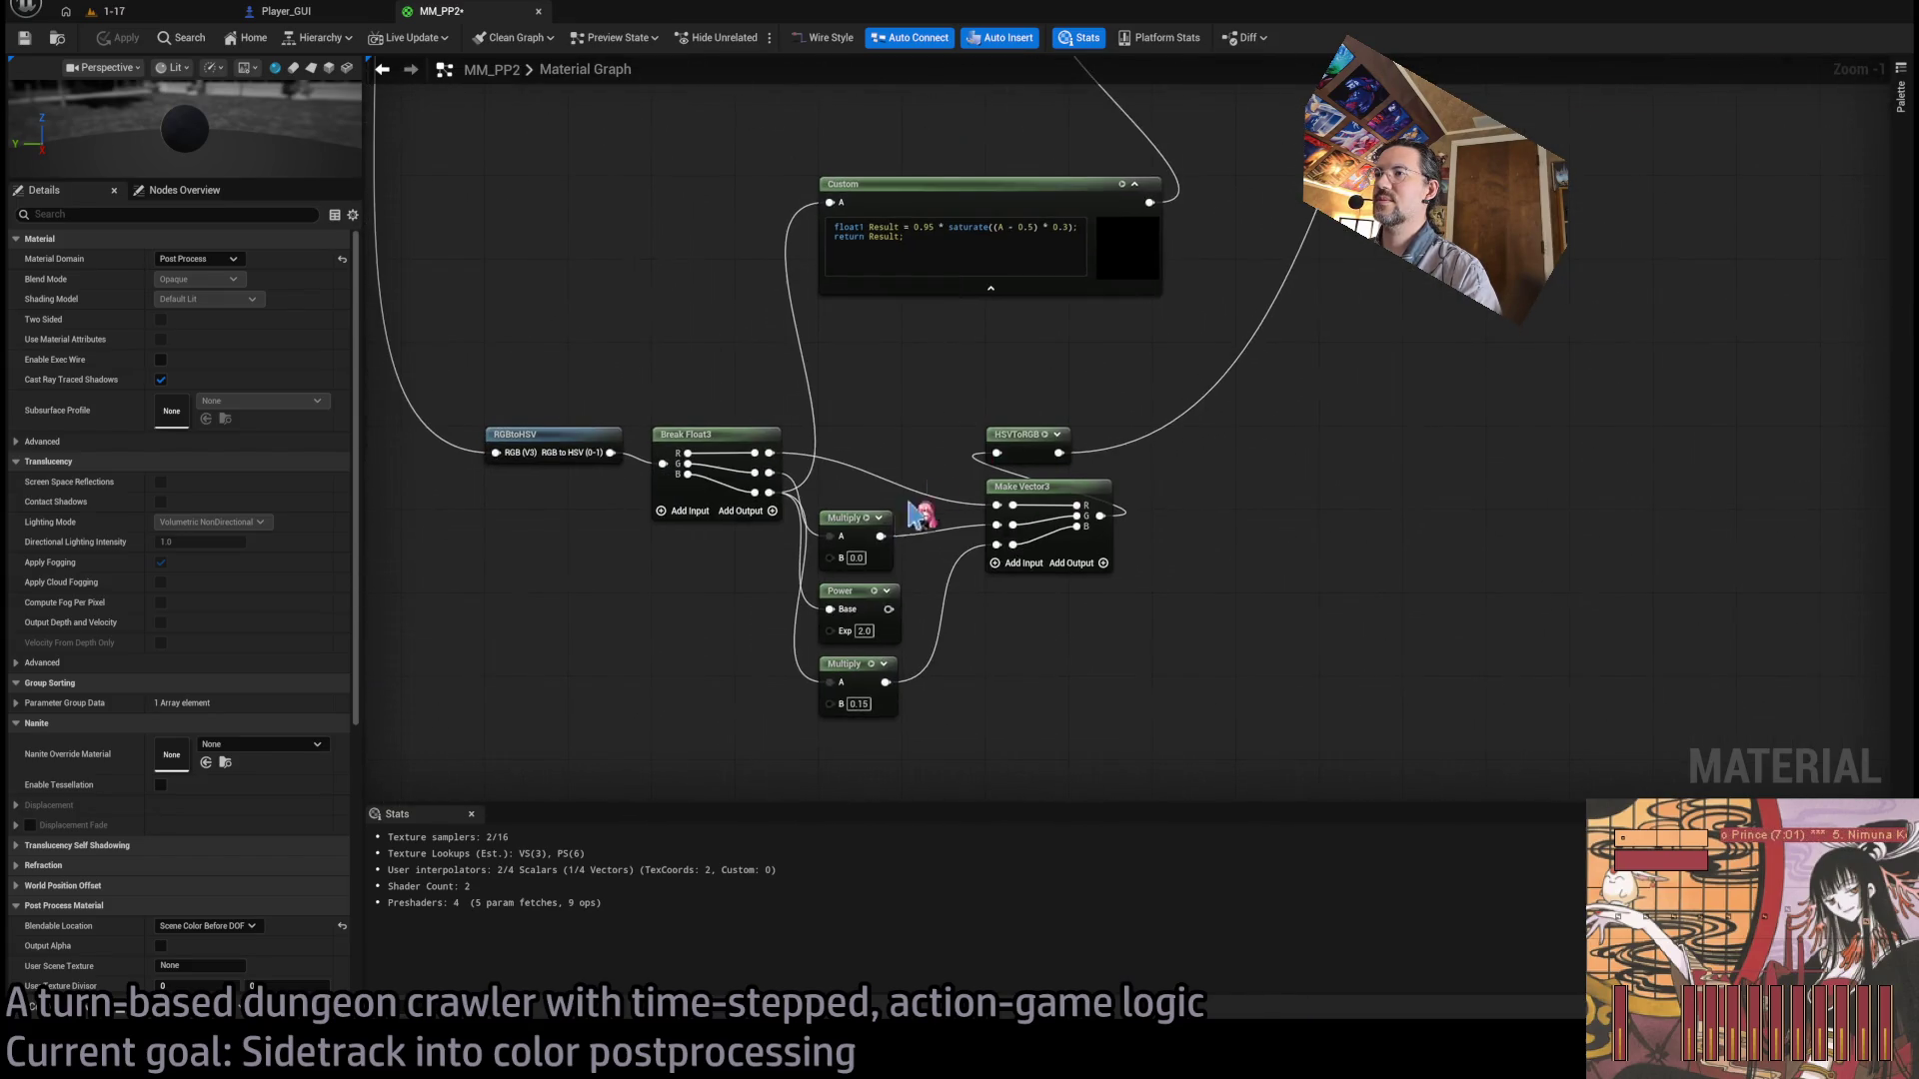
key("Return")
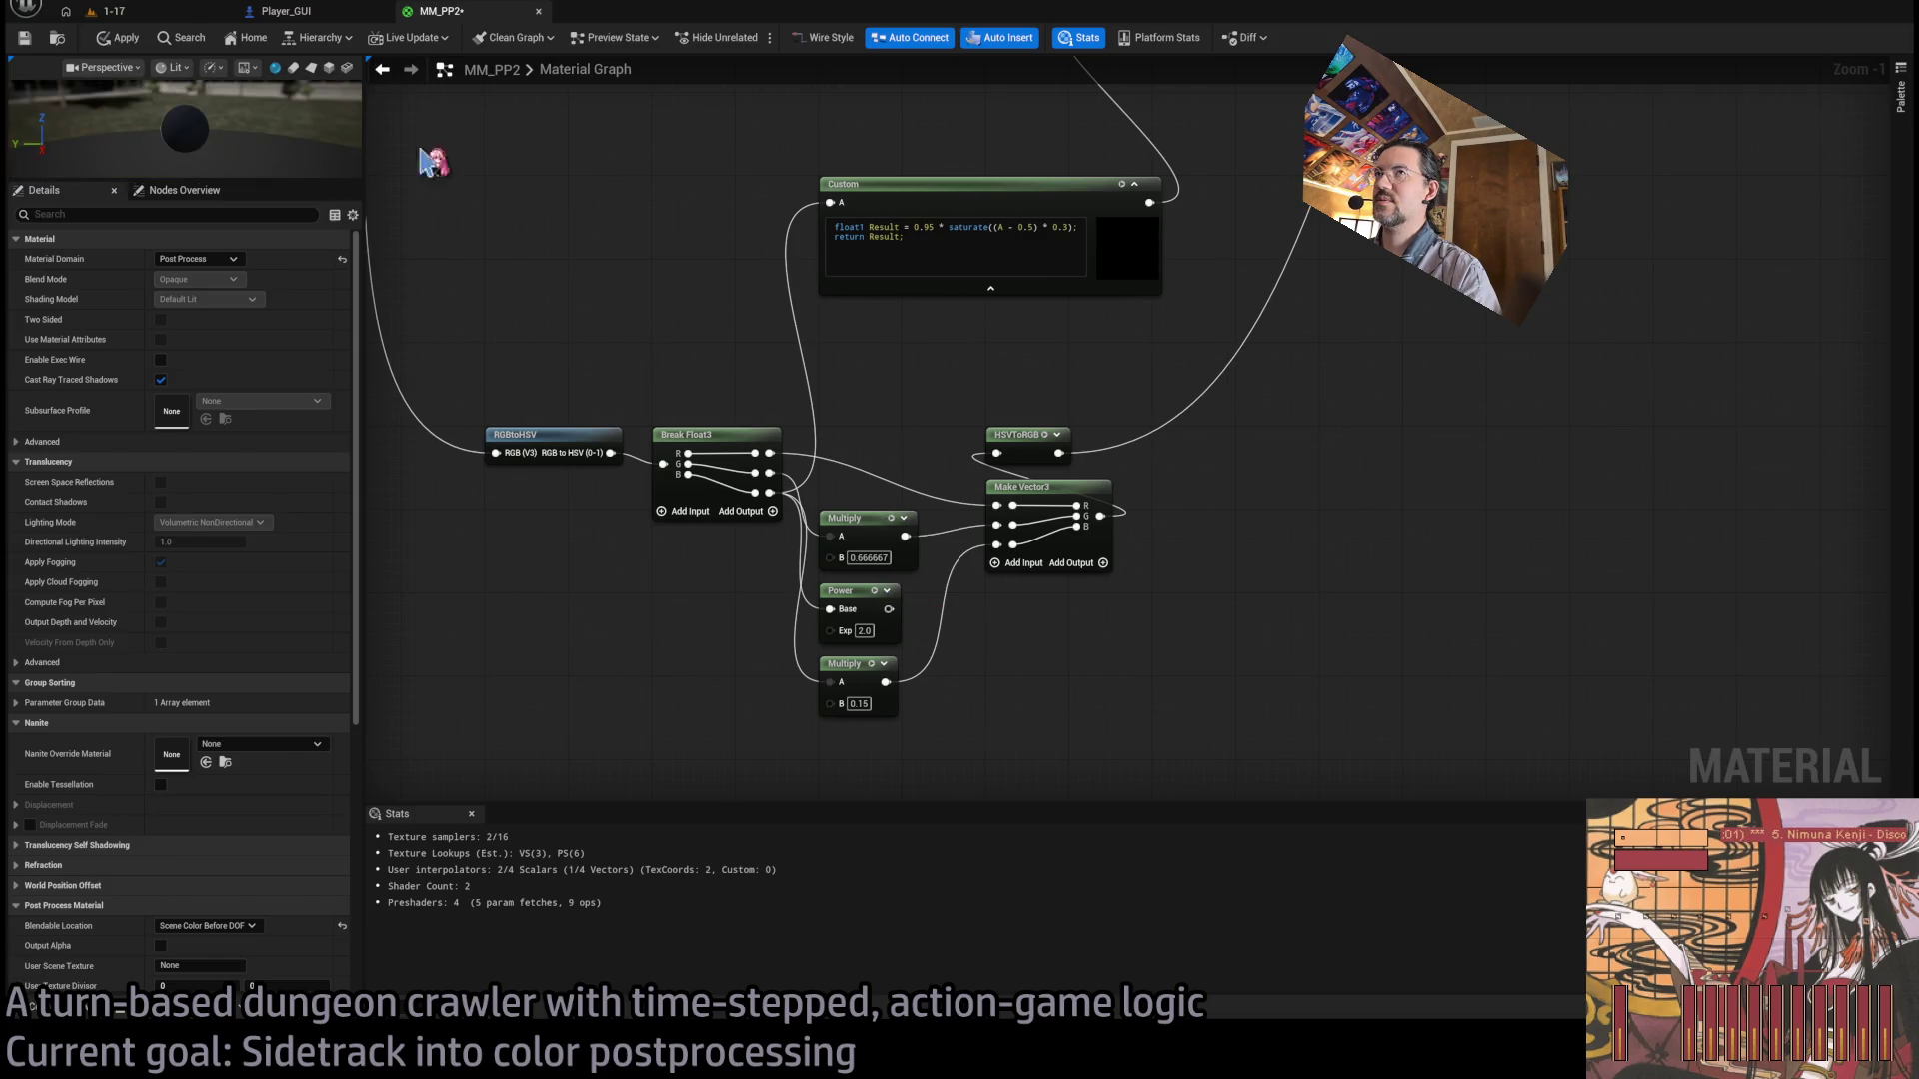
left_click(153, 15)
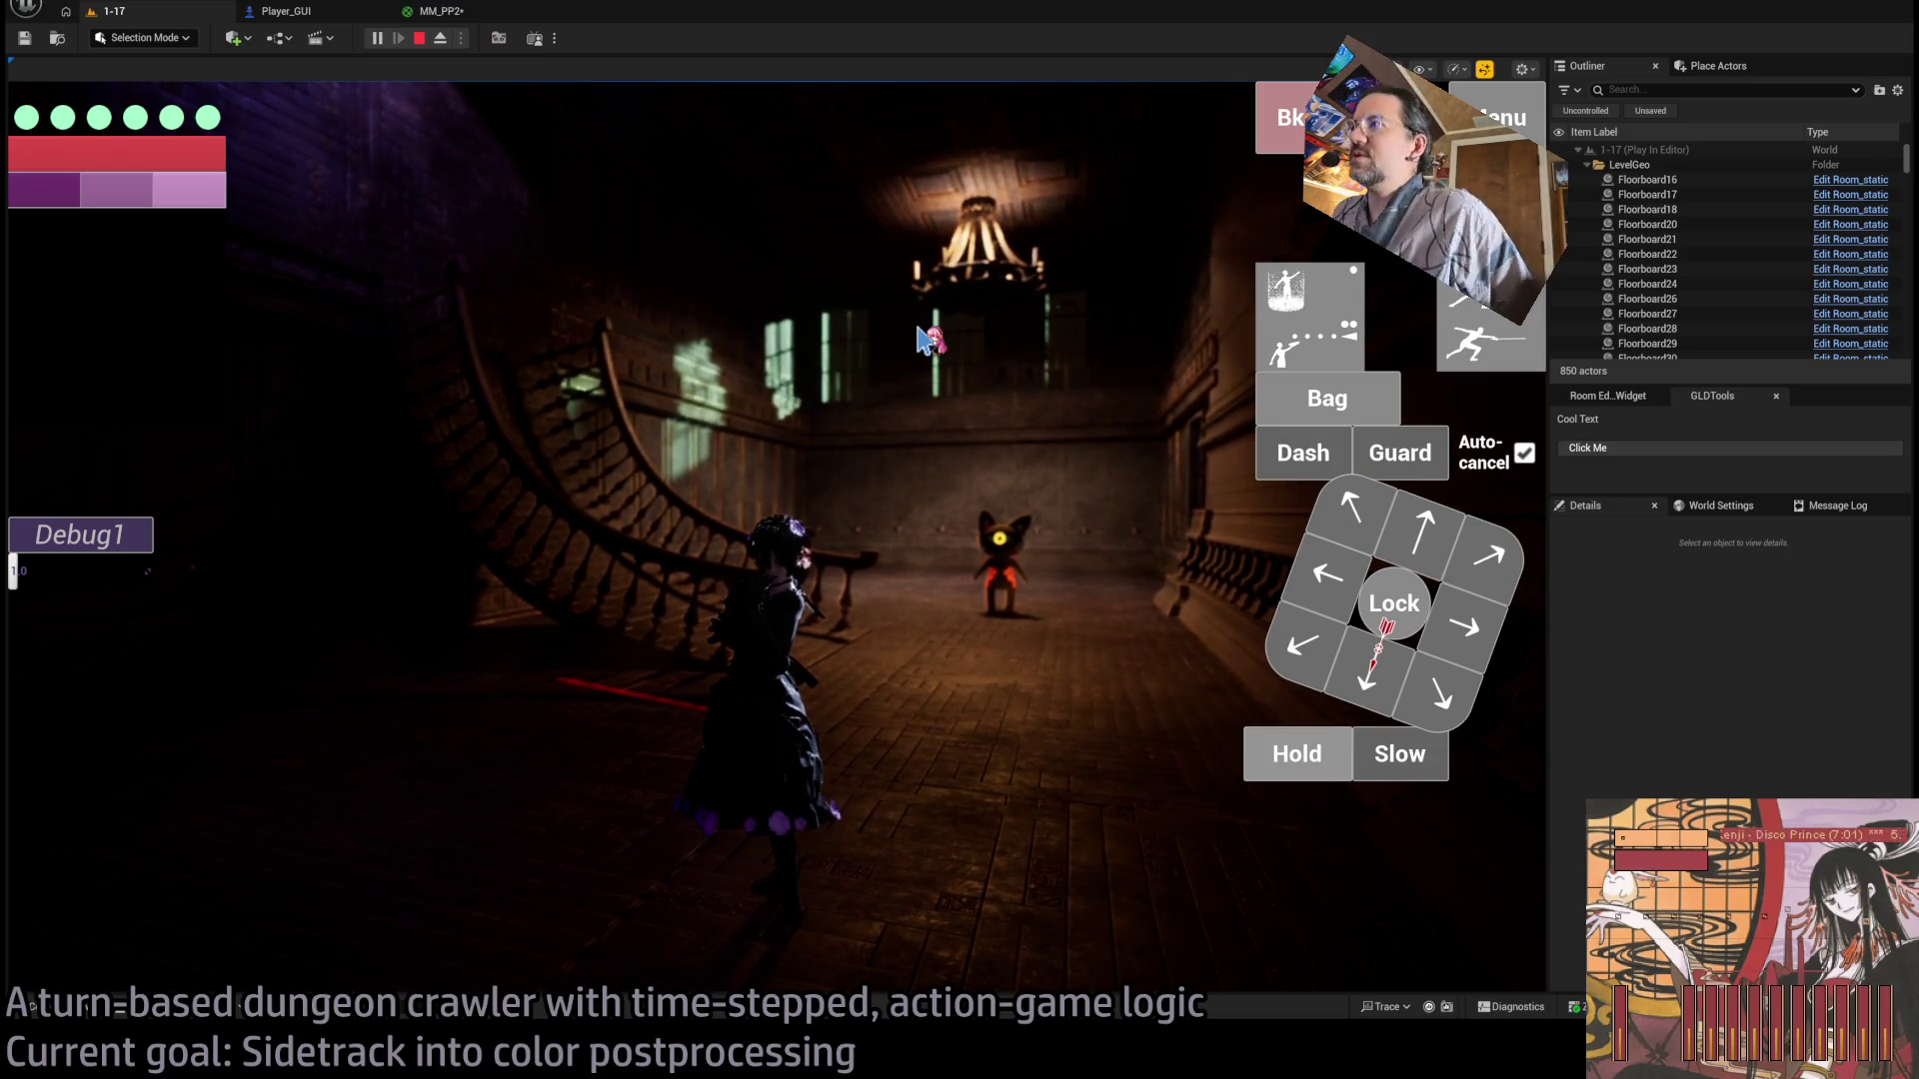
left_click(473, 13)
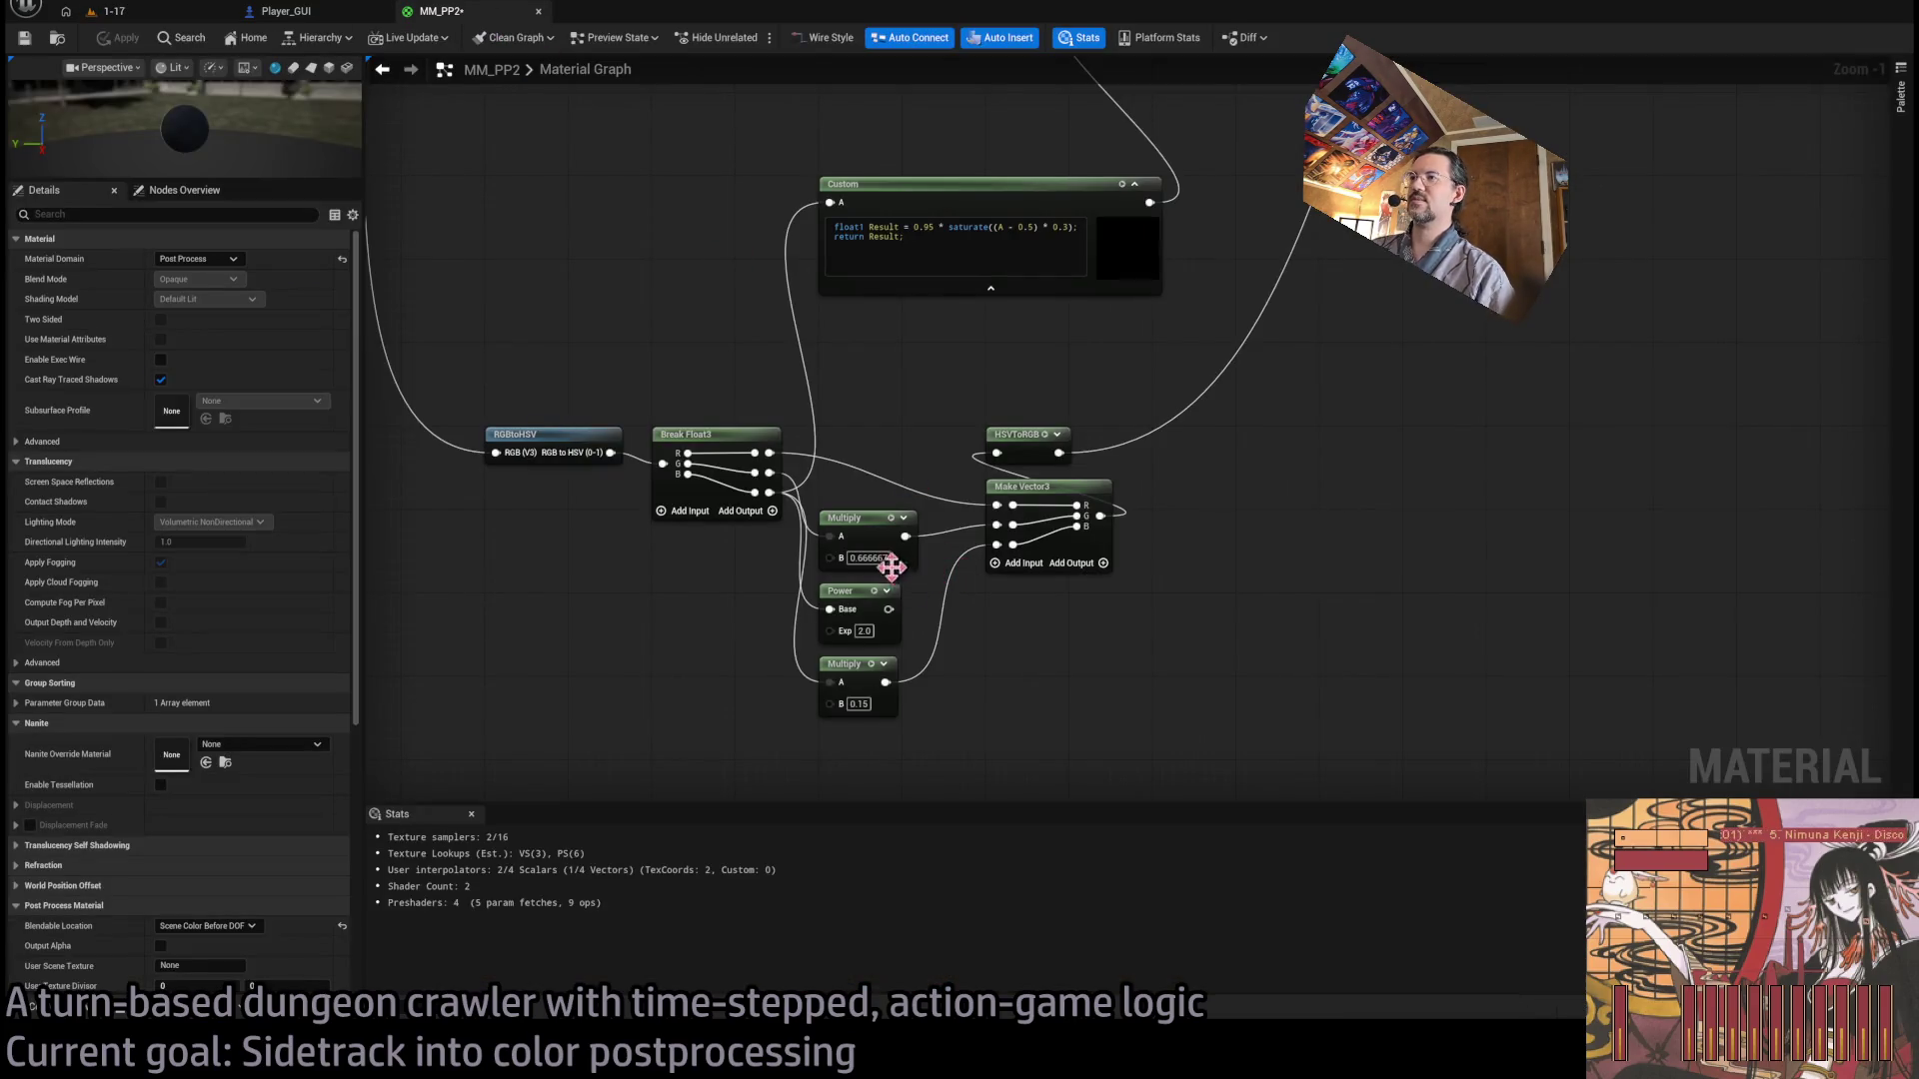
Try Multiply B at 0.5, then 0.75, comparing each in the running game.
left_click_drag(980, 556, 994, 545)
type("0.5")
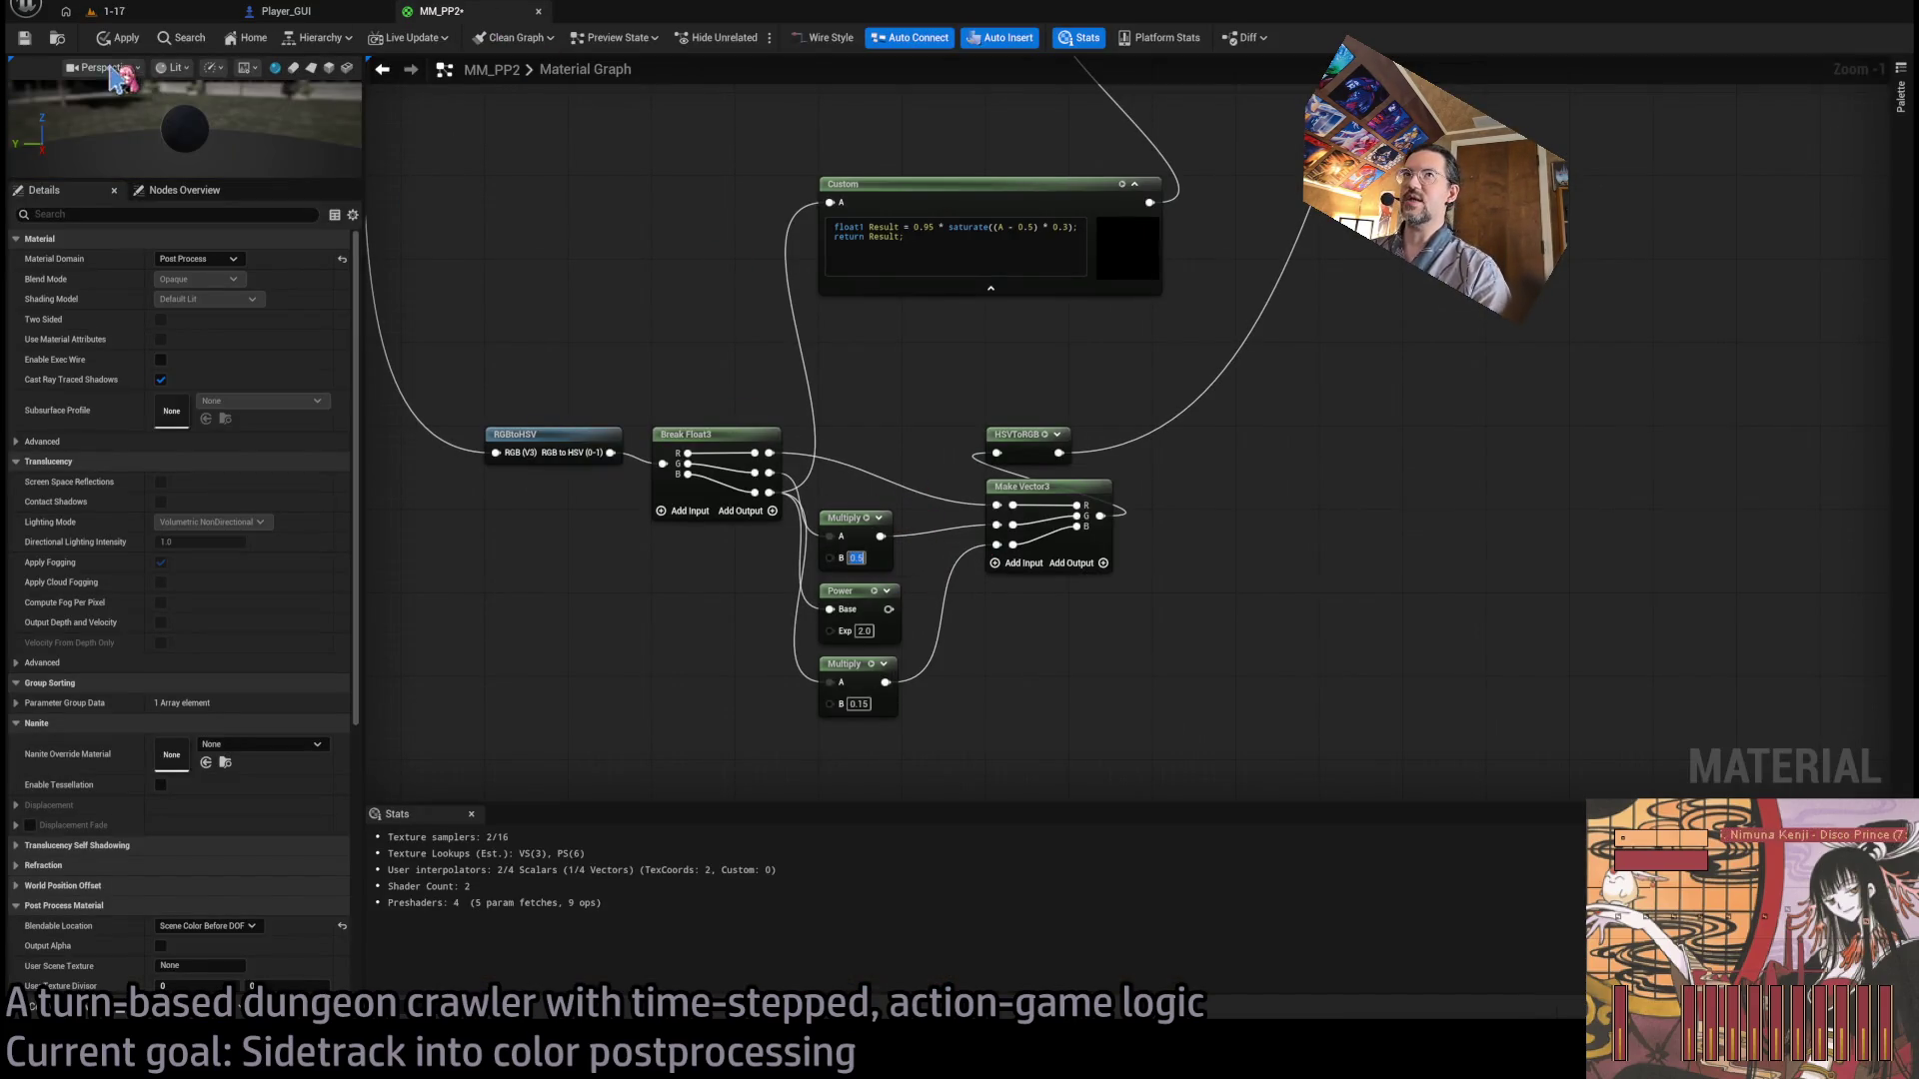
left_click(105, 38)
left_click(108, 11)
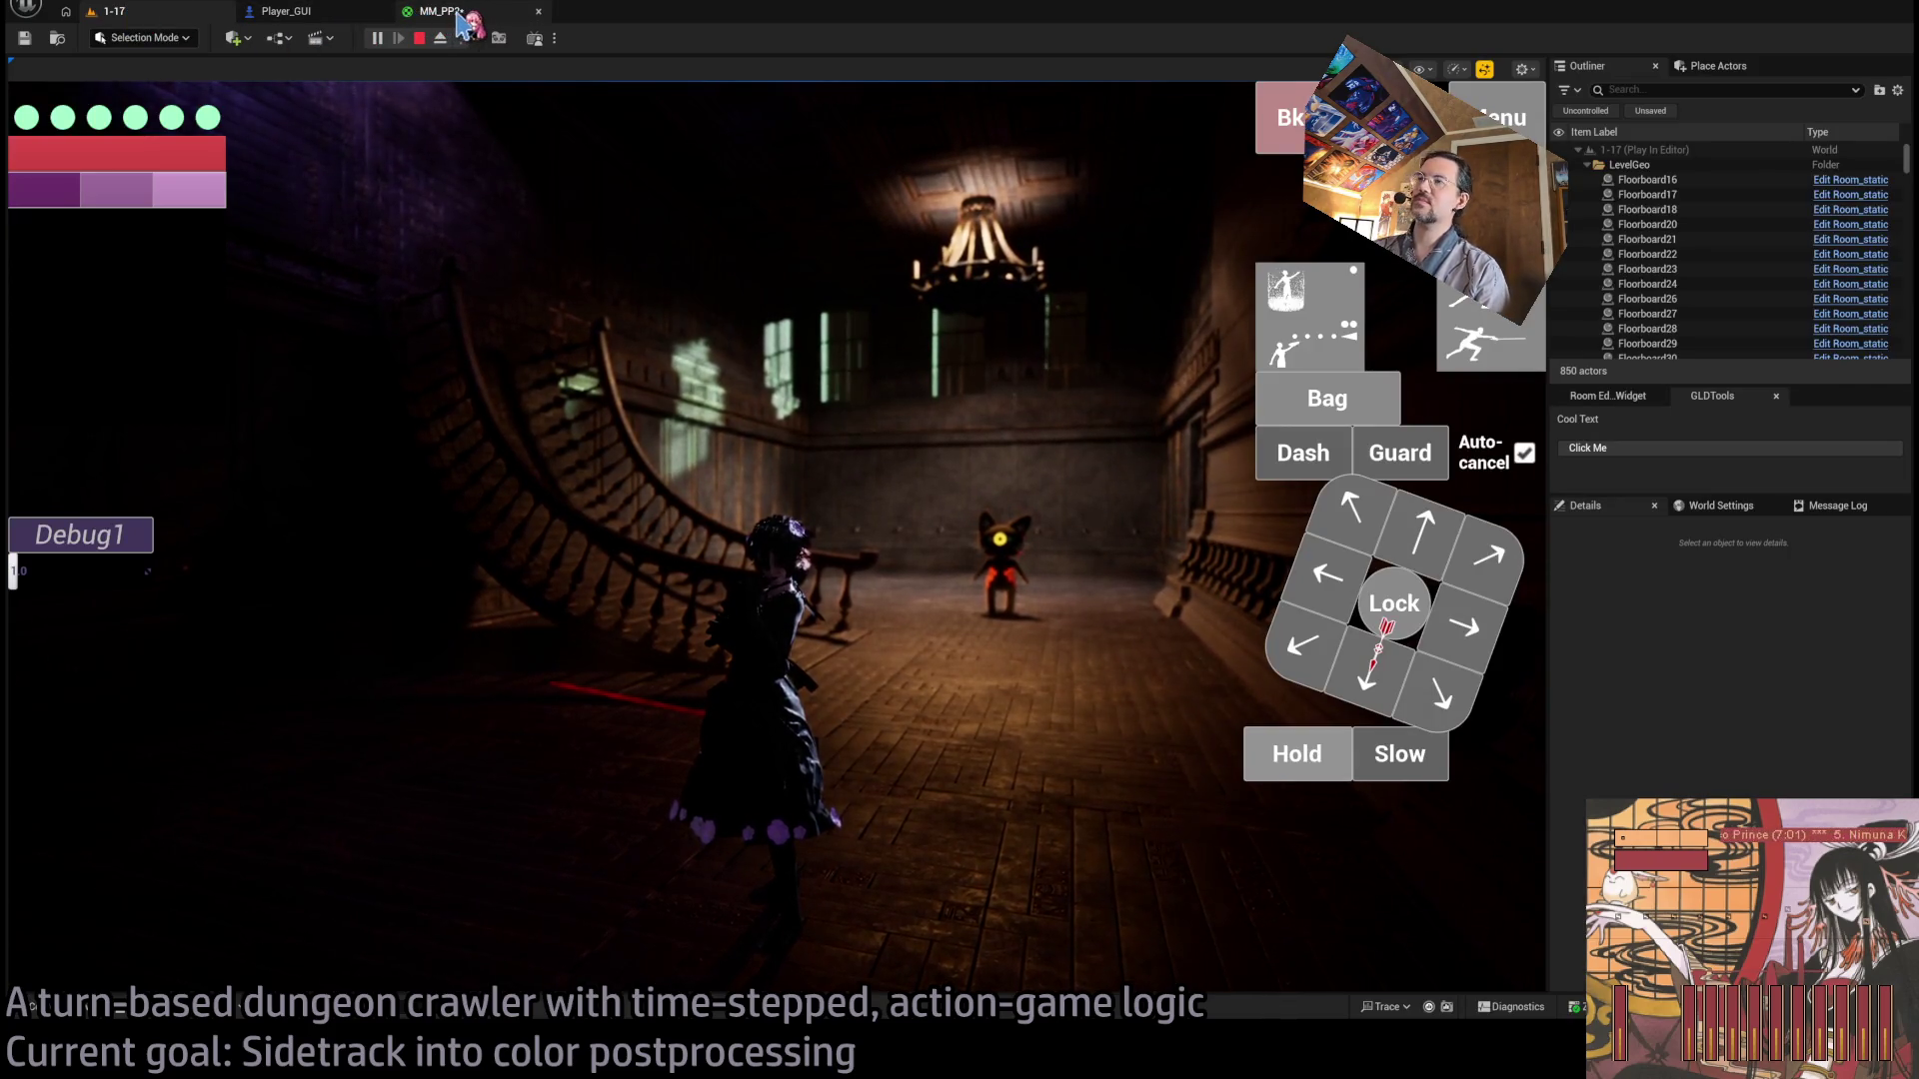
left_click(459, 15)
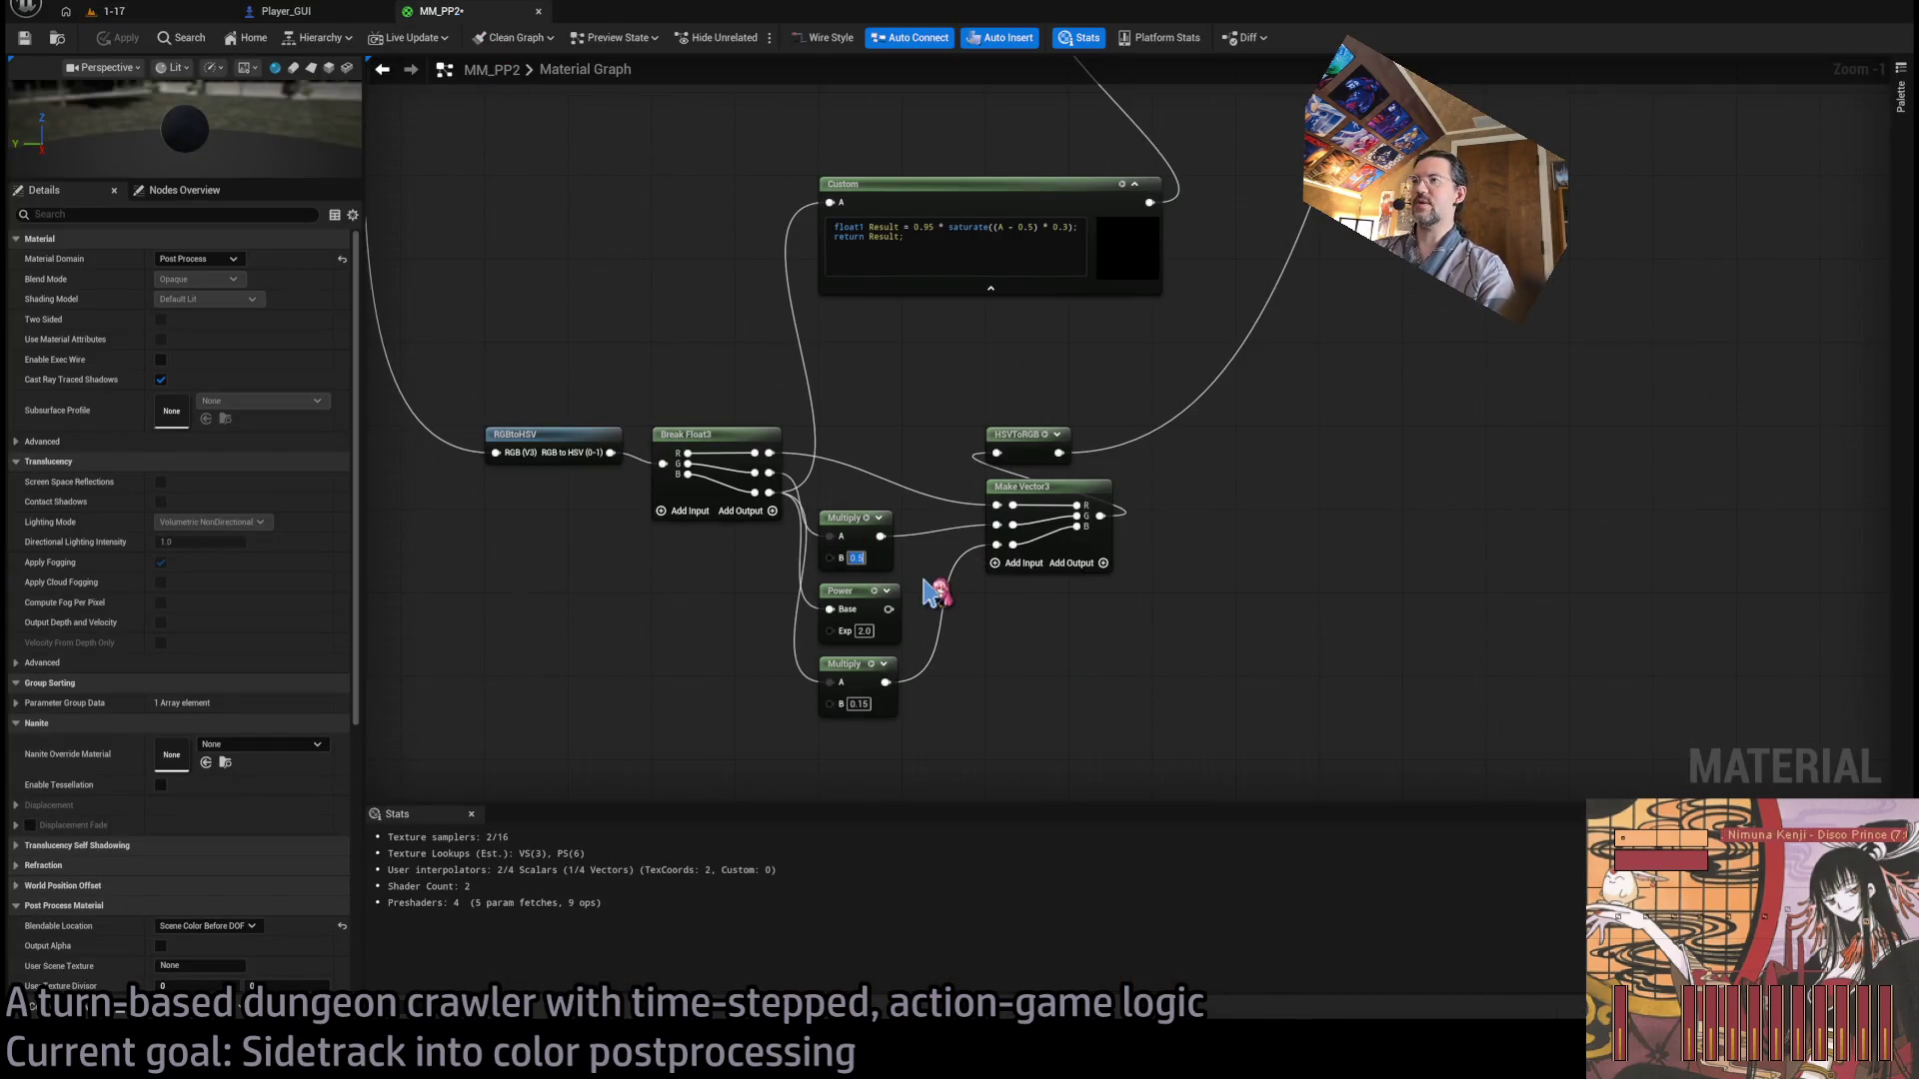
type("0.75")
key("Return")
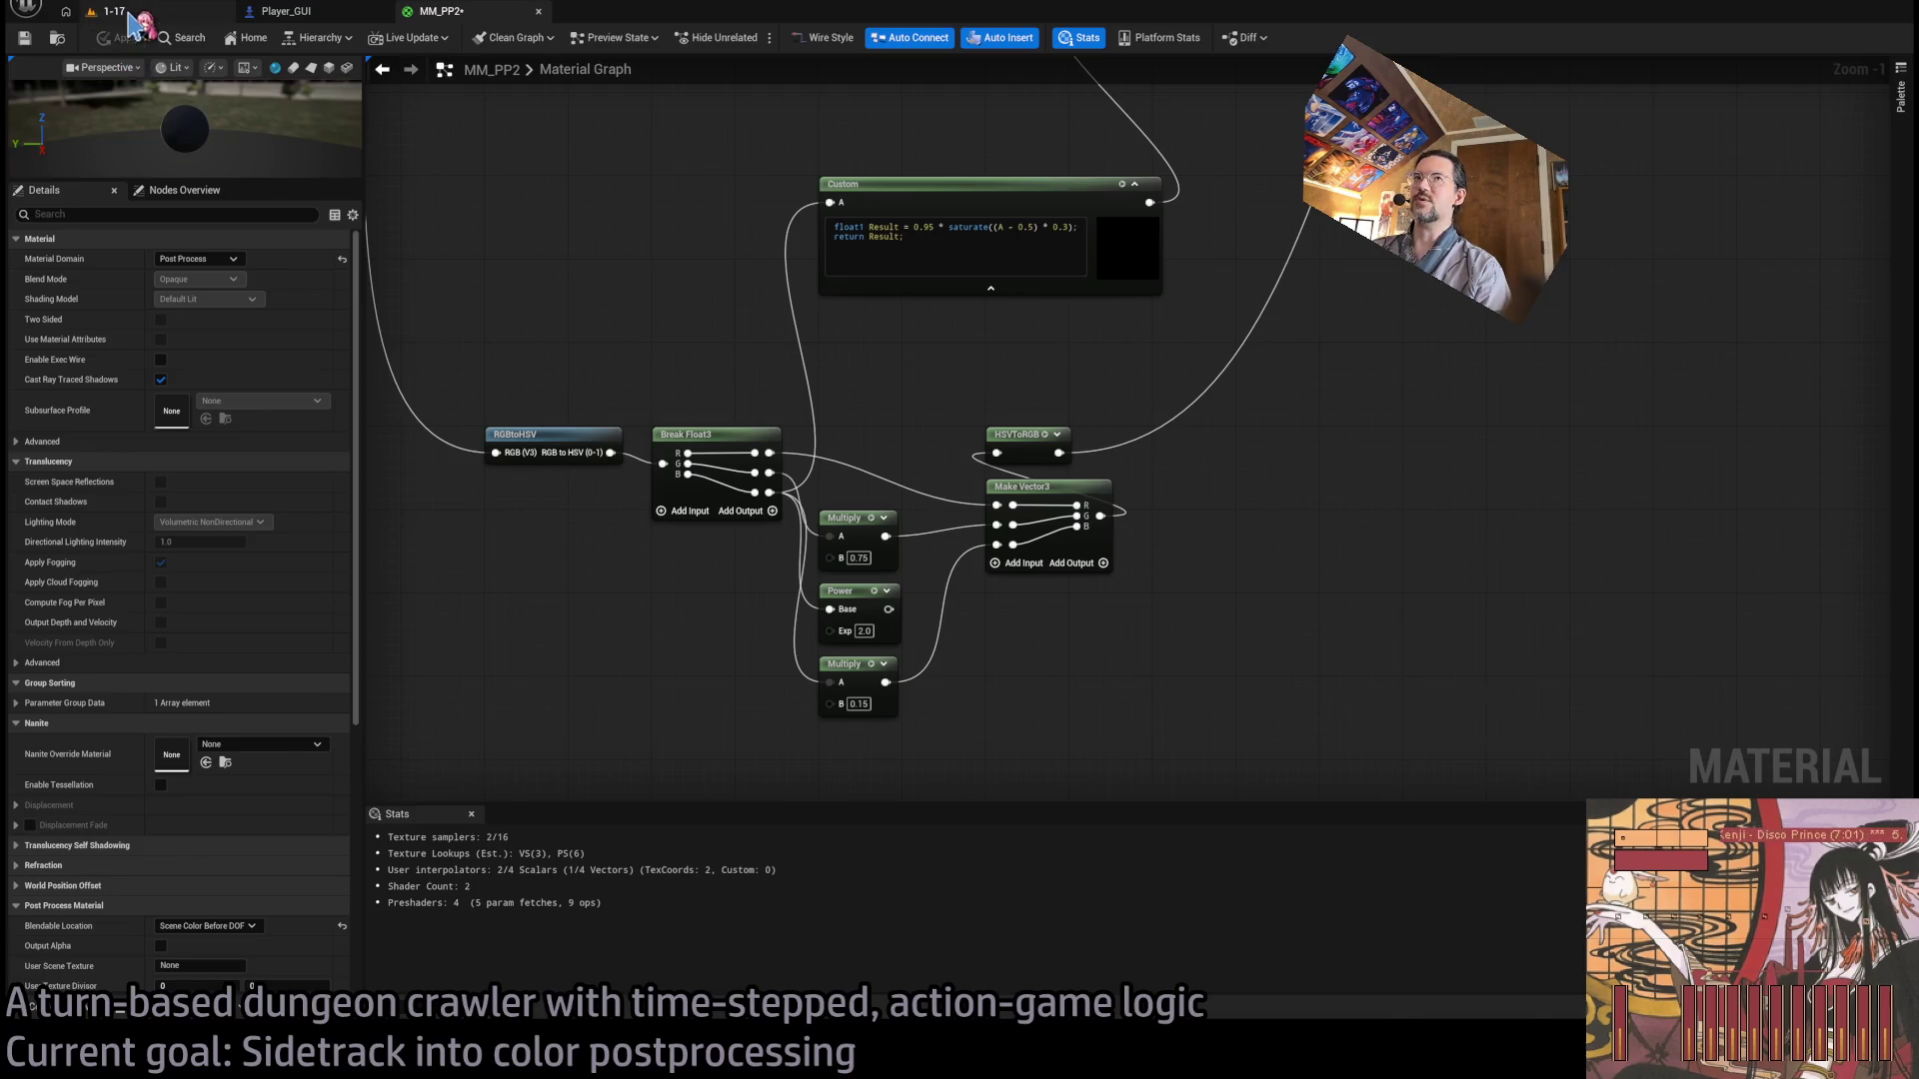
left_click(129, 15)
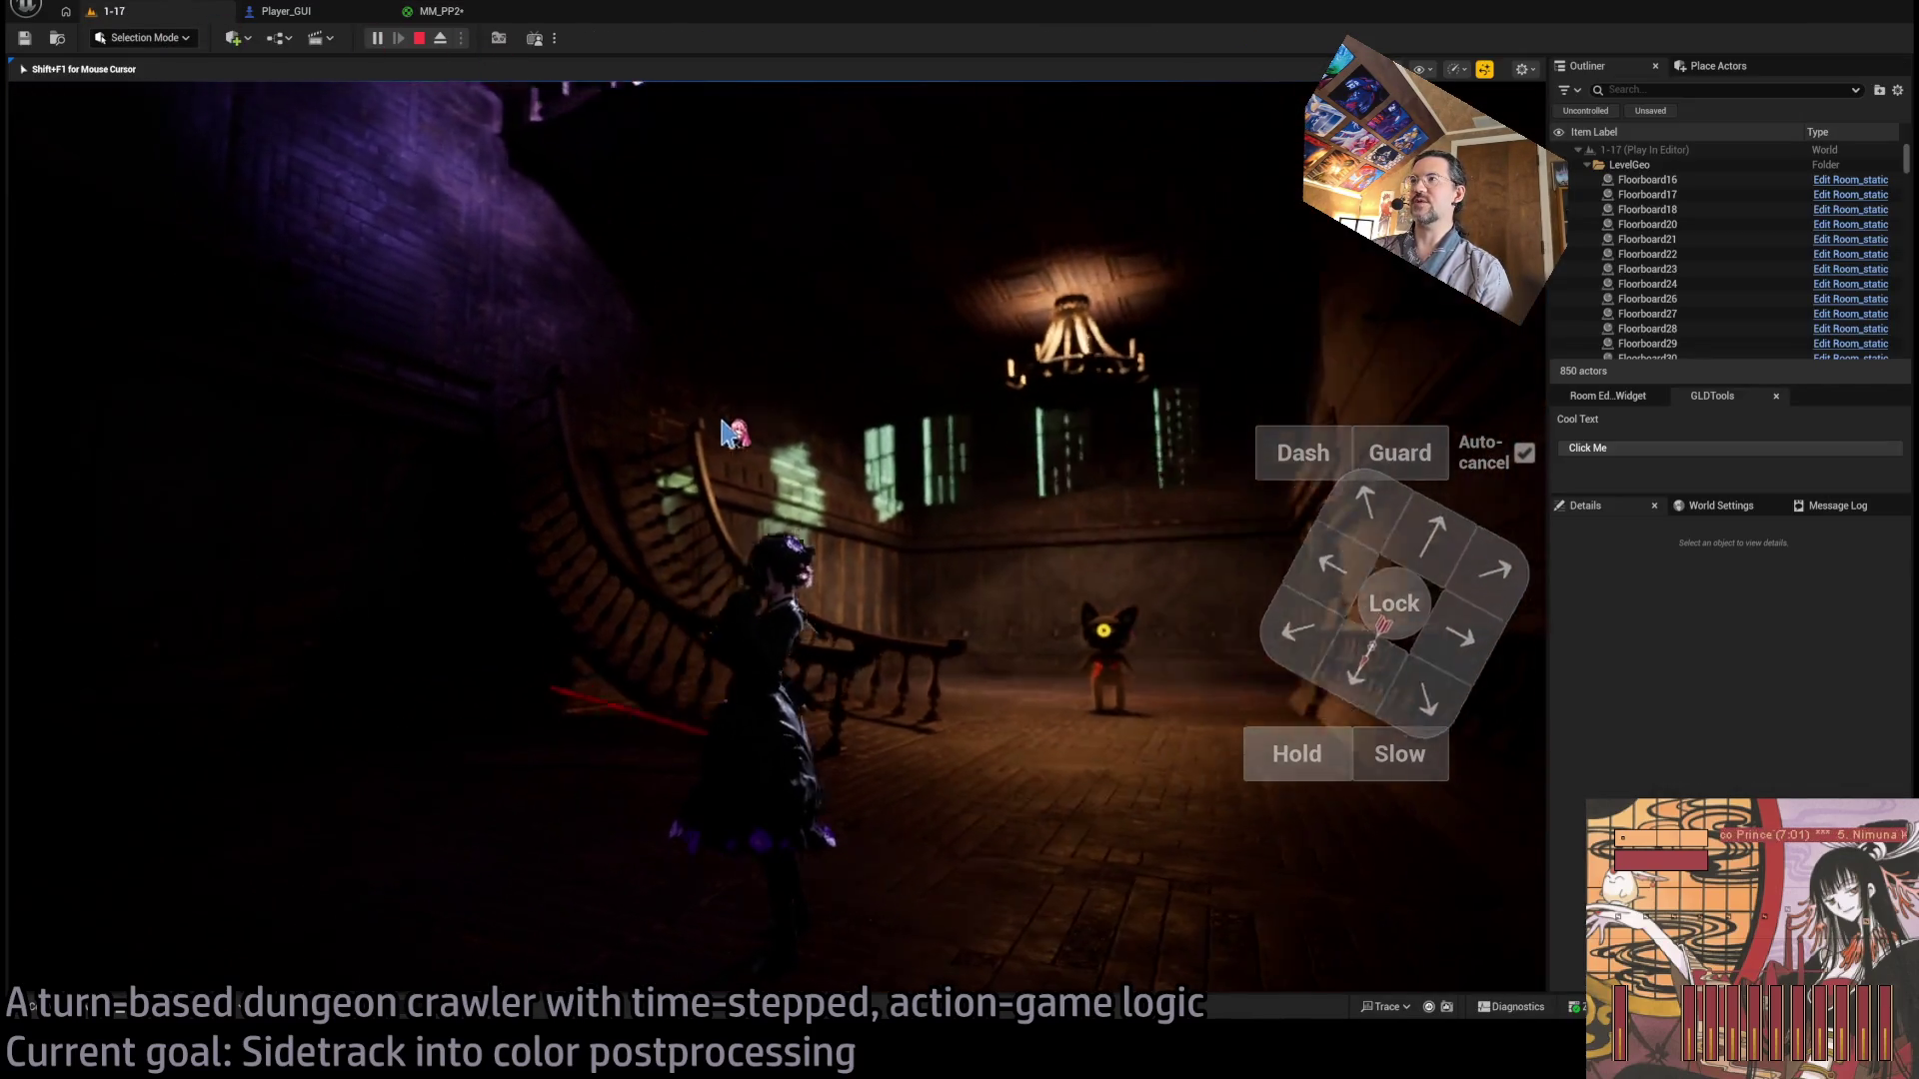
Play a few turns in 1-17, with an up-left move and further queued moves, testing Lock.
left_click(728, 432)
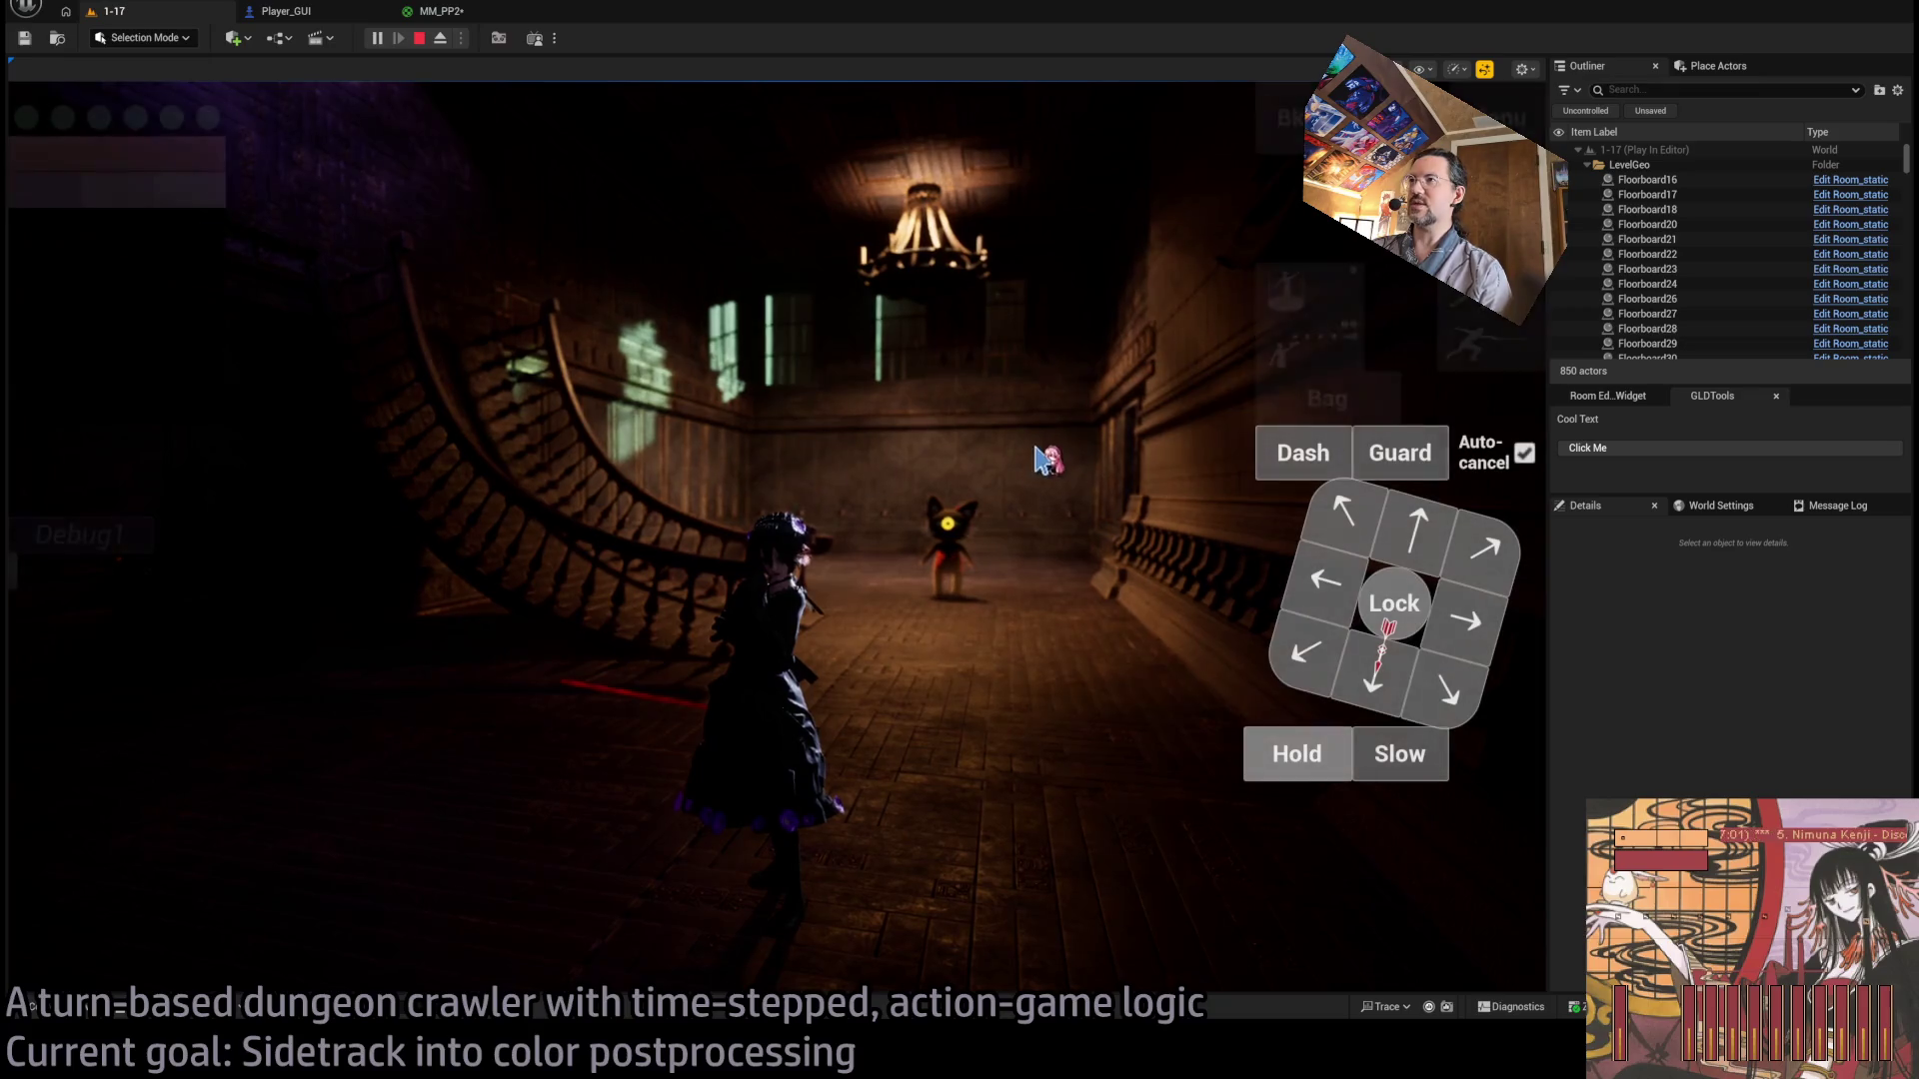
left_click(964, 469)
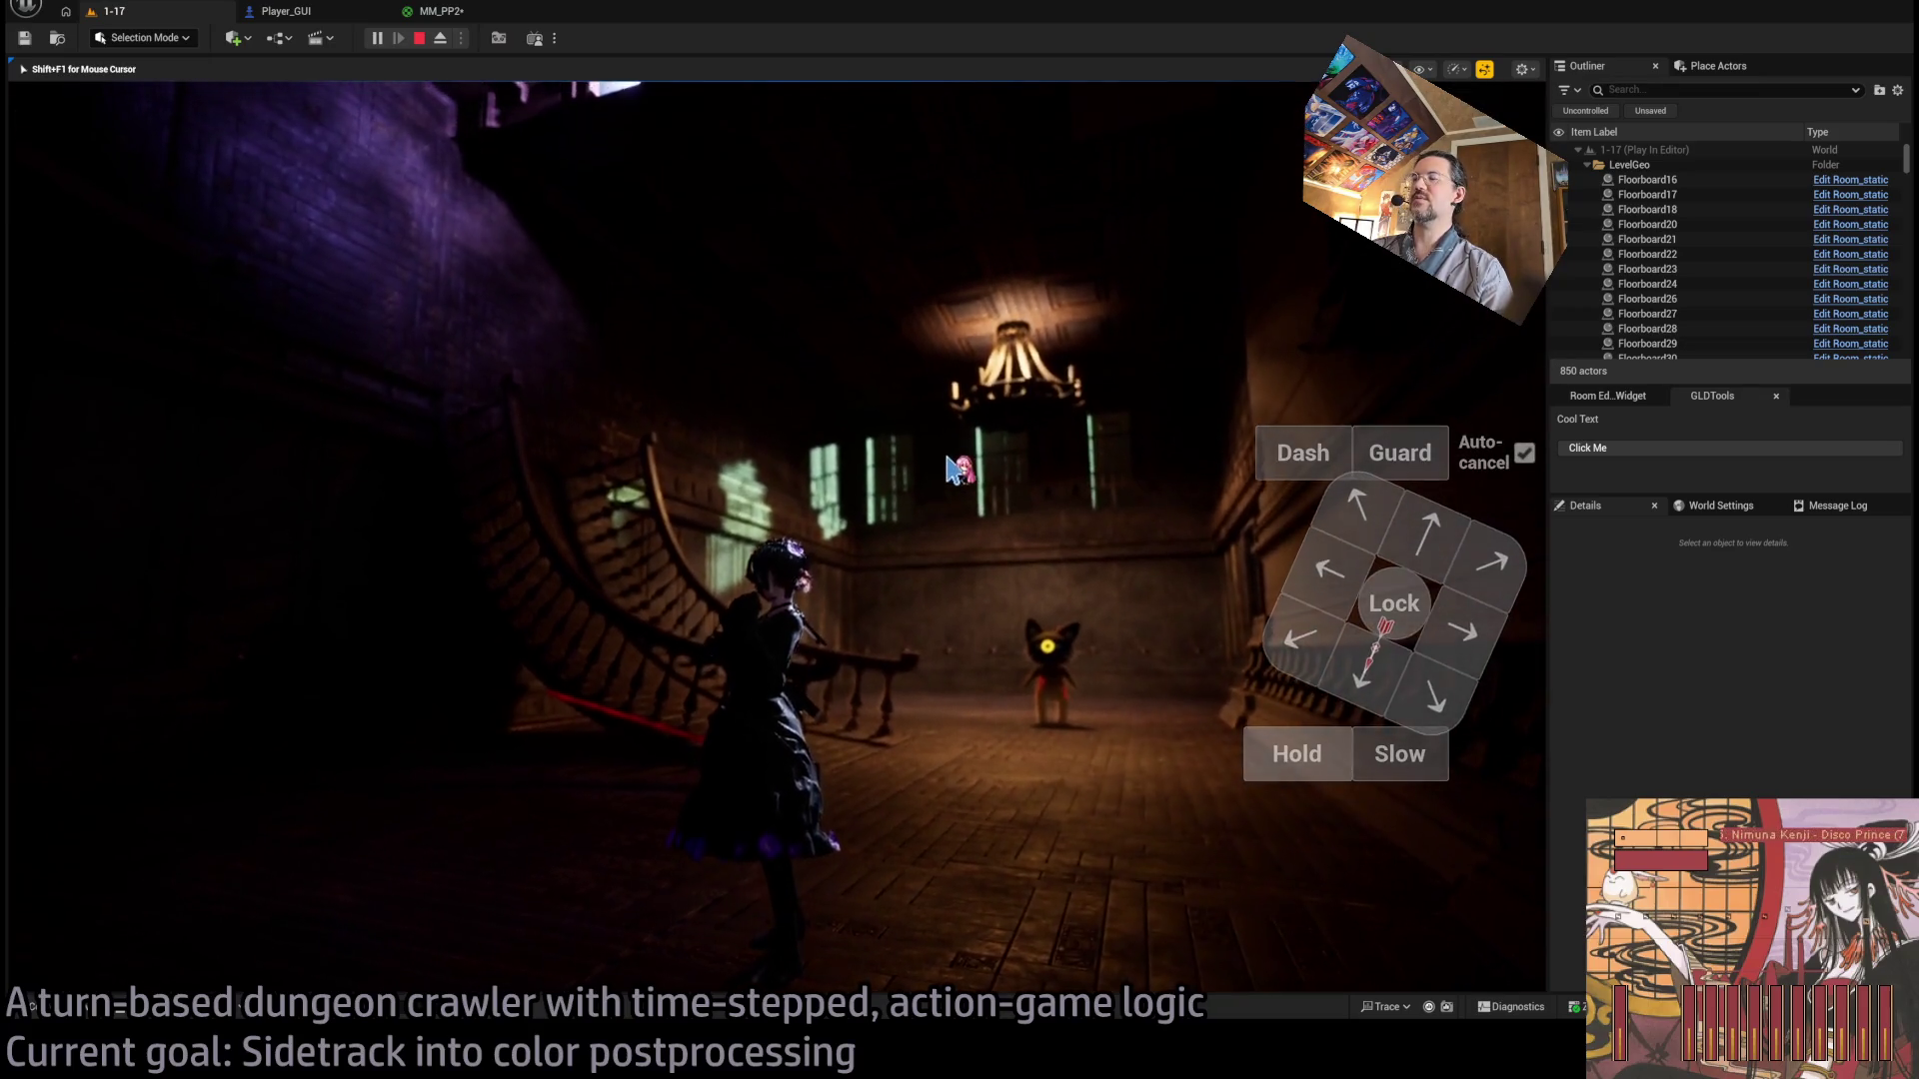
left_click(958, 470)
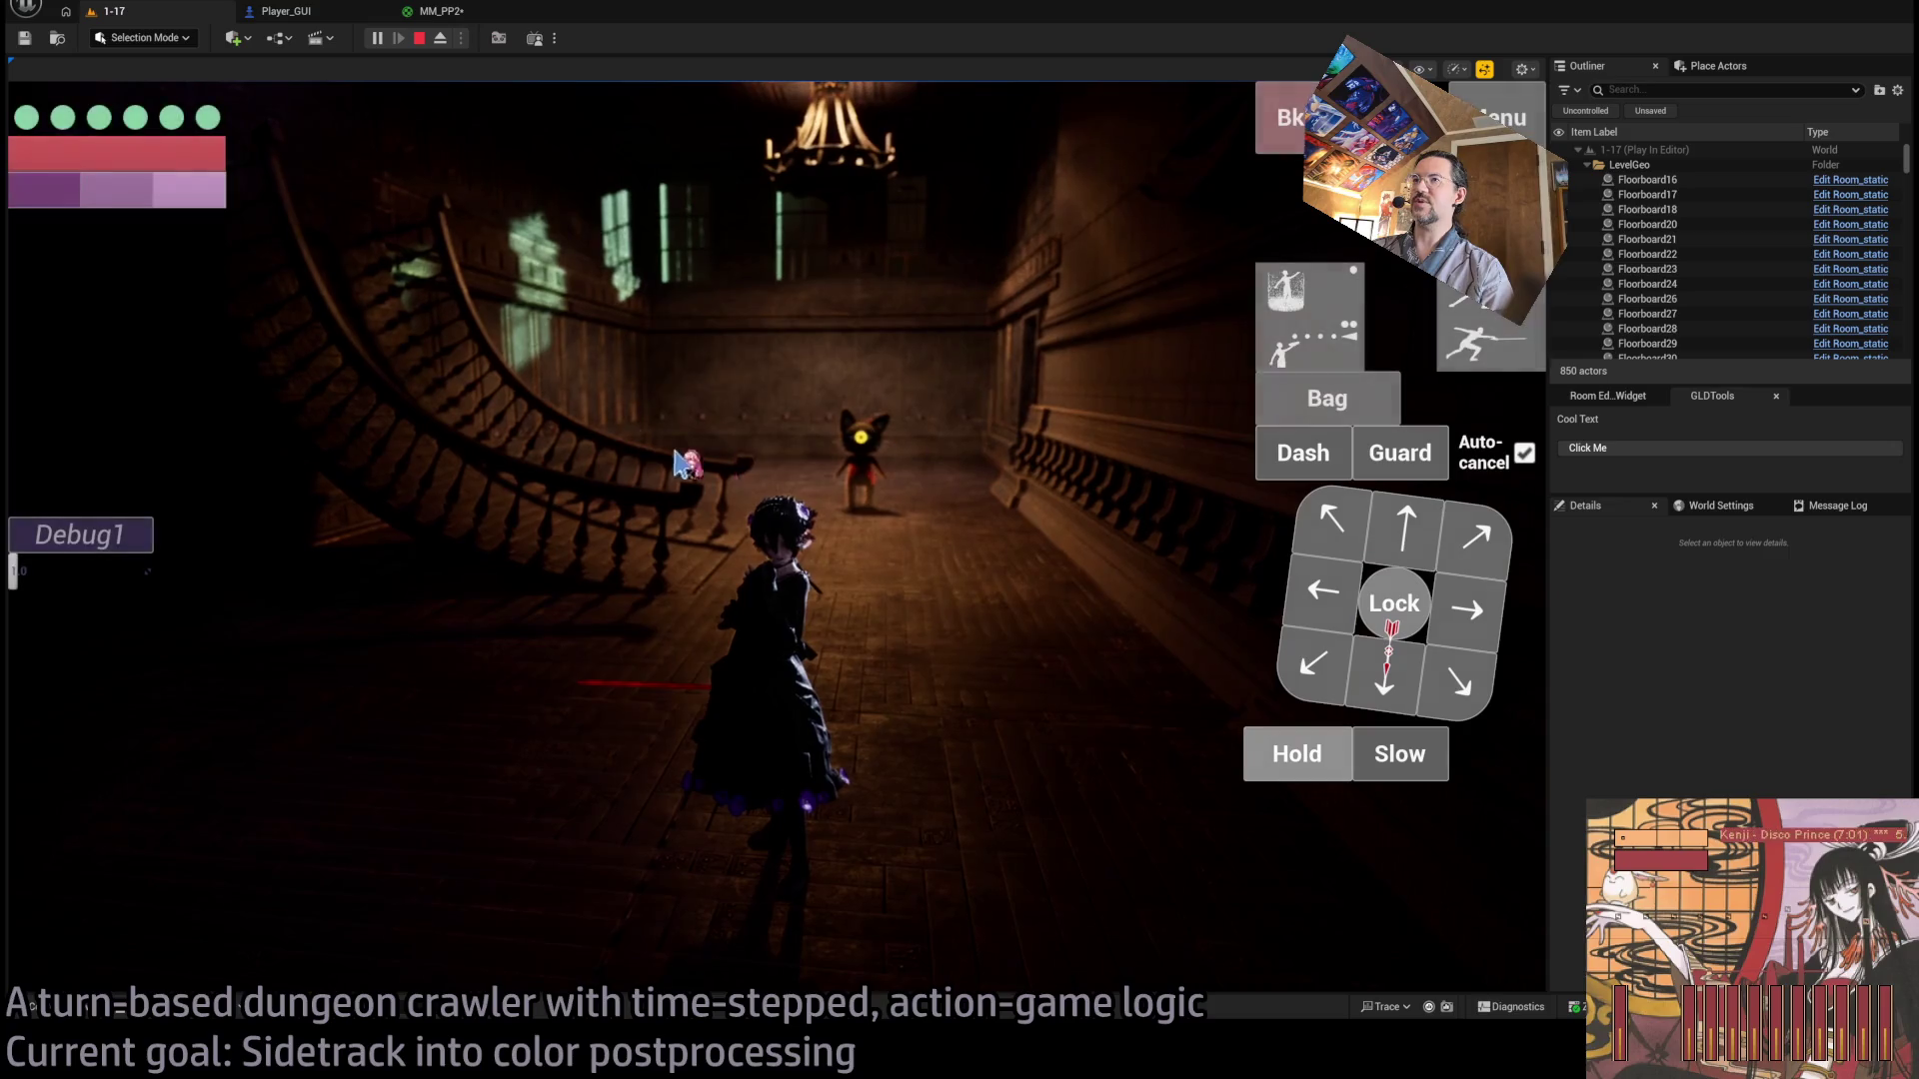
left_click(547, 544)
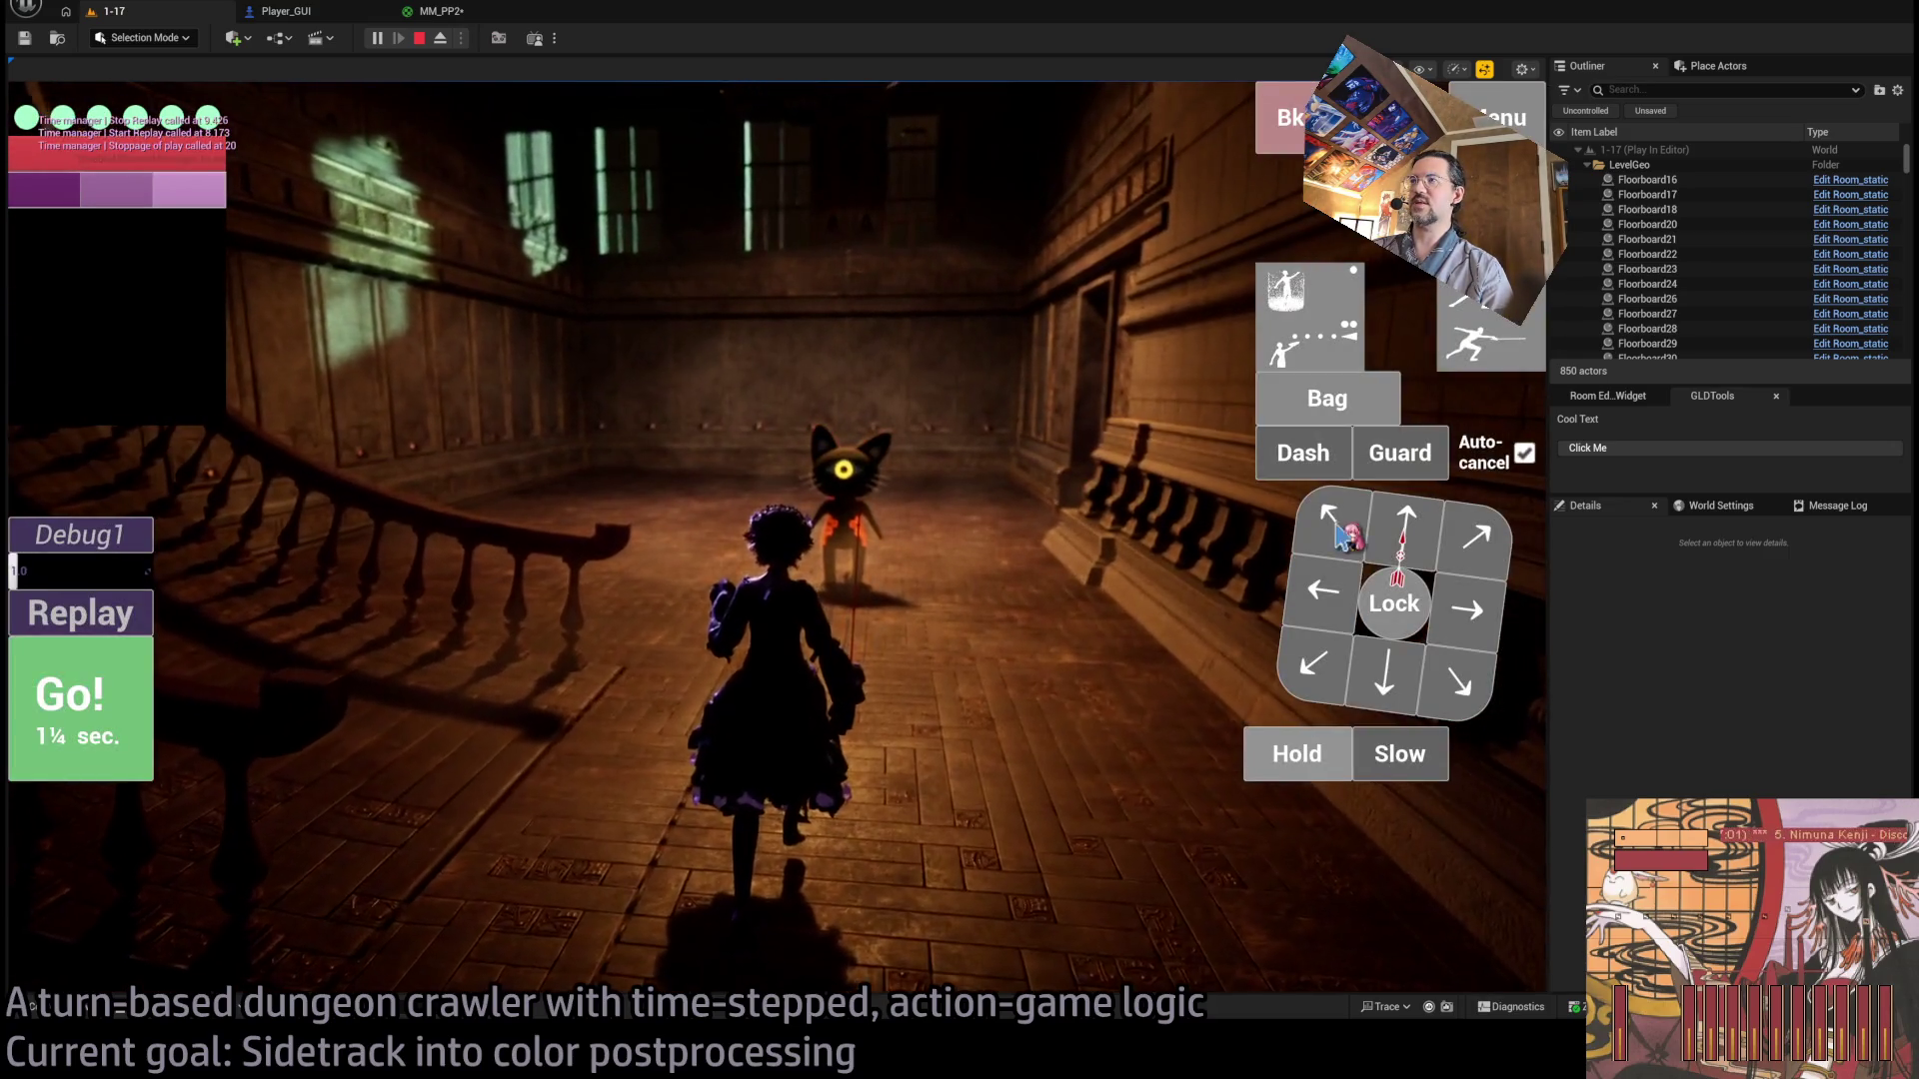
left_click(1342, 535)
left_click(1406, 529)
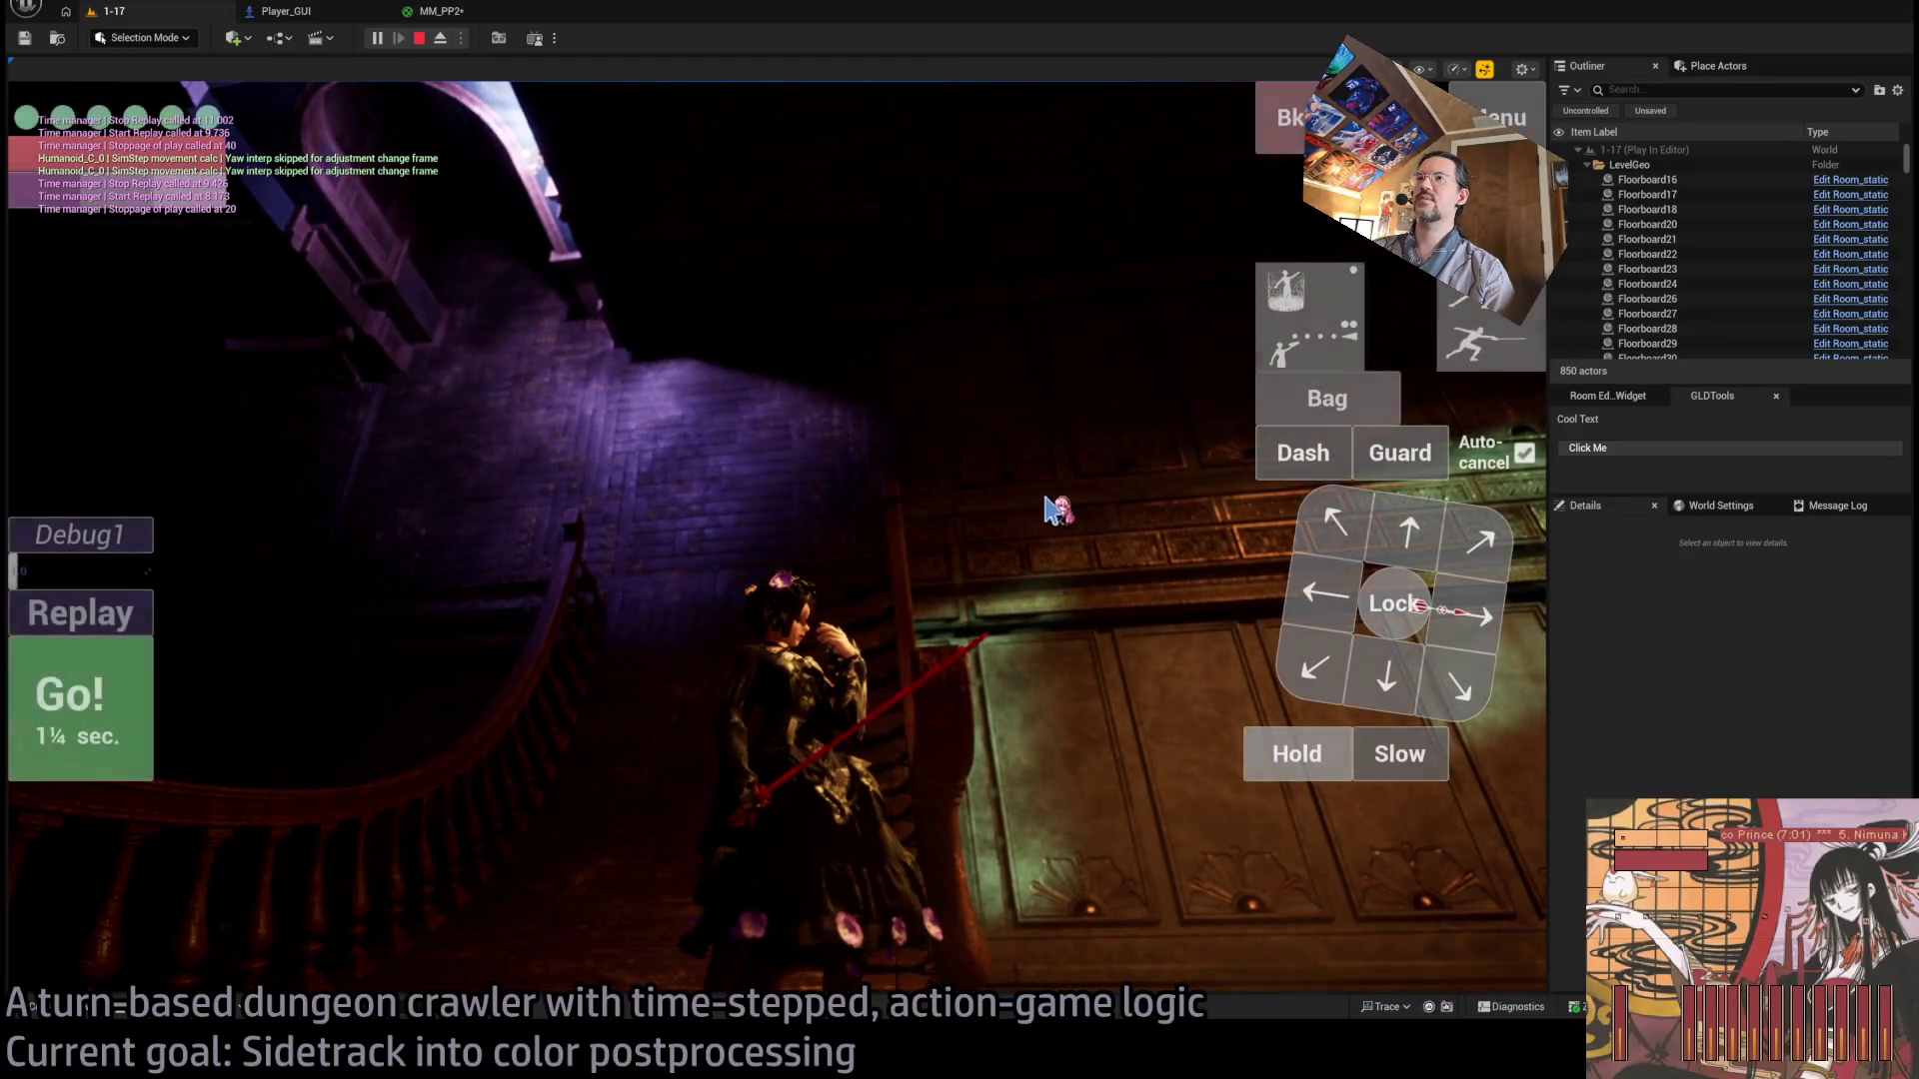
left_click(95, 737)
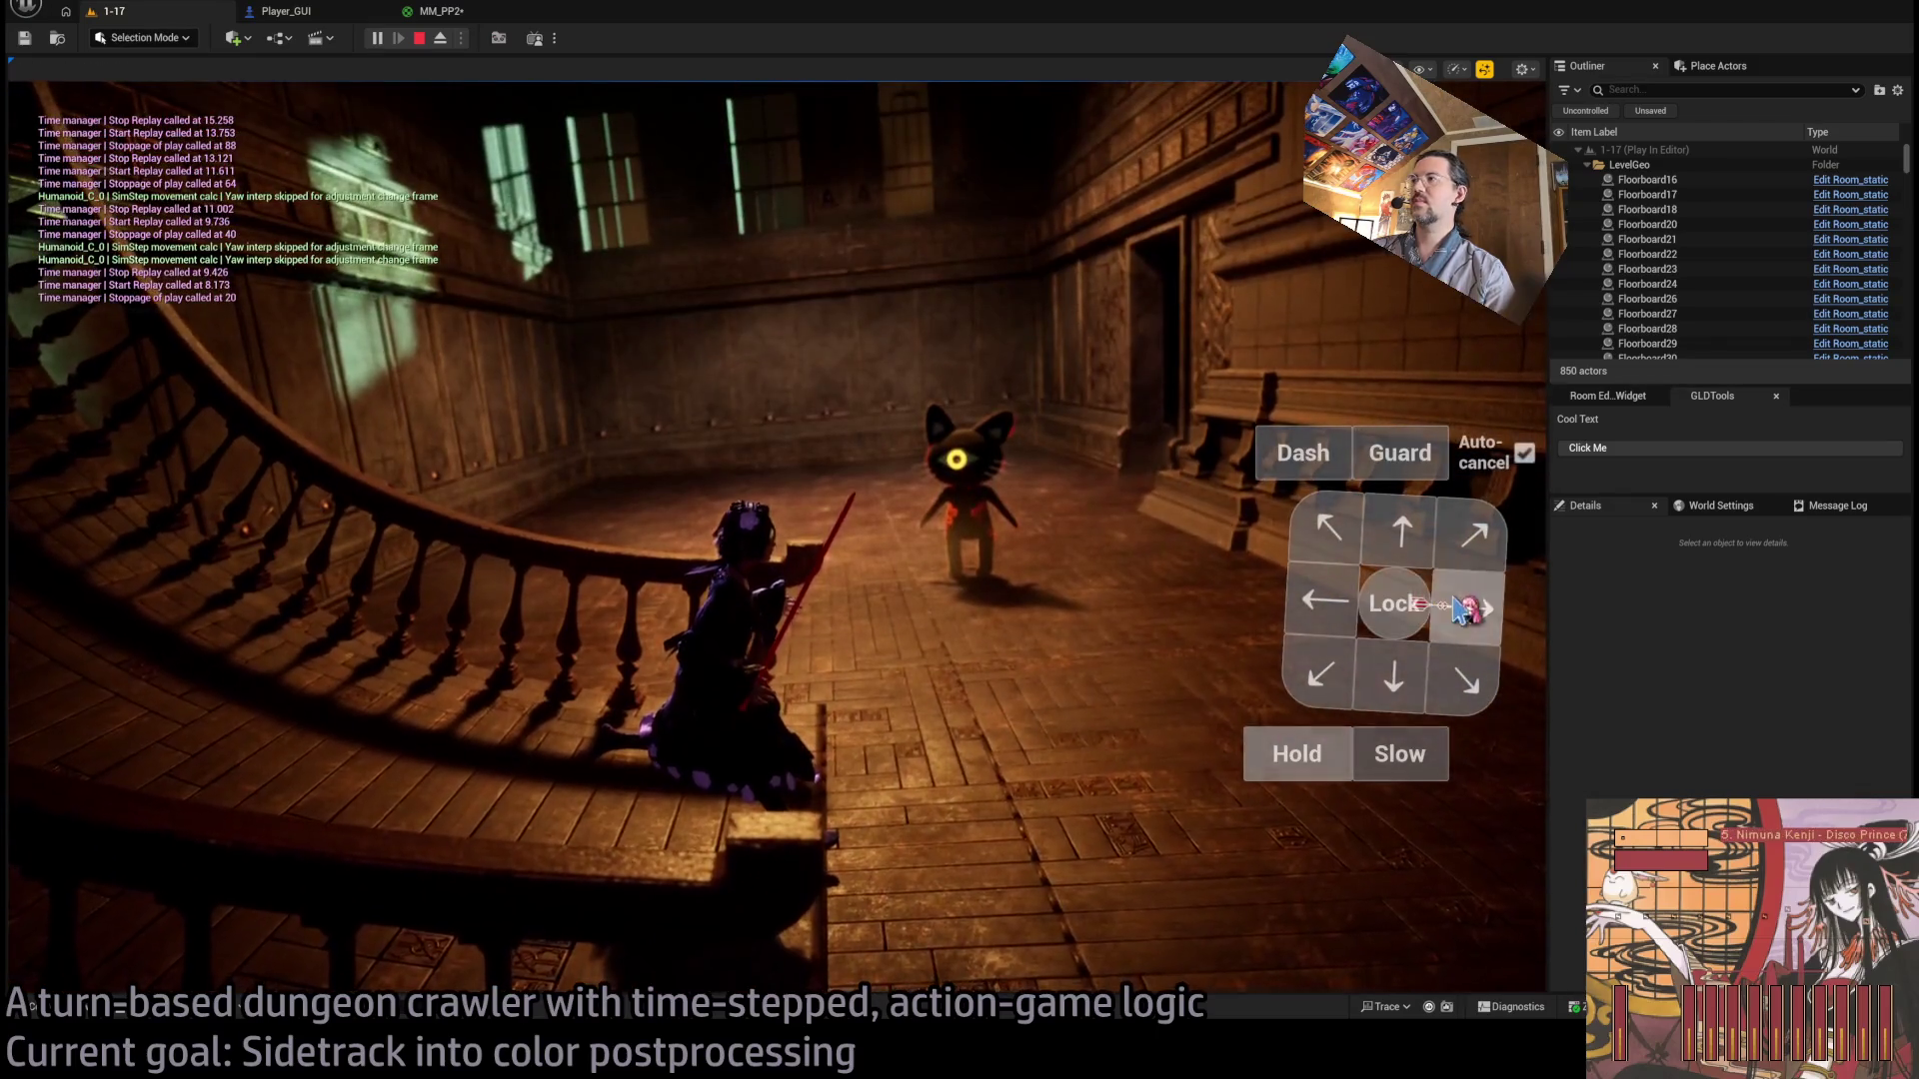
left_click(78, 711)
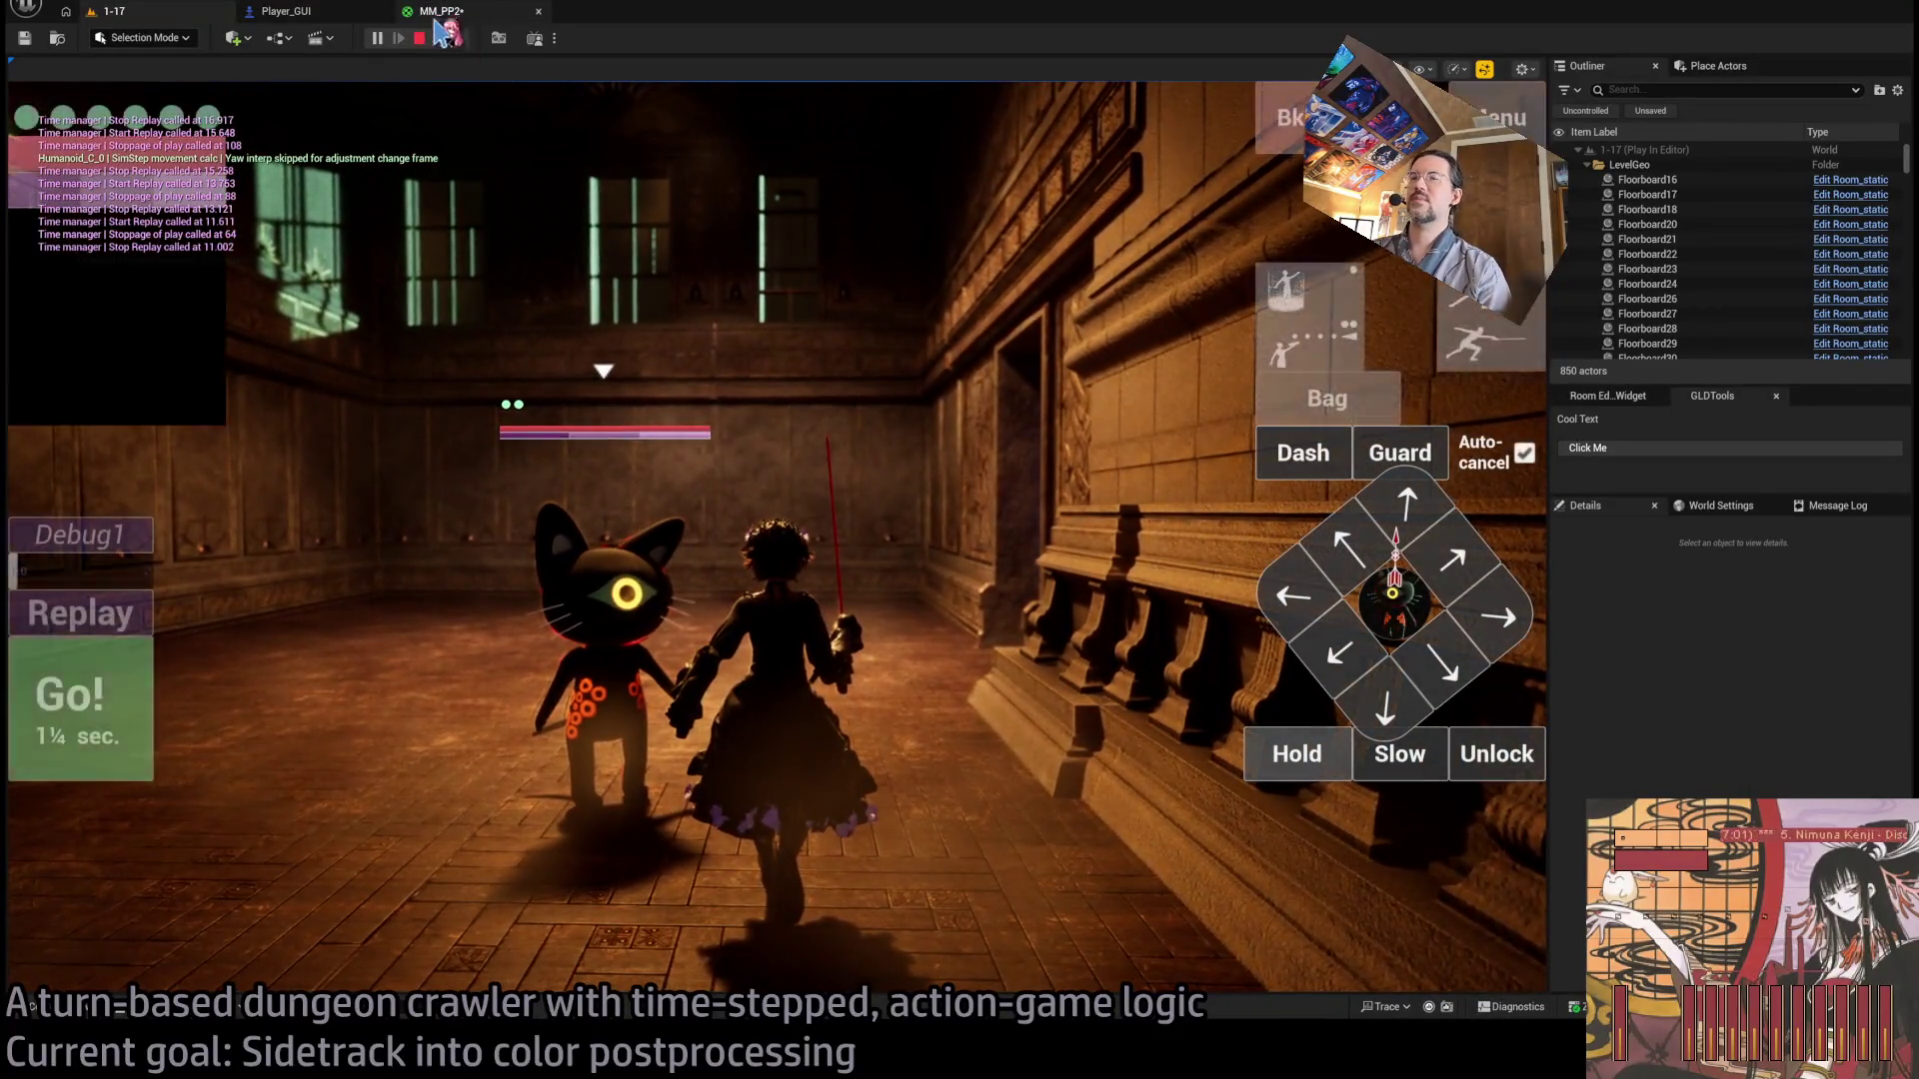
left_click(365, 14)
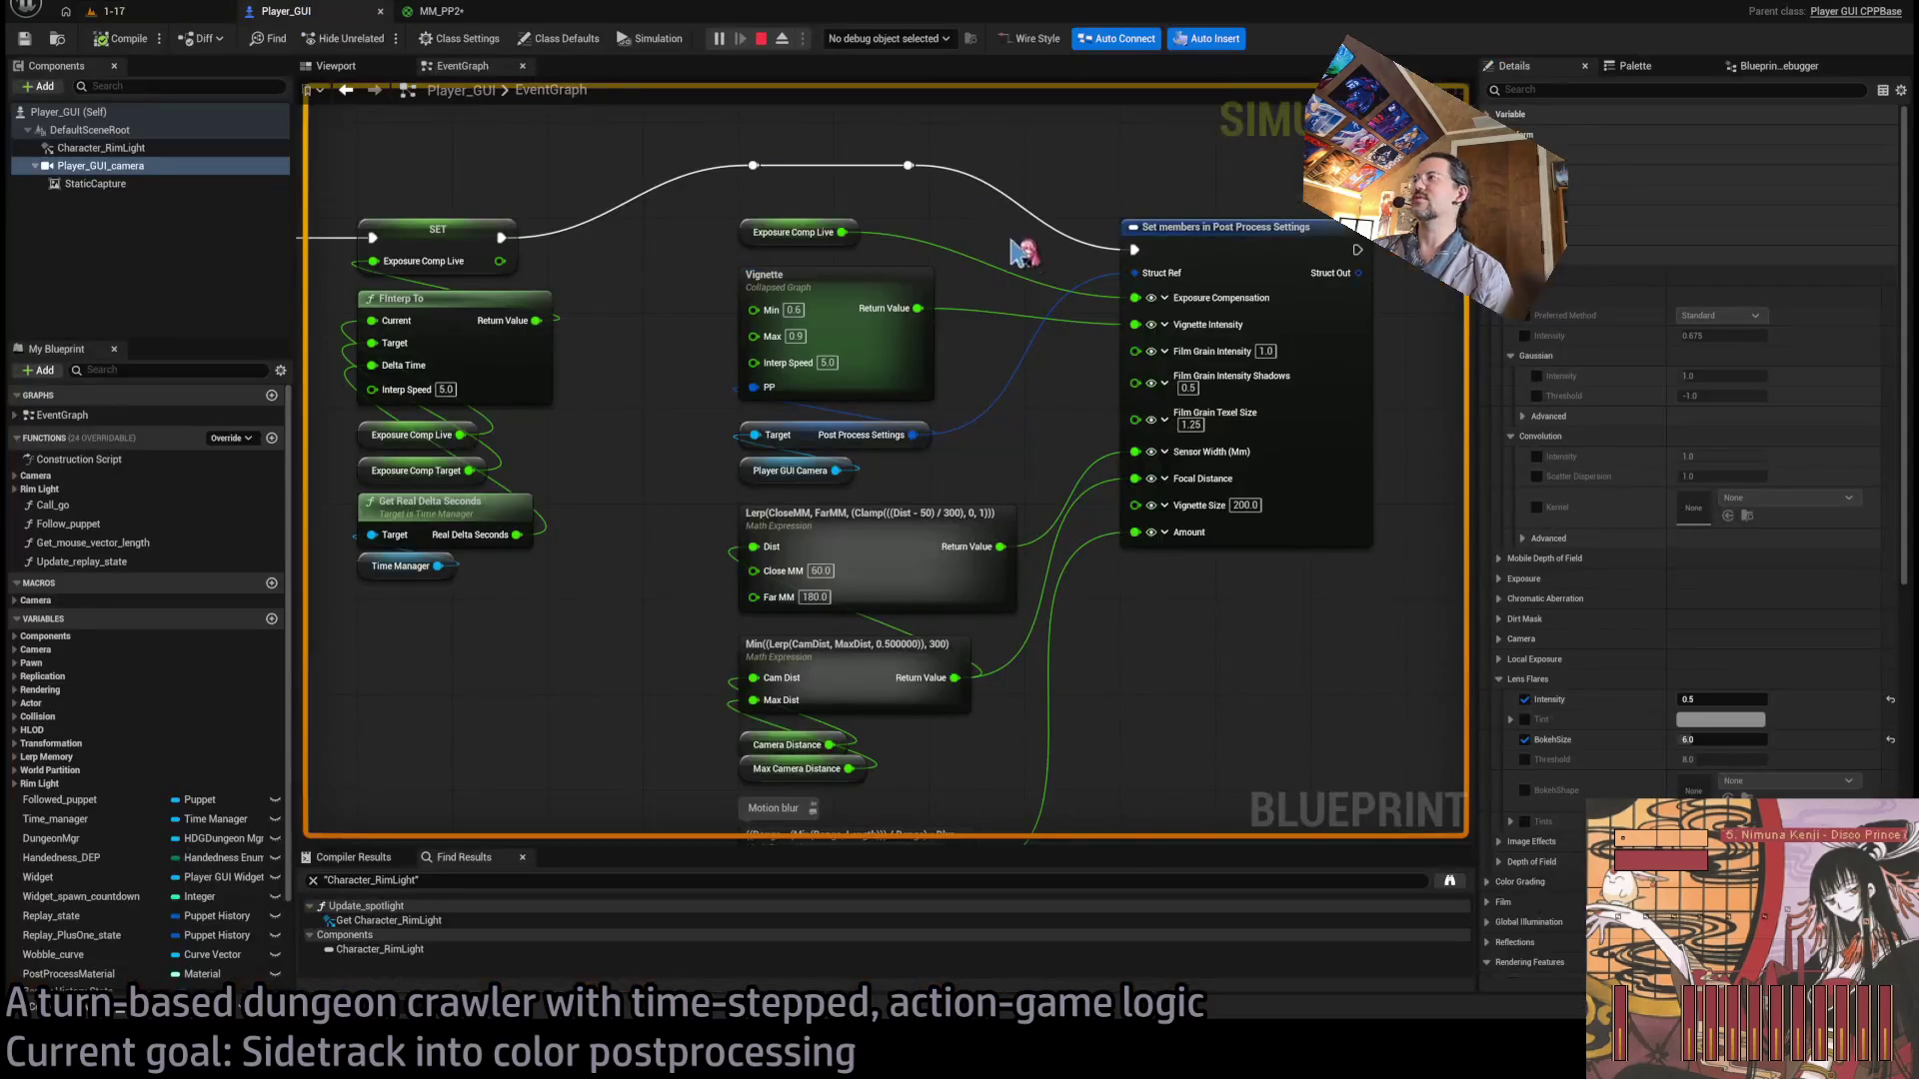
Stop the session, raise the Lerp's Far MM from 180 to 240, and replay 1-17.
left_click(761, 40)
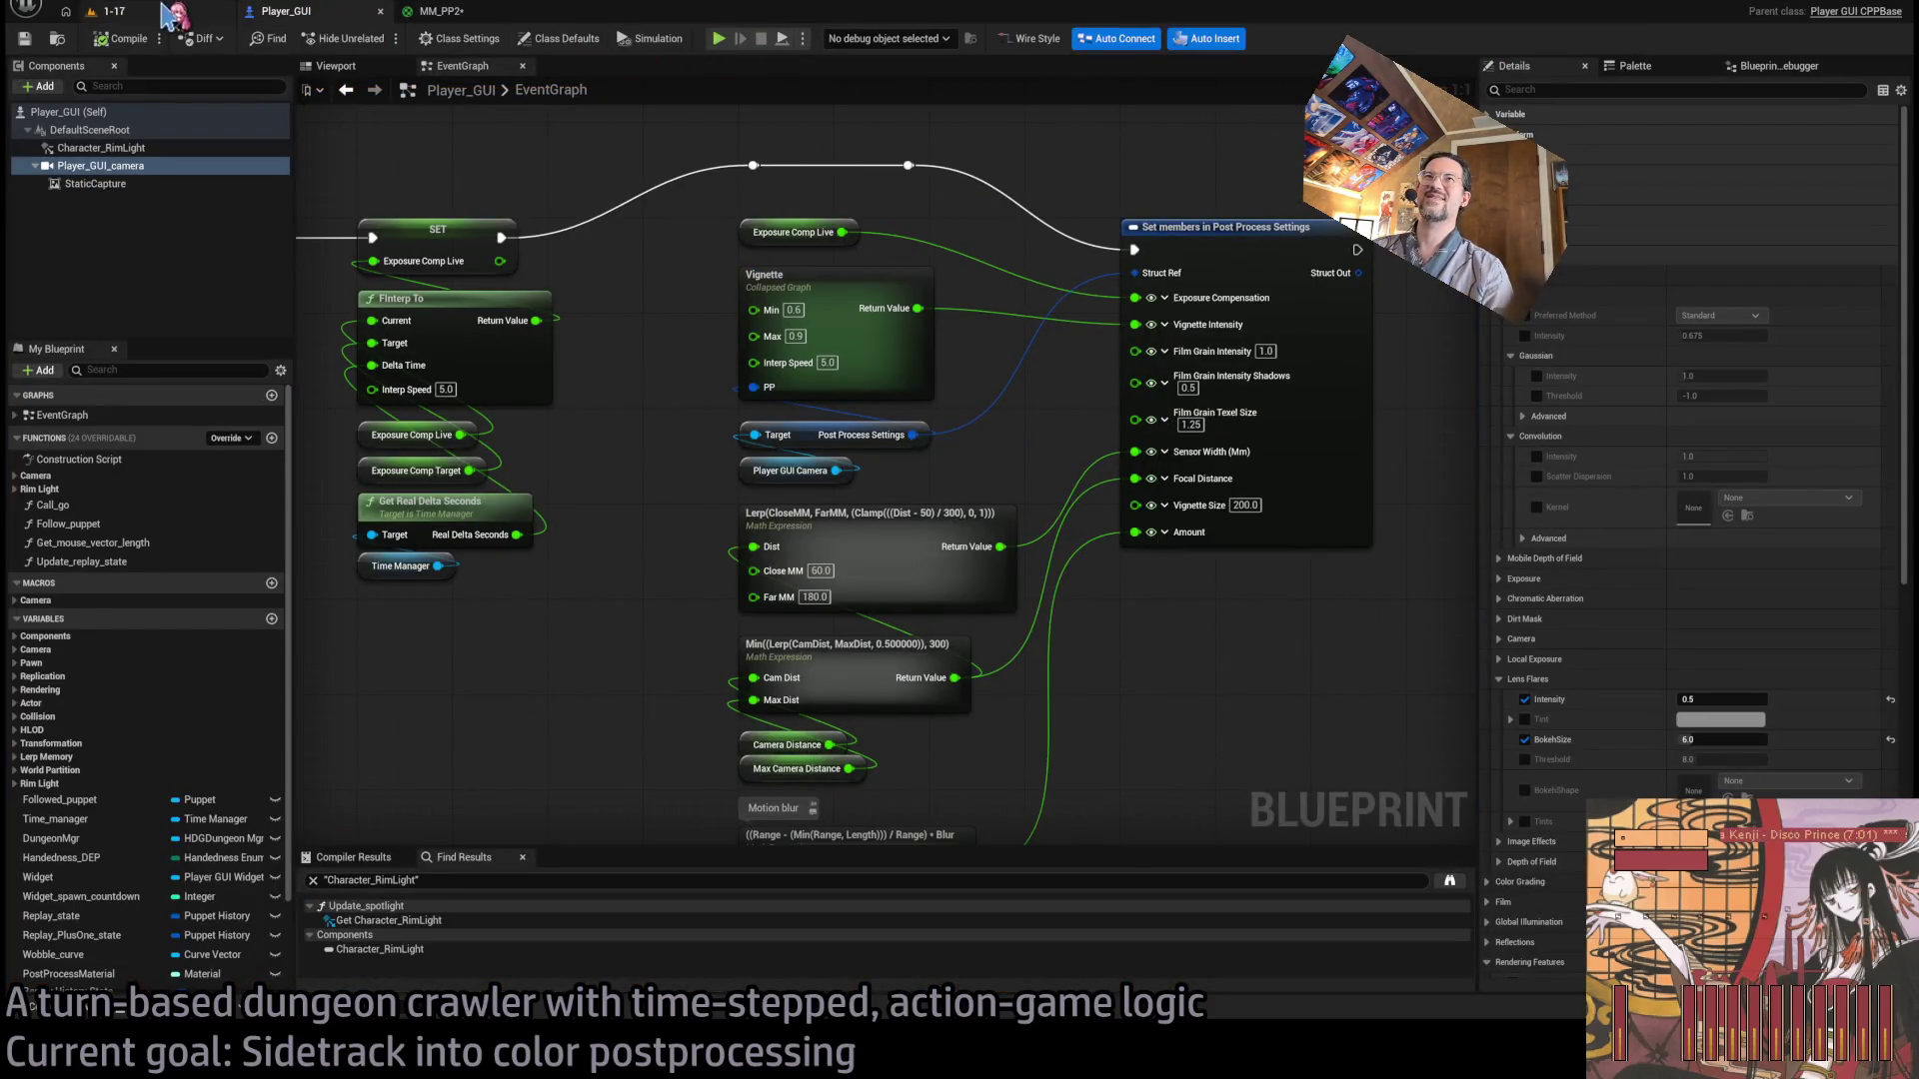
left_click(192, 16)
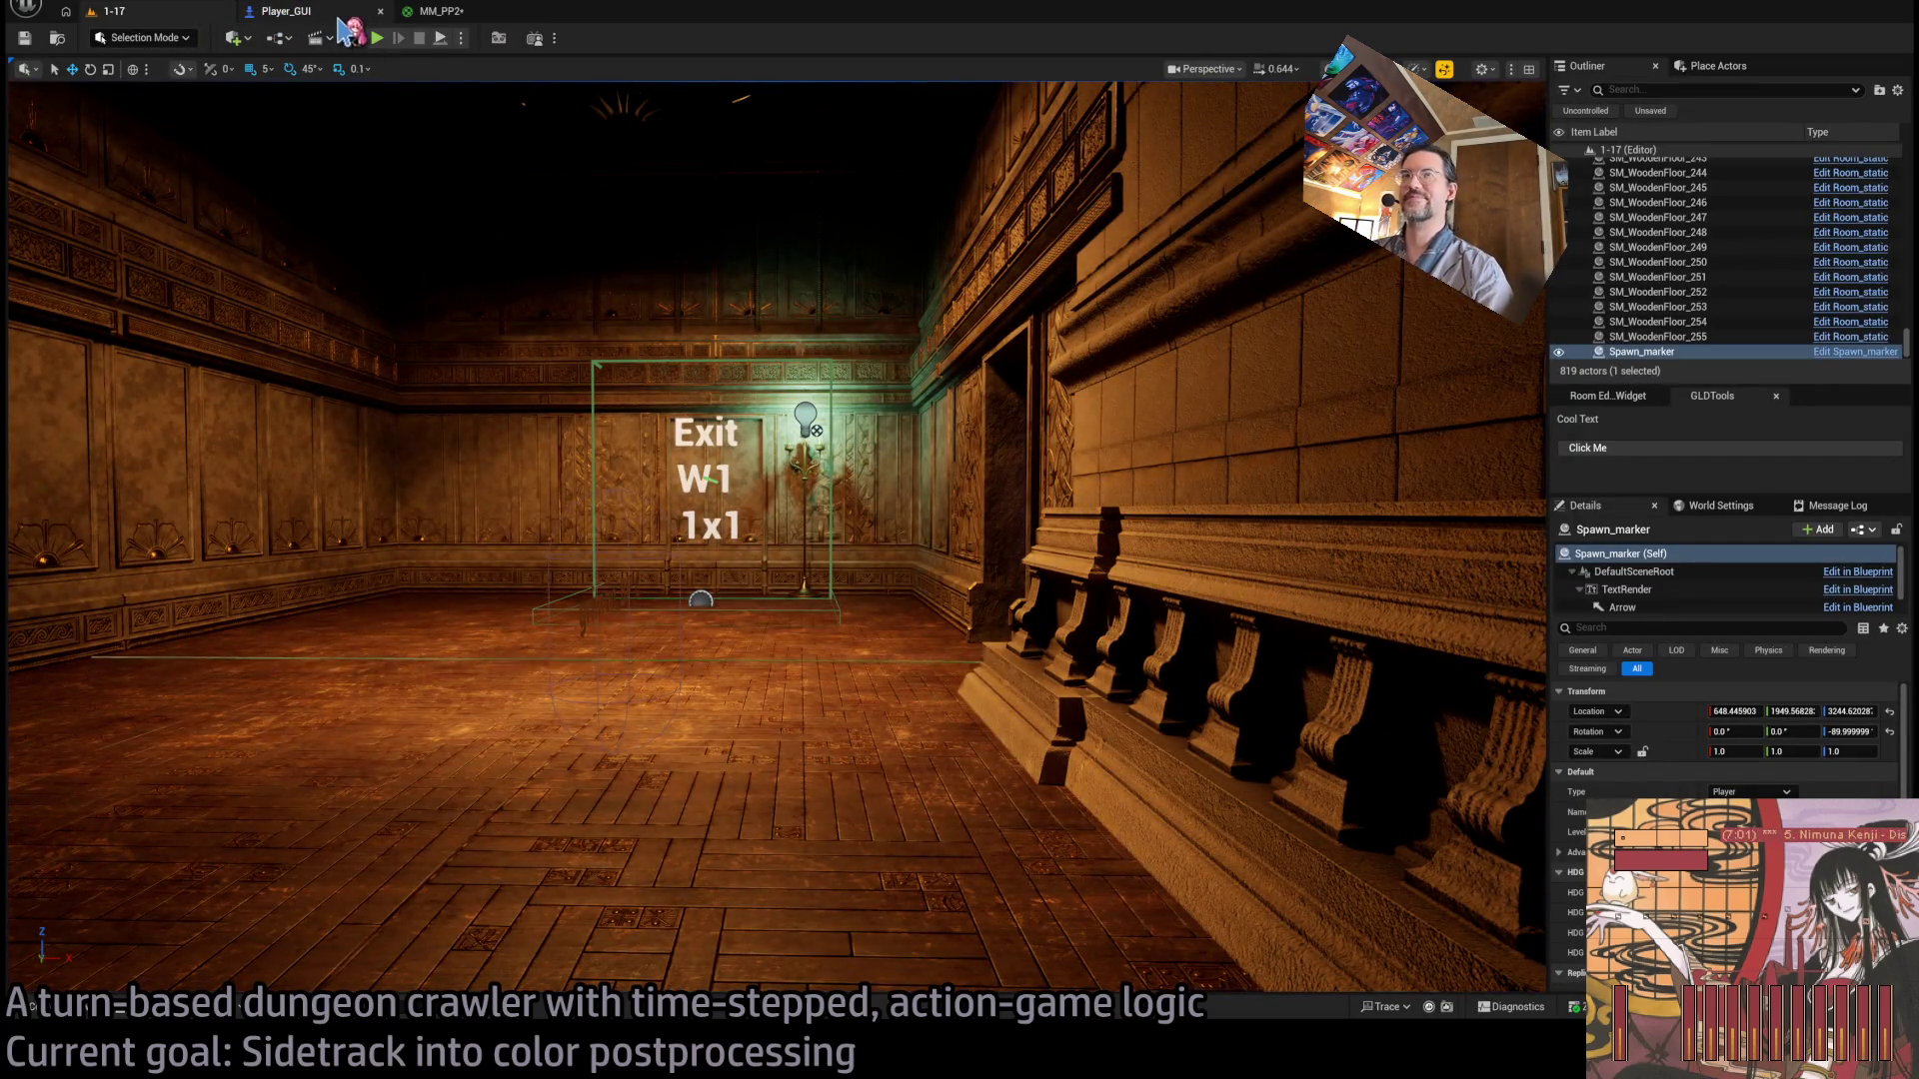
left_click(300, 12)
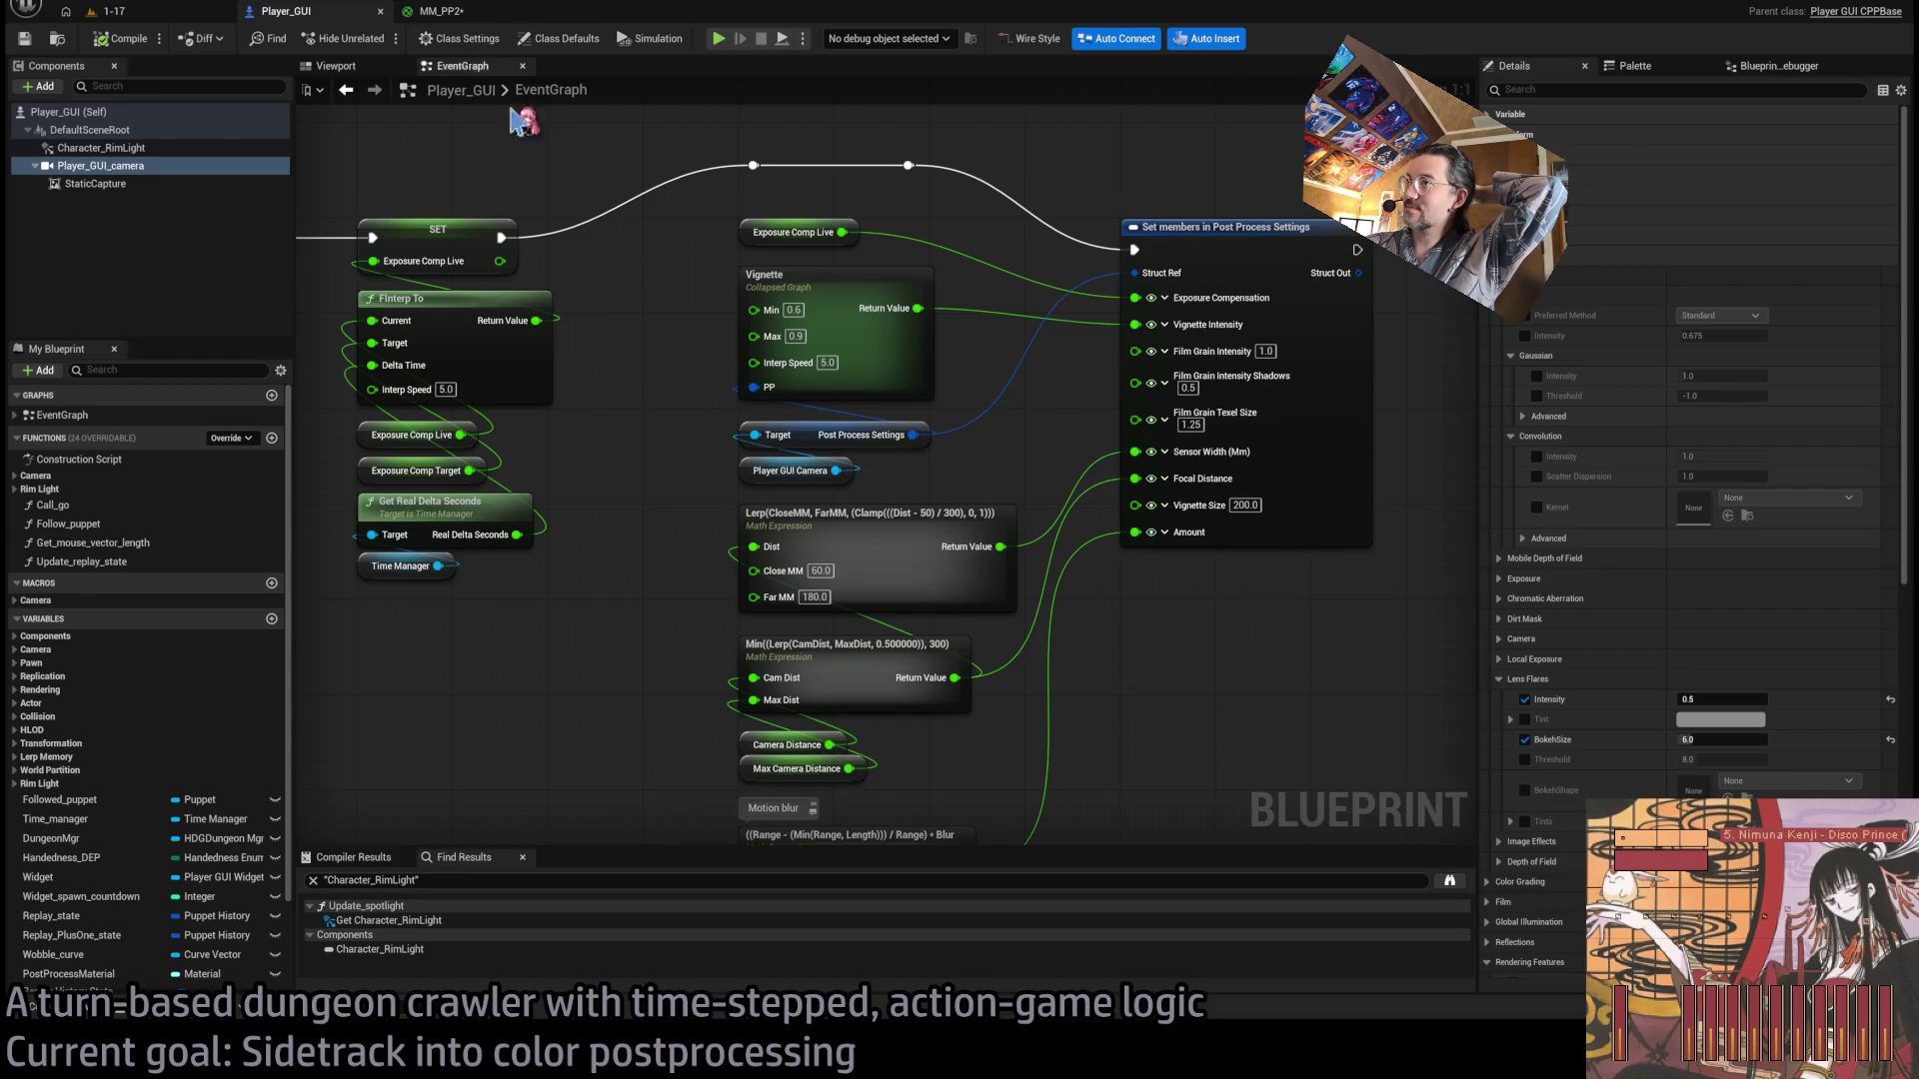
left_click_drag(1252, 441, 1314, 491)
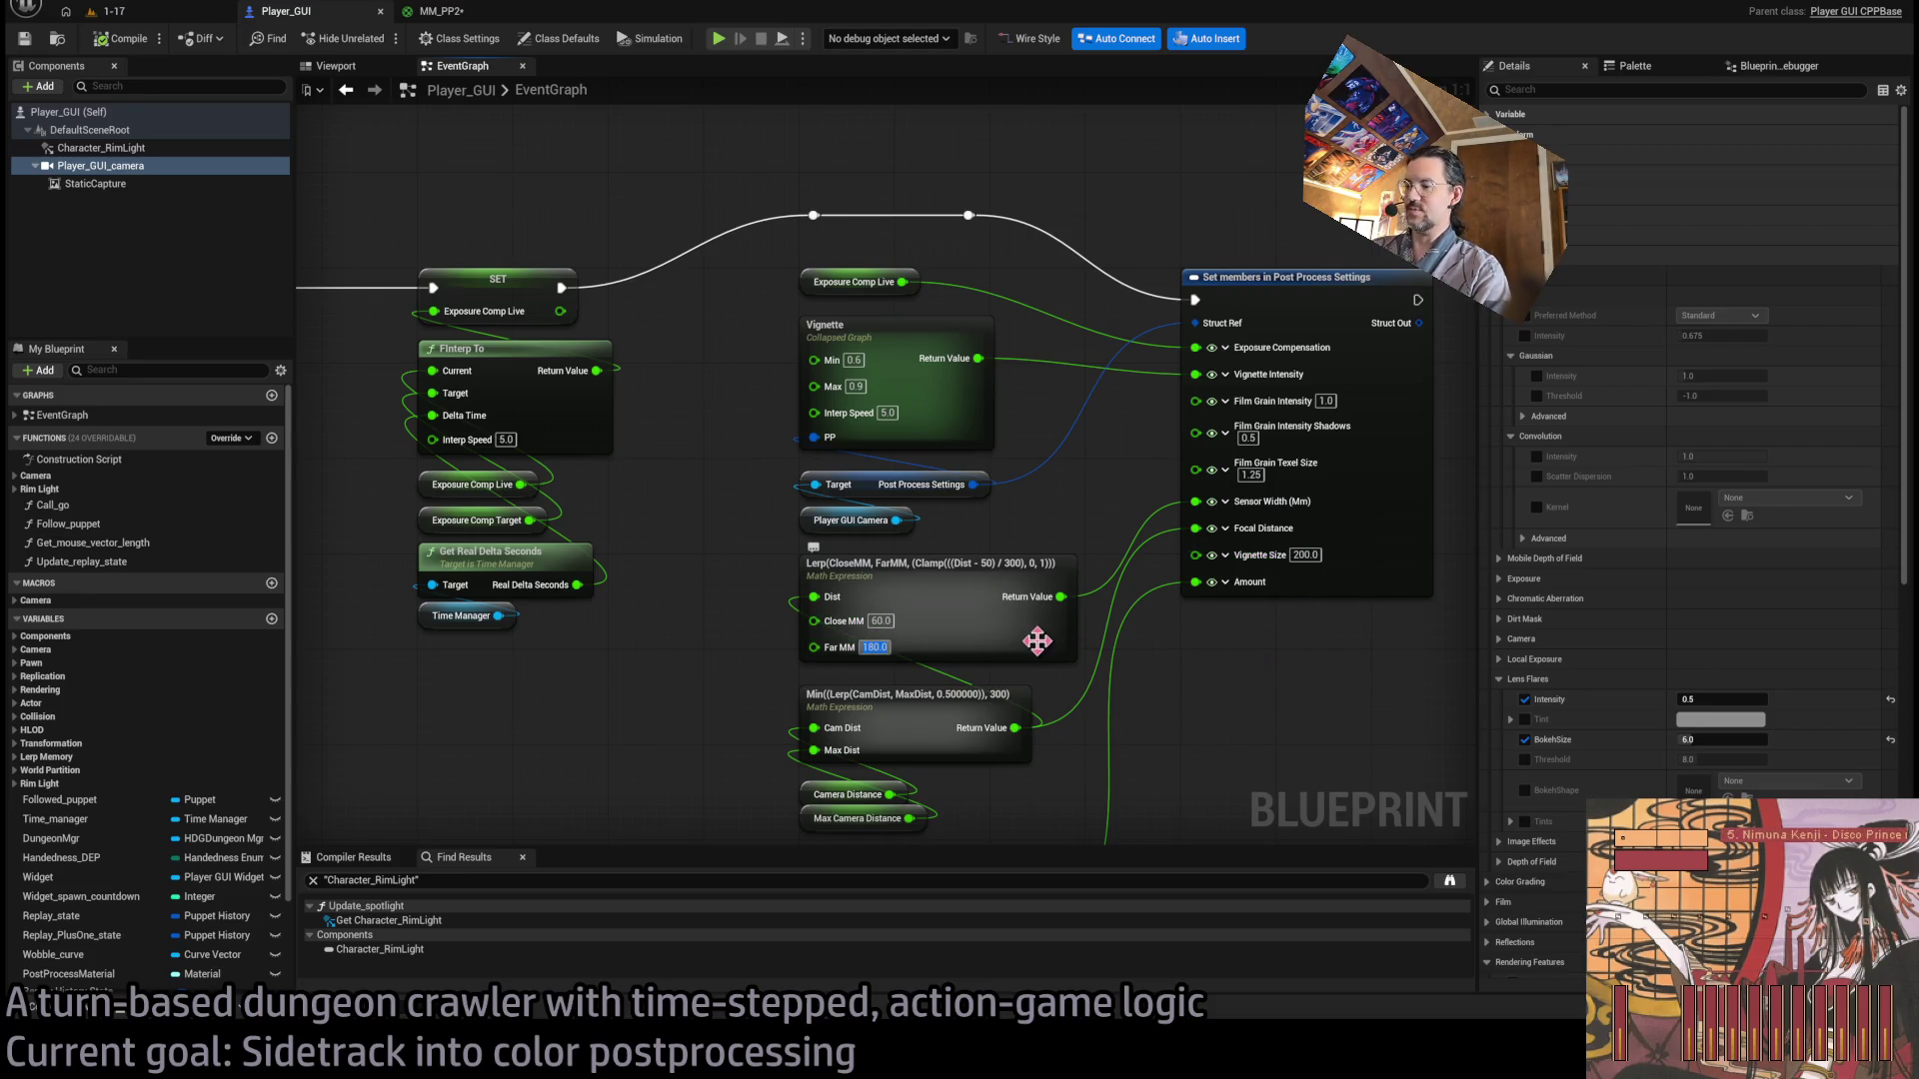
left_click(110, 11)
left_click(377, 38)
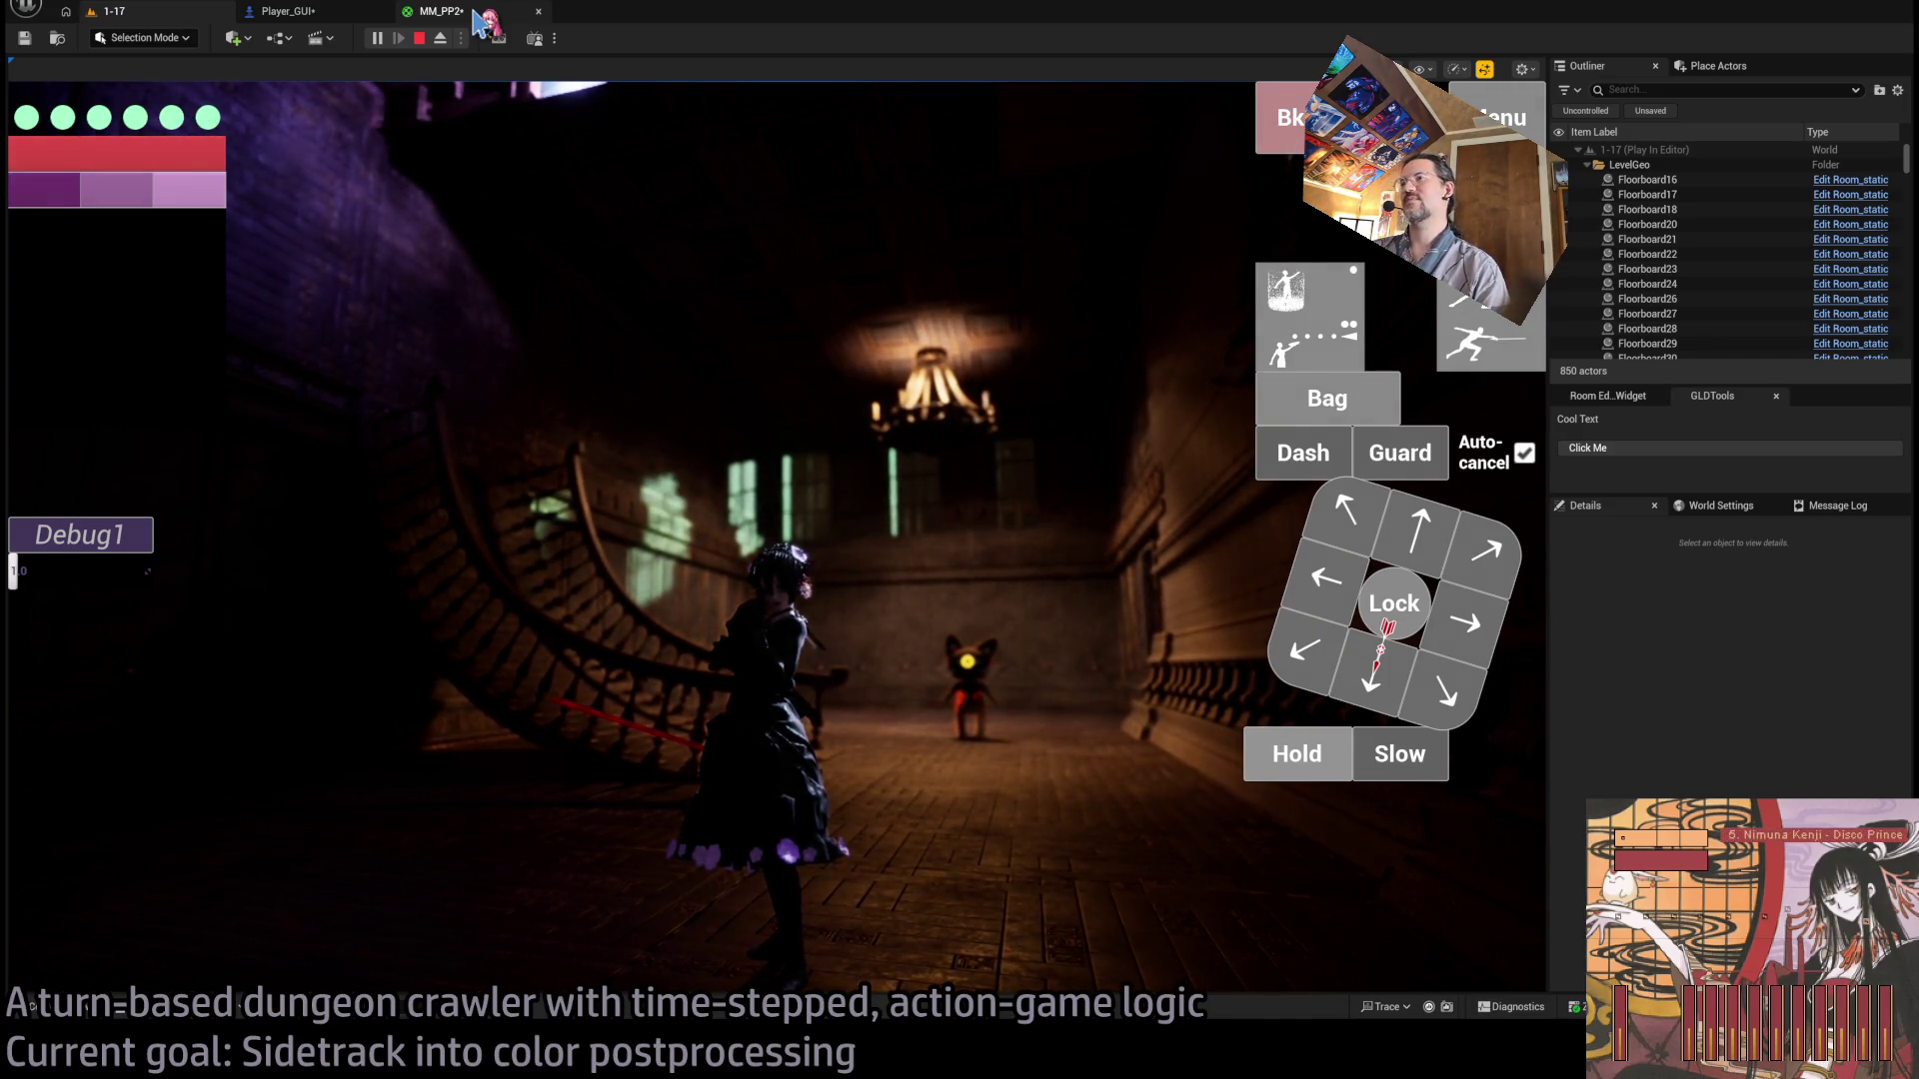
Run one more turn, stop the session, glance at MM_PP2, and return to Player_GUI.
left_click(1410, 535)
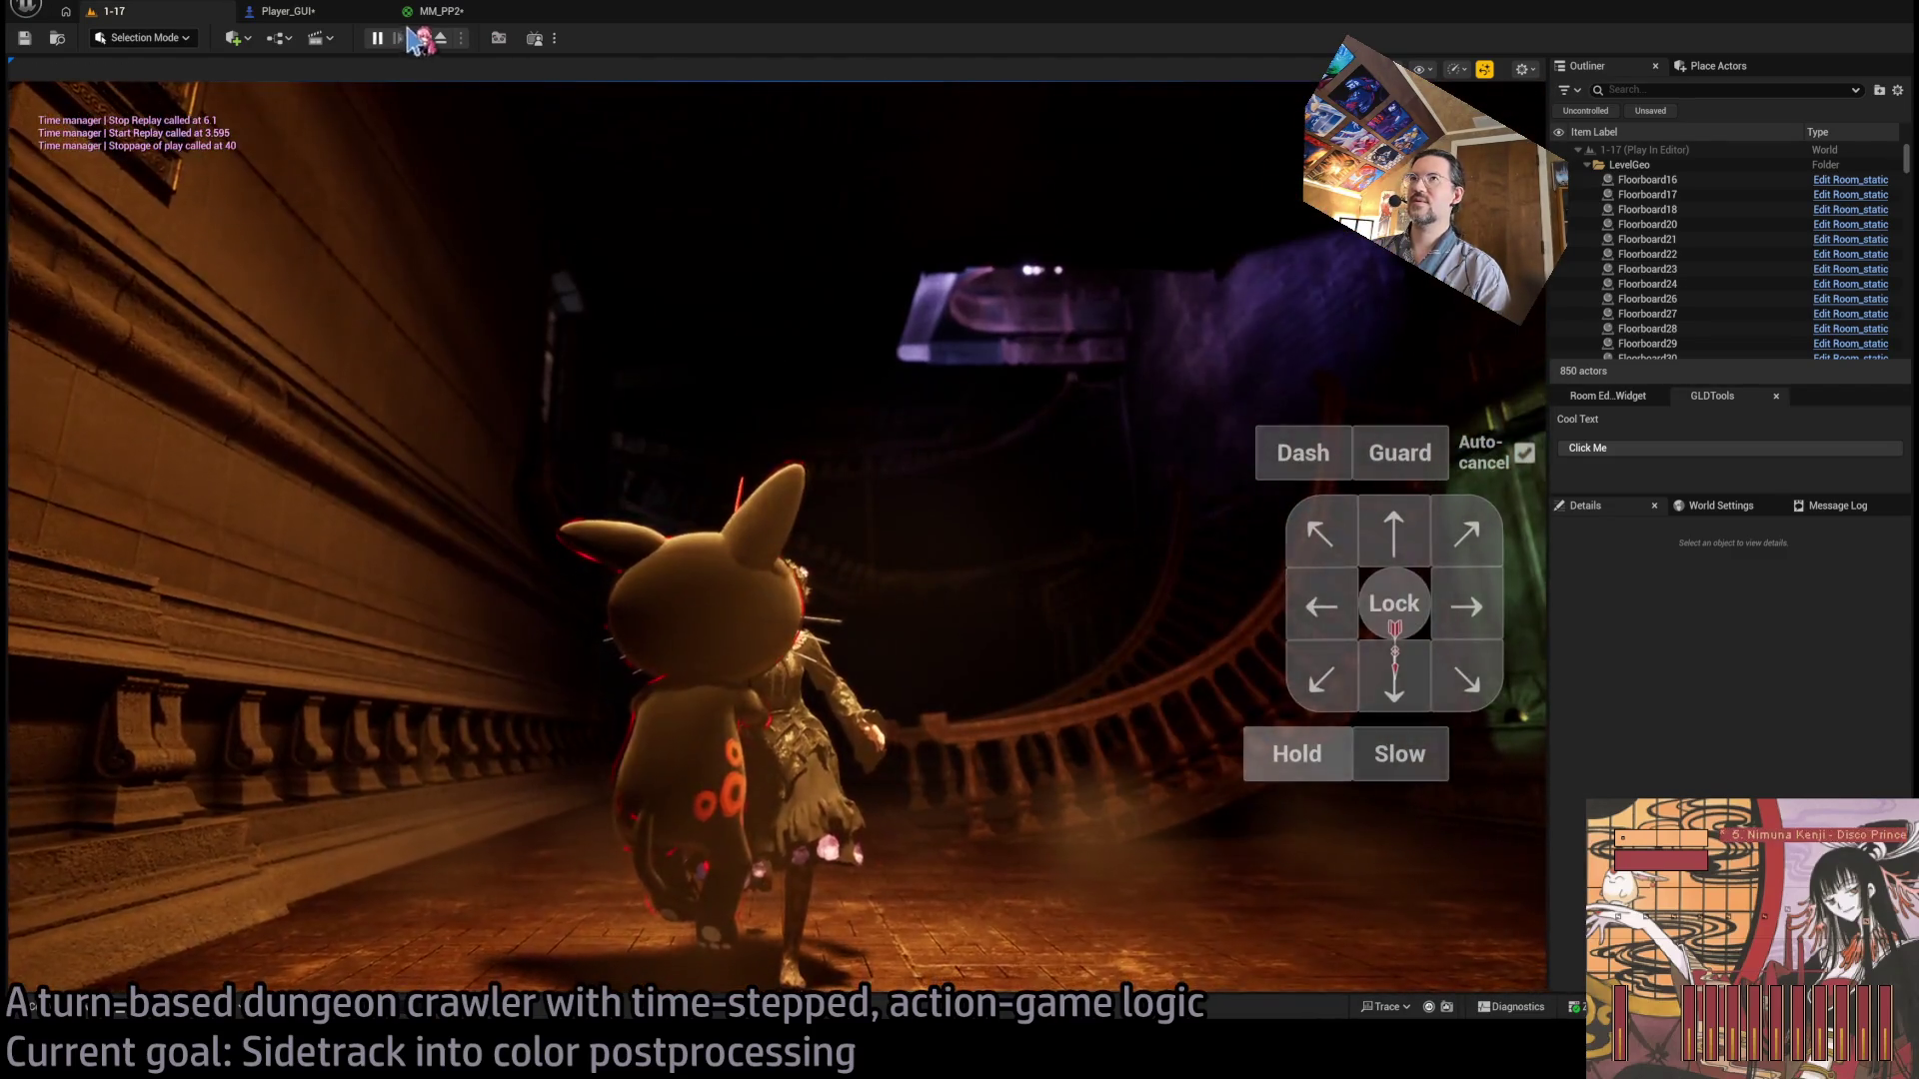
left_click(428, 42)
left_click(440, 11)
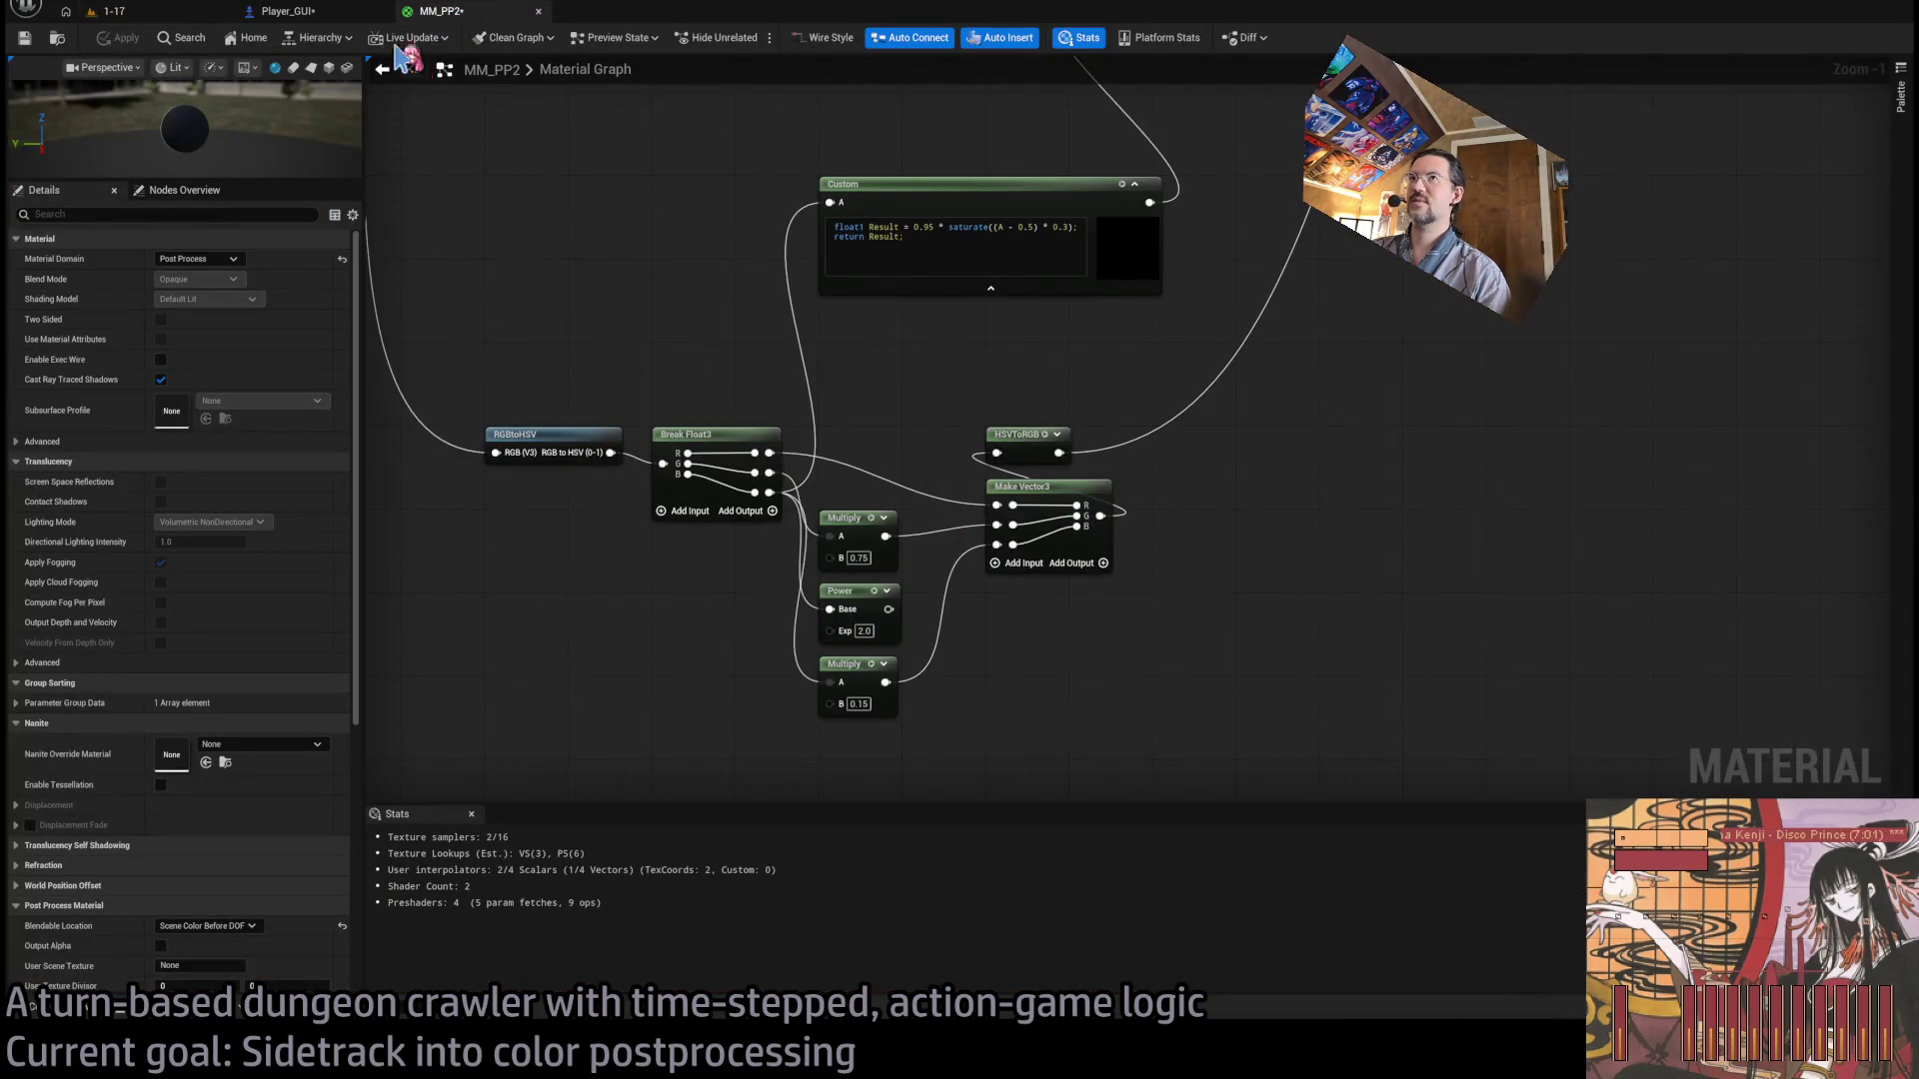
key("ctrl+Tab")
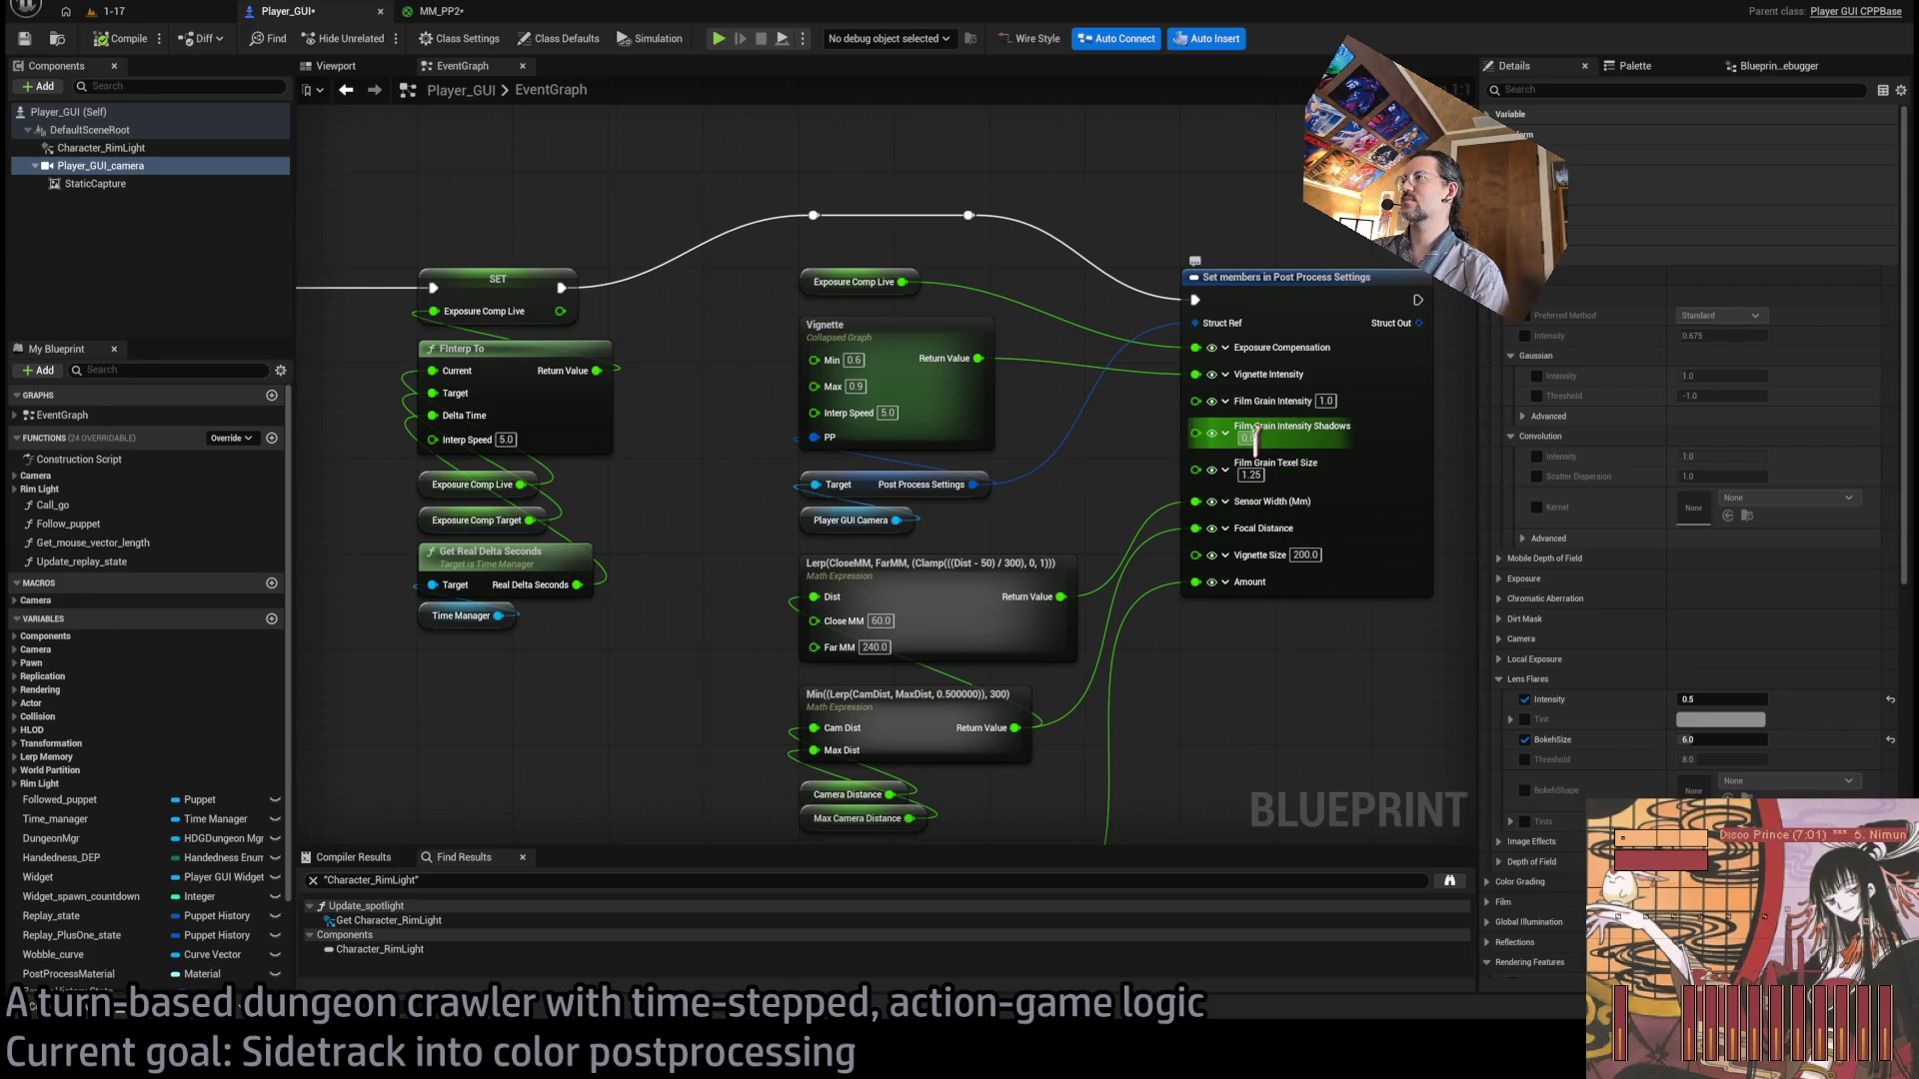
Commit the value 1 in the Player_GUI graph, then switch to the 1-17 level.
type("1")
key("Return")
type("200")
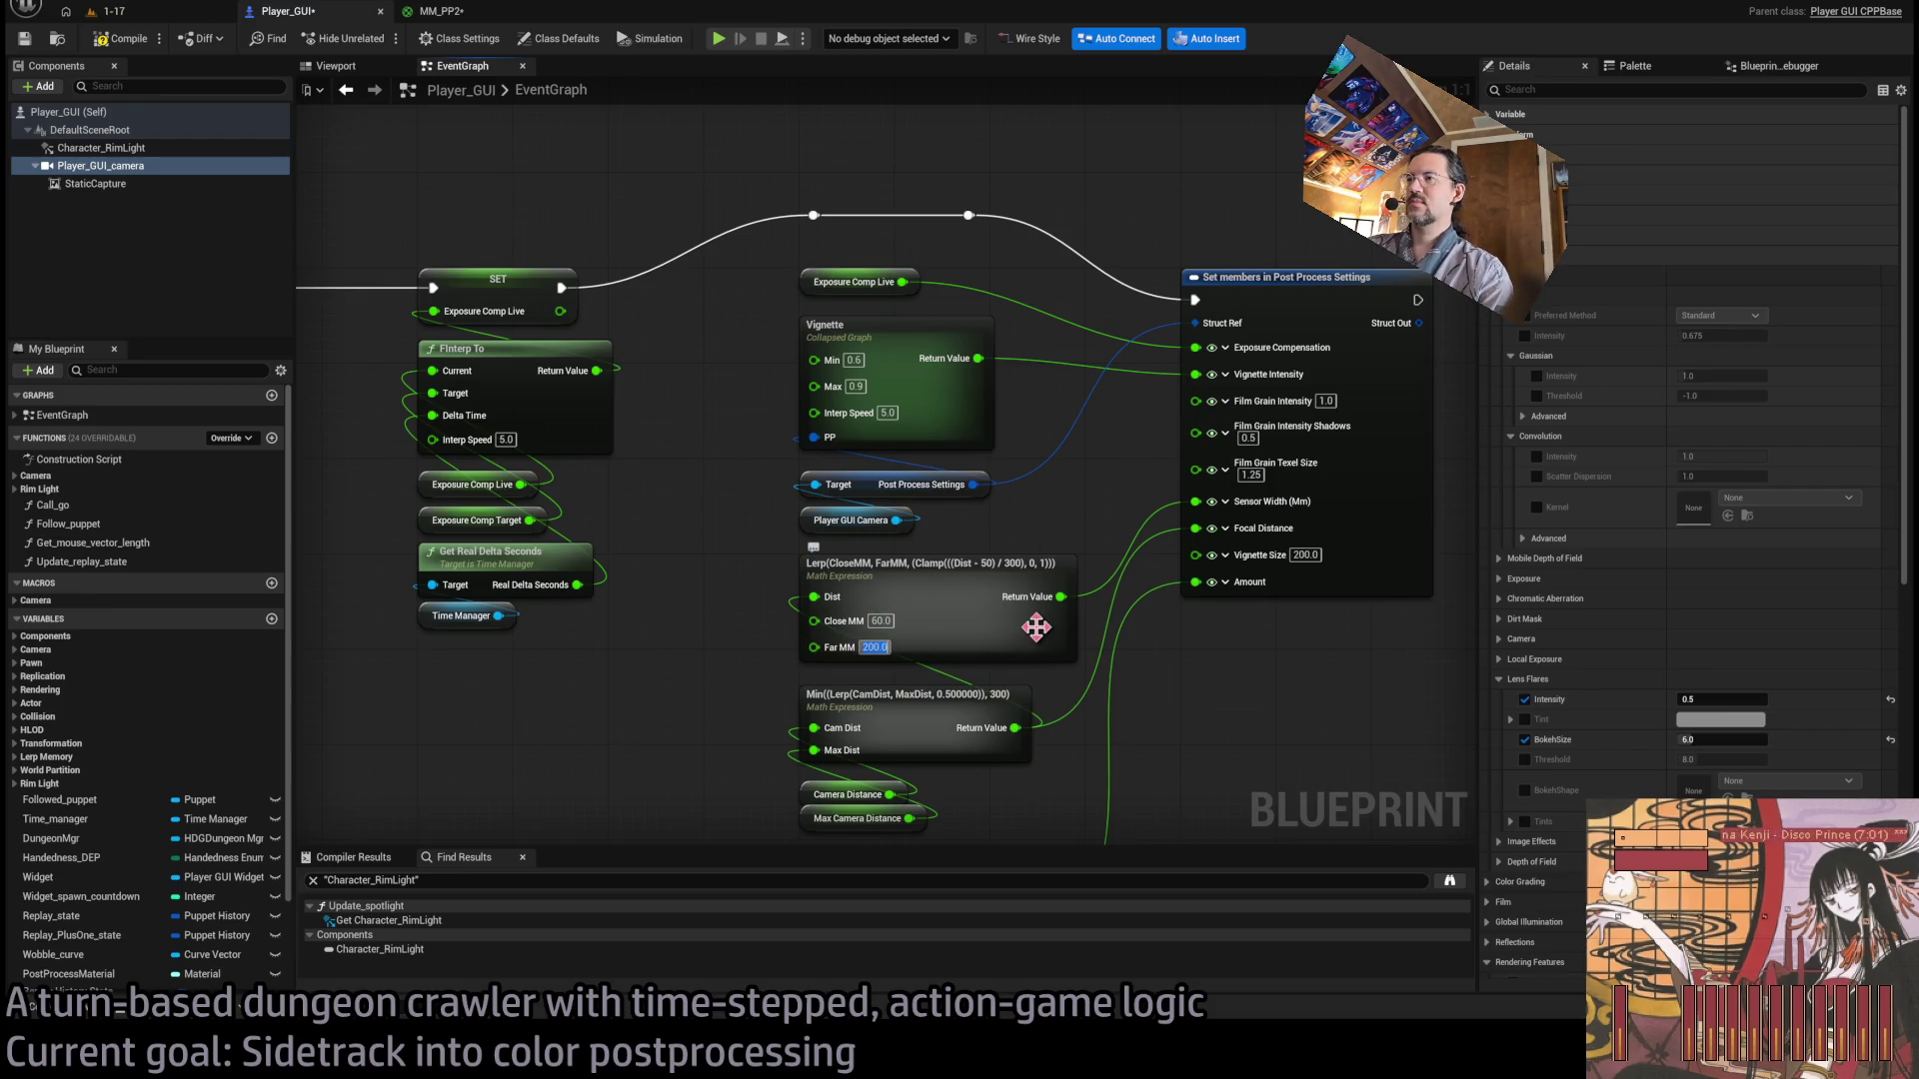
left_click(108, 12)
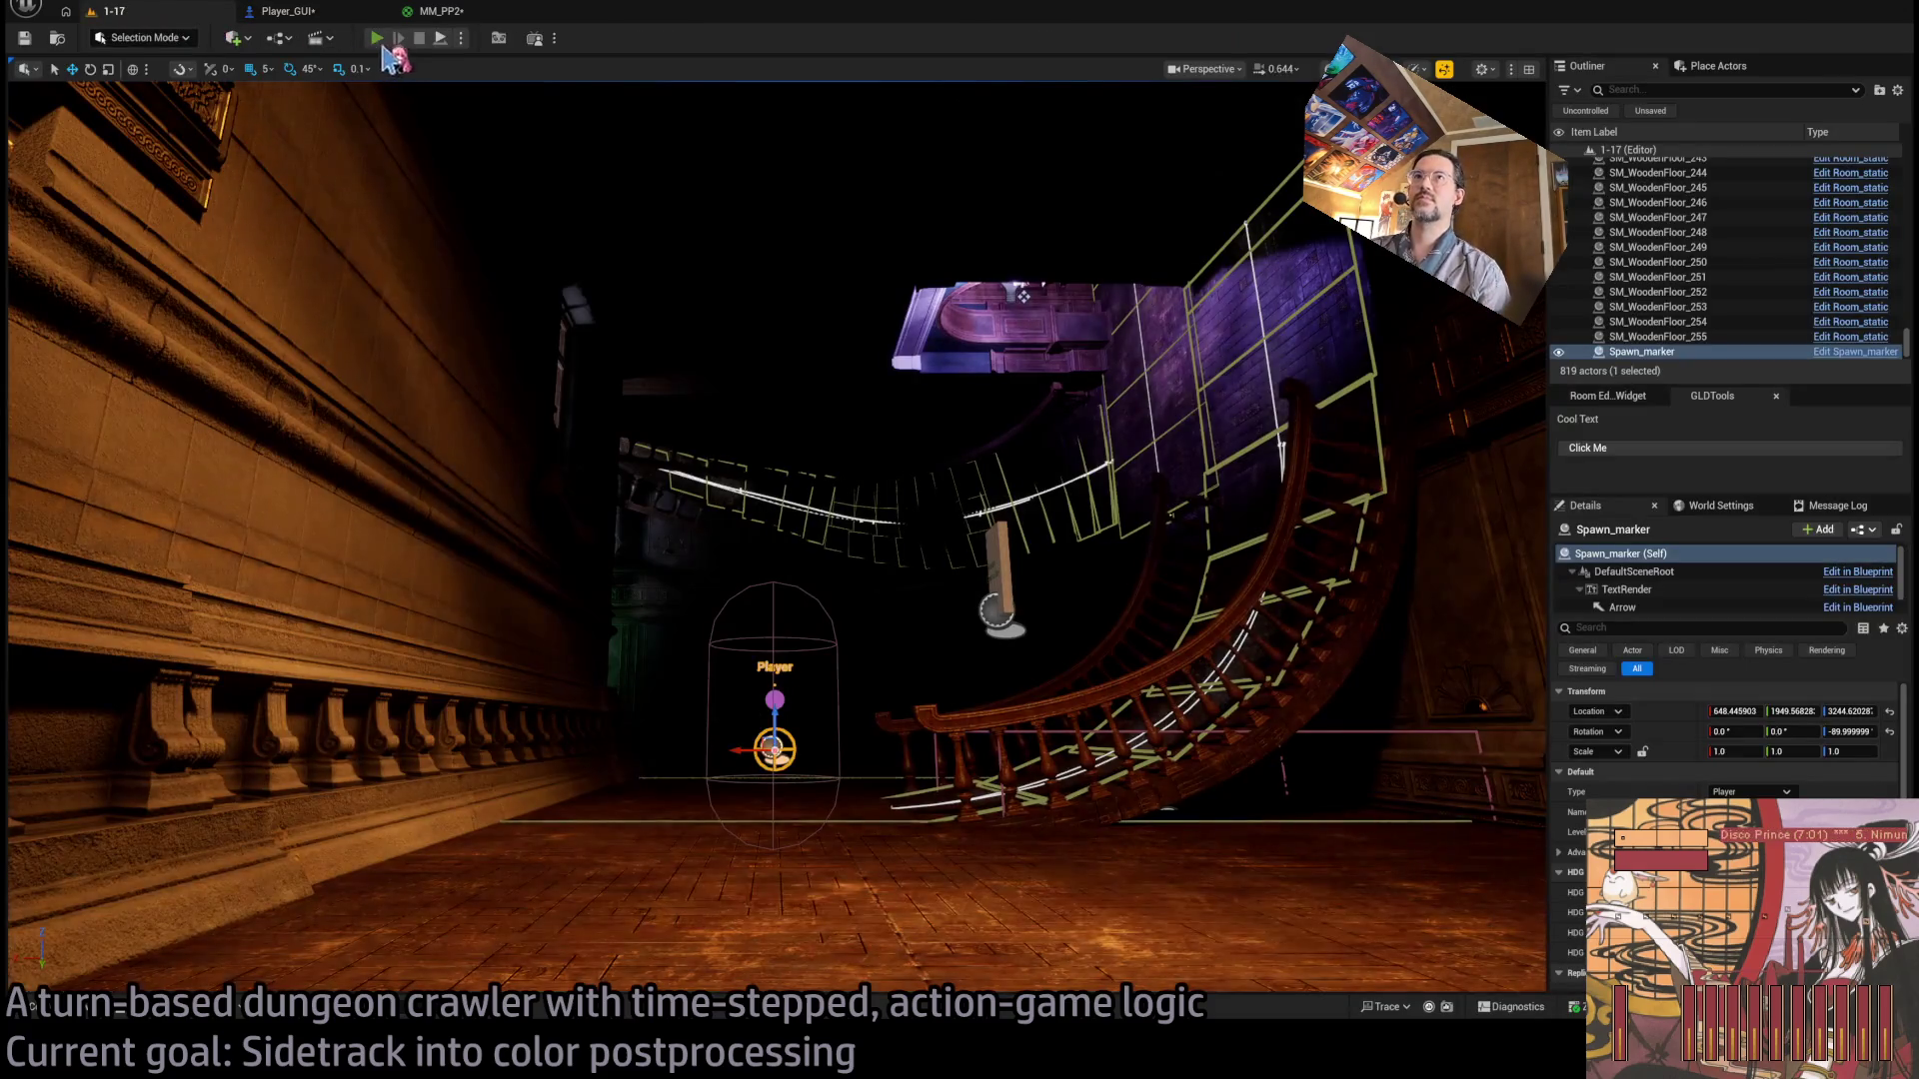
Start a play-test of 1-17 and run the first two turns, moving down and right.
left_click(377, 38)
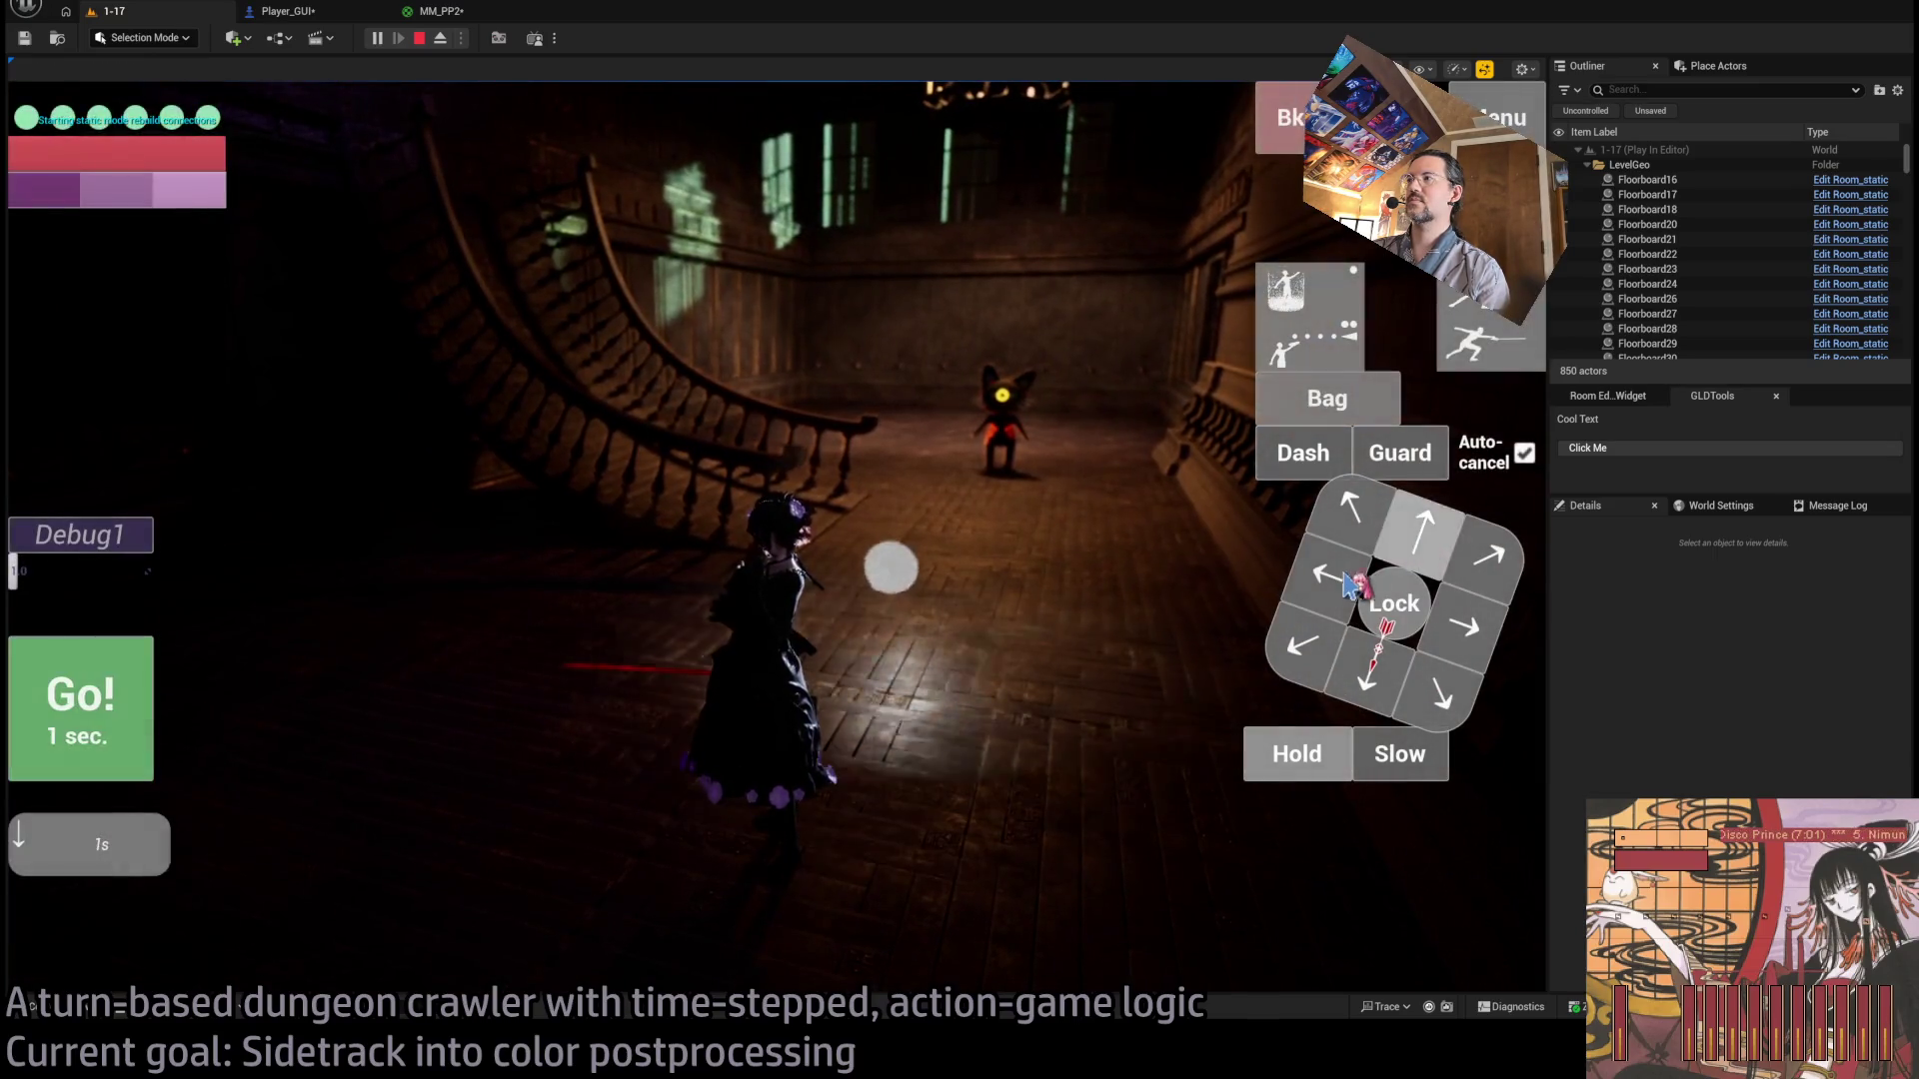
left_click(97, 718)
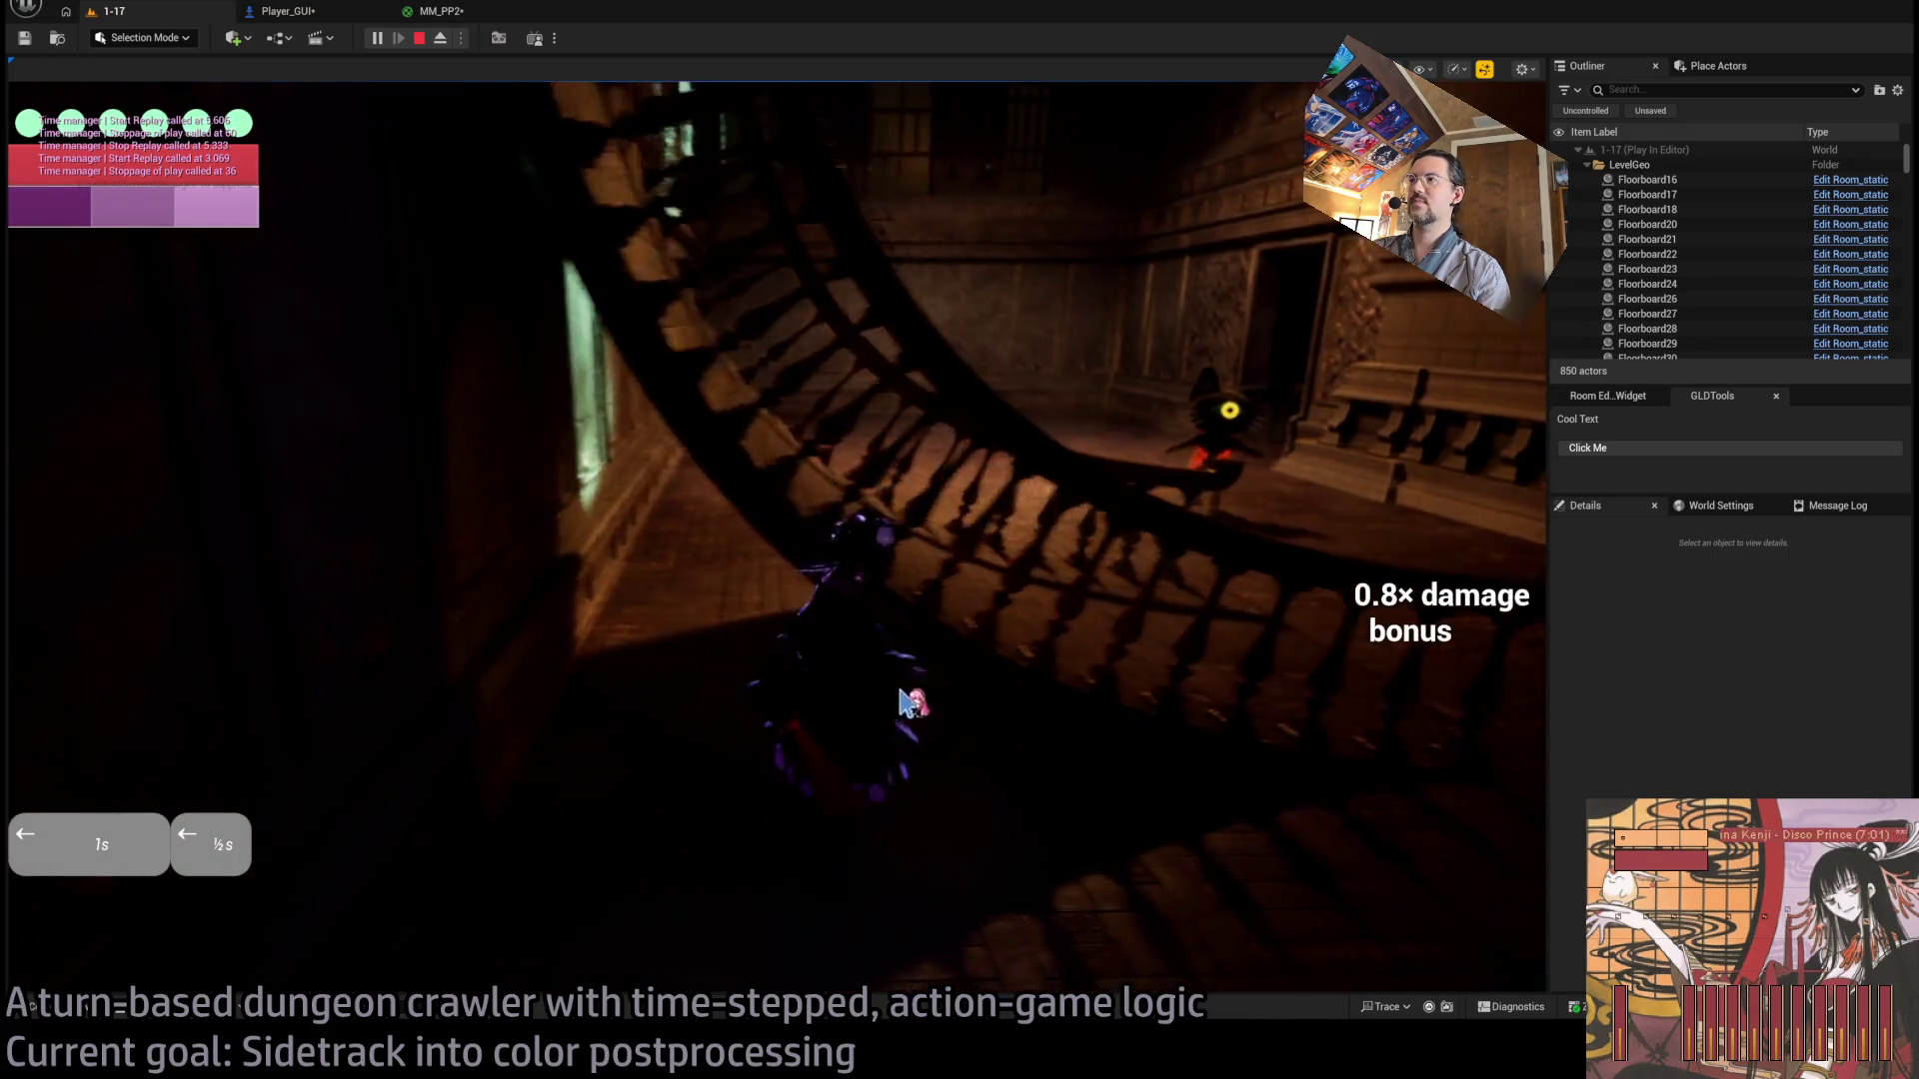
key("Down")
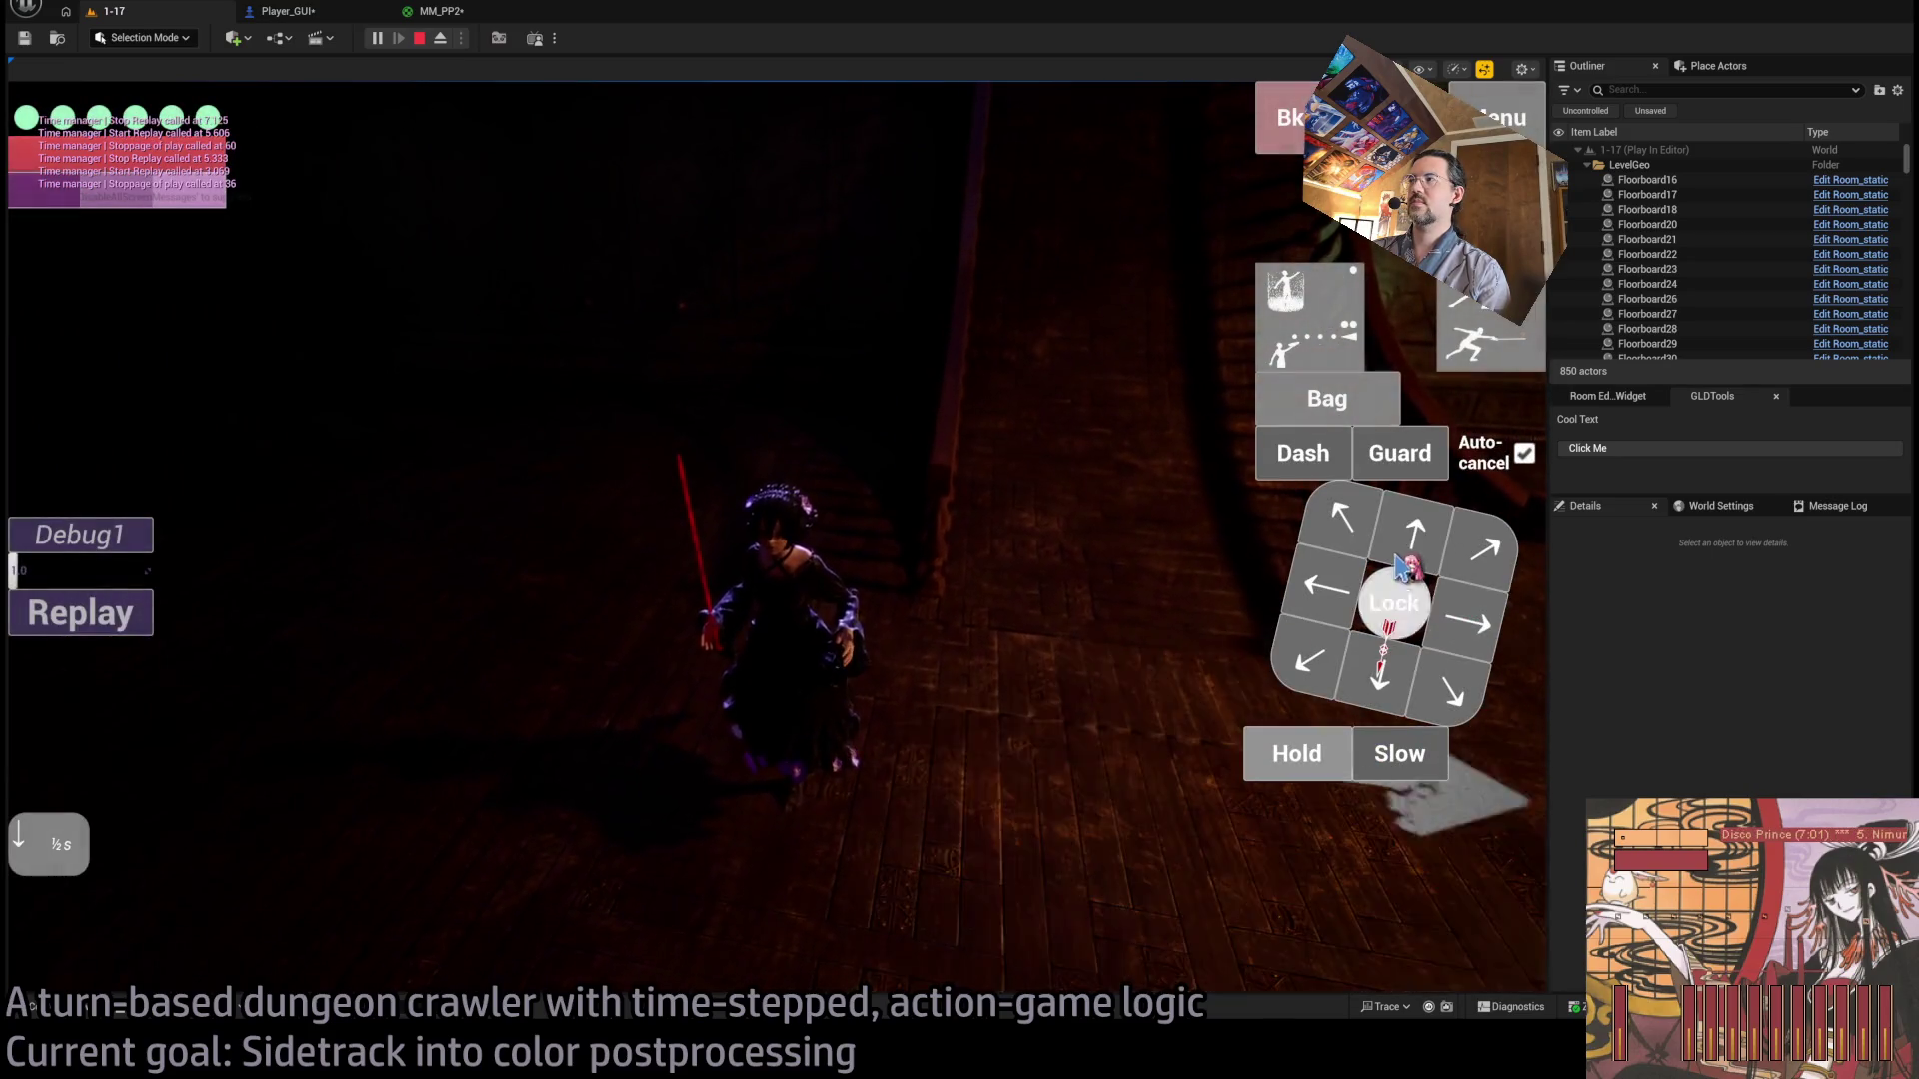
key("Right")
key("Right")
left_click(95, 733)
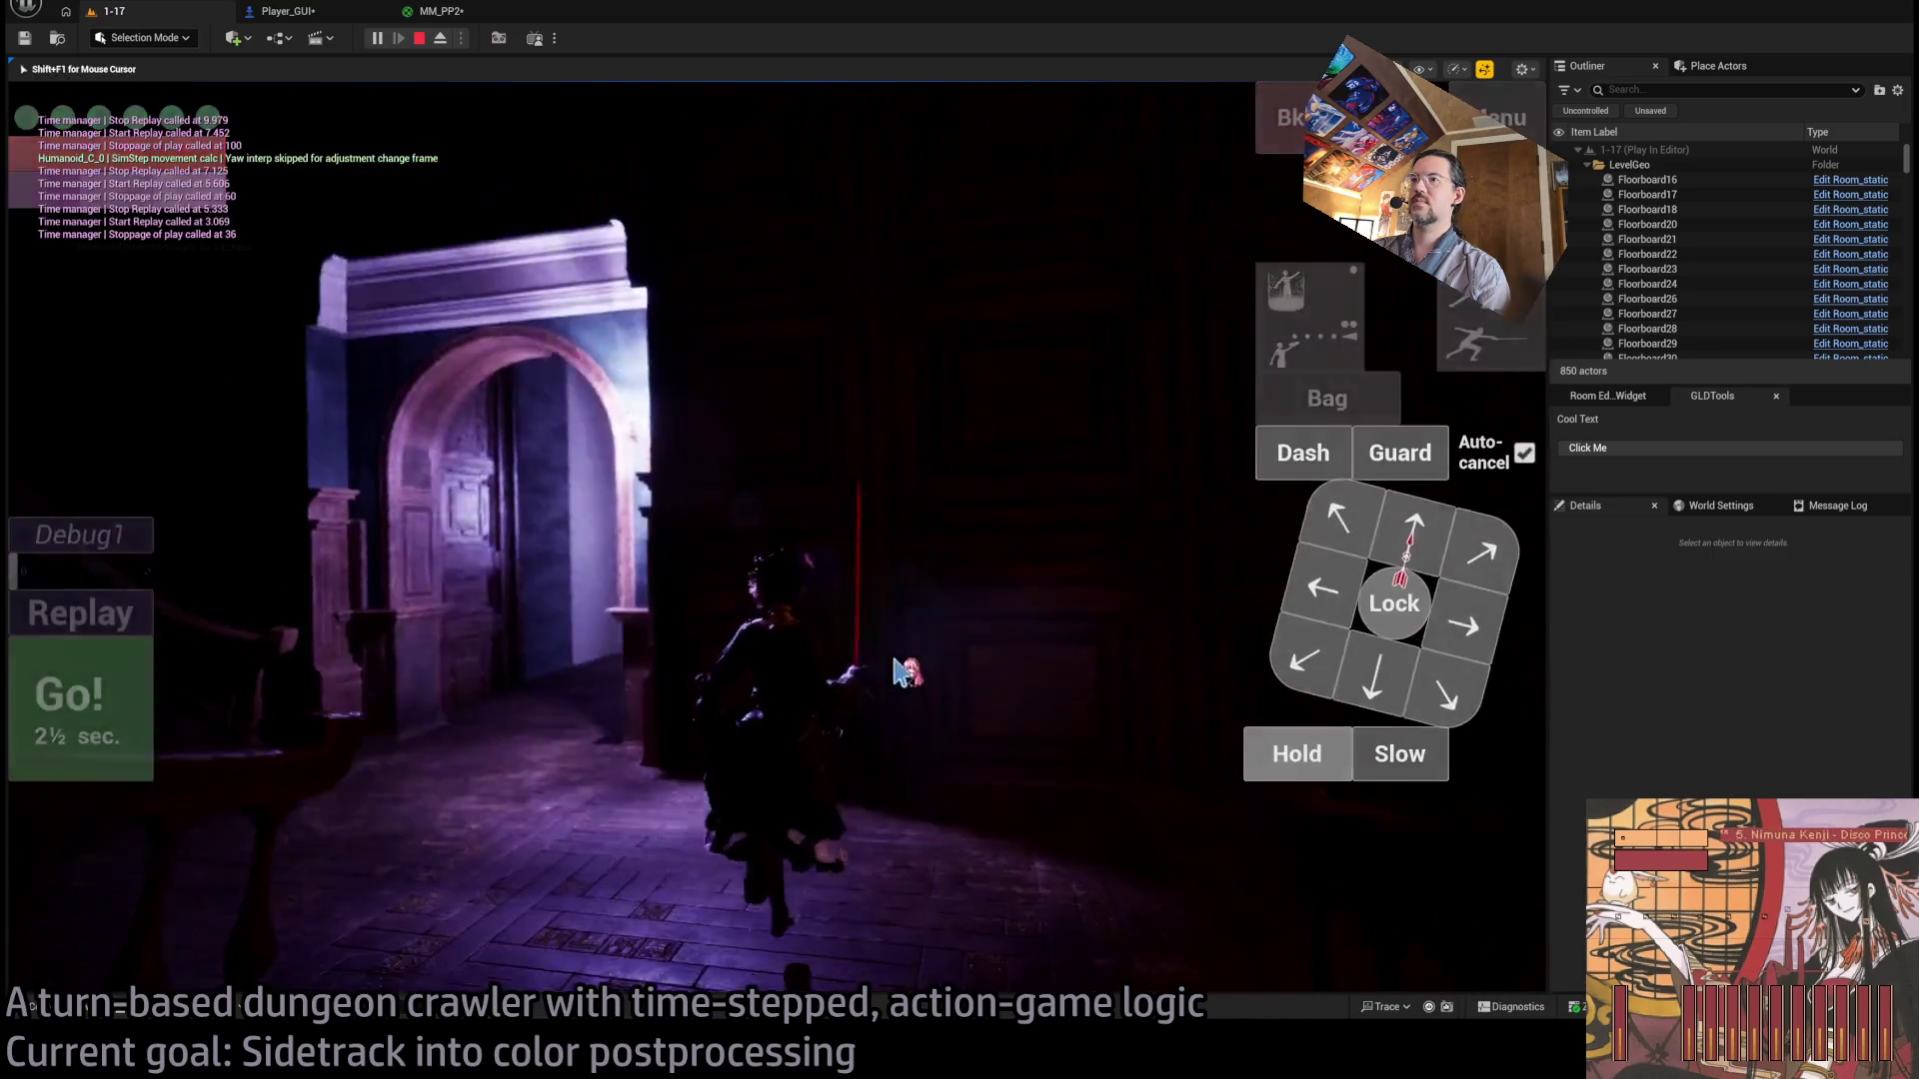
Queue up, down and left moves and carry out two more turns.
key("Up")
left_click(1363, 540)
key("Up")
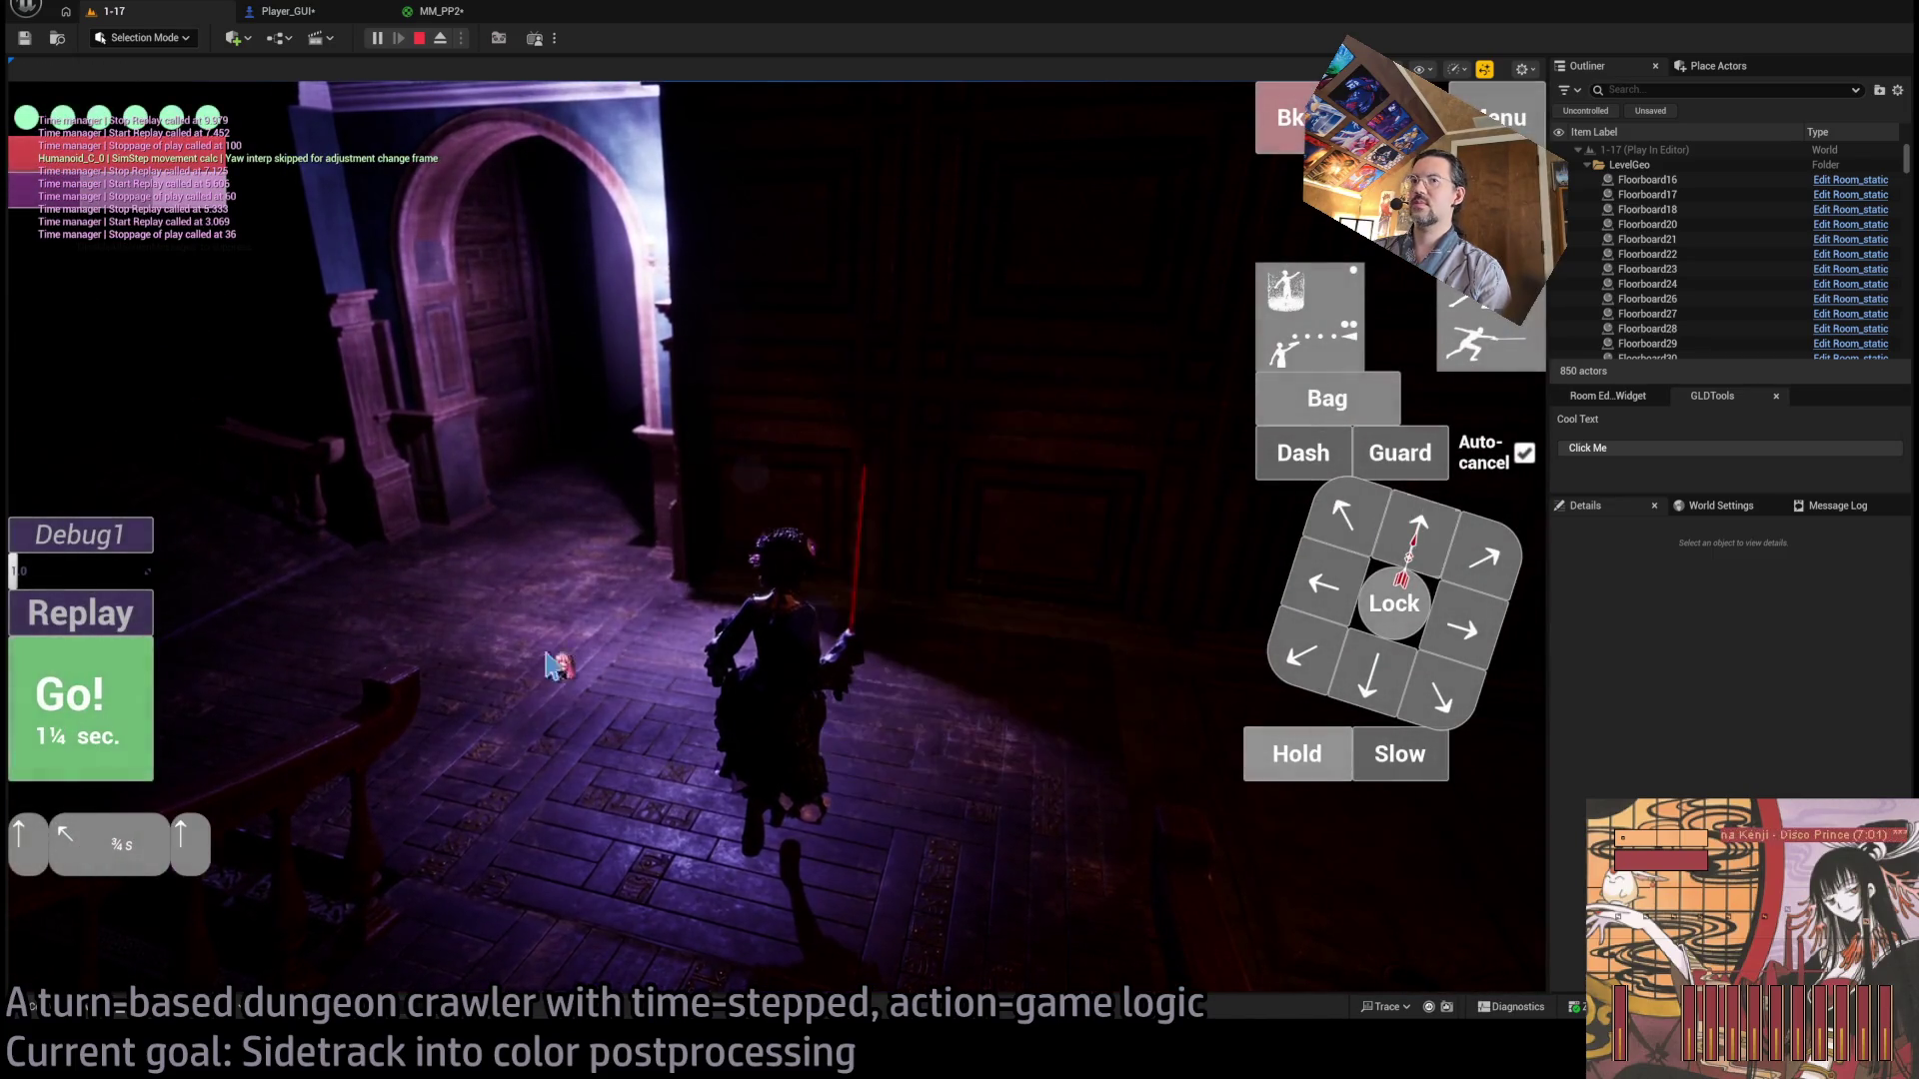
key("Return")
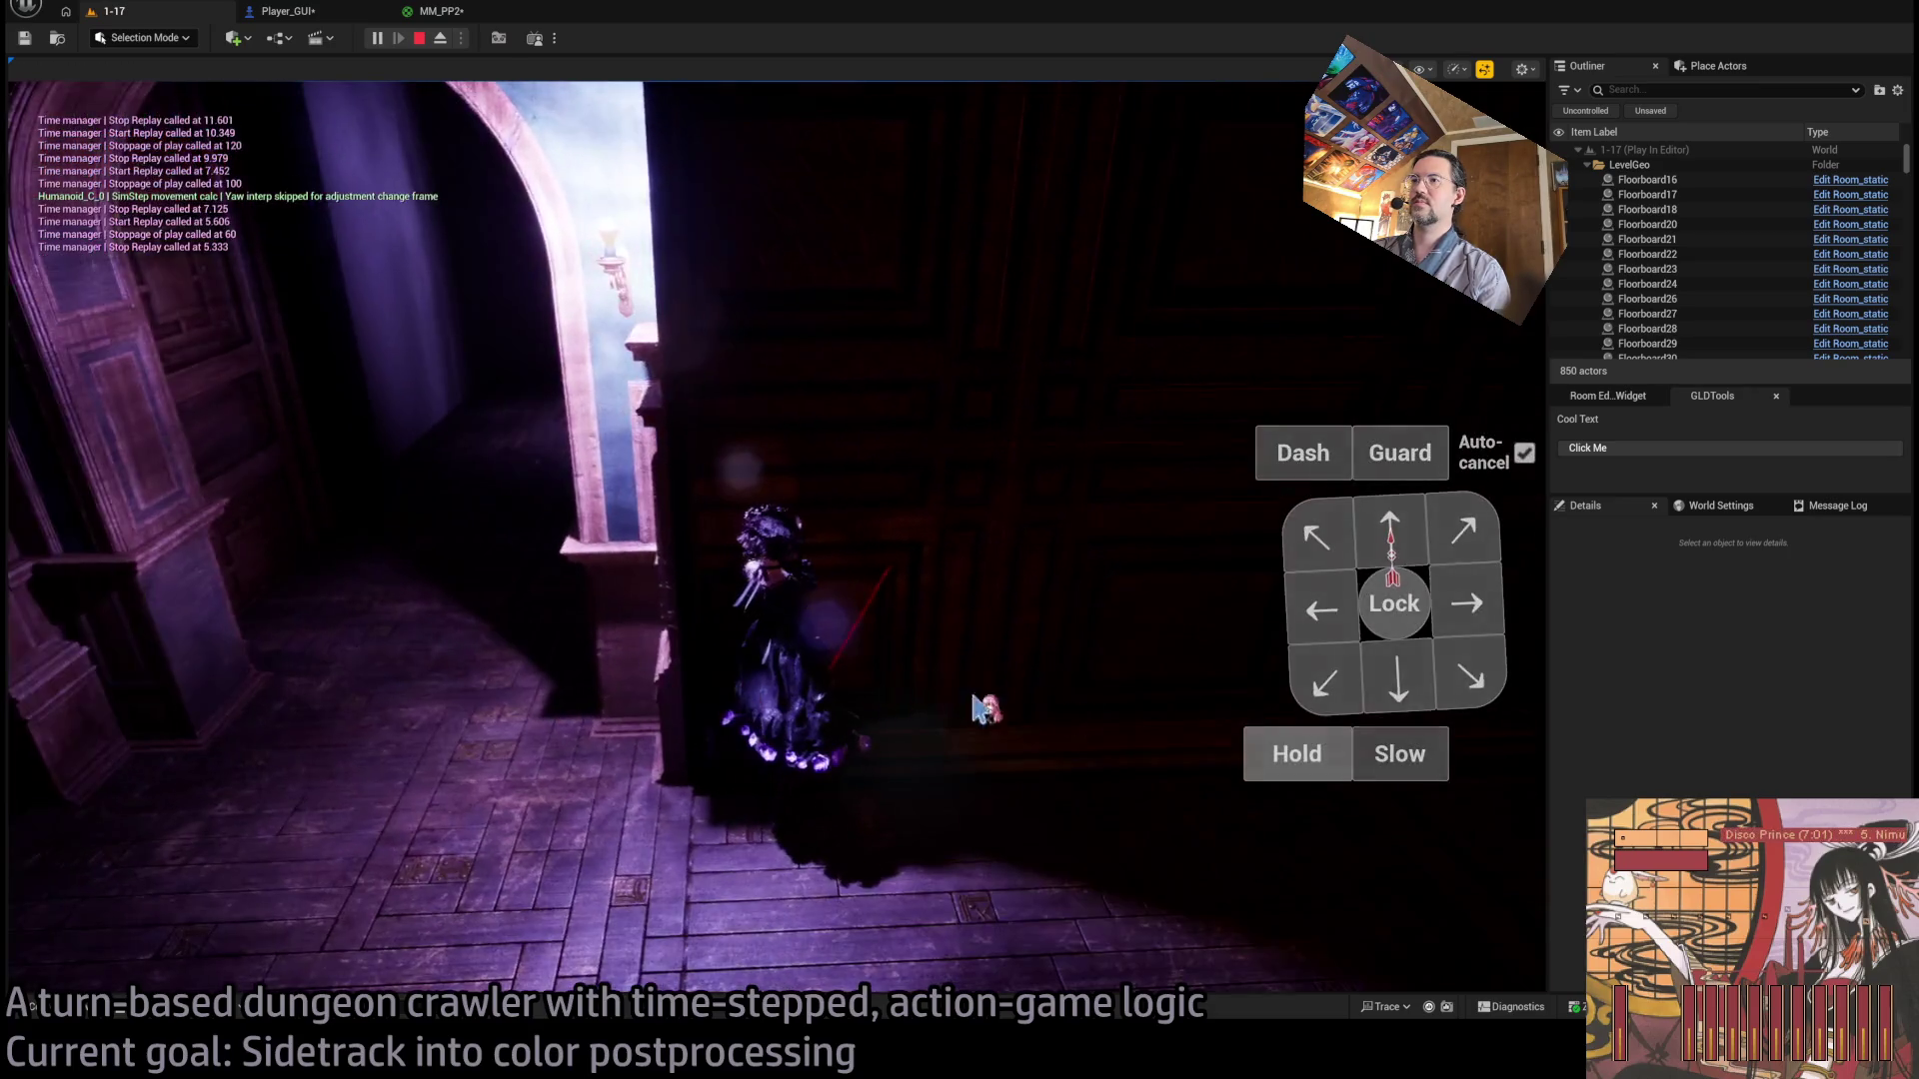
key("Down")
key("Left")
left_click(1367, 544)
key("Return")
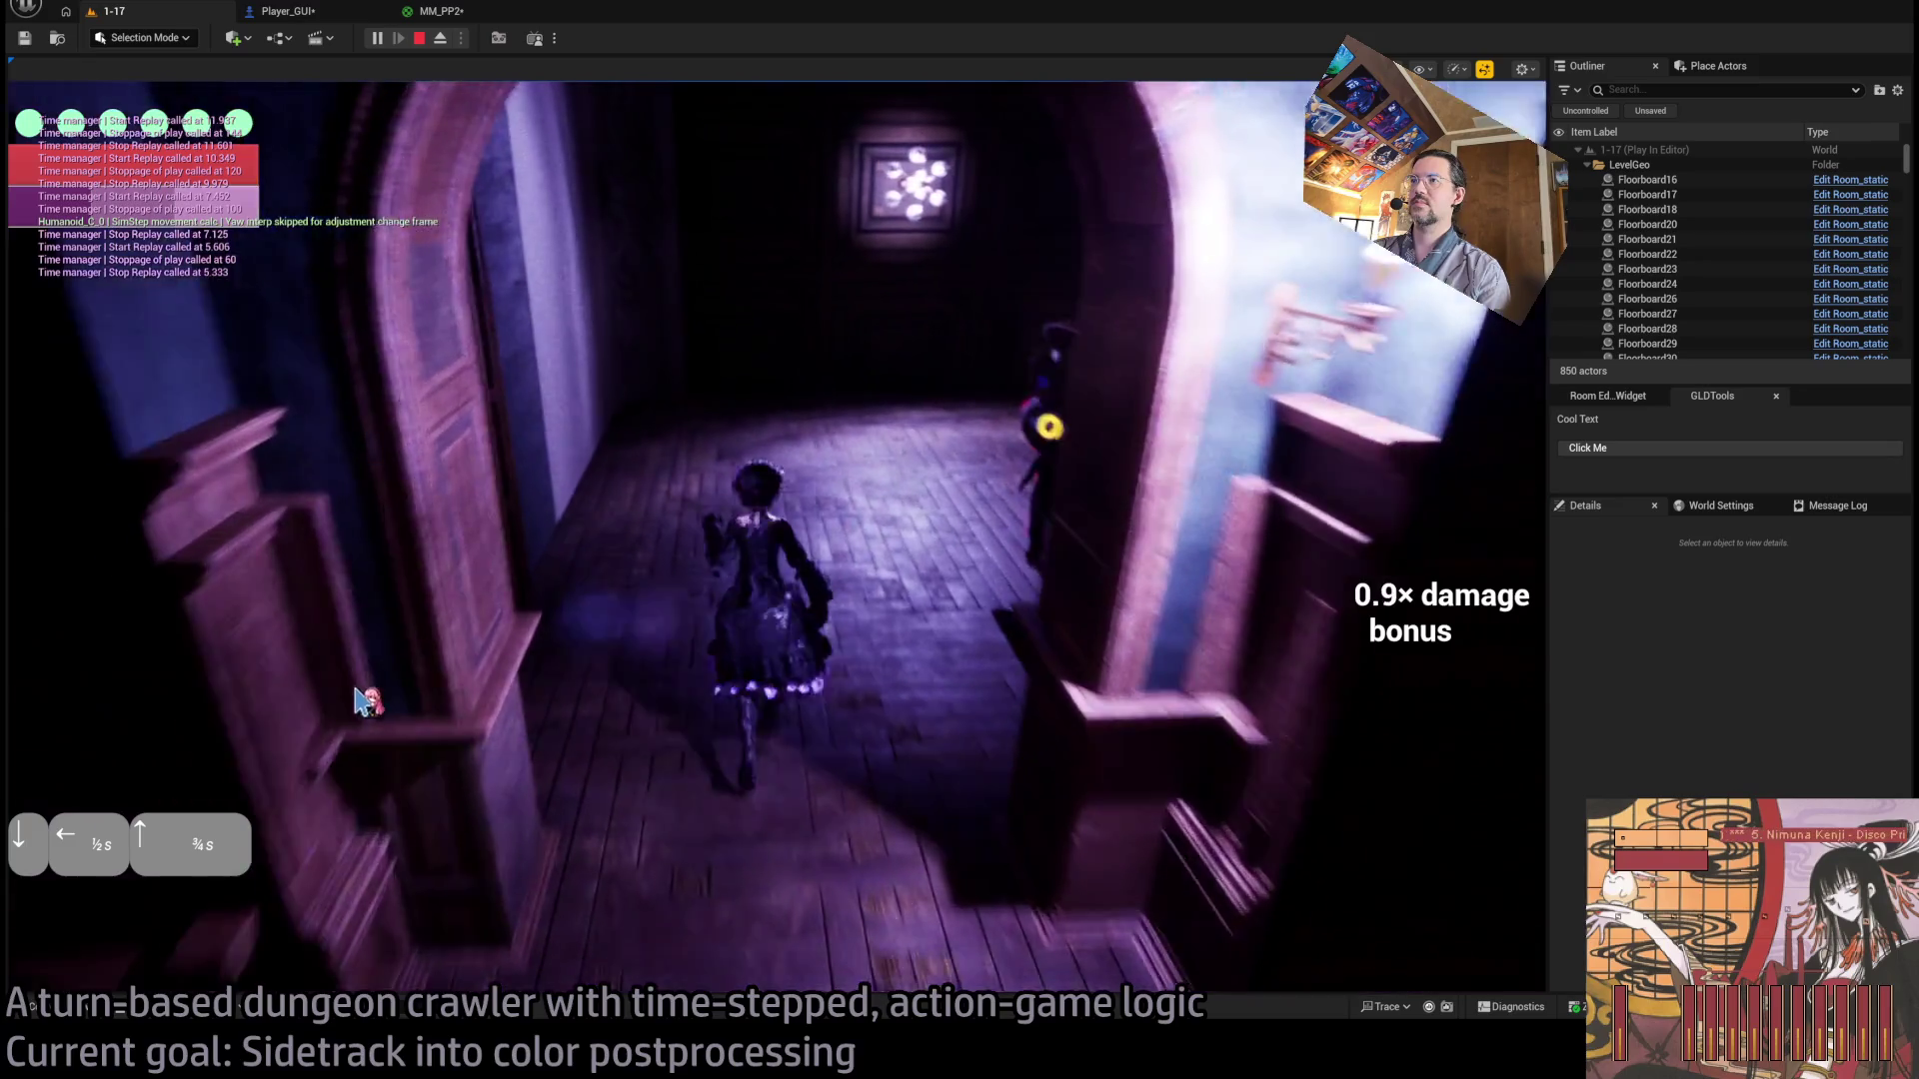
Lock on to the nearby enemy and bring back the turn-planning panels.
left_click(360, 700)
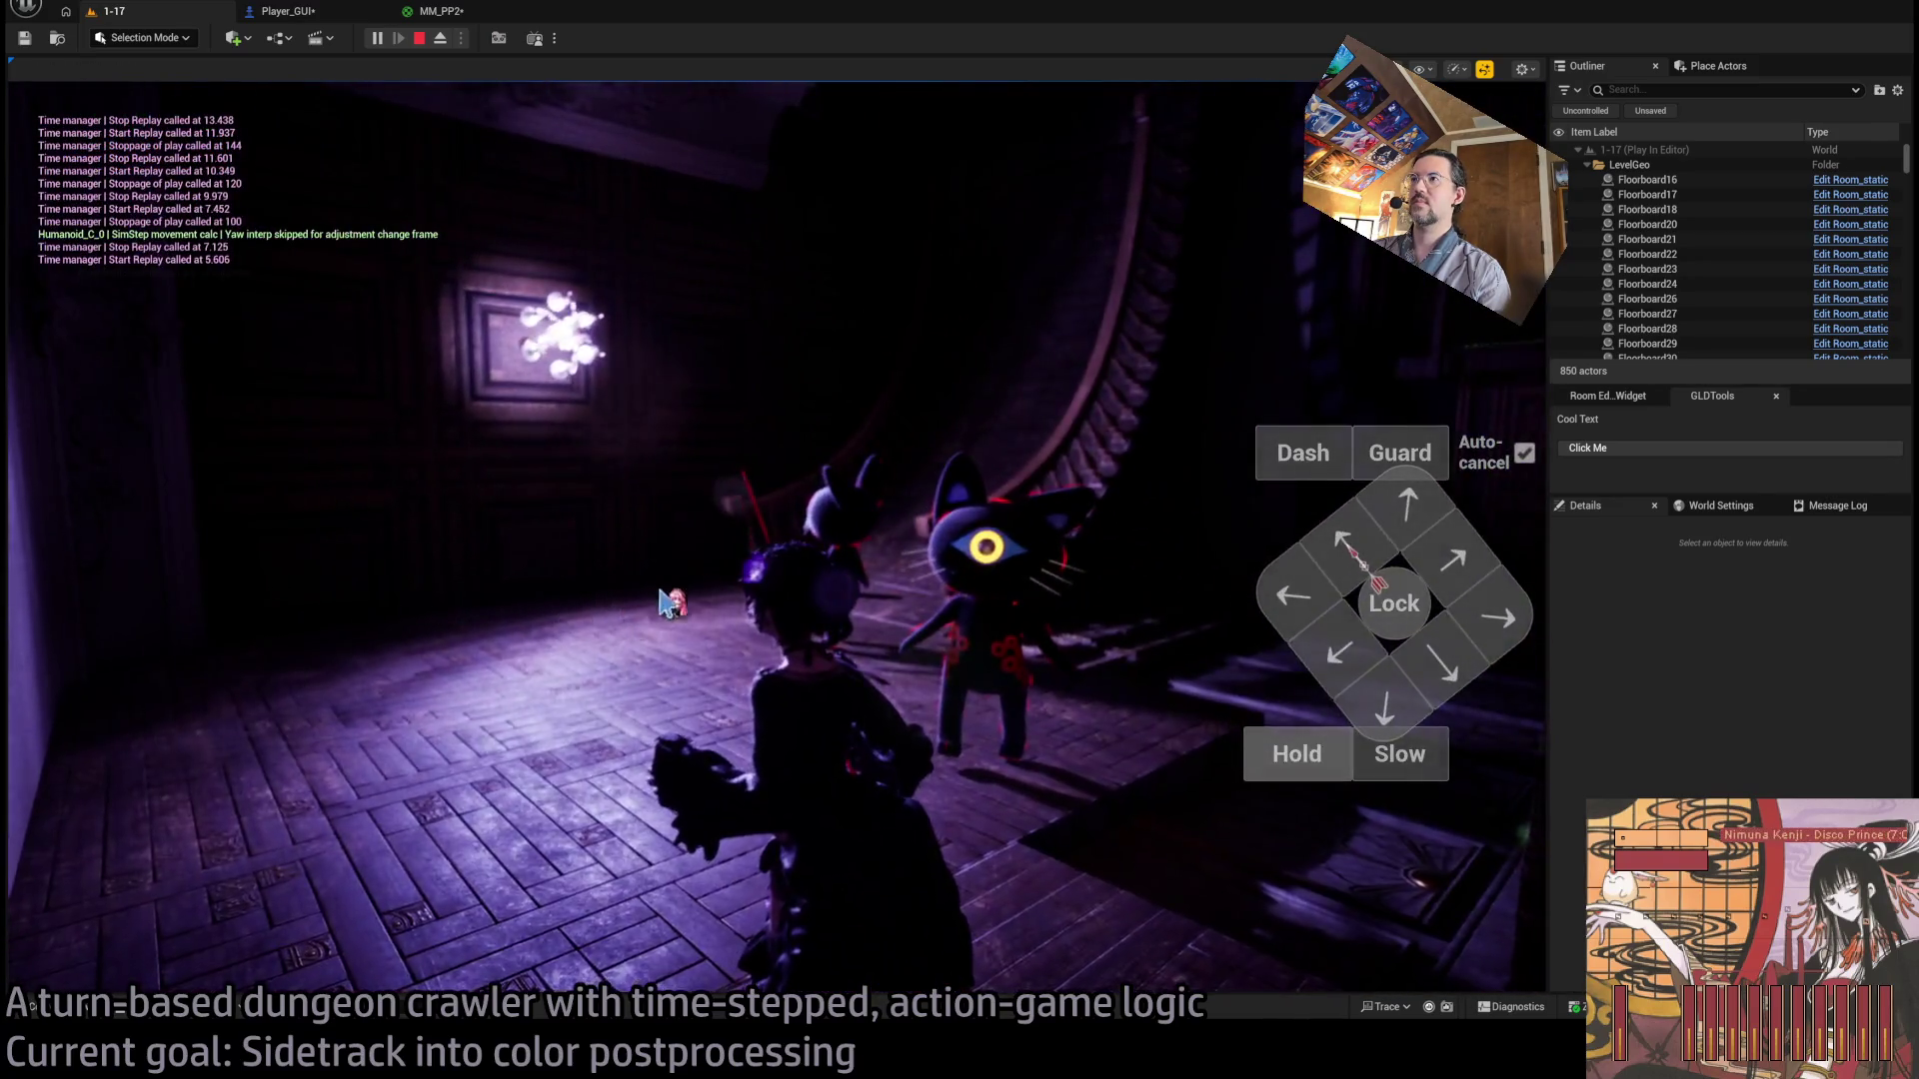
left_click(668, 603)
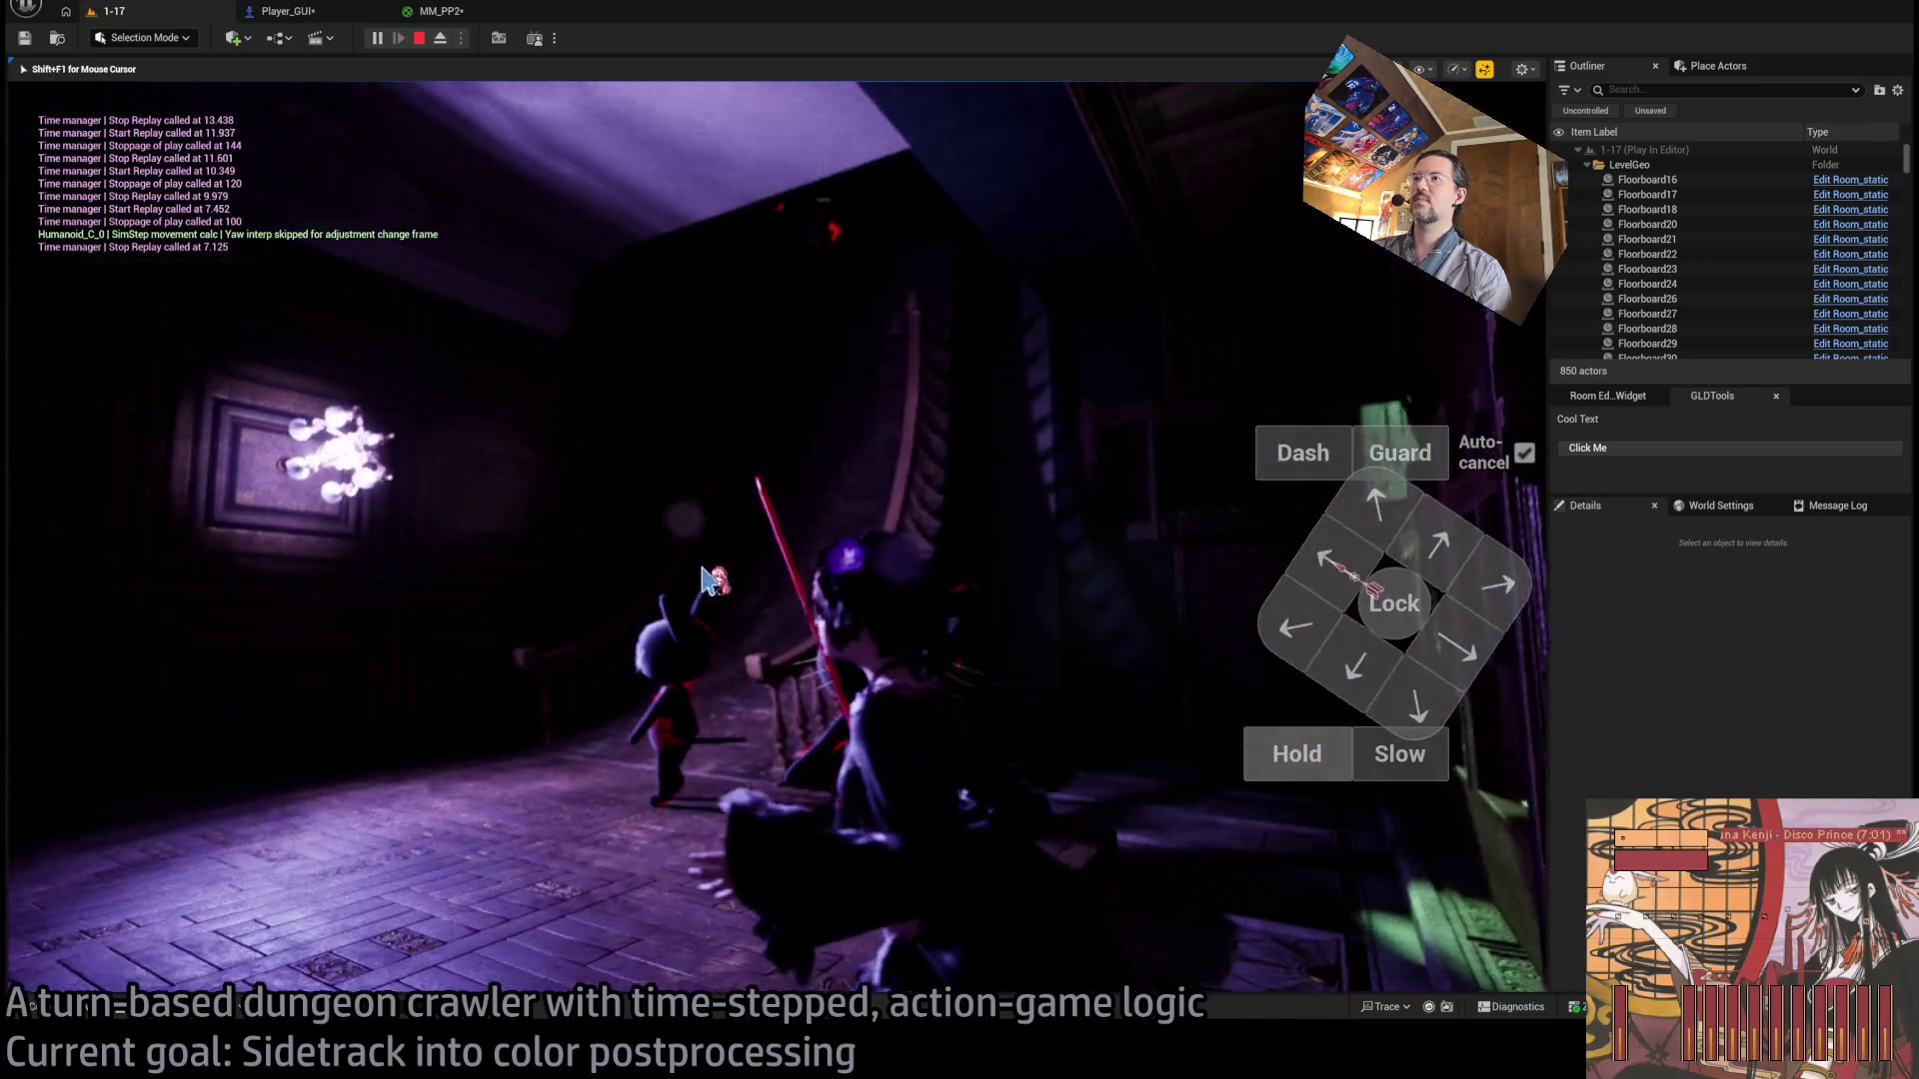
left_click(1402, 610)
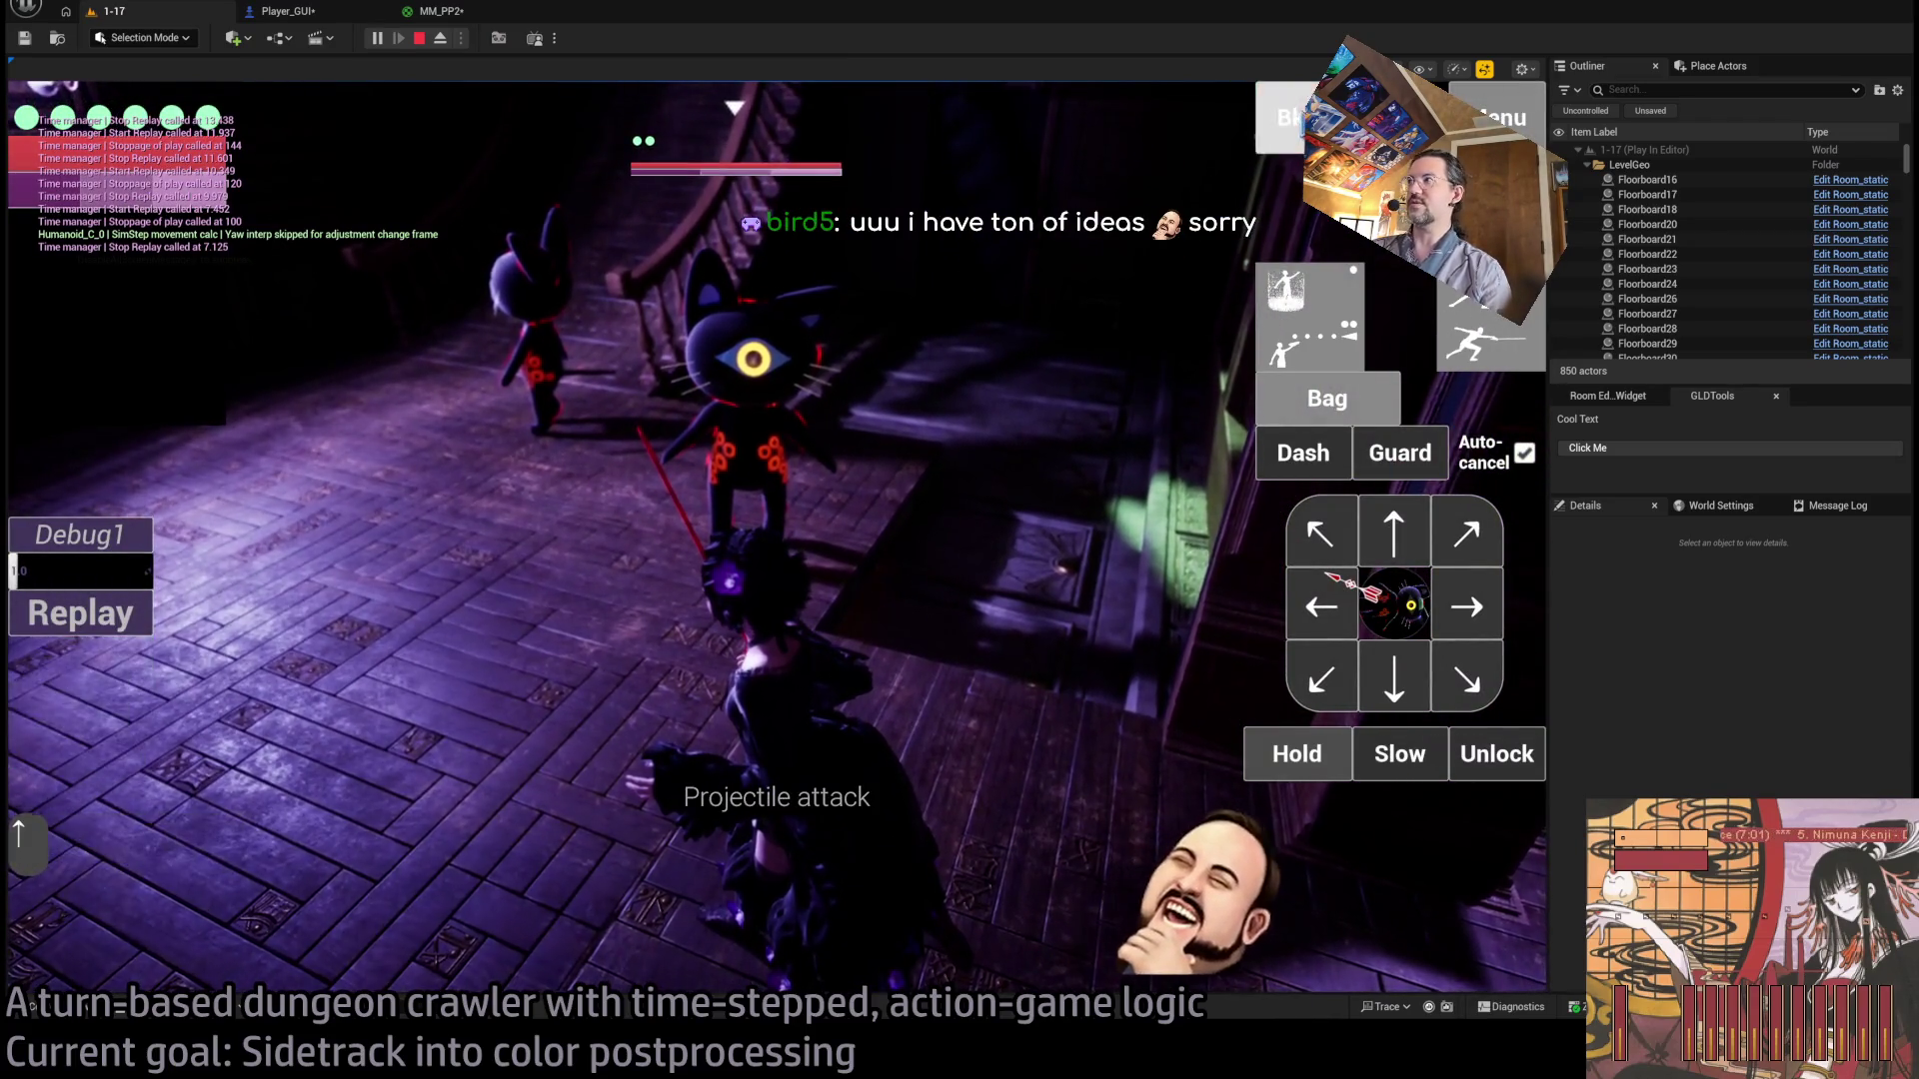
left_click(778, 455)
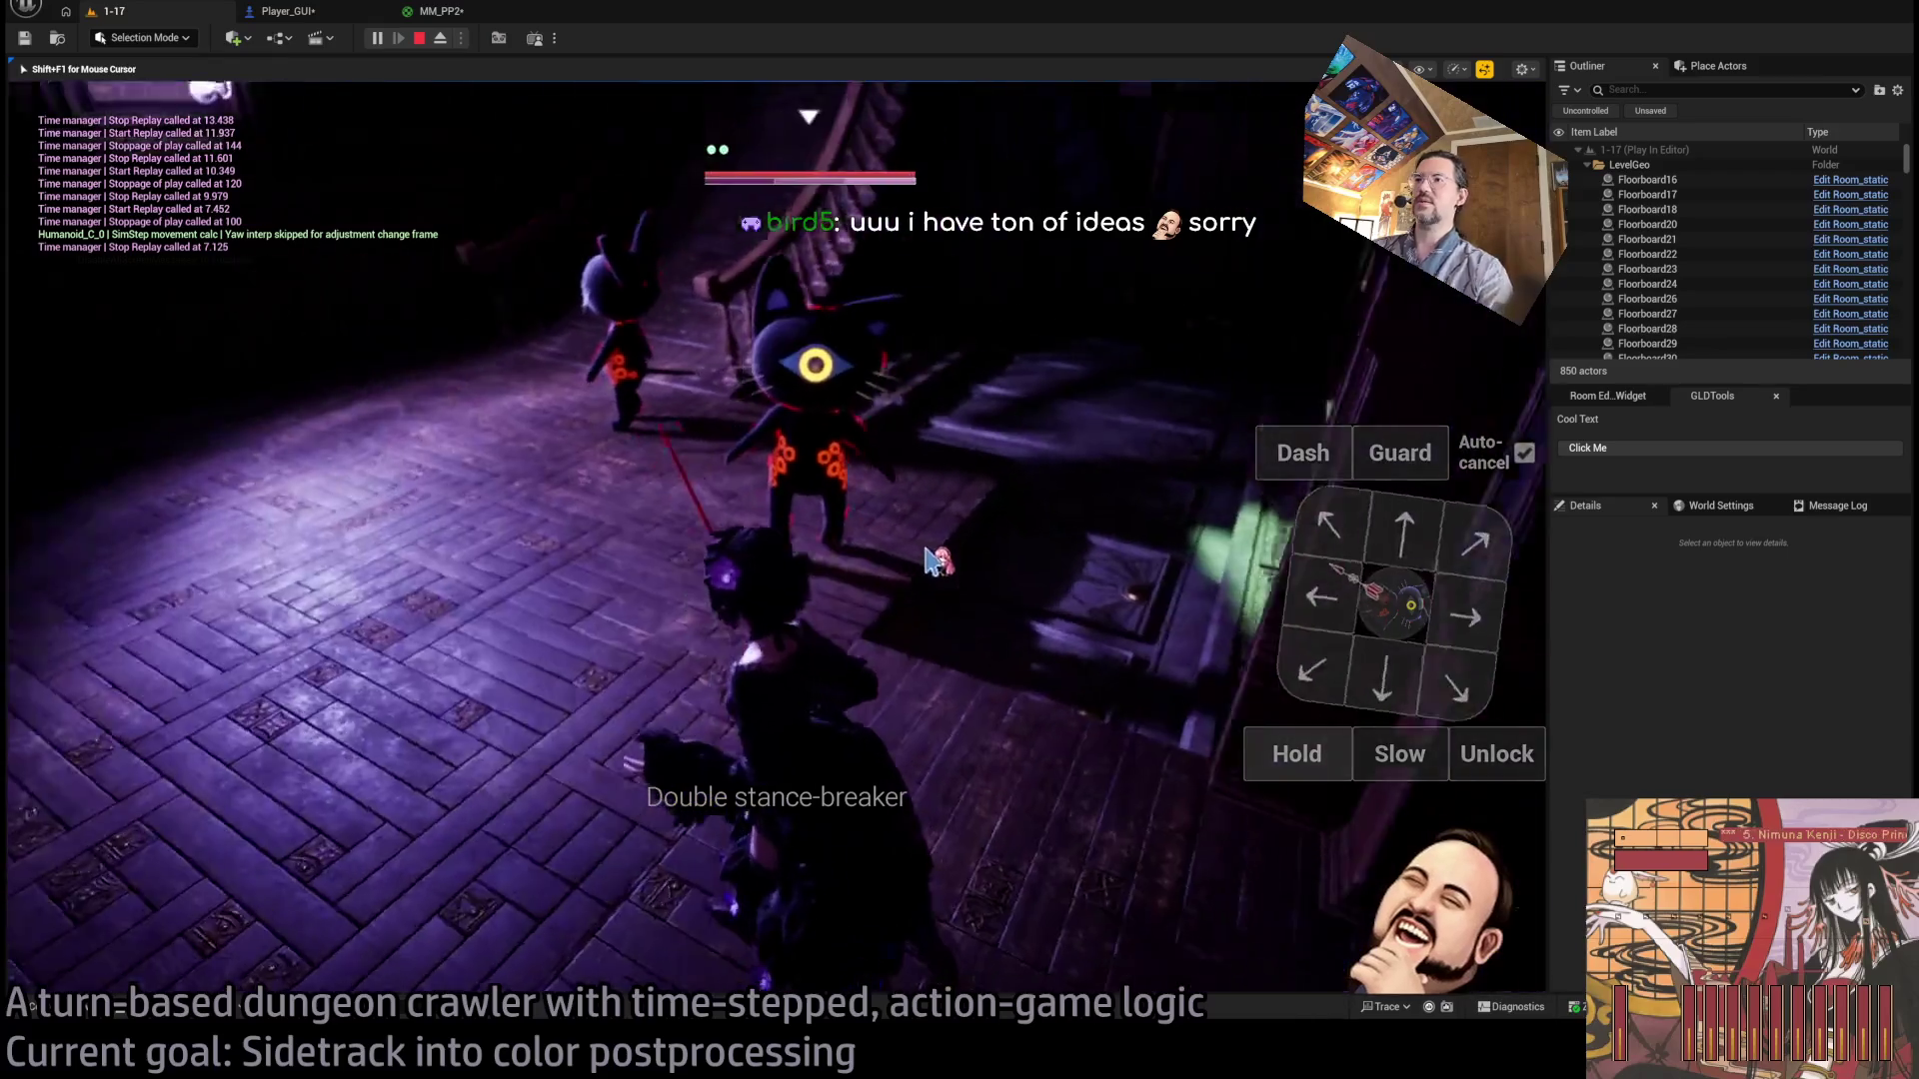
left_click(1135, 611)
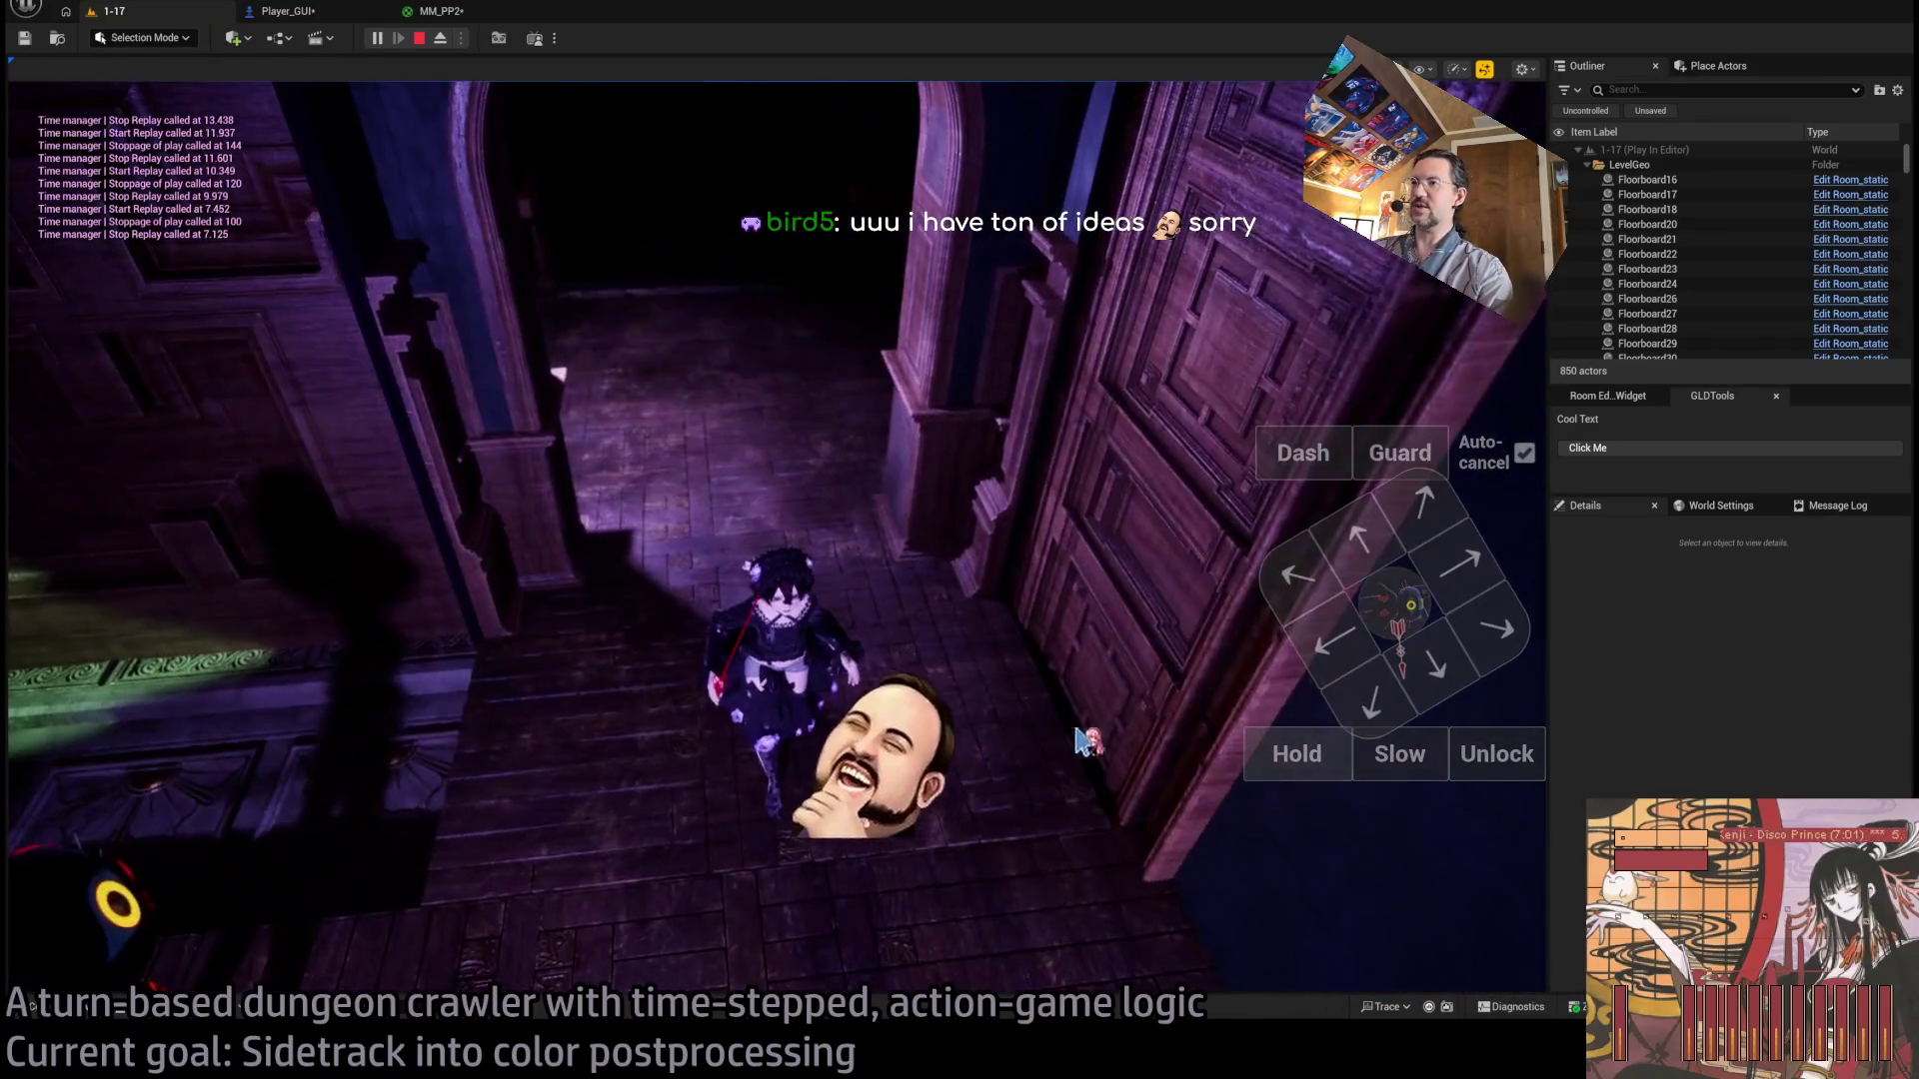
left_click(1077, 741)
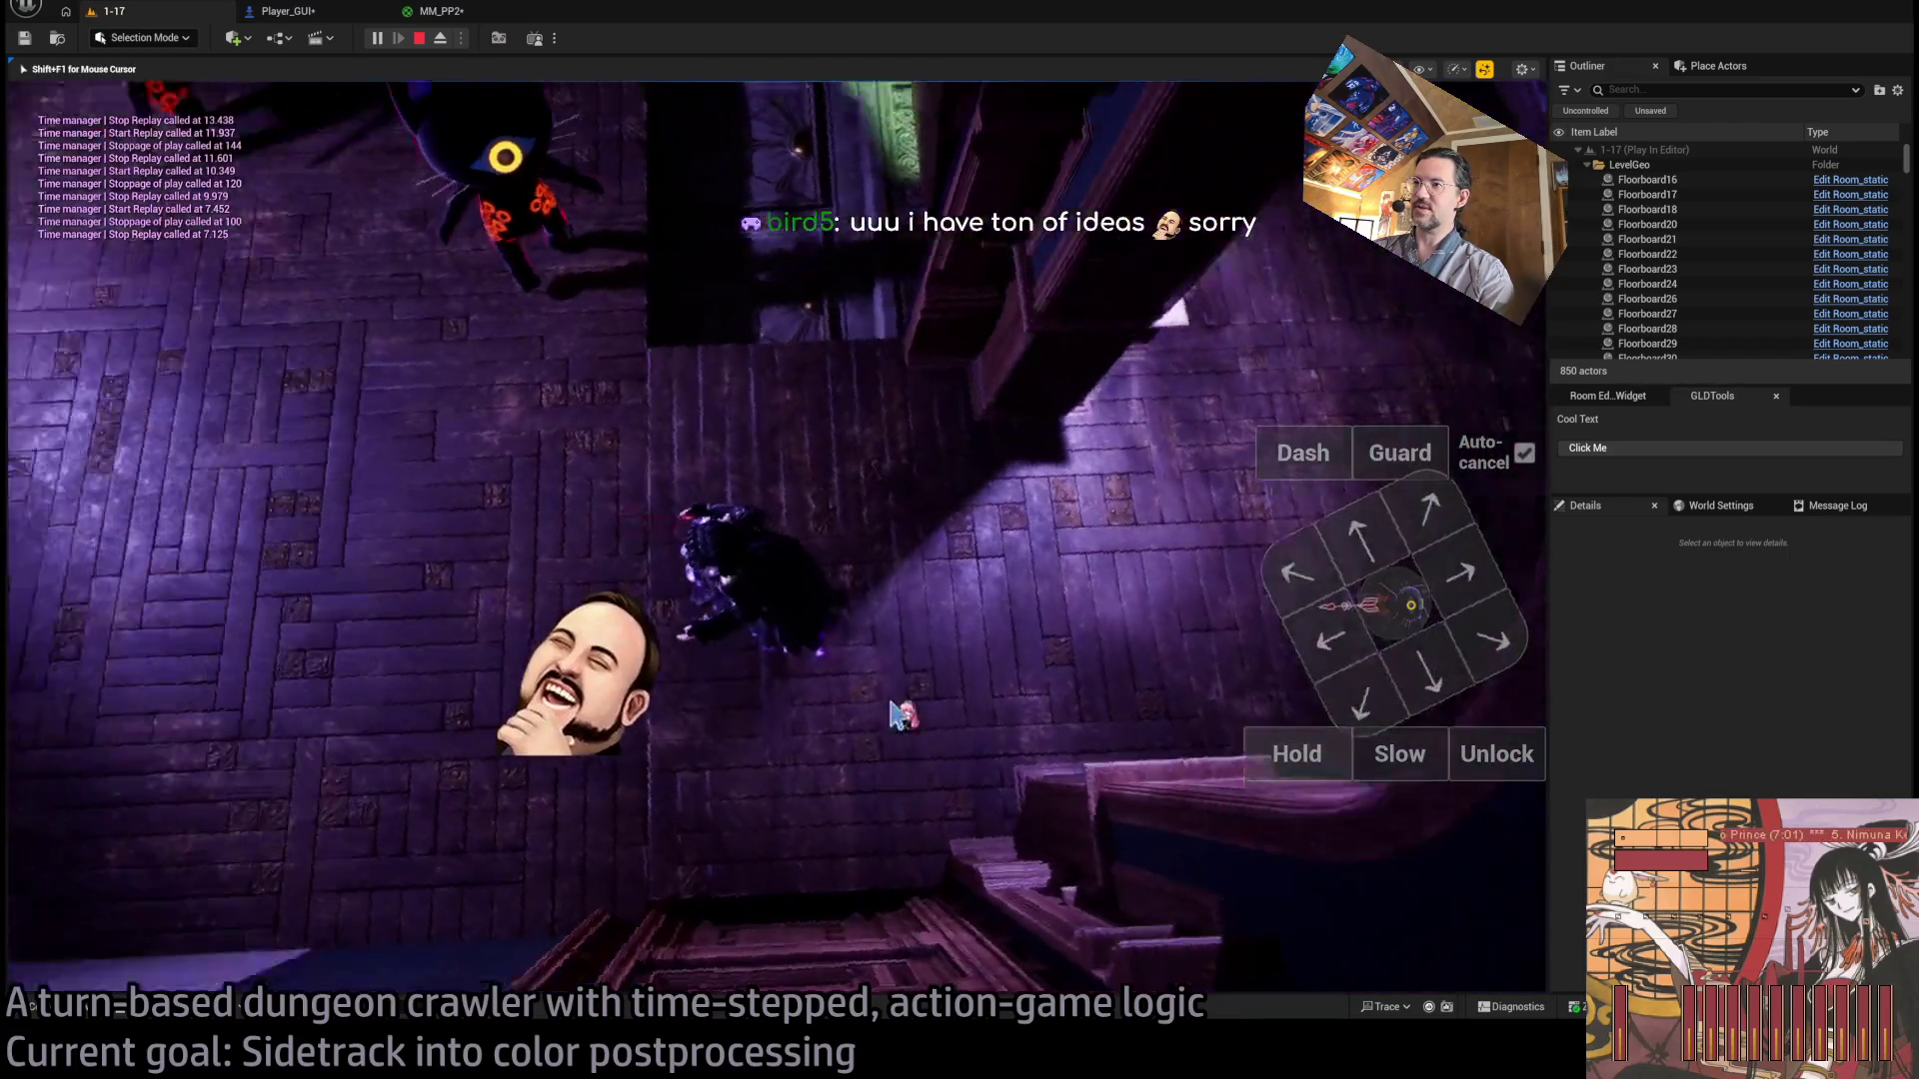
left_click(892, 703)
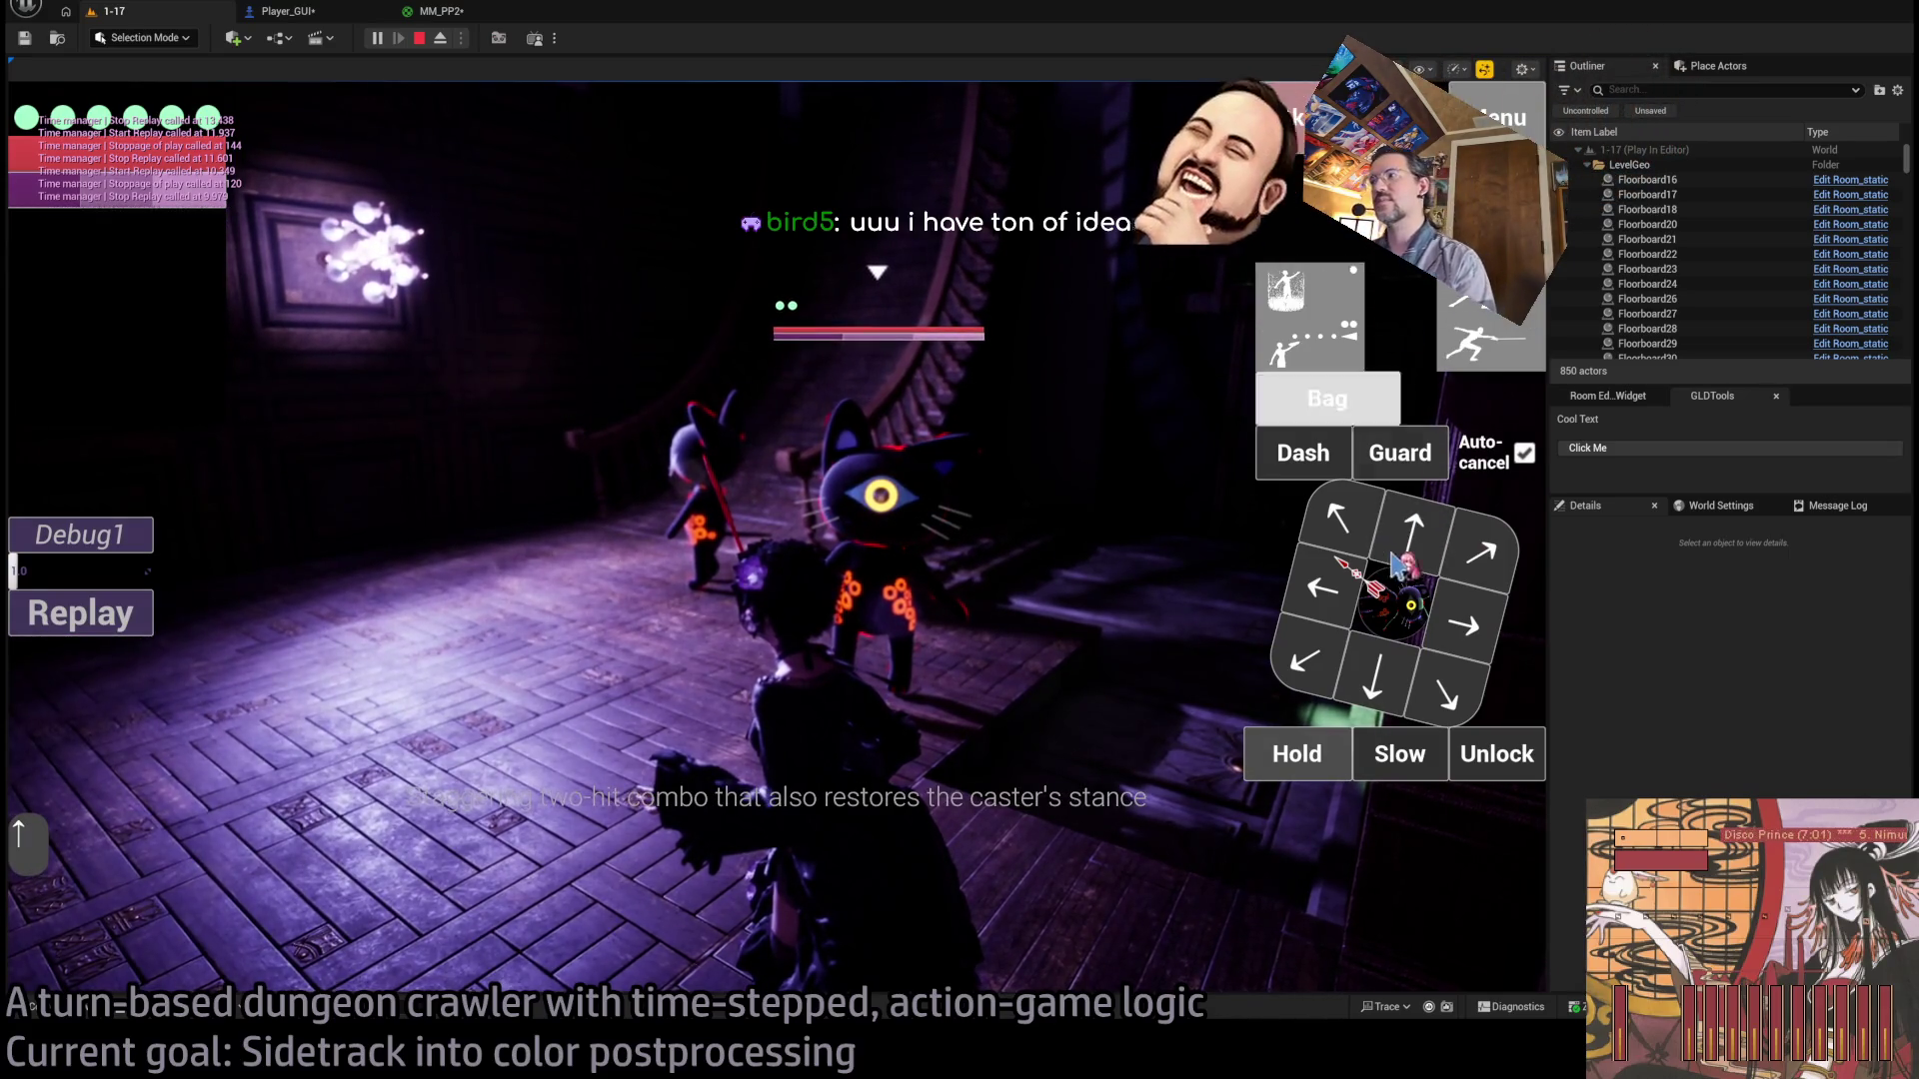
Queue the four-hit light attack combo, run it, and watch the replay.
left_click(1496, 358)
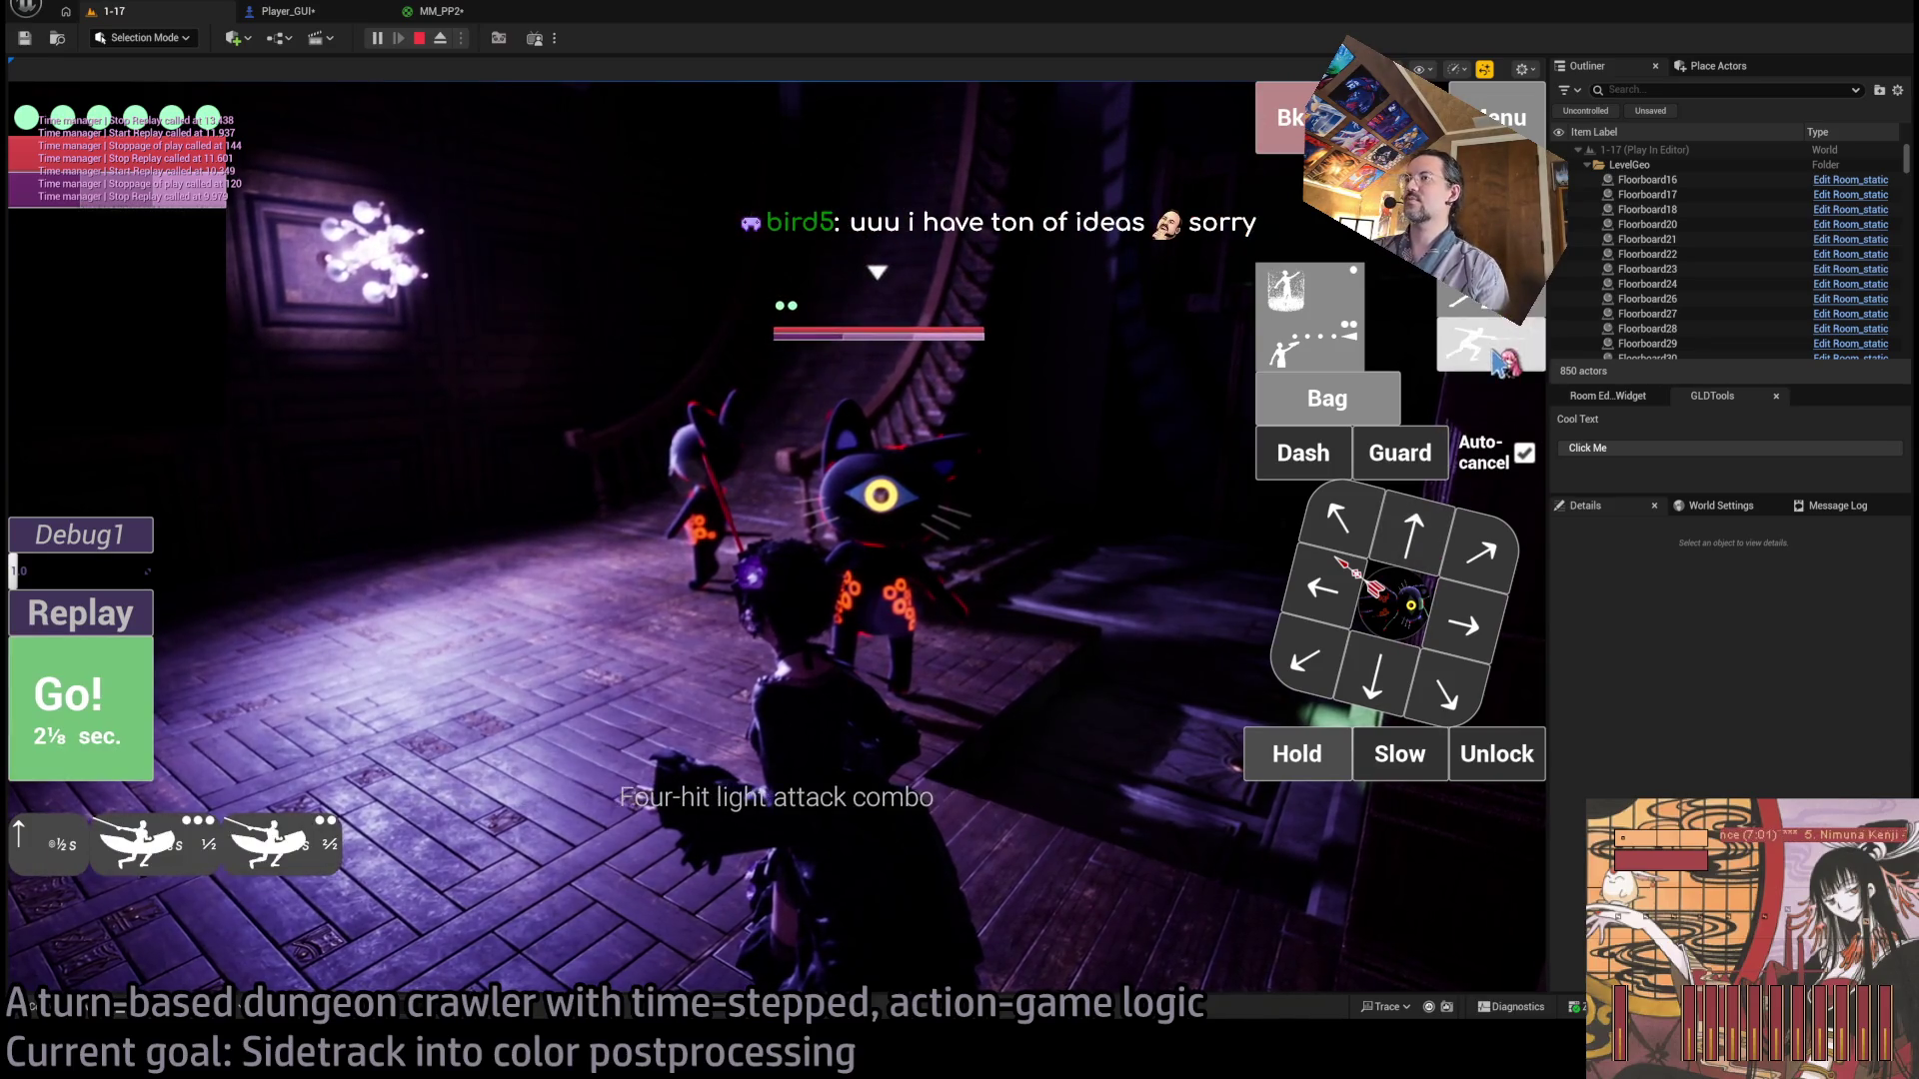
key("space")
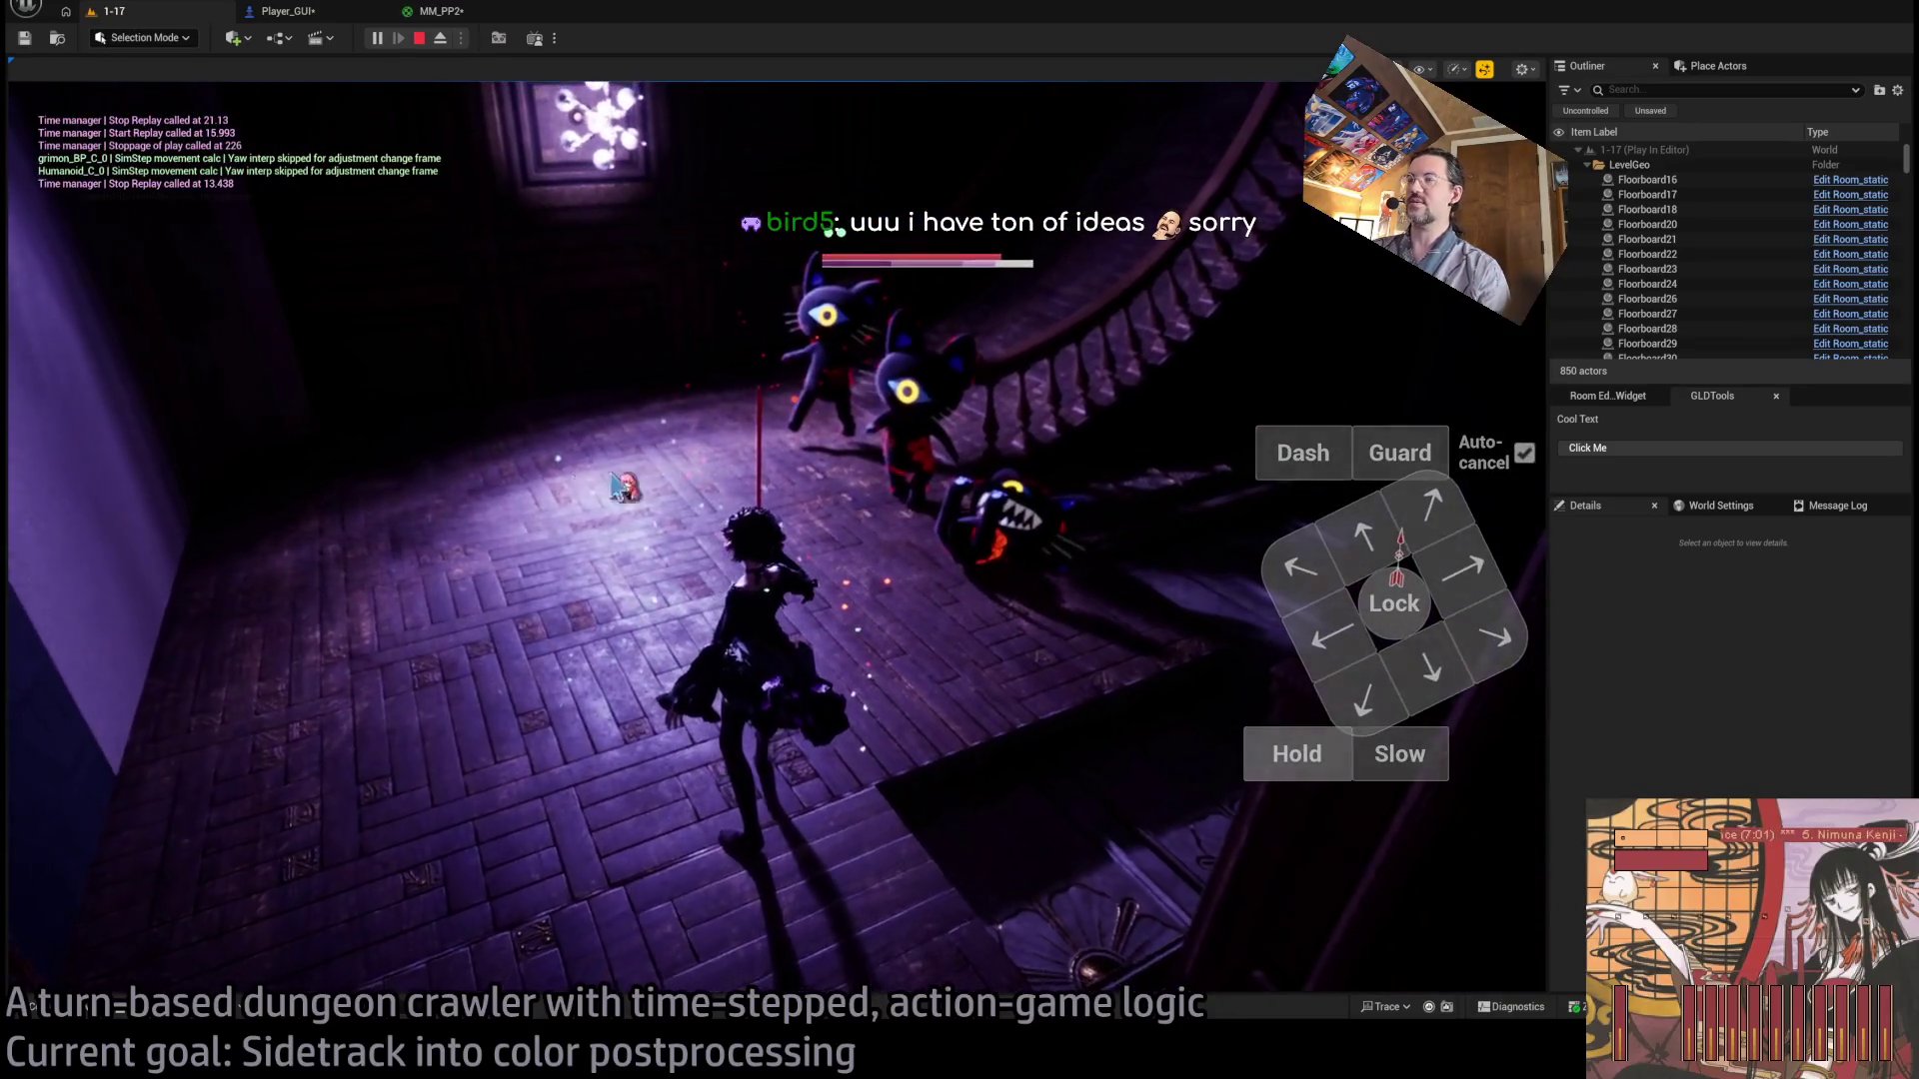
left_click(111, 618)
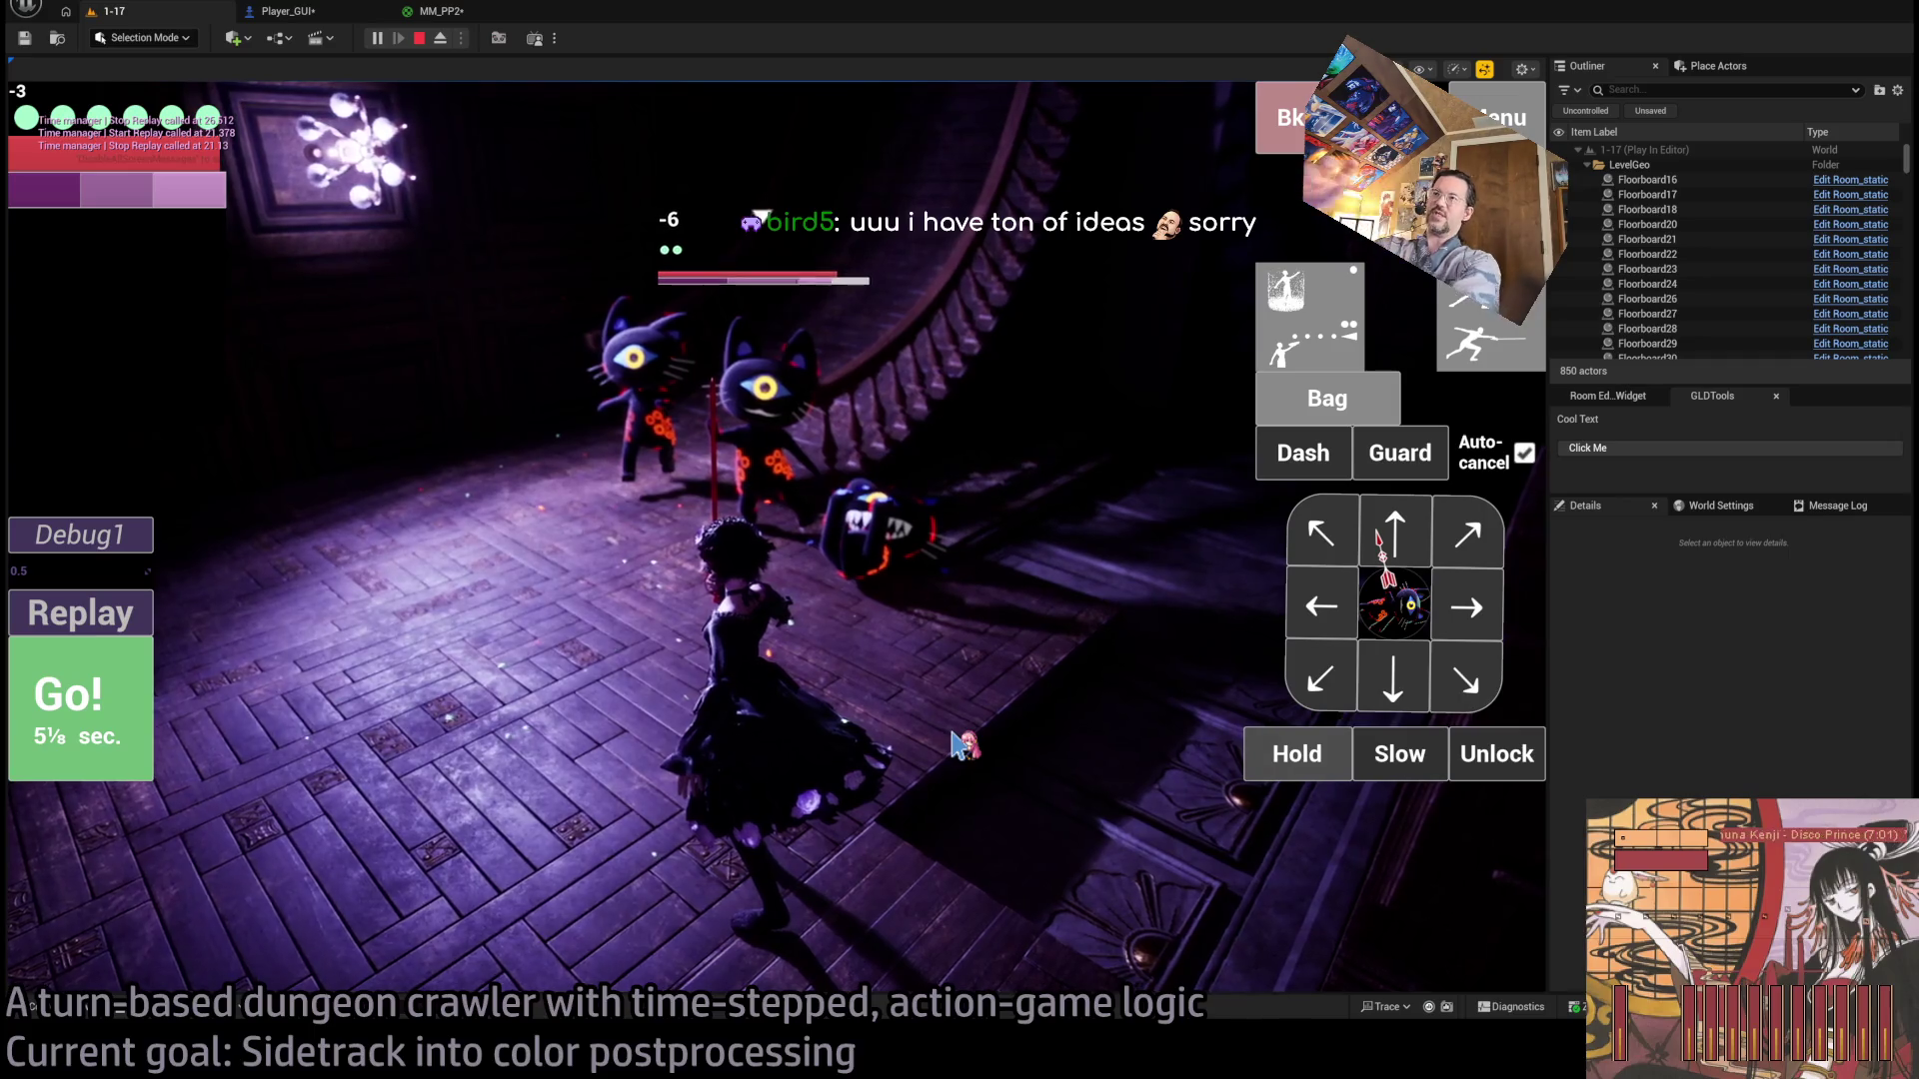
left_click(954, 745)
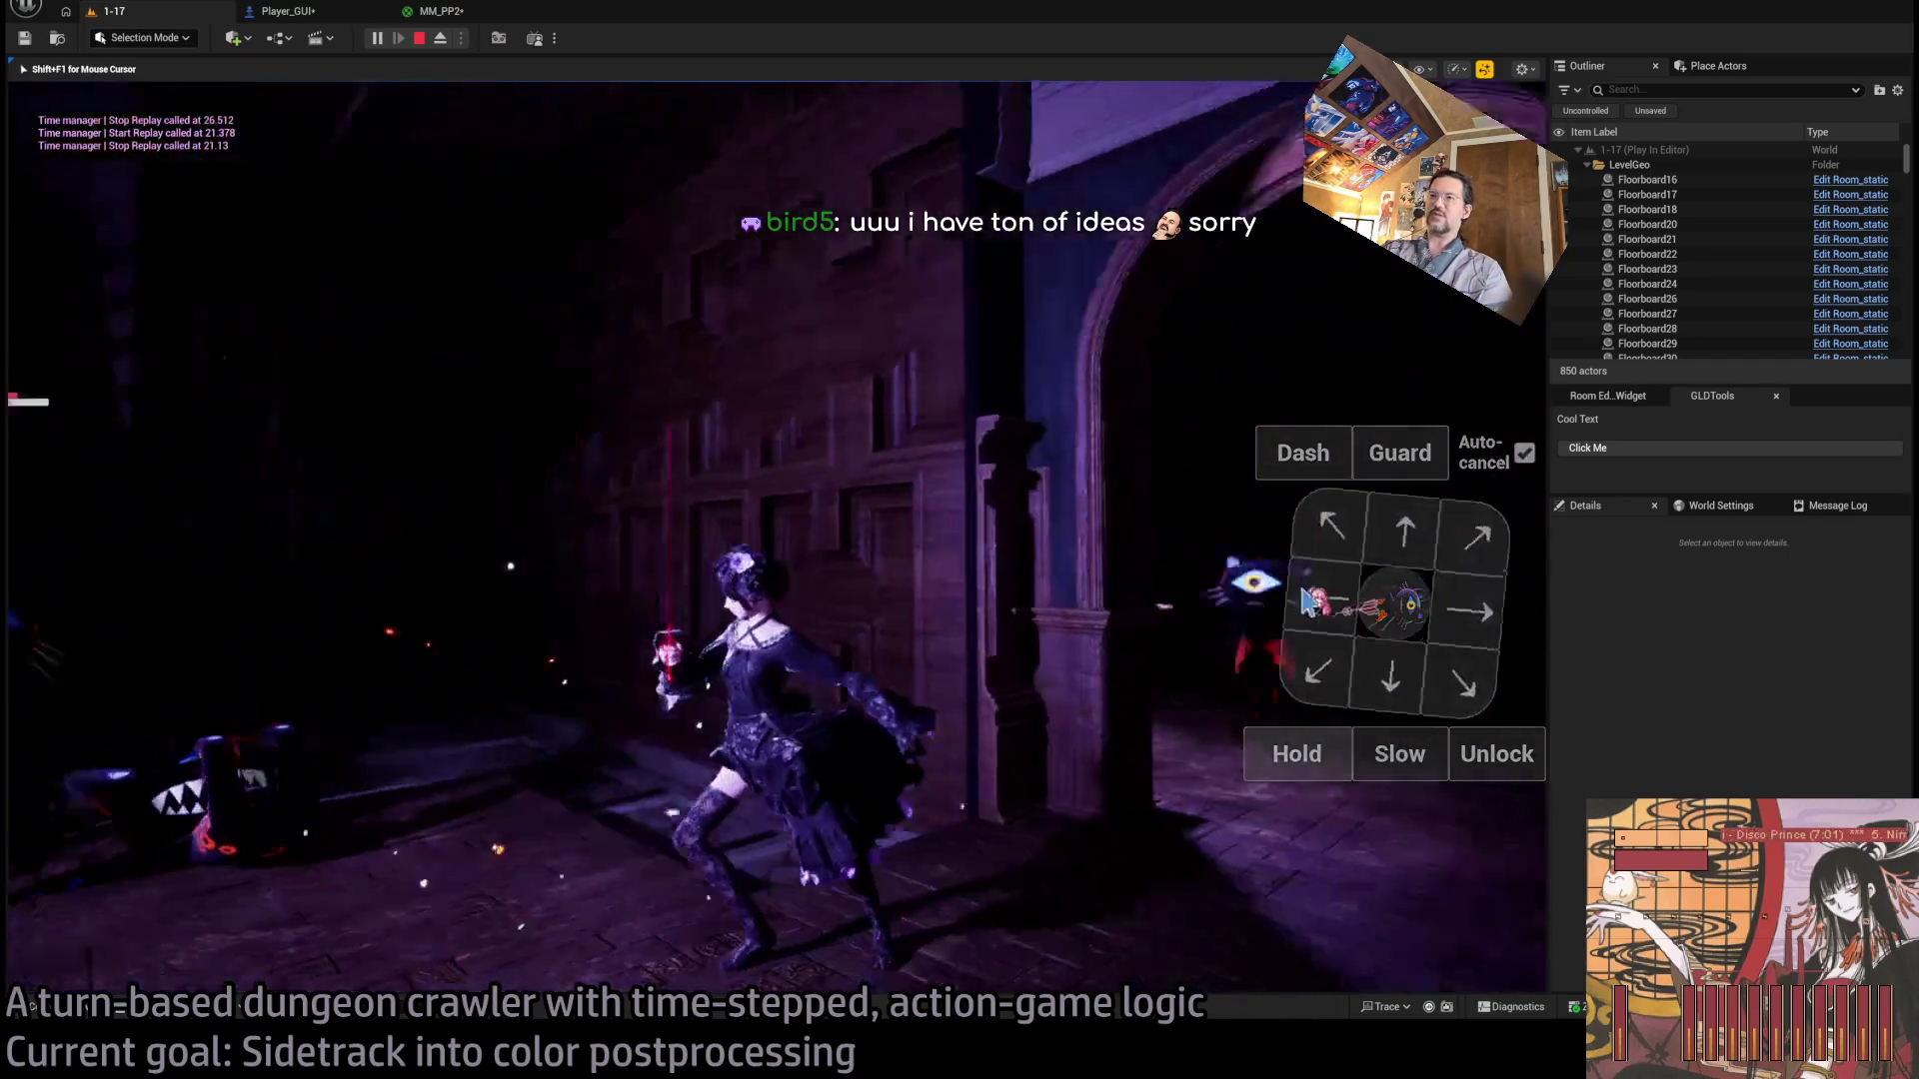
Restore the game panels and play several turns moving toward the enemies.
key("shift+F1")
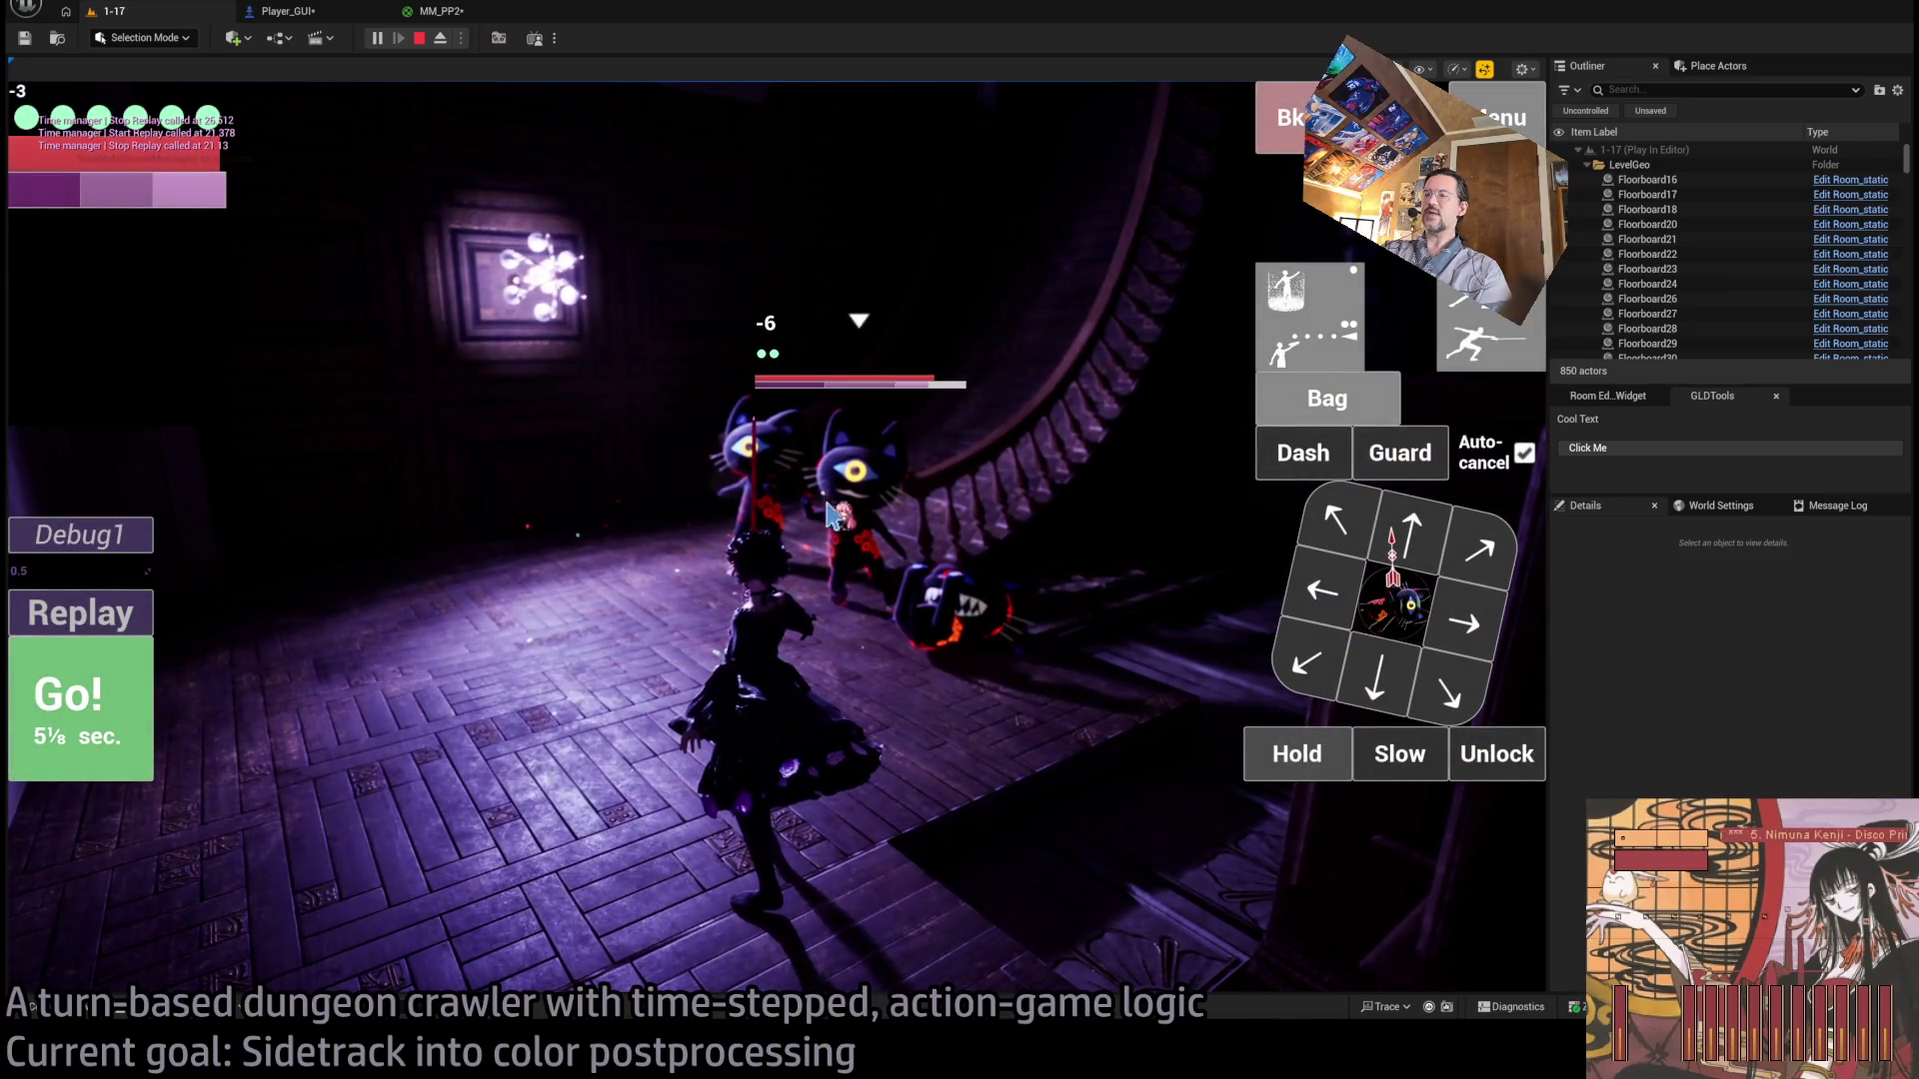
left_click(1332, 615)
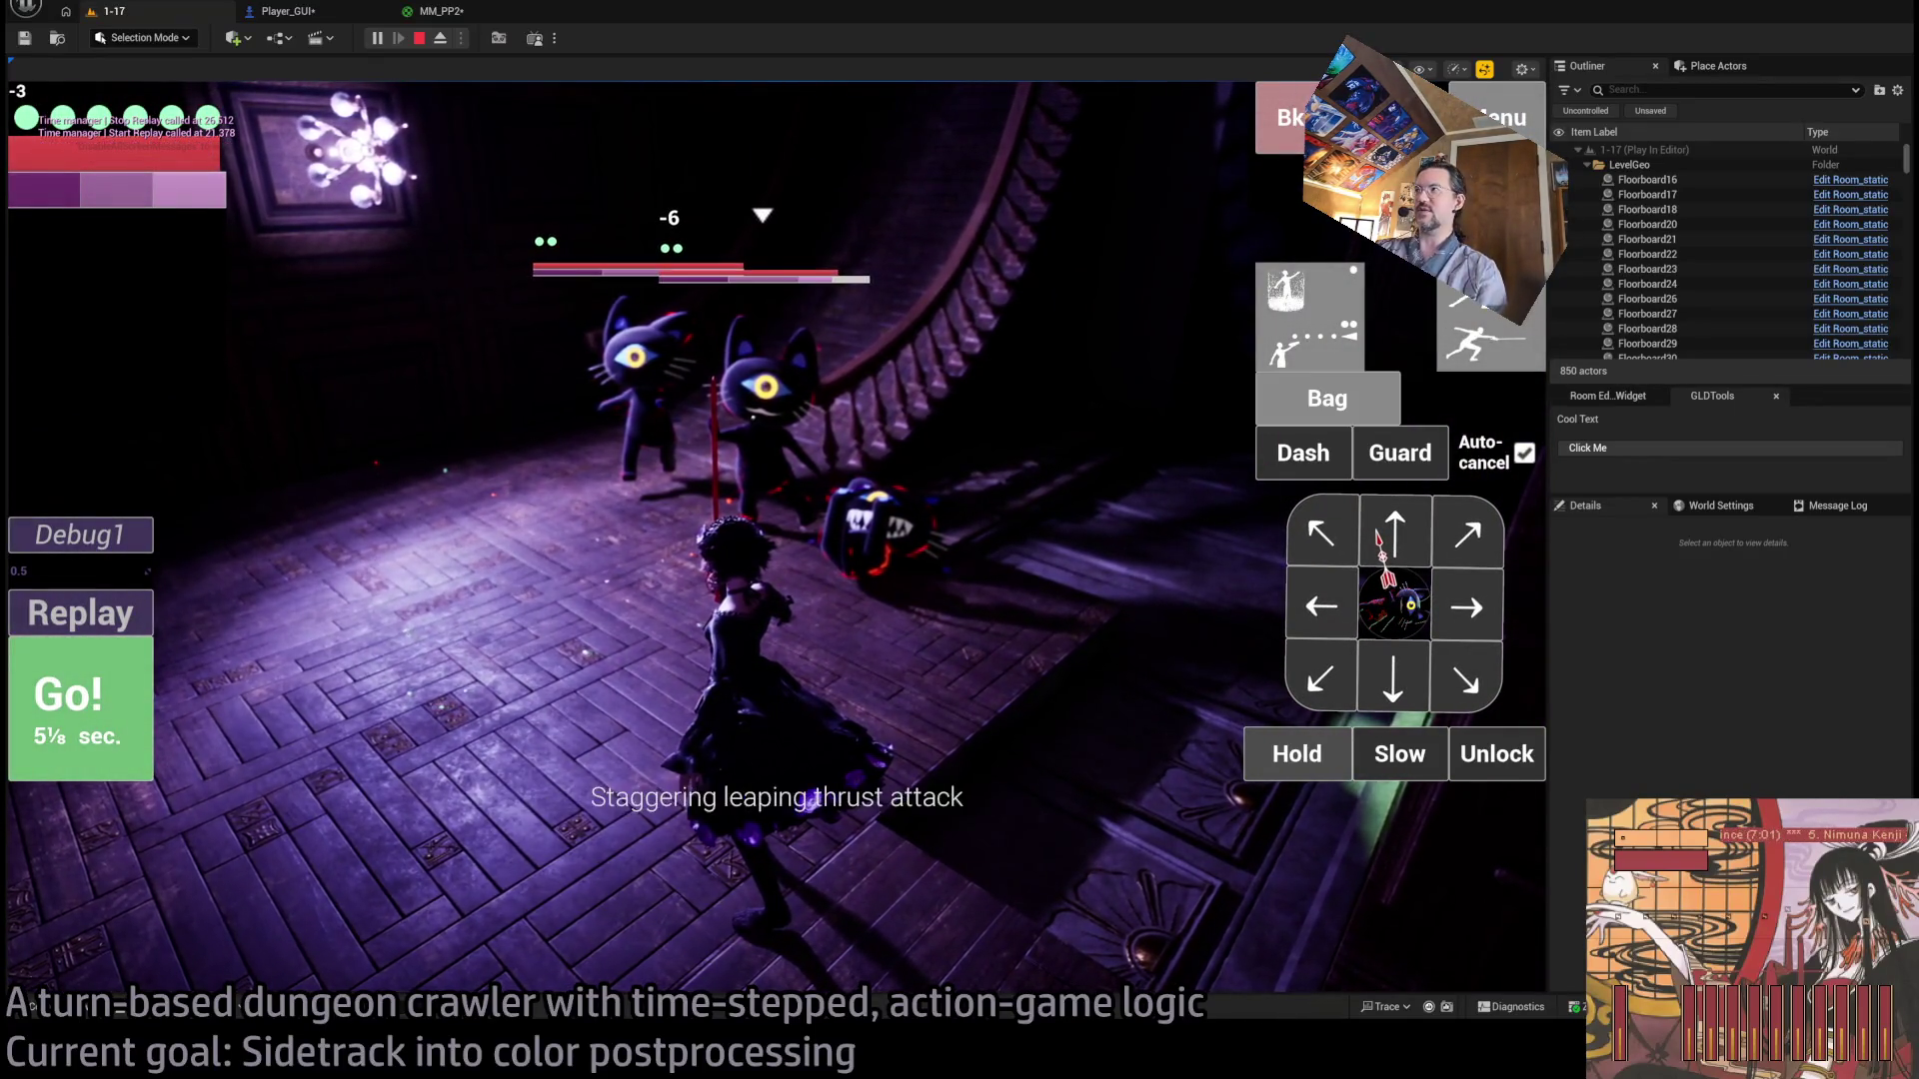
left_click(48, 752)
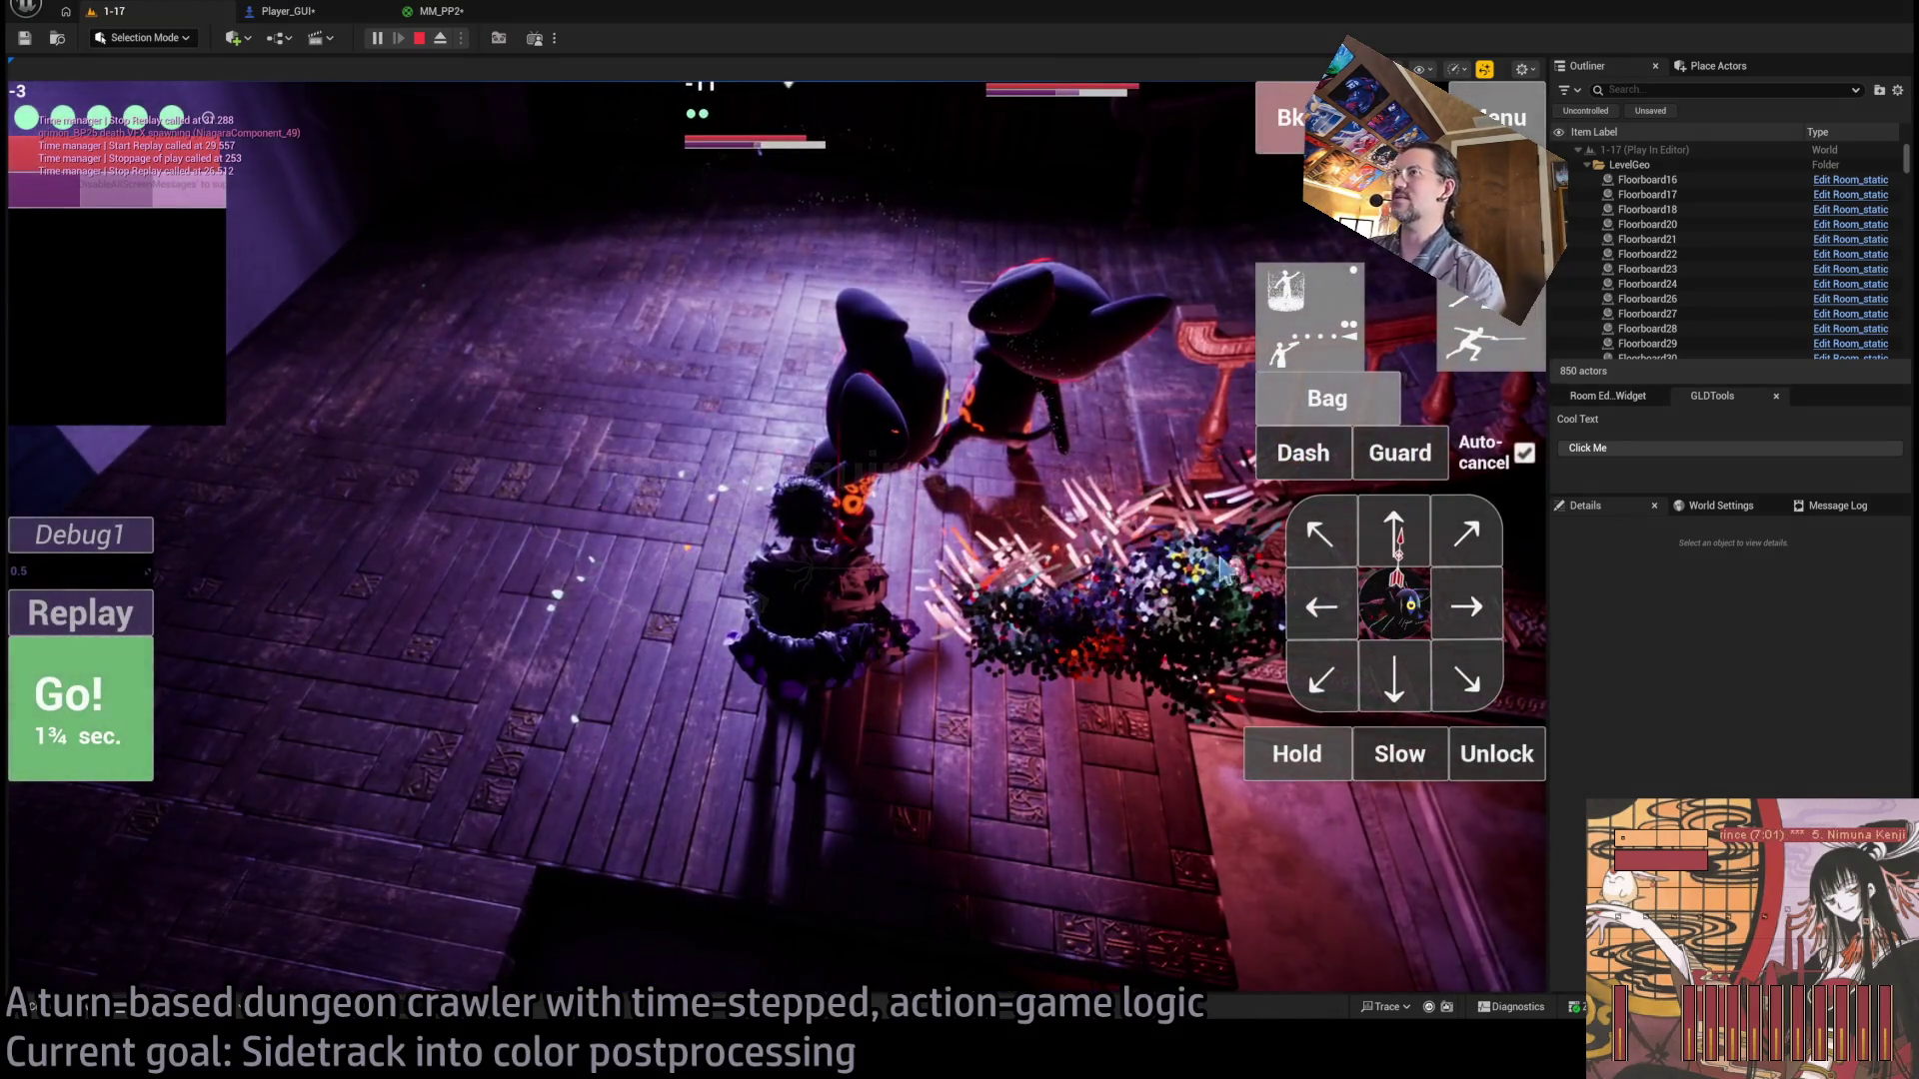
left_click(1417, 611)
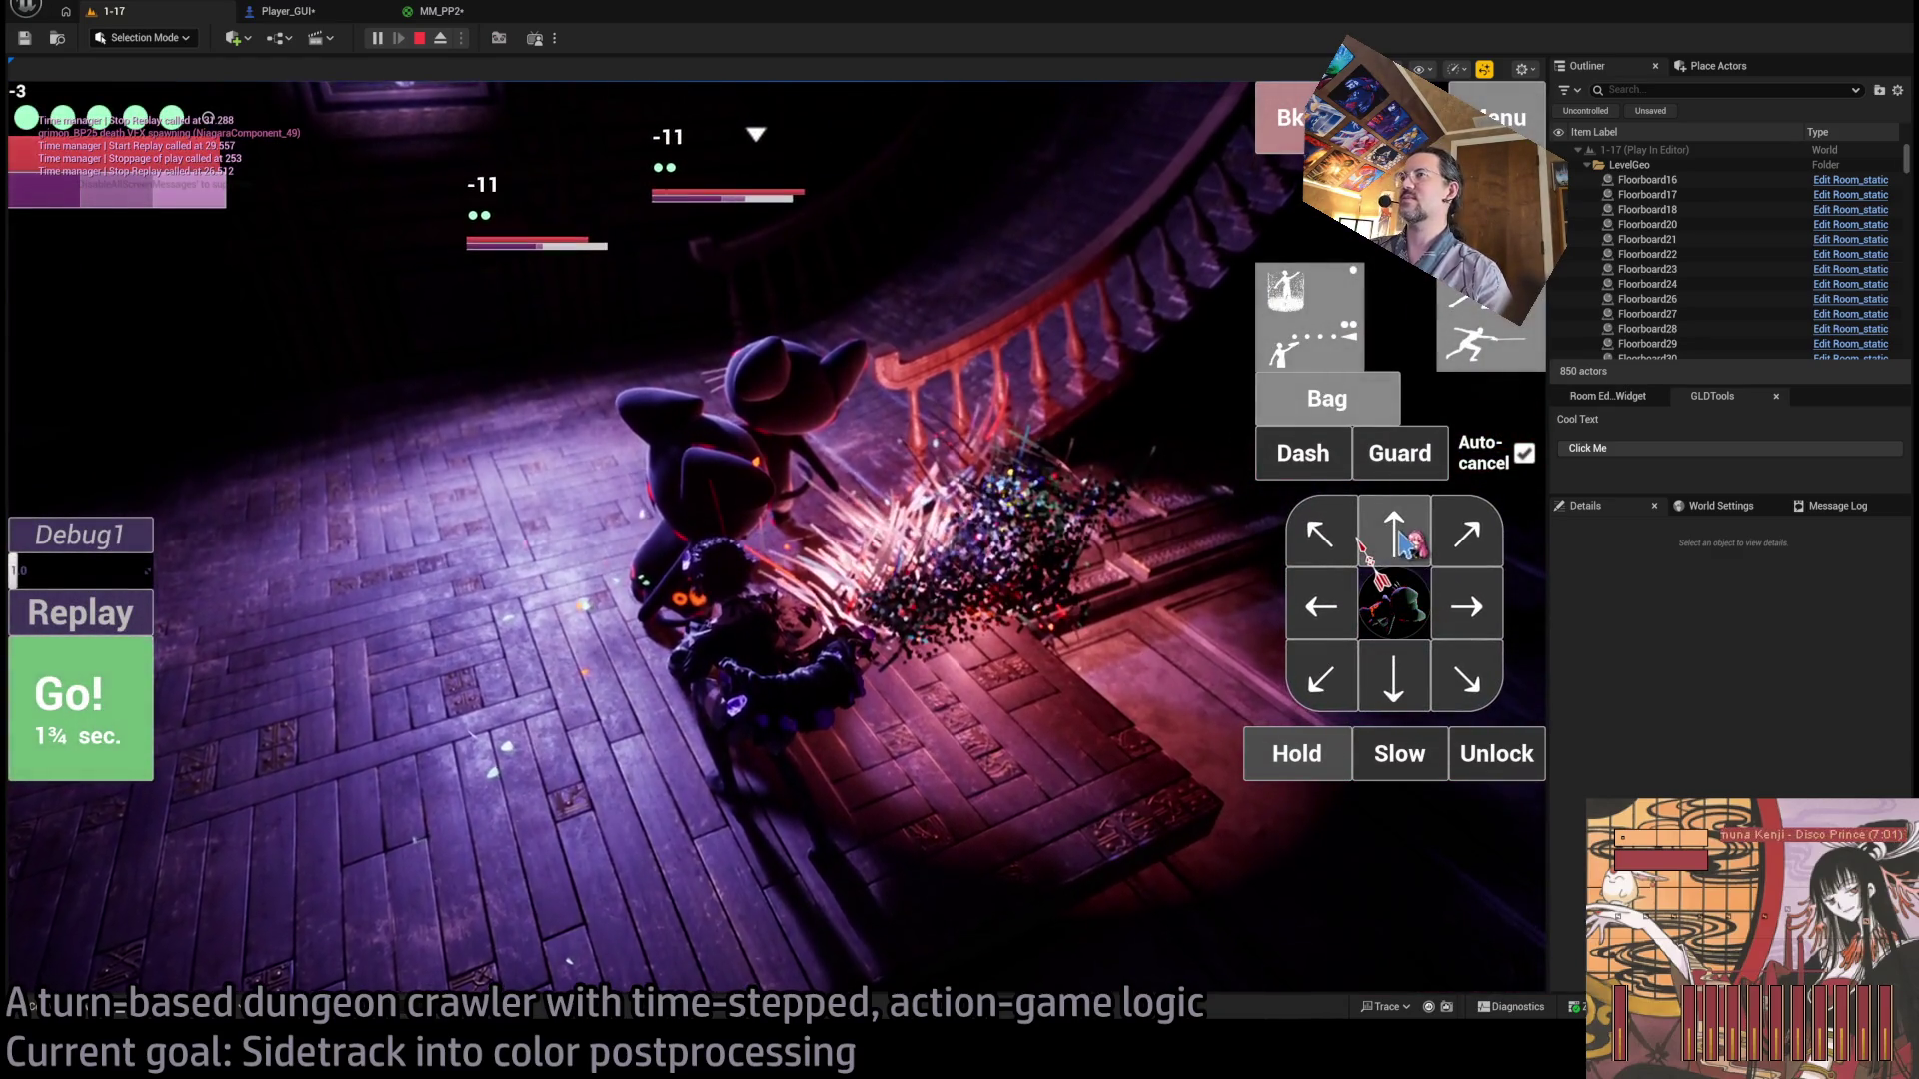
left_click(1395, 585)
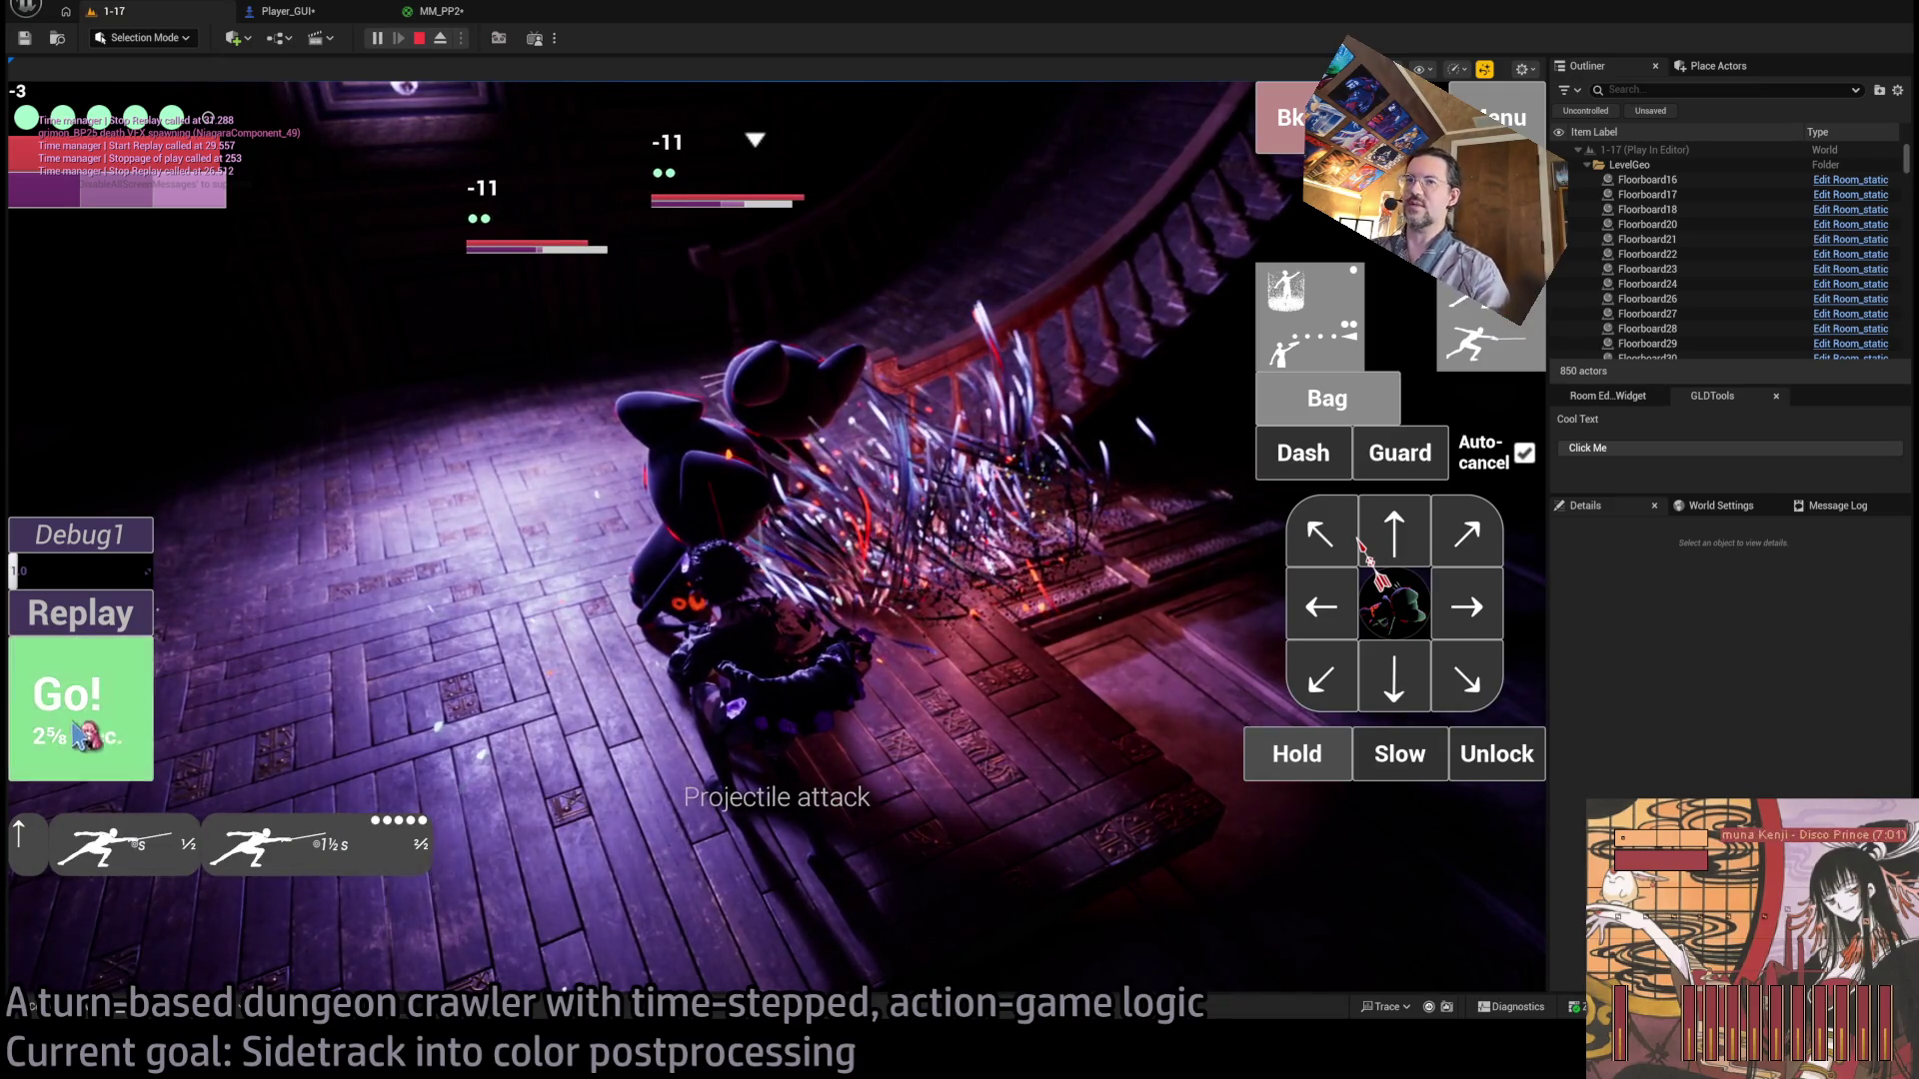
left_click(80, 735)
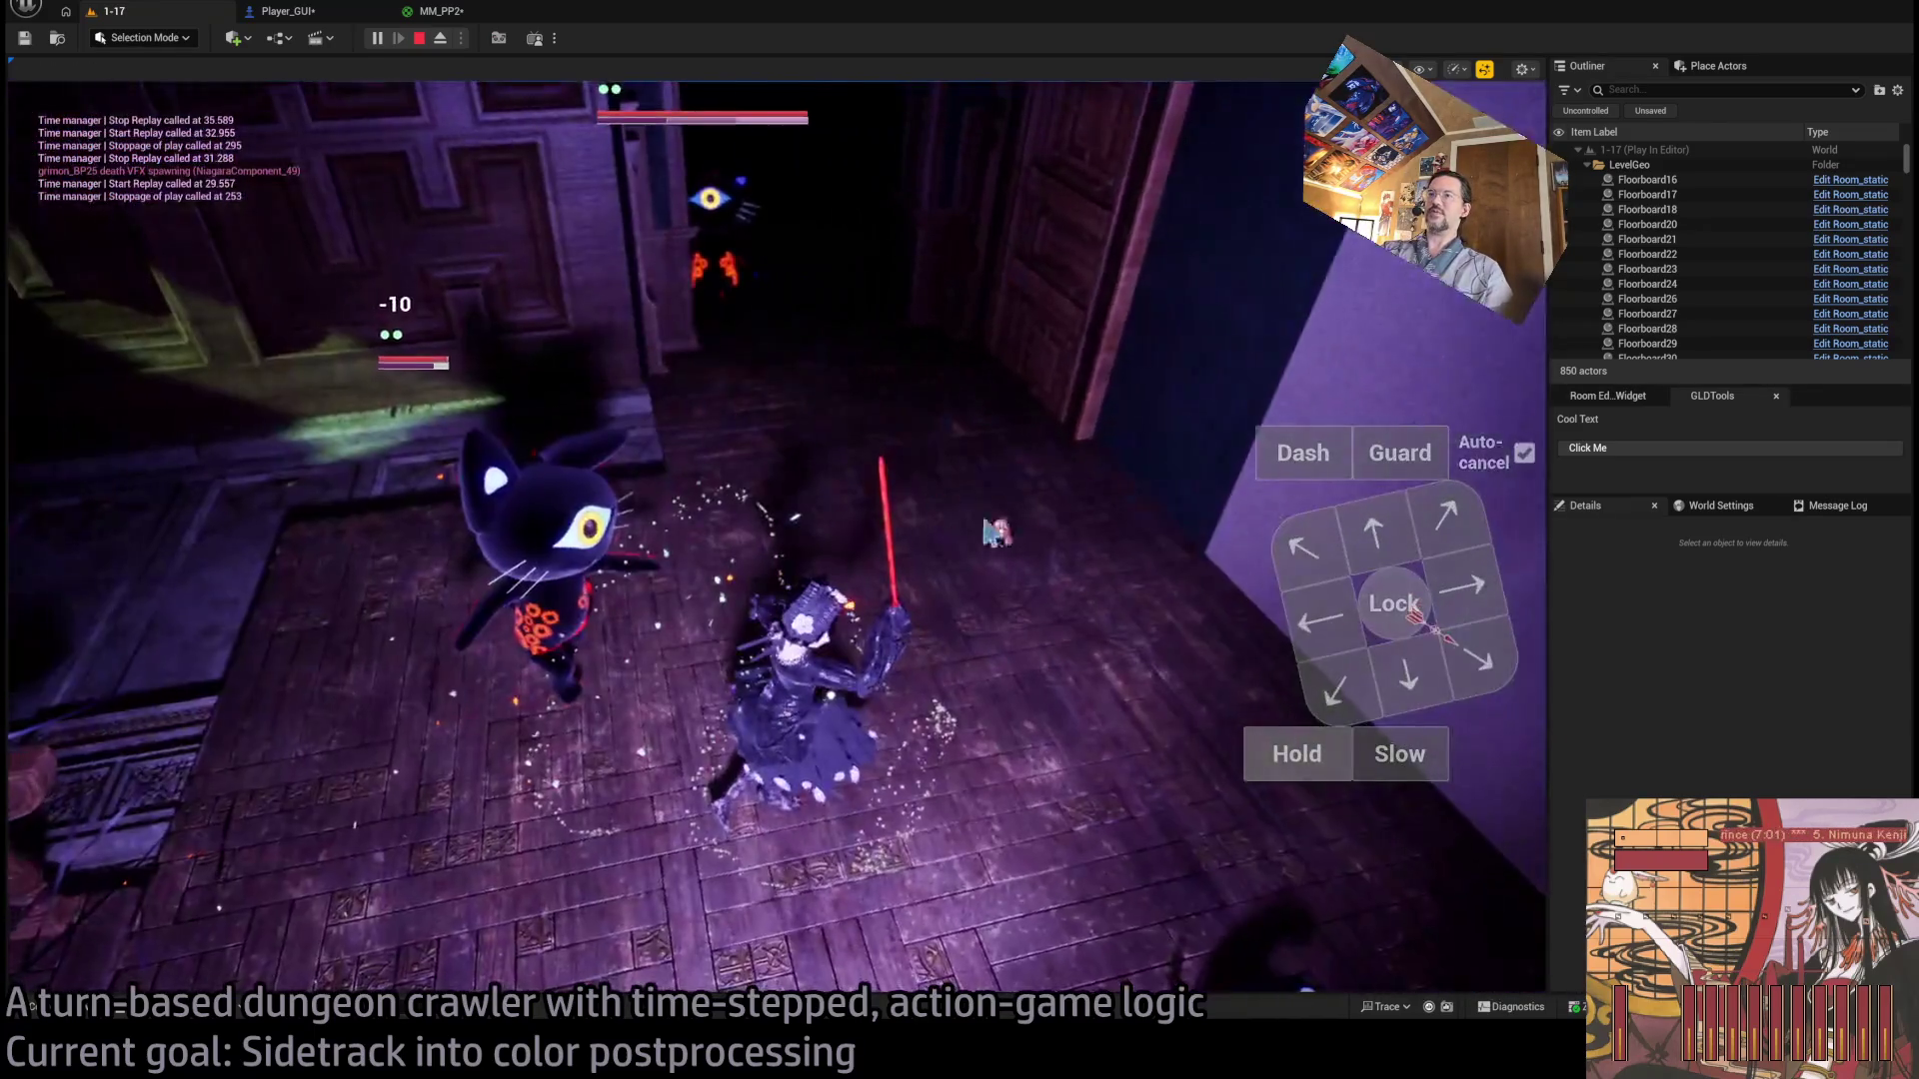
Lock on to an enemy, queue a hold and two light attacks, and execute them.
left_click(1425, 632)
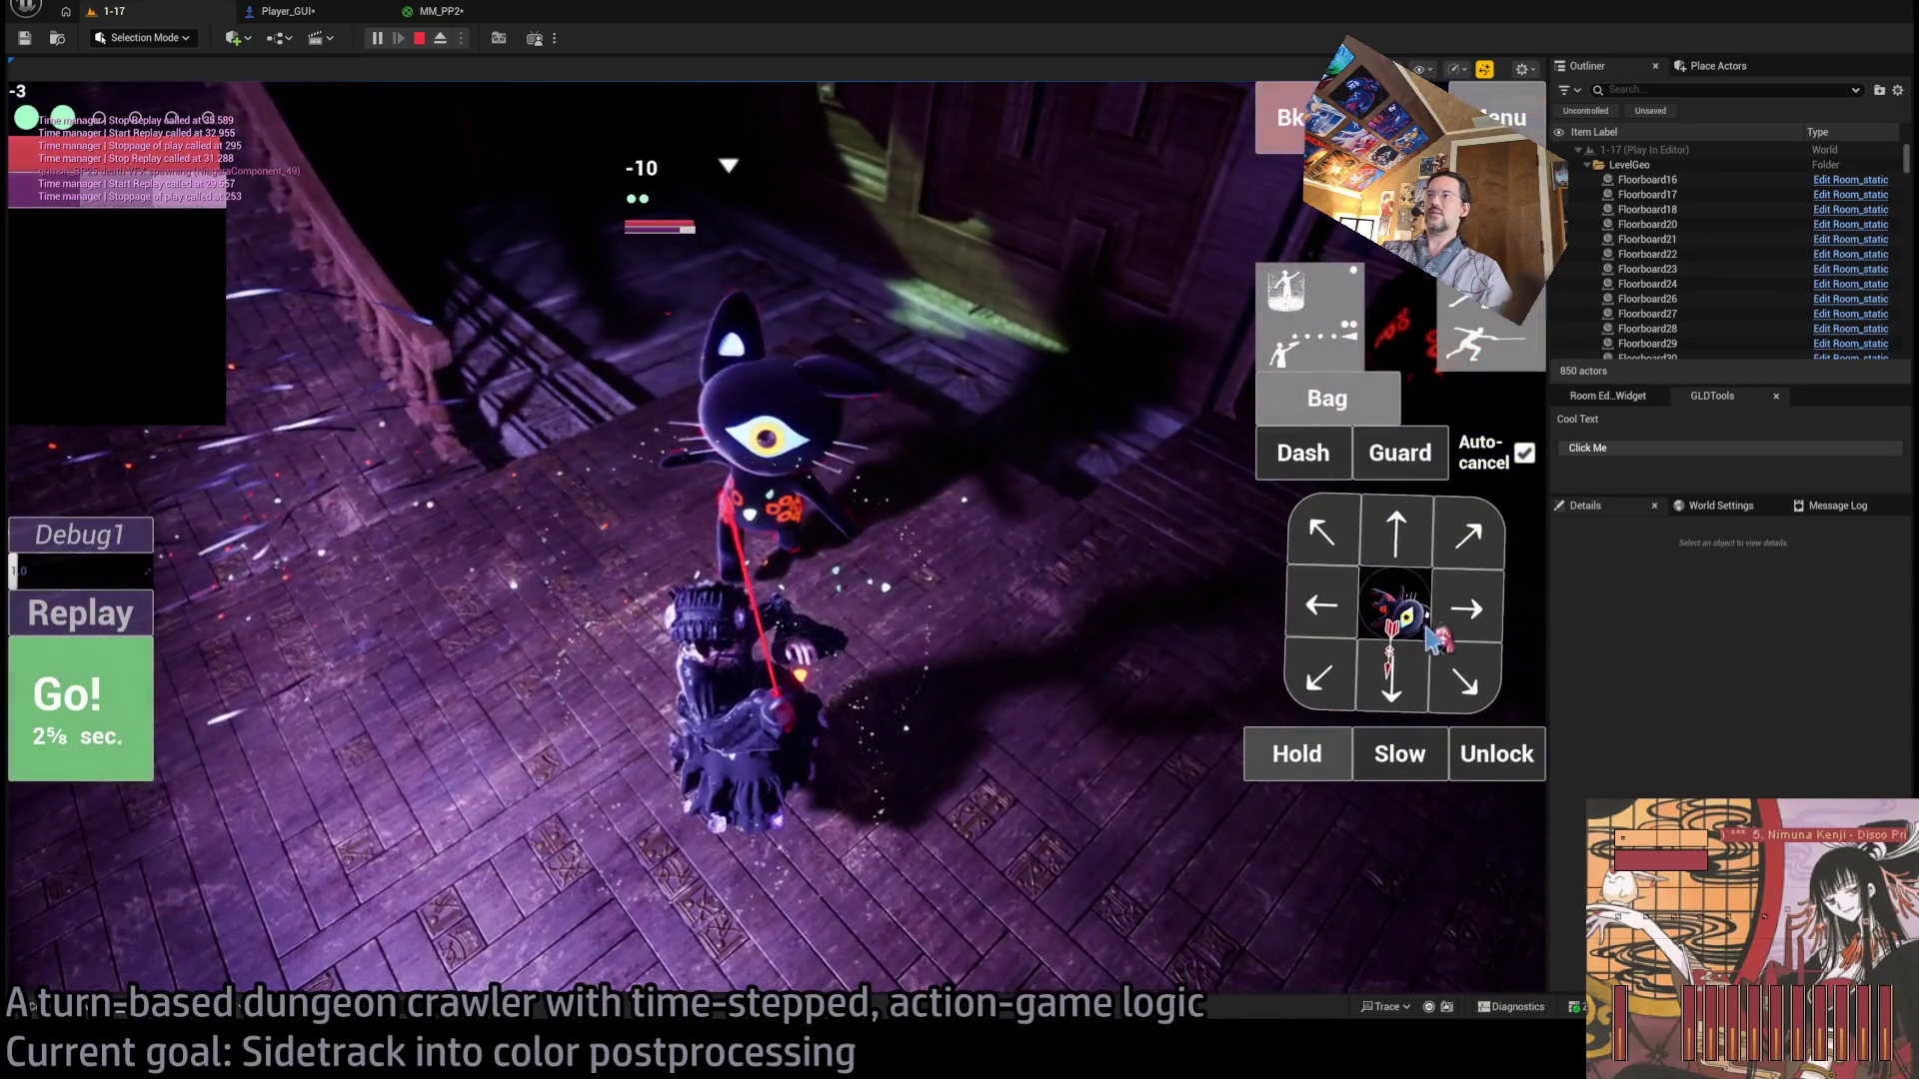
left_click(1309, 749)
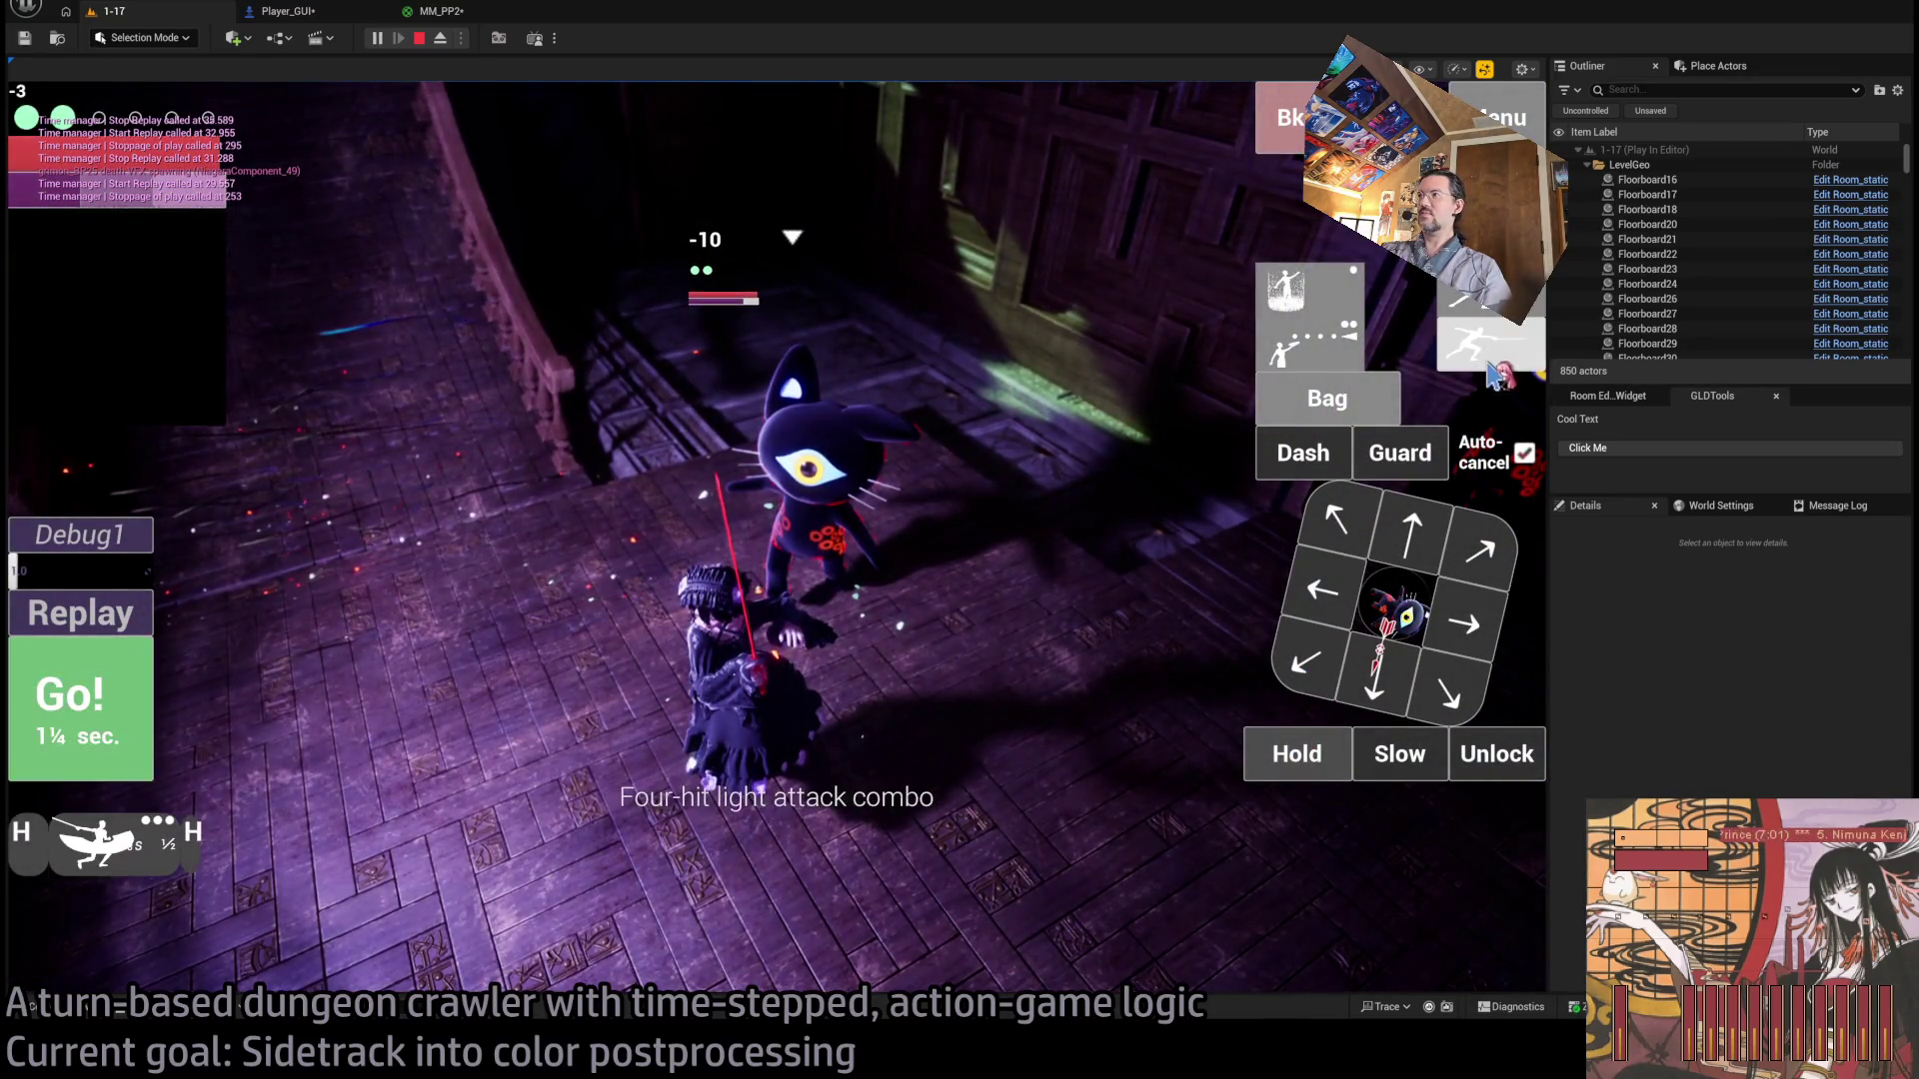
left_click(1493, 365)
key("space")
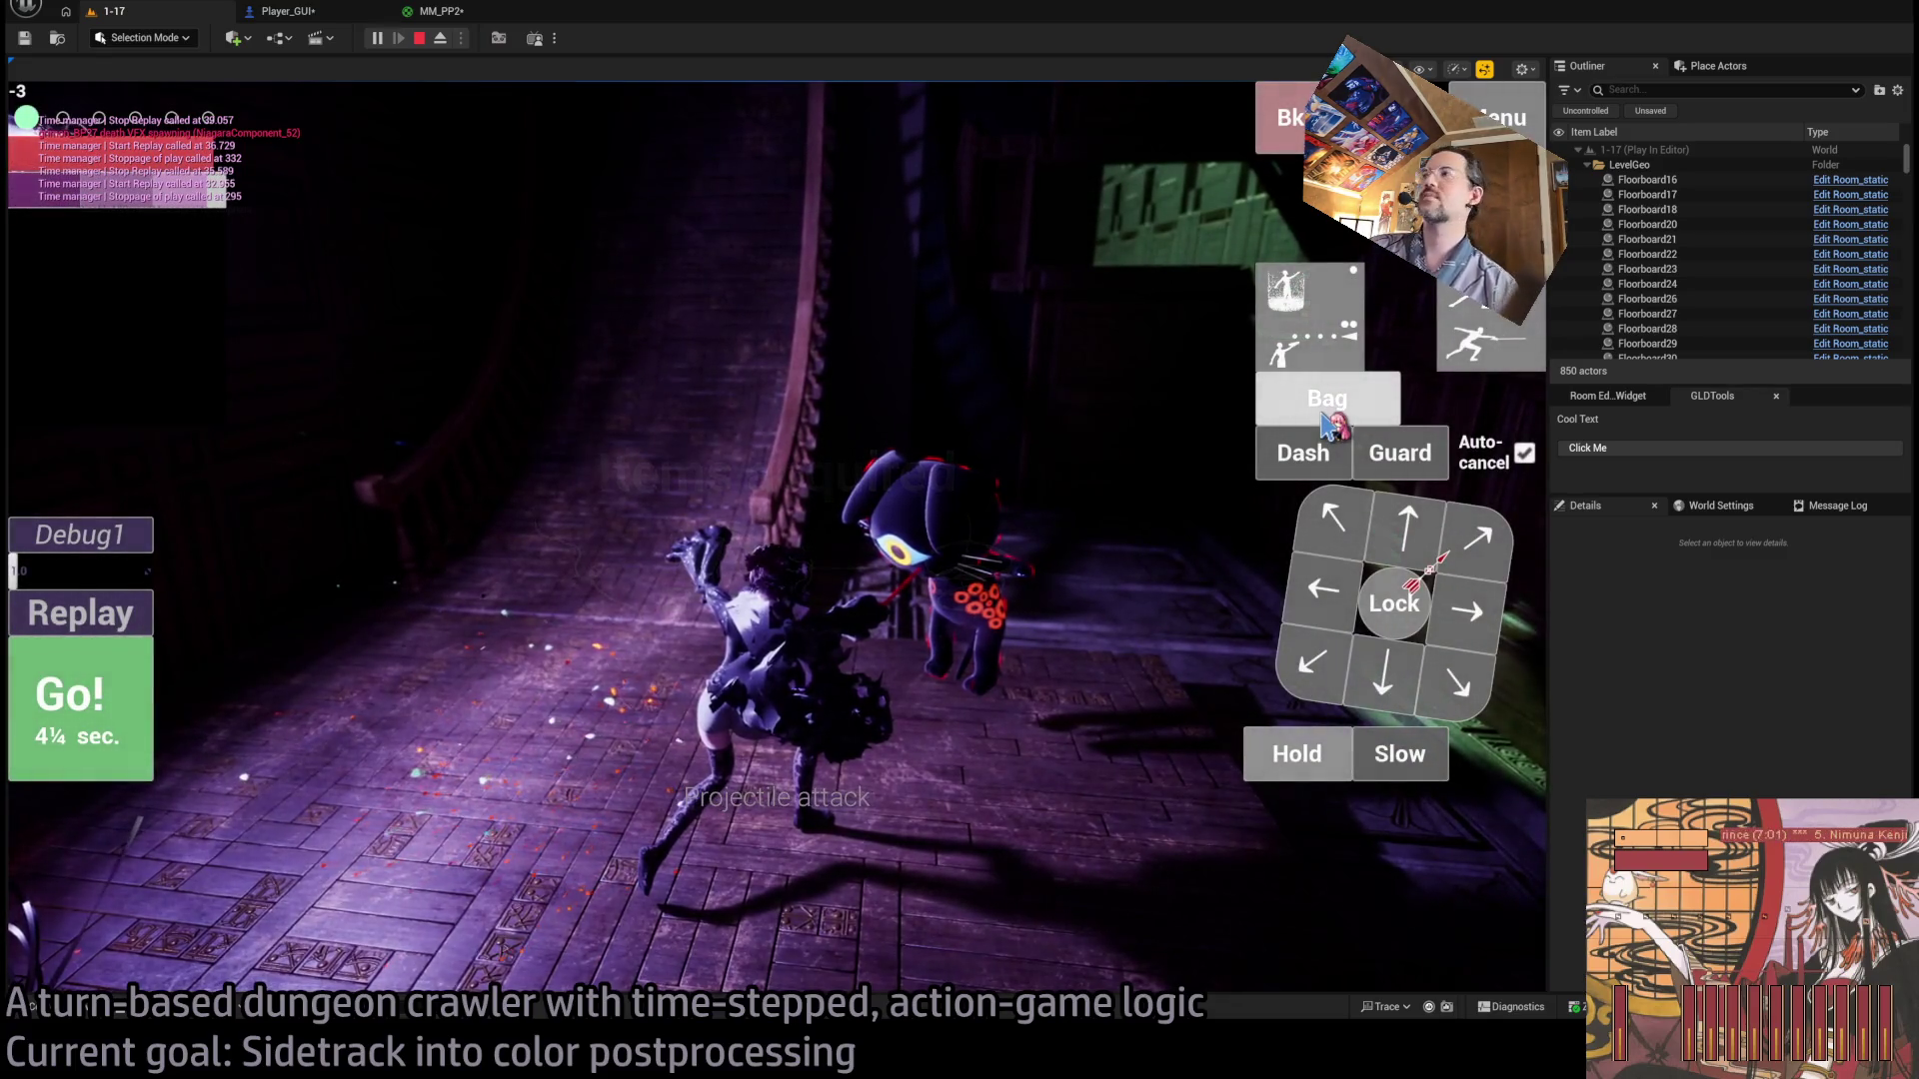
Use a Bag inventory item this turn, then run the following turn.
left_click(1329, 425)
left_click(799, 290)
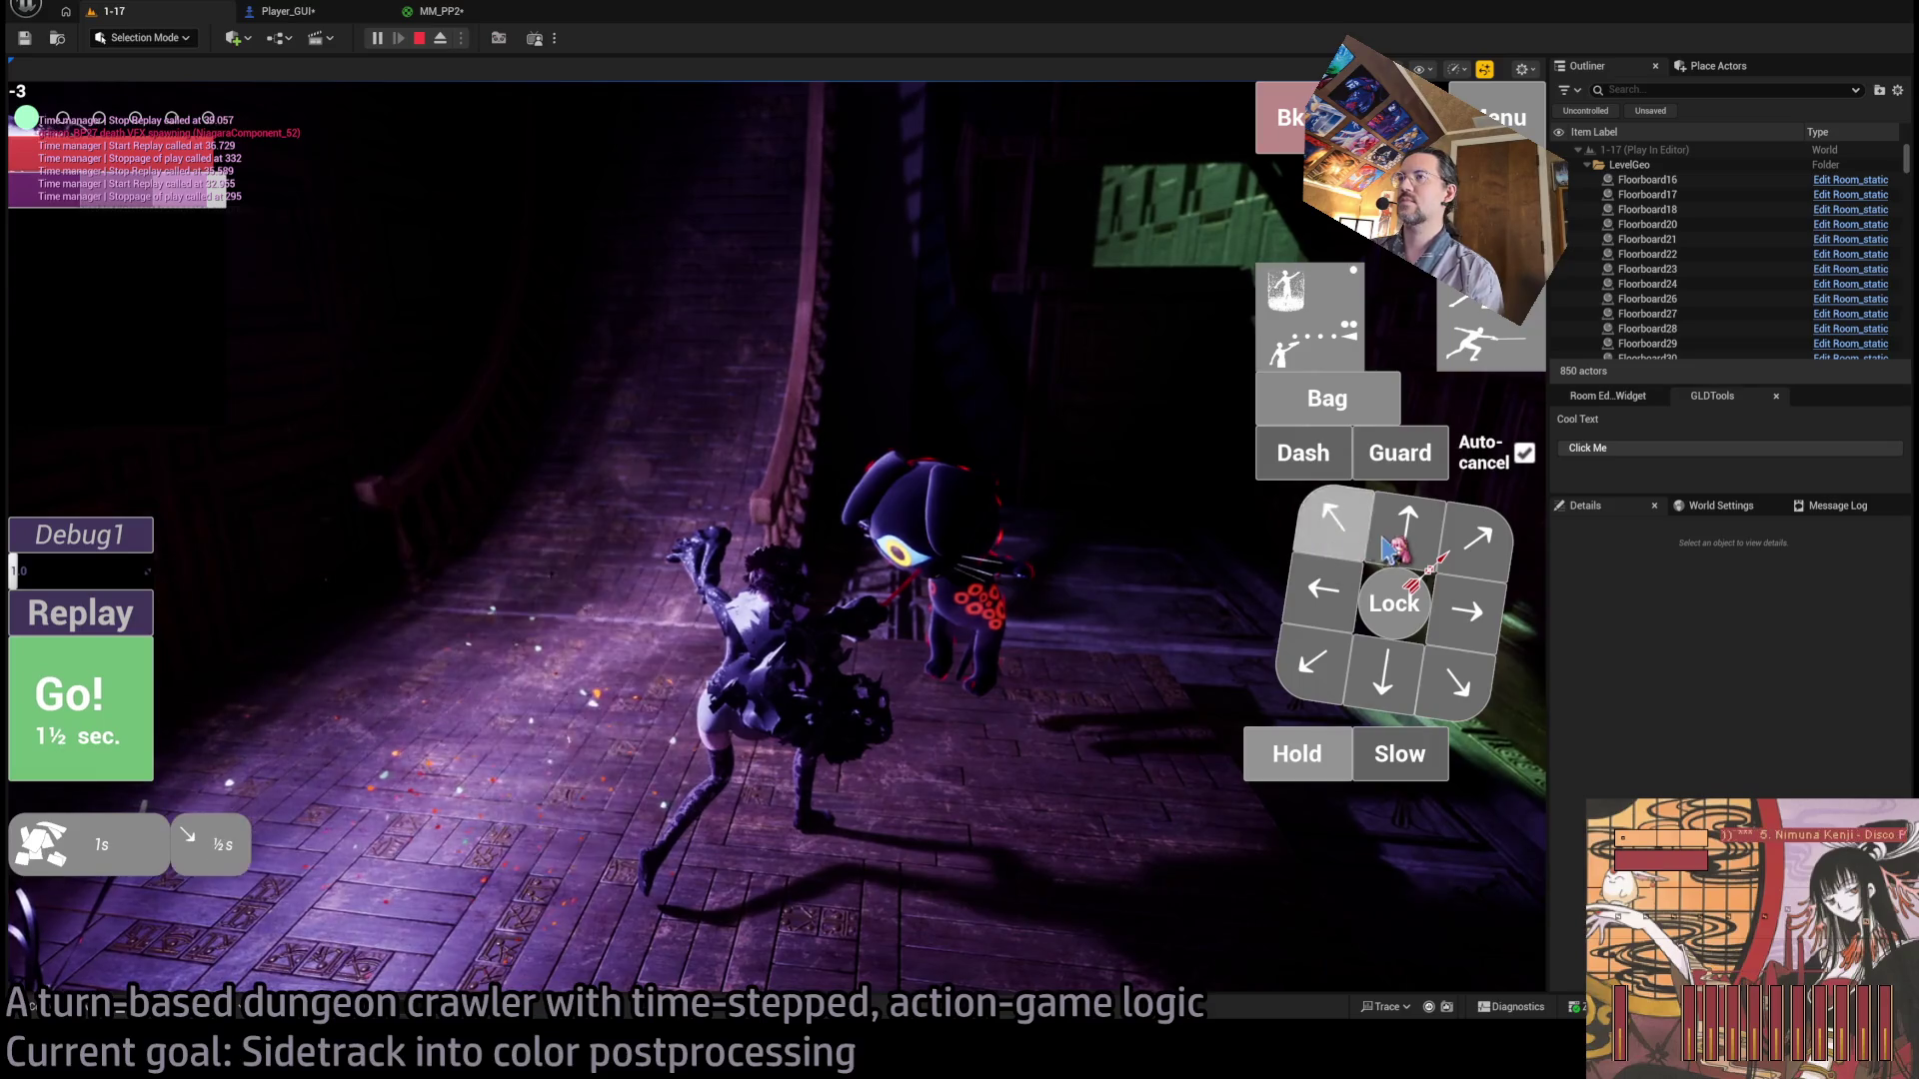
key("space")
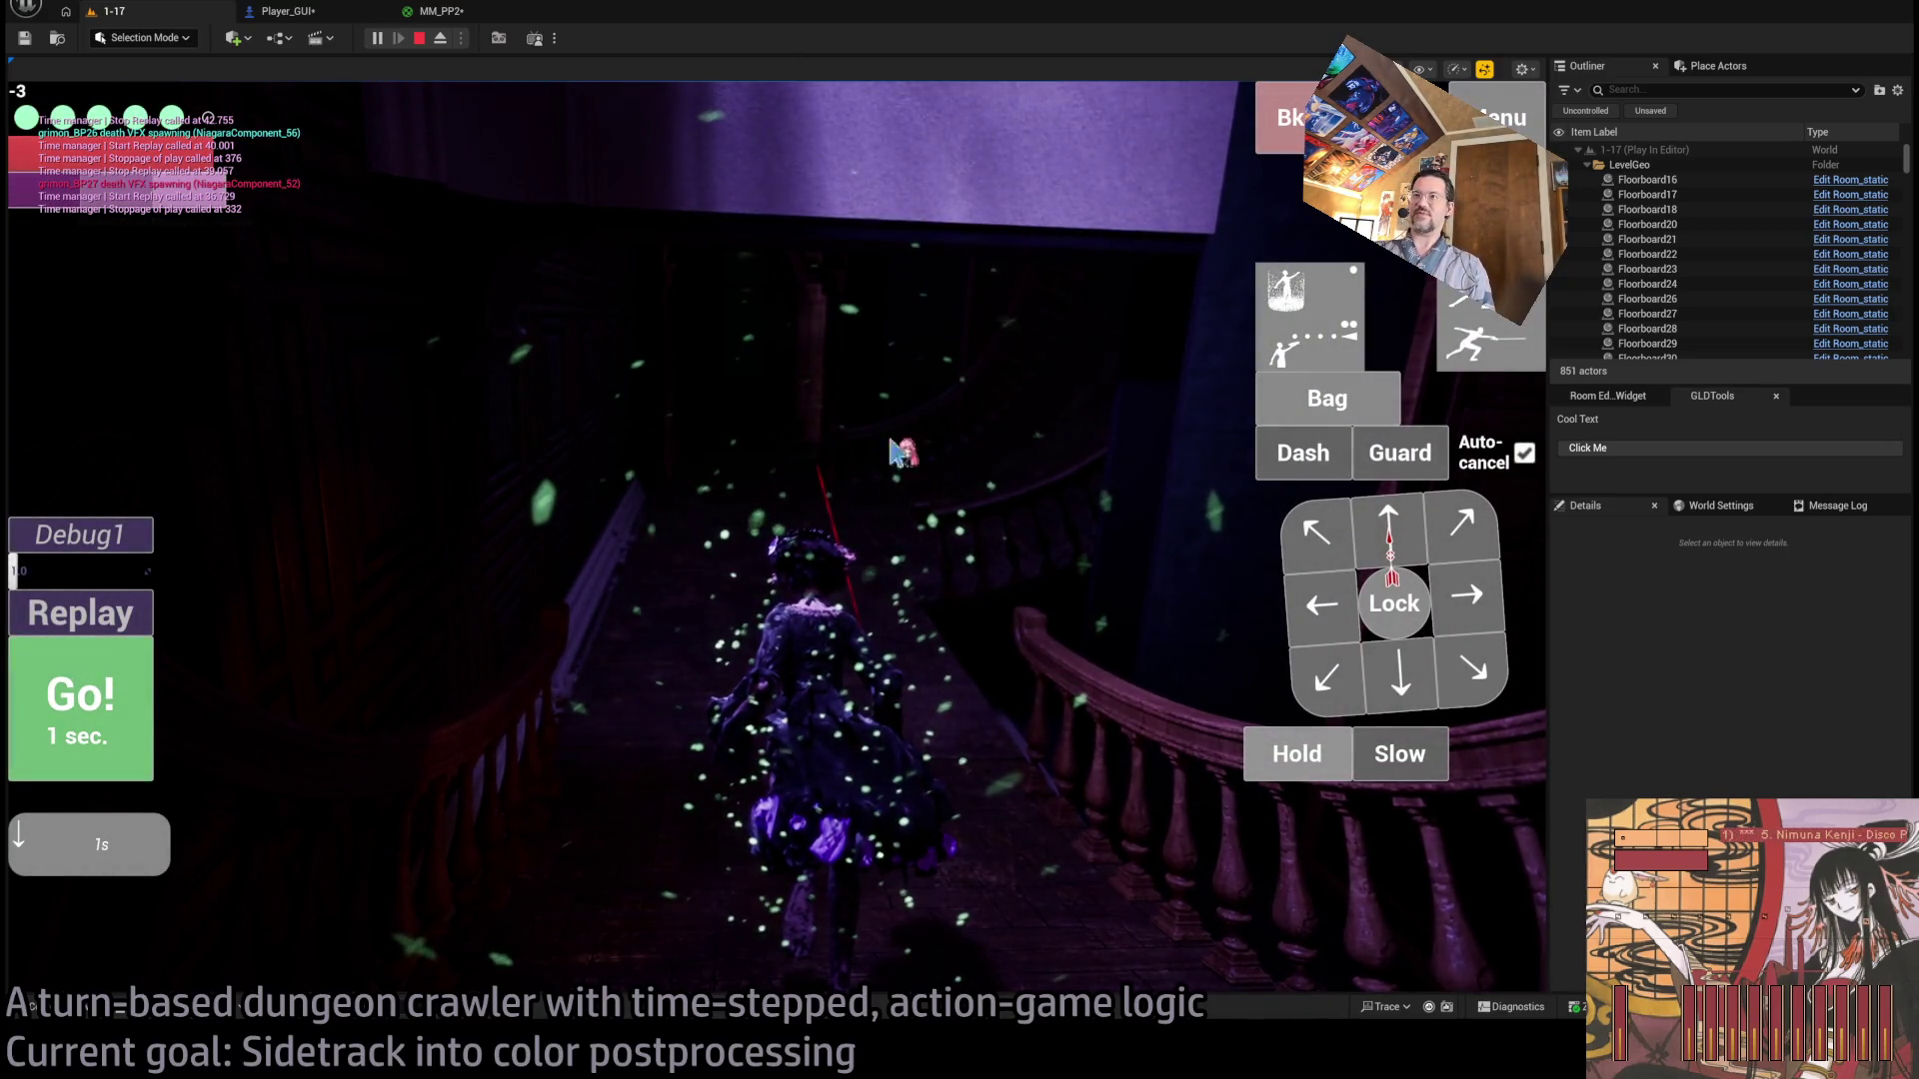
left_click(140, 714)
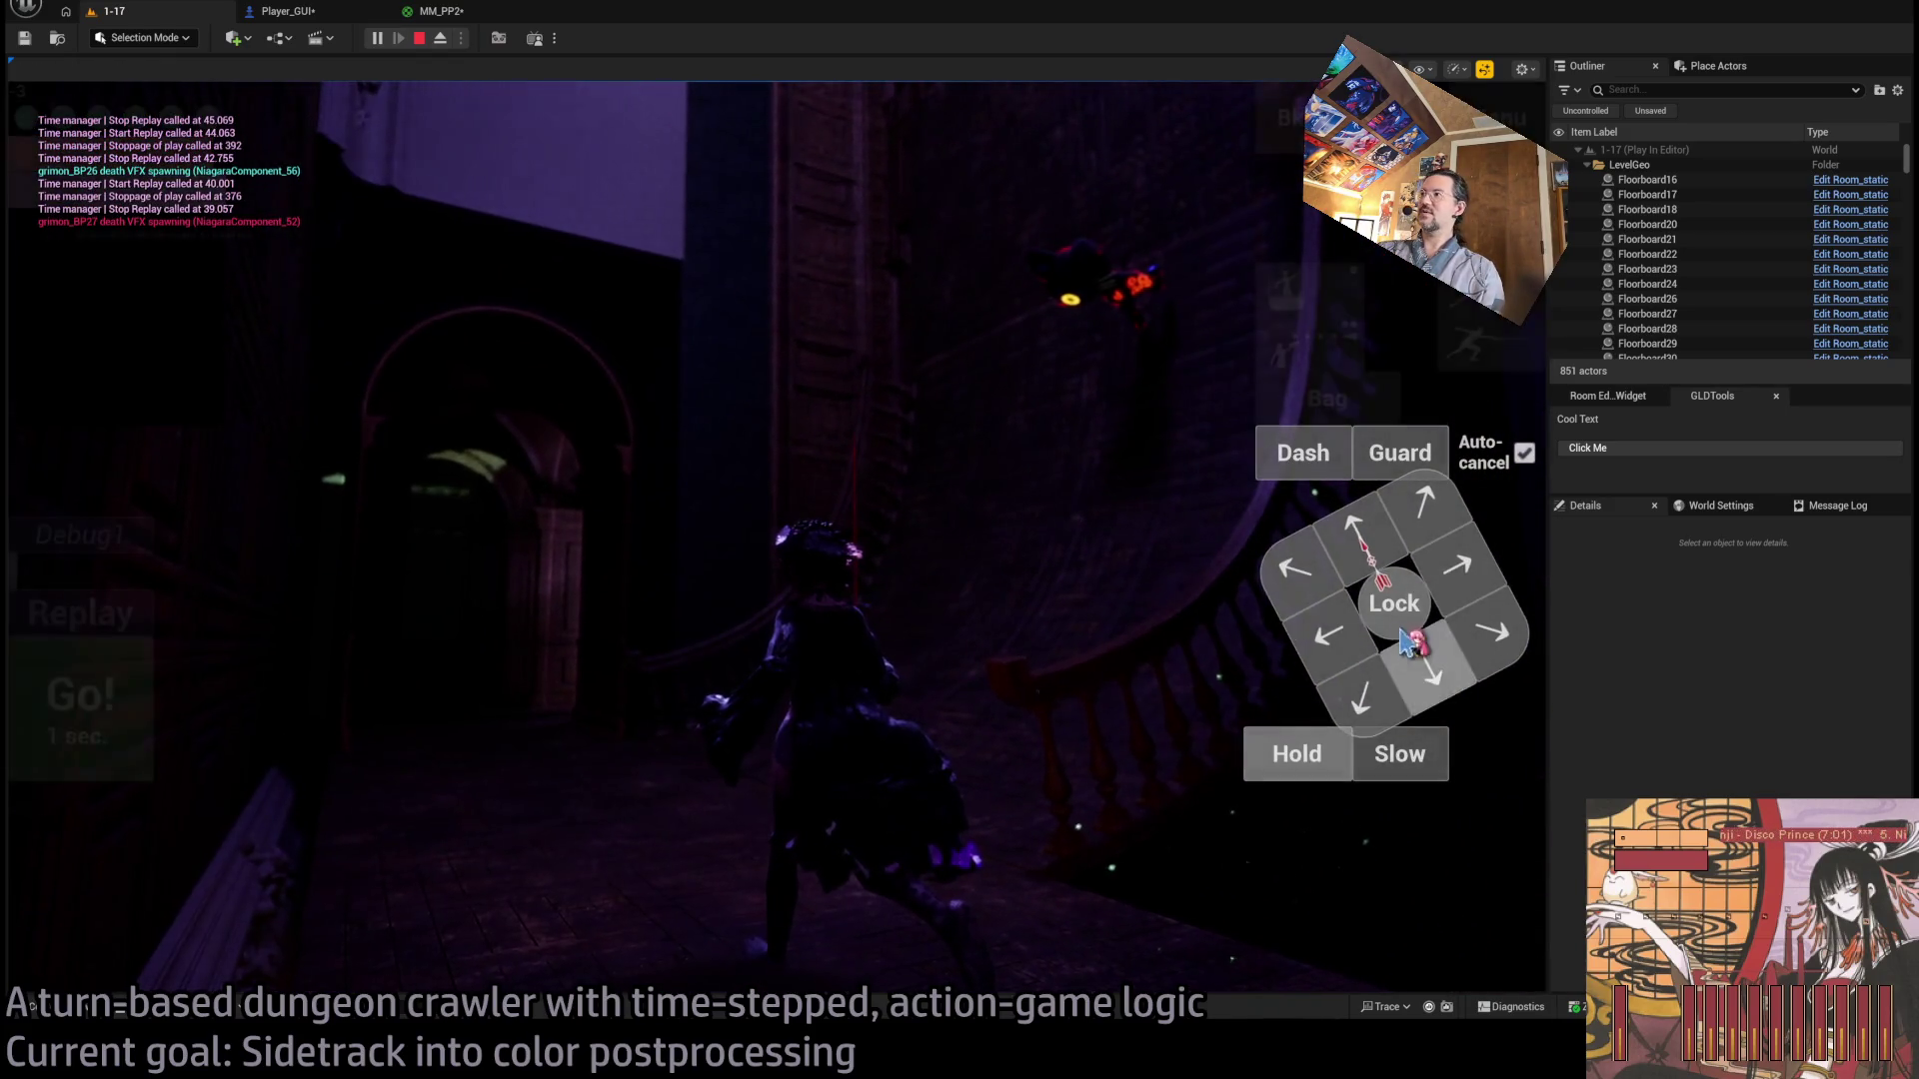
Lock on again, queue projectile attack hits toward the wall enemies, then stop playing.
left_click(1366, 597)
left_click(899, 470)
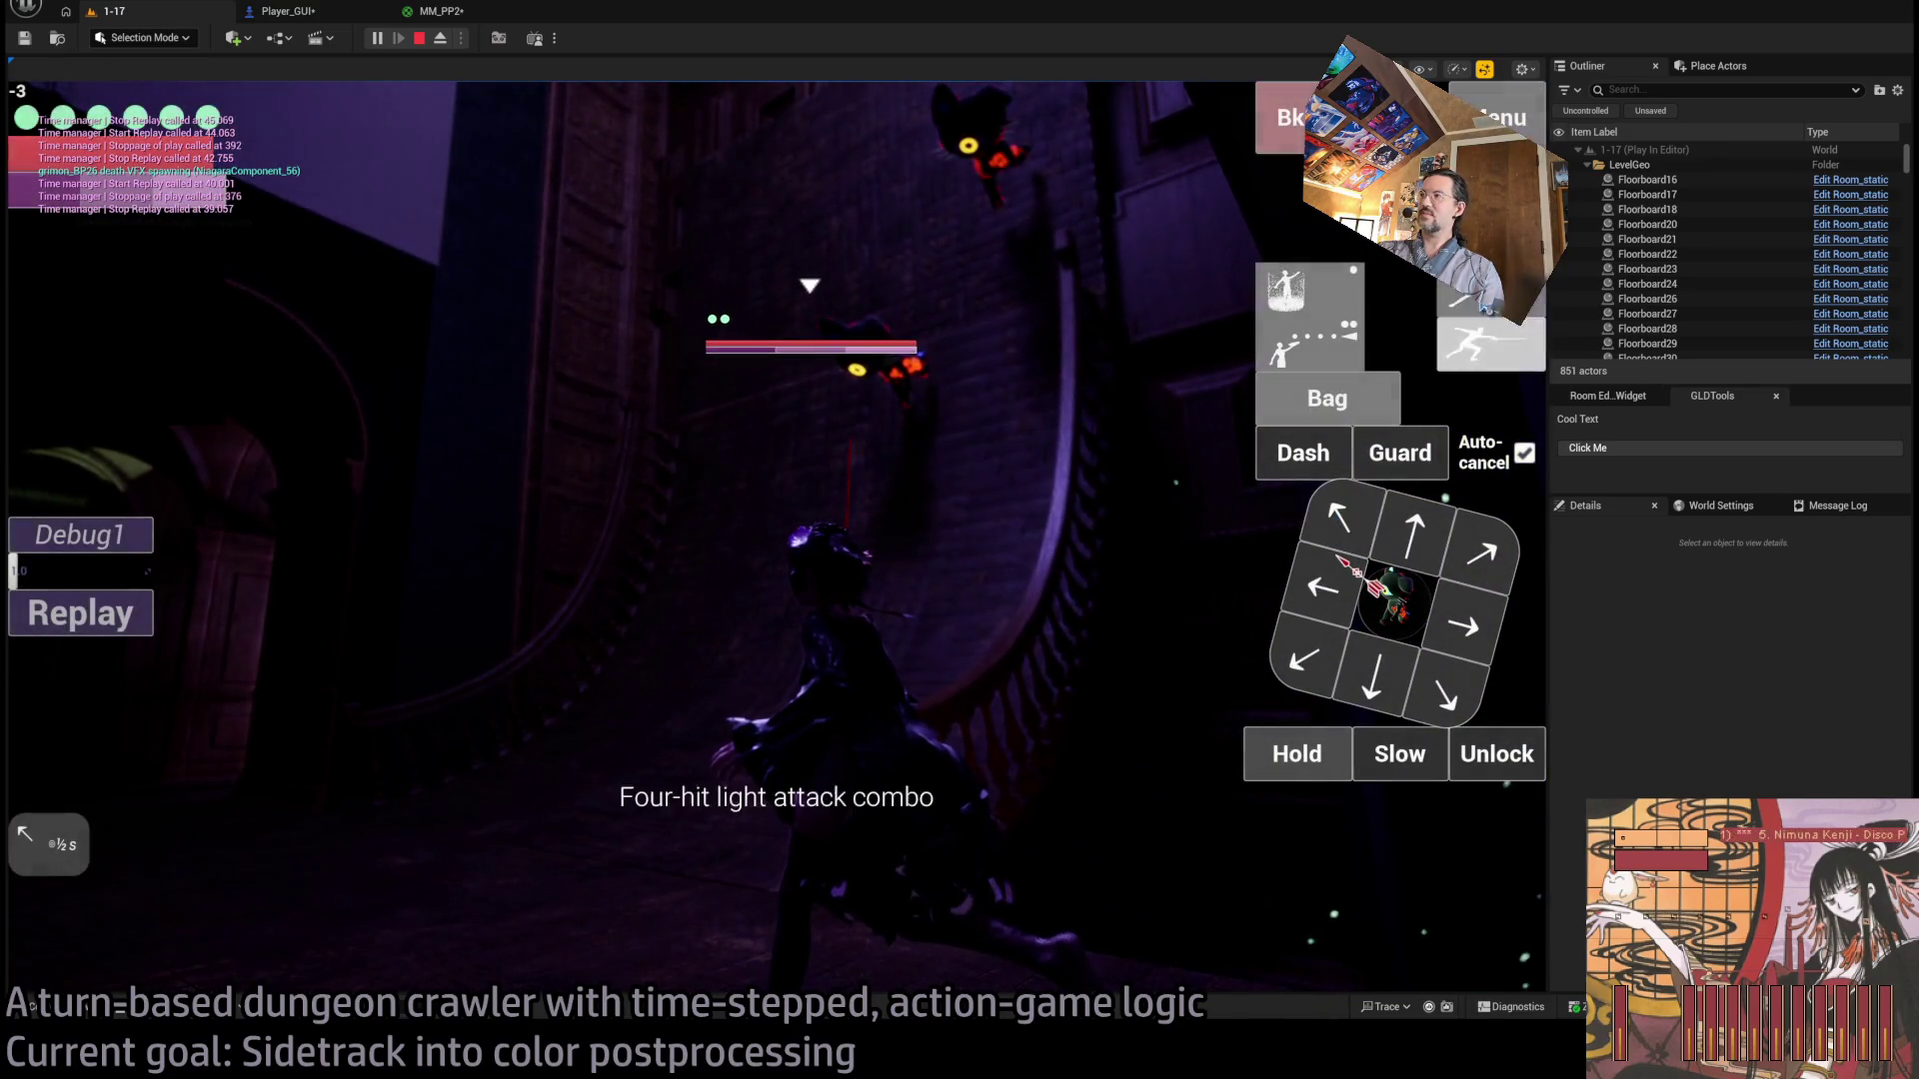
left_click(1493, 346)
left_click(145, 698)
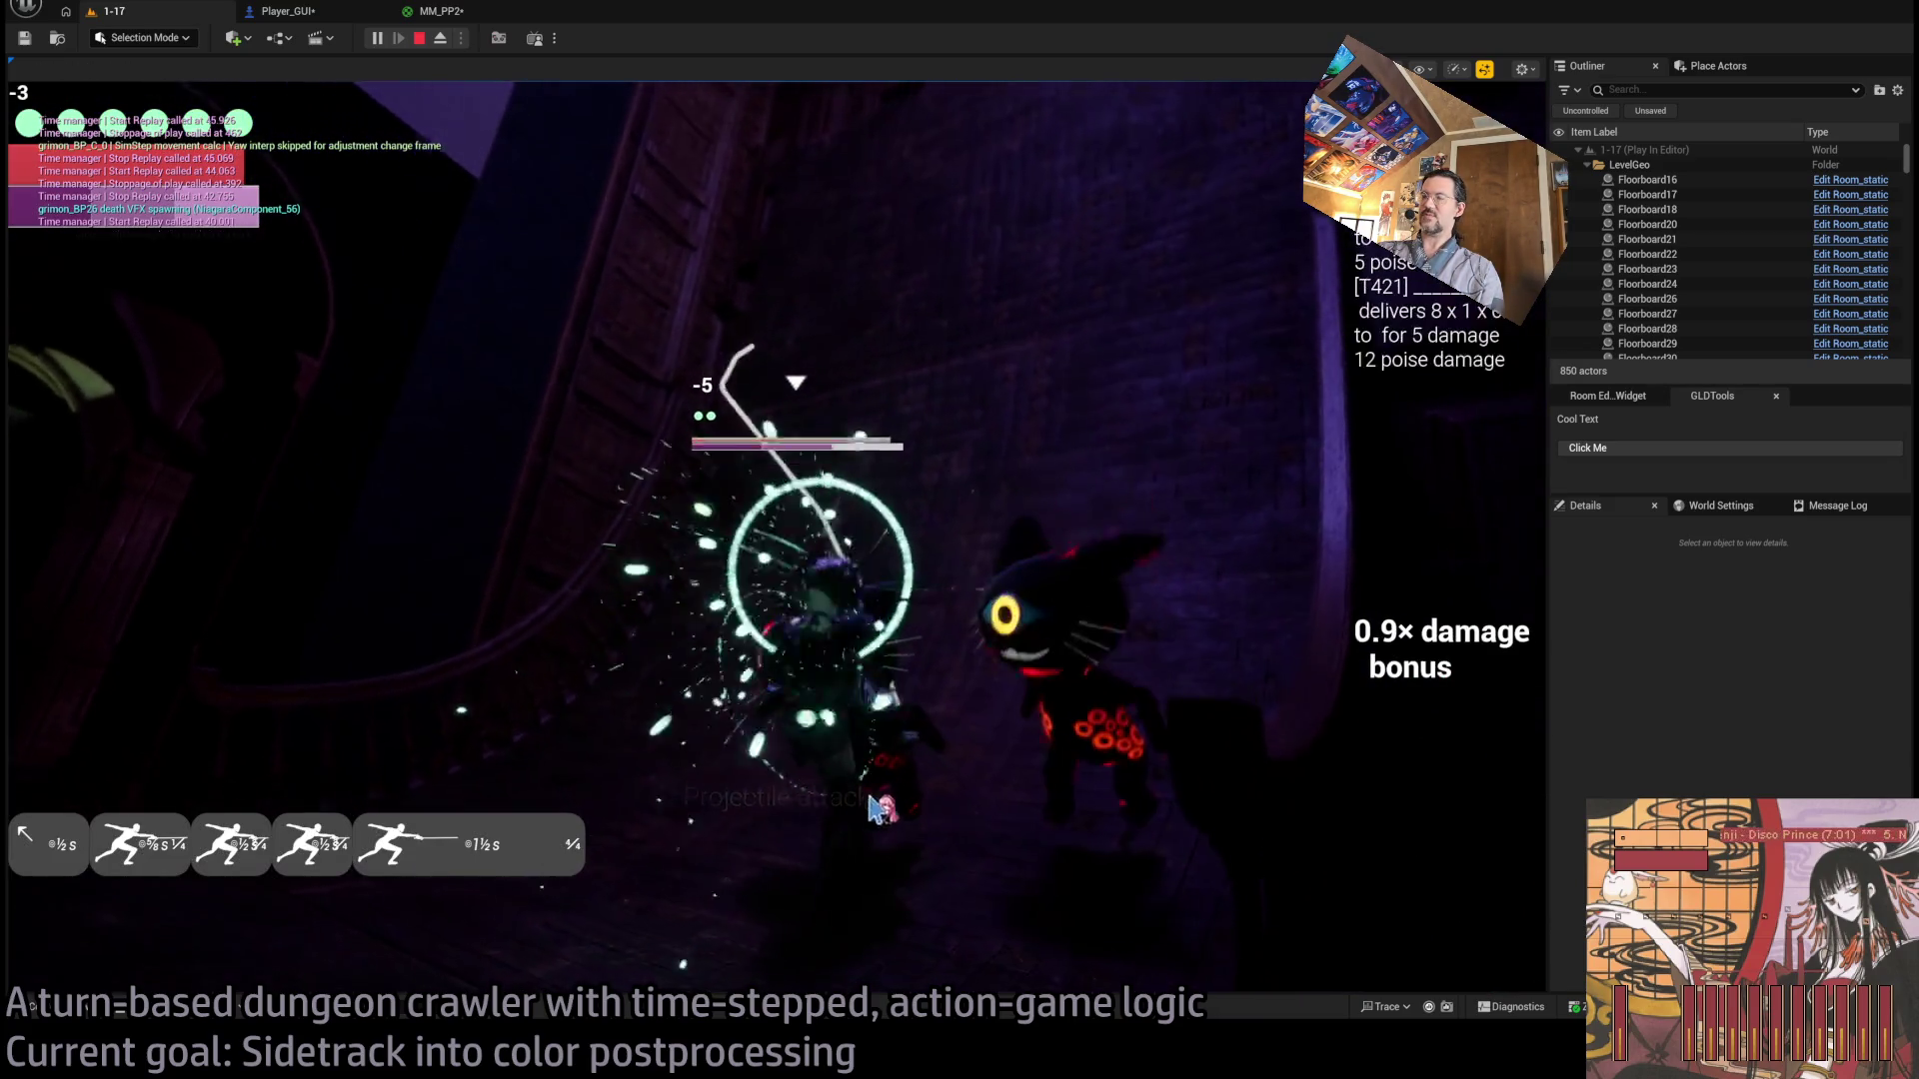
key("Escape")
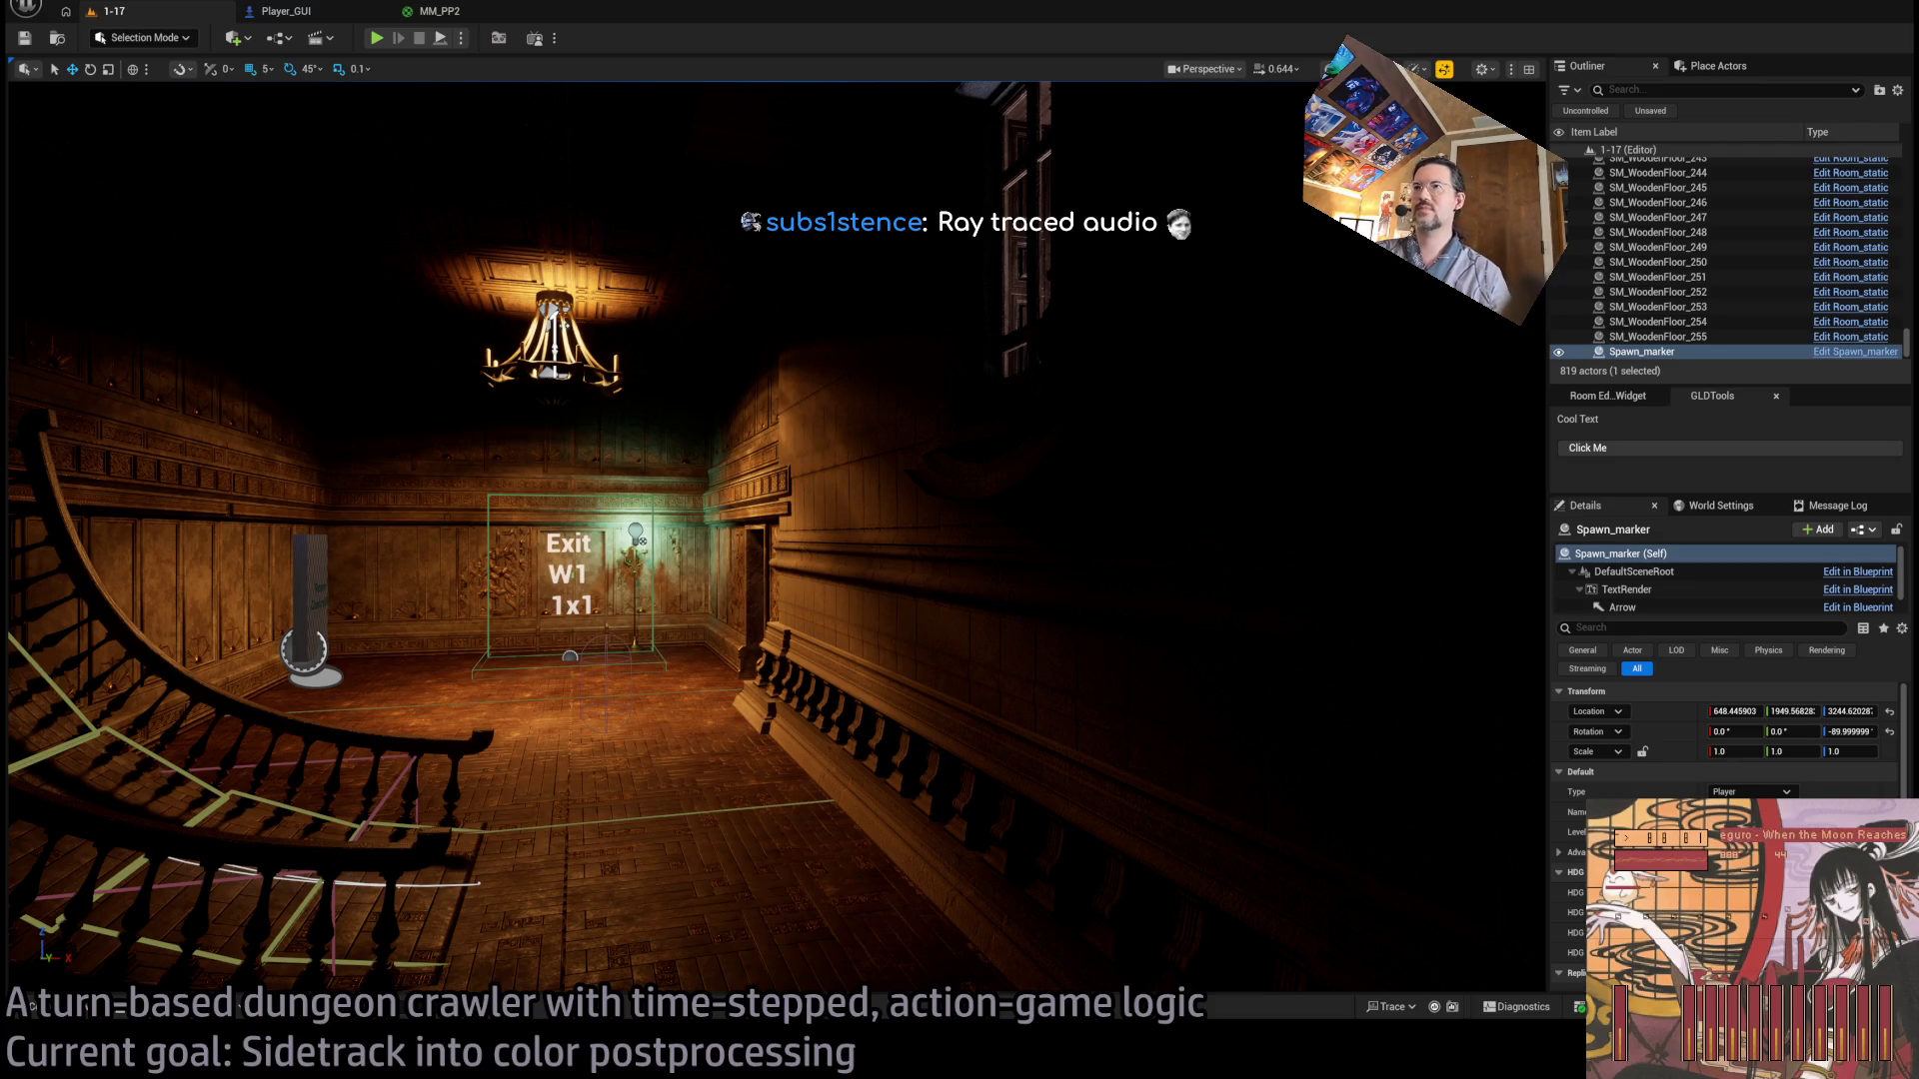
Launch a brief new play session with Alt+P, then stop it.
key("alt+p")
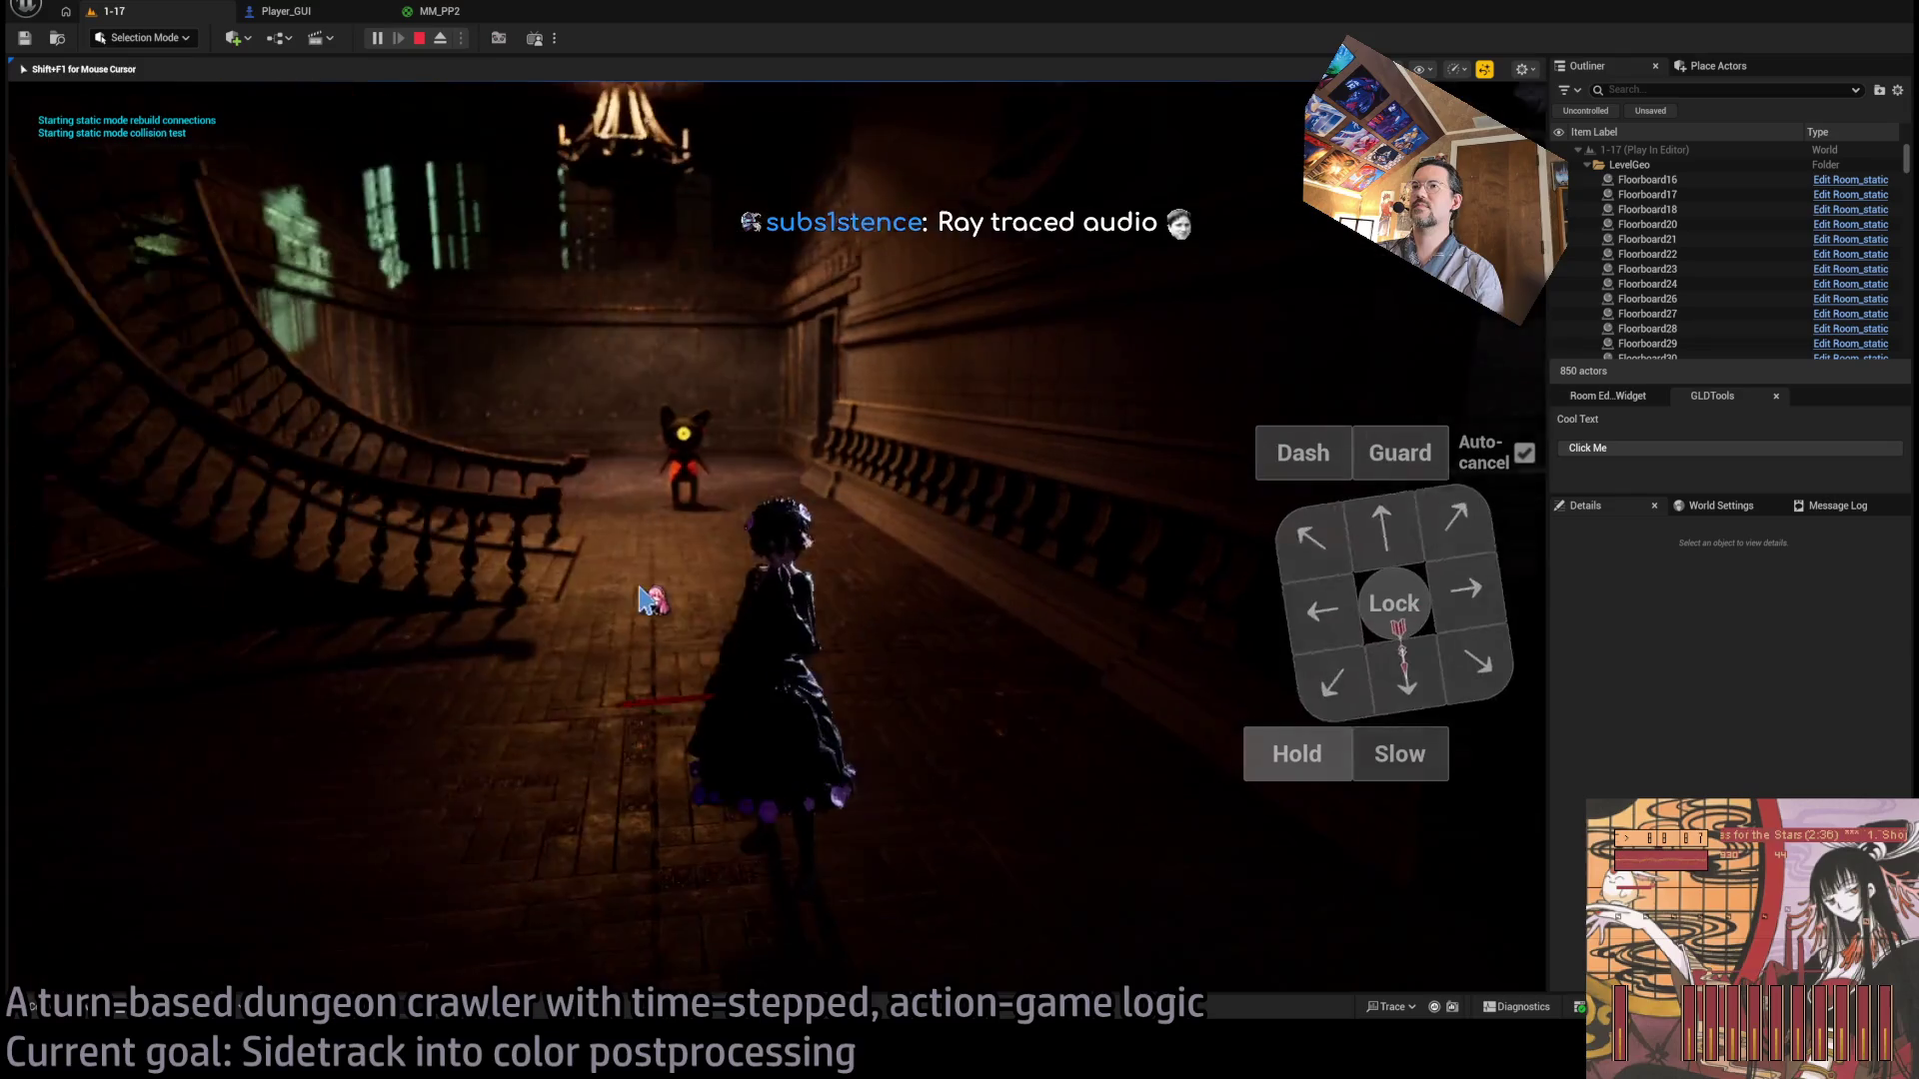
left_click(417, 40)
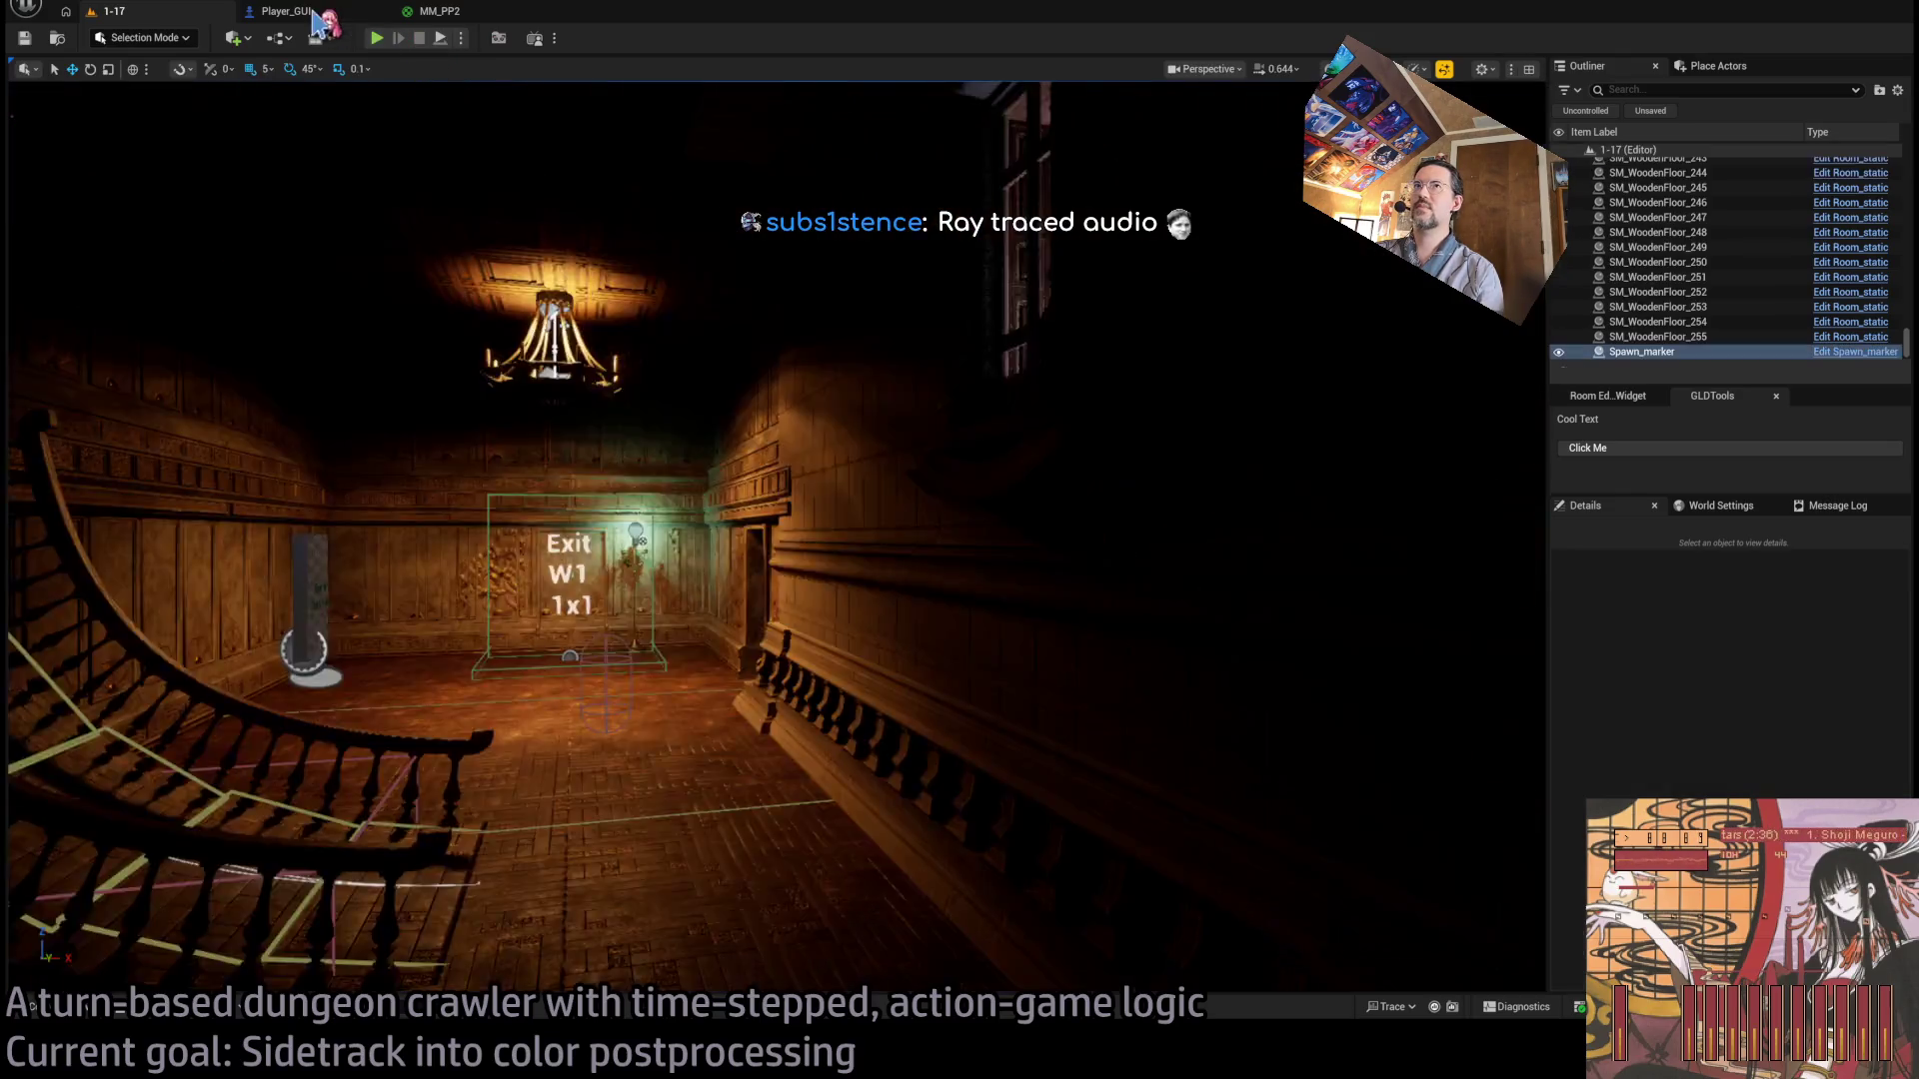
Look over the post-process settings and Camera Distance math nodes in the EventGraph.
left_click_drag(898, 438, 1062, 448)
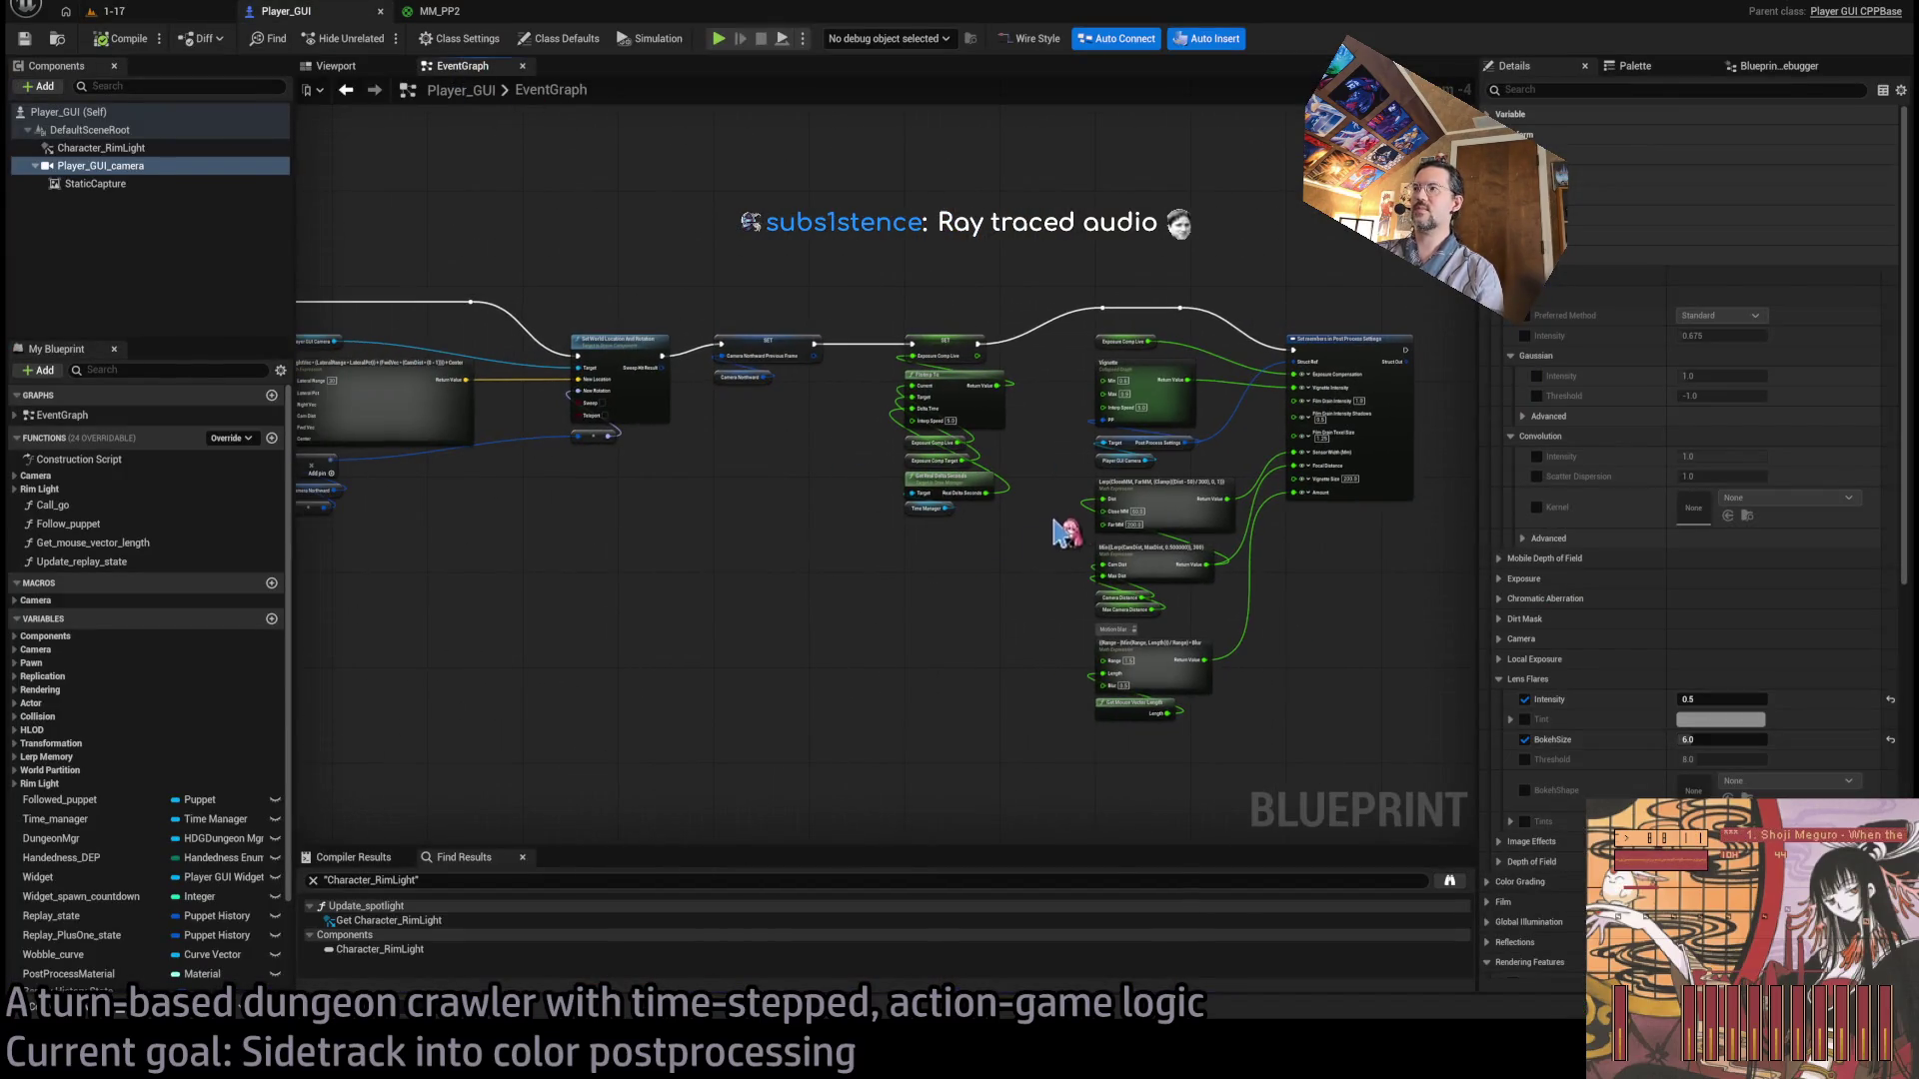
mouse_move(1149, 548)
left_mouse_down()
mouse_move(1028, 535)
mouse_move(849, 556)
mouse_move(728, 522)
mouse_move(780, 524)
left_mouse_up()
scroll(1028, 536, "up", 2)
left_click_drag(935, 607, 716, 664)
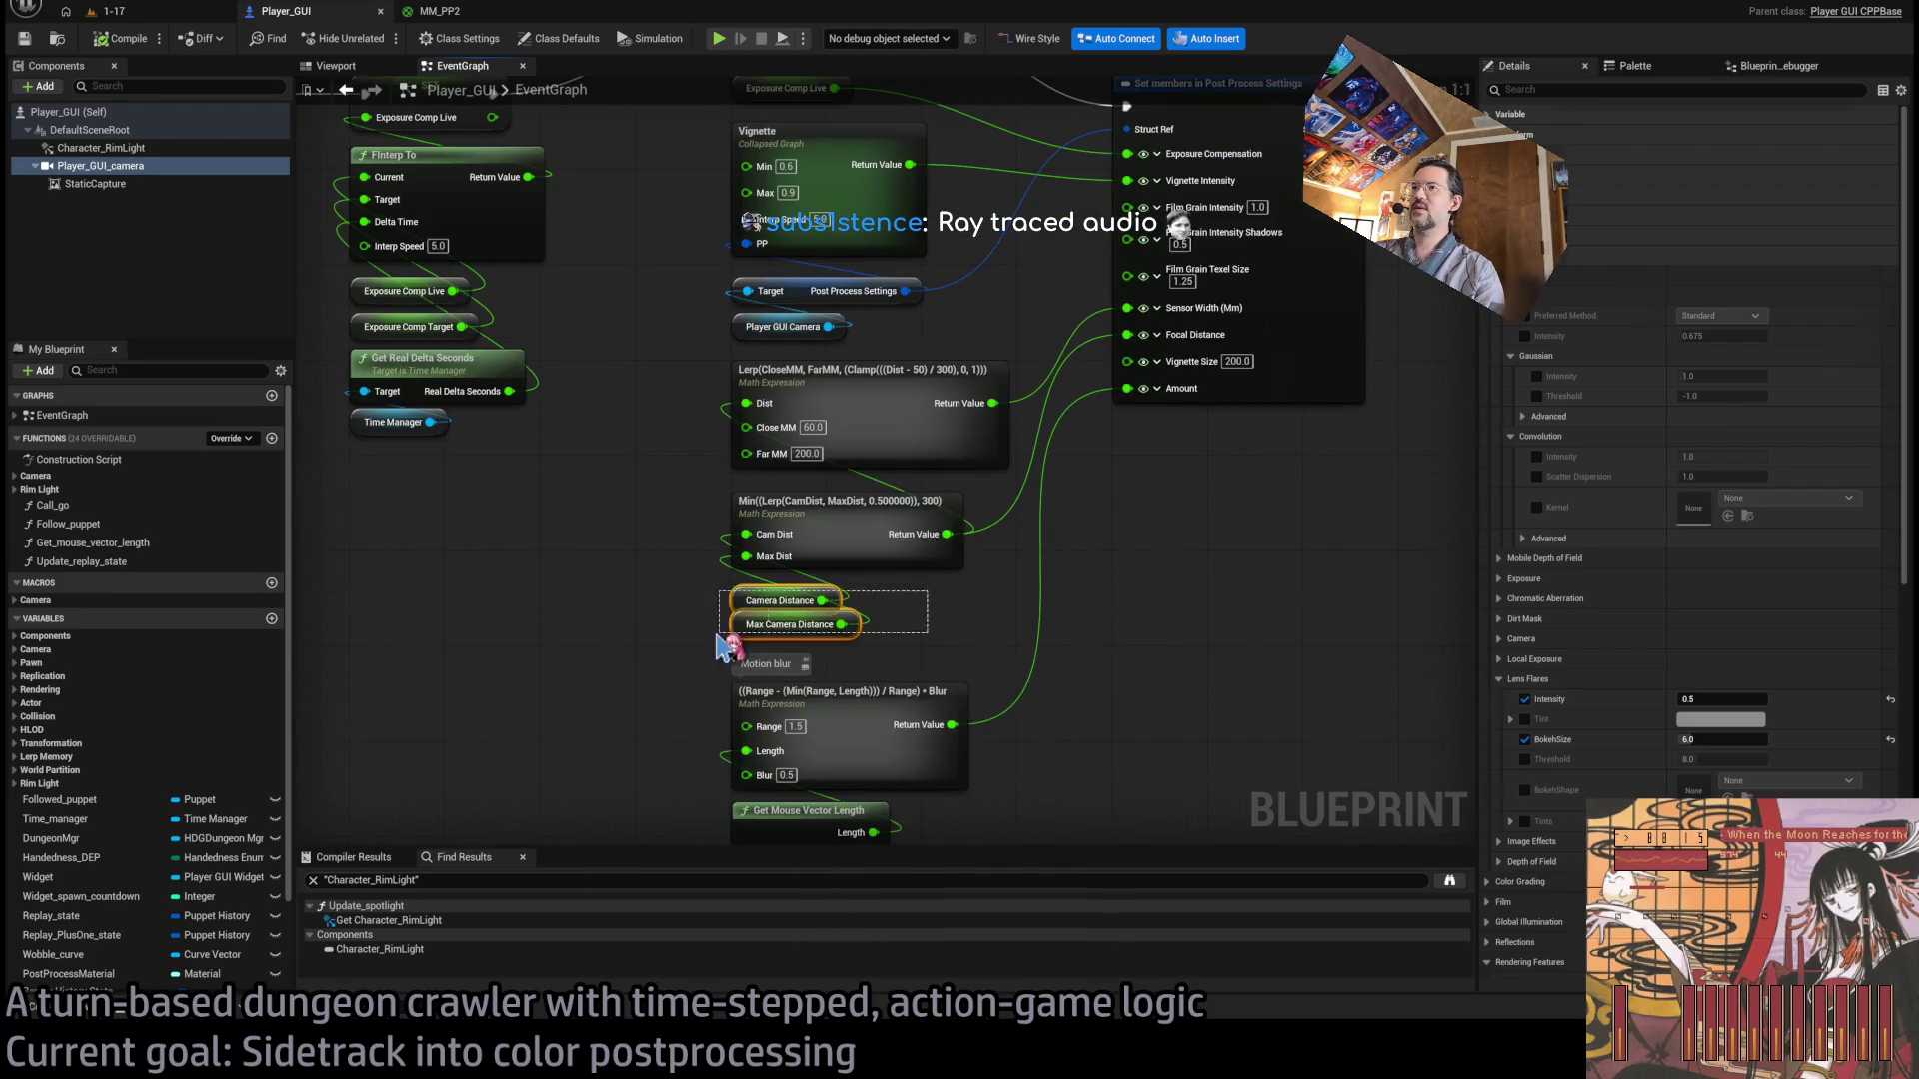
scroll(1409, 556, "down", 2)
scroll(1037, 613, "up", 2)
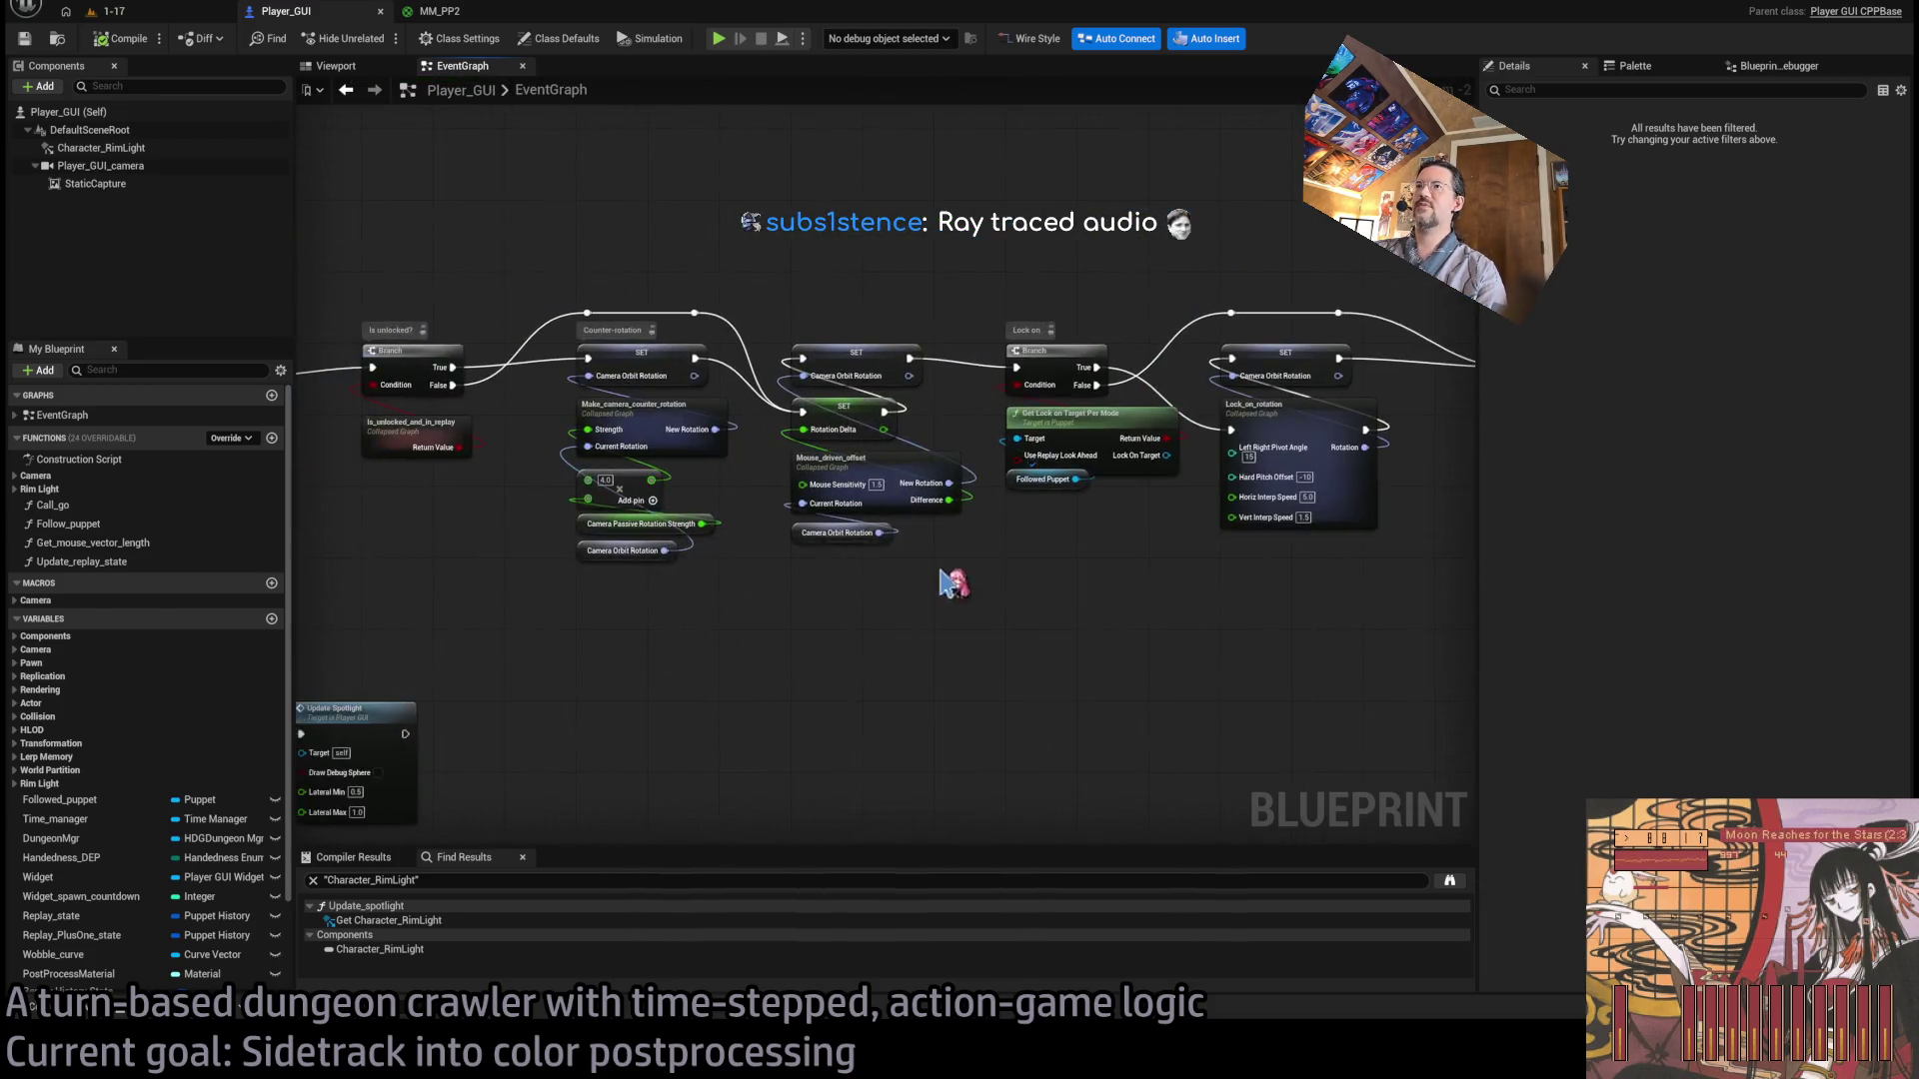
scroll(967, 588, "down", 2)
scroll(1419, 640, "up", 2)
Move to the Counter-rotation and lock-on nodes and select the Lock_on_rotation node.
mouse_move(1419, 639)
left_mouse_down()
mouse_move(893, 578)
mouse_move(733, 580)
left_mouse_up()
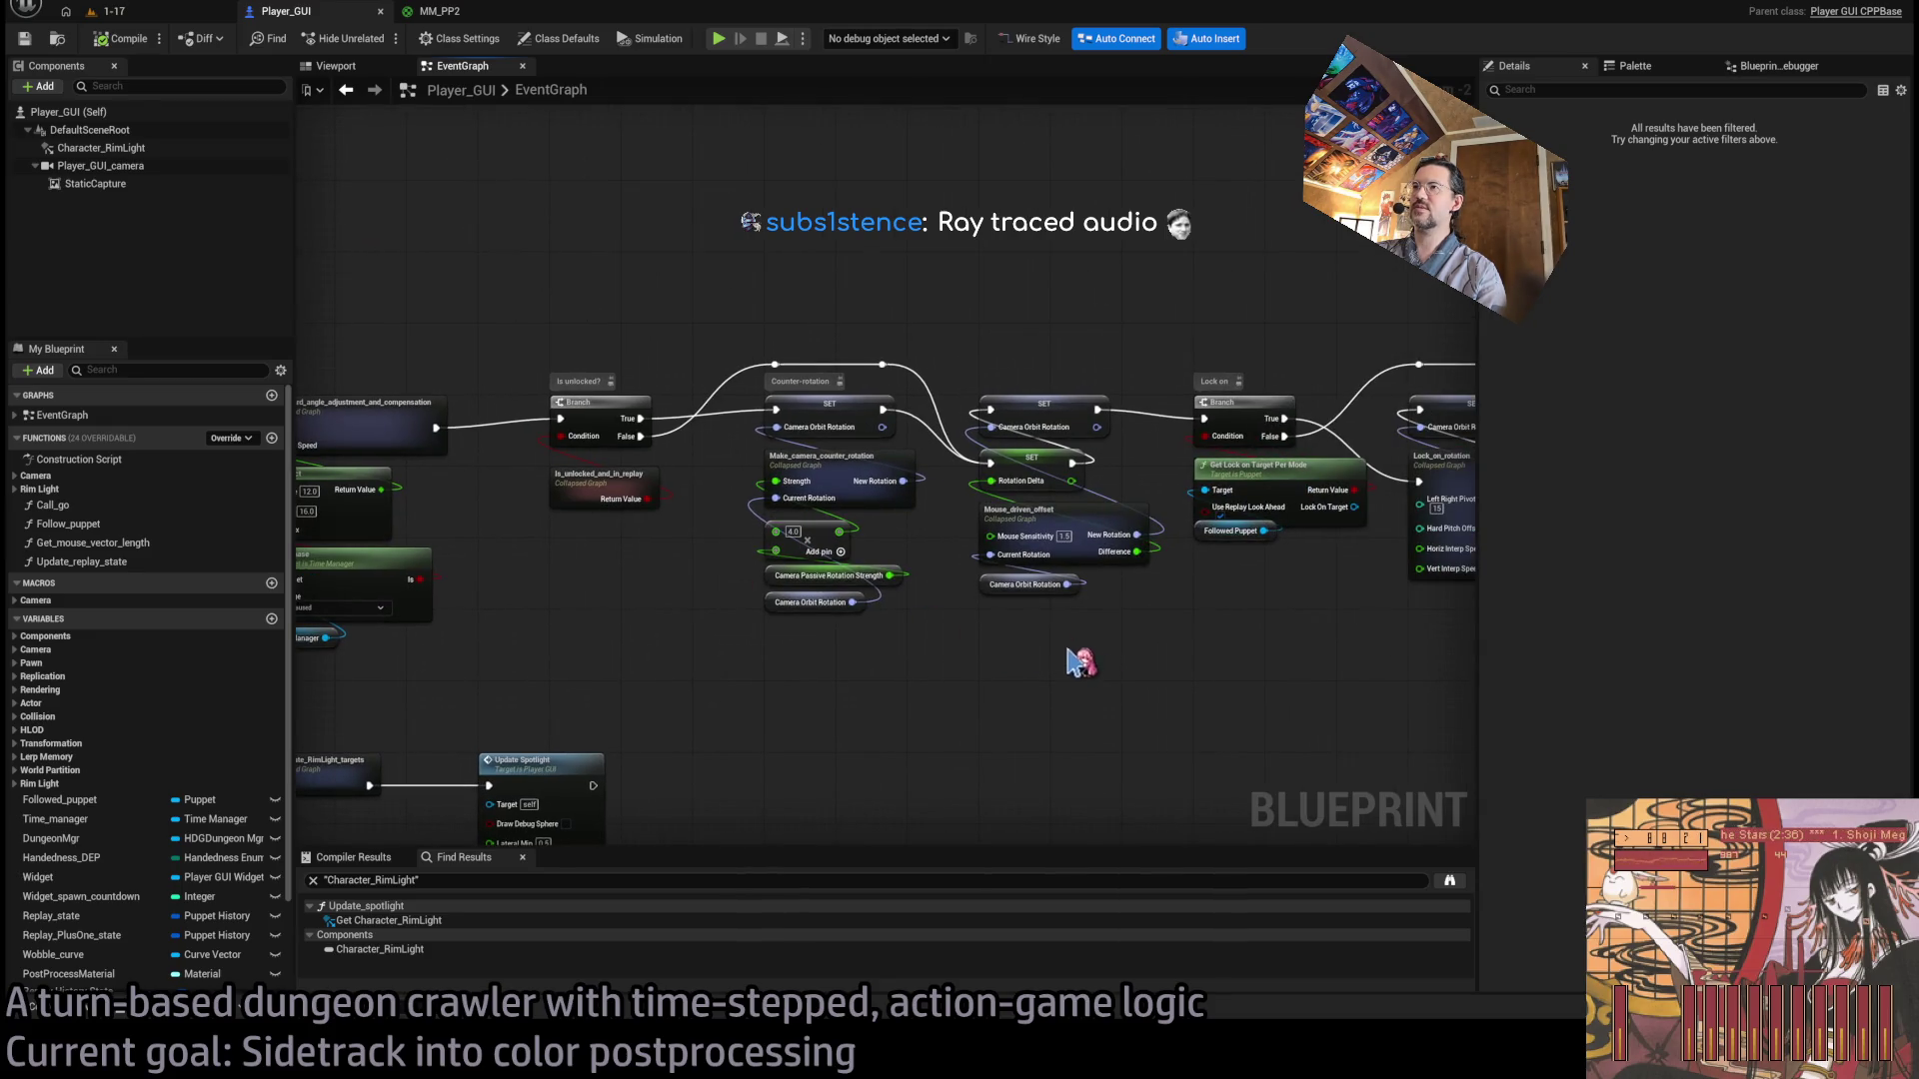
scroll(1079, 661, "down", 2)
scroll(1100, 540, "up", 3)
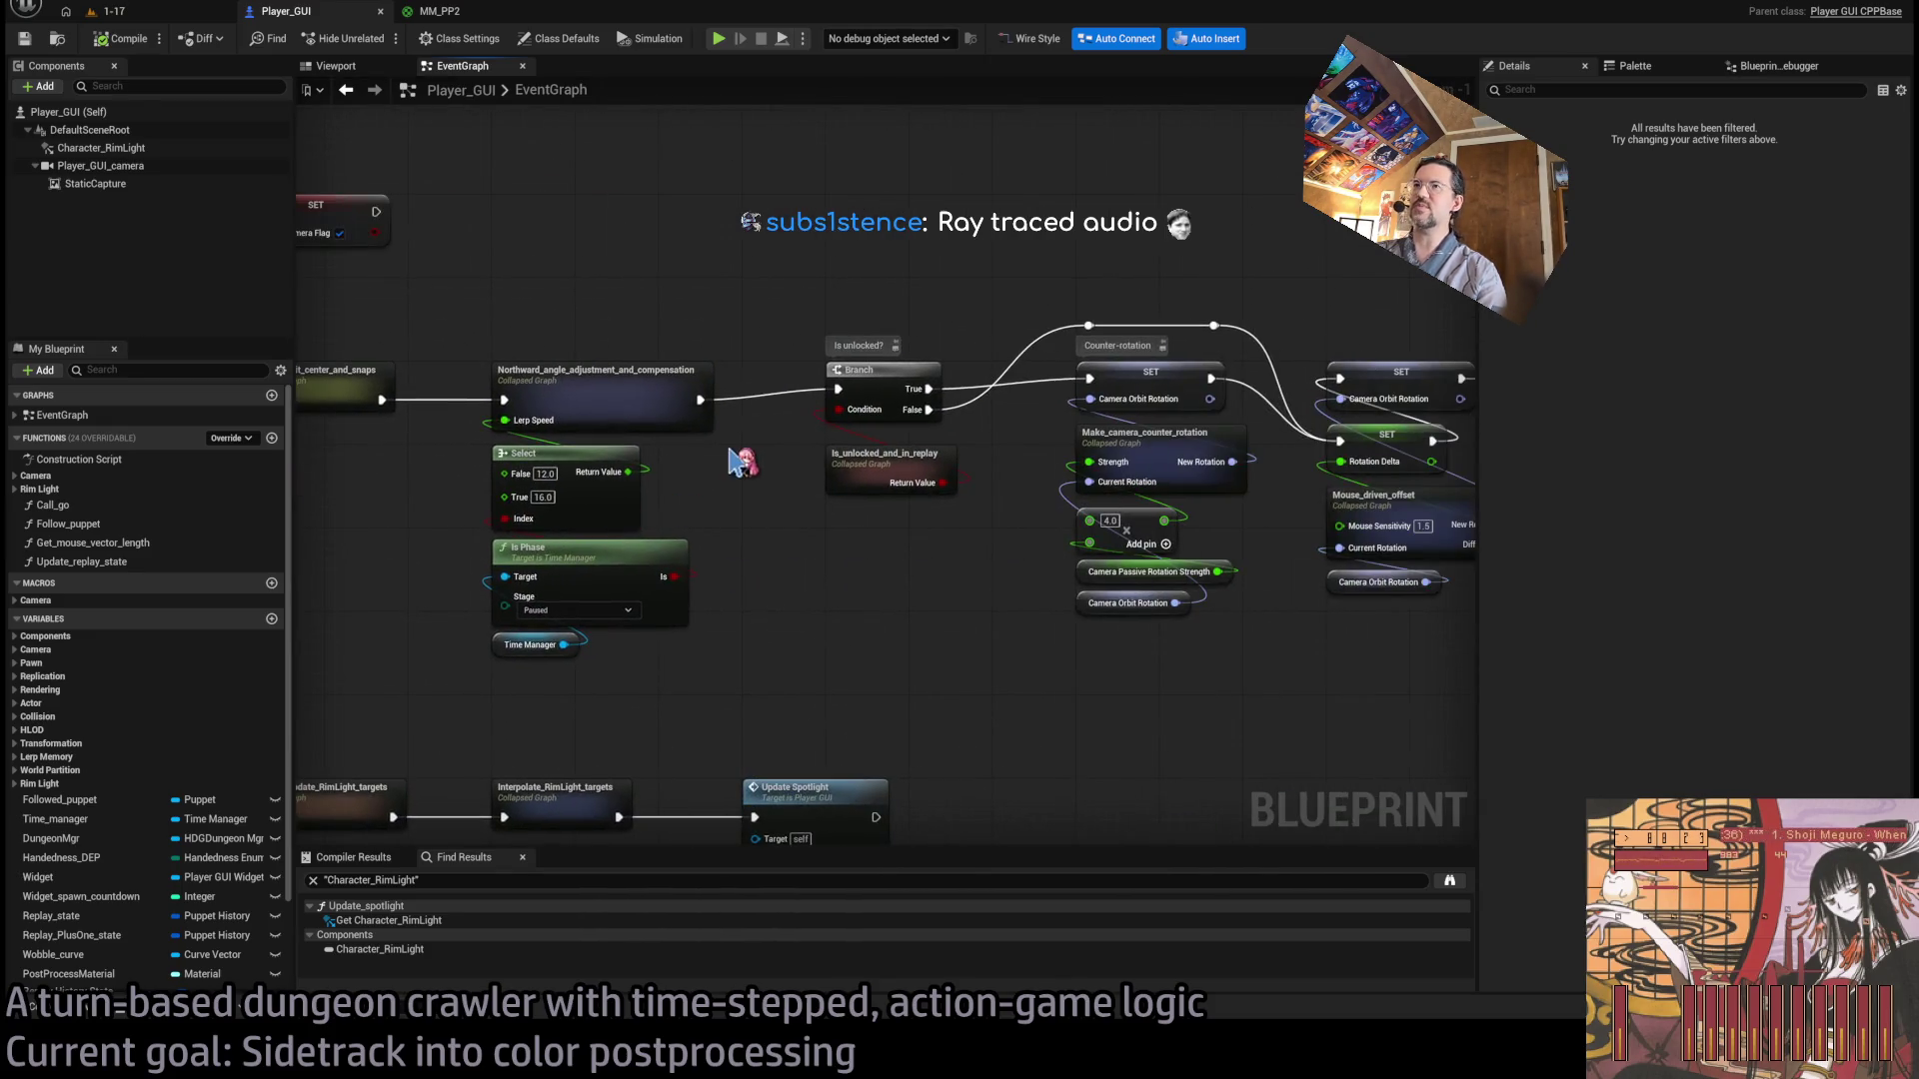
left_click_drag(565, 366, 695, 333)
mouse_move(833, 428)
left_mouse_down()
mouse_move(878, 450)
mouse_move(920, 370)
left_mouse_up()
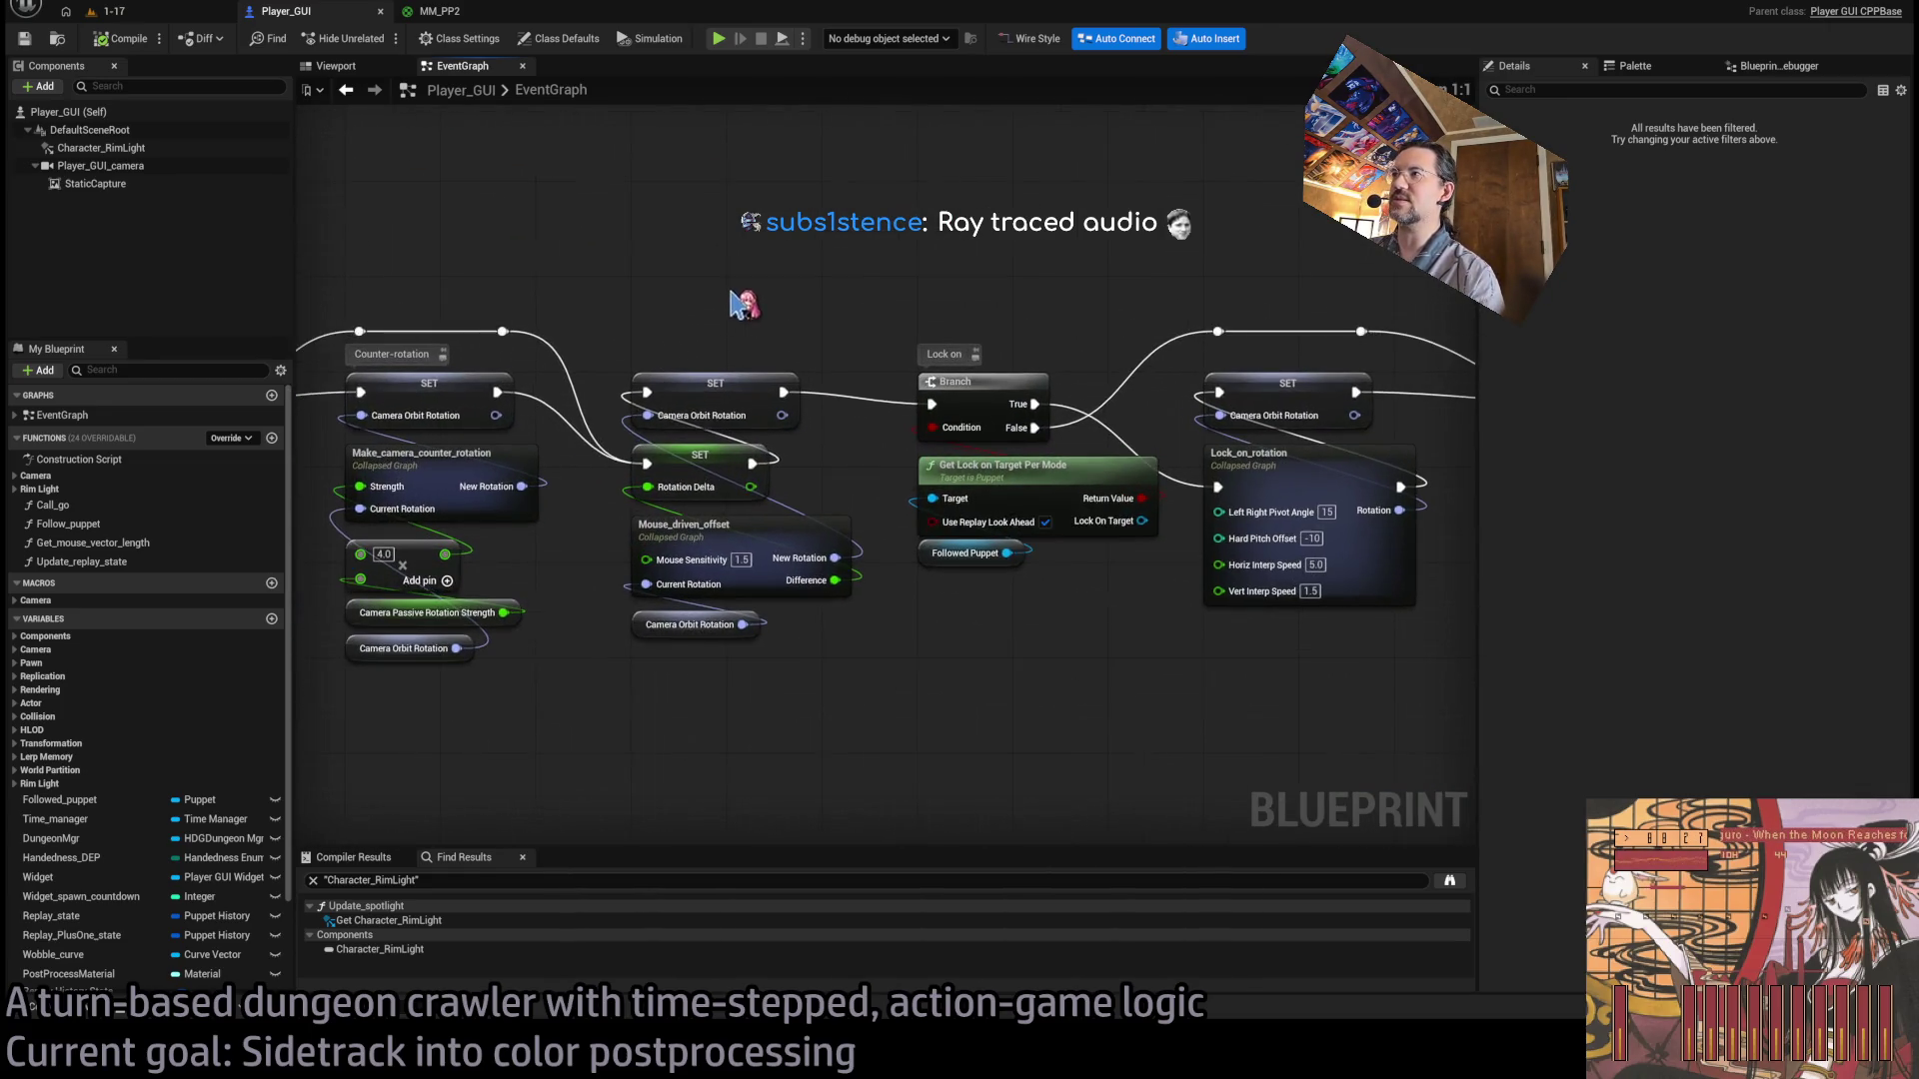
scroll(963, 280, "up", 1)
left_click_drag(1187, 282, 1006, 276)
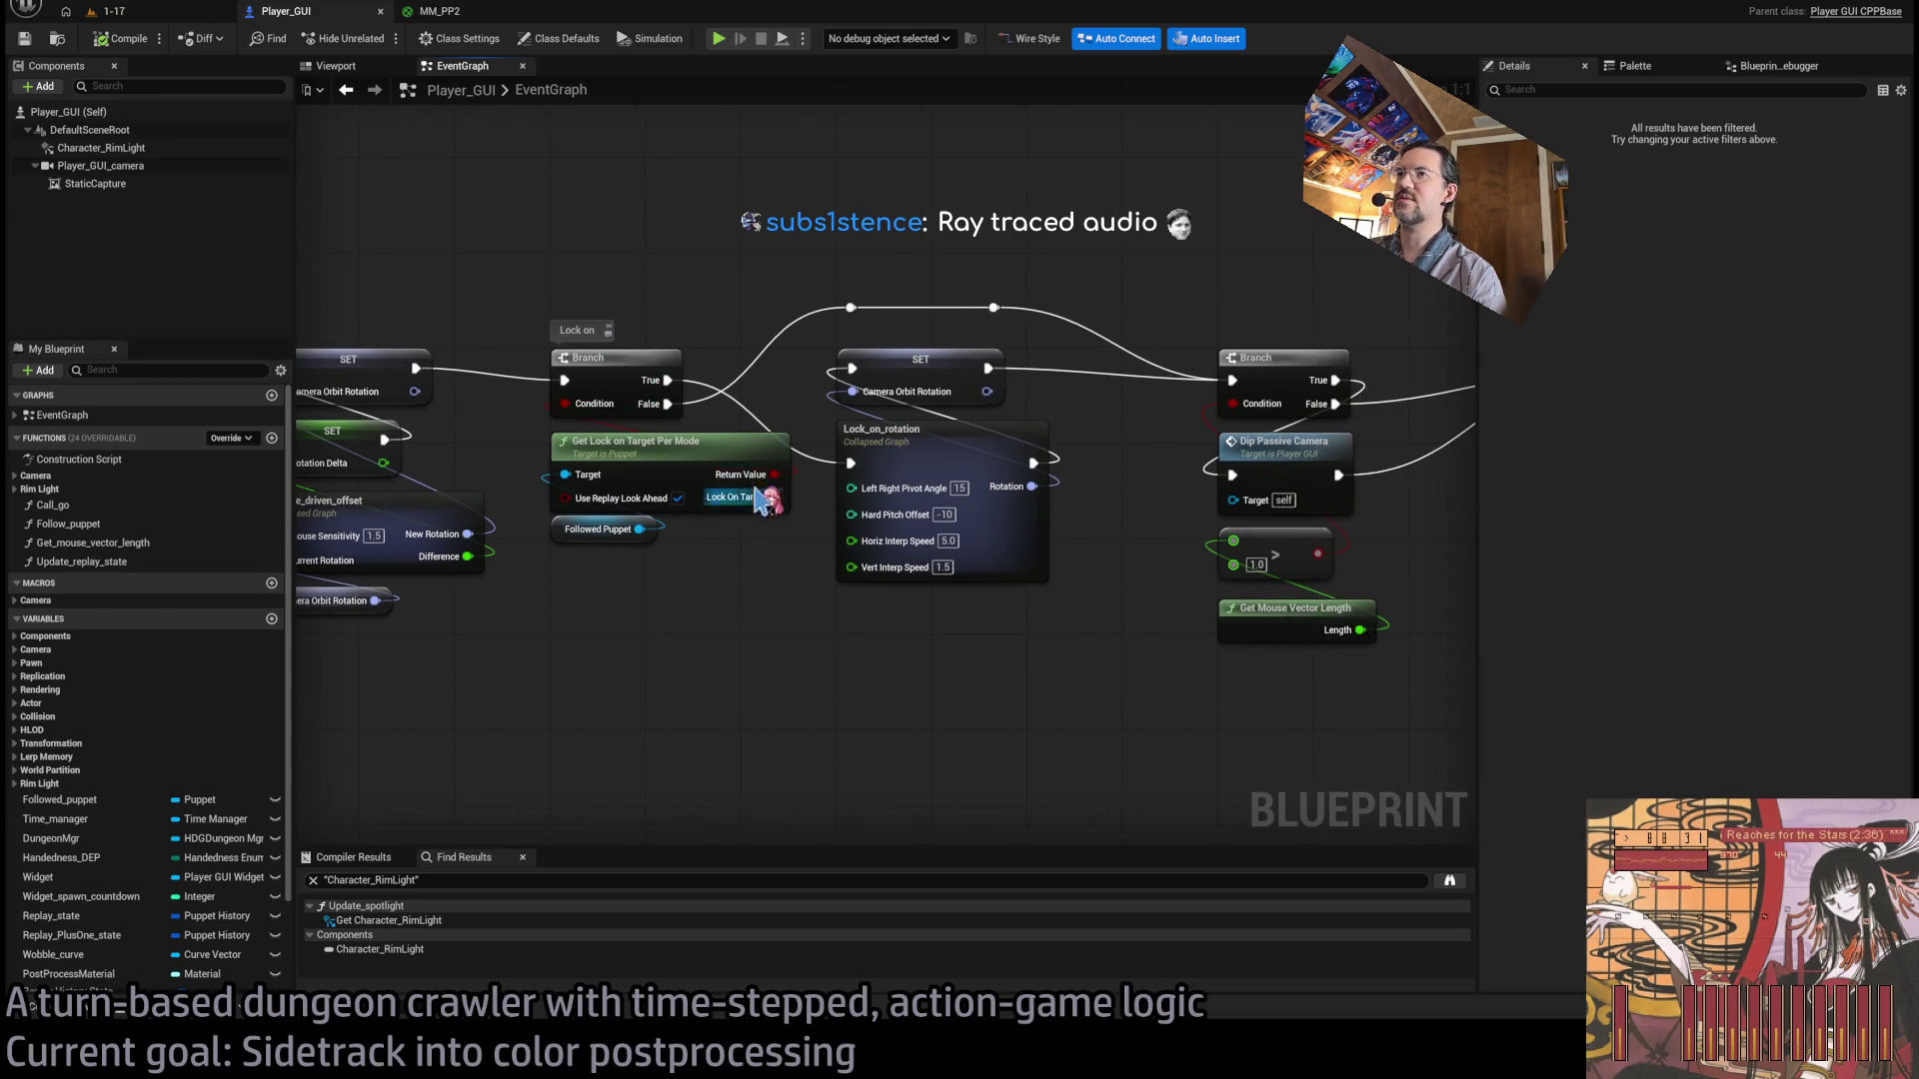
left_click(975, 452)
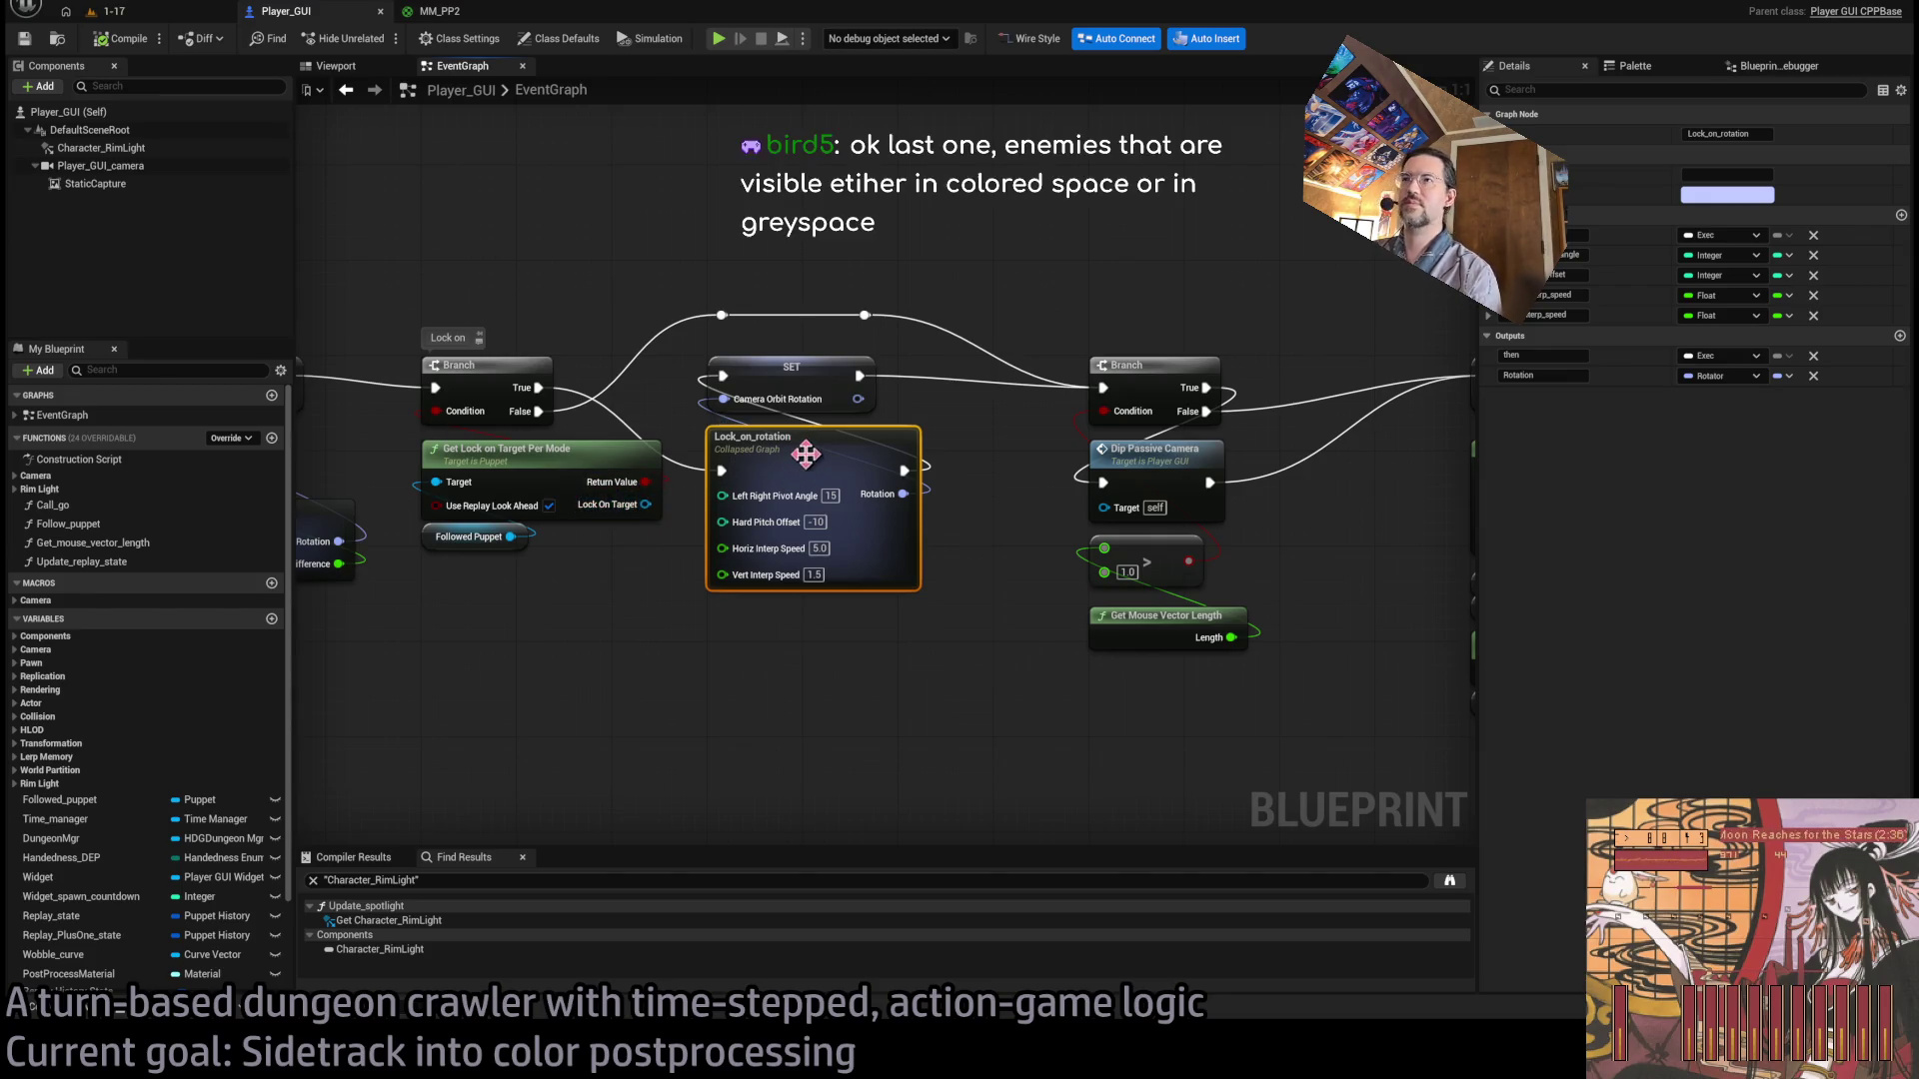
Enter the Lock_on_rotation collapsed graph and examine its Get Target Lookat Rotation node.
double_click(755, 580)
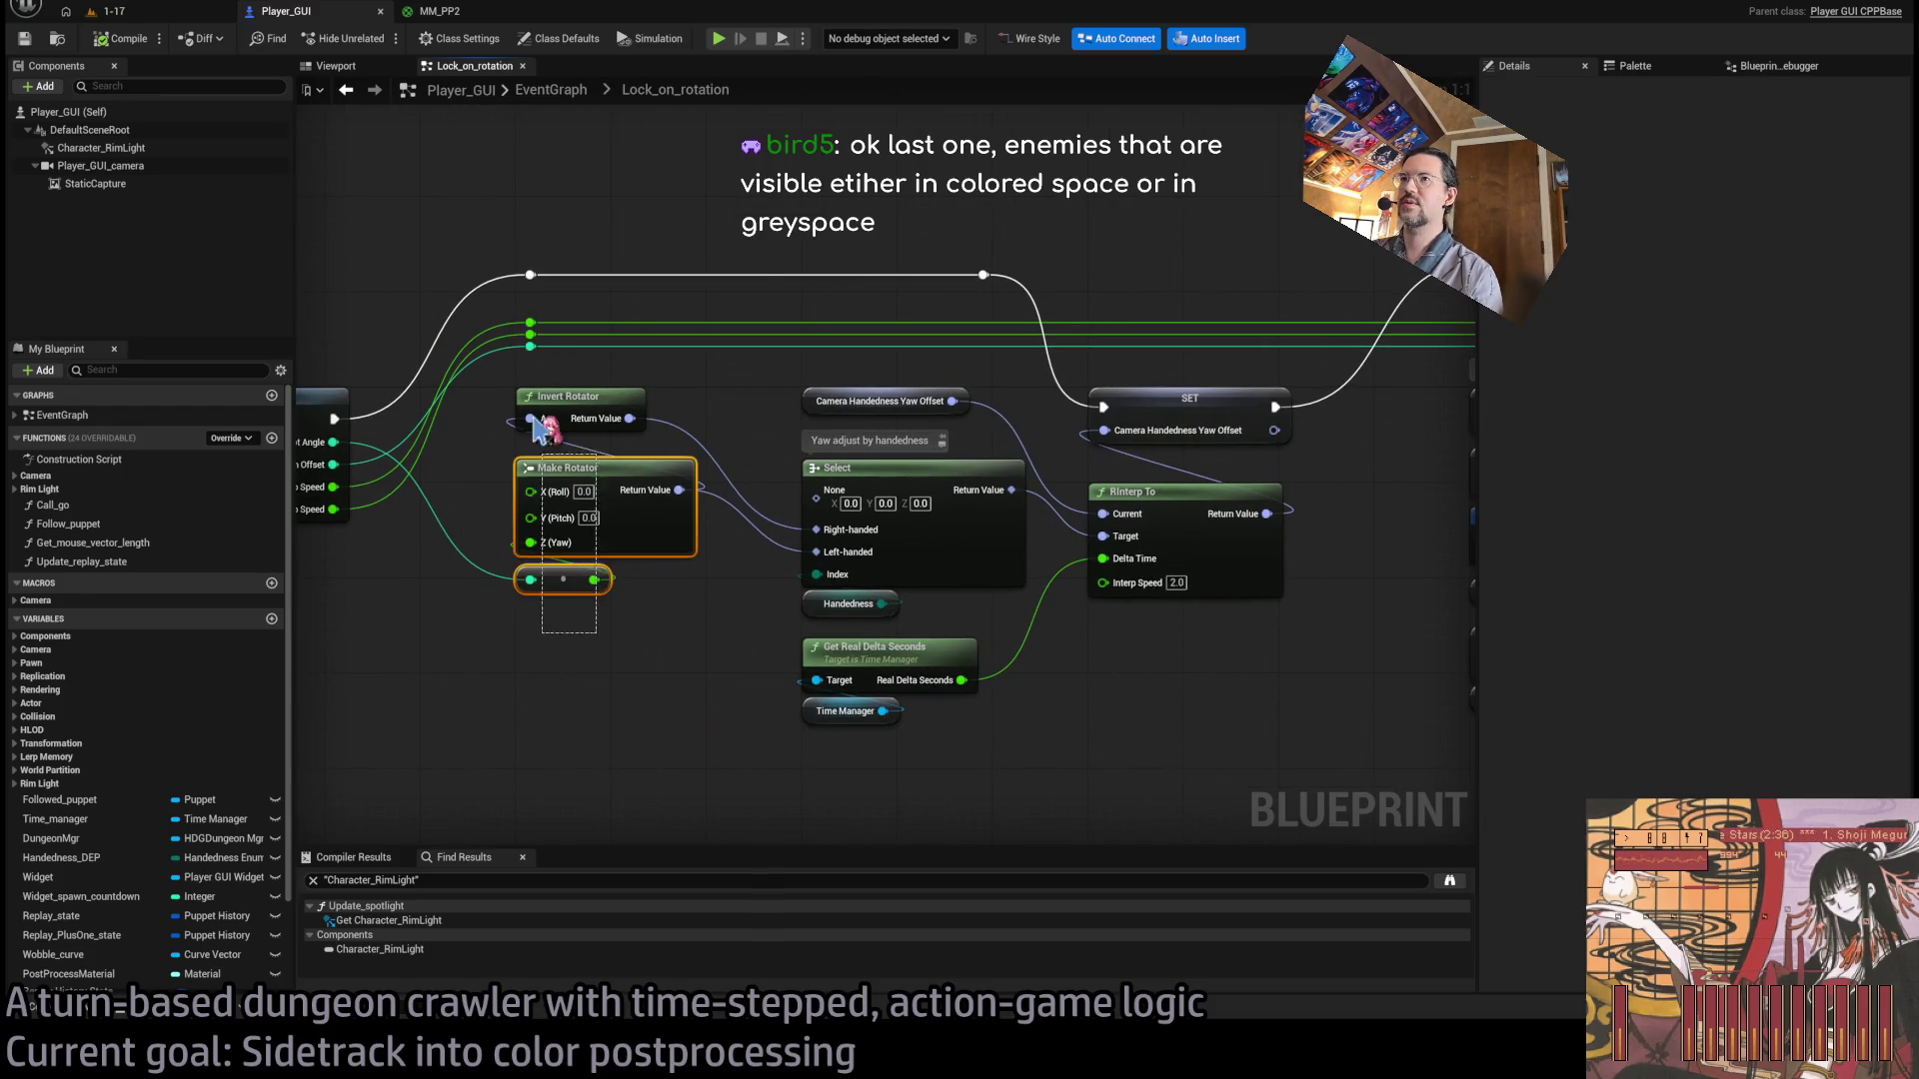
left_click_drag(938, 786, 915, 454)
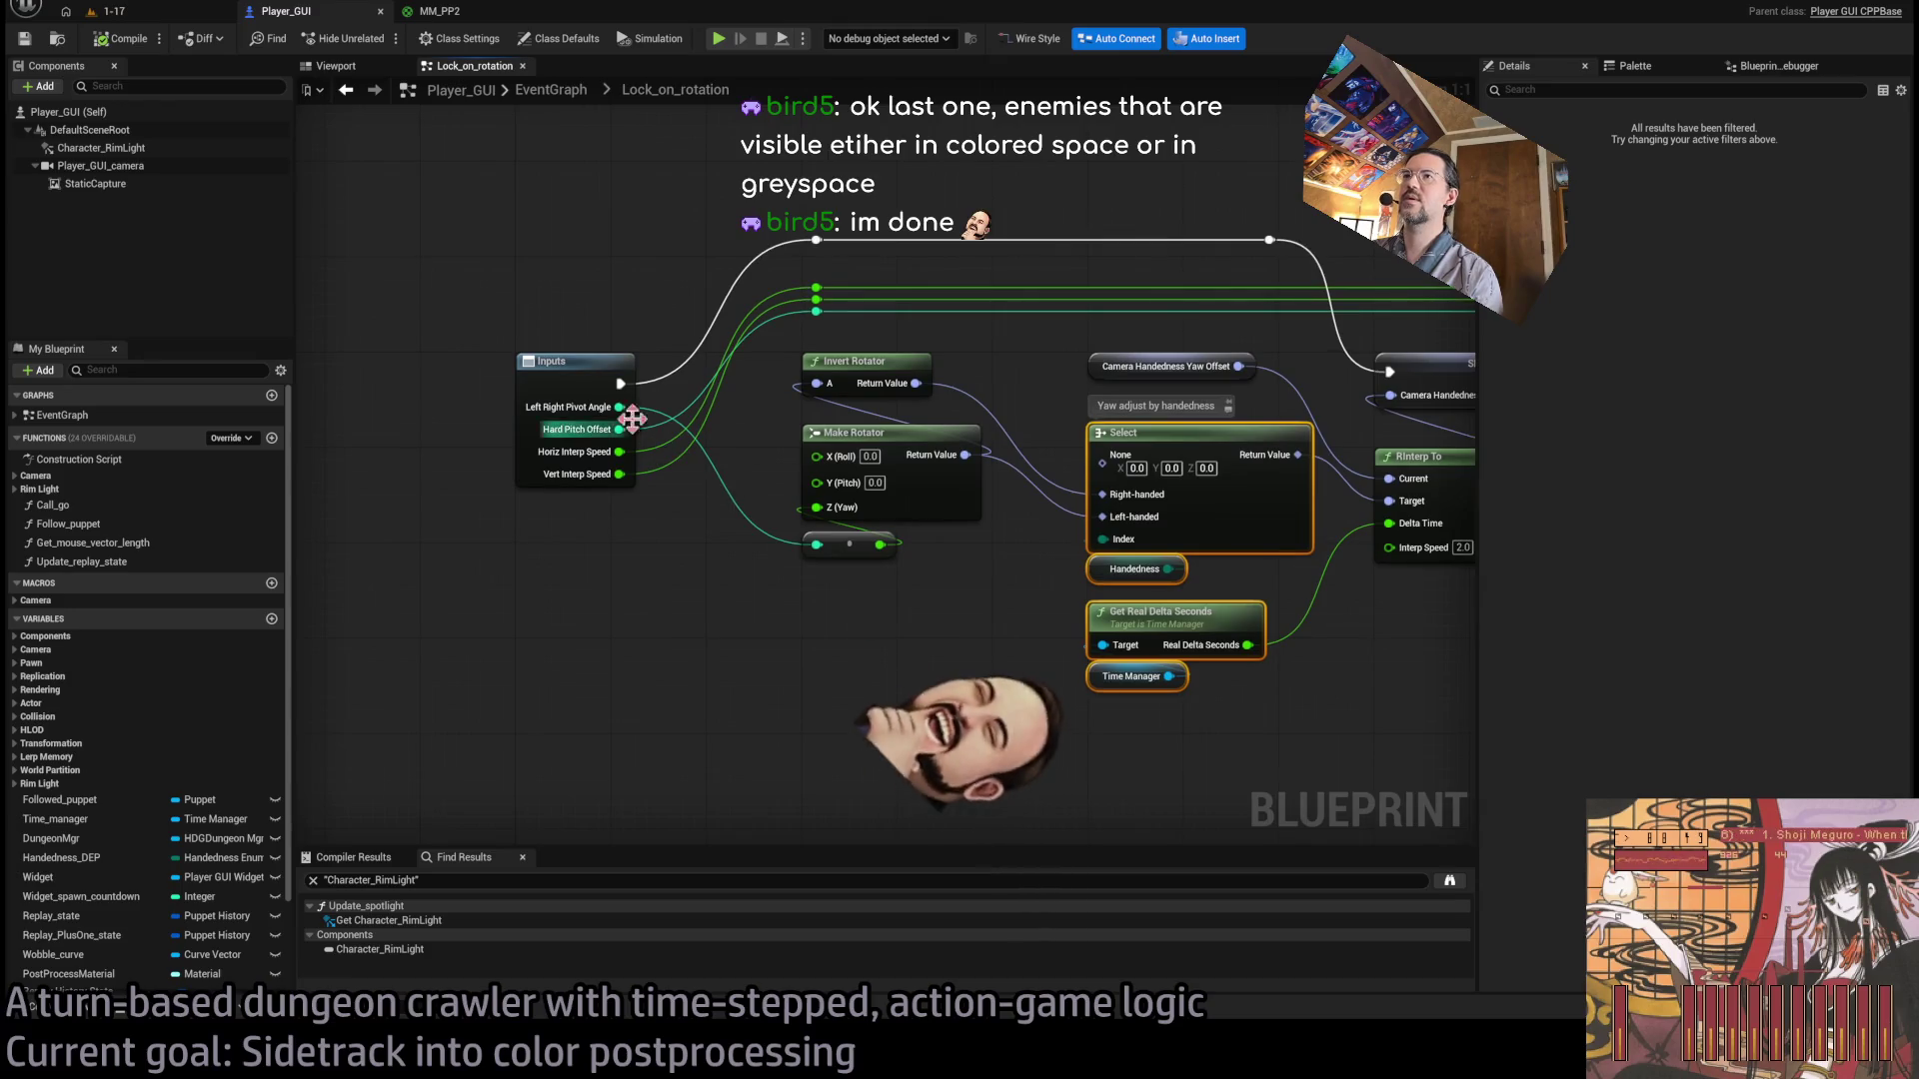
mouse_move(624, 437)
left_mouse_down()
mouse_move(381, 583)
mouse_move(285, 590)
mouse_move(673, 587)
left_mouse_up()
left_click(814, 345)
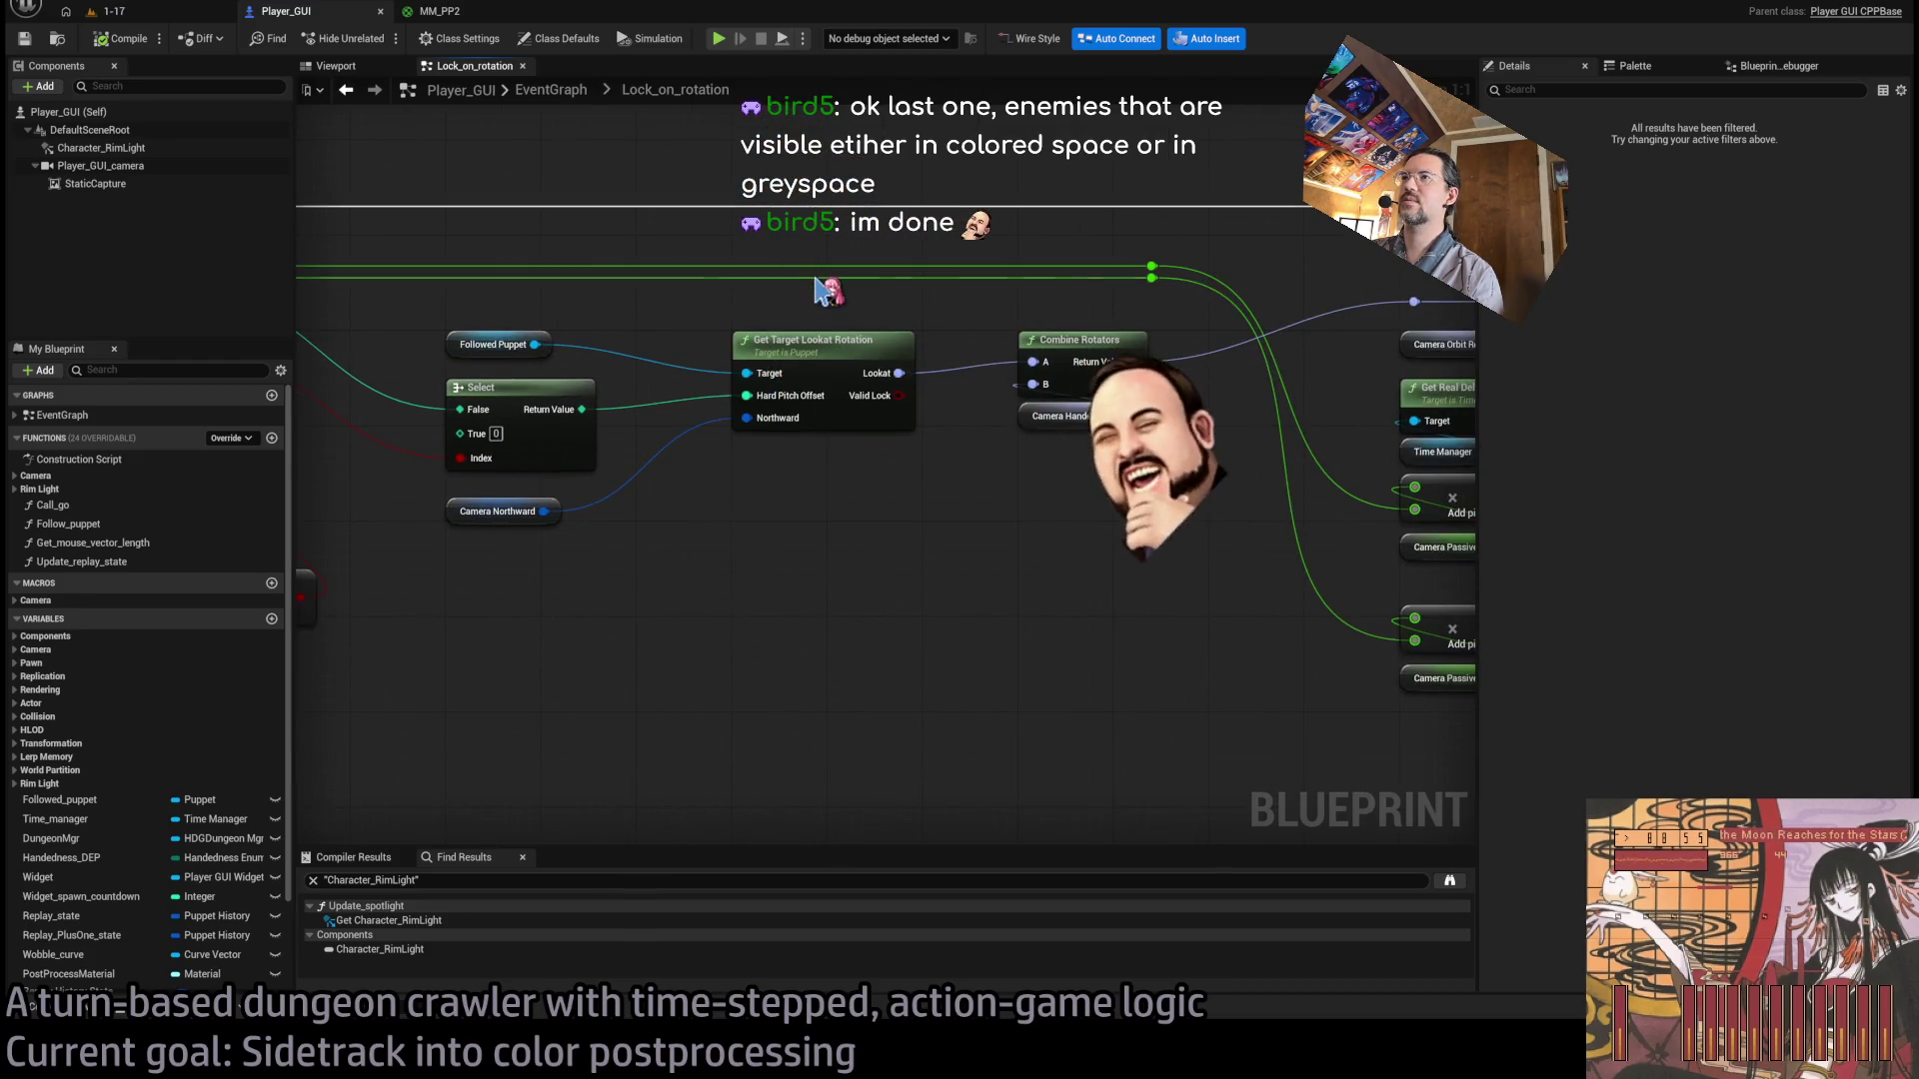
left_click(831, 527)
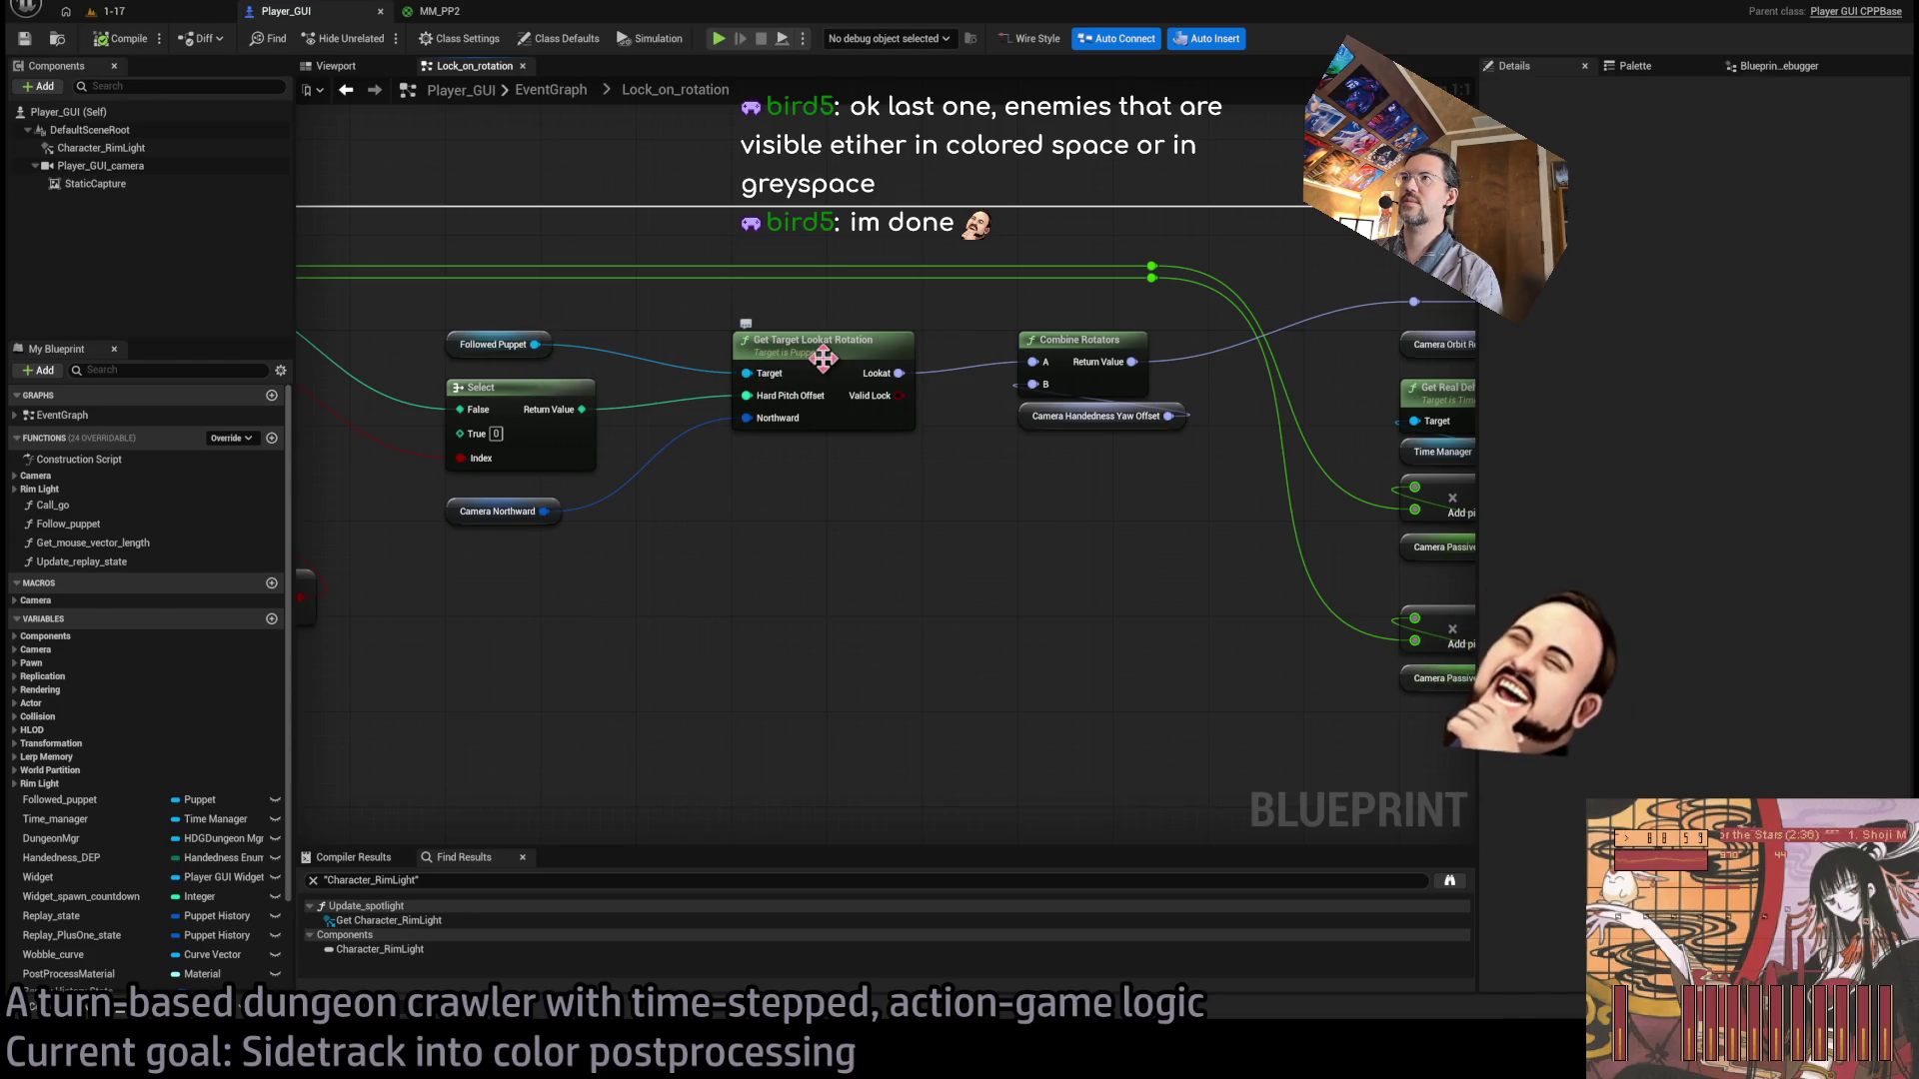
left_click_drag(1012, 503, 1022, 549)
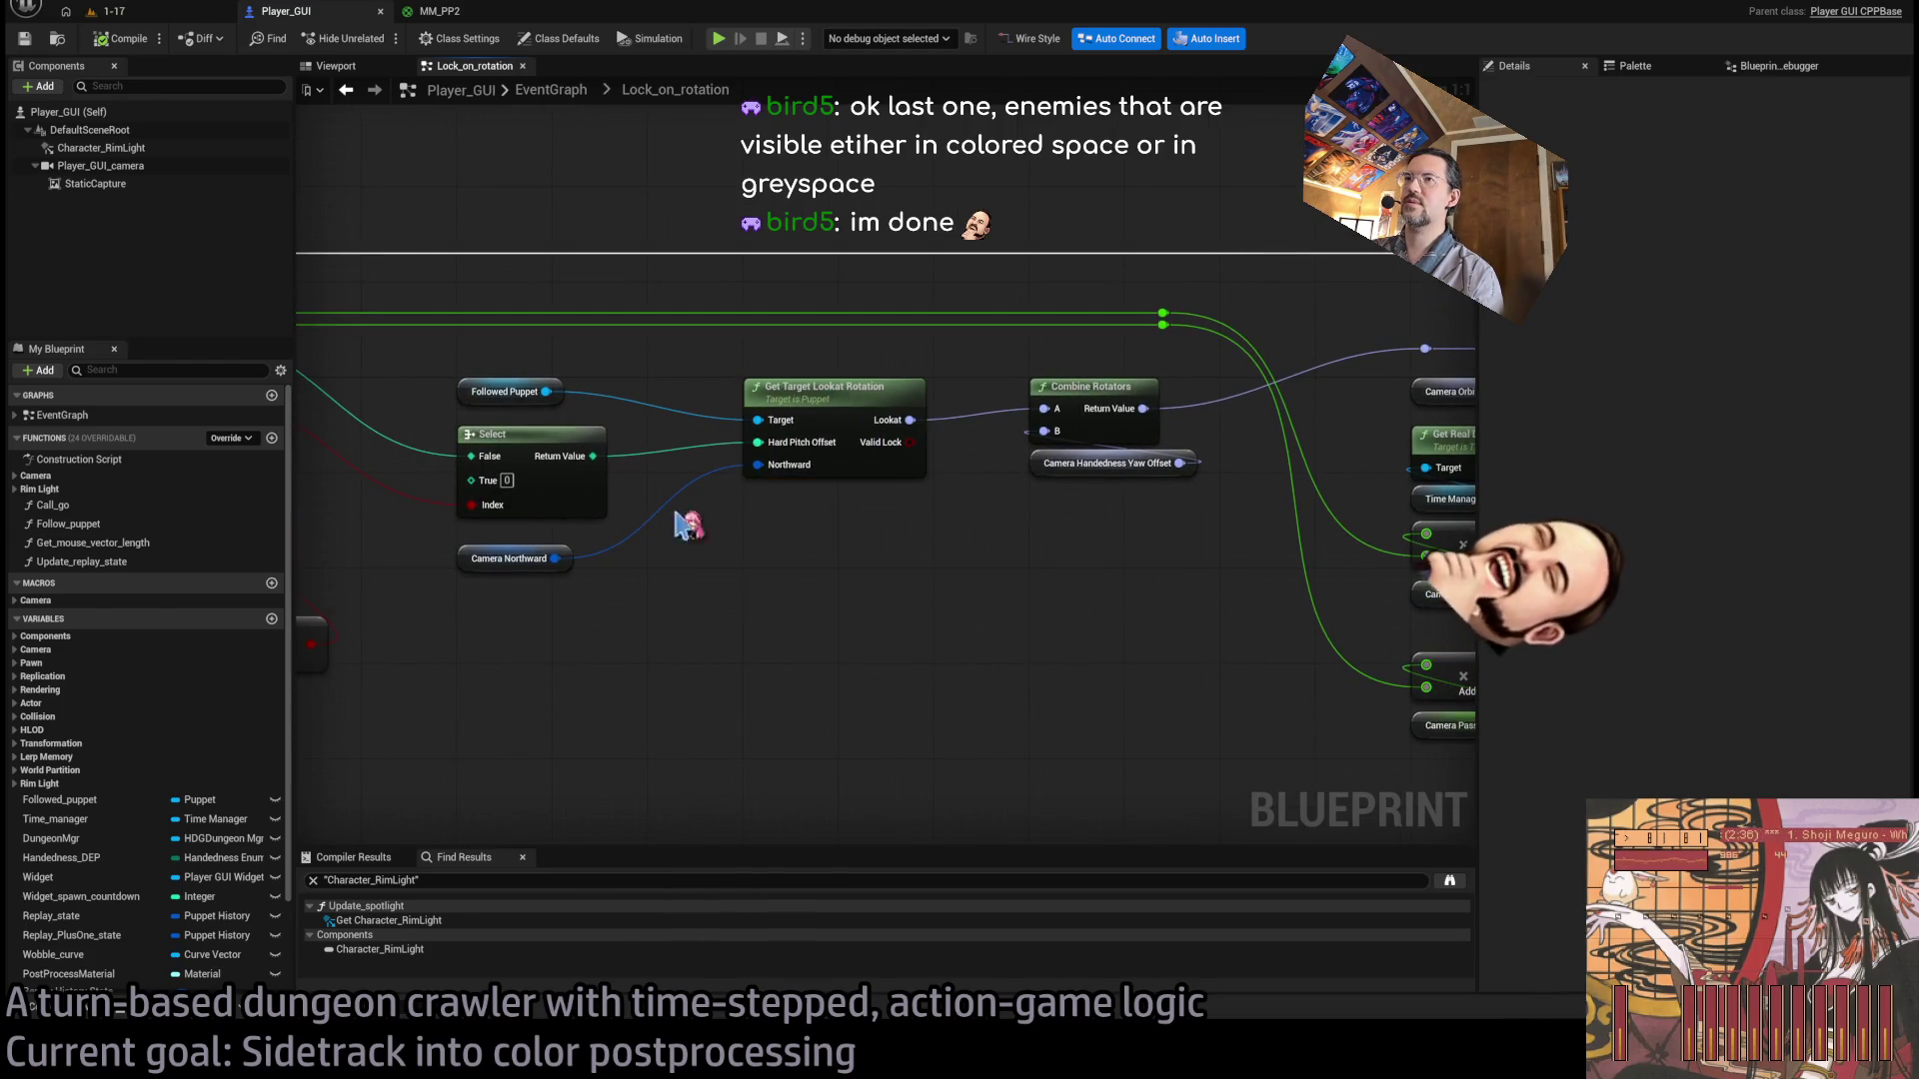
double_click(770, 404)
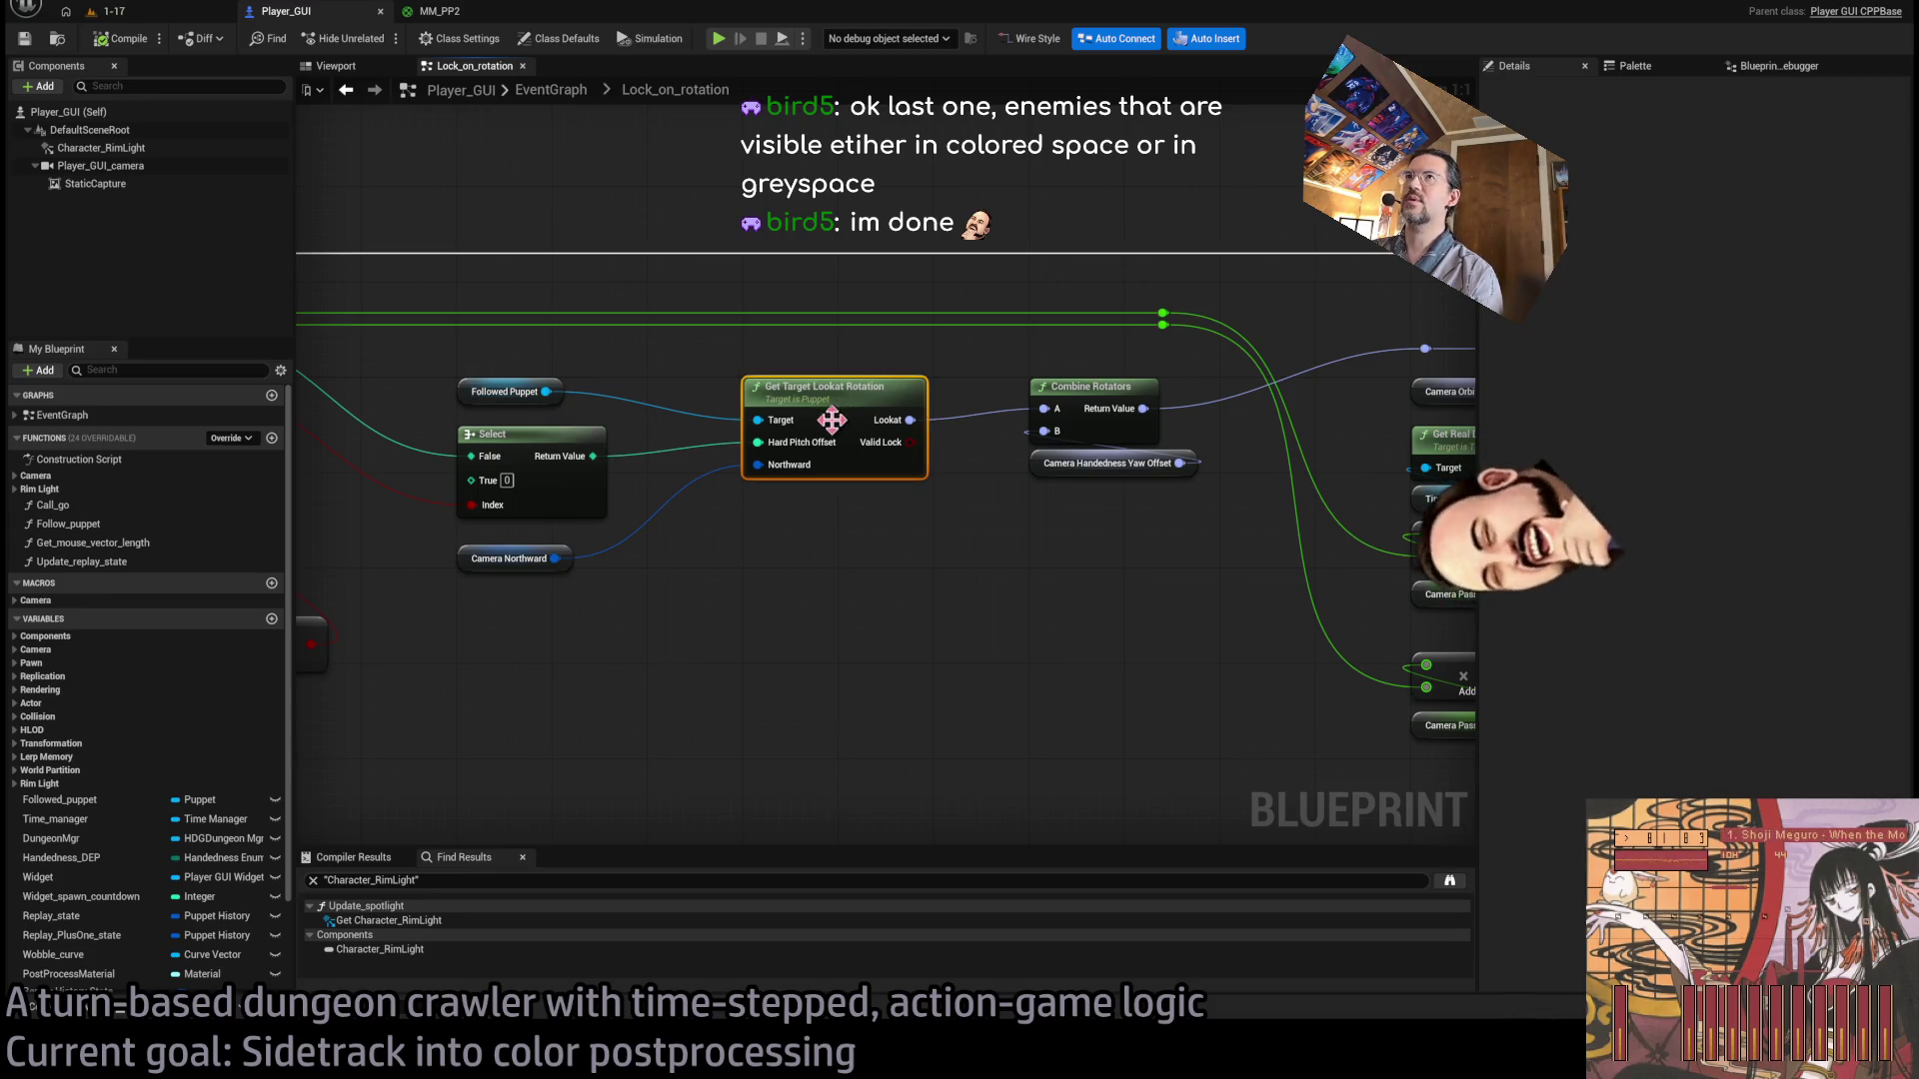
scroll(508, 304, "up", 4)
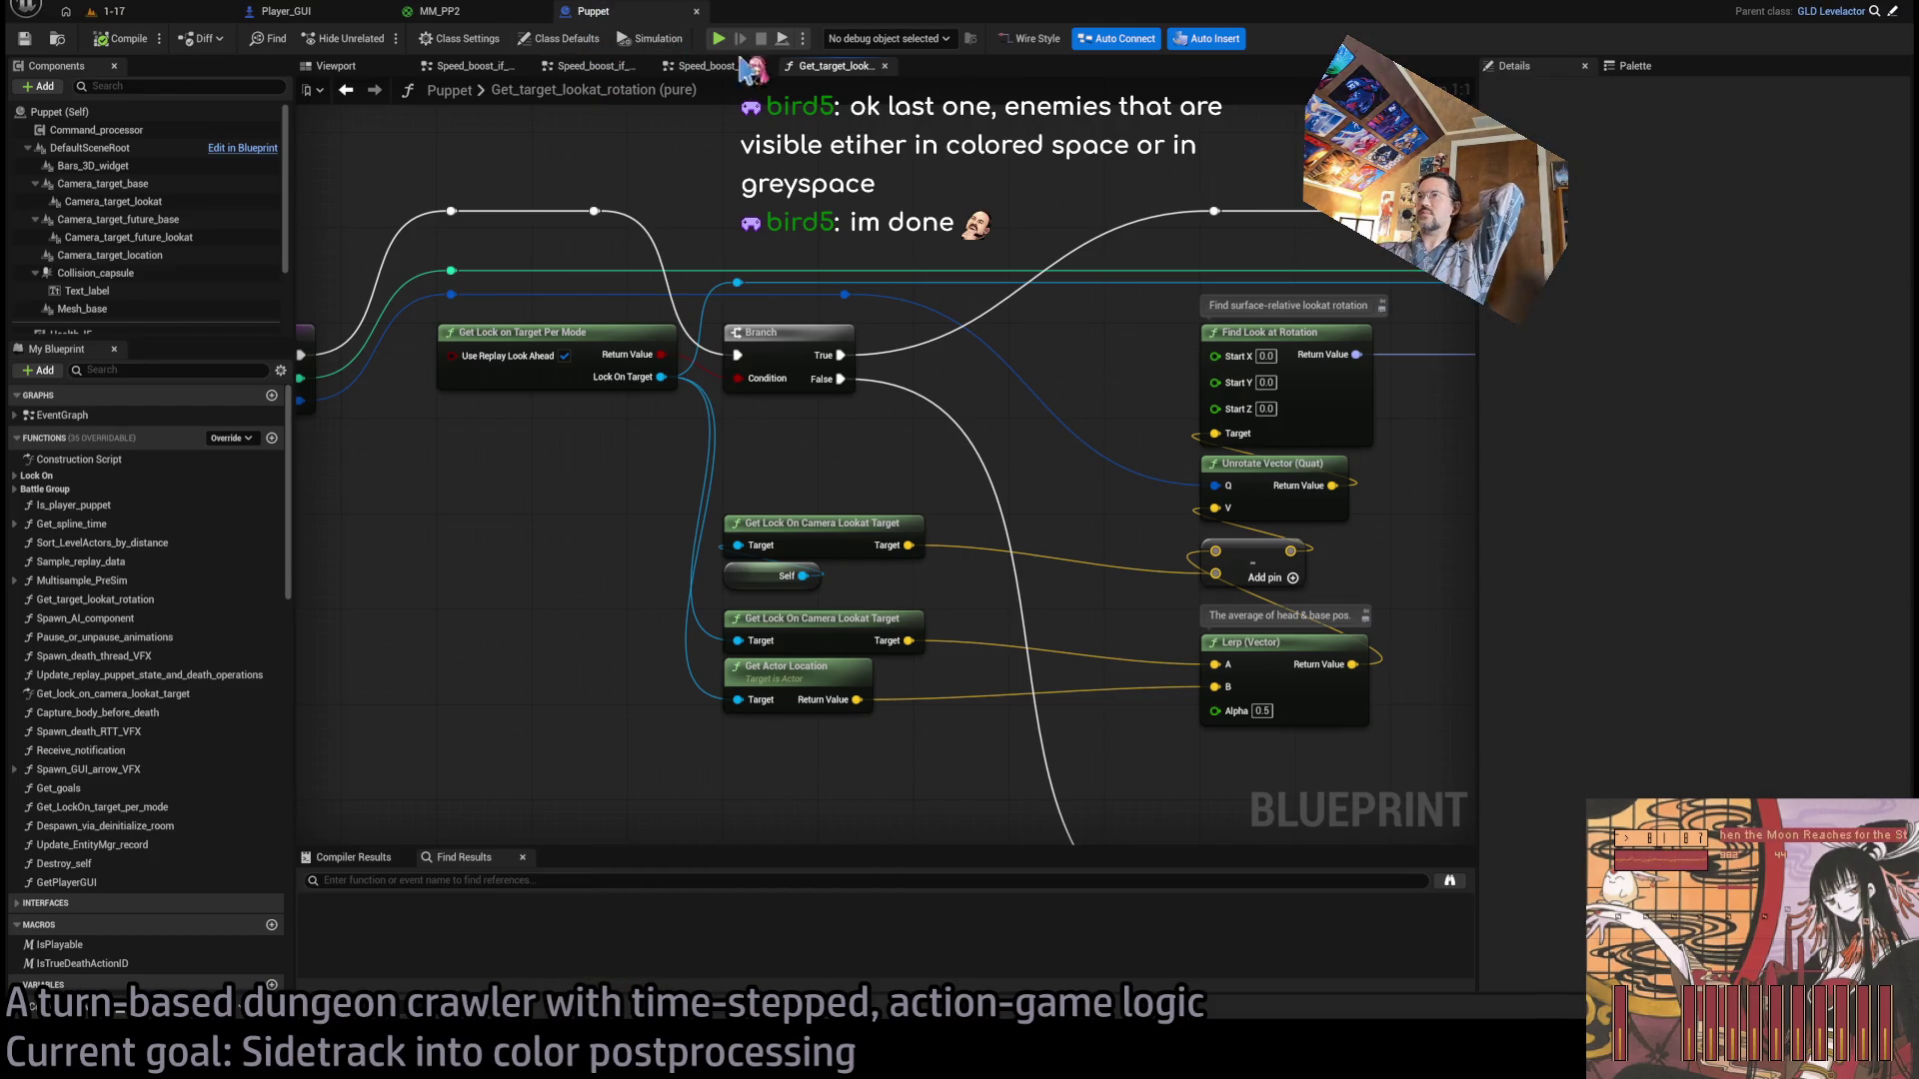
scroll(837, 203, "down", 3)
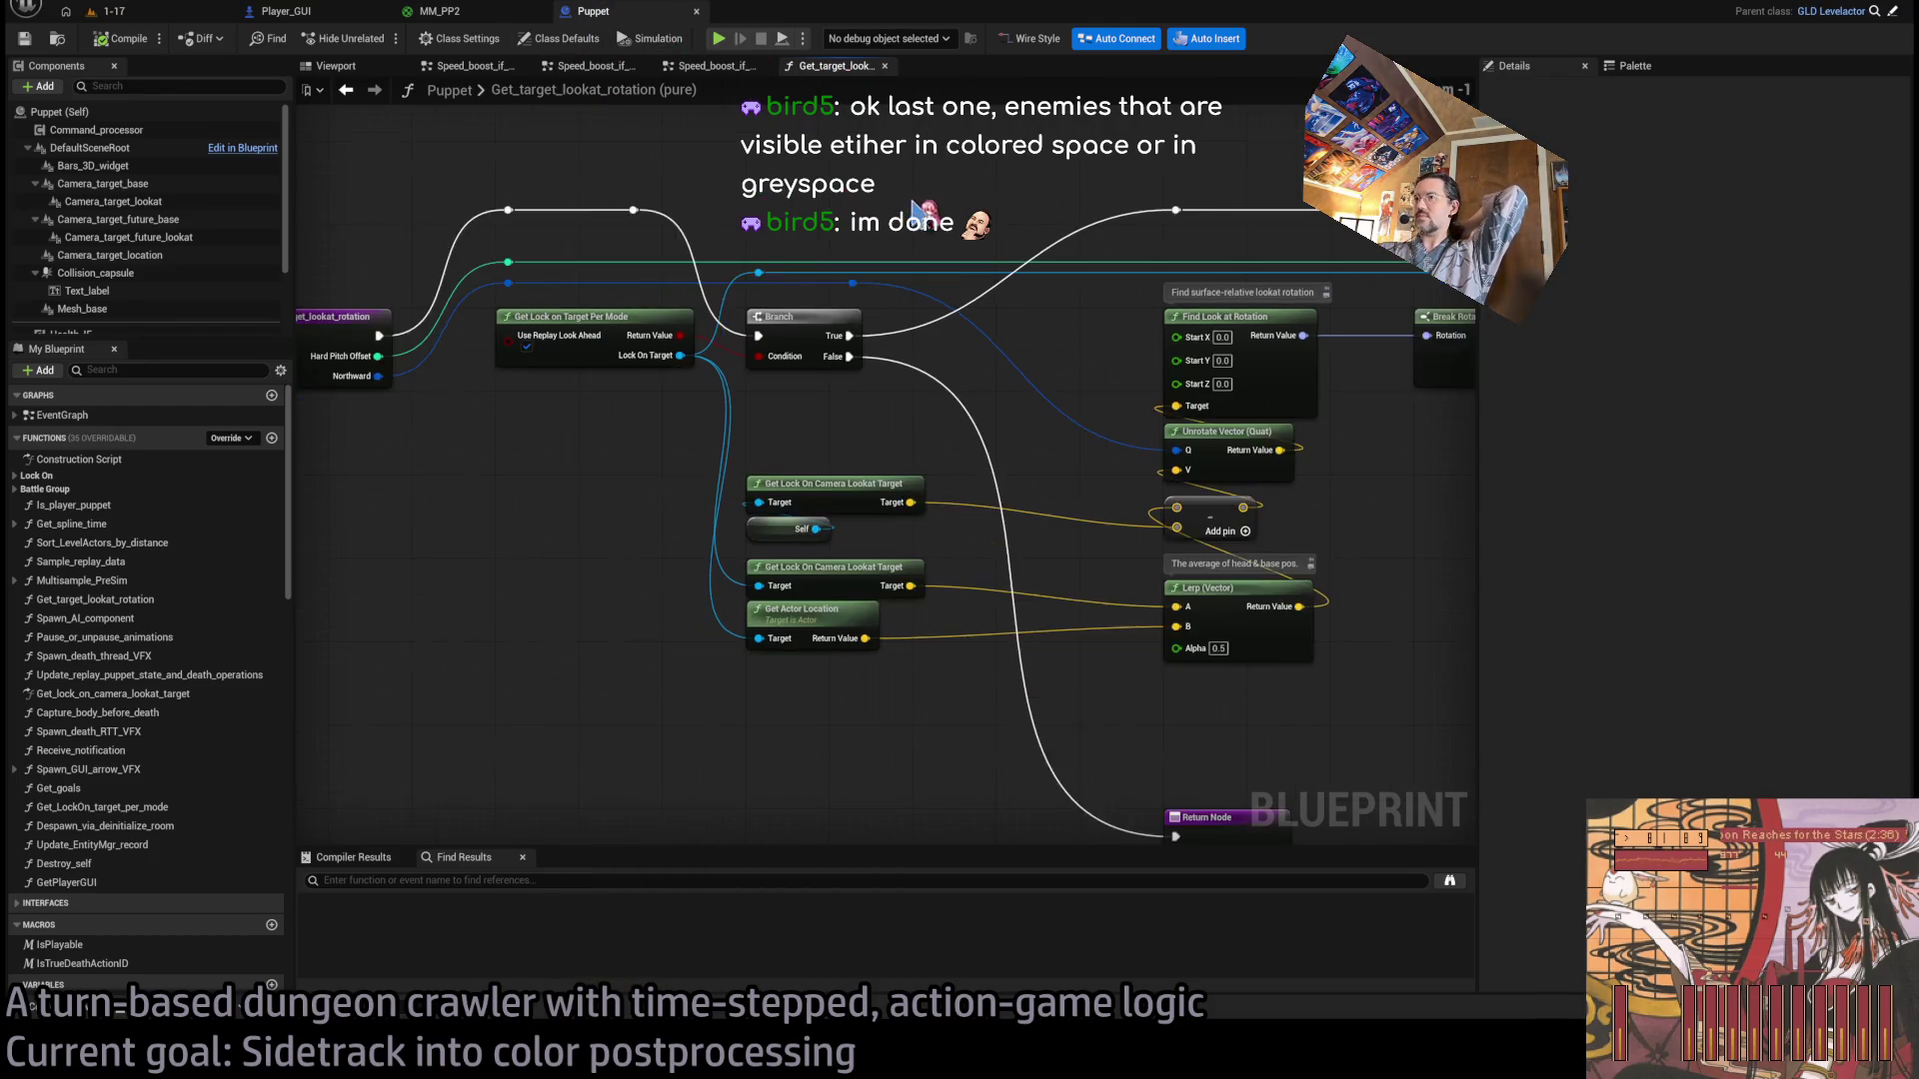
scroll(609, 364, "up", 2)
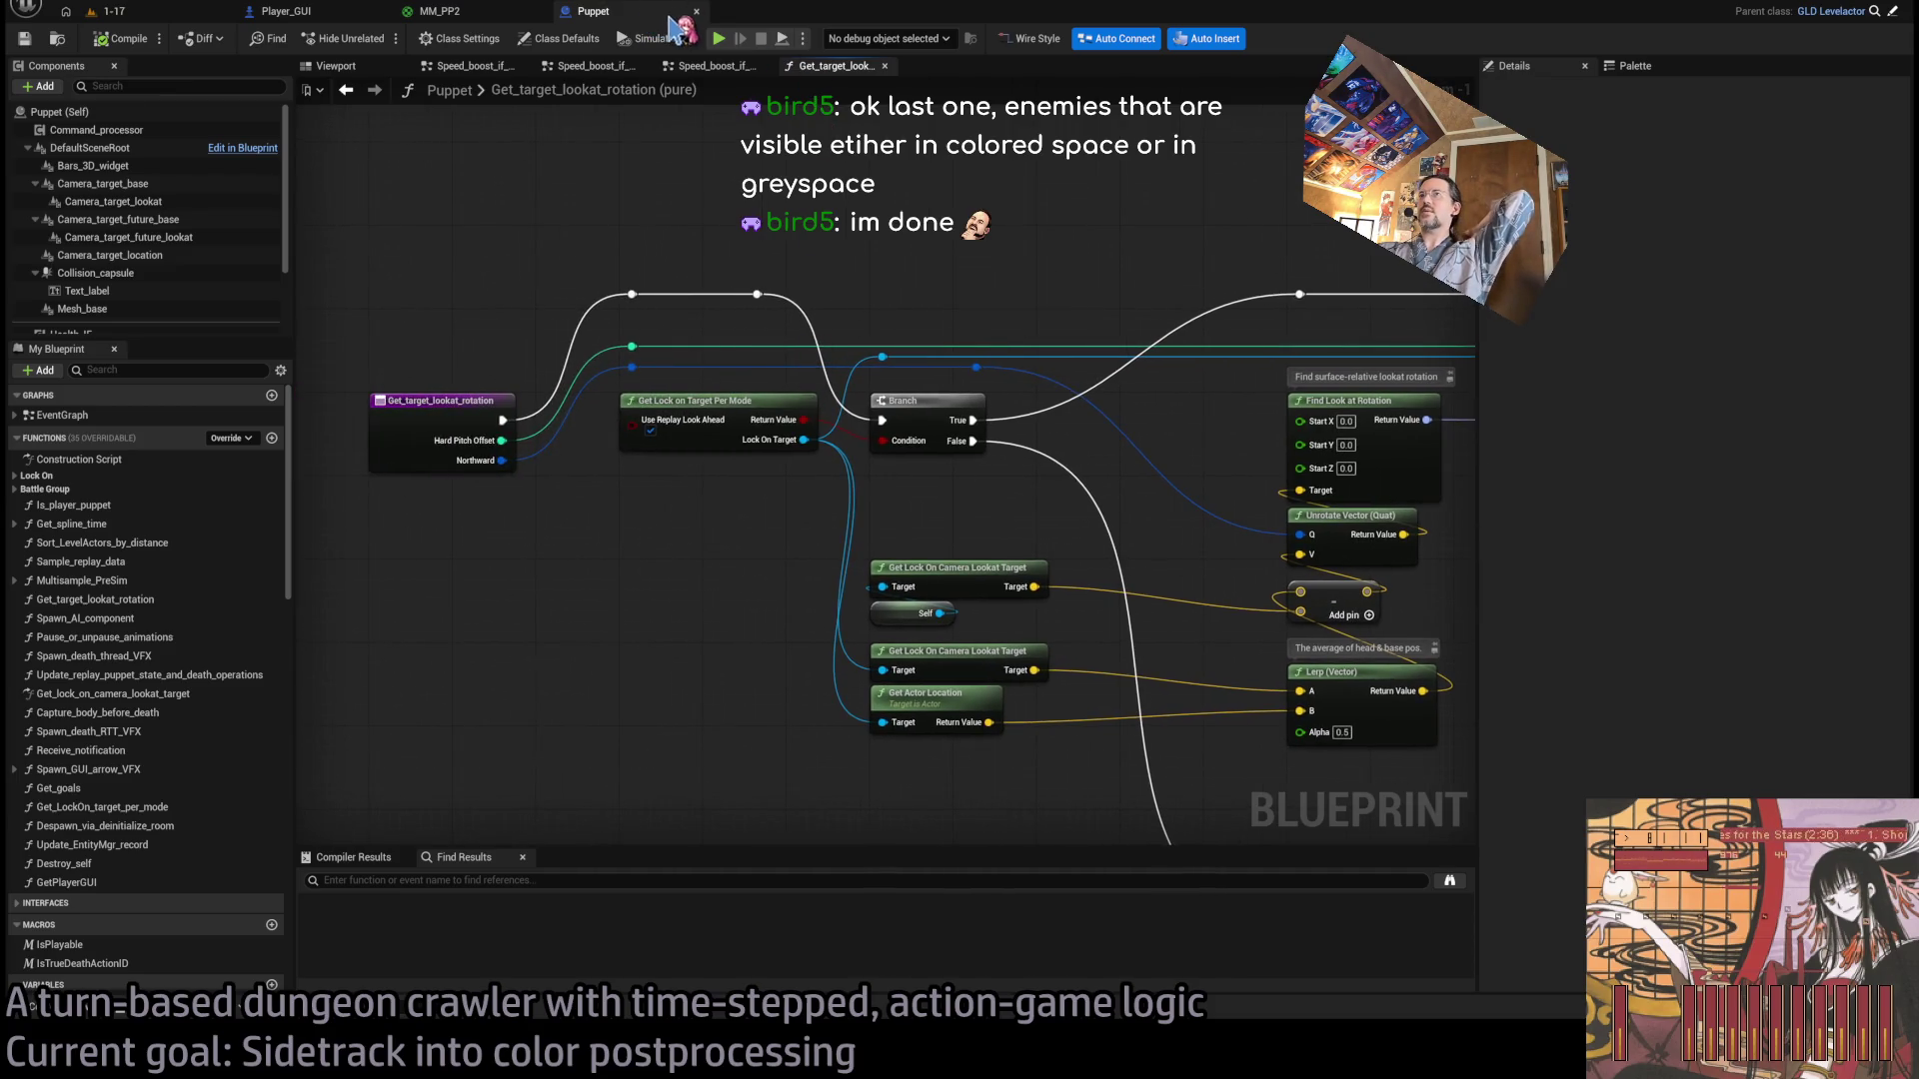
left_click(284, 11)
left_click(615, 12)
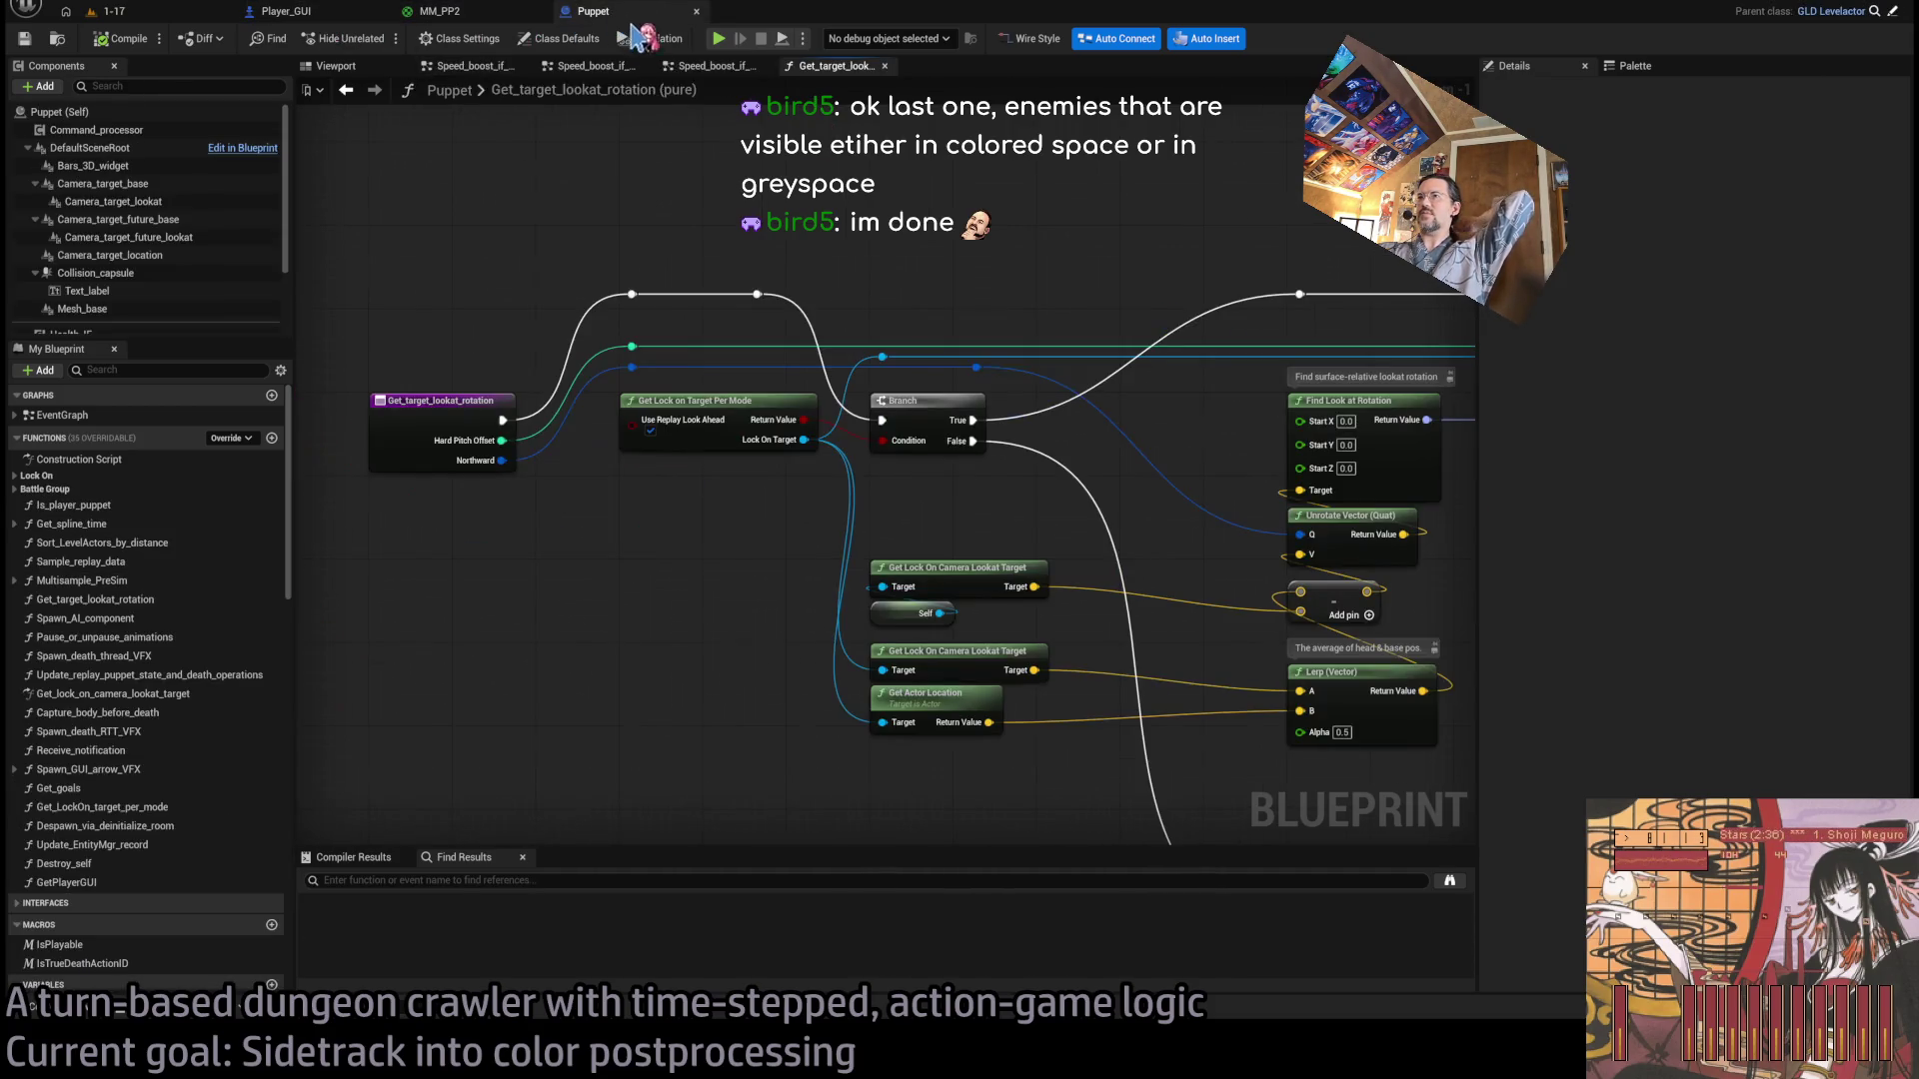
scroll(632, 389, "up", 1)
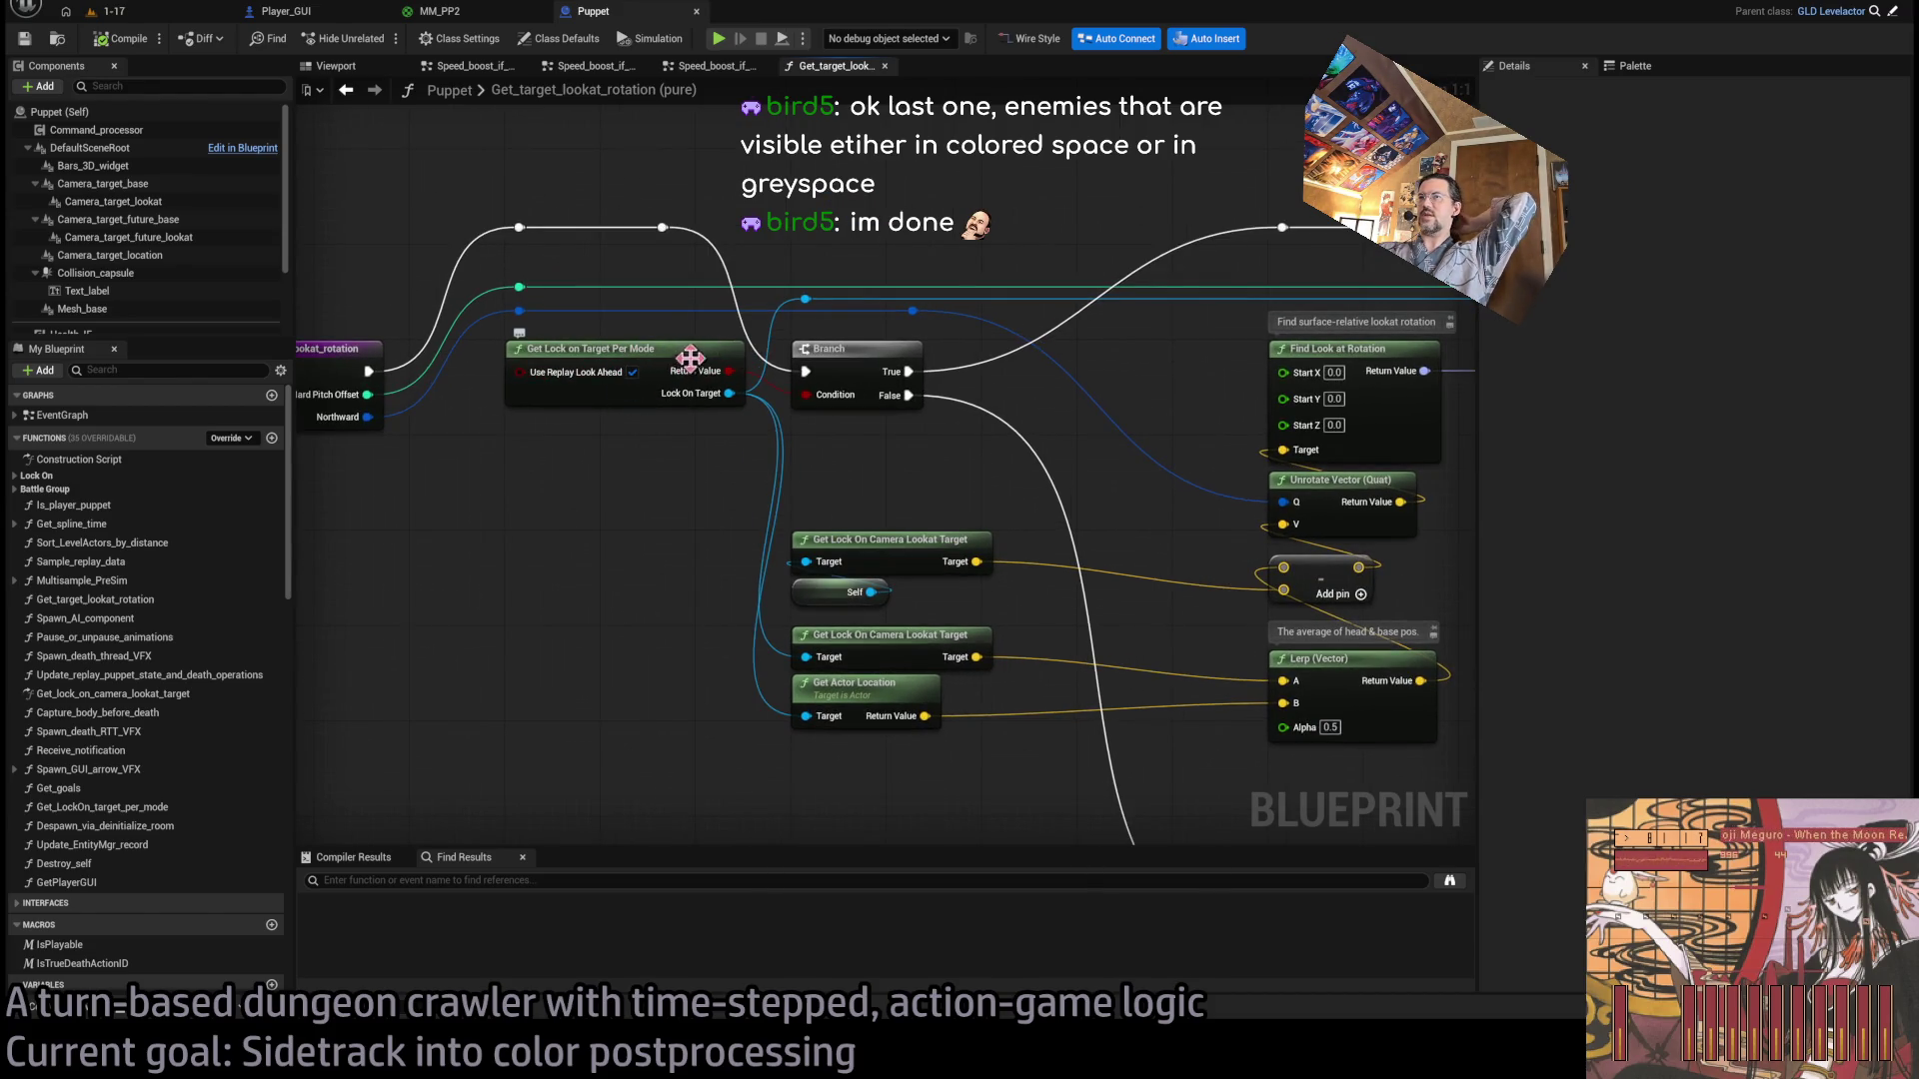
scroll(930, 490, "down", 1)
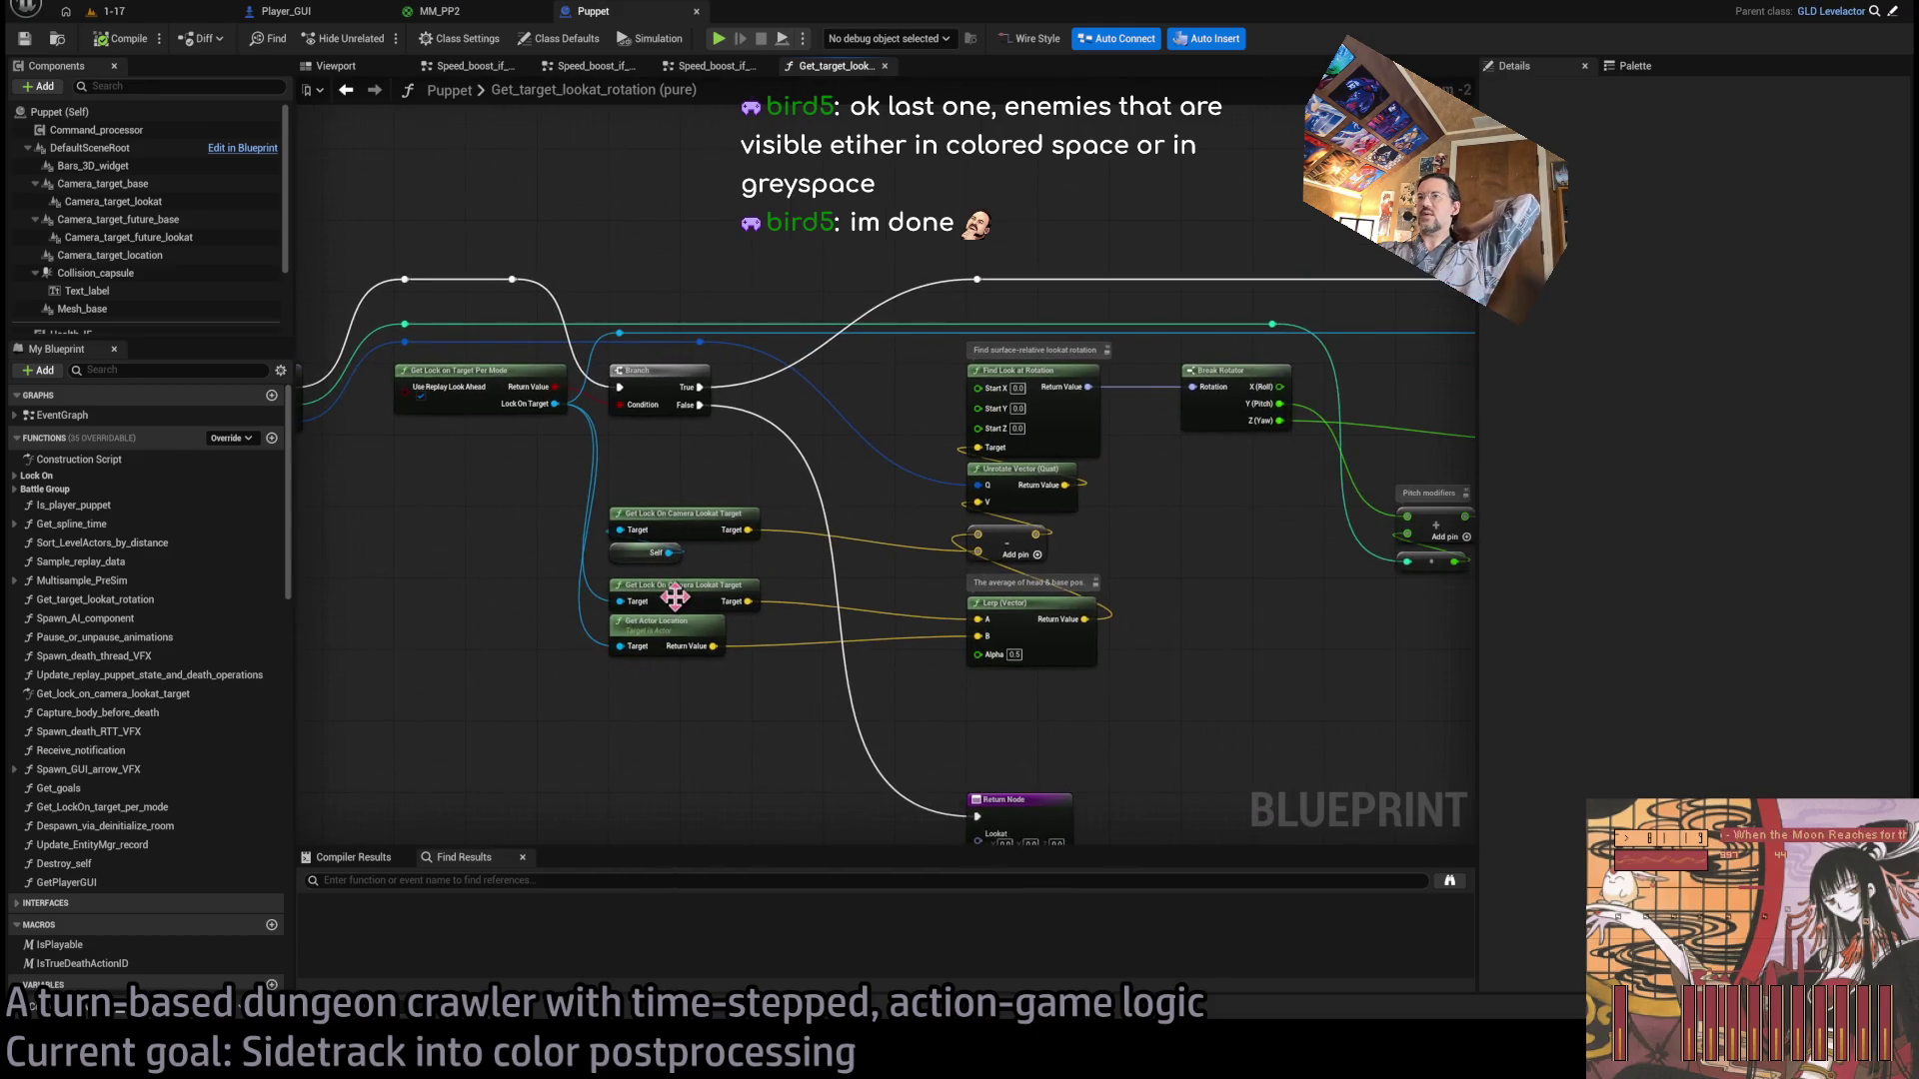
left_click(696, 11)
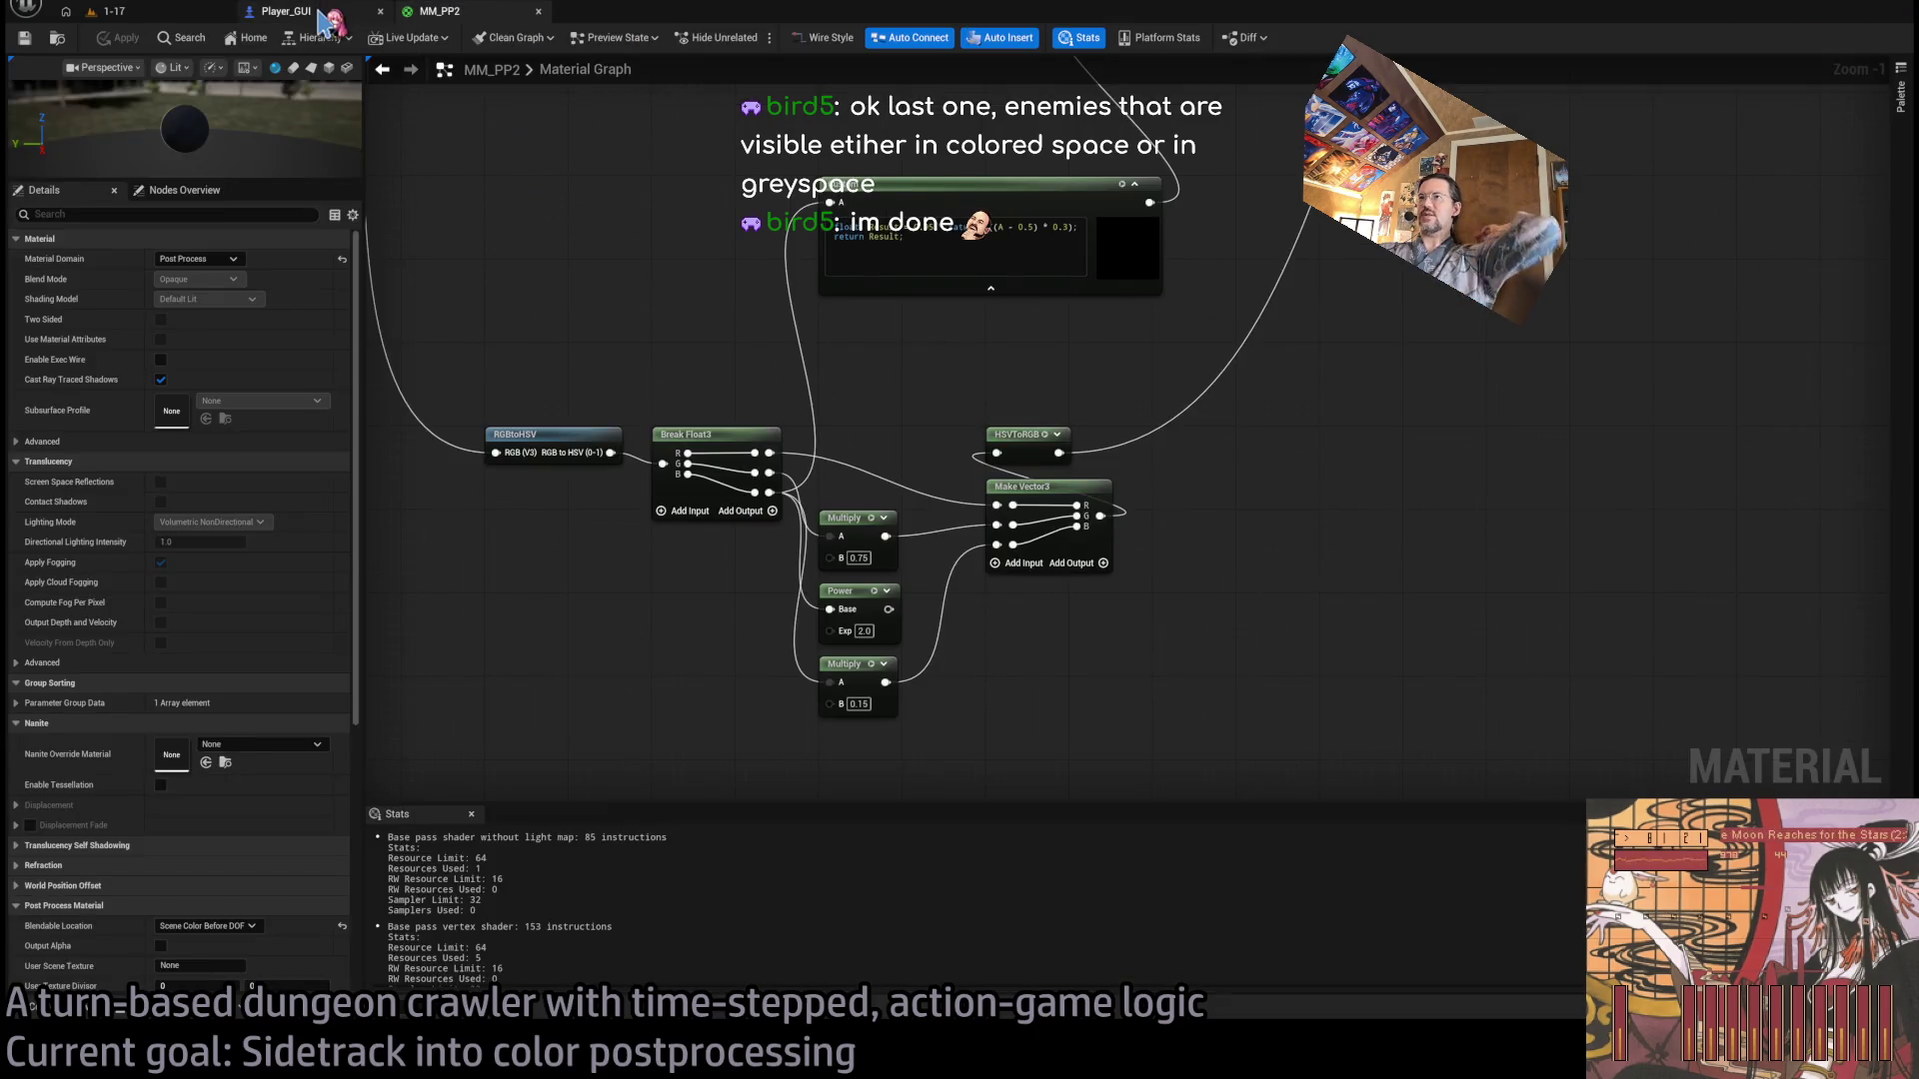
Return to the Player_GUI EventGraph and centre the Lock on branch and Lock_on_rotation node.
left_click(329, 12)
scroll(934, 536, "up", 7)
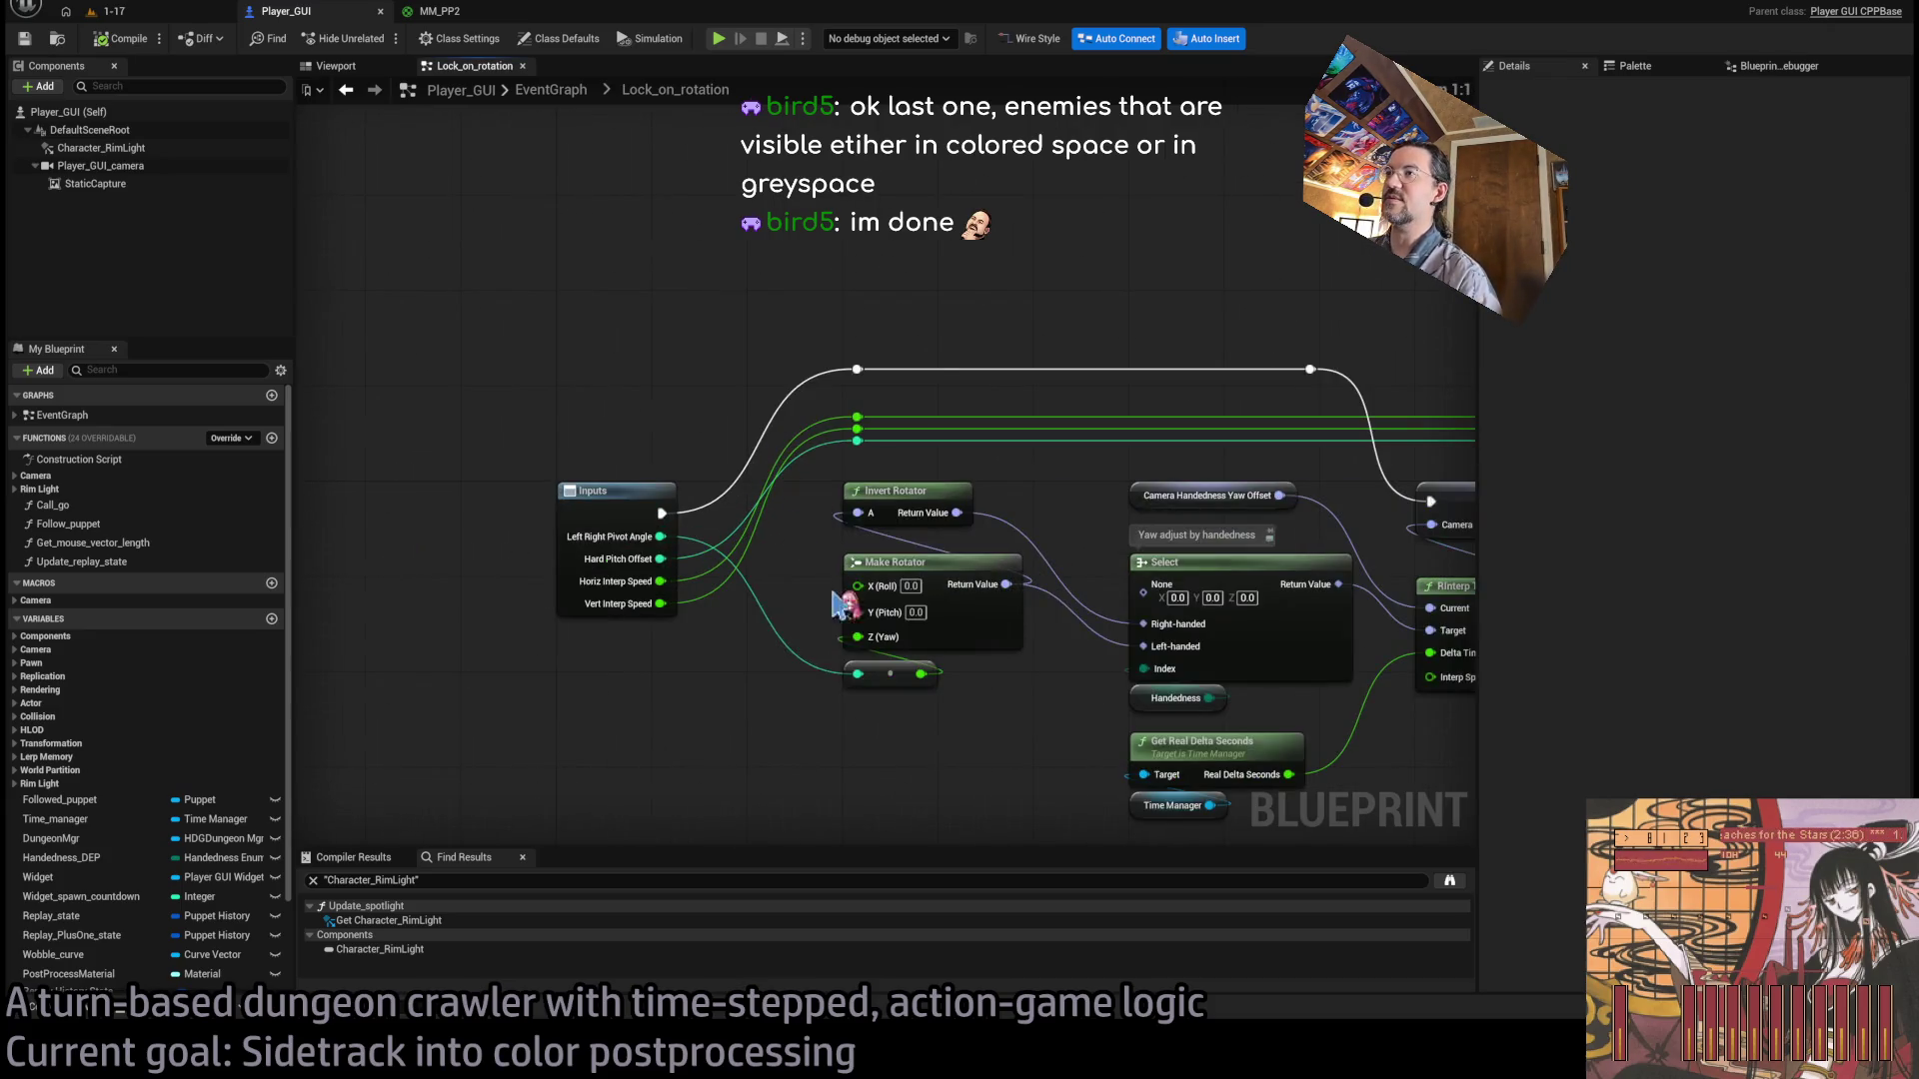
left_click(547, 90)
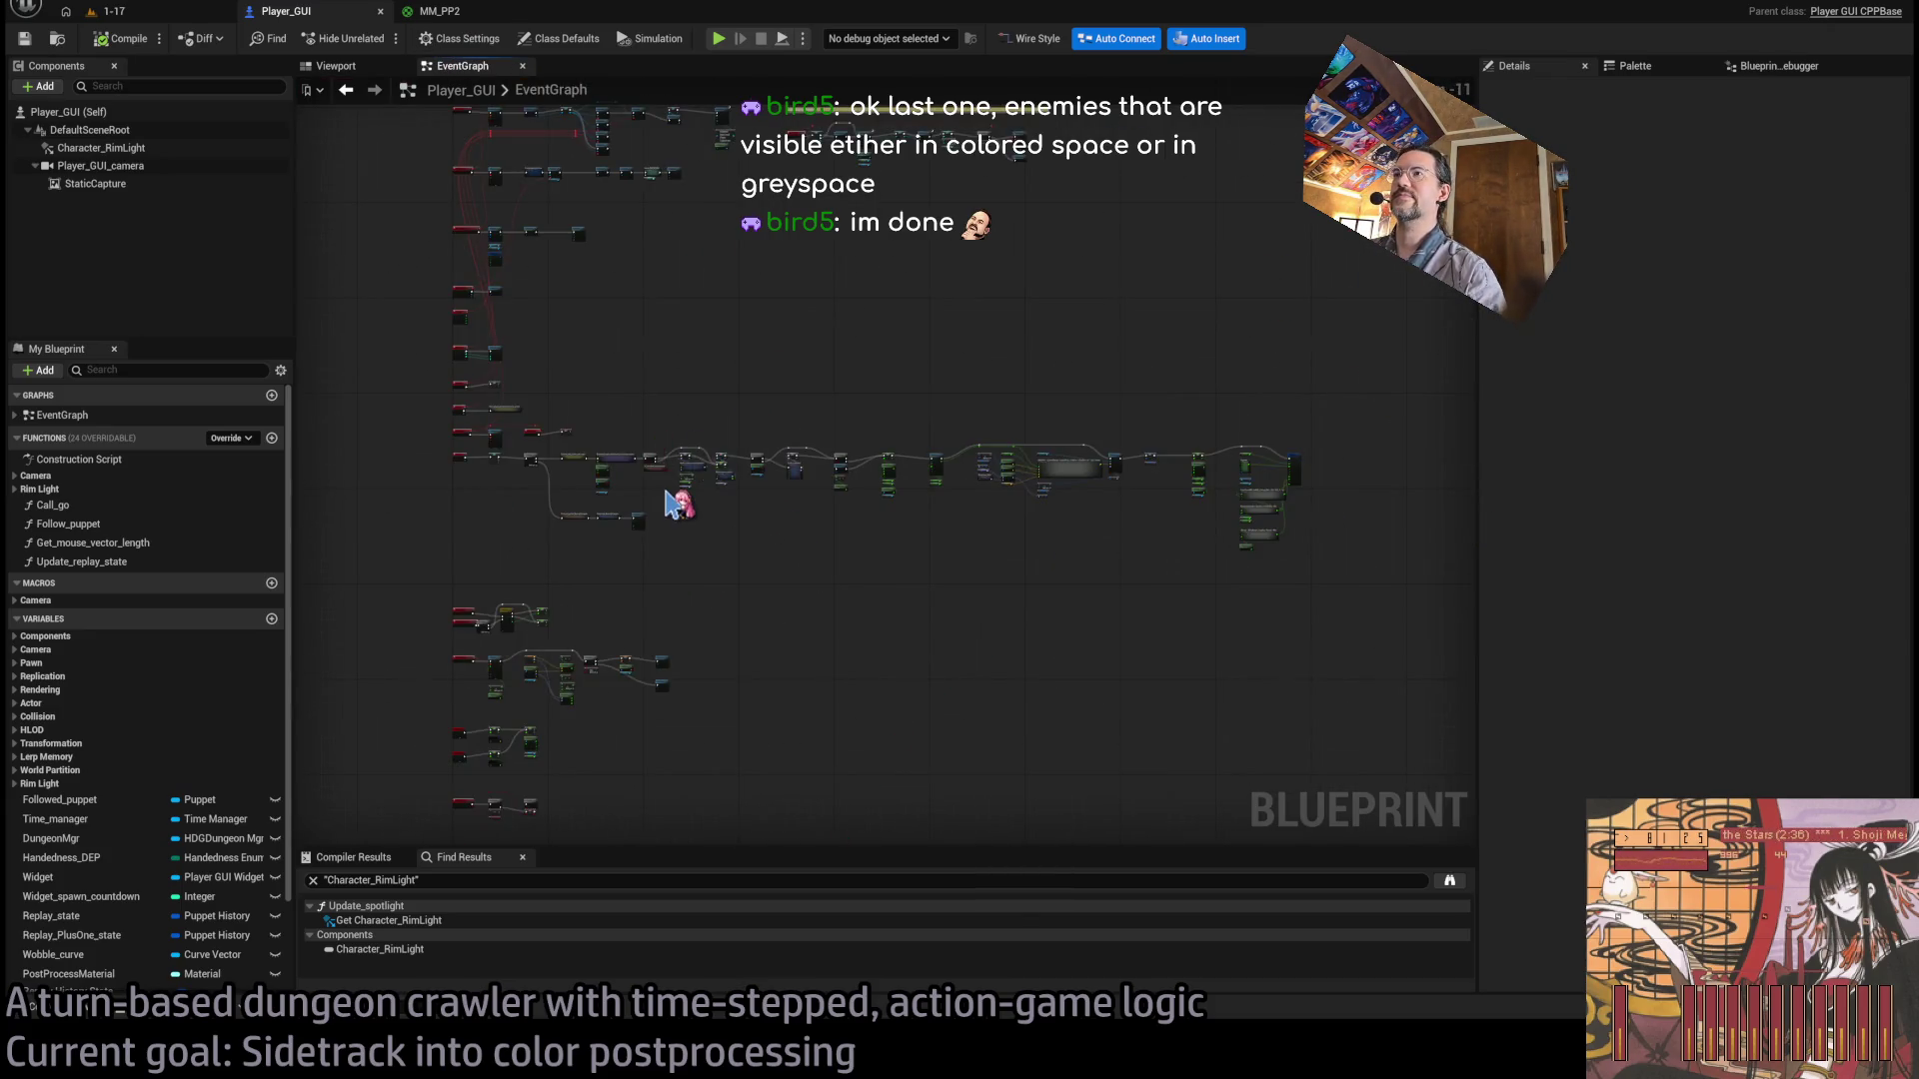
scroll(929, 487, "up", 7)
left_click_drag(966, 518, 1241, 579)
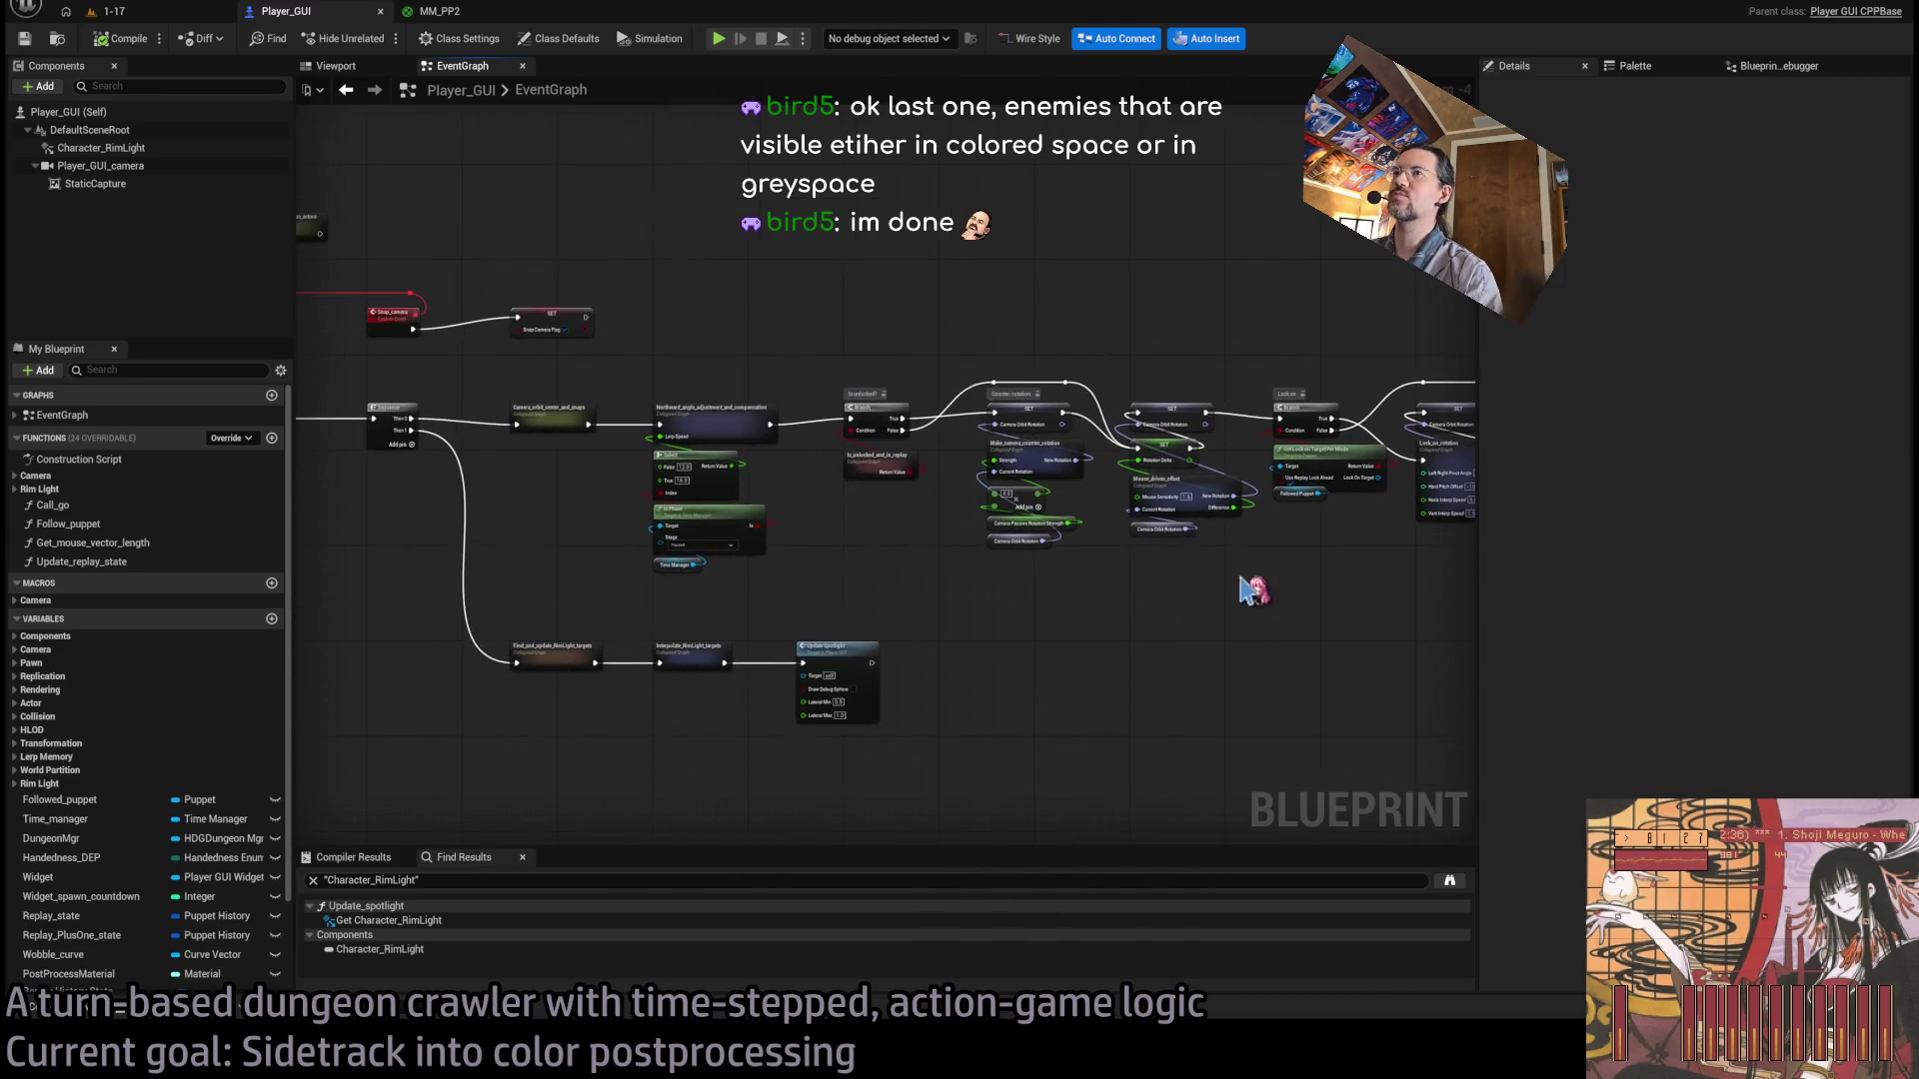
scroll(857, 462, "up", 2)
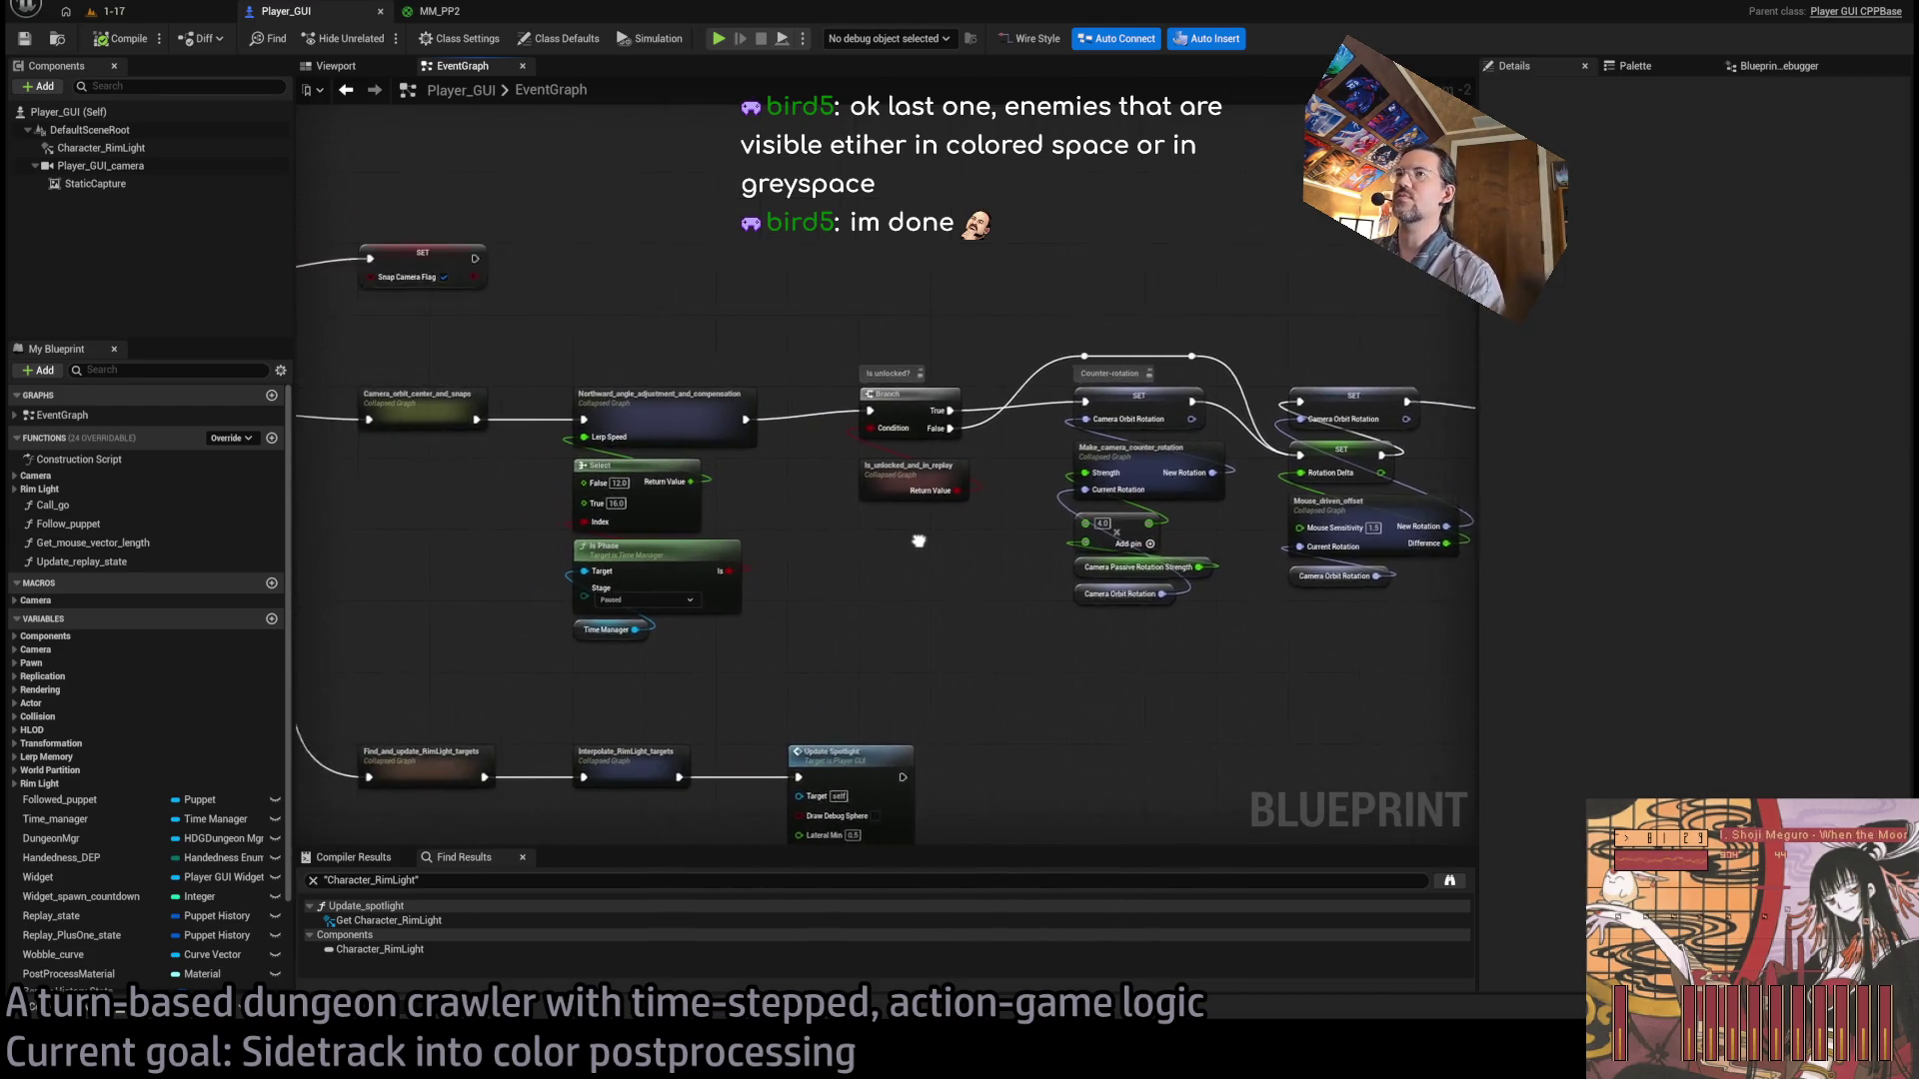
left_click_drag(912, 536, 420, 550)
scroll(1016, 536, "up", 2)
mouse_move(1015, 536)
left_mouse_down()
mouse_move(636, 555)
mouse_move(786, 461)
left_mouse_up()
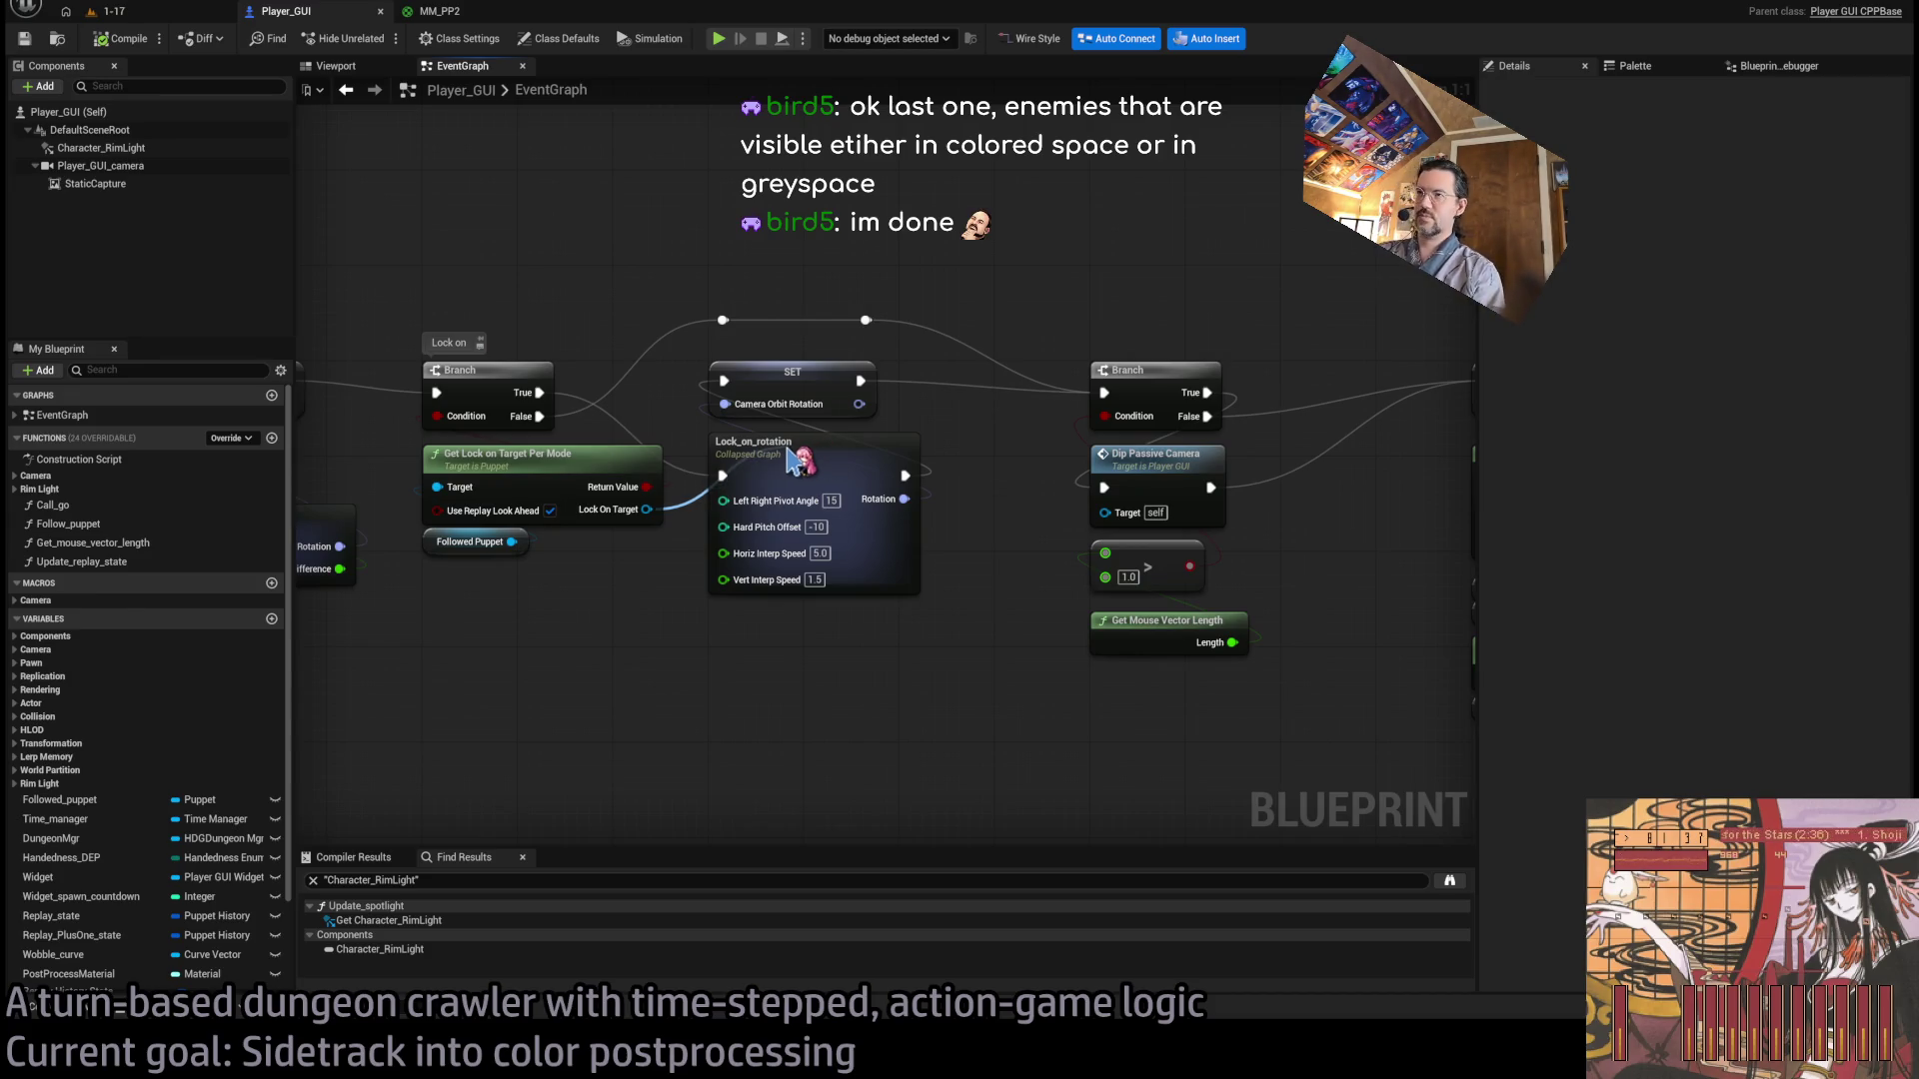
Wire the lock-on target into Lock_on_rotation as Lock On Target, then open the node.
left_click_drag(788, 452, 790, 457)
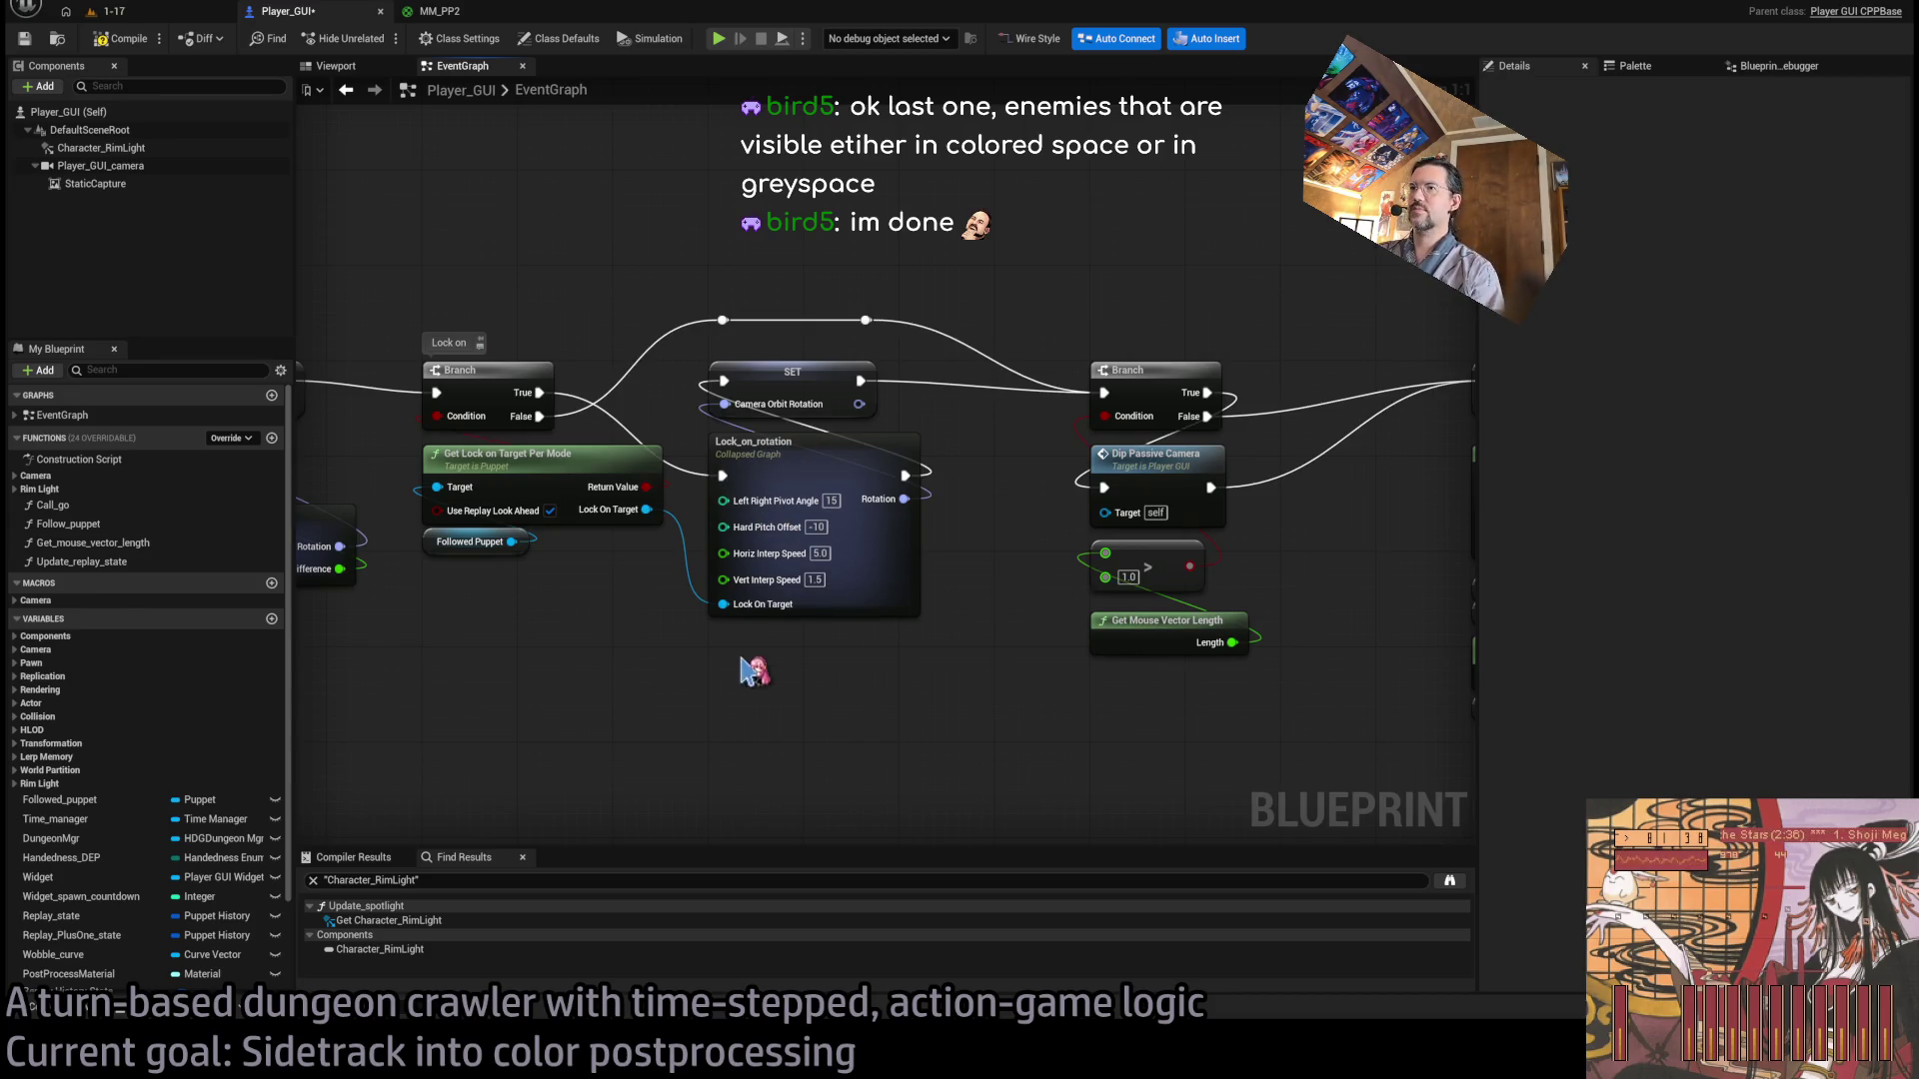
double_click(811, 438)
scroll(565, 546, "down", 3)
left_click_drag(565, 546, 477, 456)
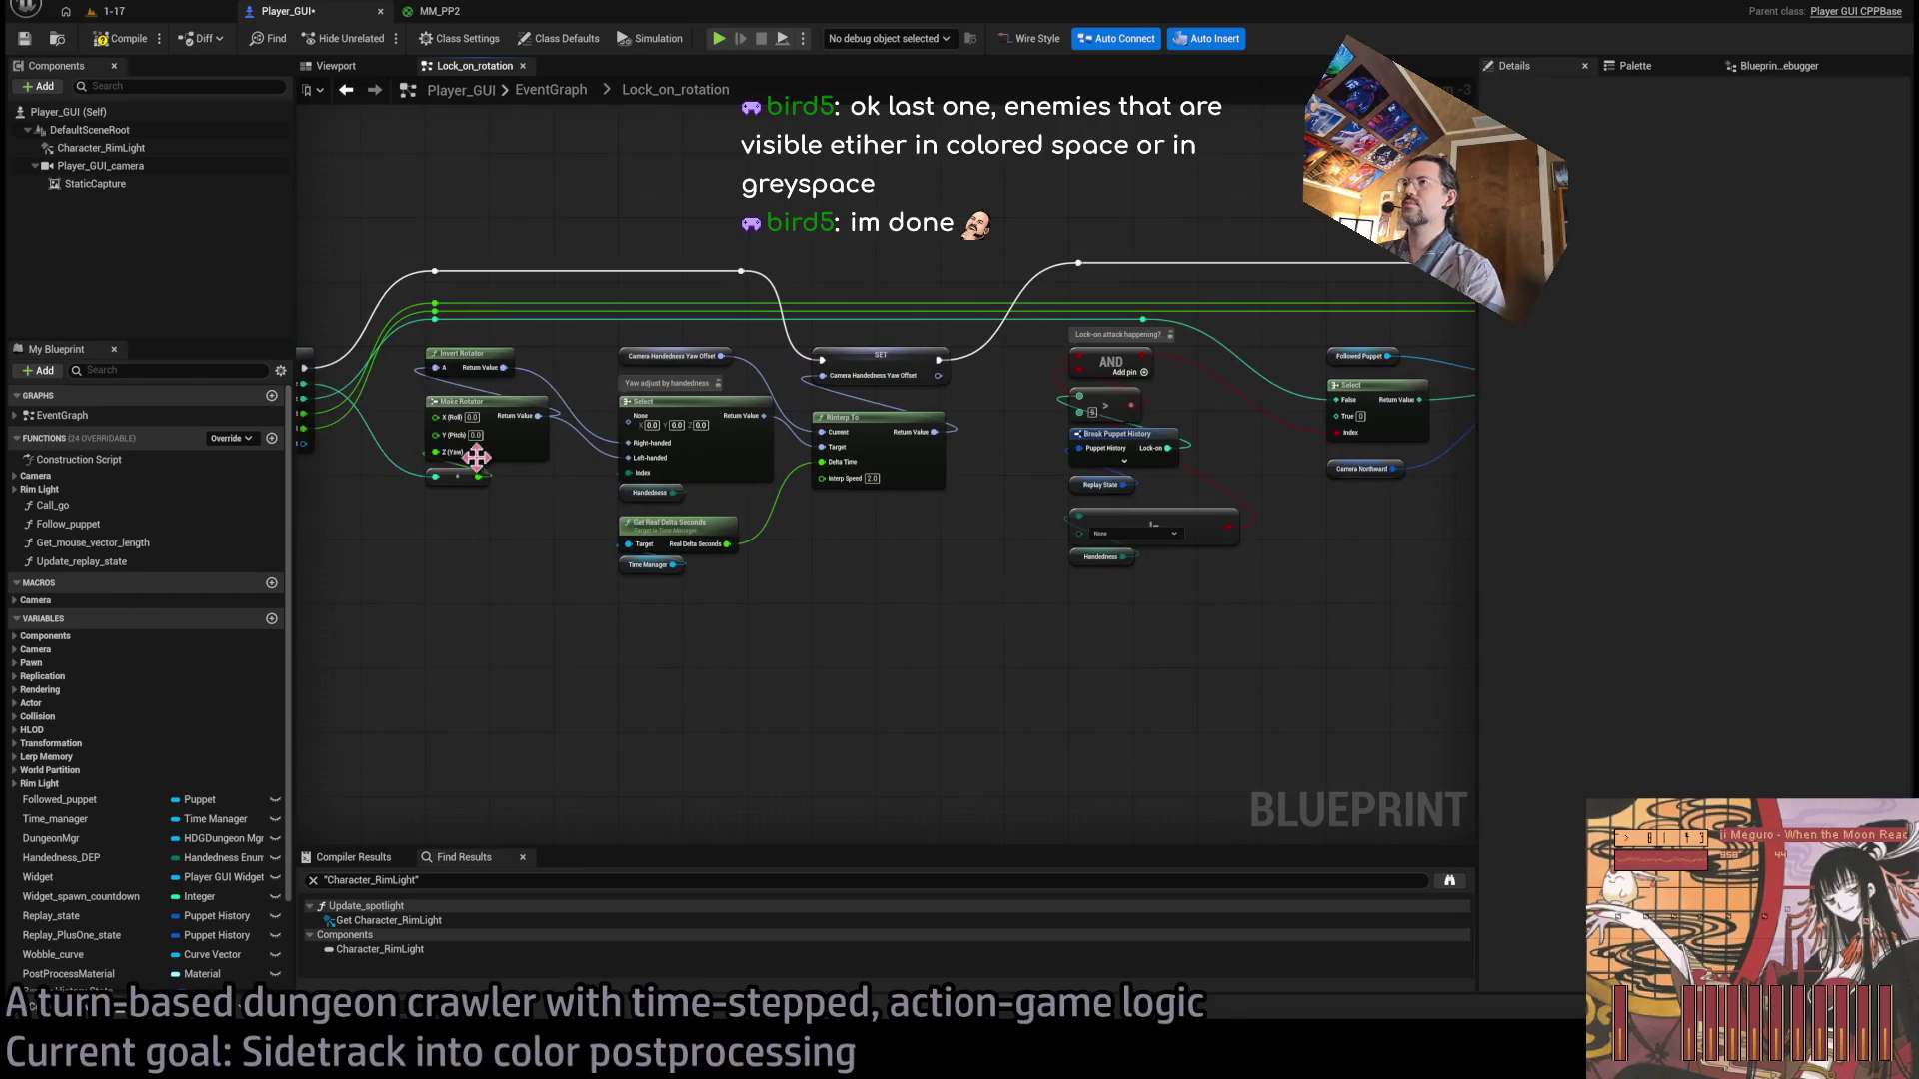
Box-select the reroute points on the green wires and nudge them slightly upward.
scroll(451, 431, "down", 1)
scroll(500, 349, "up", 1)
scroll(719, 354, "down", 1)
scroll(829, 357, "down", 1)
left_click_drag(420, 320, 1316, 343)
scroll(600, 404, "up", 5)
left_click_drag(612, 383, 613, 371)
left_click(662, 413)
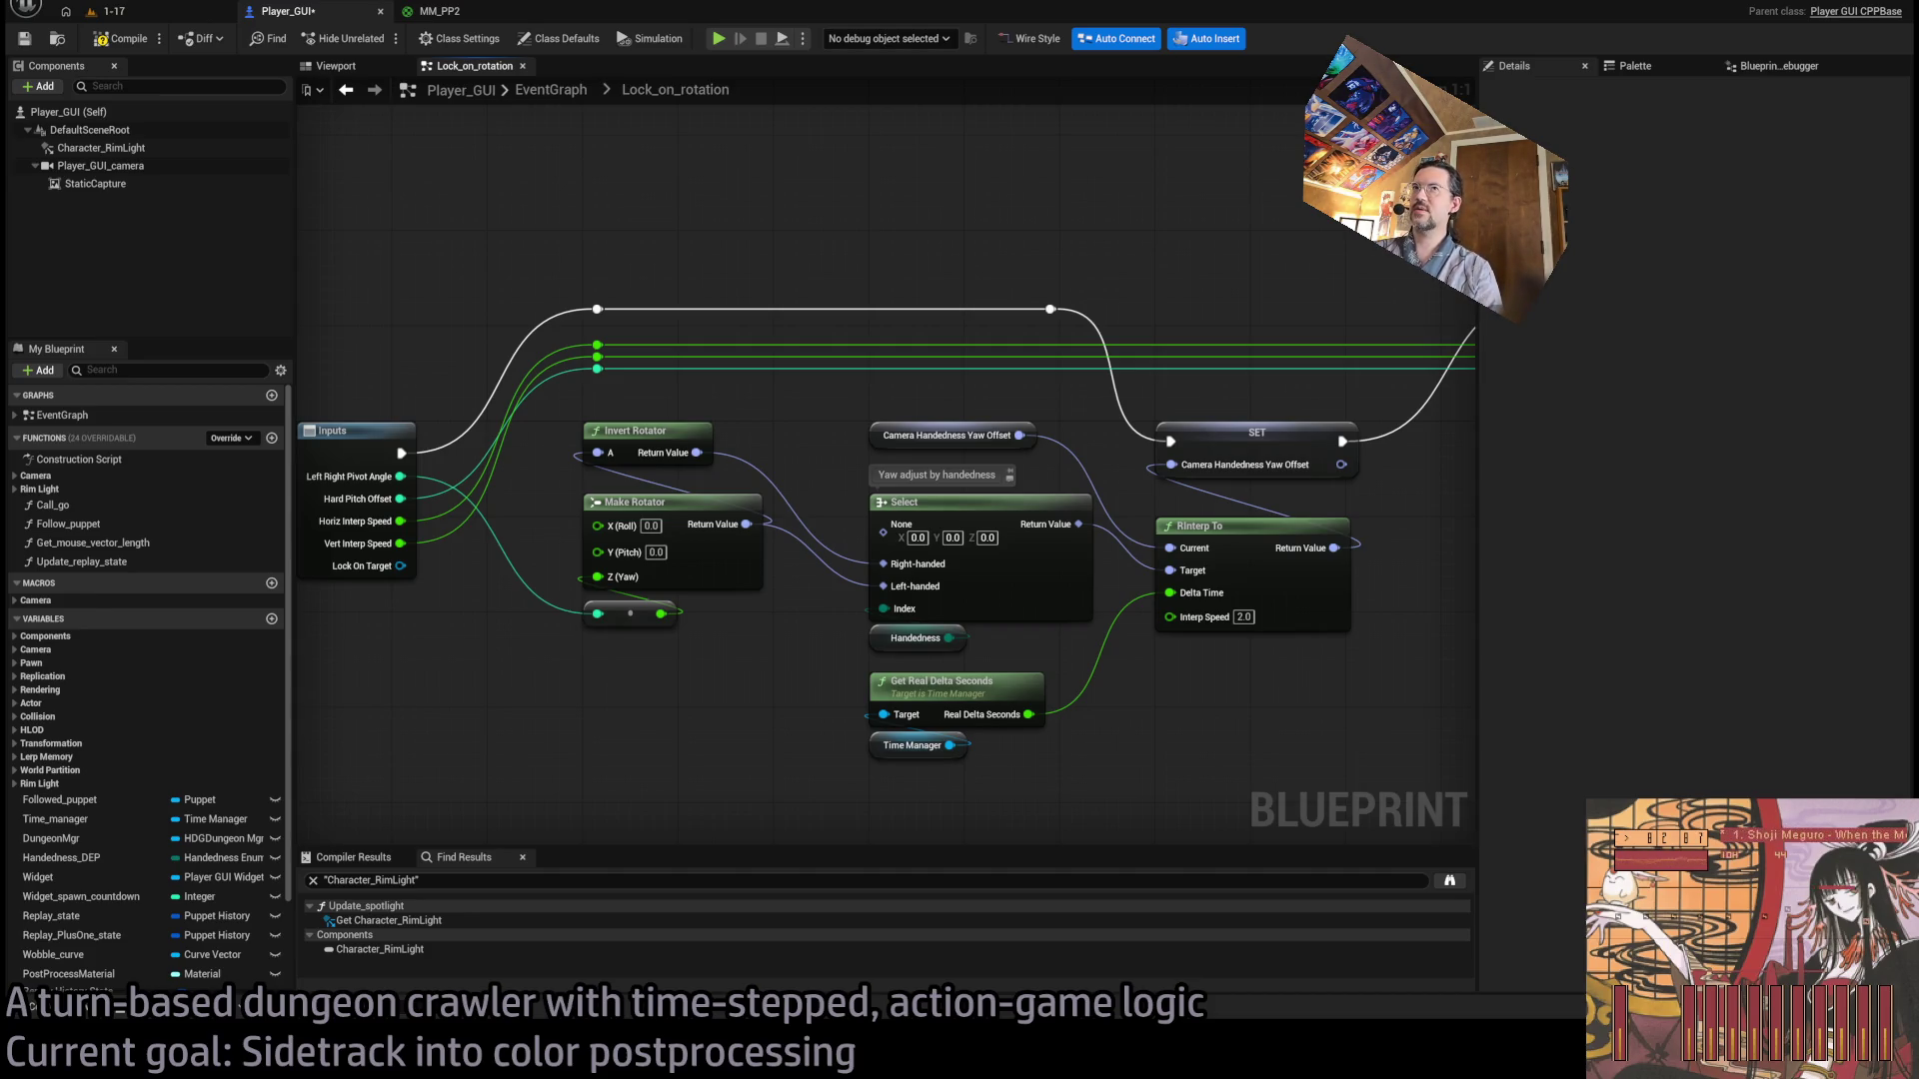
left_click(105, 11)
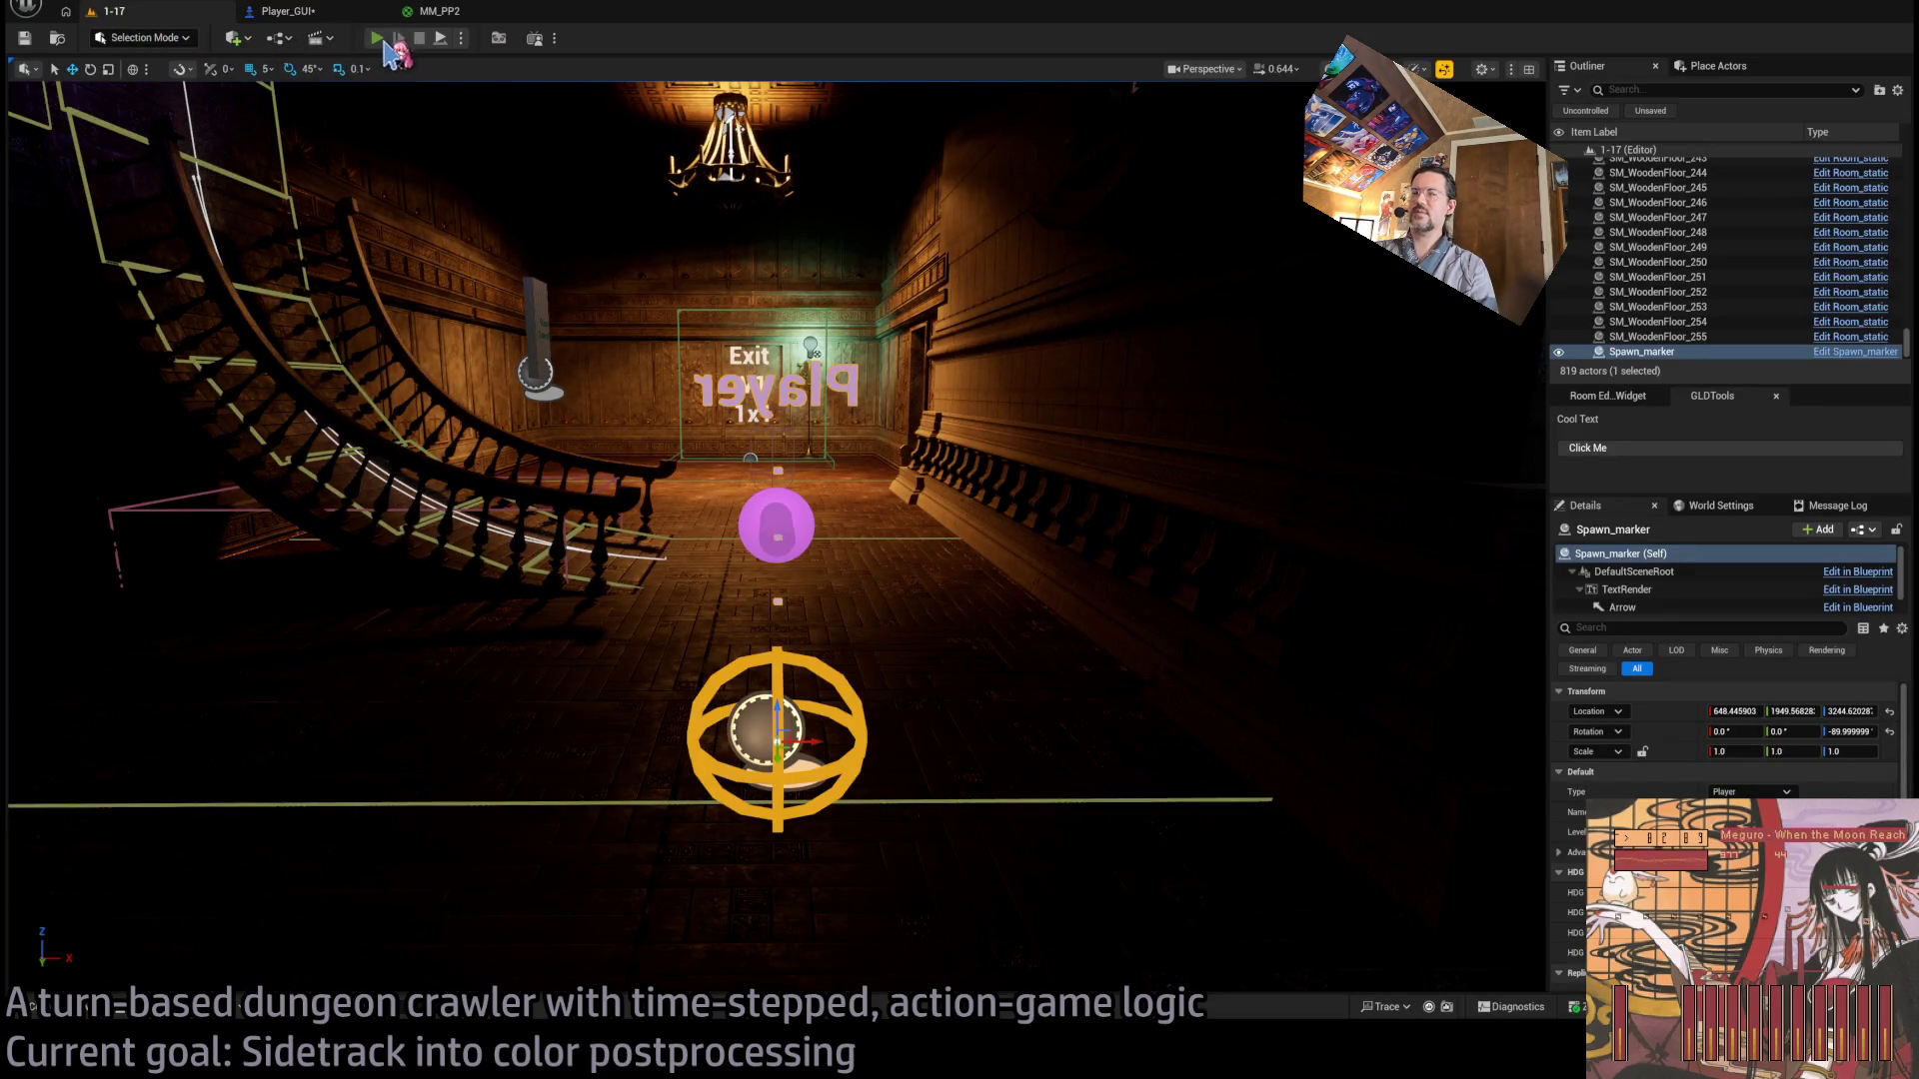
Play-test 1-17, step toward the cat enemy, and switch over to ChatGPT.
key("alt+p")
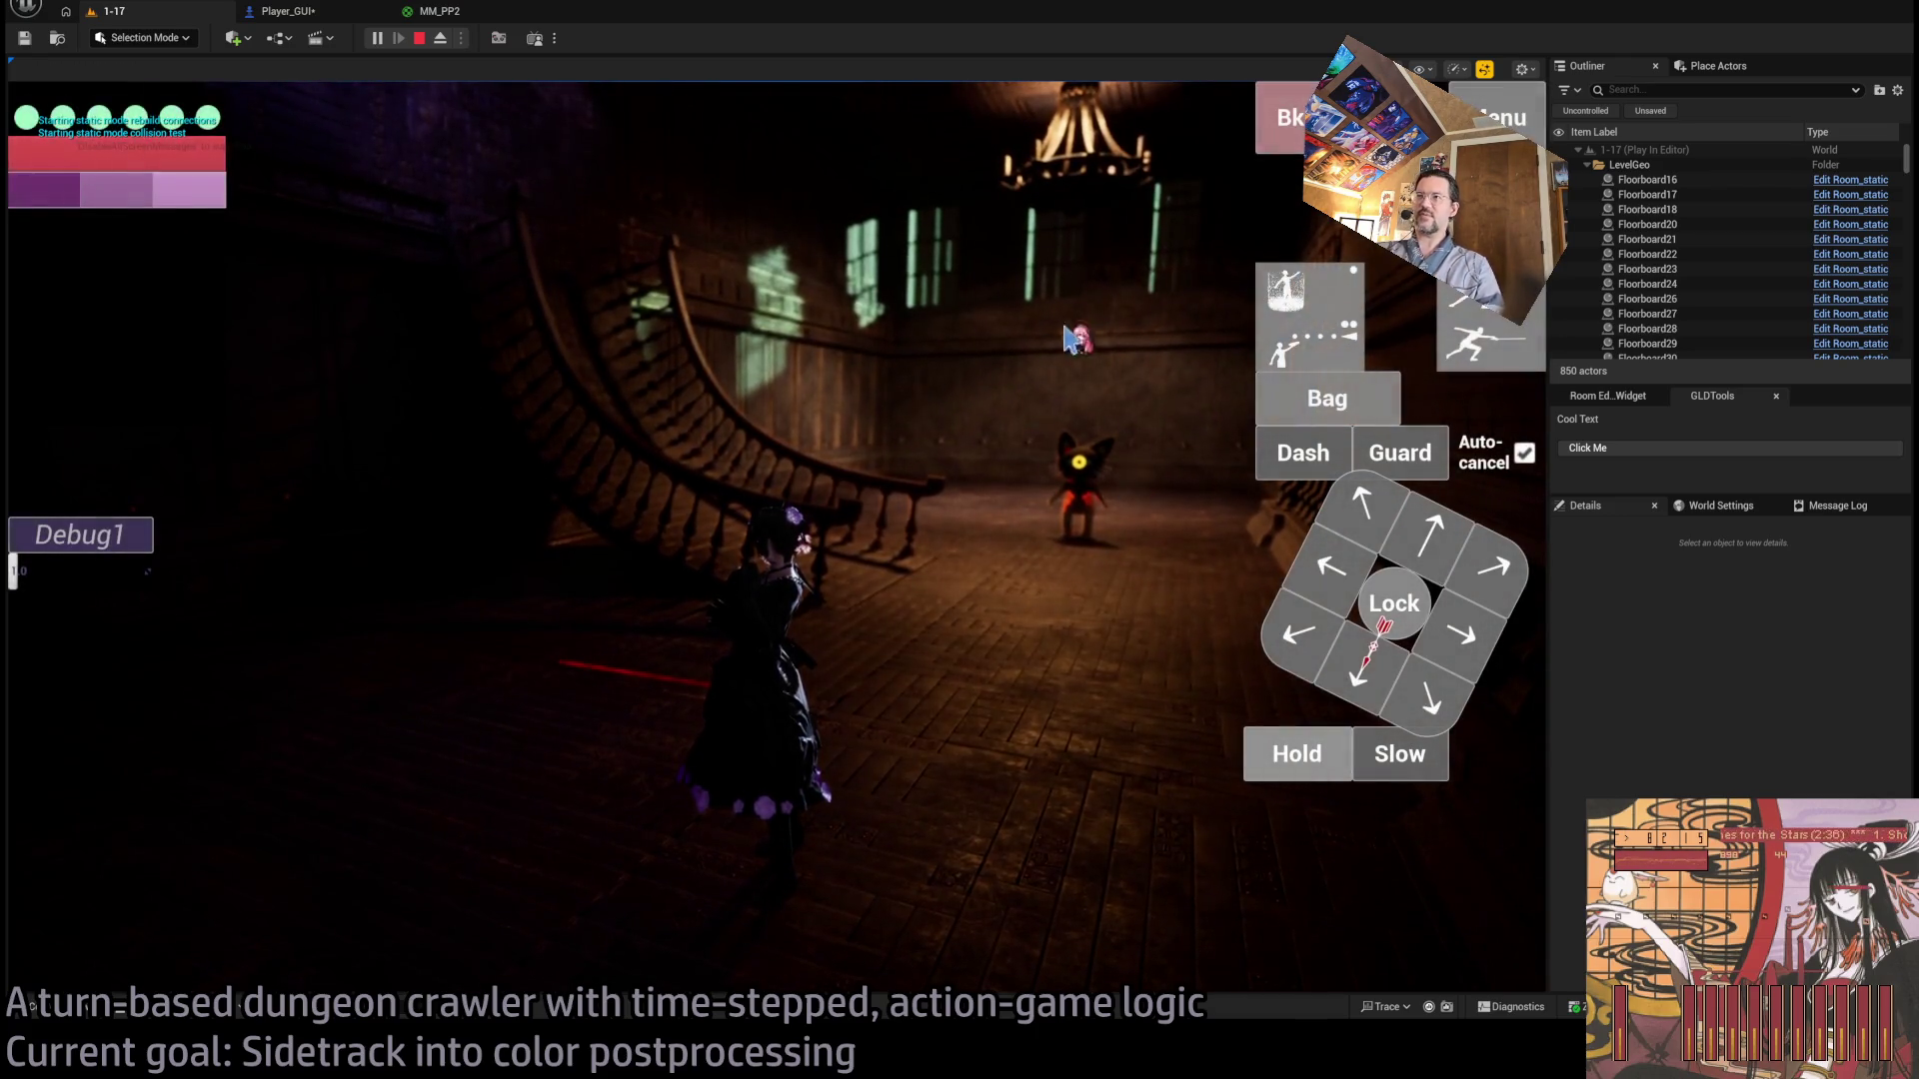
left_click(899, 608)
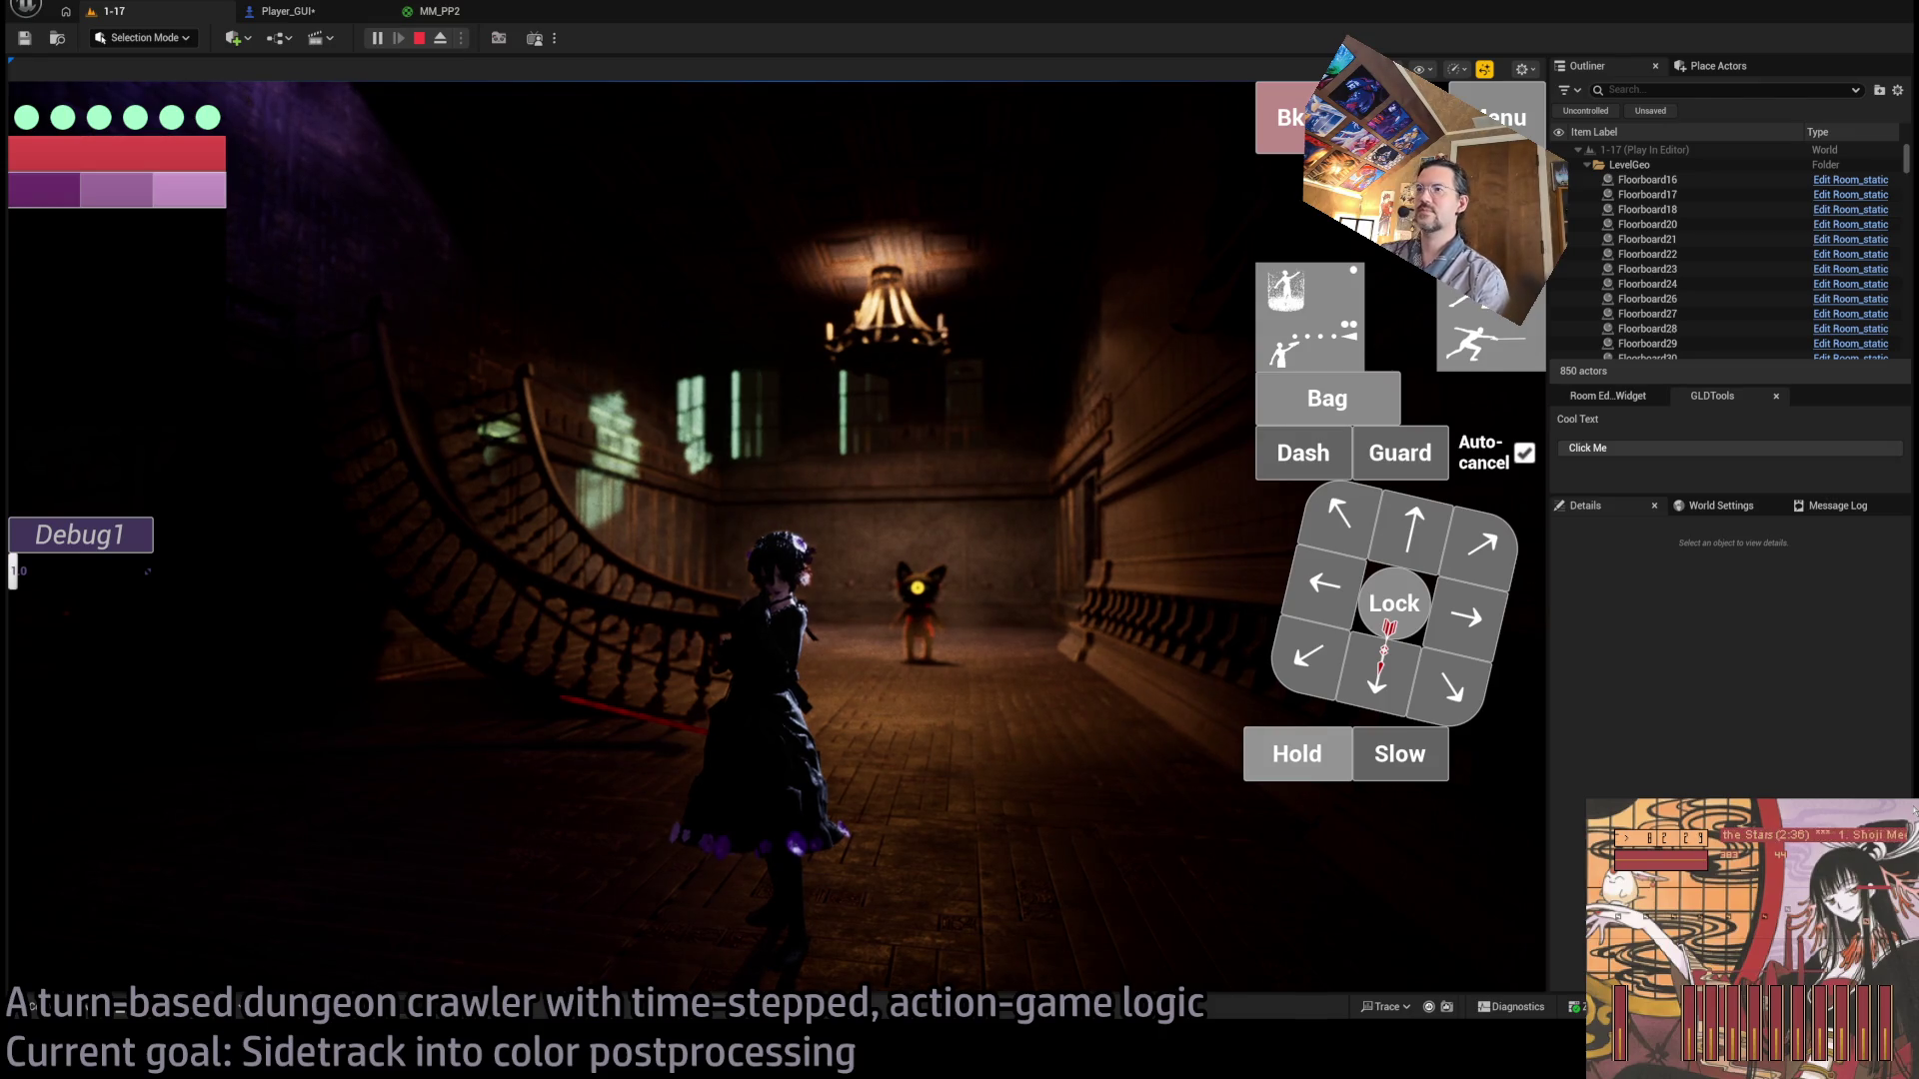
key("alt+Tab")
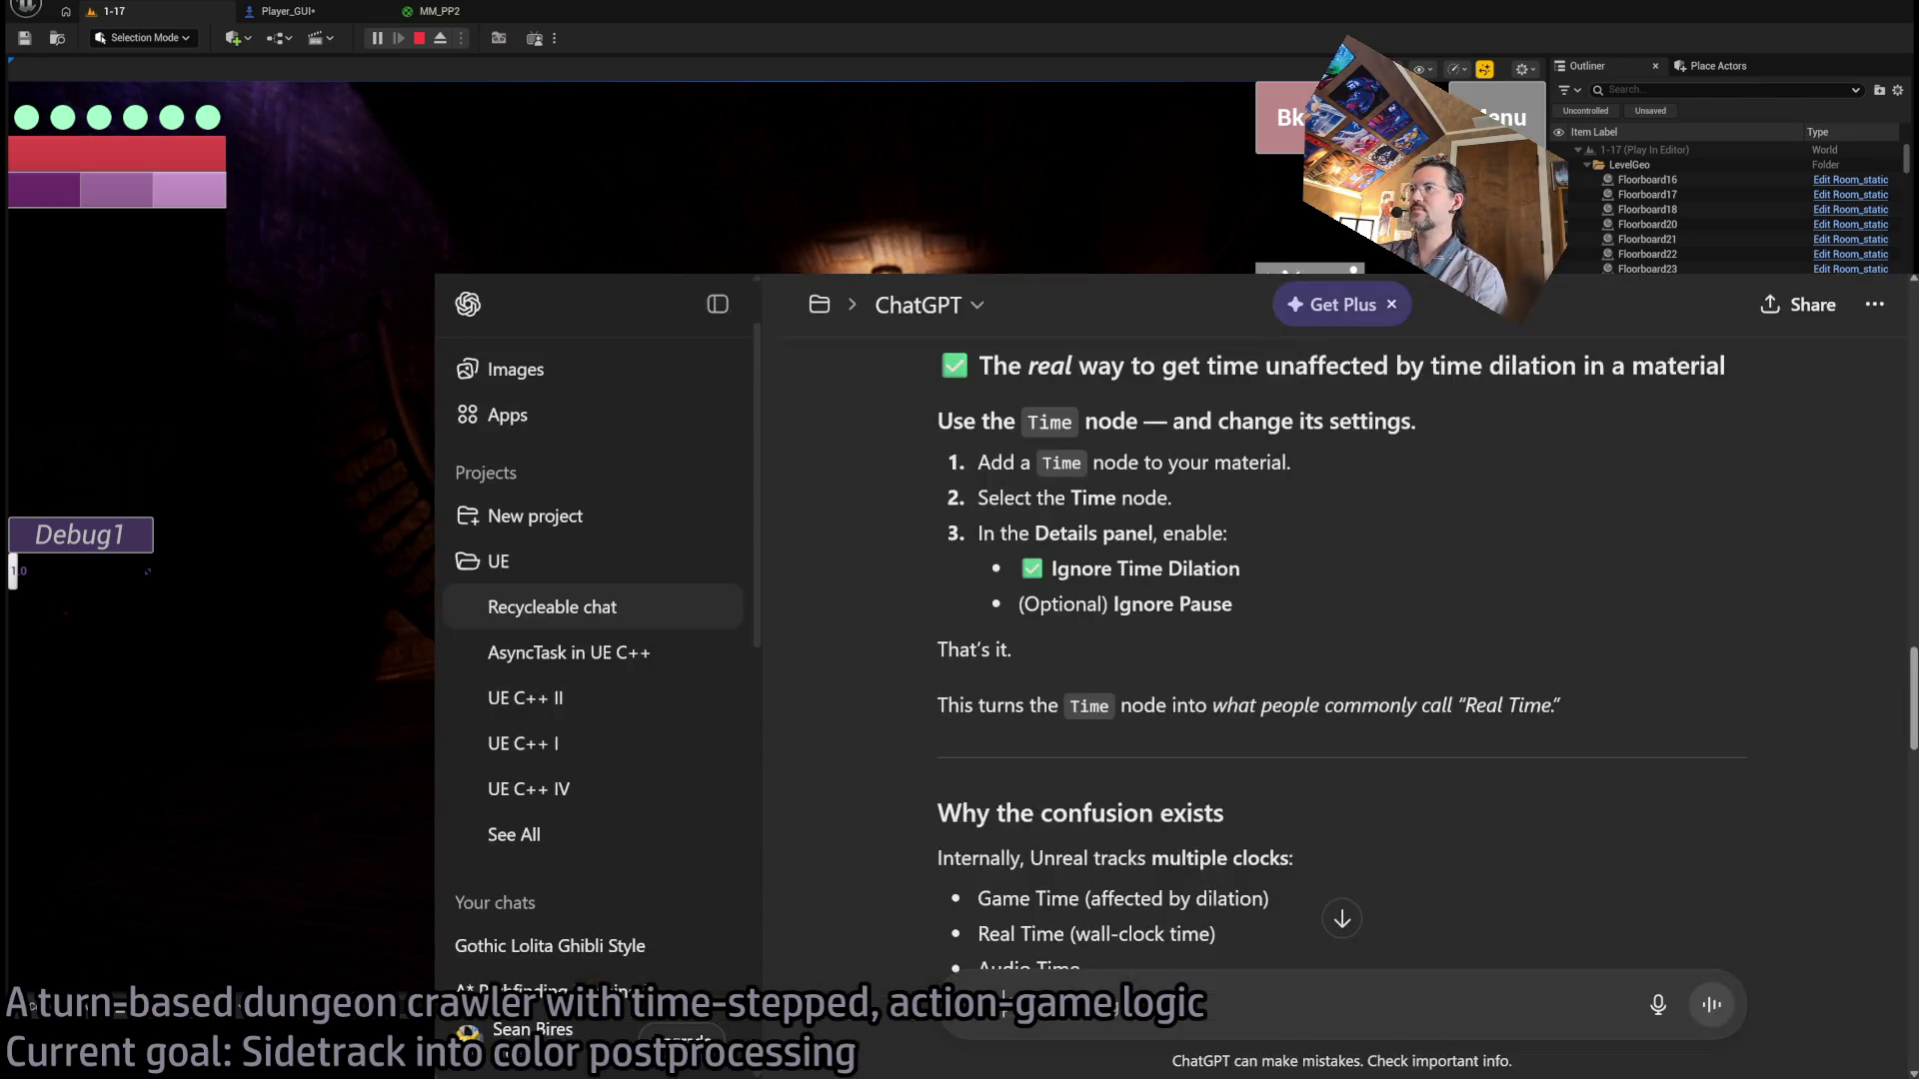
key("alt+Tab")
left_click(1767, 924)
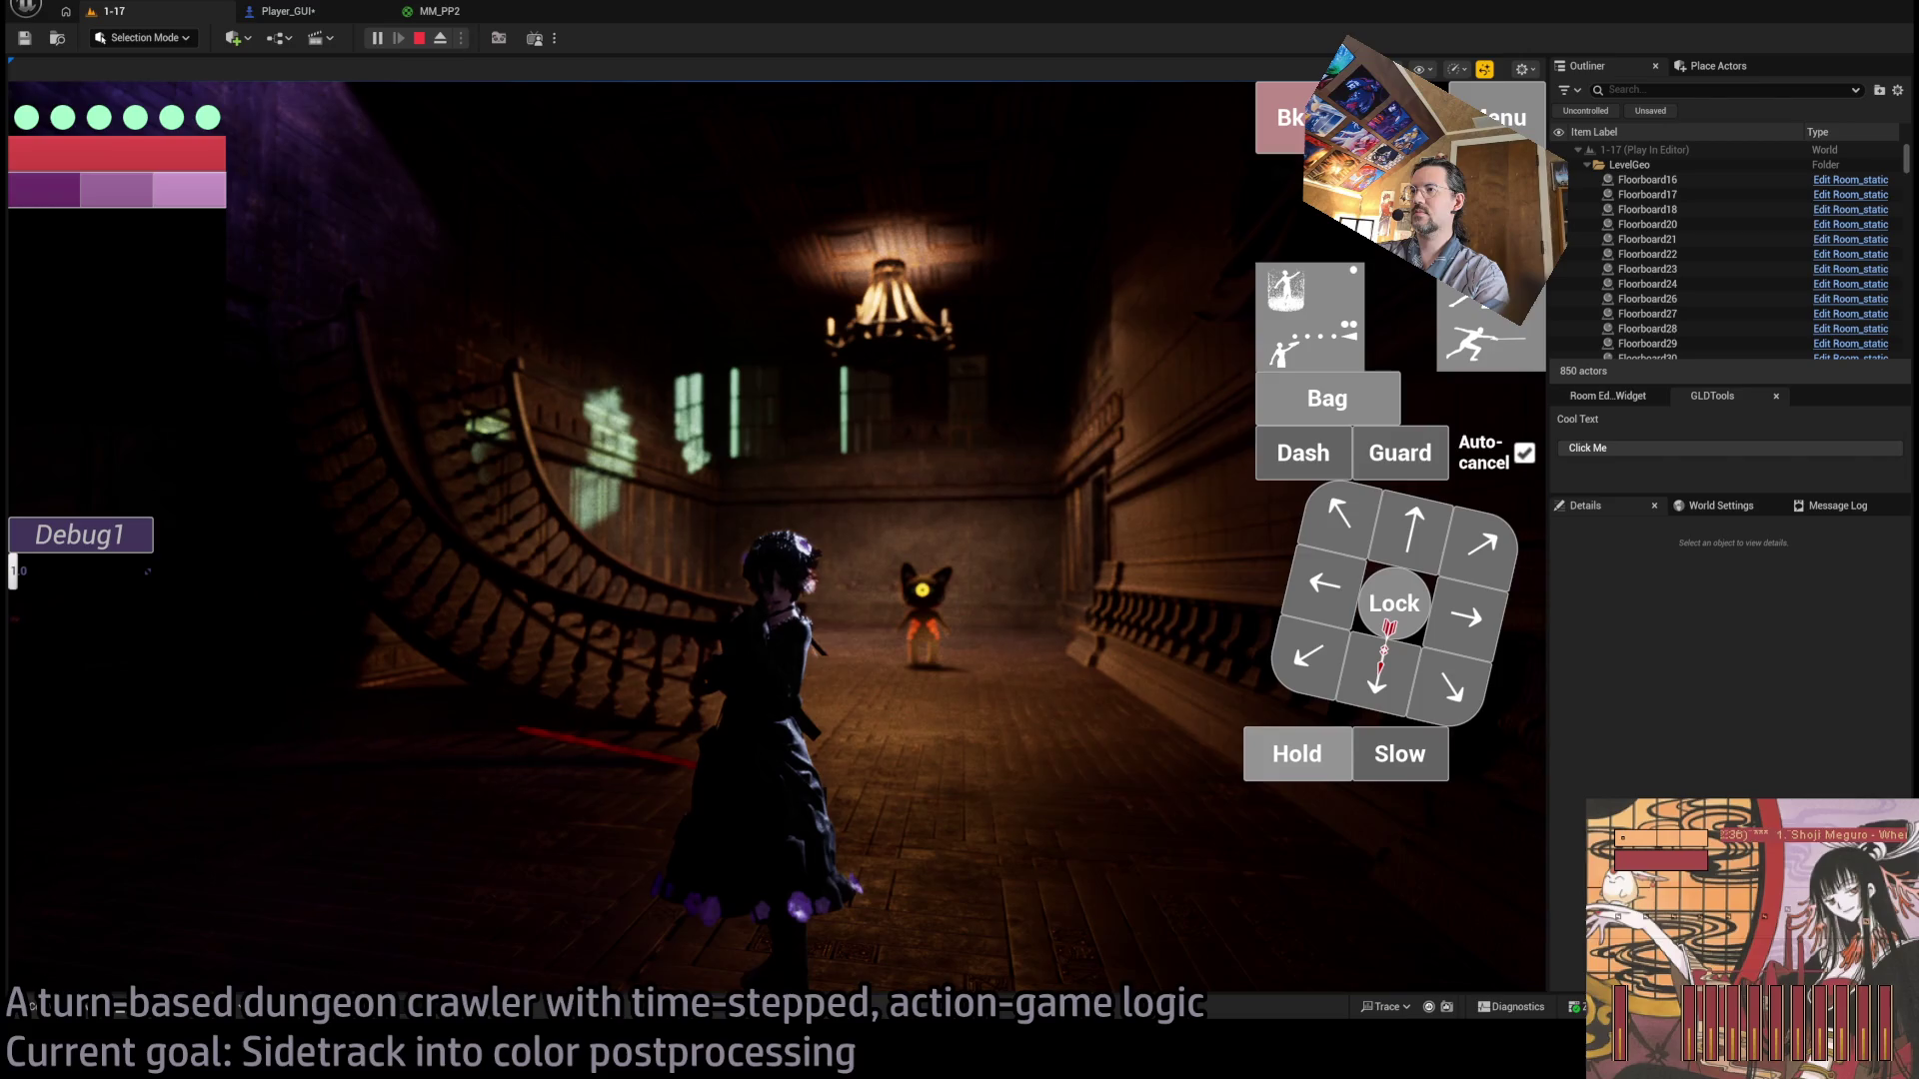
left_click(924, 285)
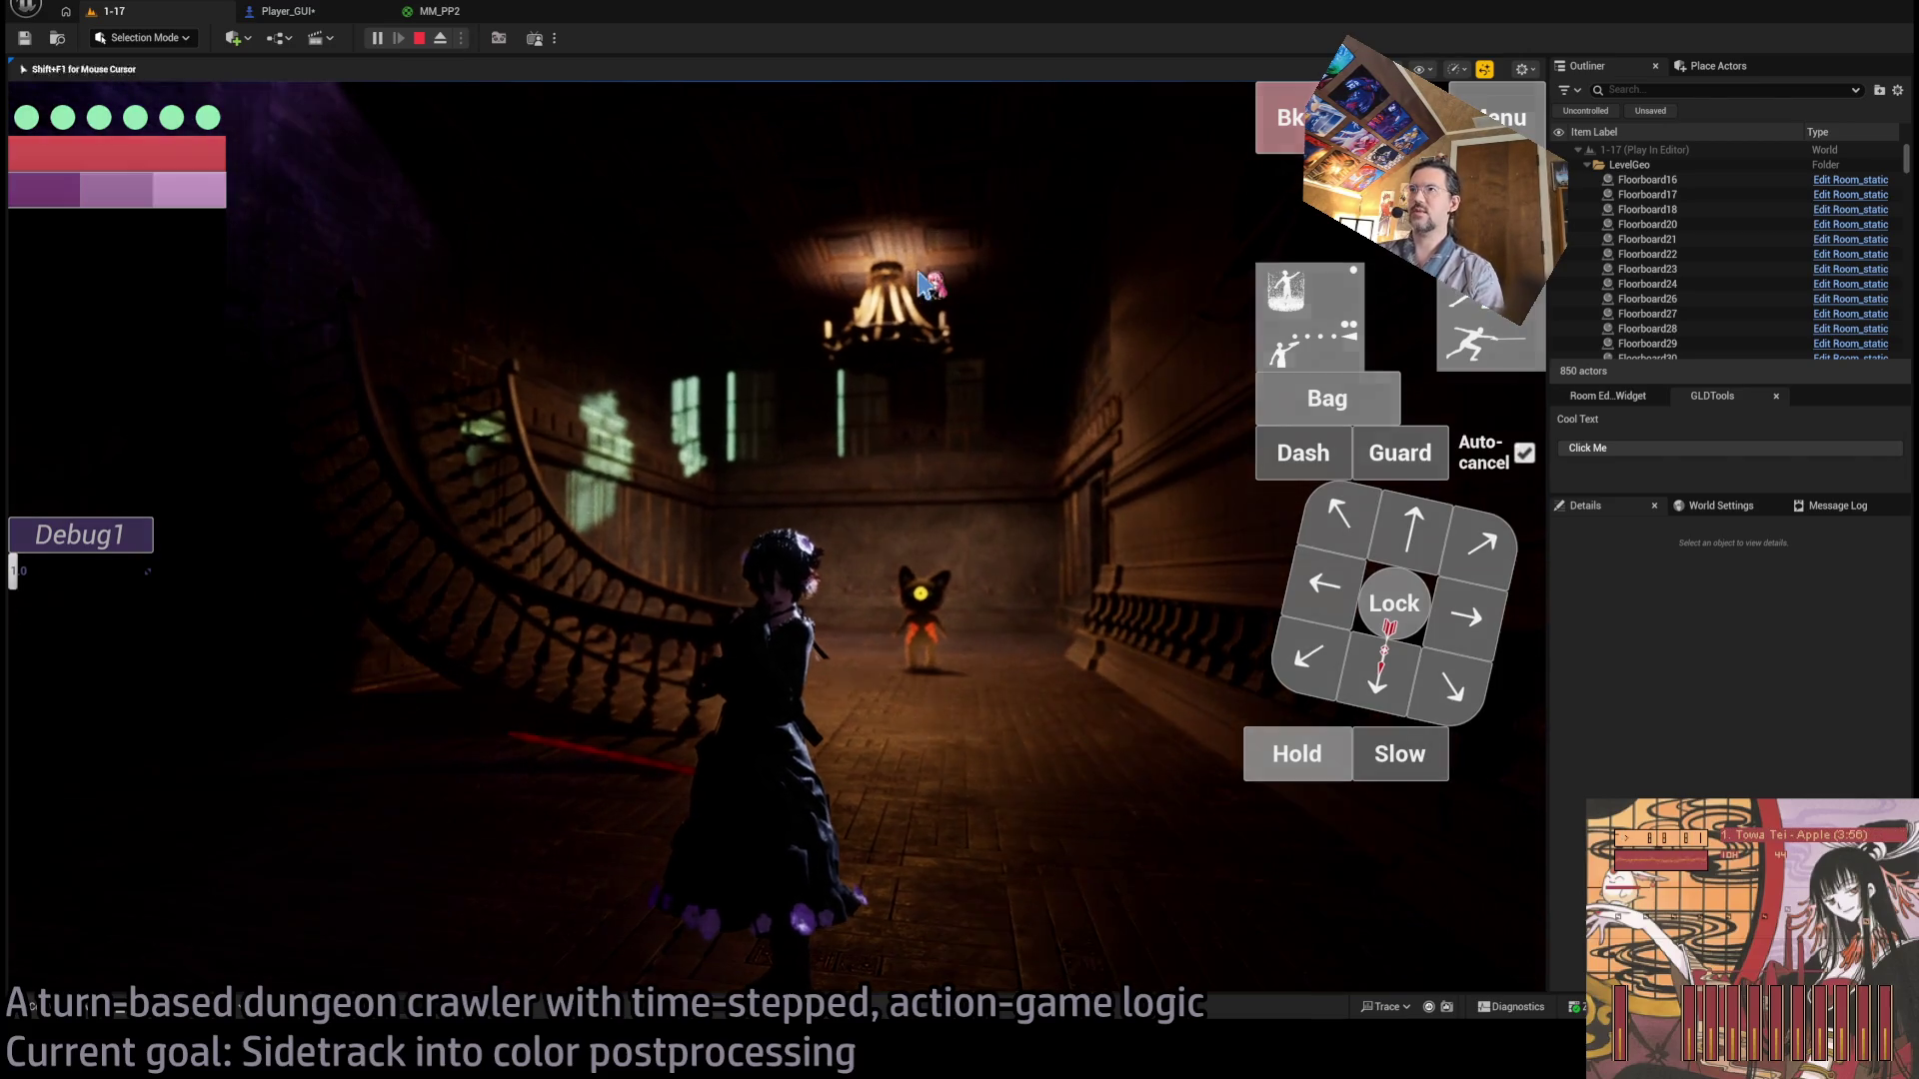
key("shift+F1")
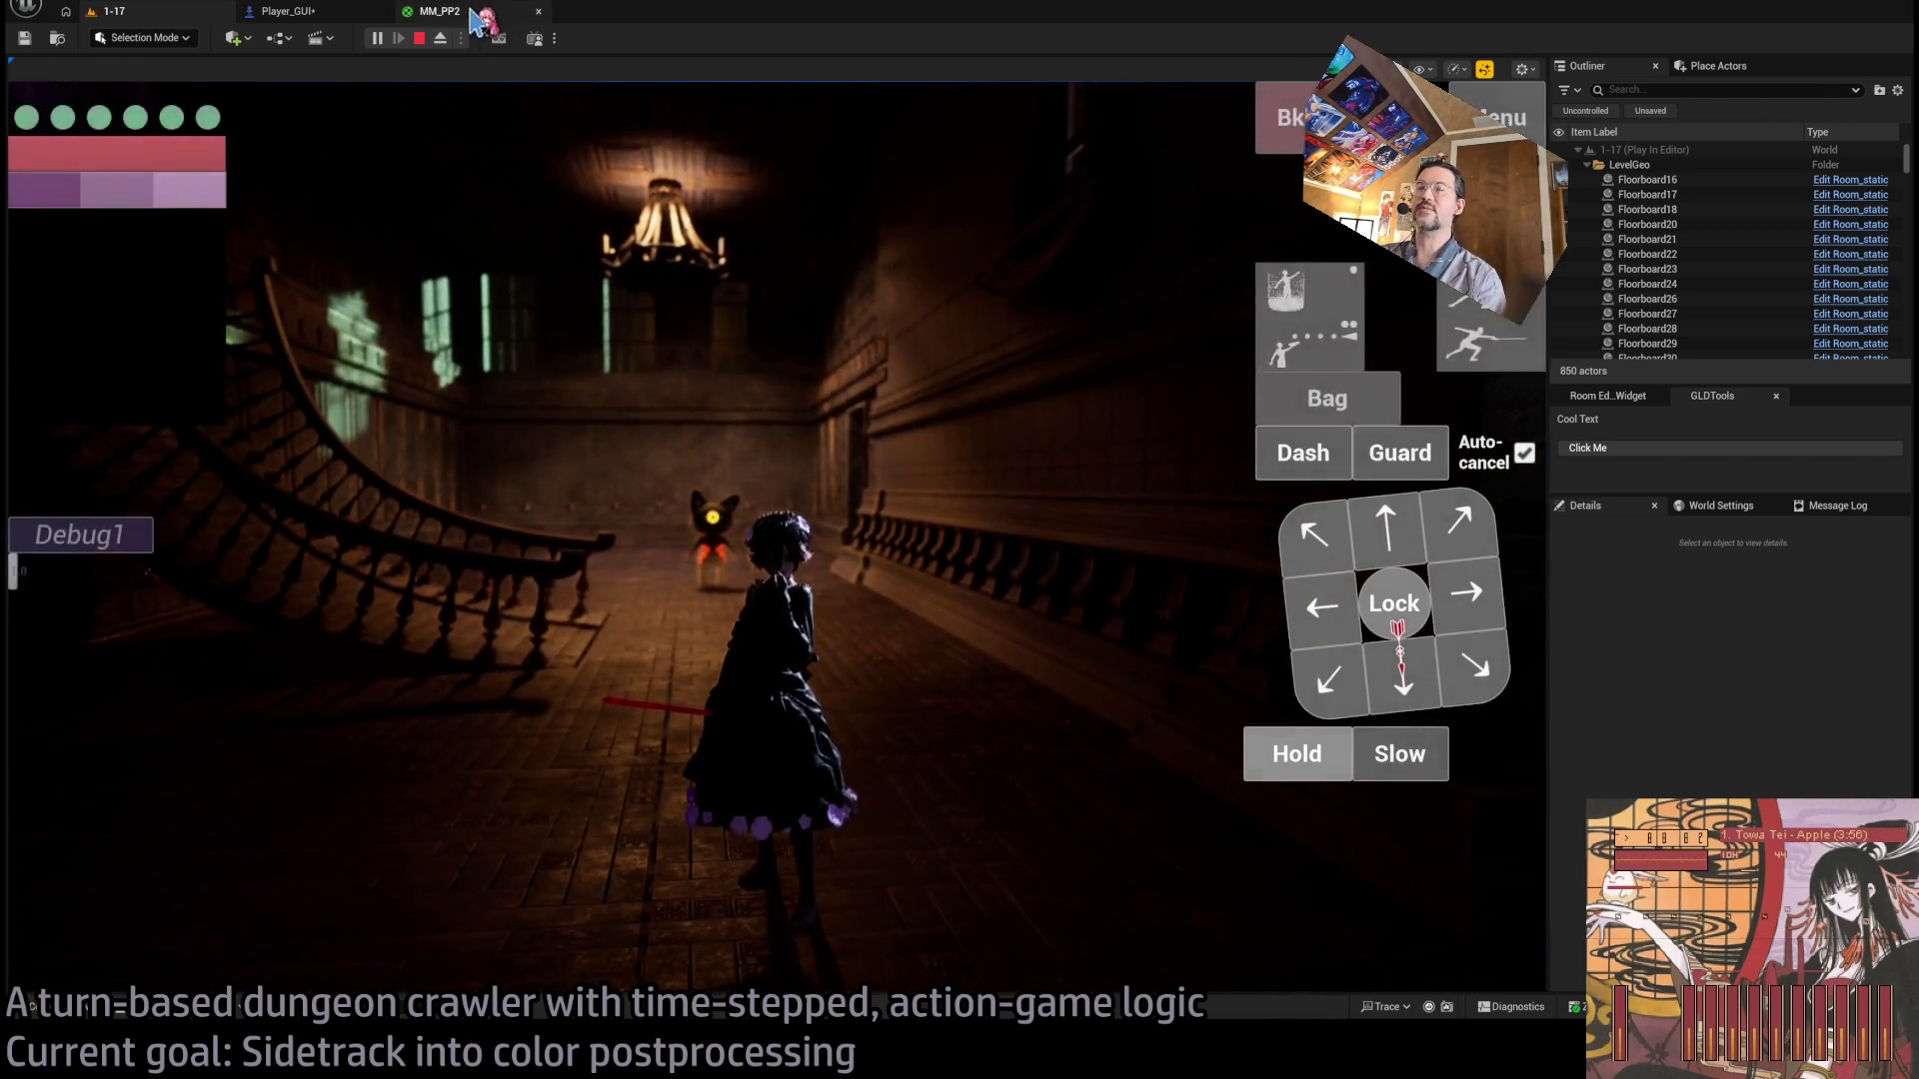
Inspect MM_PP2's Stencil, Custom, RGBtoHSV, Lerp and output nodes, then return to Player_GUI.
left_click(478, 18)
scroll(1143, 454, "down", 3)
scroll(982, 499, "up", 3)
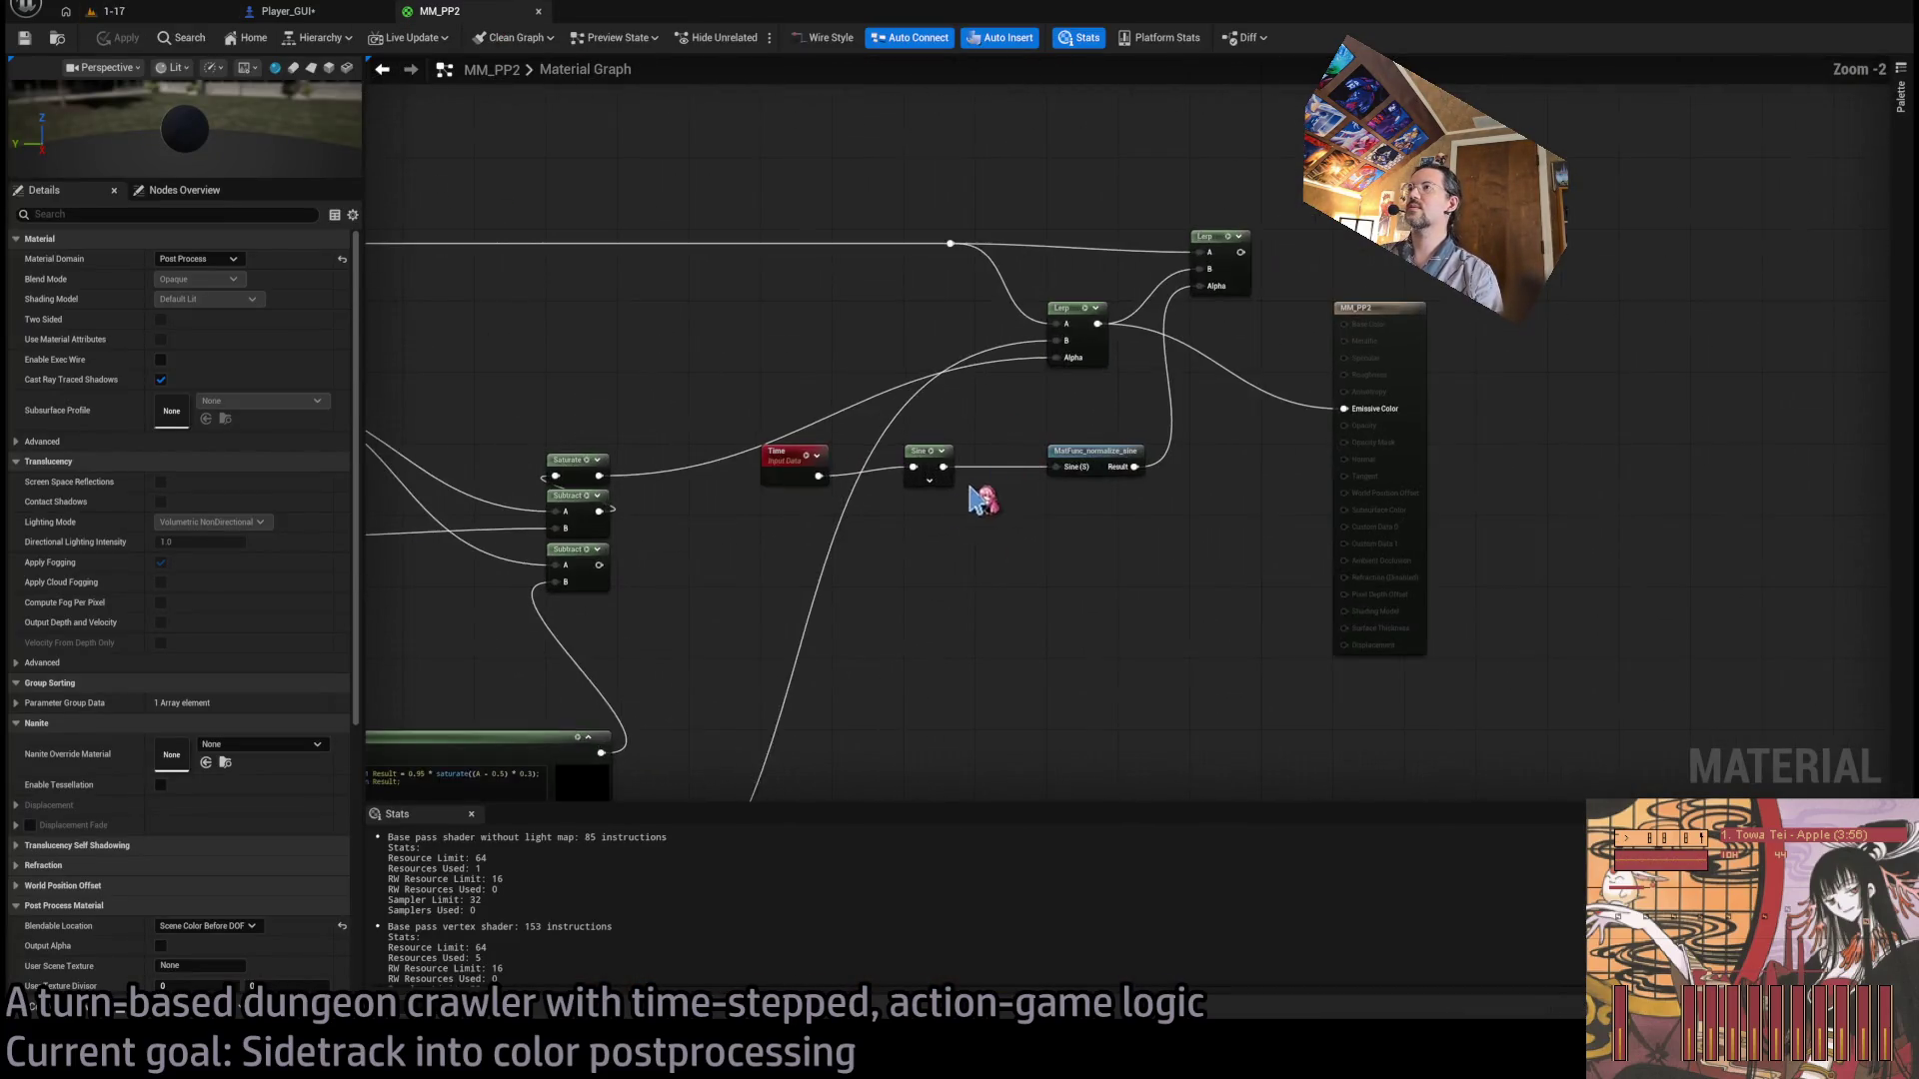
left_click_drag(974, 500, 1239, 410)
left_click_drag(1020, 500, 982, 437)
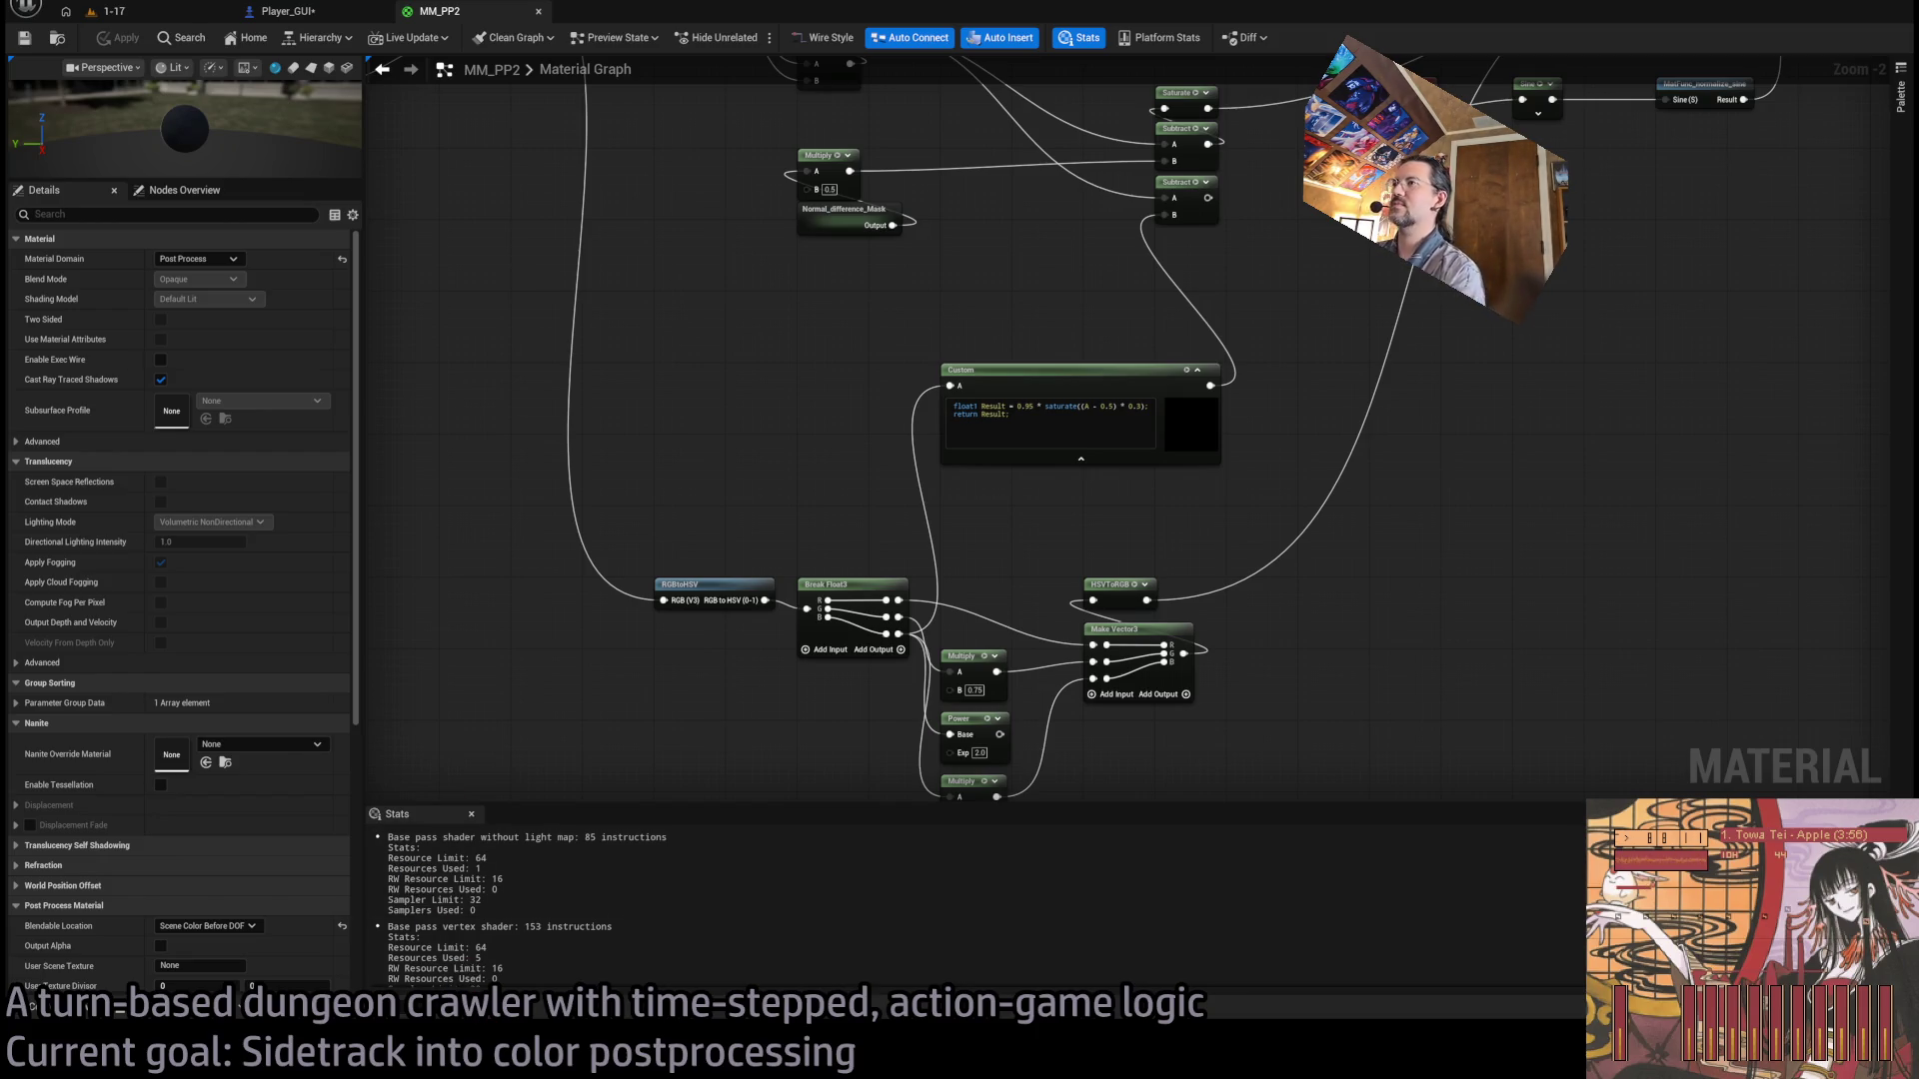
left_click_drag(1052, 464, 960, 505)
left_click_drag(930, 378, 984, 295)
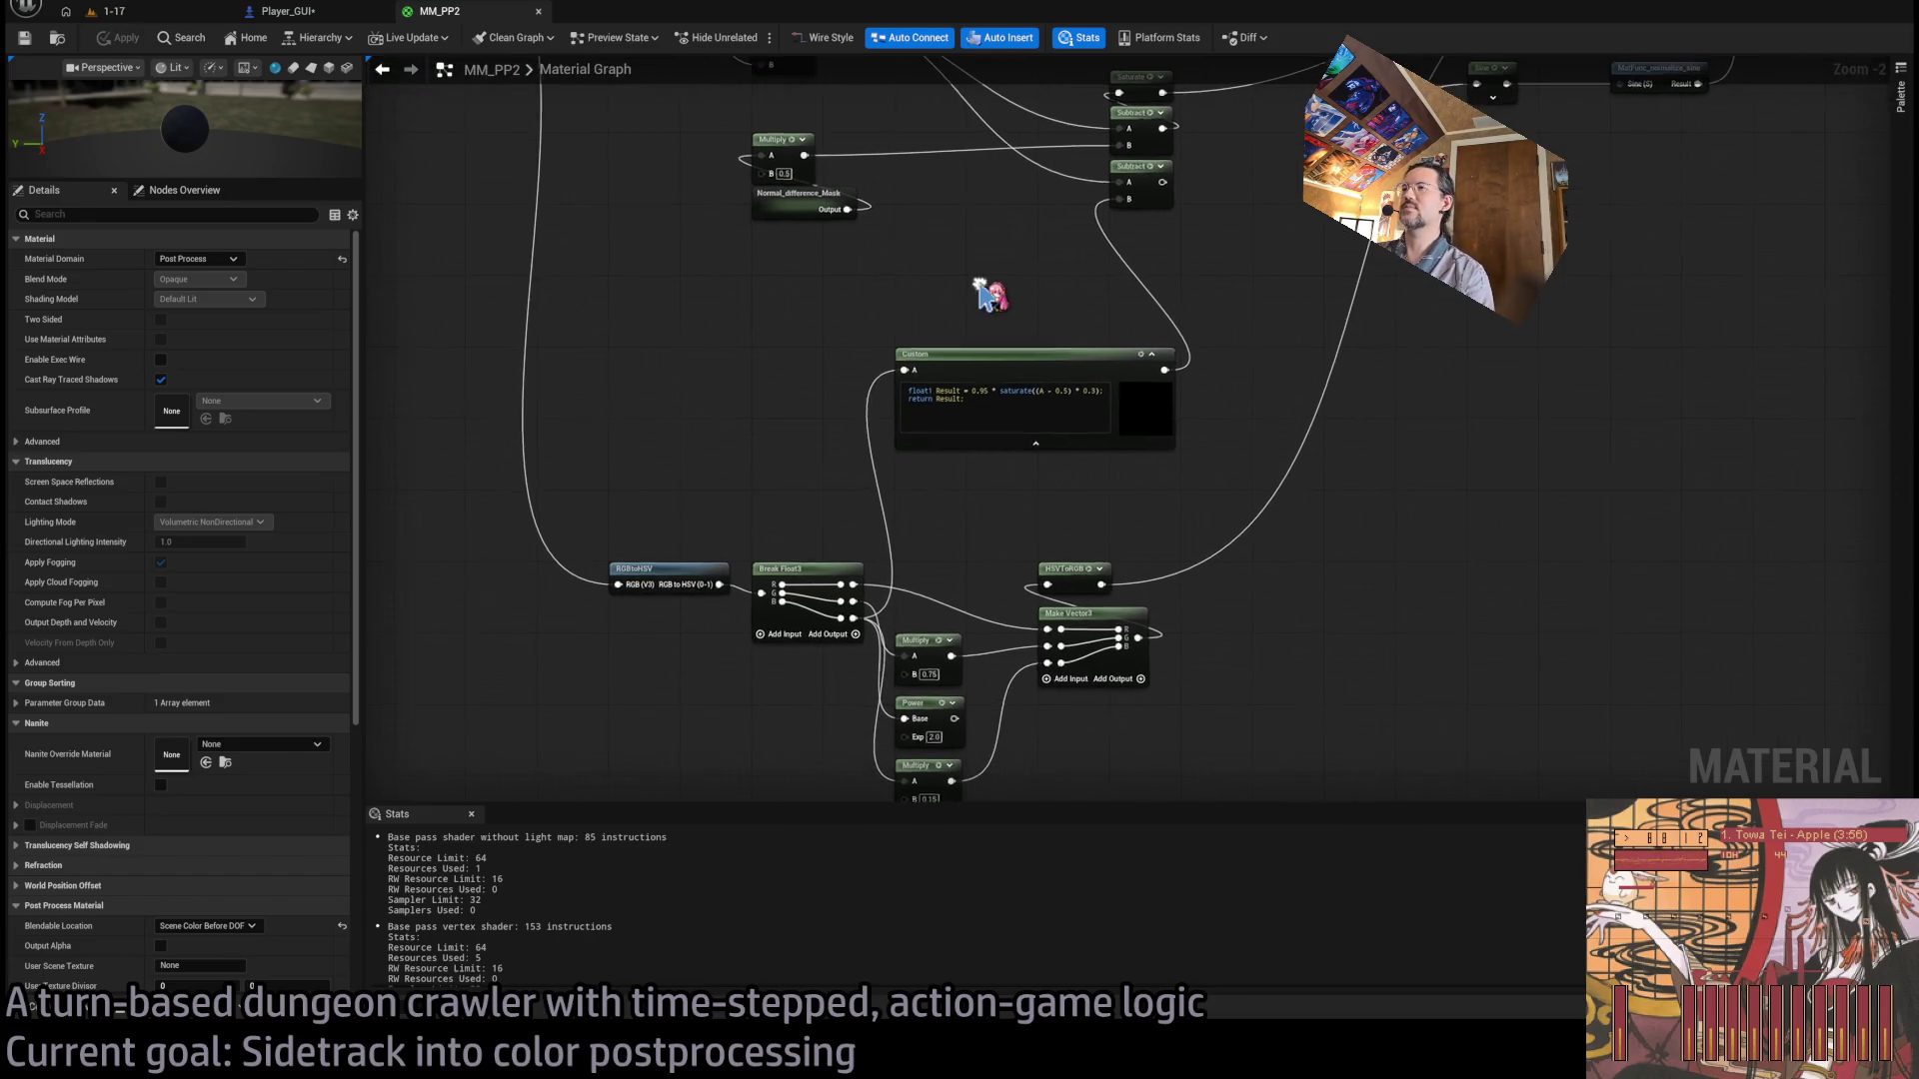
mouse_move(1162, 487)
left_mouse_down()
mouse_move(1089, 484)
mouse_move(912, 544)
mouse_move(1084, 655)
mouse_move(831, 686)
mouse_move(1153, 621)
mouse_move(1456, 420)
mouse_move(1255, 368)
mouse_move(1094, 446)
left_mouse_up()
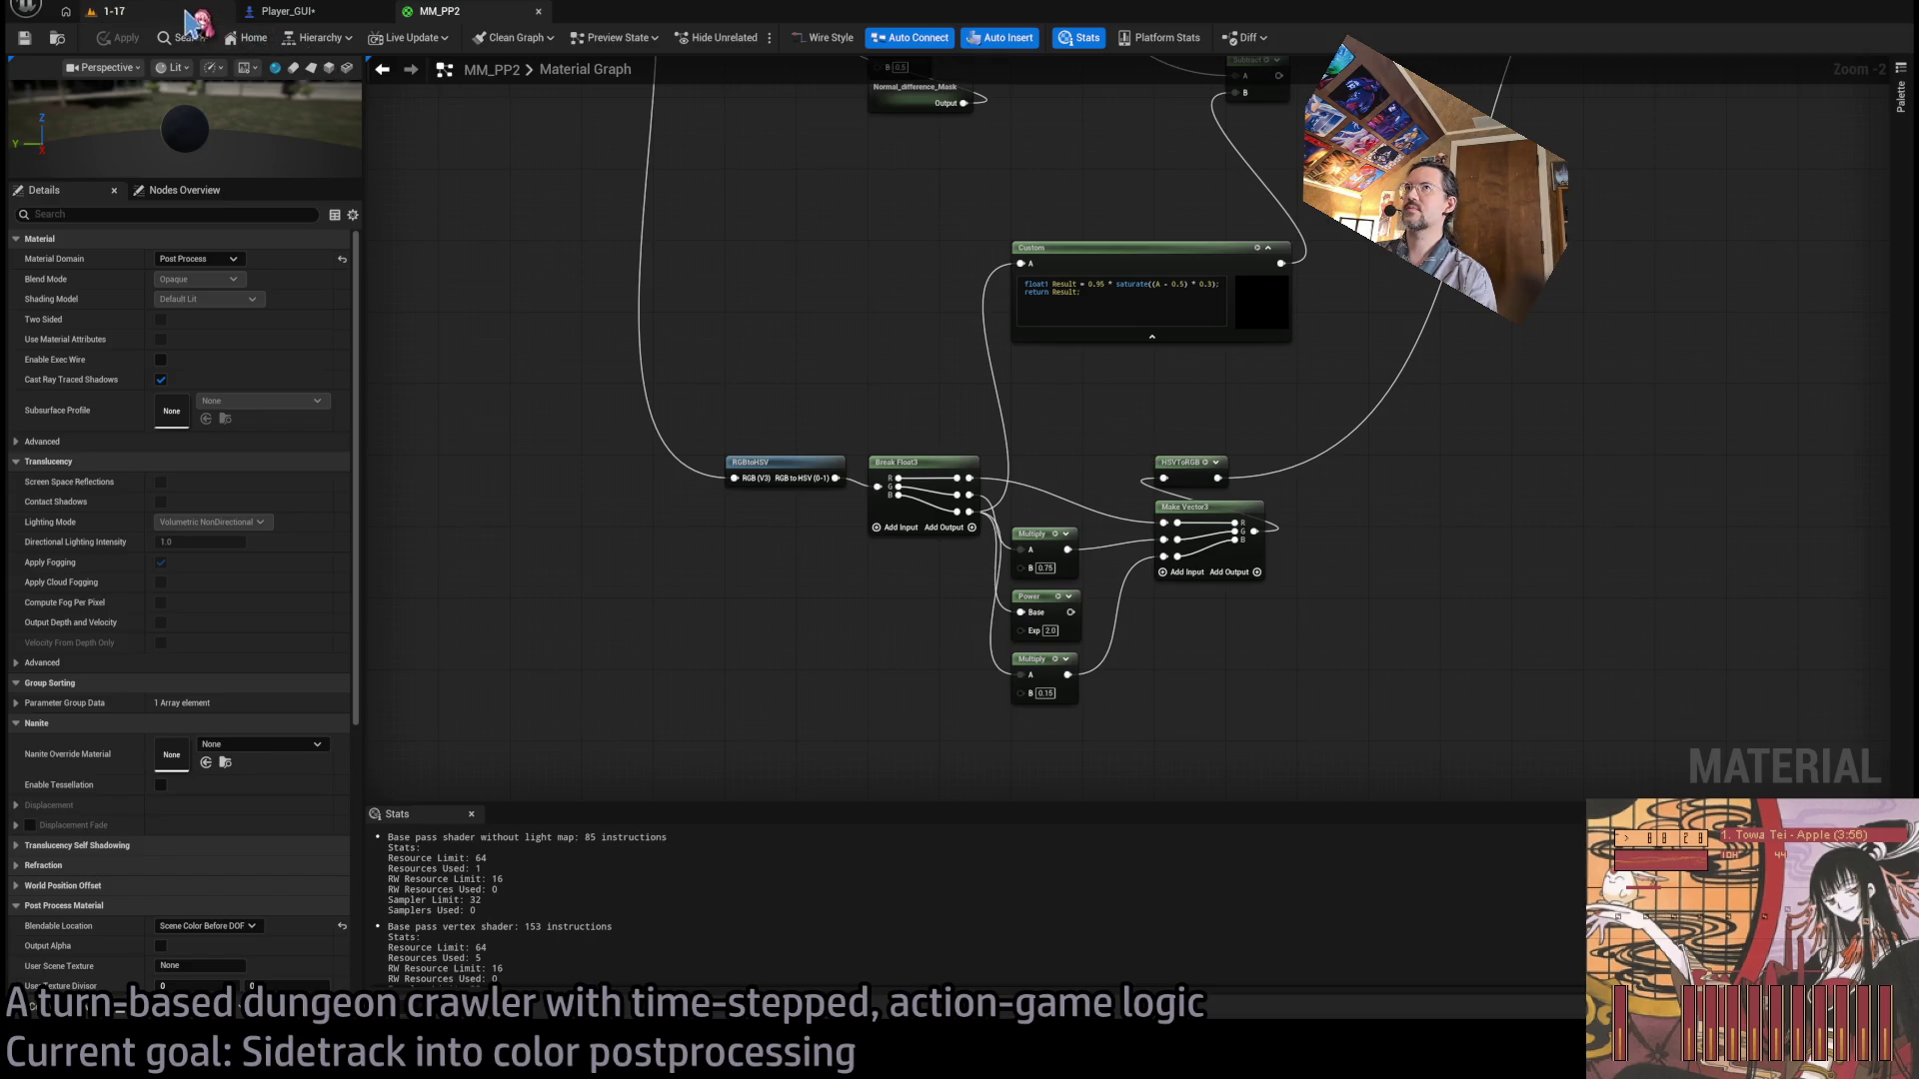
left_click(285, 11)
scroll(748, 419, "down", 2)
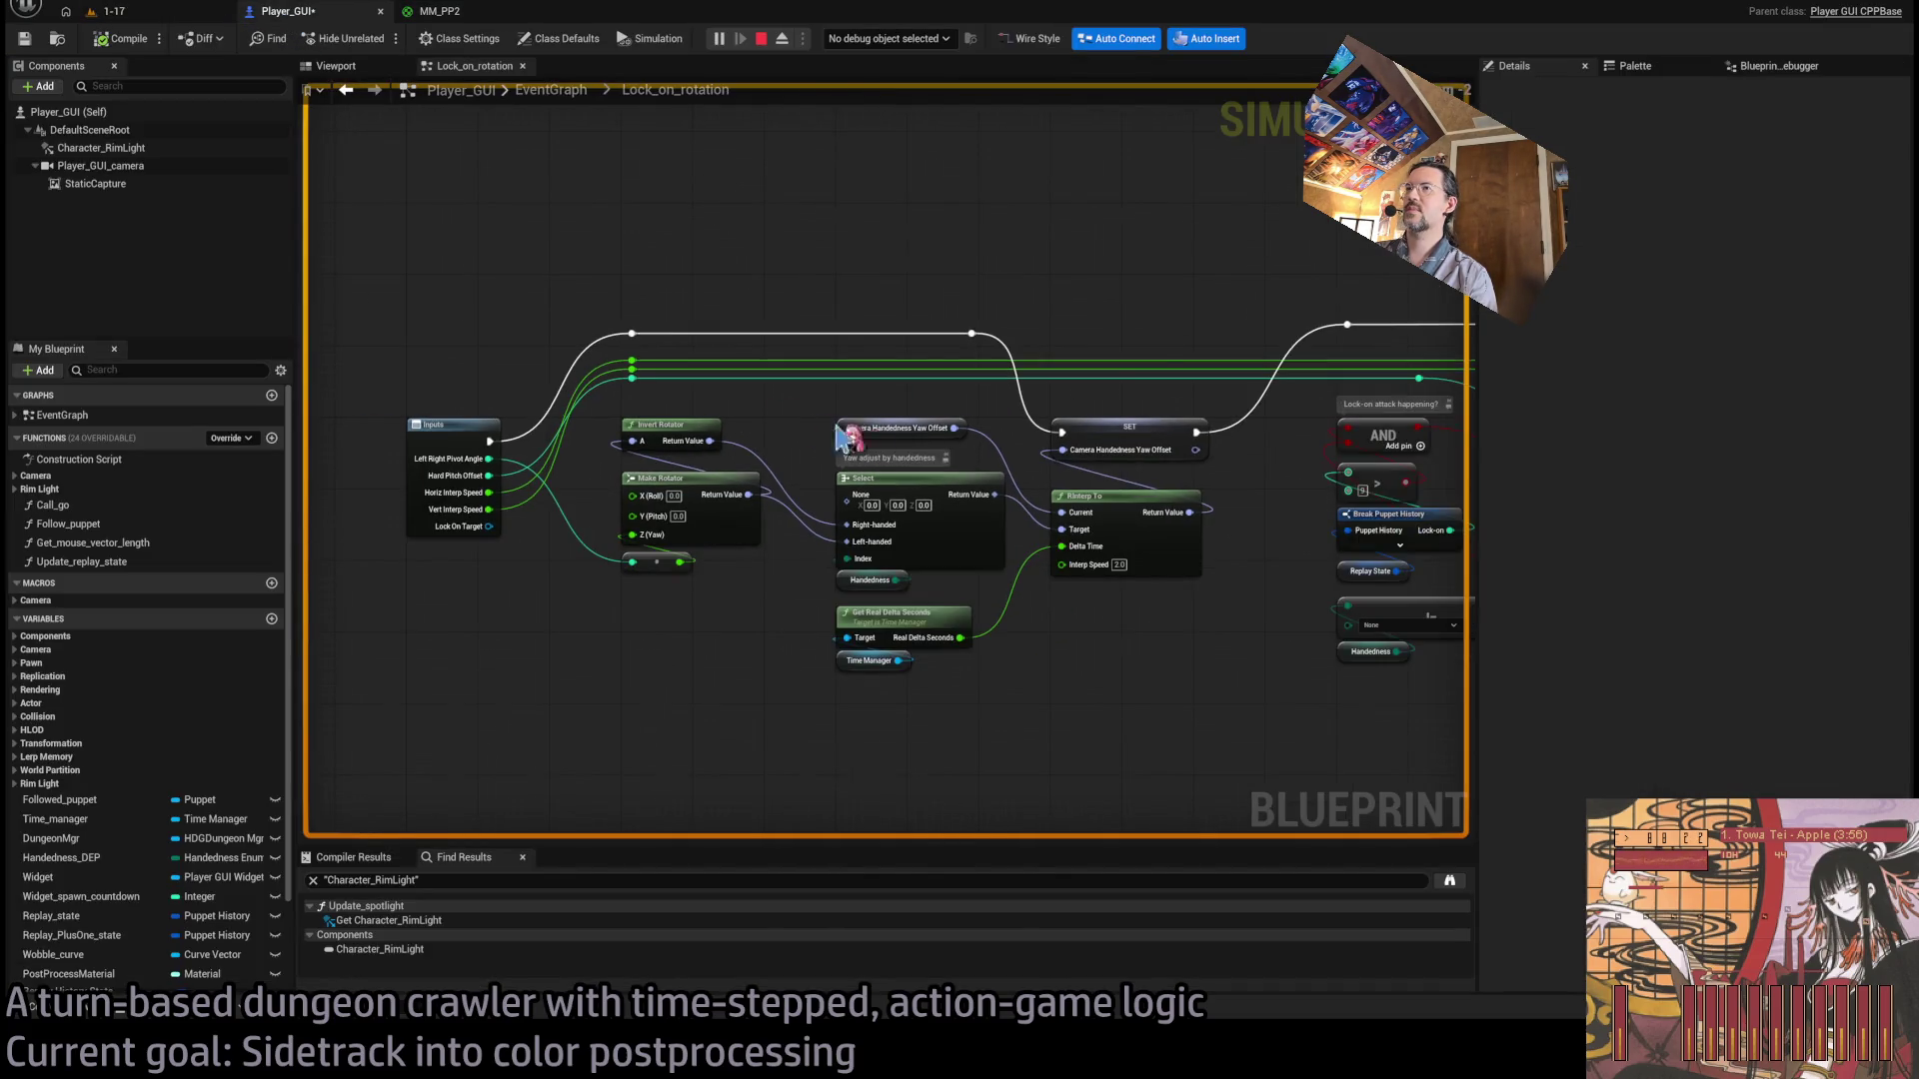
In the EventGraph, disconnect the Lock On Target wire and delete Lock_on_rotation's Lock_on_target input.
left_click_drag(922, 449, 1, 457)
left_click_drag(961, 478, 741, 478)
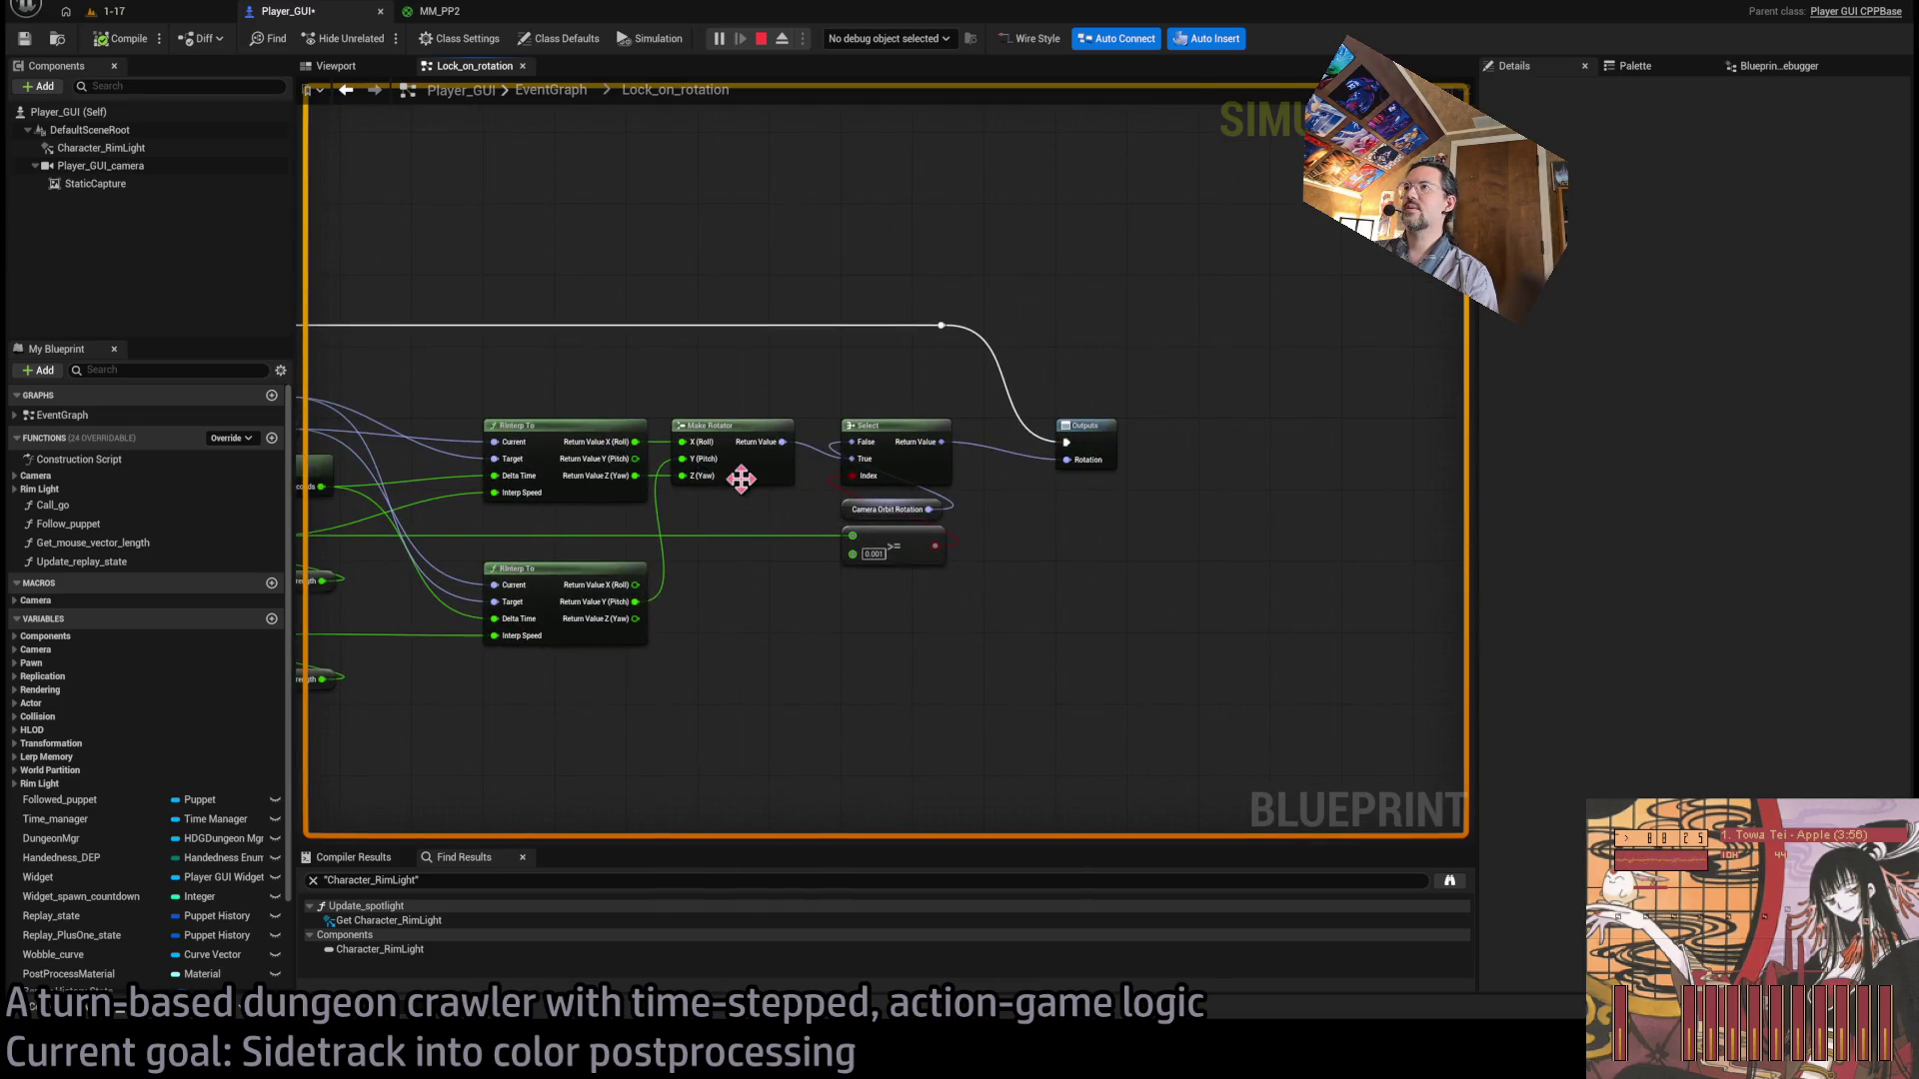
left_click(551, 90)
scroll(796, 440, "up", 6)
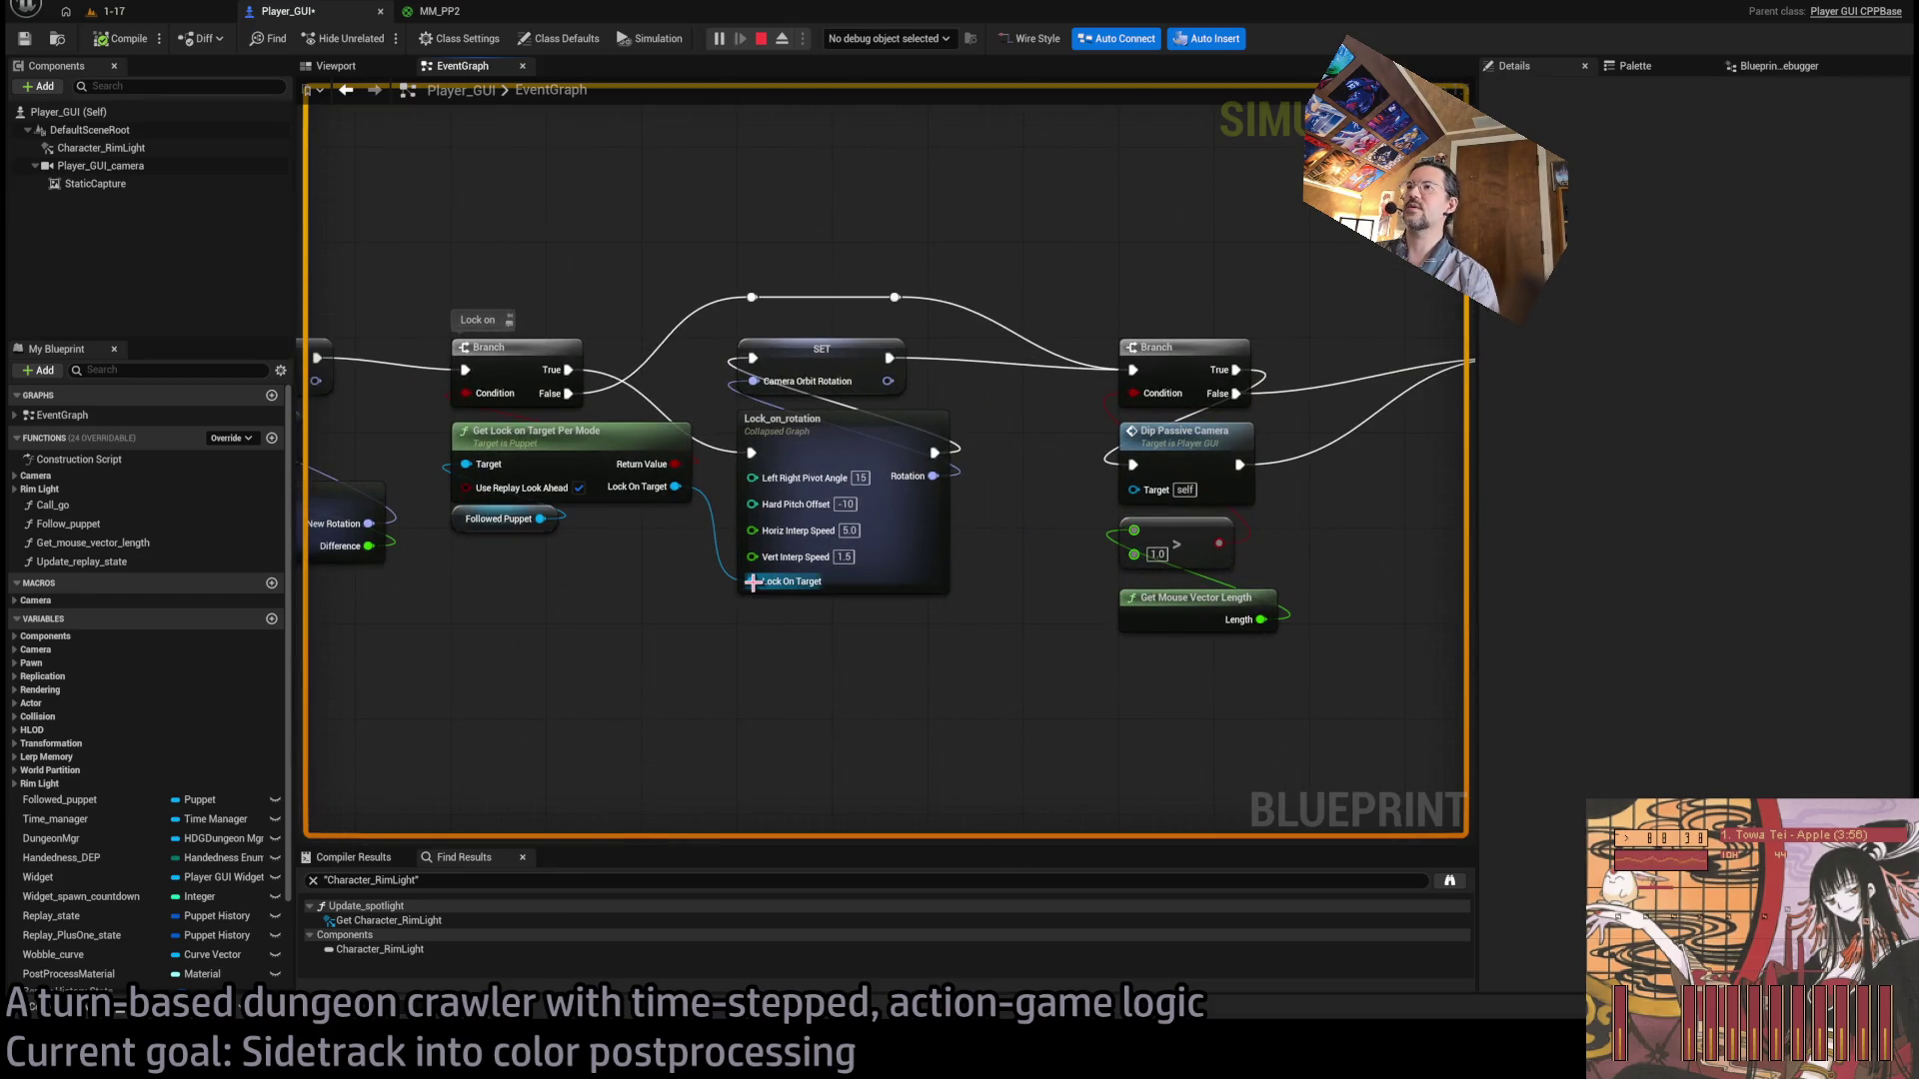
left_click(752, 582, "alt")
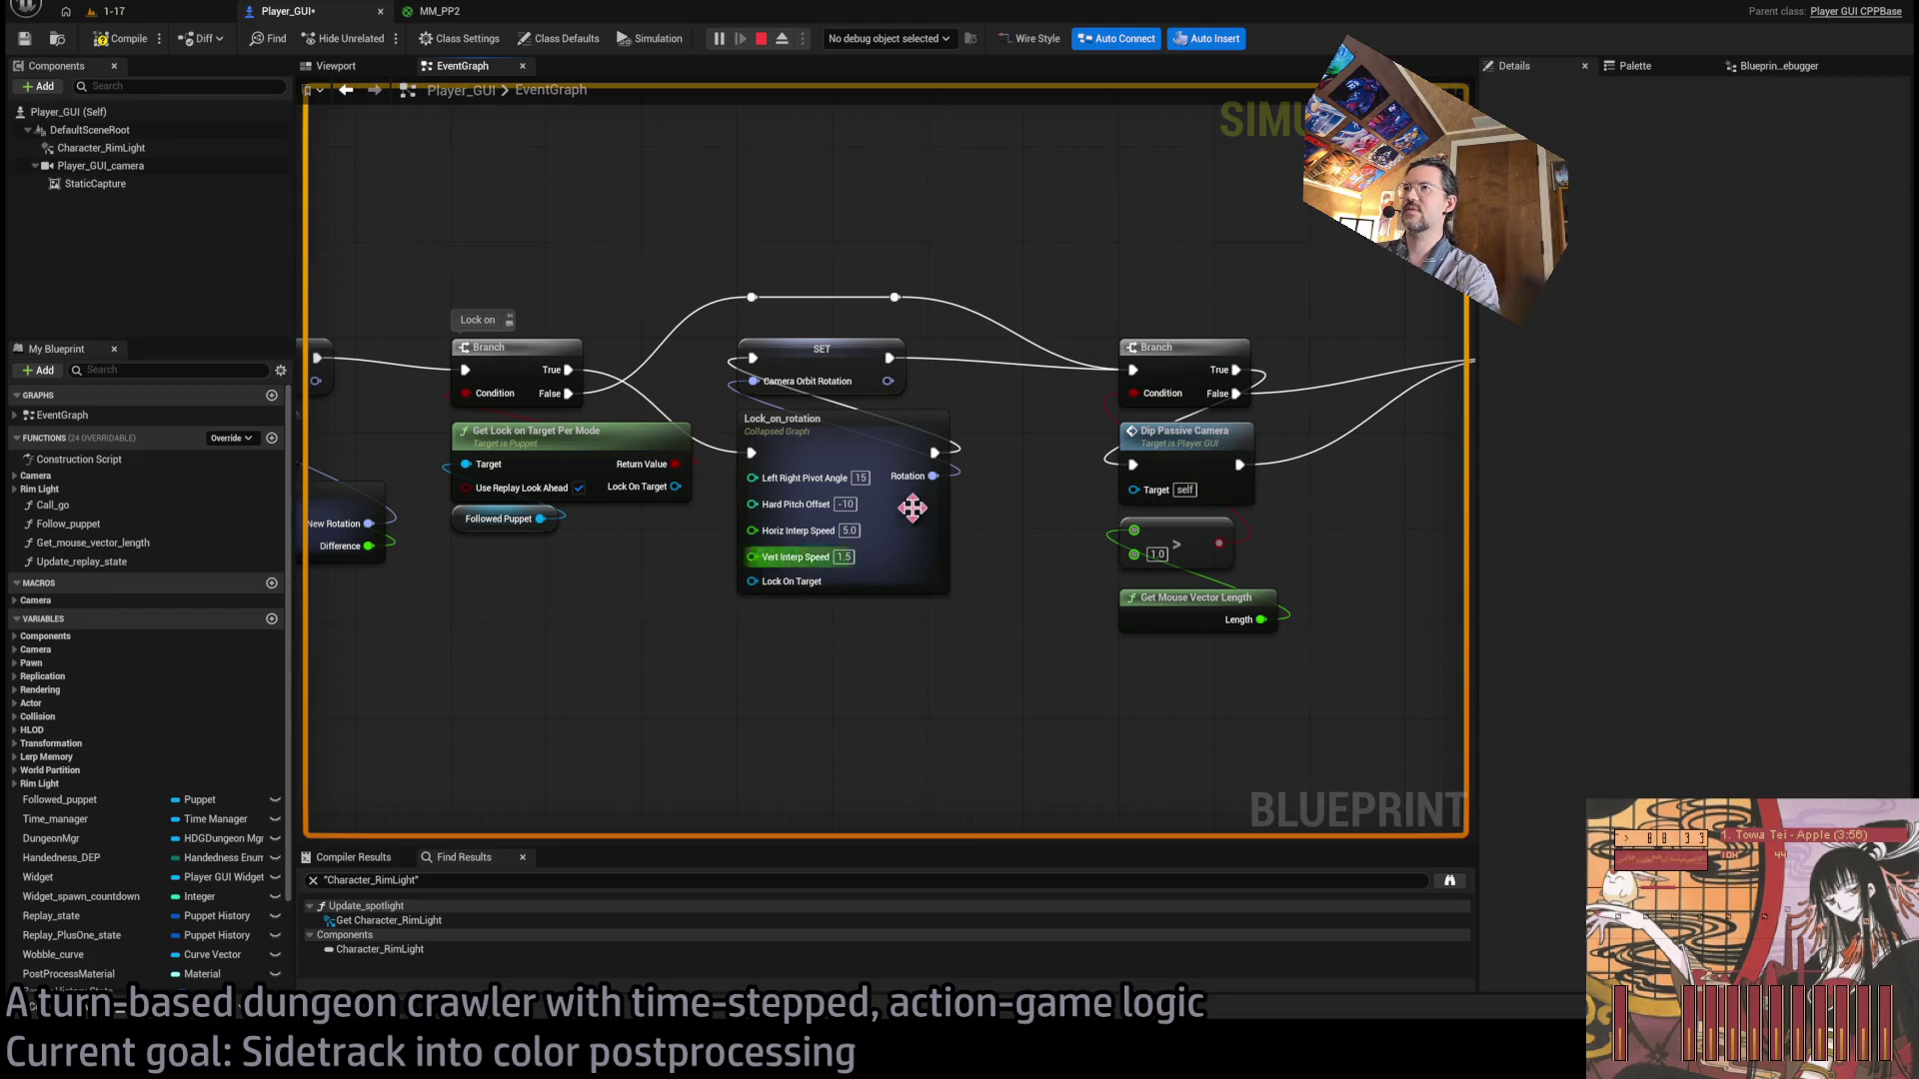
left_click(785, 592)
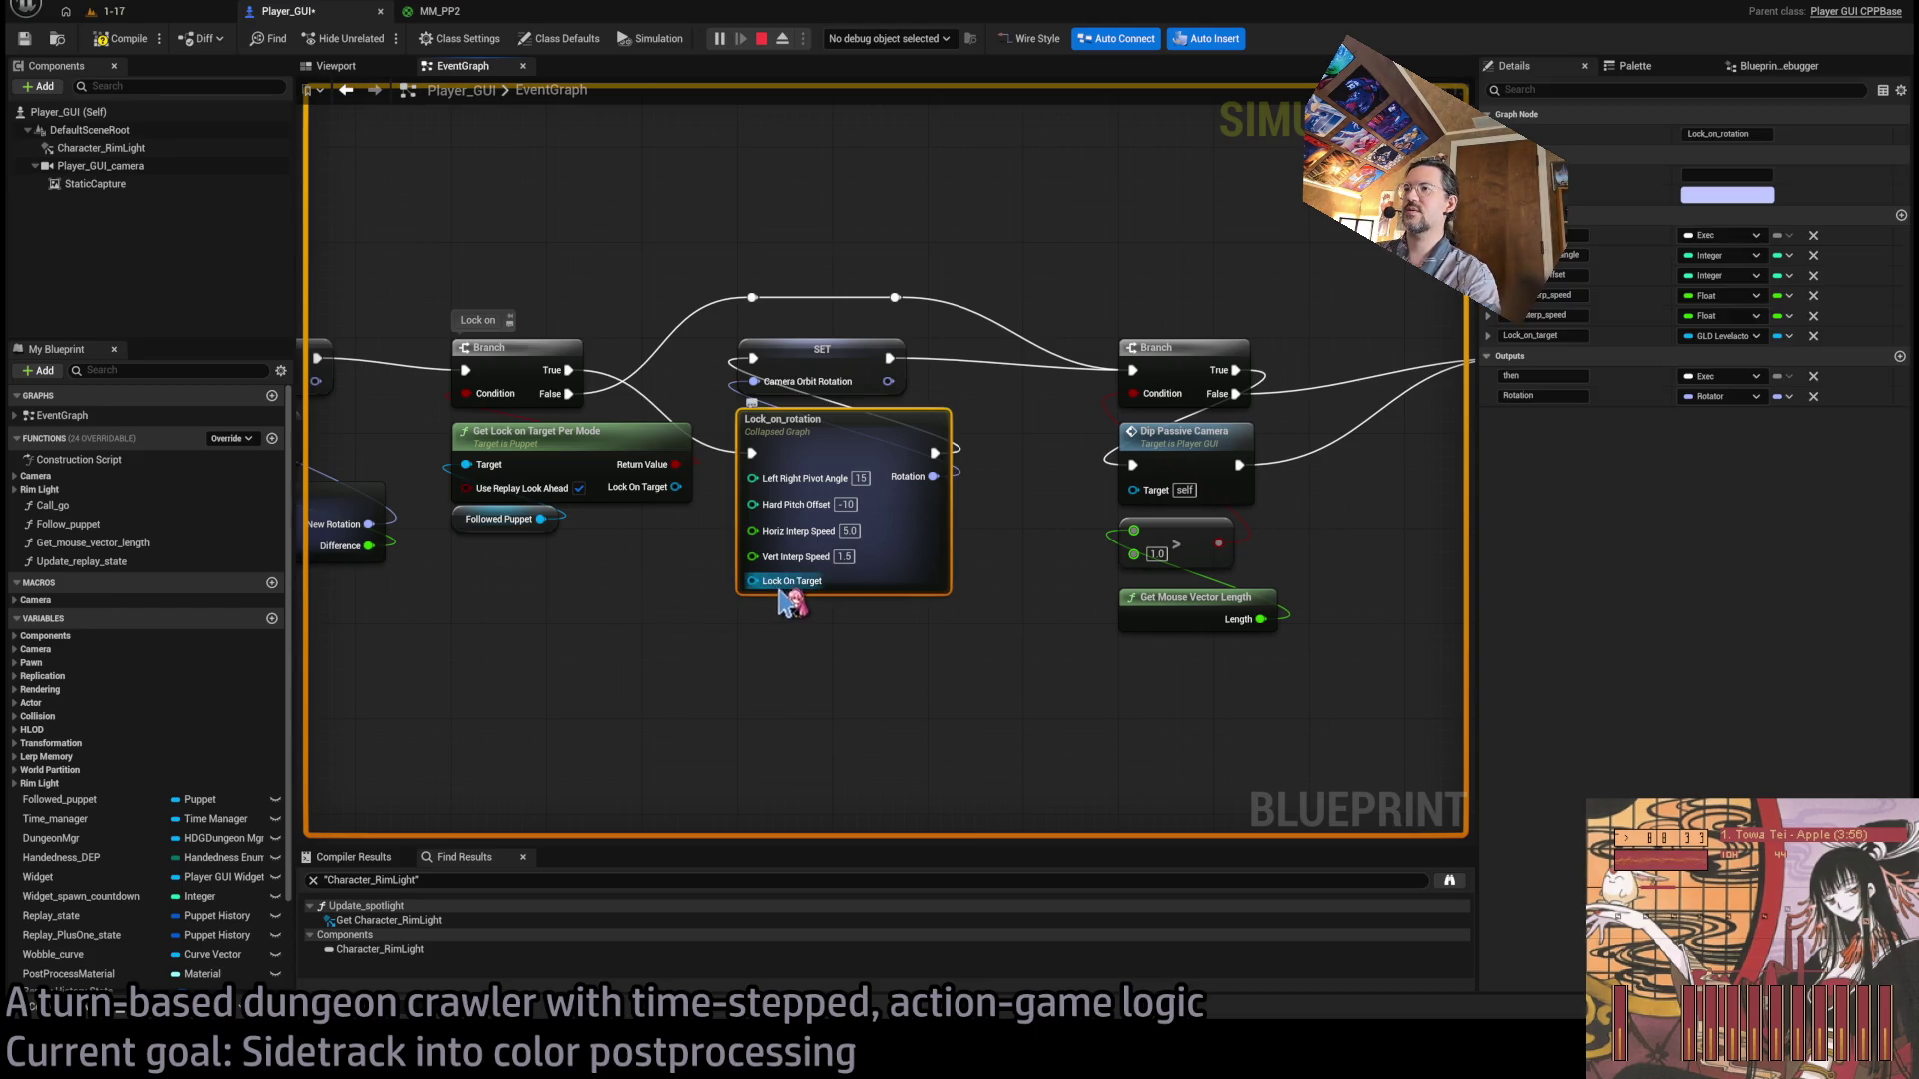
left_click(762, 650)
left_click(930, 562)
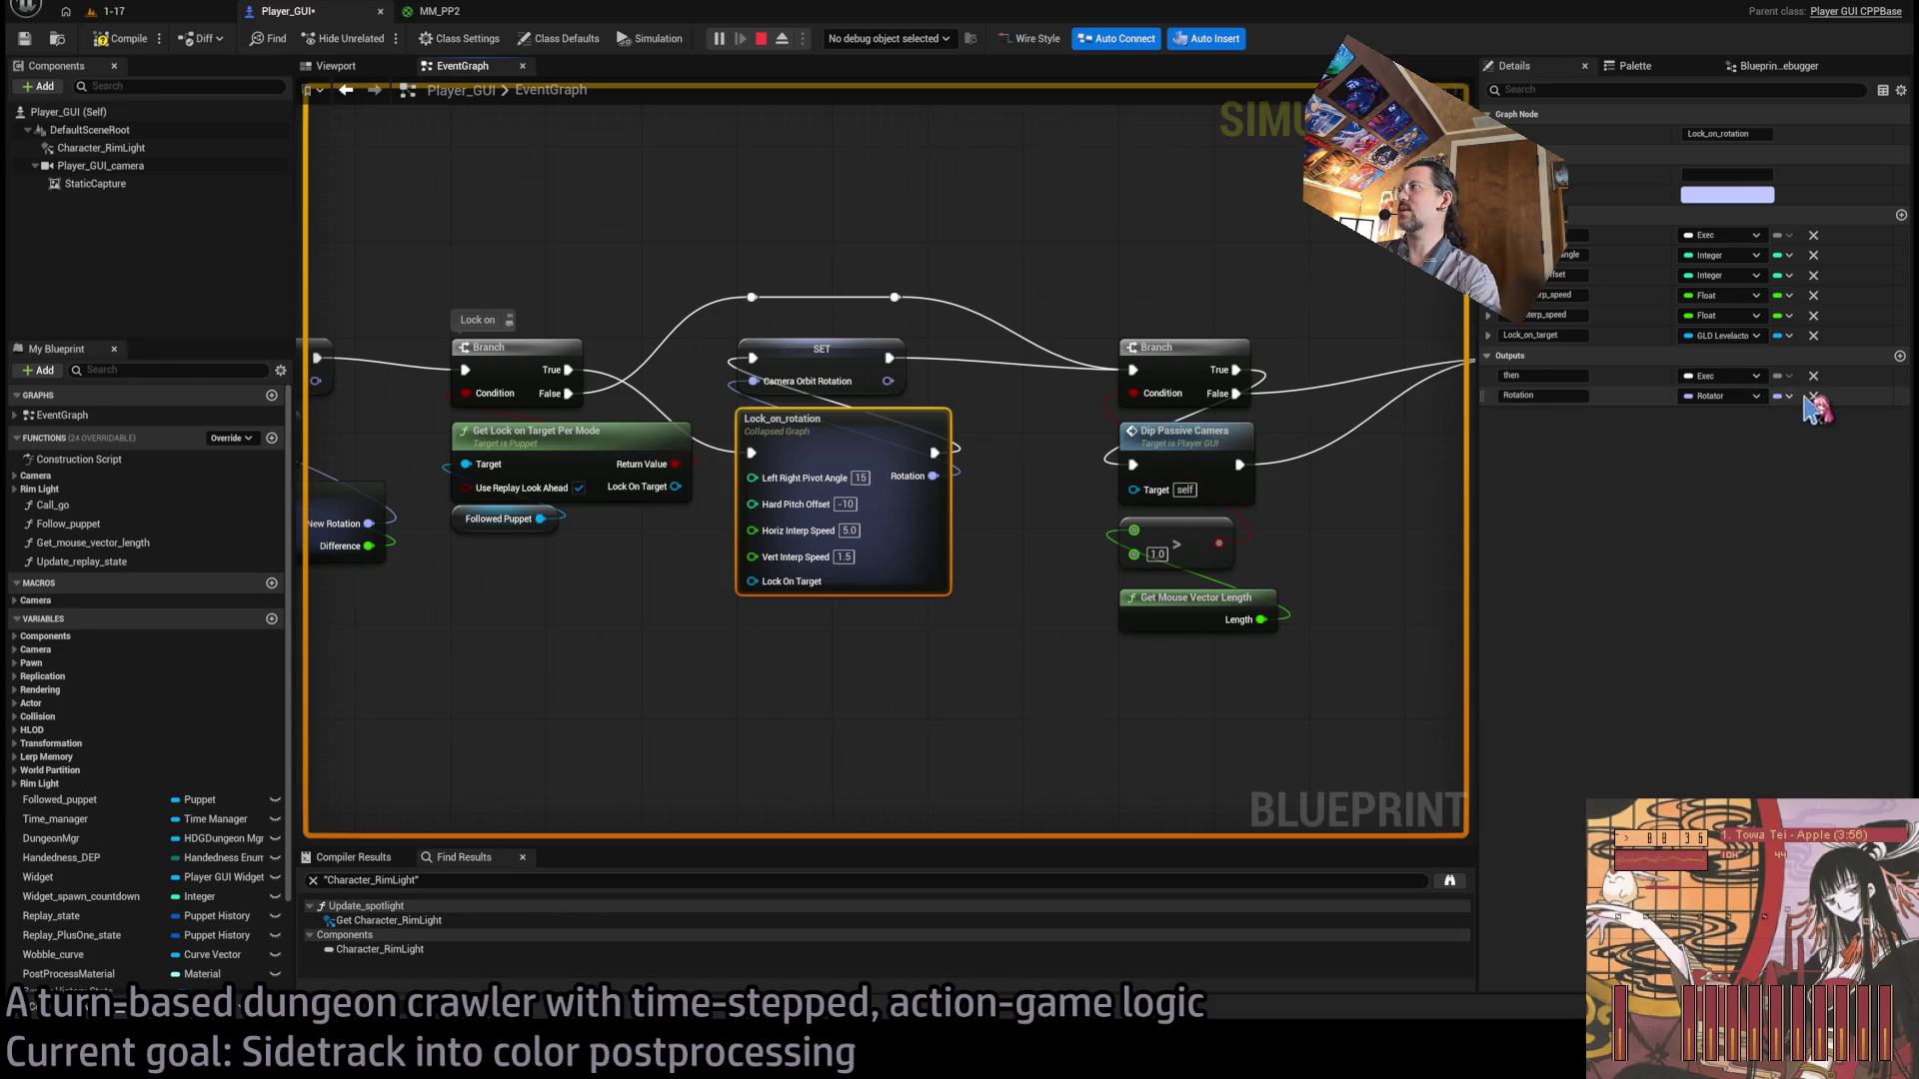
left_click(1814, 336)
Nudge the Followed Puppet getter slightly down and select Get Lock on Target Per Mode.
scroll(951, 602, "down", 1)
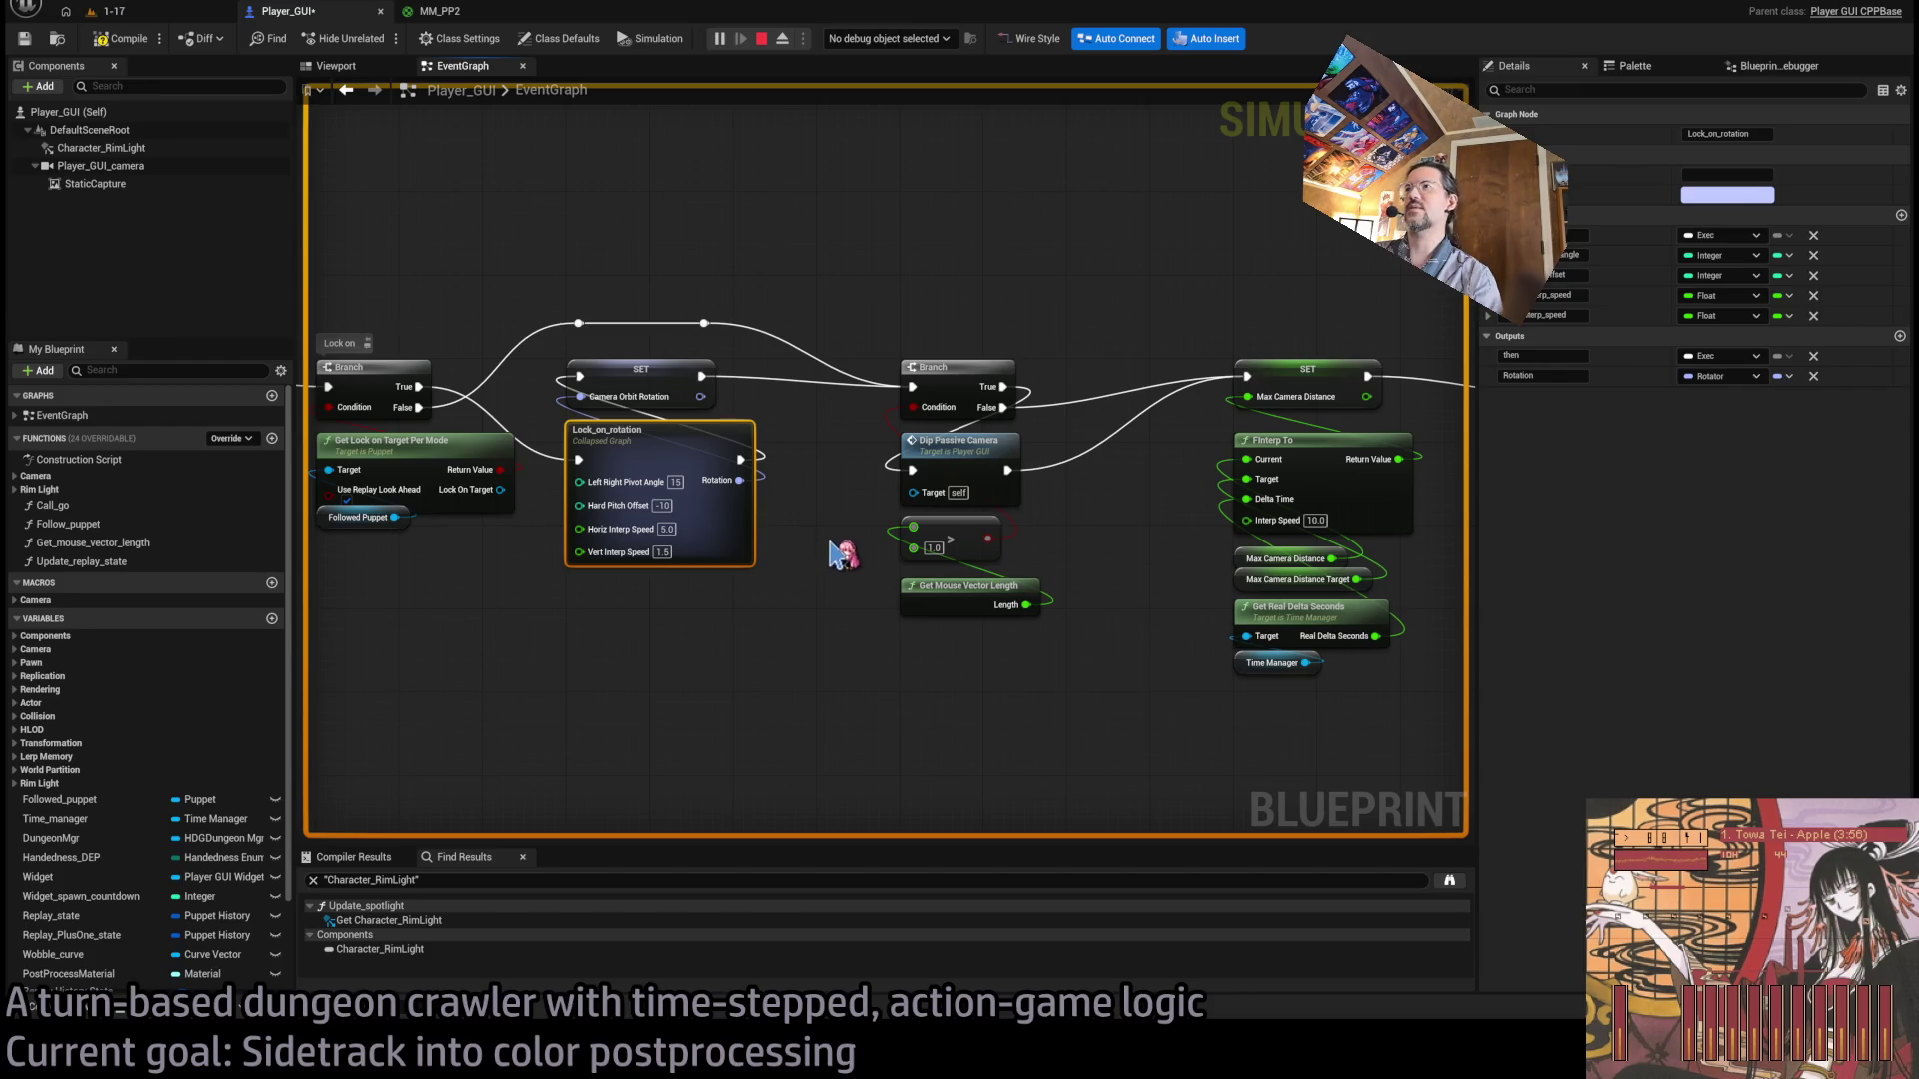
left_click_drag(799, 559, 175, 572)
left_click_drag(630, 490, 1381, 464)
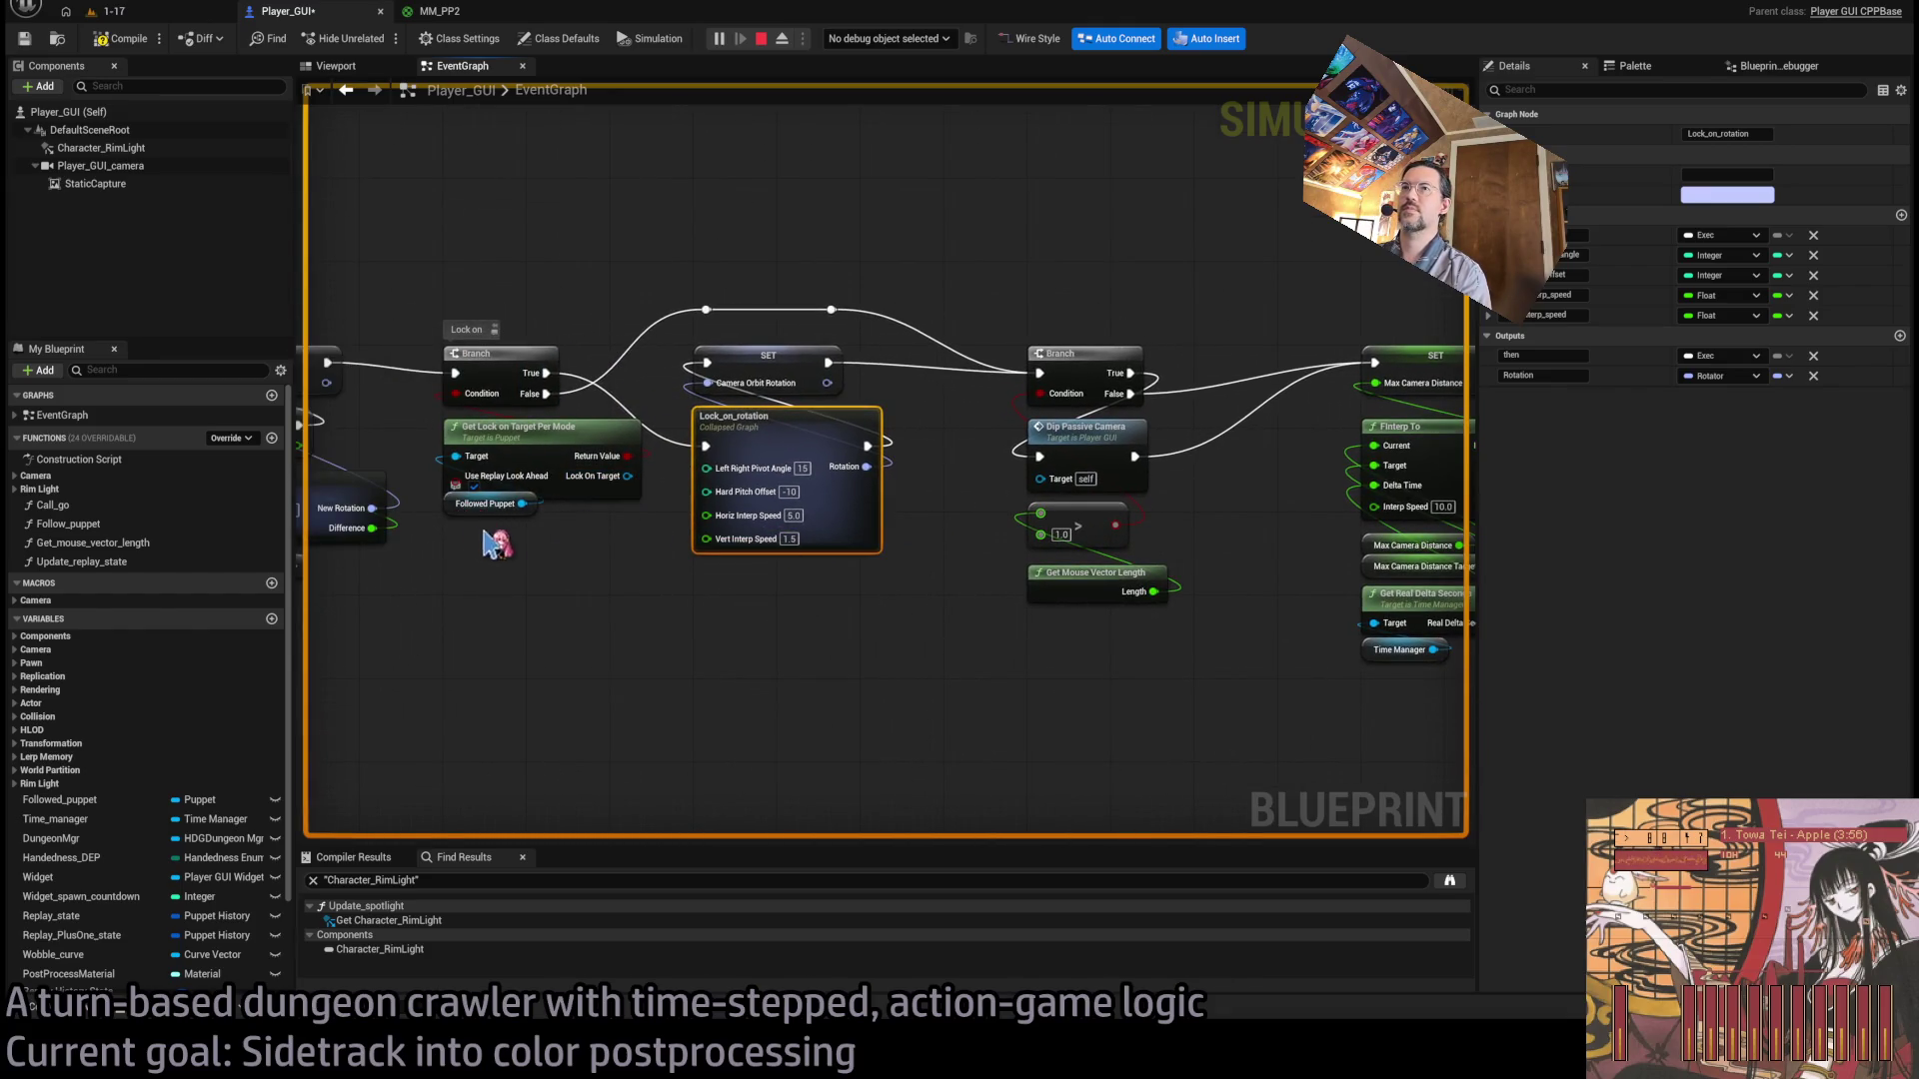
mouse_move(621, 557)
left_mouse_down()
mouse_move(739, 599)
mouse_move(793, 580)
left_mouse_up()
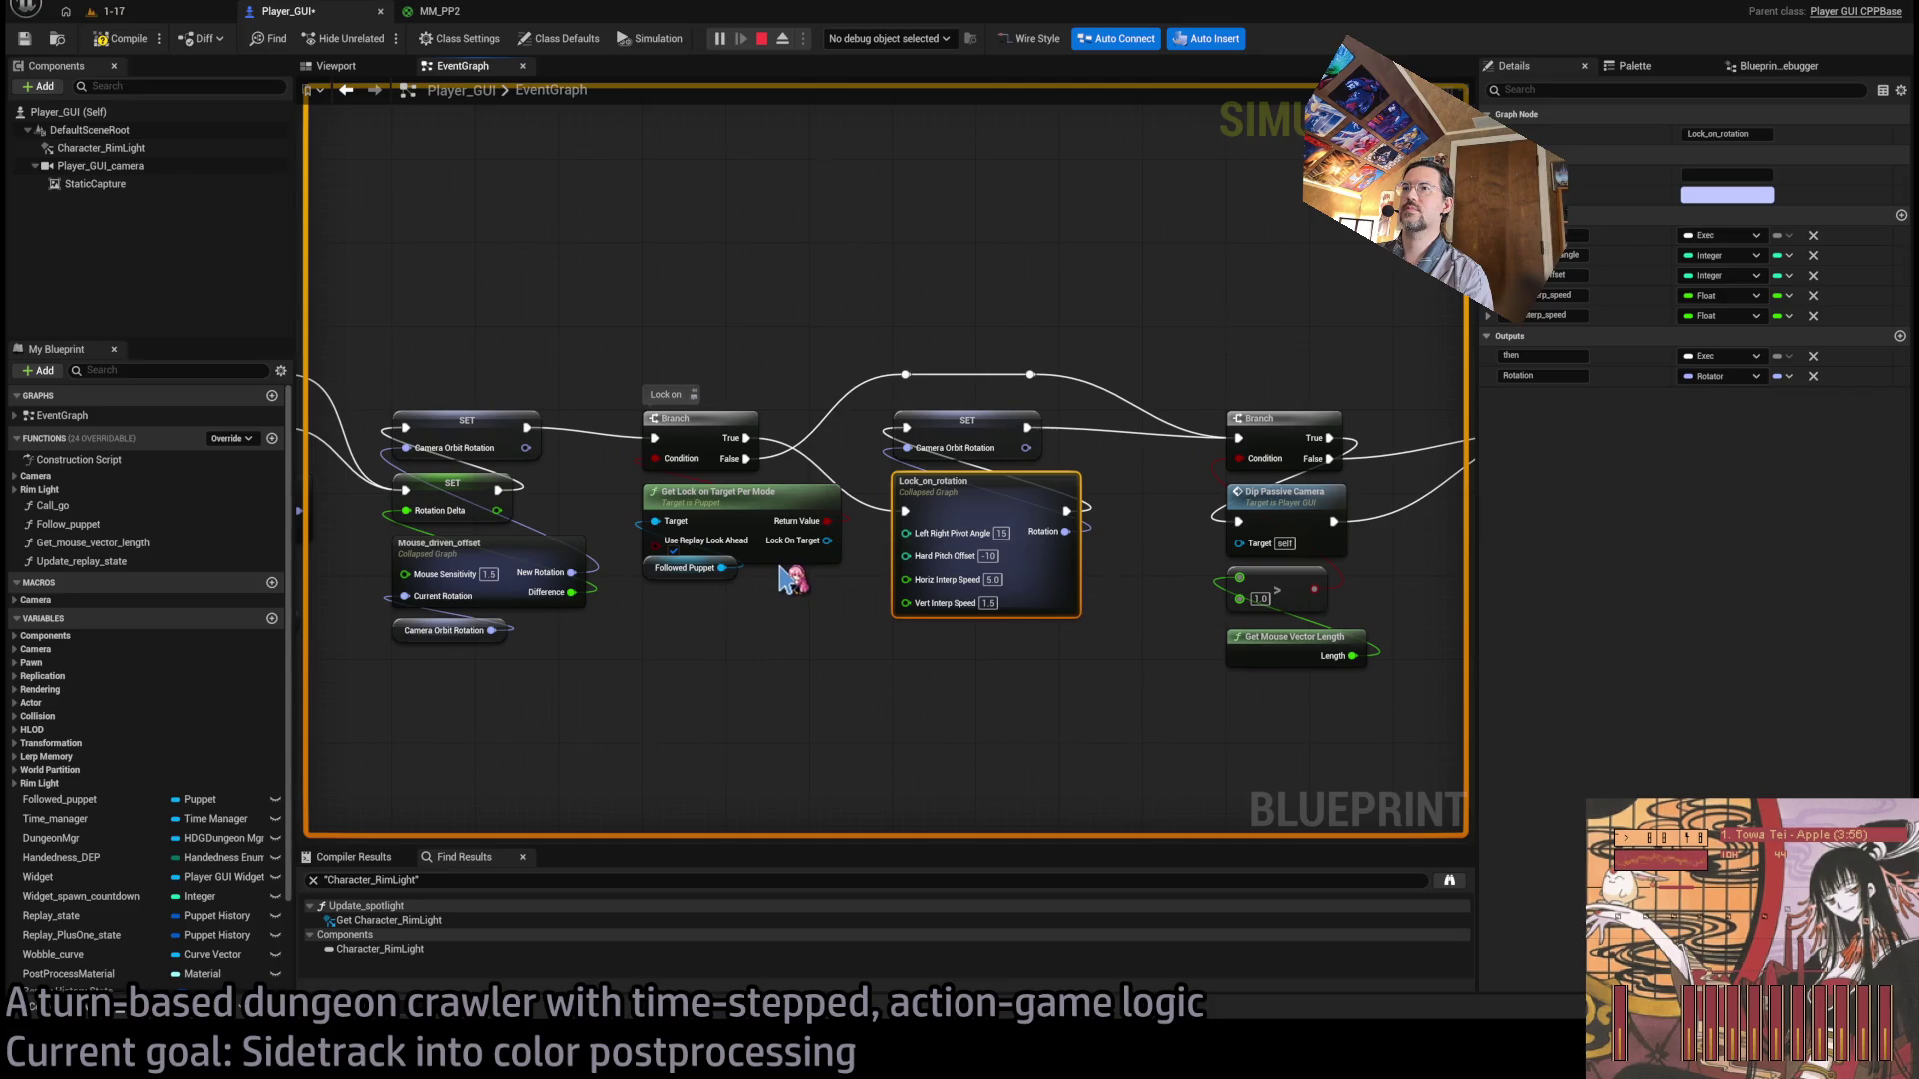
left_click_drag(828, 361, 750, 365)
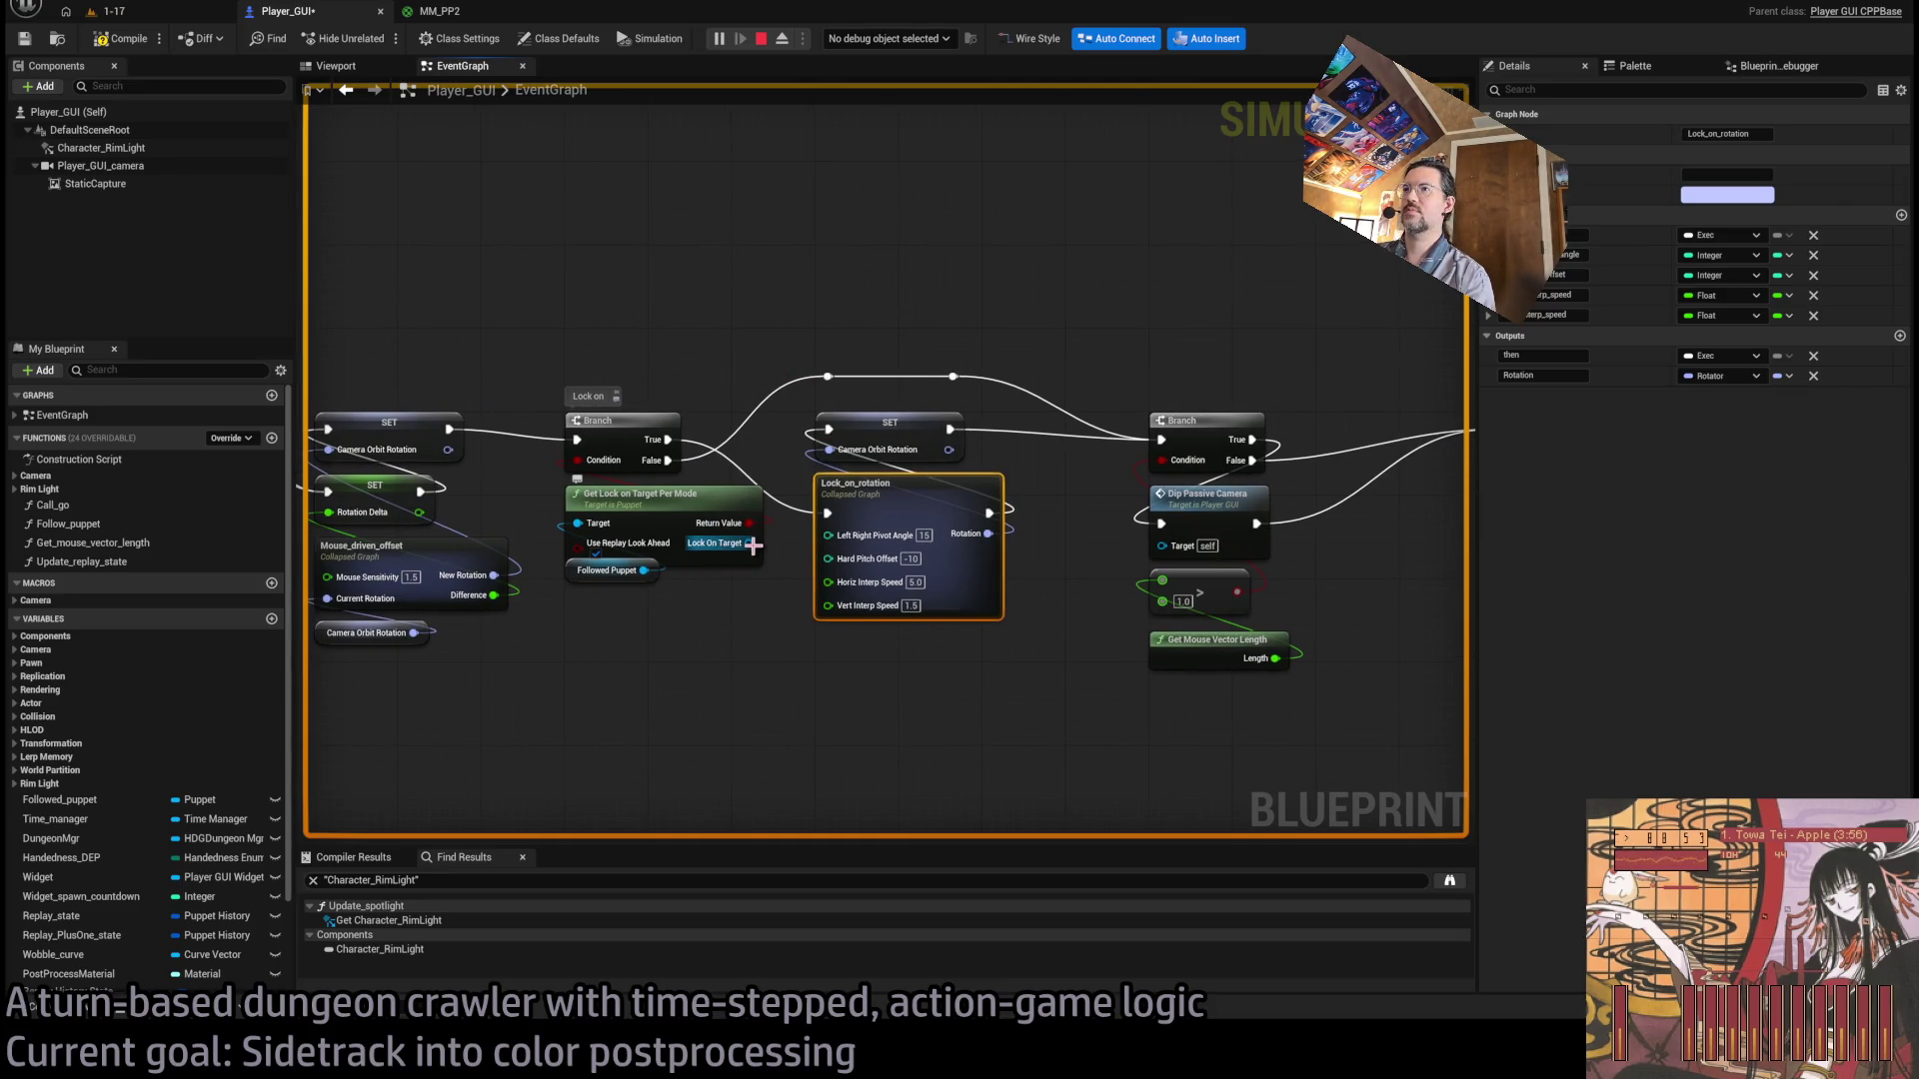
left_click(875, 711)
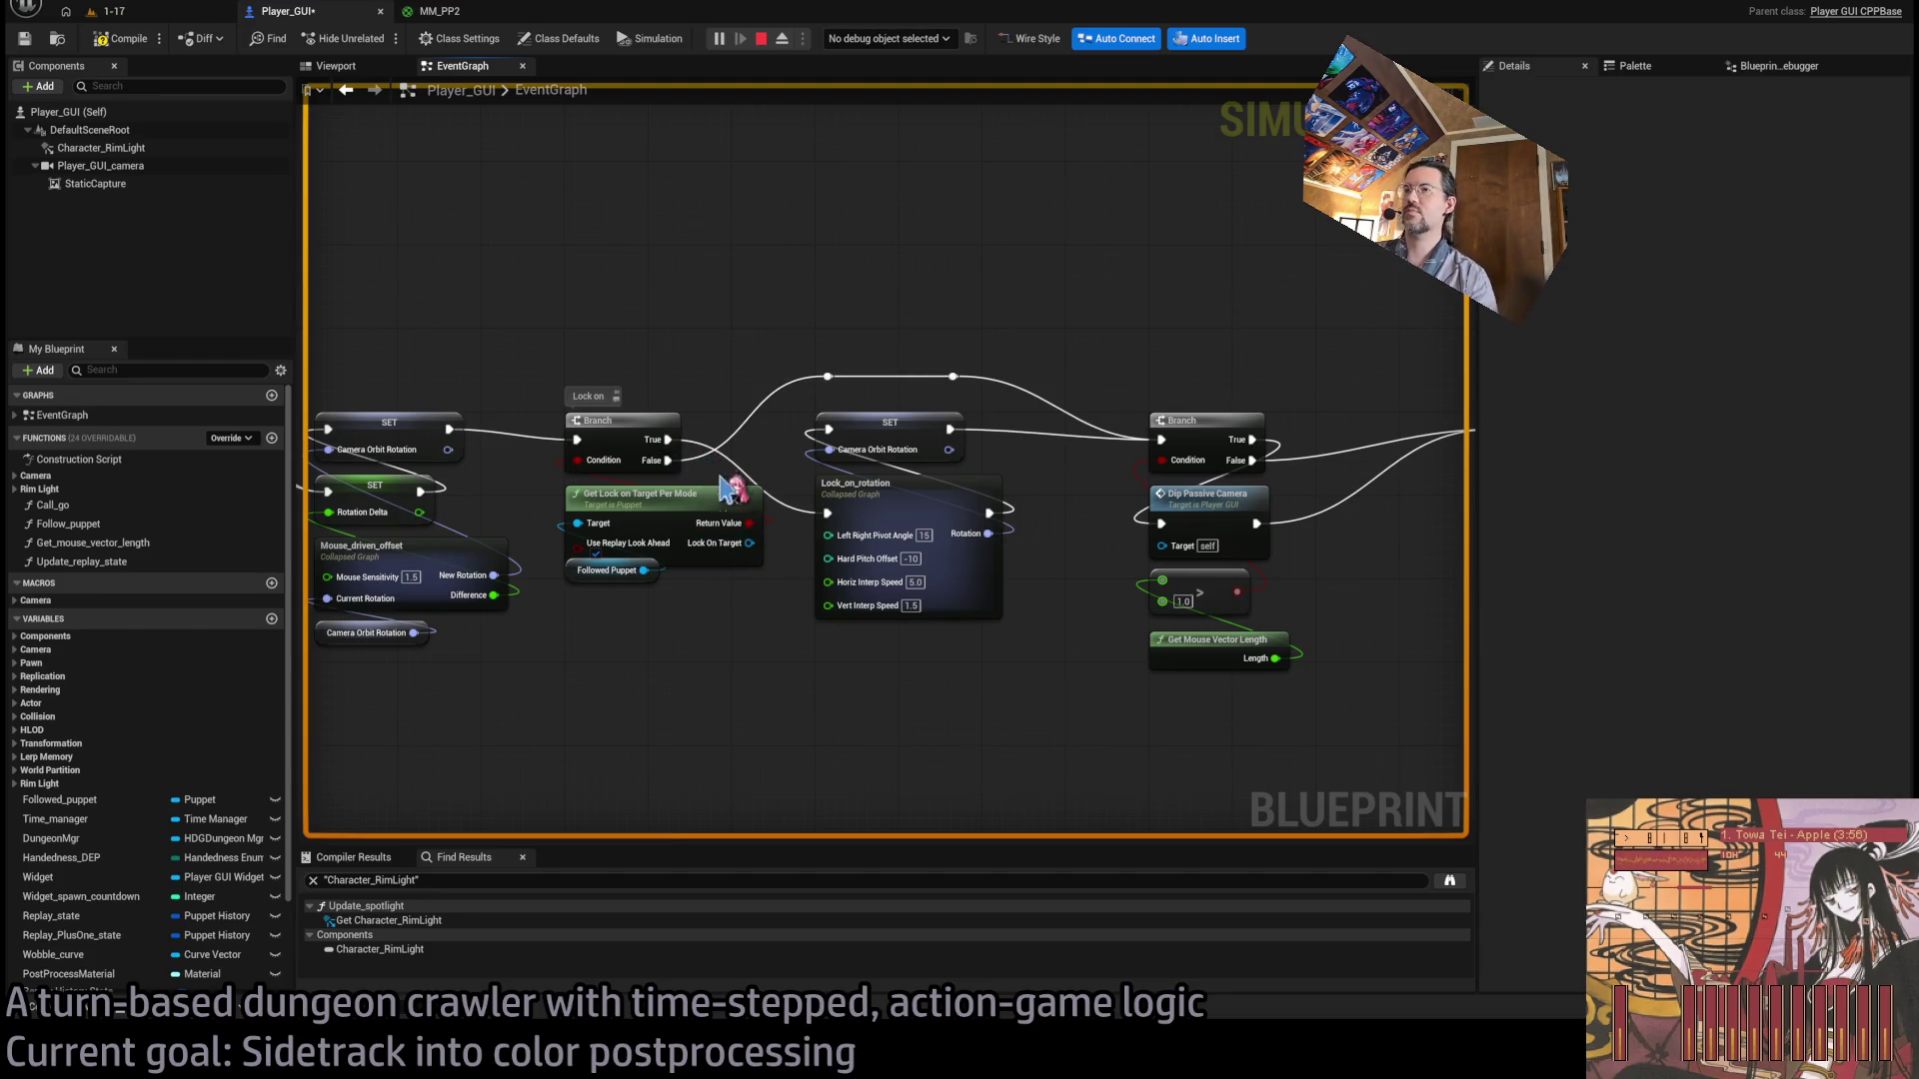
left_click_drag(573, 579, 573, 590)
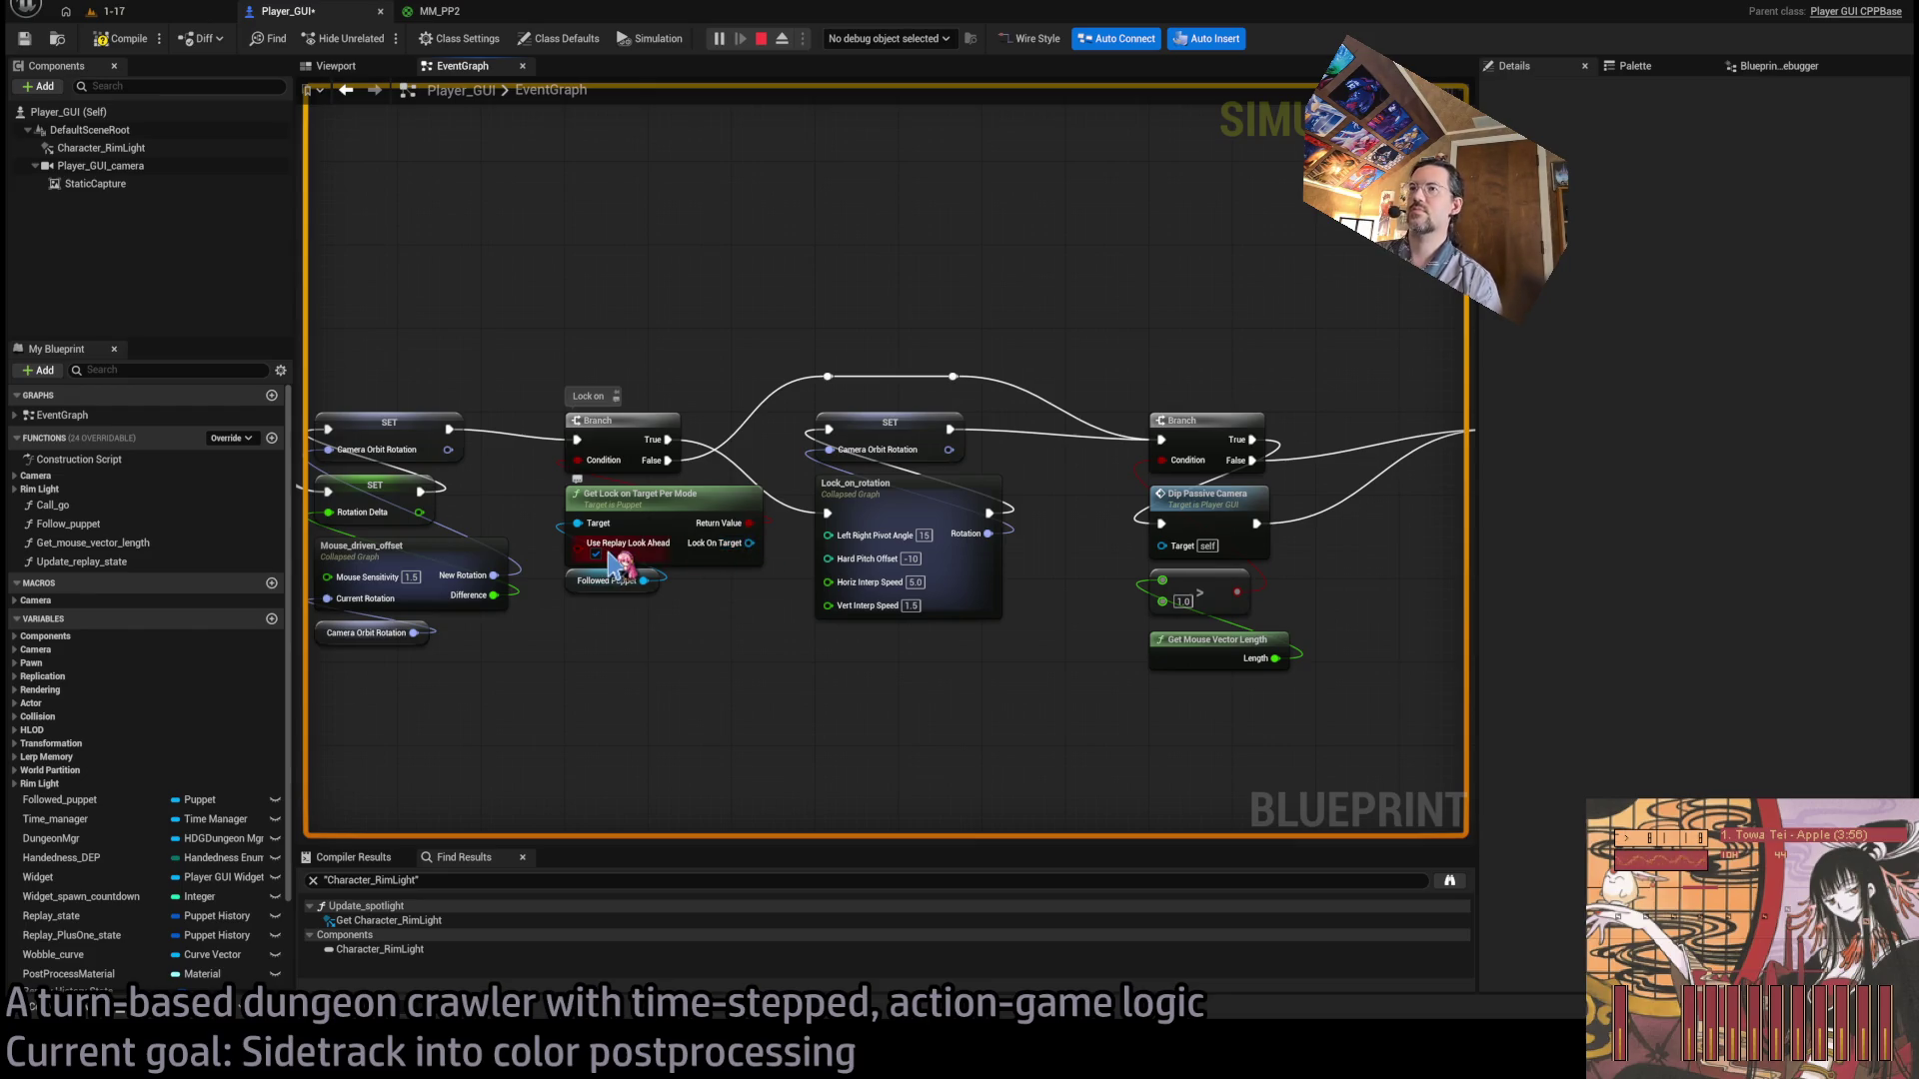
left_click(646, 496)
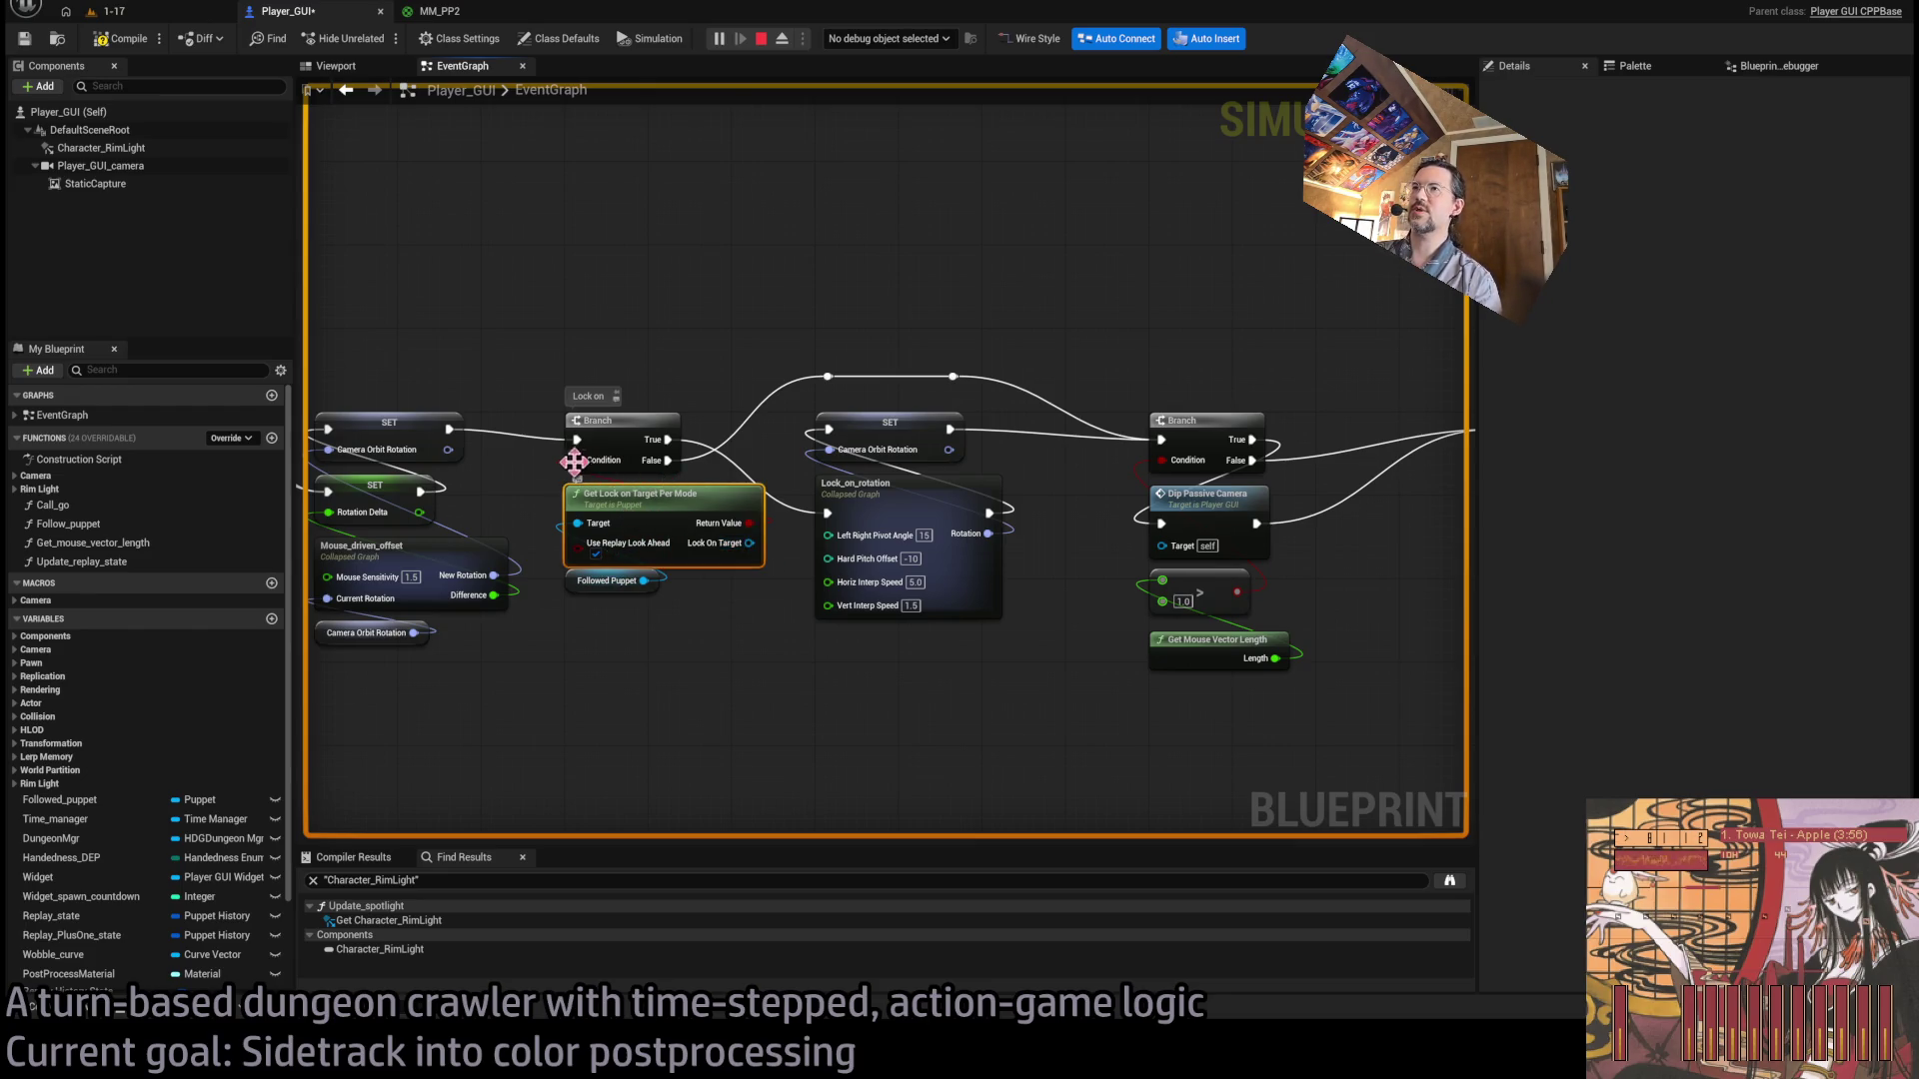
Open Get_LockOn_target_per_mode, check Lock On Target Replay Future, then close the Puppet blueprint.
double_click(599, 497)
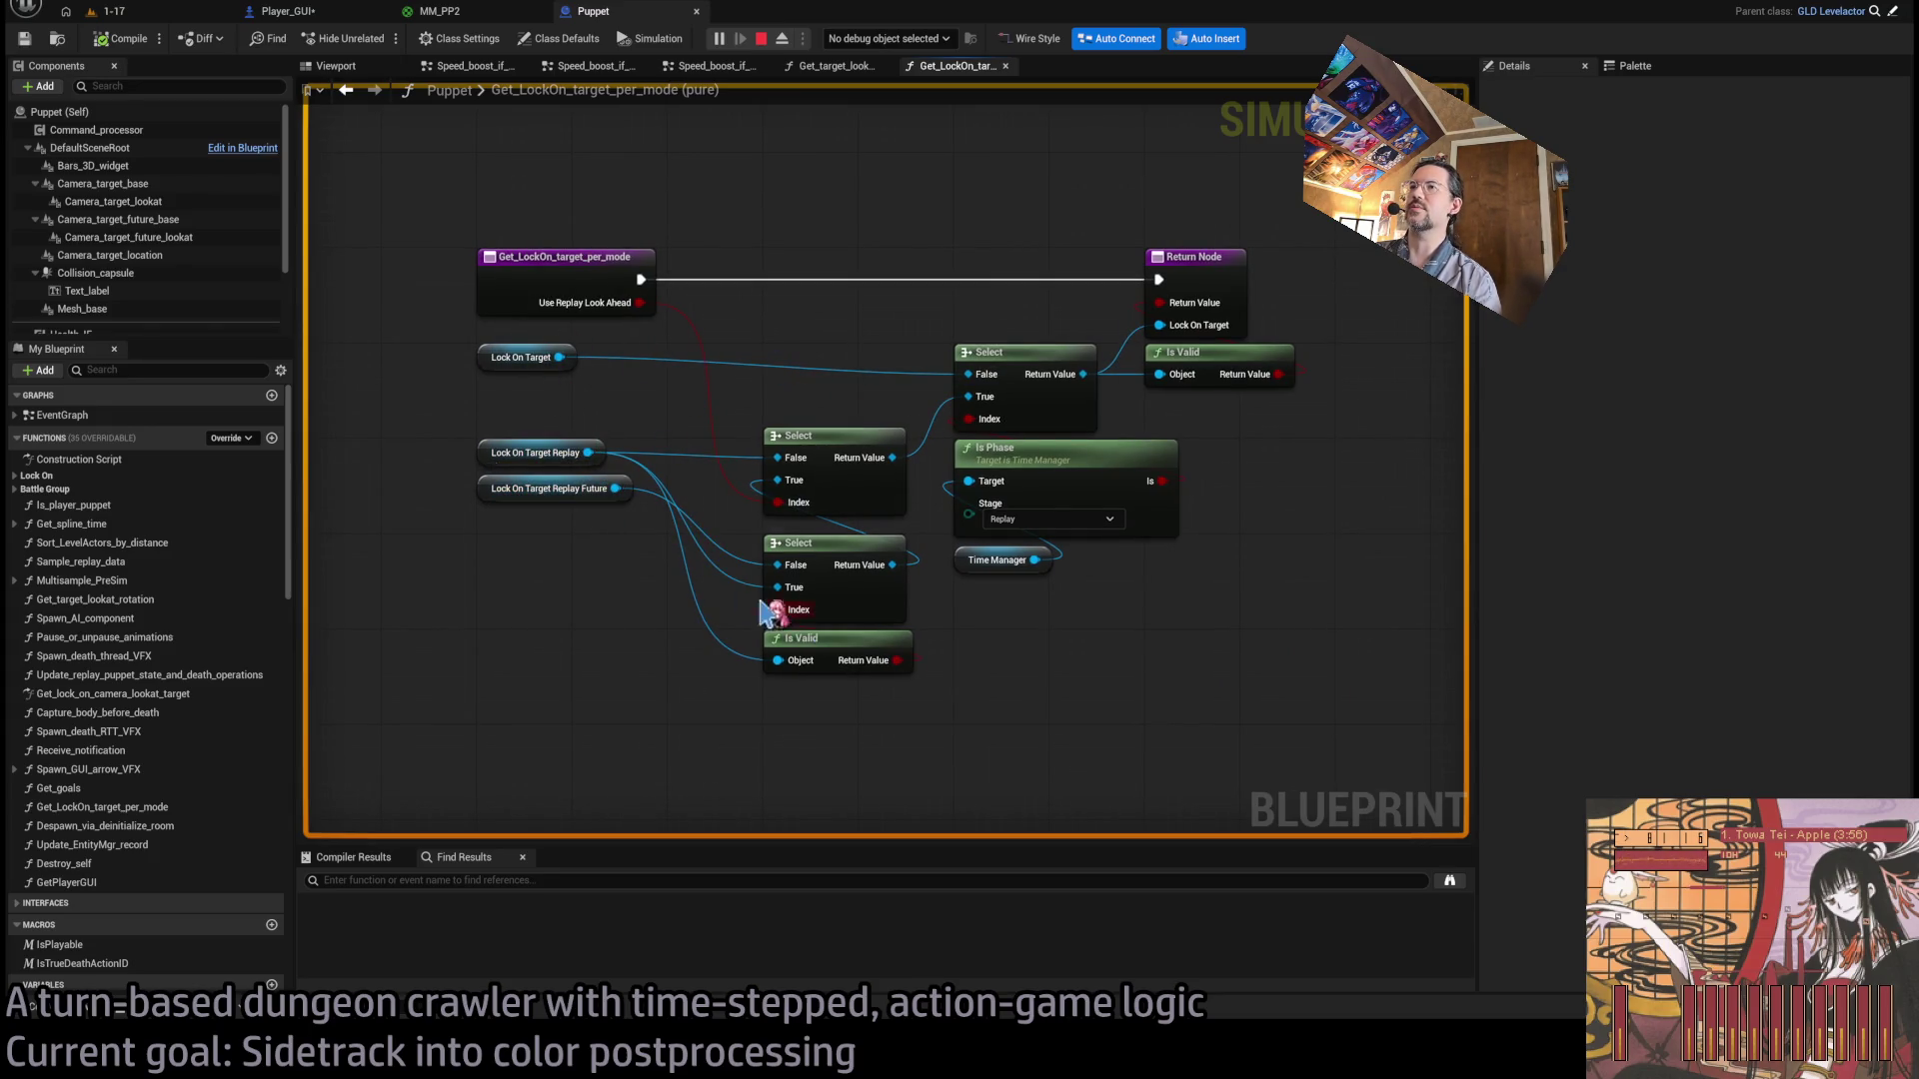
left_click(611, 497)
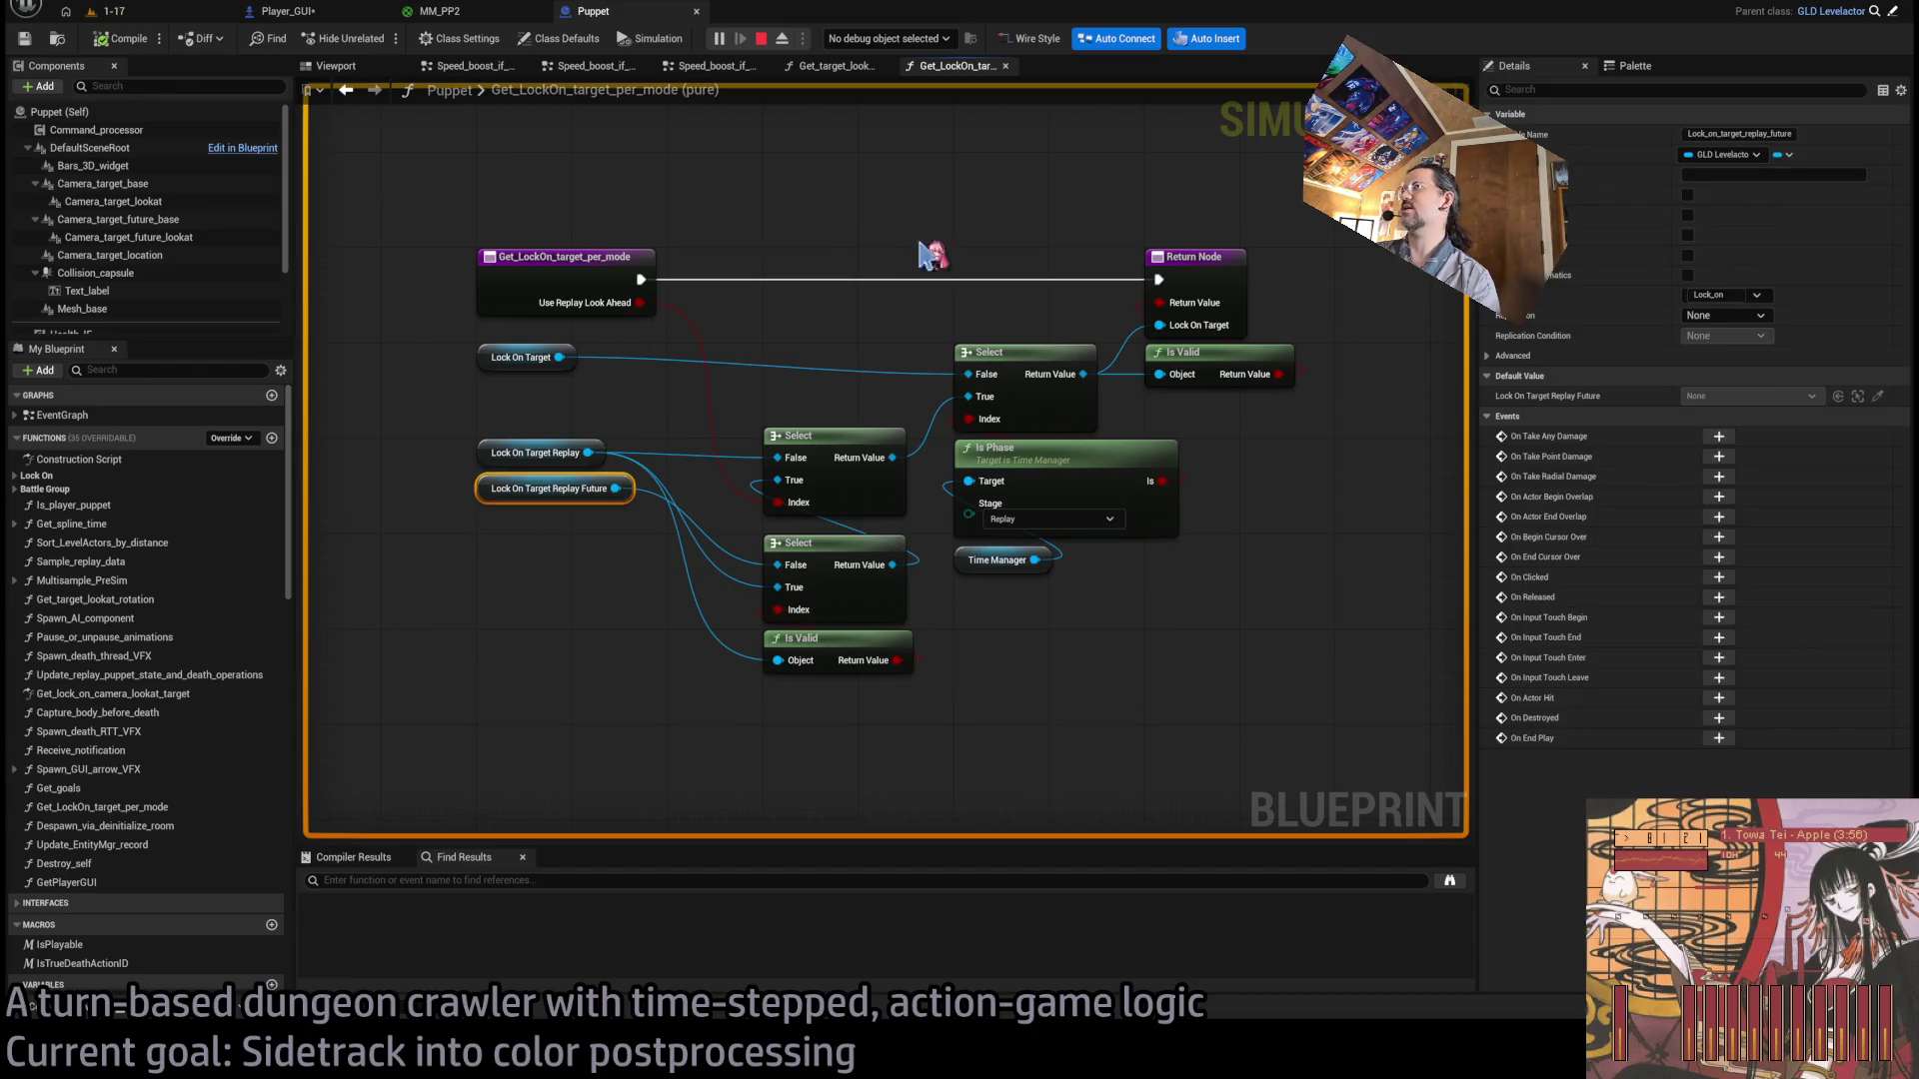
middle_click(649, 12)
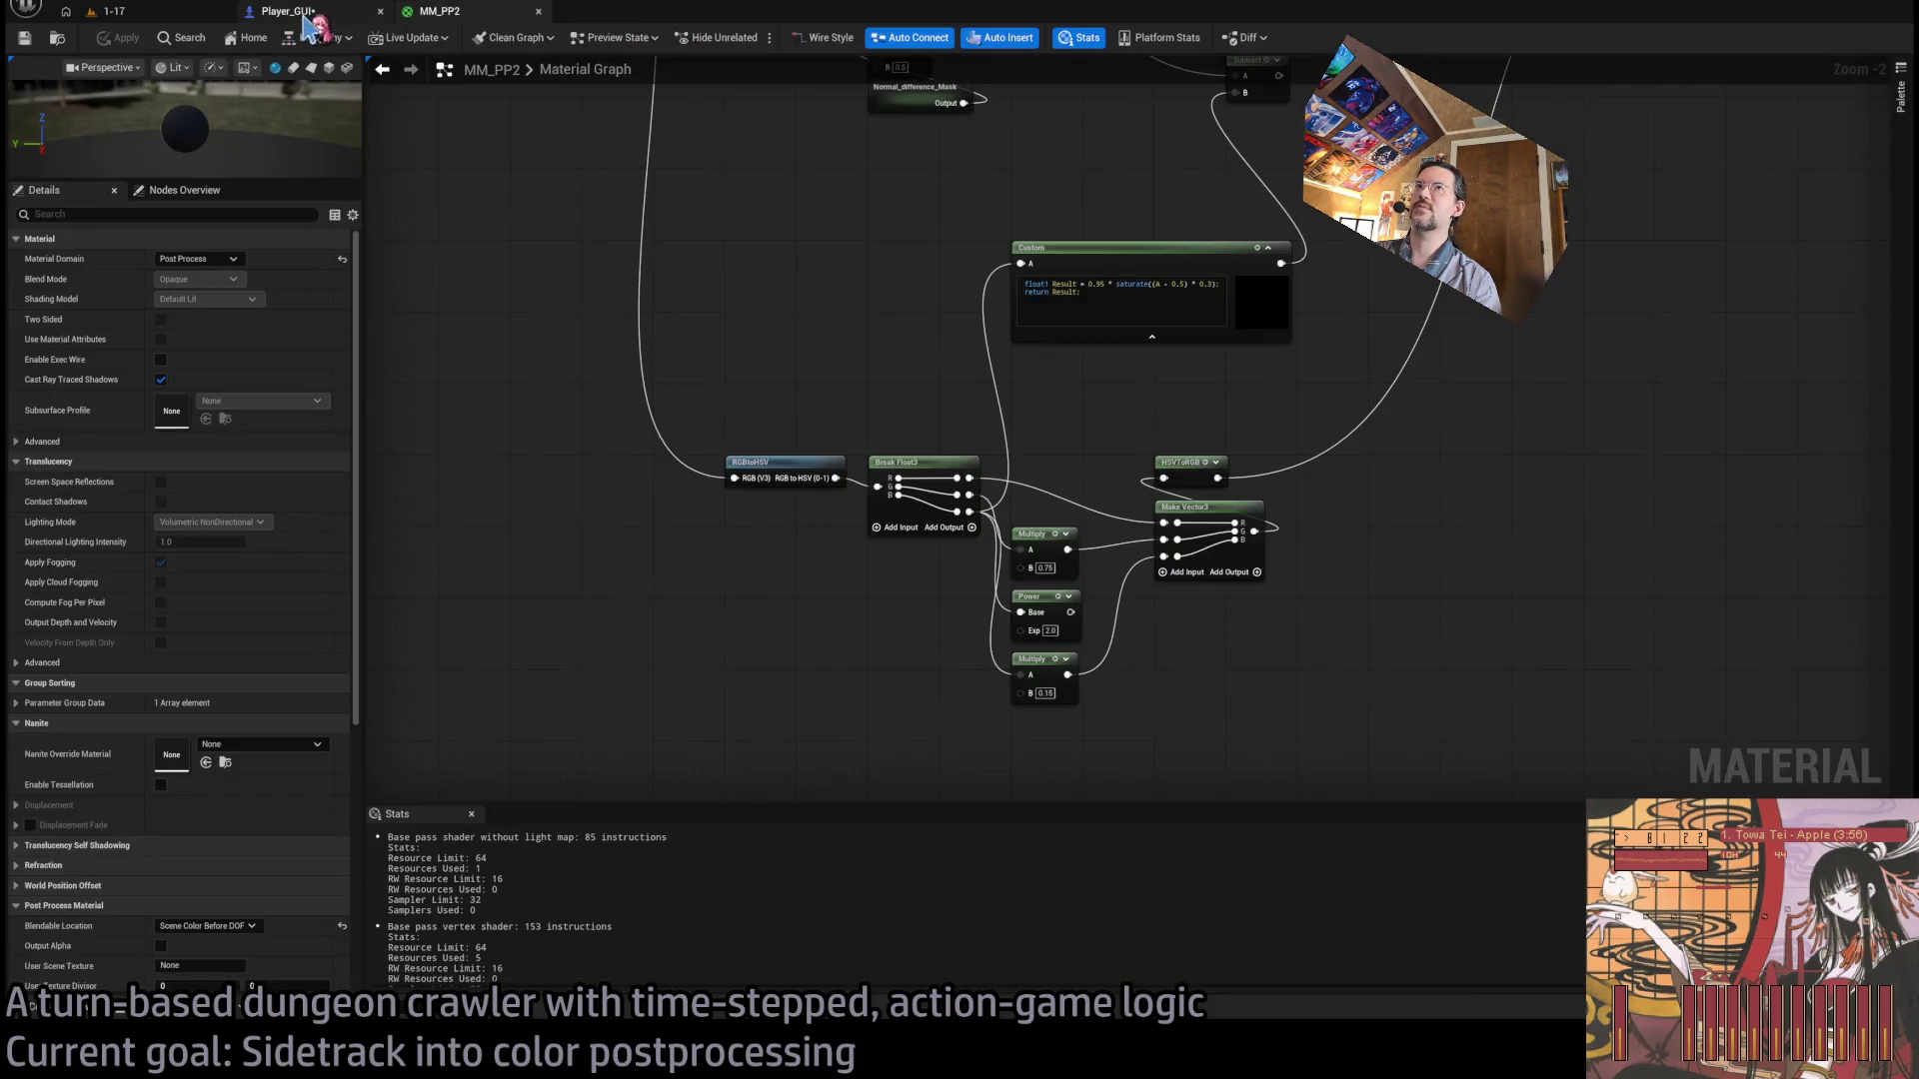
Return to Player_GUI and stop the running simulation.
left_click(305, 14)
left_click(760, 39)
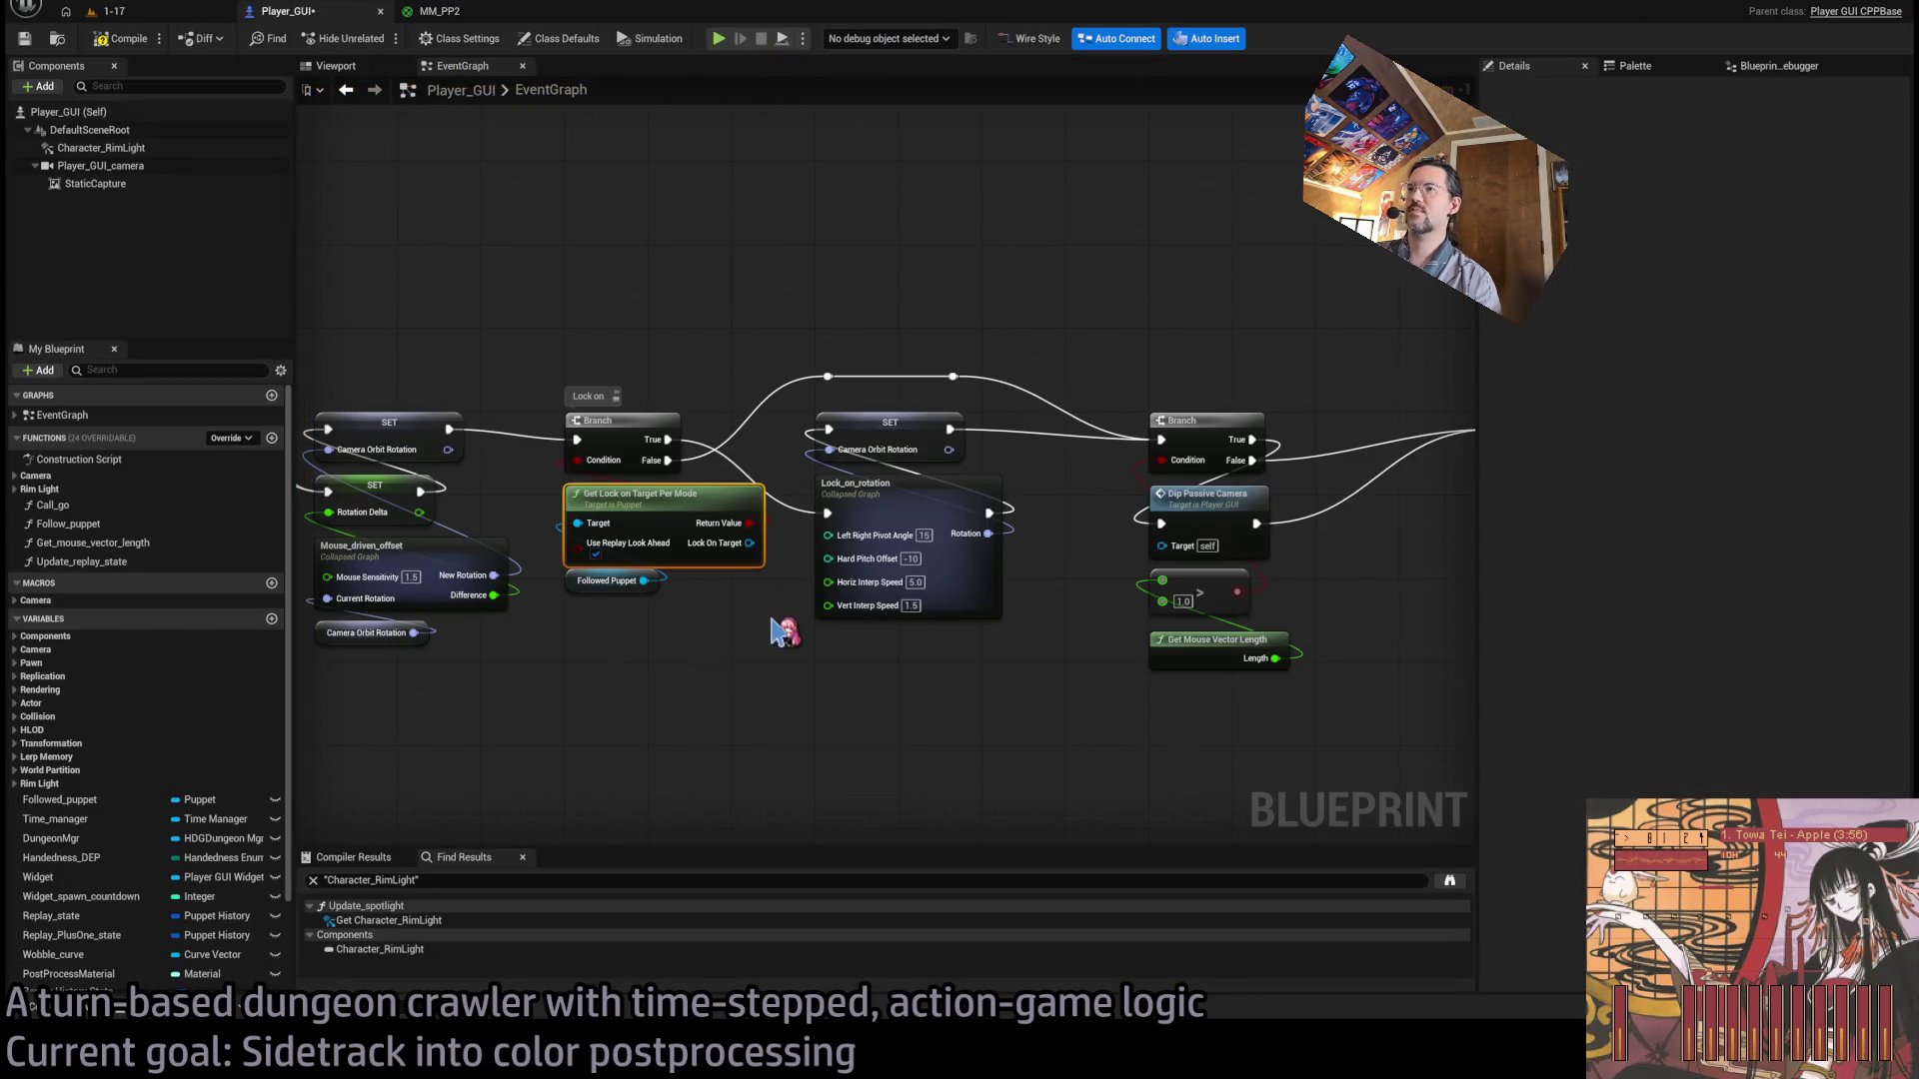
mouse_move(748, 545)
left_mouse_down()
mouse_move(770, 608)
mouse_move(878, 685)
mouse_move(1022, 664)
left_mouse_up()
scroll(1058, 657, "down", 1)
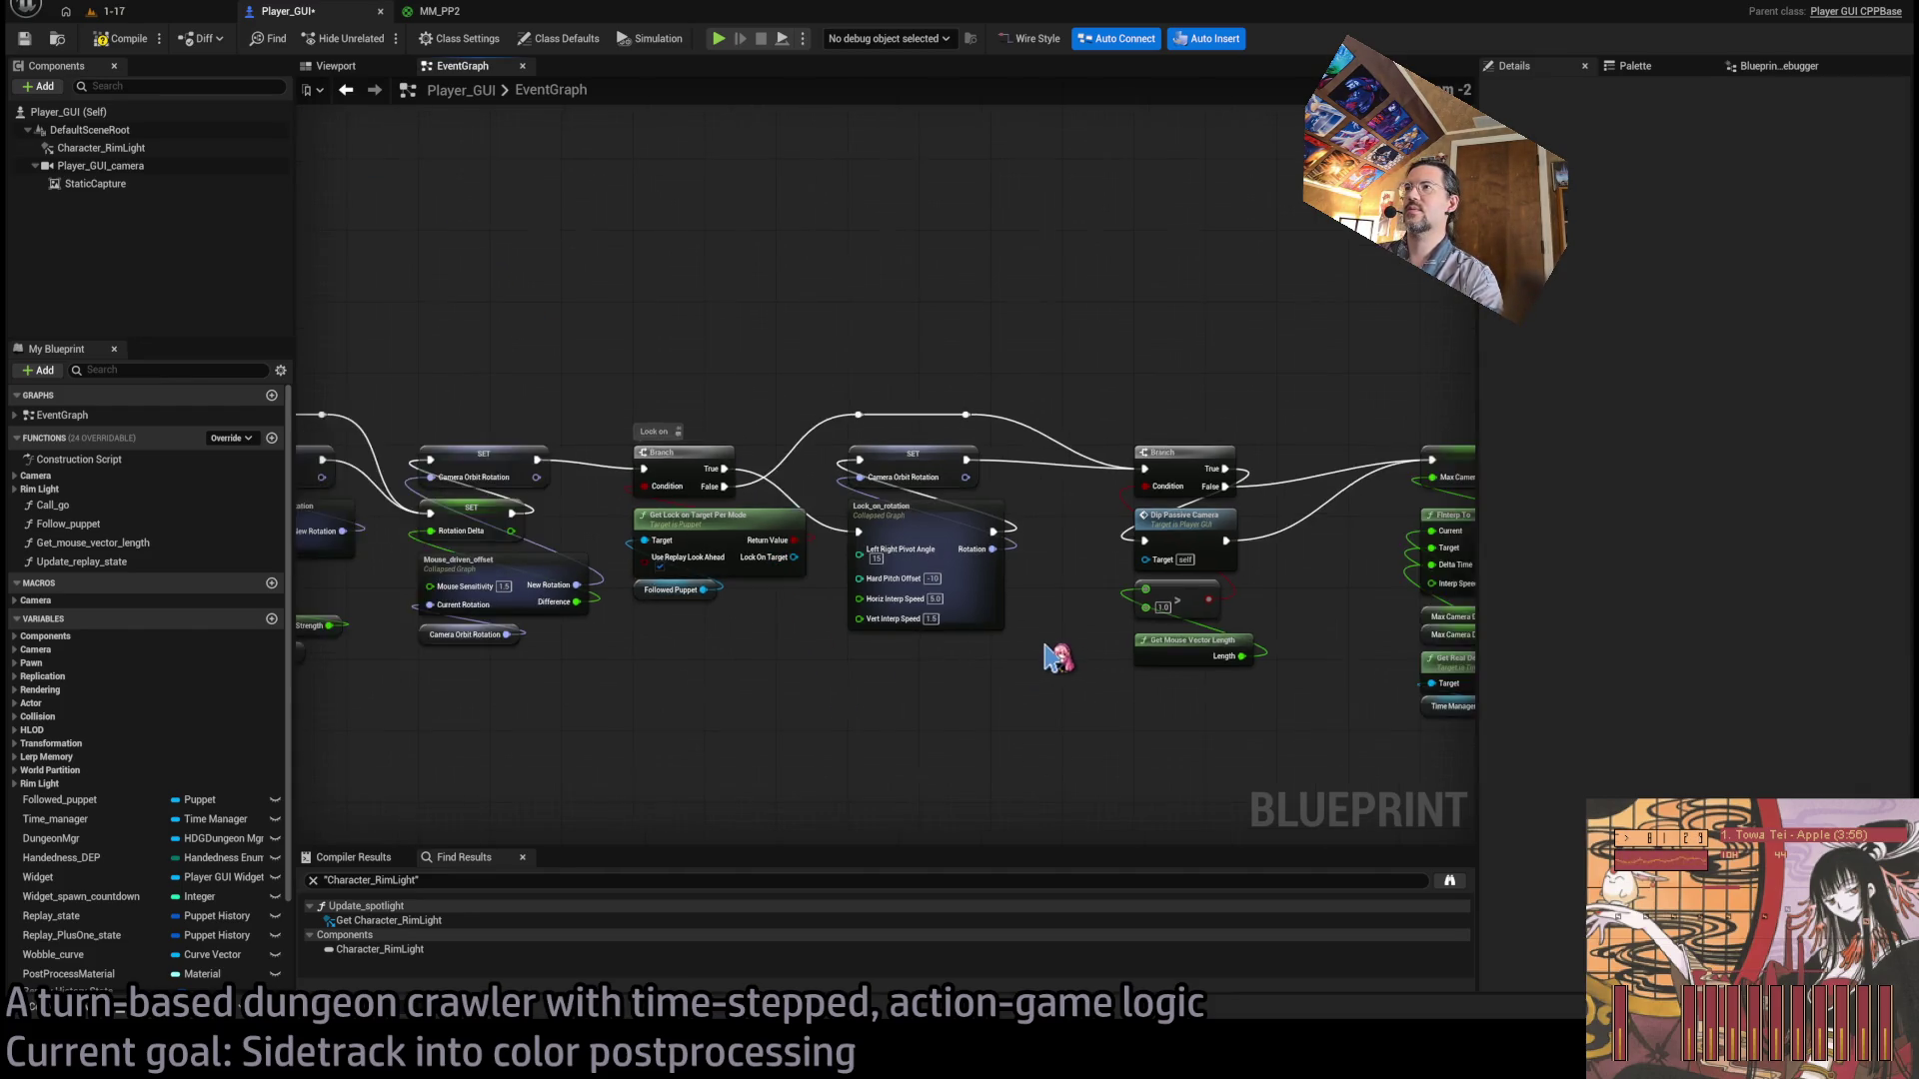
scroll(1057, 658, "down", 9)
Shift the lock-on node row and reroute point right, and reposition the SET/Lock_on_rotation pair.
left_click_drag(879, 615, 590, 735)
scroll(589, 735, "up", 10)
mouse_move(680, 562)
left_mouse_down()
mouse_move(789, 575)
mouse_move(775, 563)
left_mouse_up()
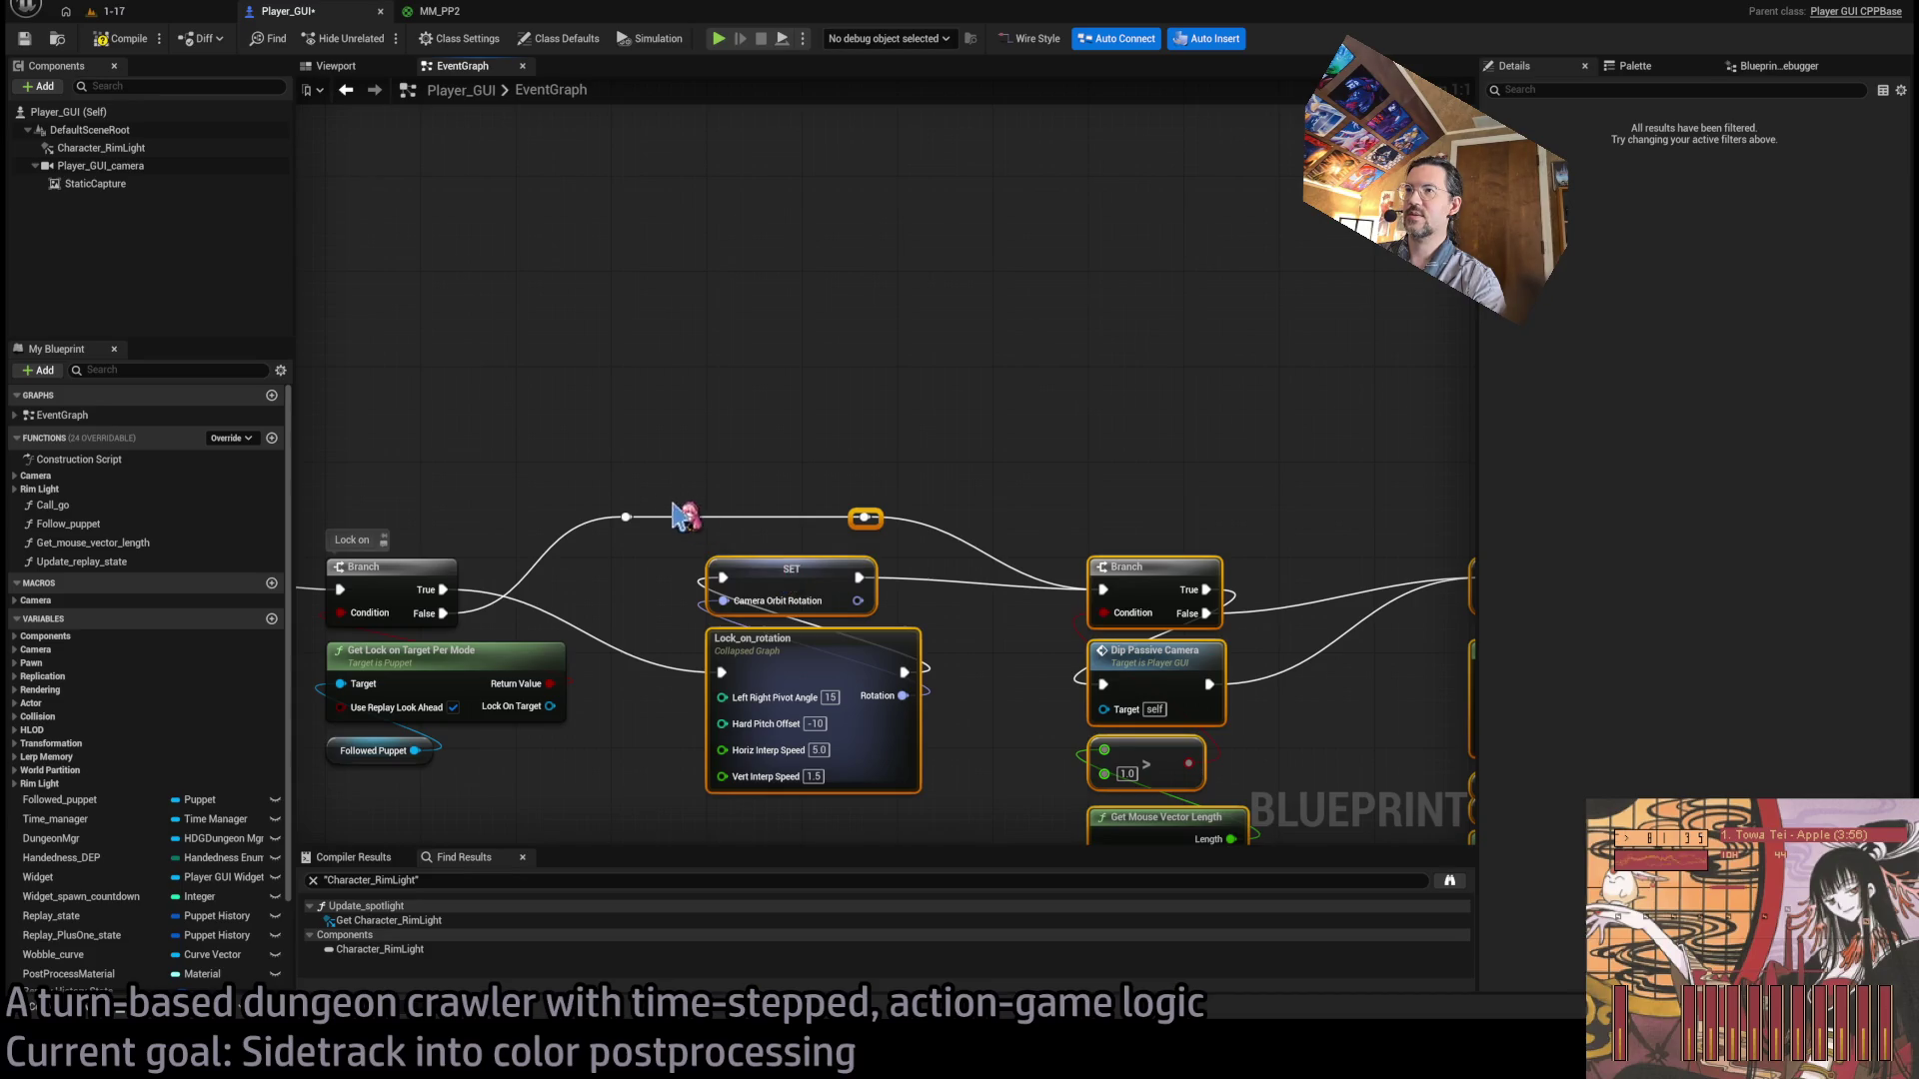
left_click(626, 518)
left_click_drag(637, 521, 734, 521)
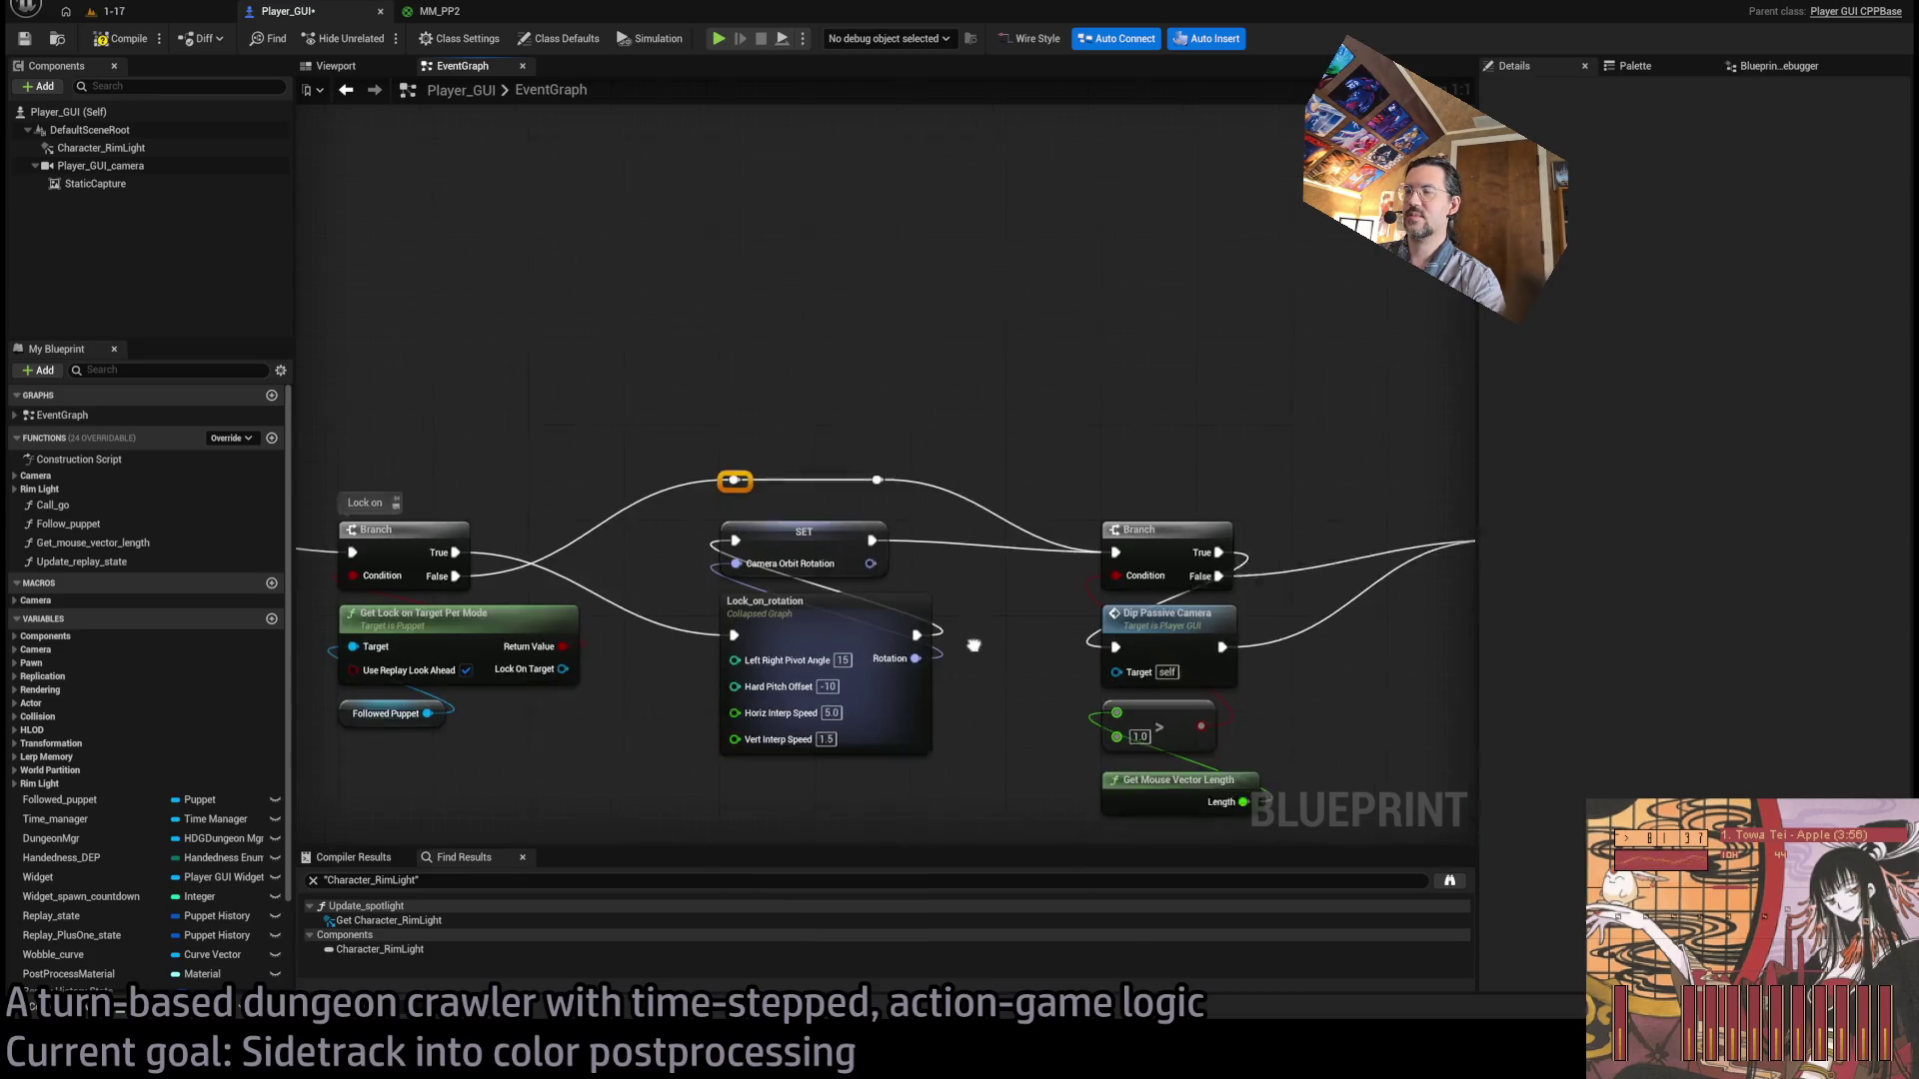
mouse_move(956, 470)
left_mouse_down()
mouse_move(749, 538)
mouse_move(737, 775)
mouse_move(751, 729)
left_mouse_up()
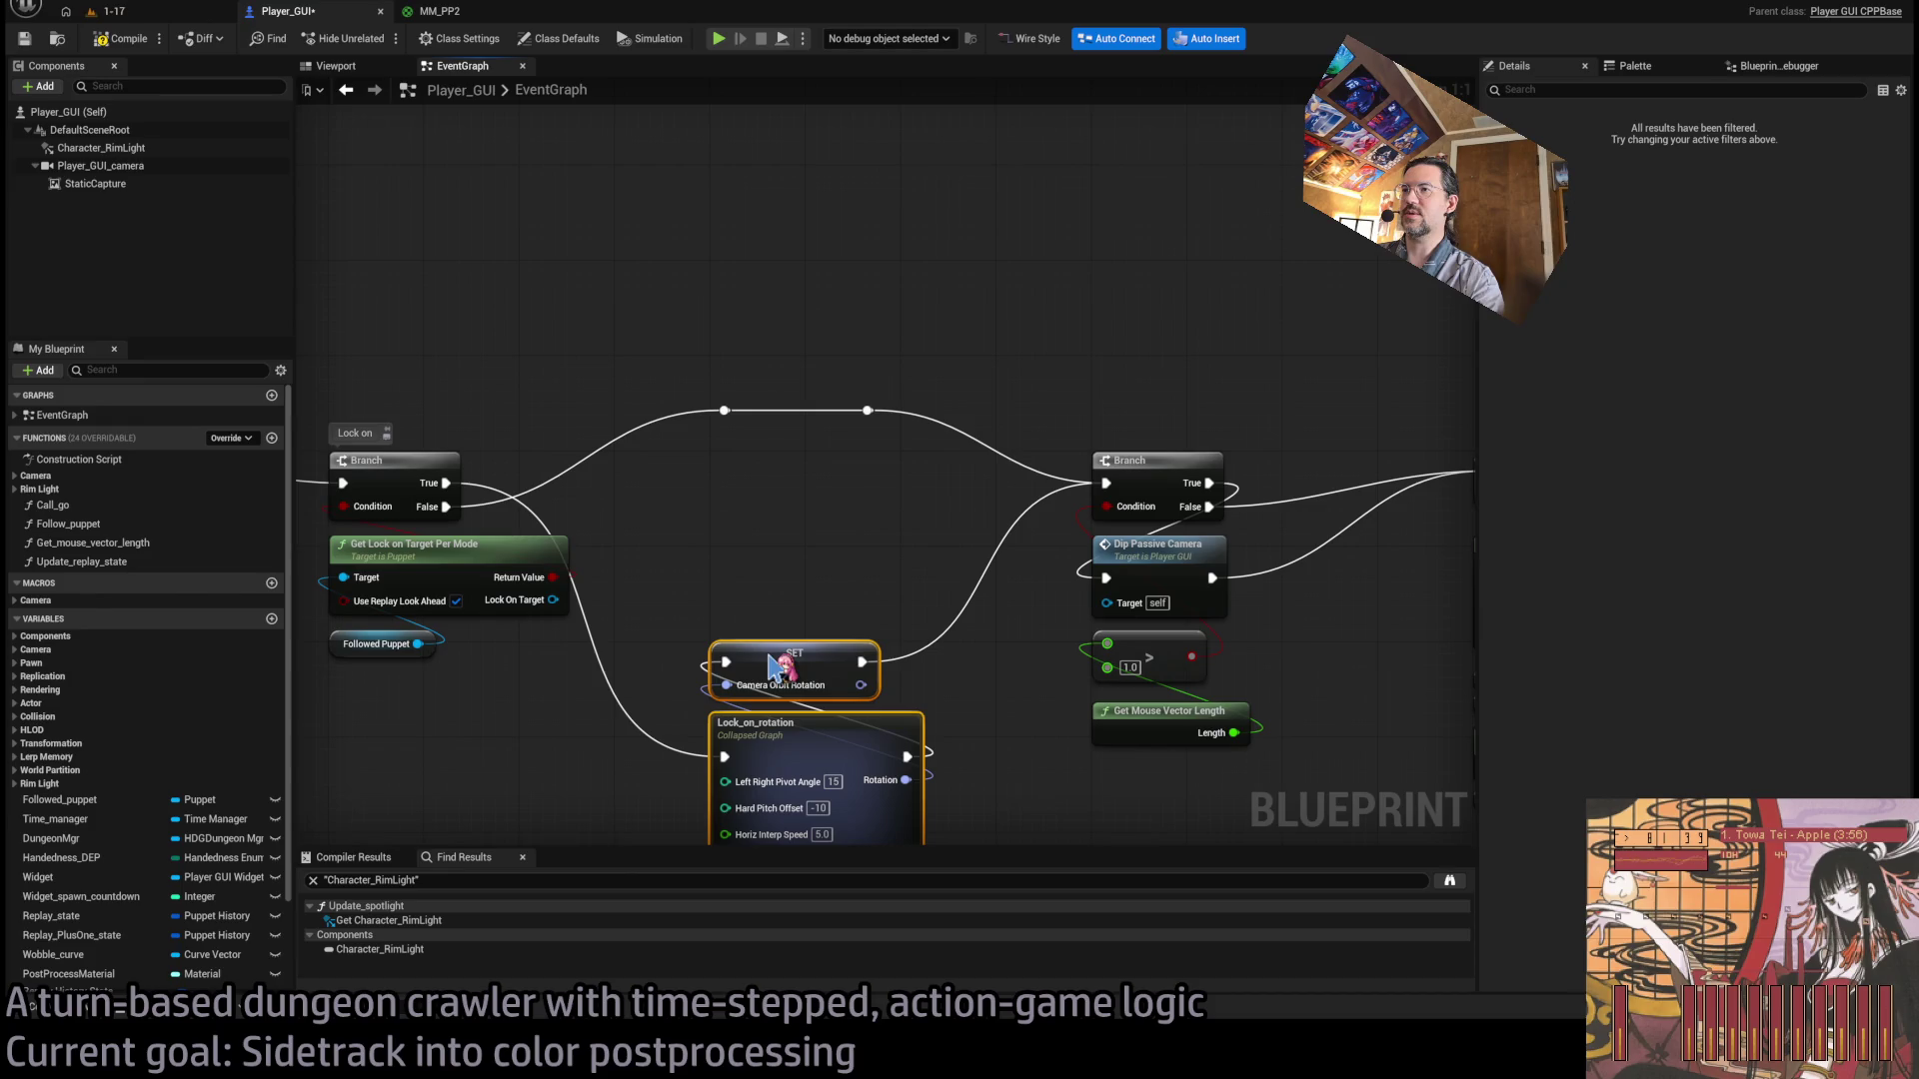
left_click(770, 578)
left_click_drag(771, 578, 825, 517)
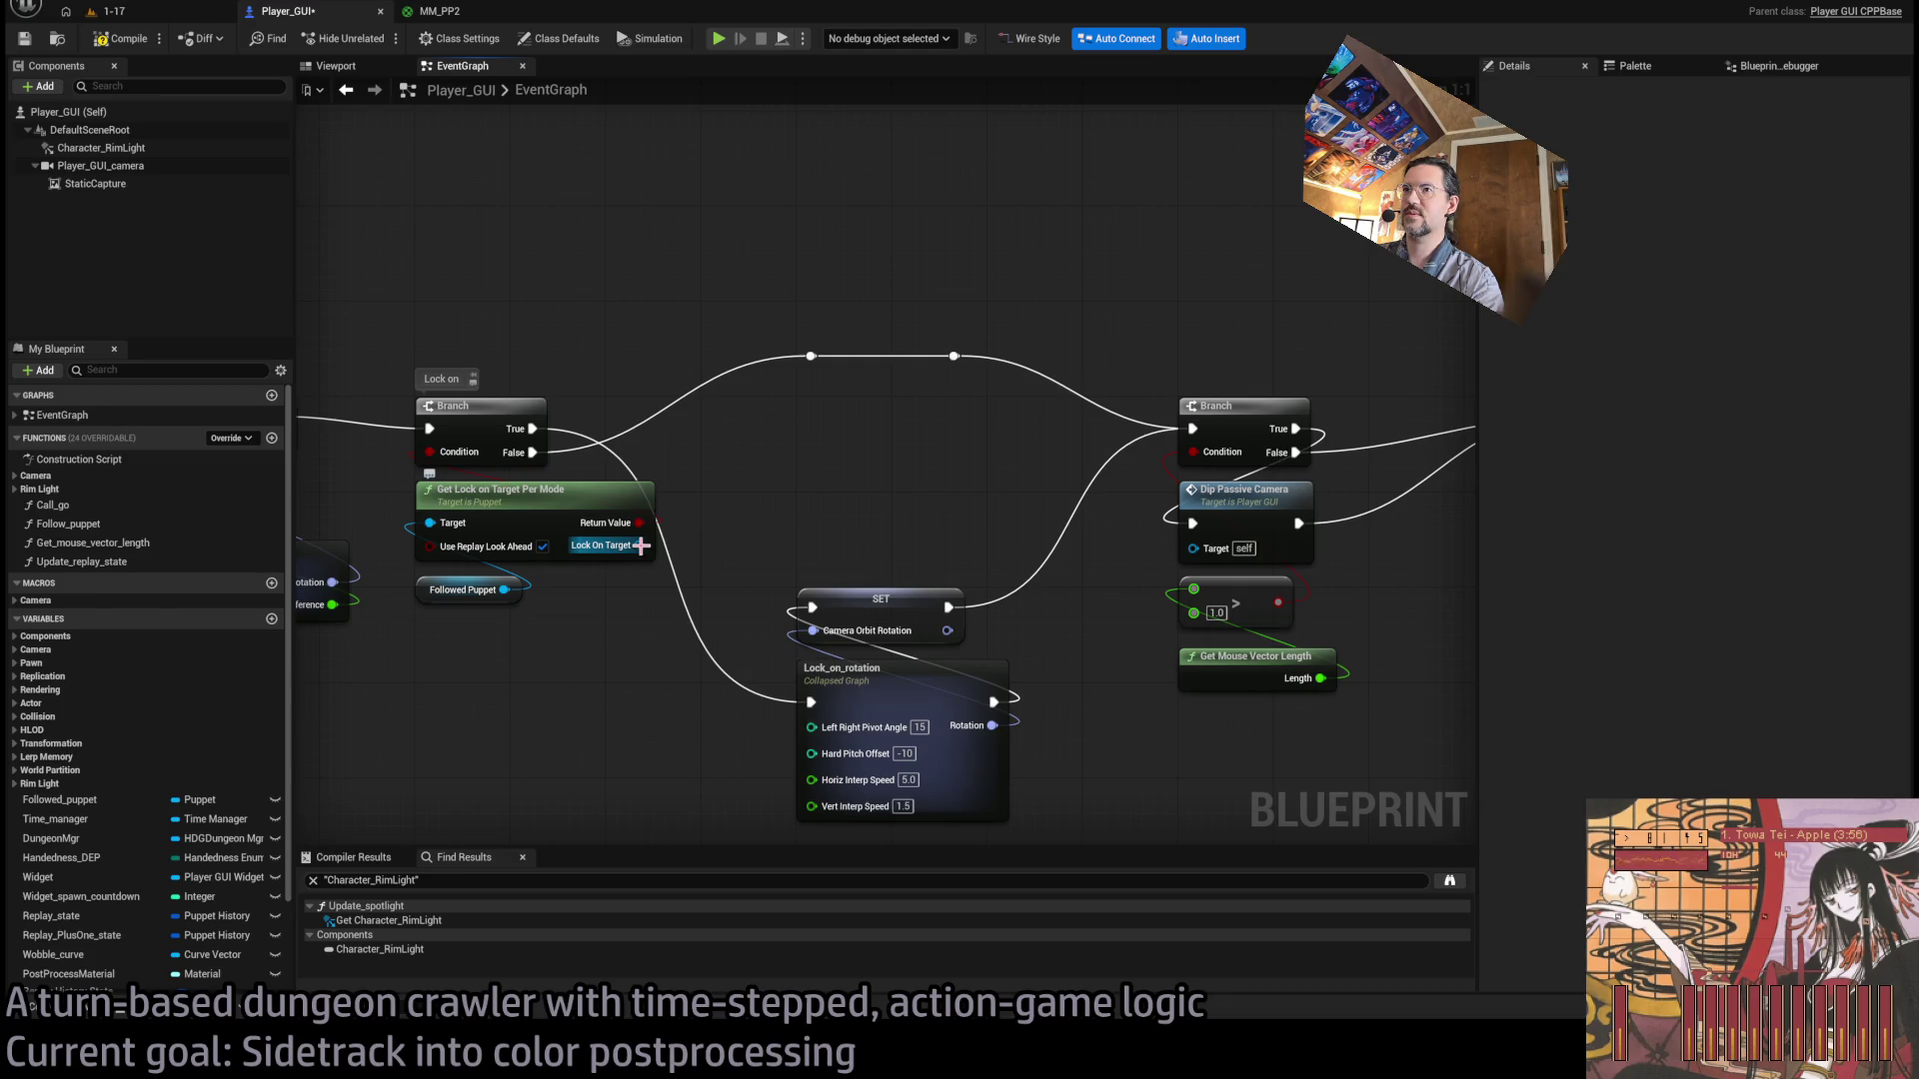
Drop a loose Lock On Target wire and select the SET Camera Orbit Rotation node.
left_click_drag(640, 545, 786, 523)
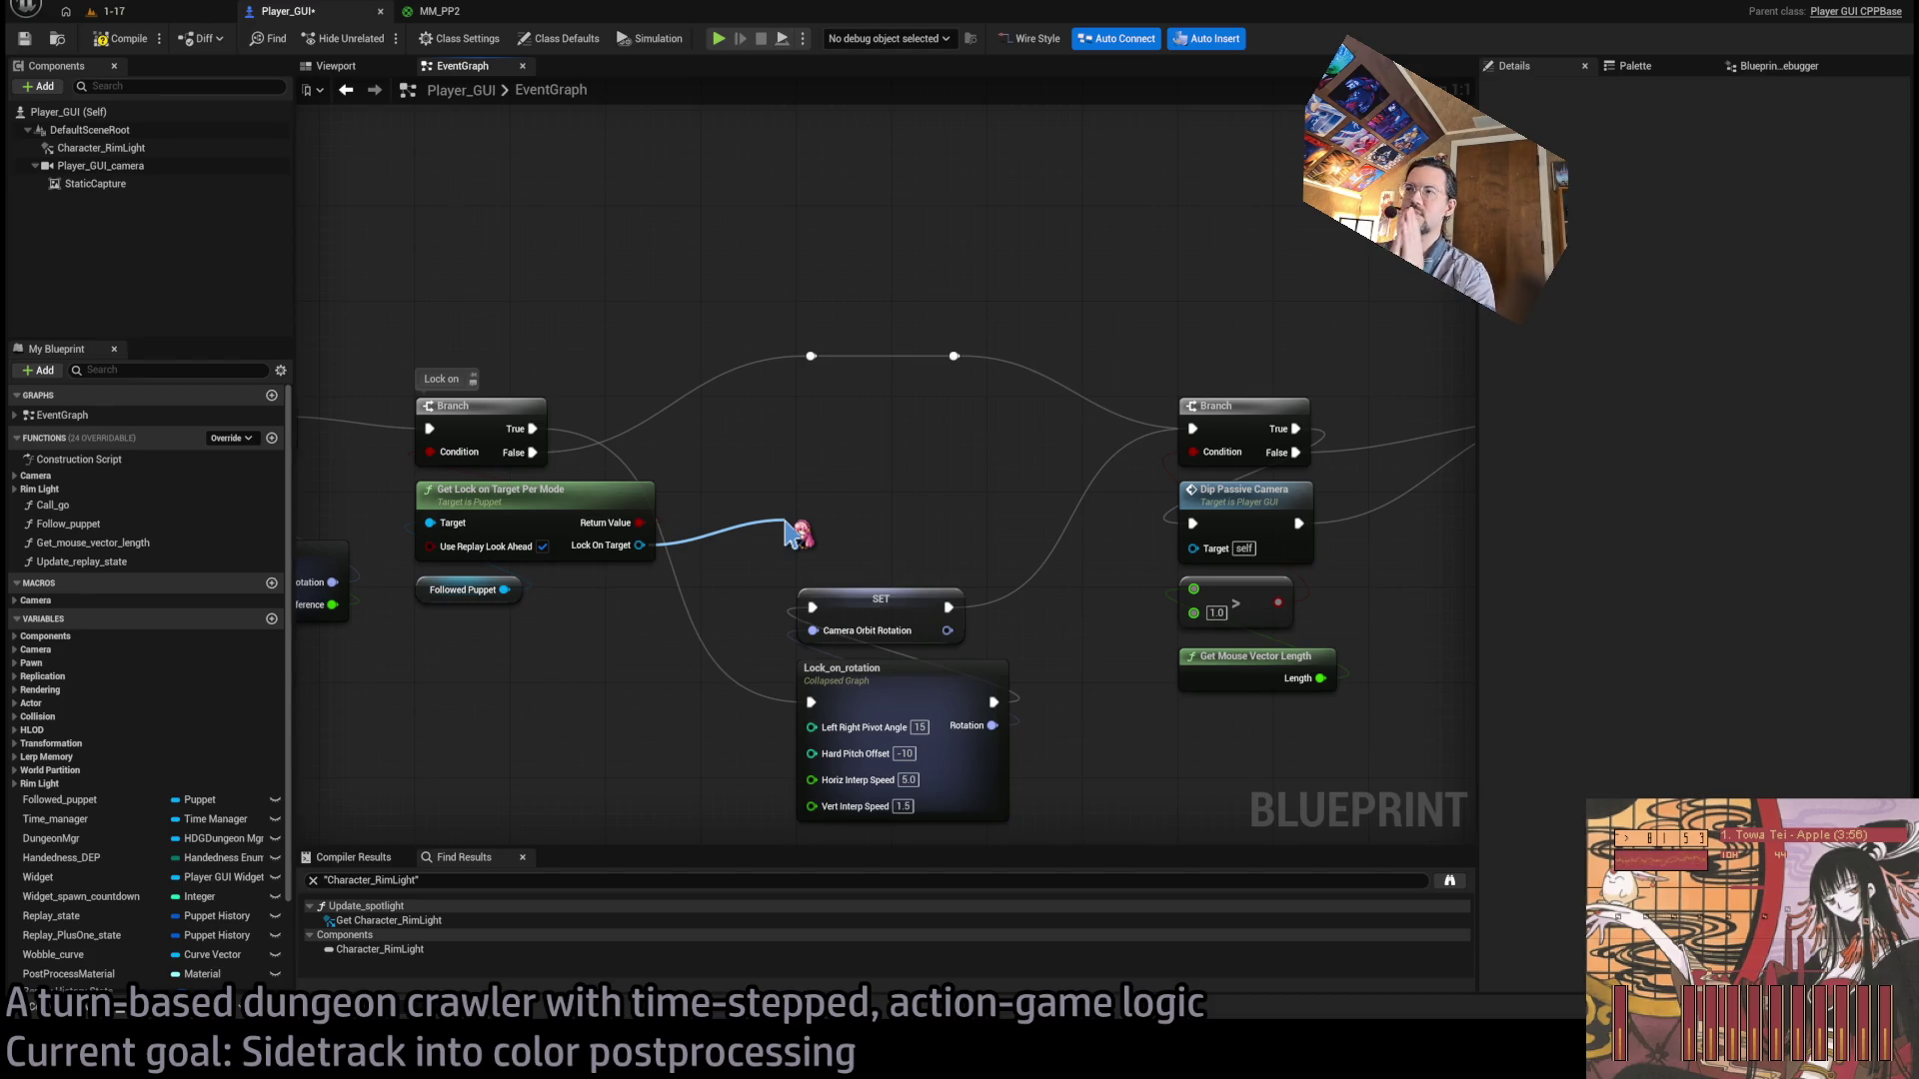
mouse_move(789, 535)
left_mouse_down()
mouse_move(856, 441)
mouse_move(943, 480)
mouse_move(830, 468)
mouse_move(795, 435)
left_mouse_up()
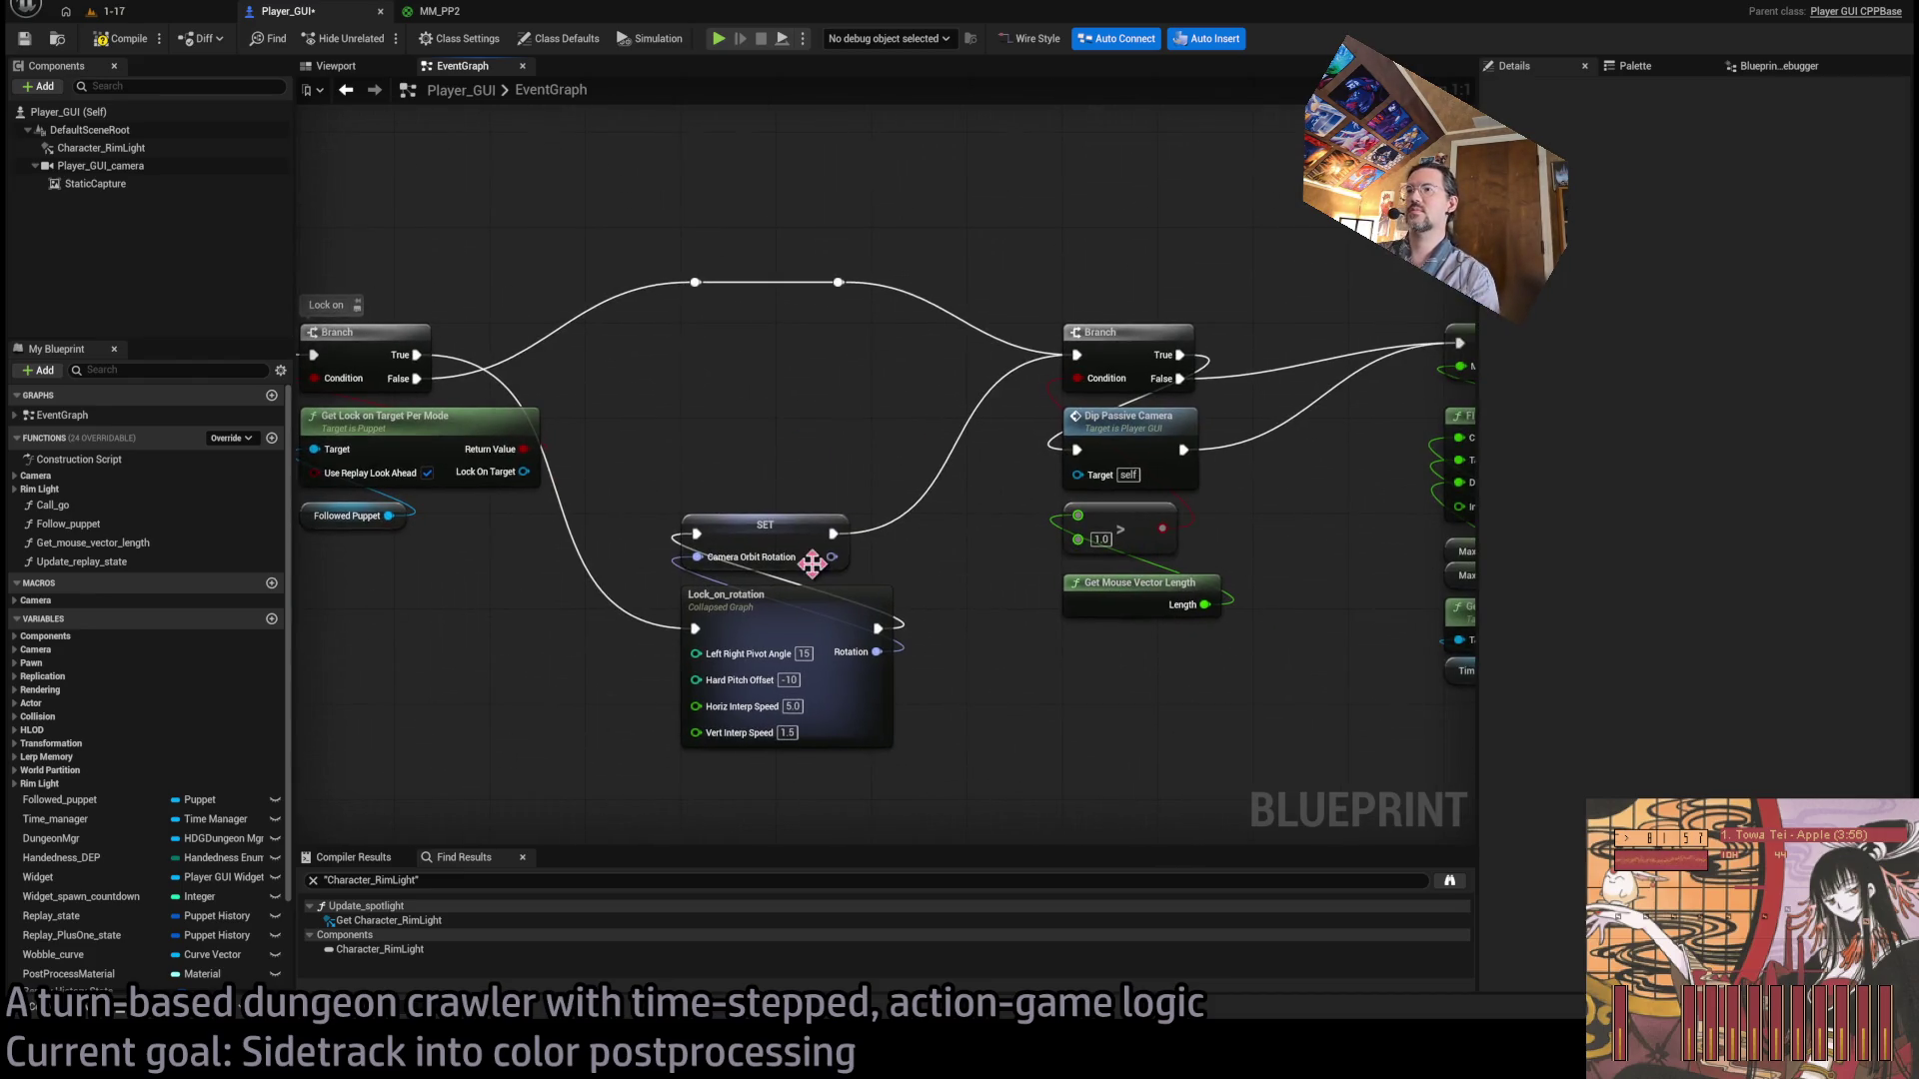
left_click(763, 612)
left_click(789, 435)
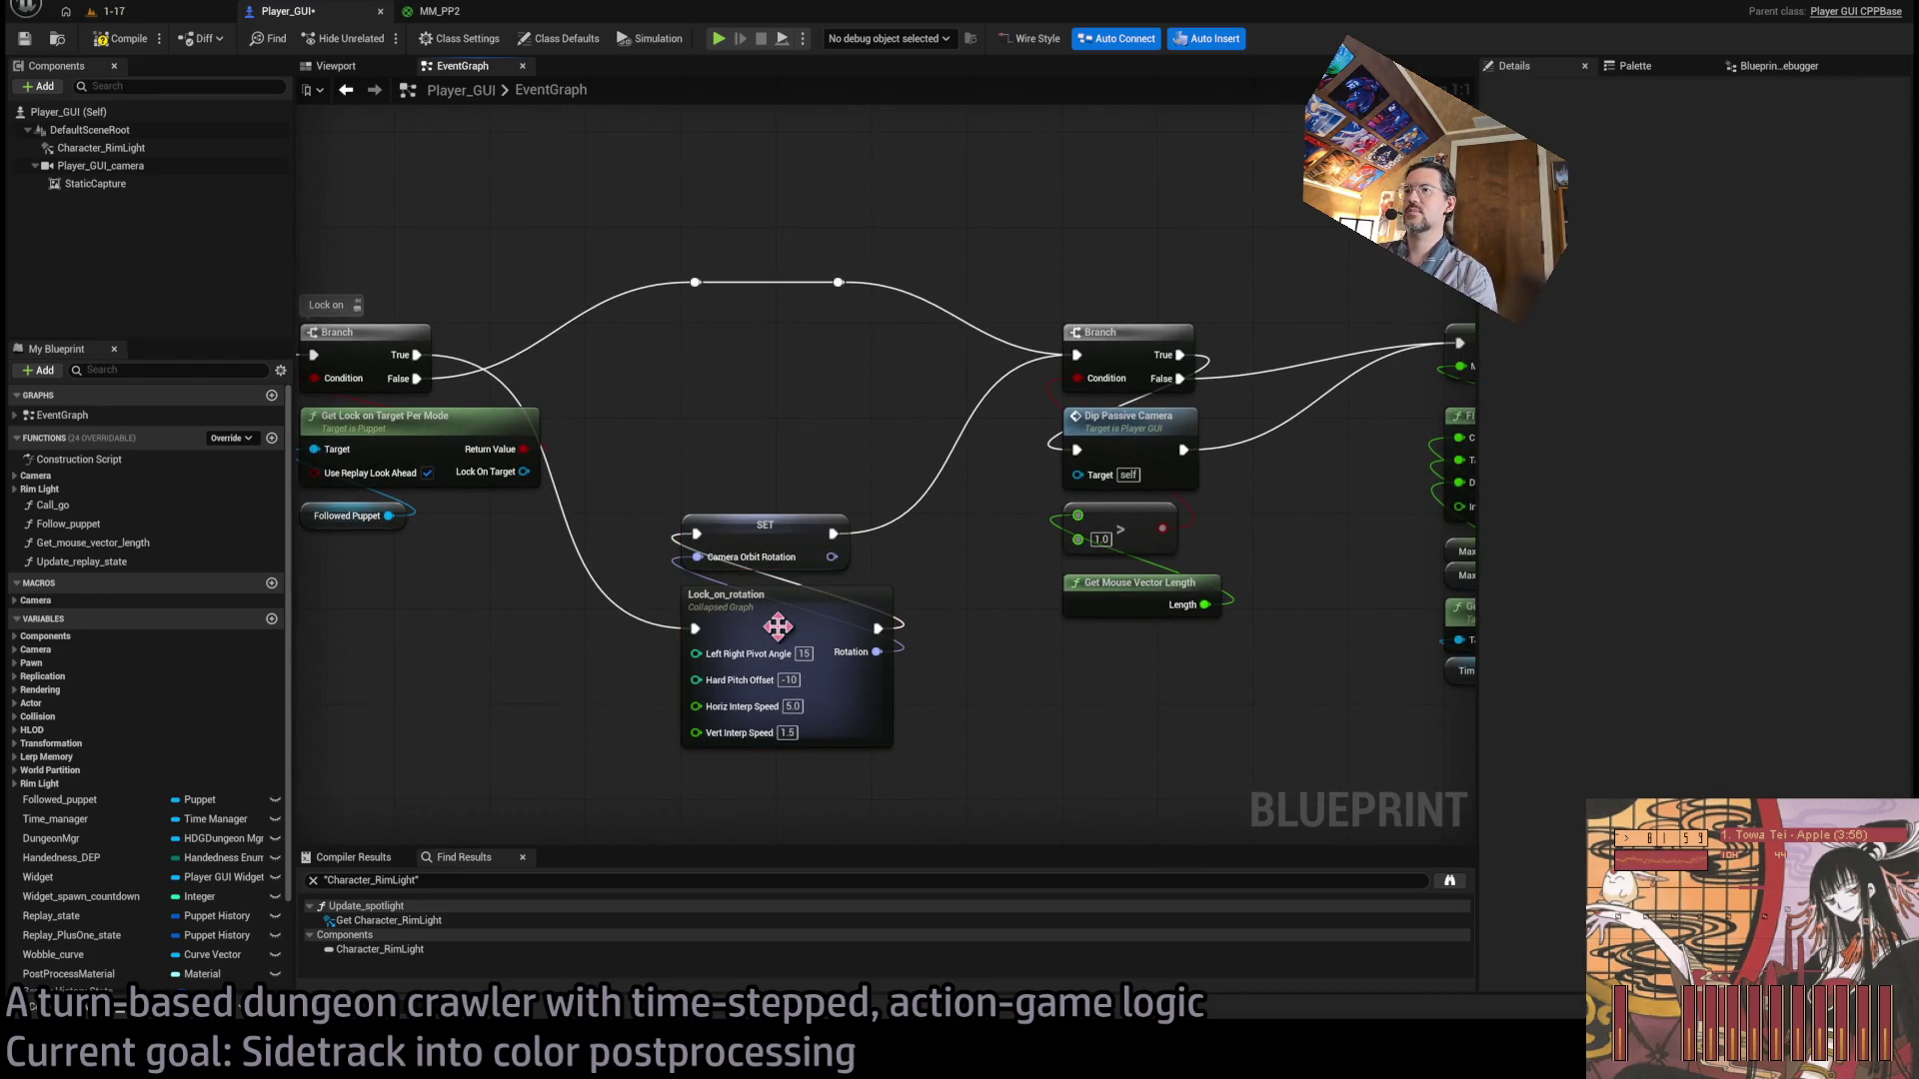
left_click(771, 524)
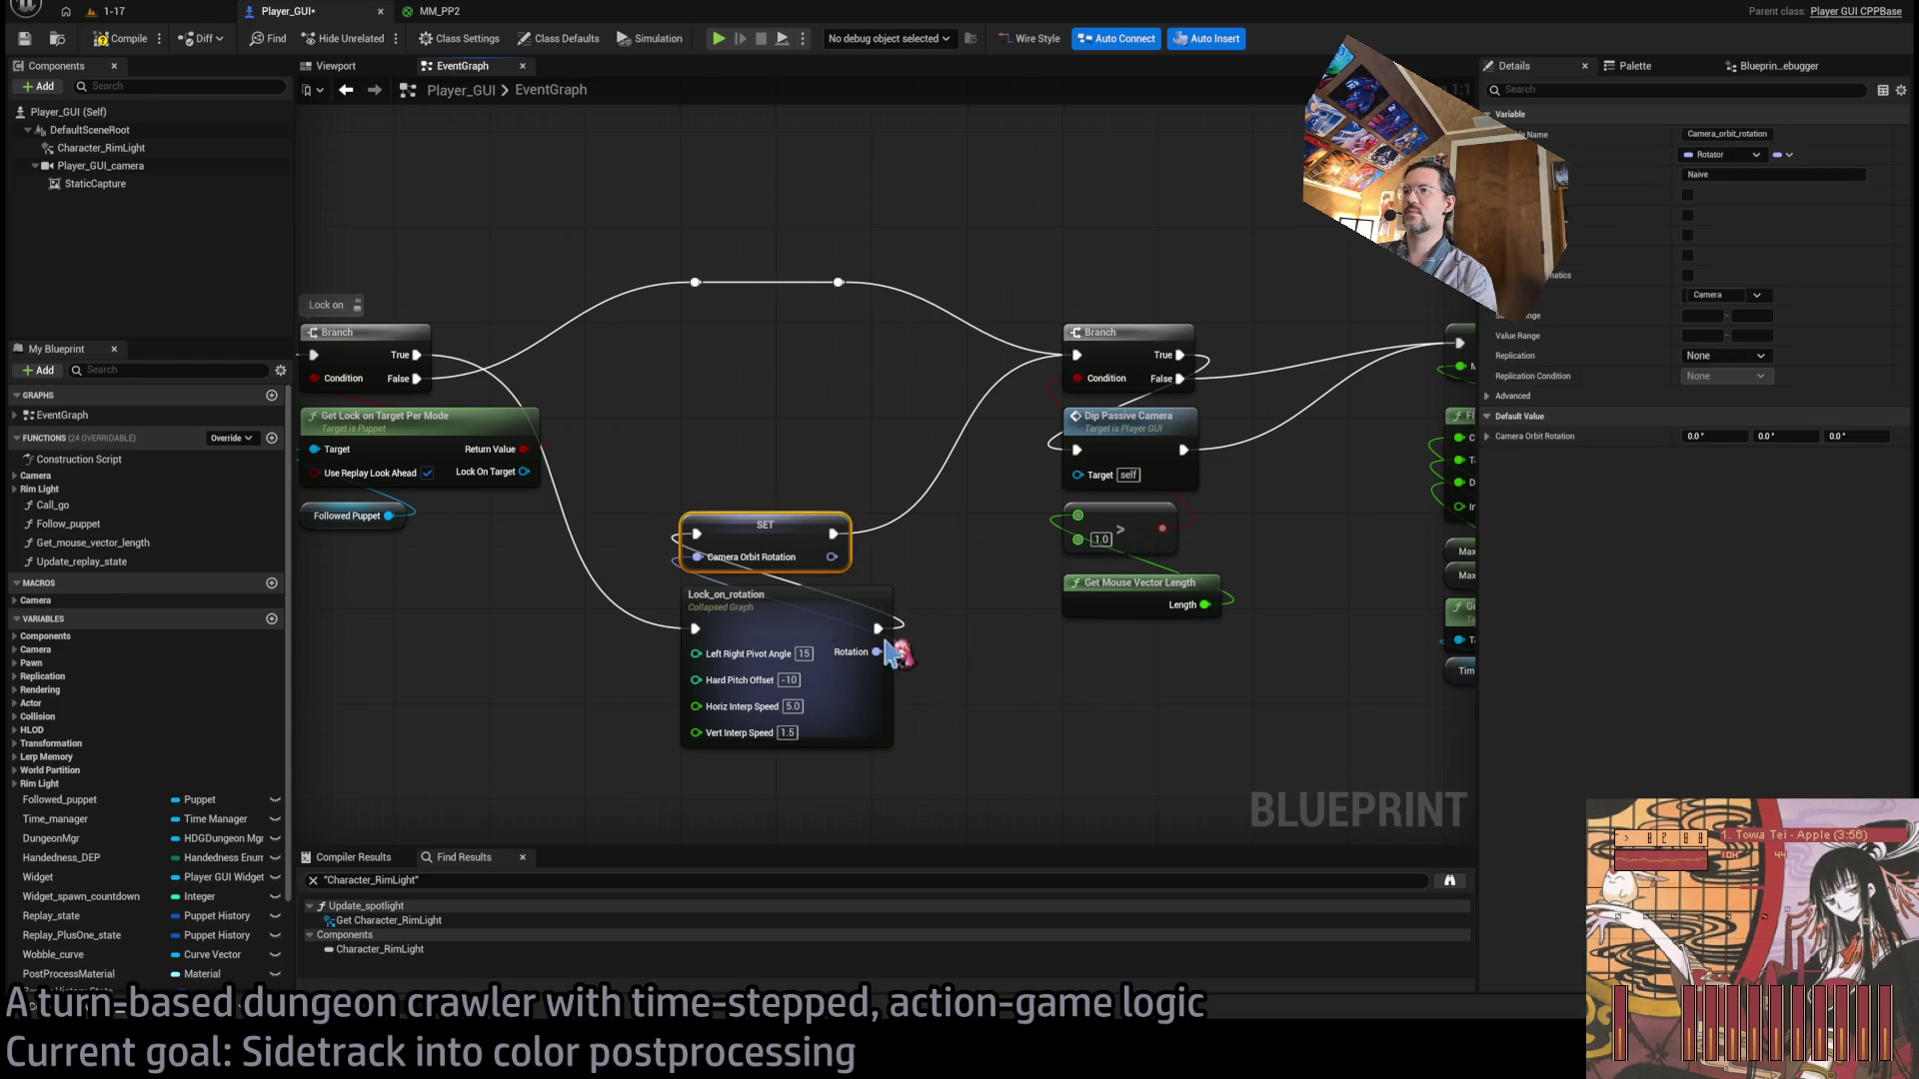
Survey the counter-rotation nodes and lock-on branch, then pull an execution wire from SET.
left_click_drag(756, 530, 1119, 595)
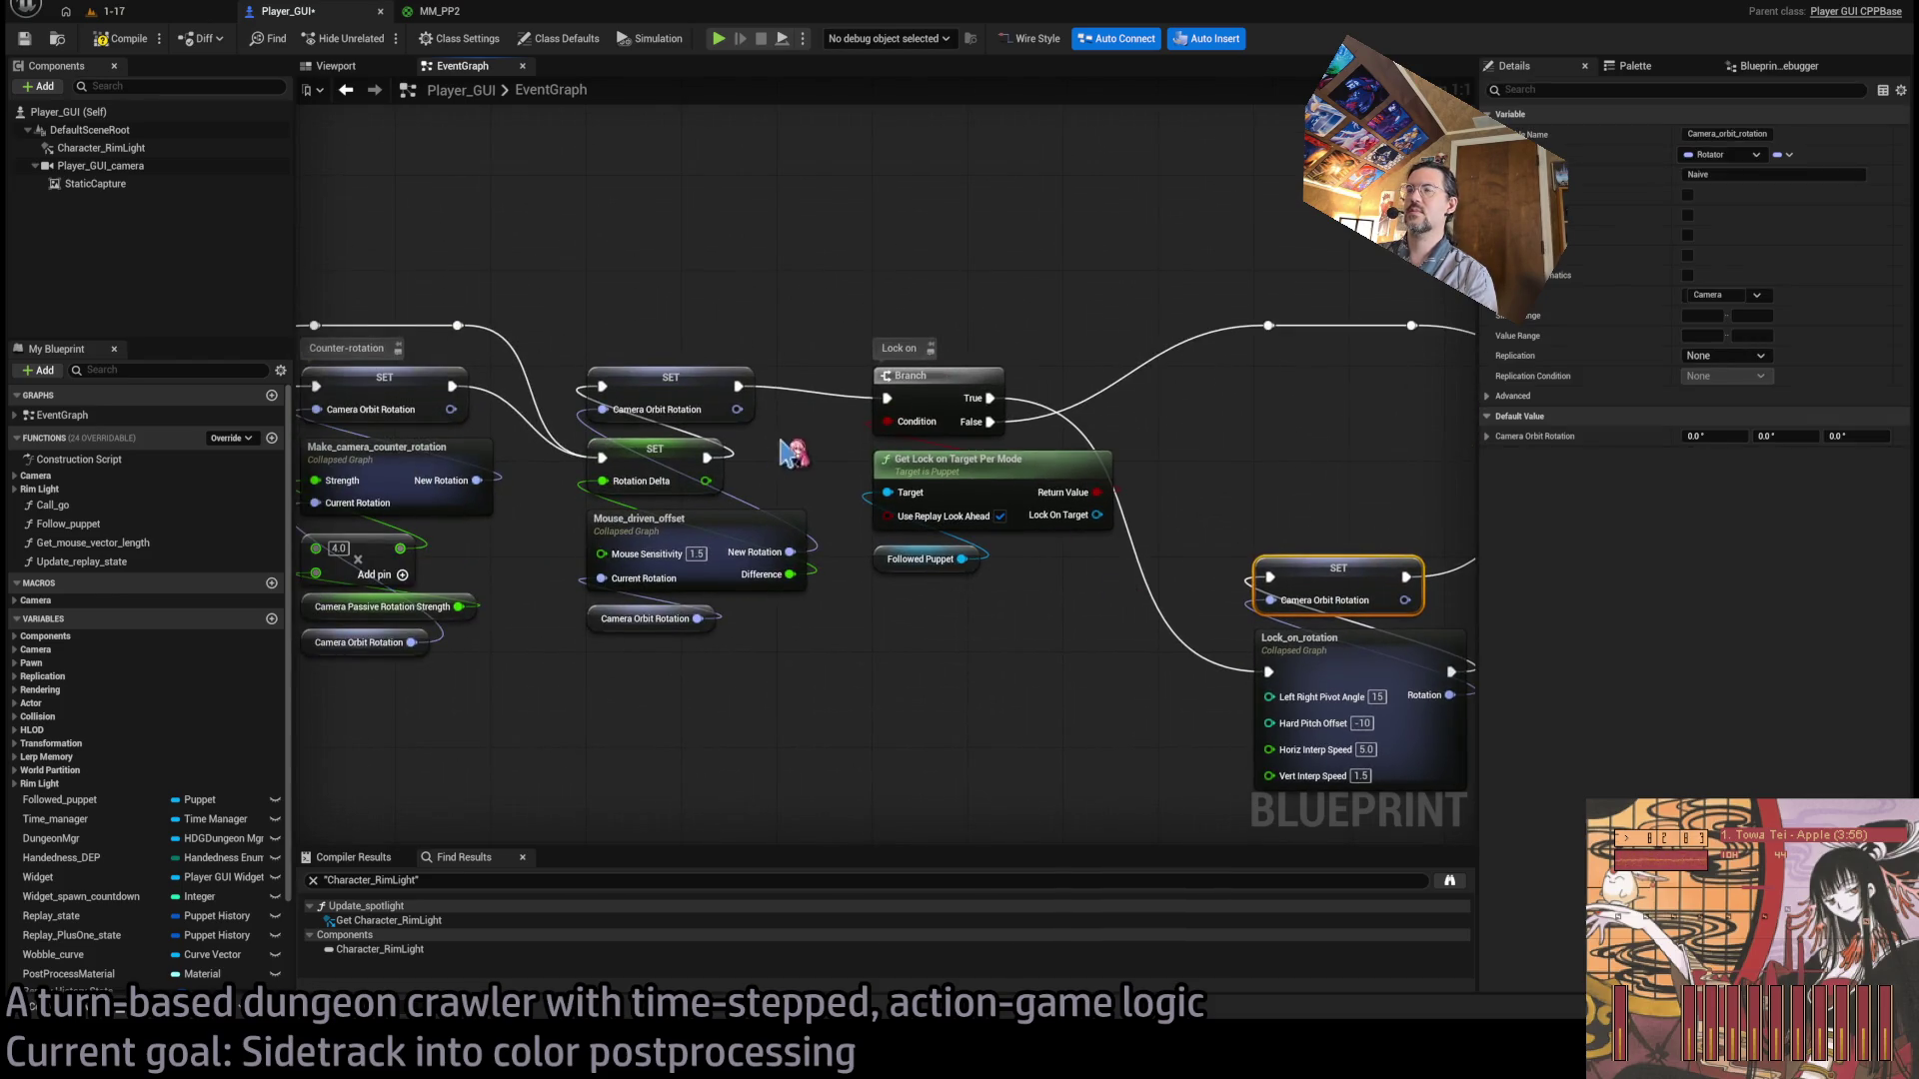
left_click_drag(791, 455, 1234, 487)
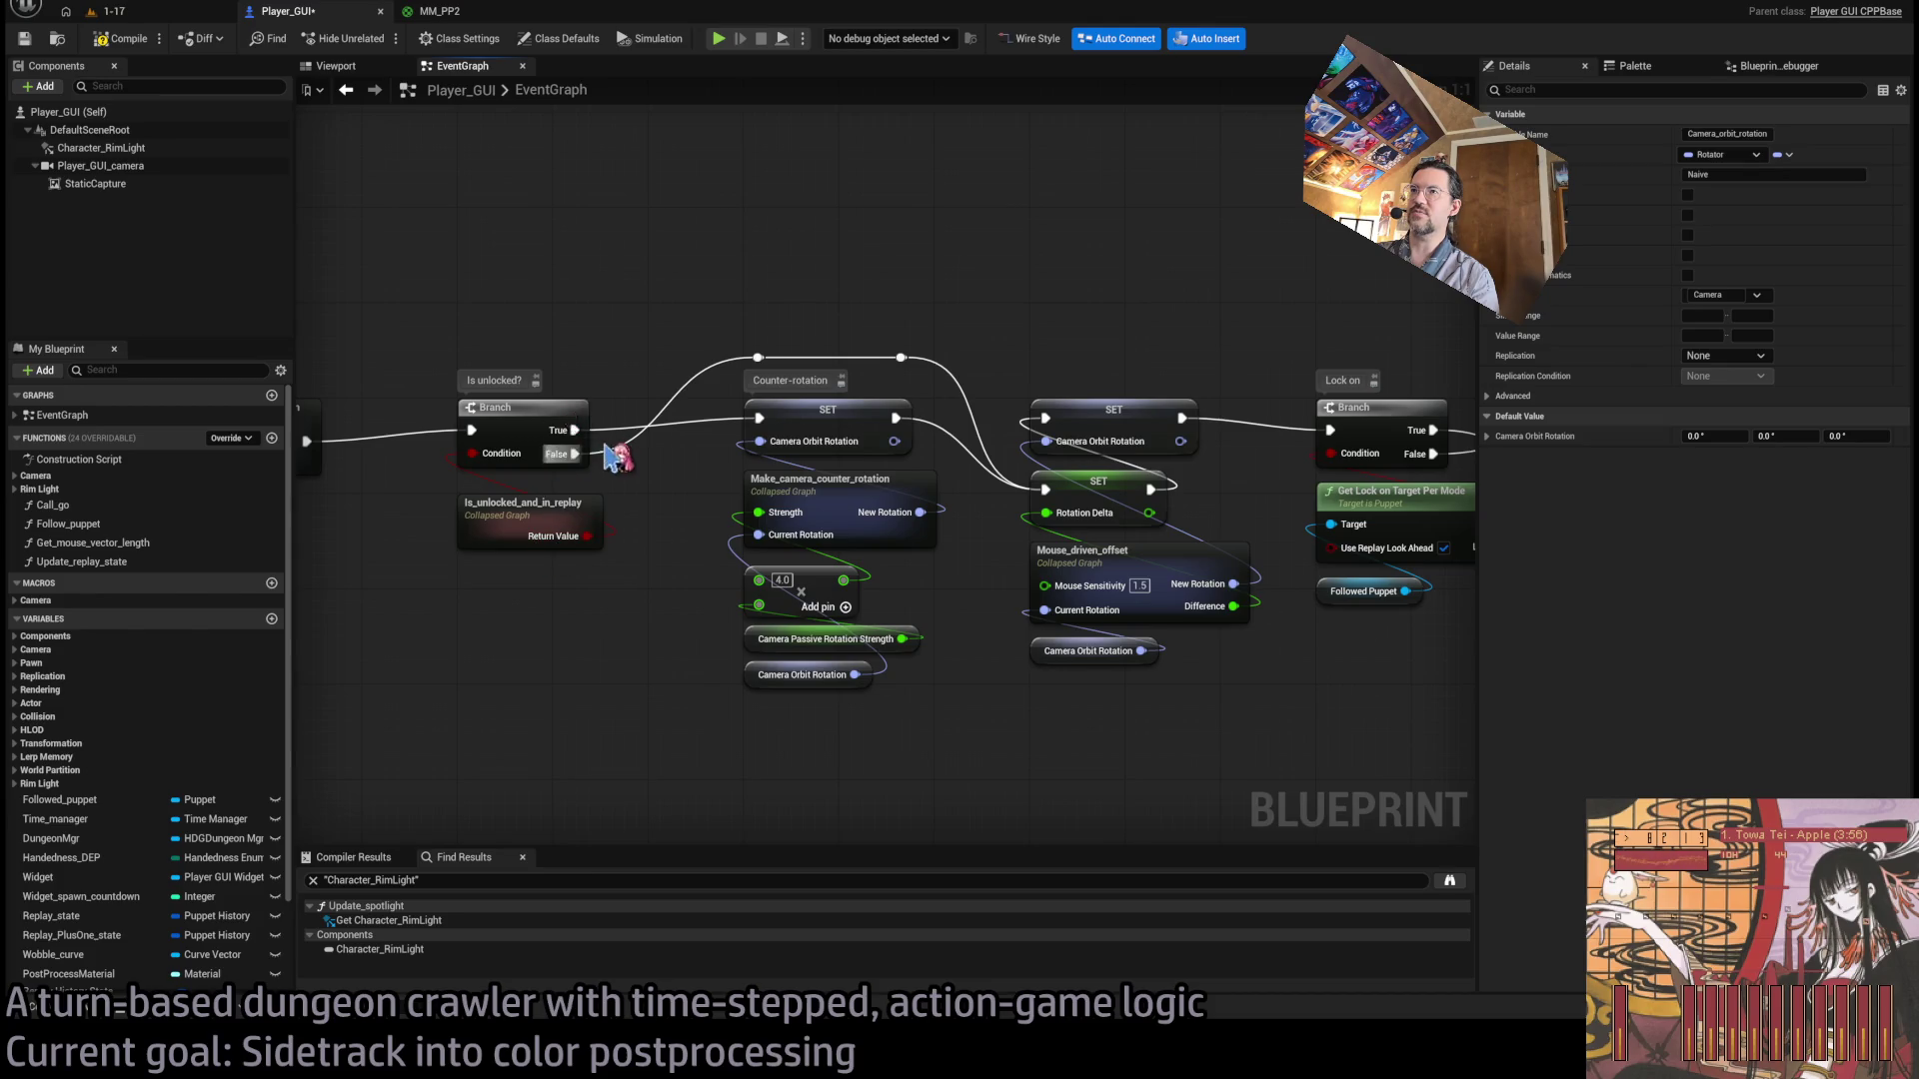
left_click_drag(1190, 757, 744, 395)
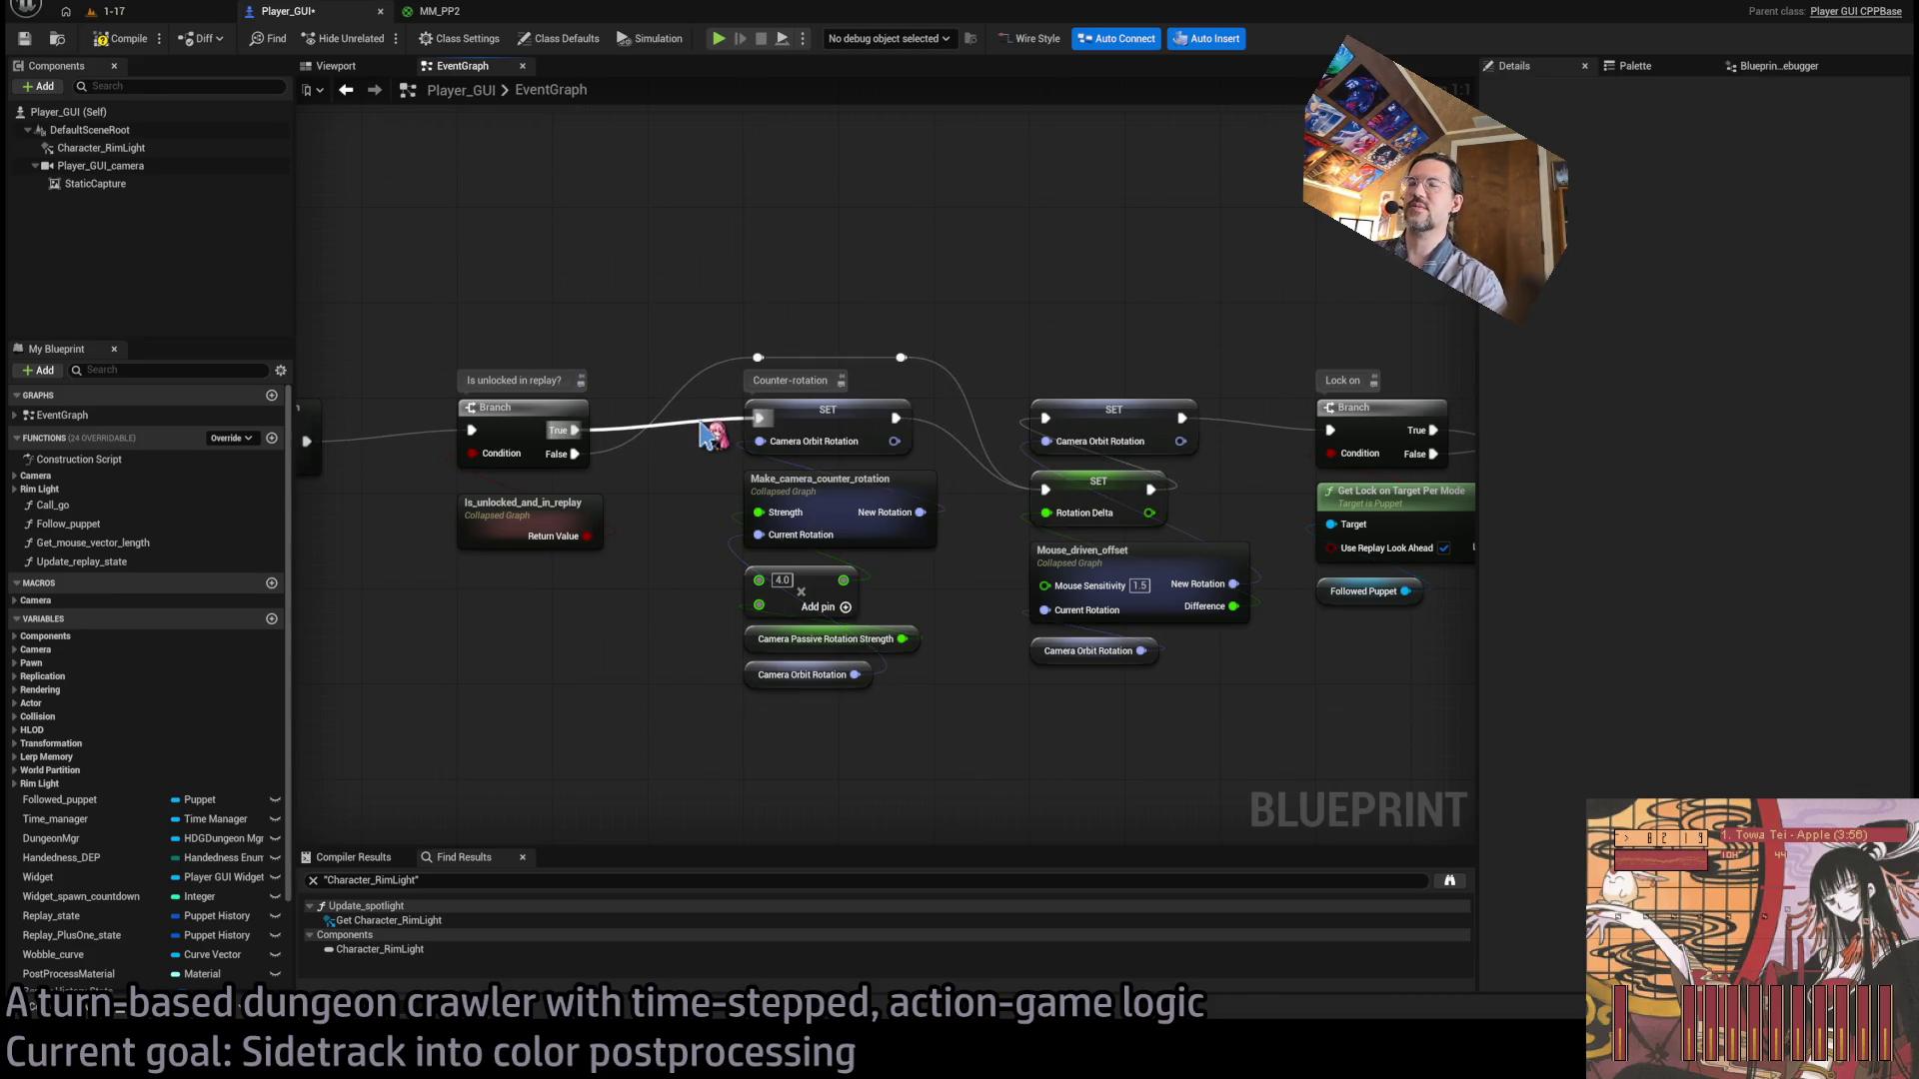
mouse_move(686, 377)
left_mouse_down()
mouse_move(1033, 369)
mouse_move(797, 377)
left_mouse_up()
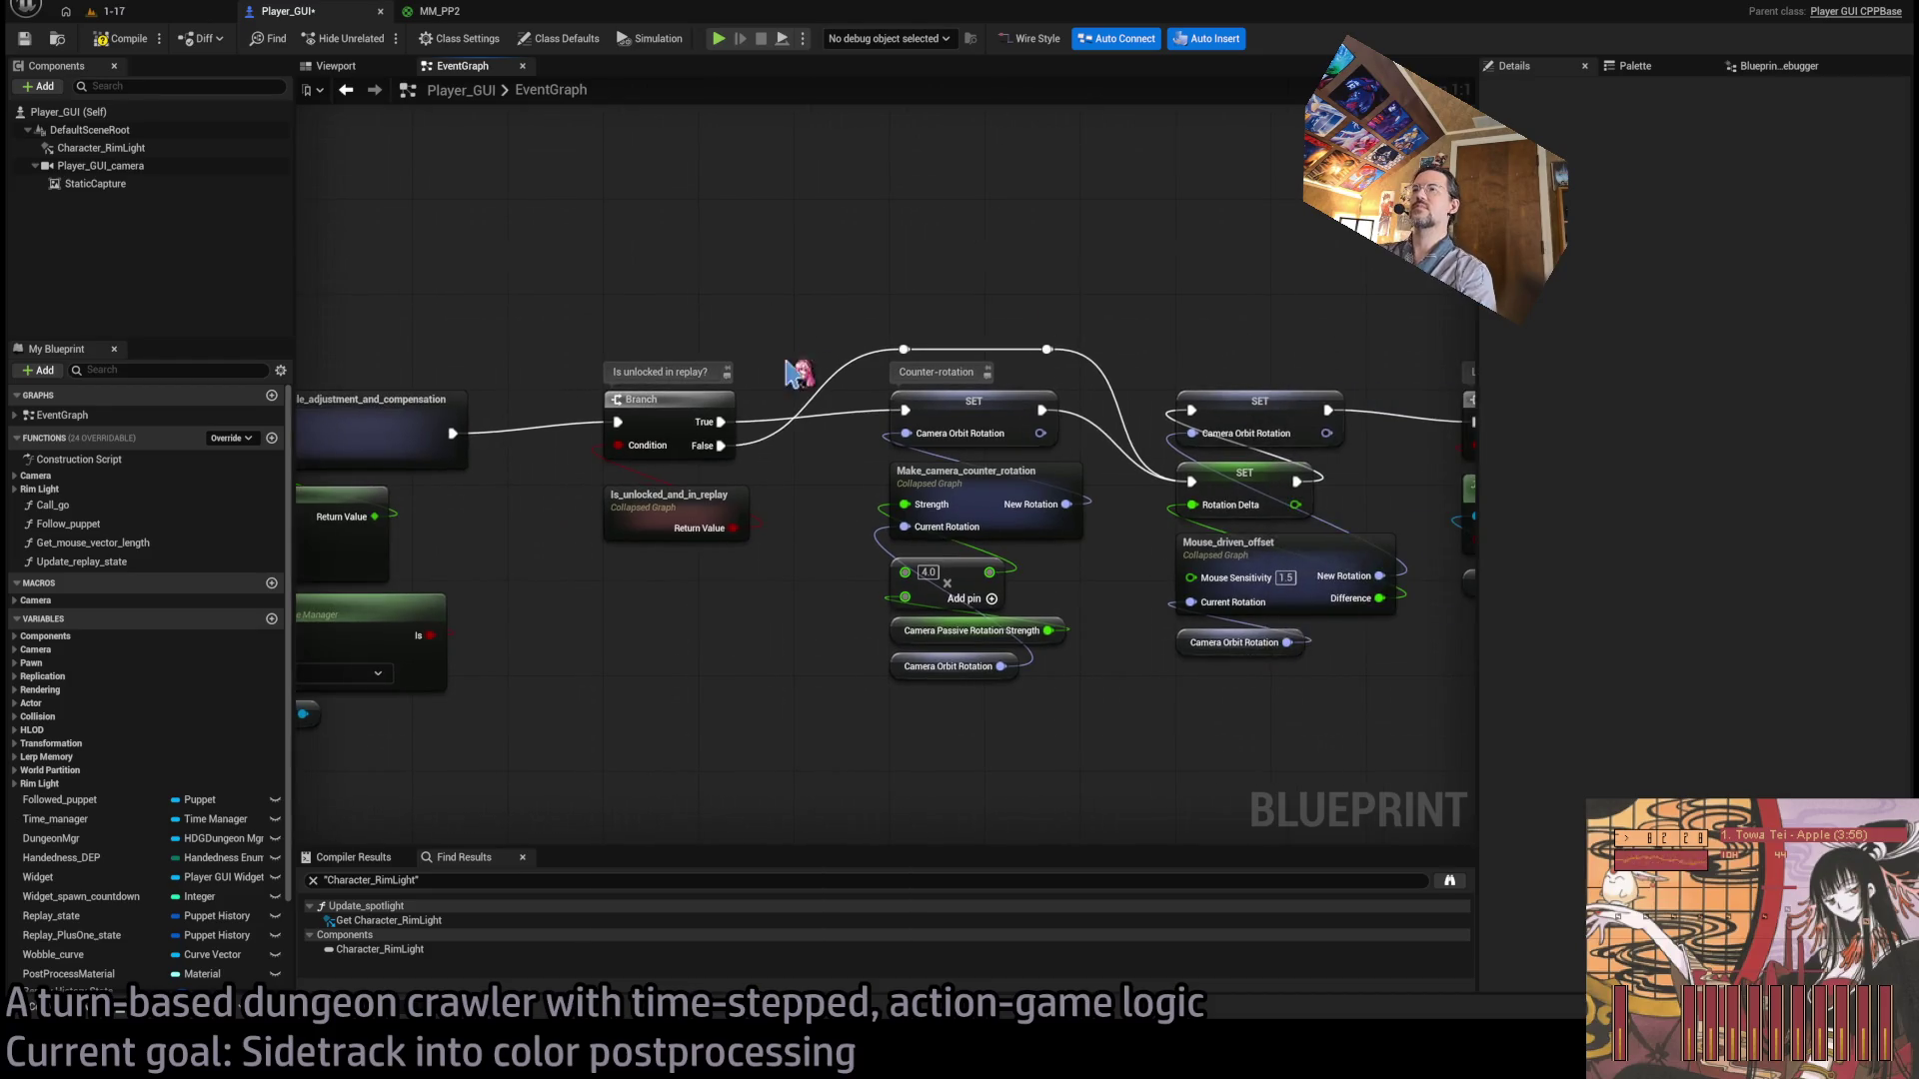
left_click_drag(993, 386, 799, 349)
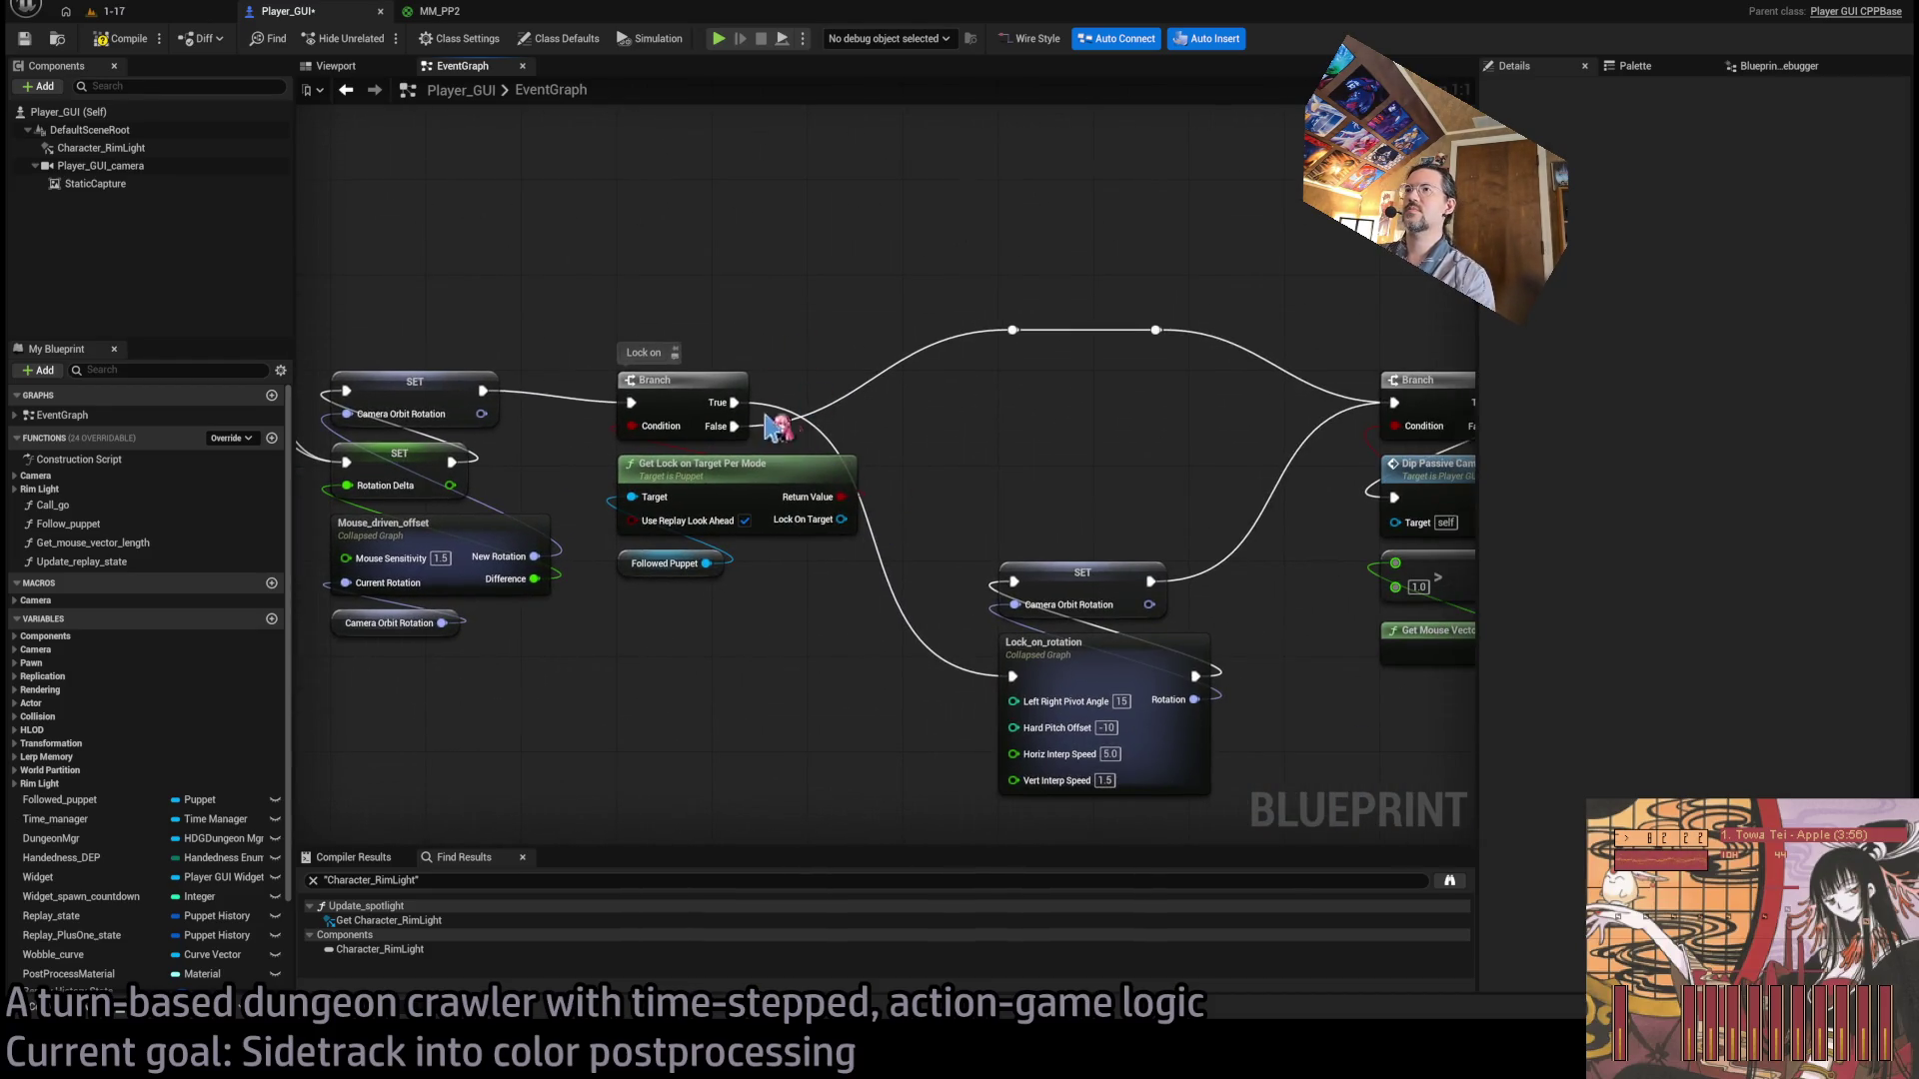
left_click_drag(928, 448, 879, 471)
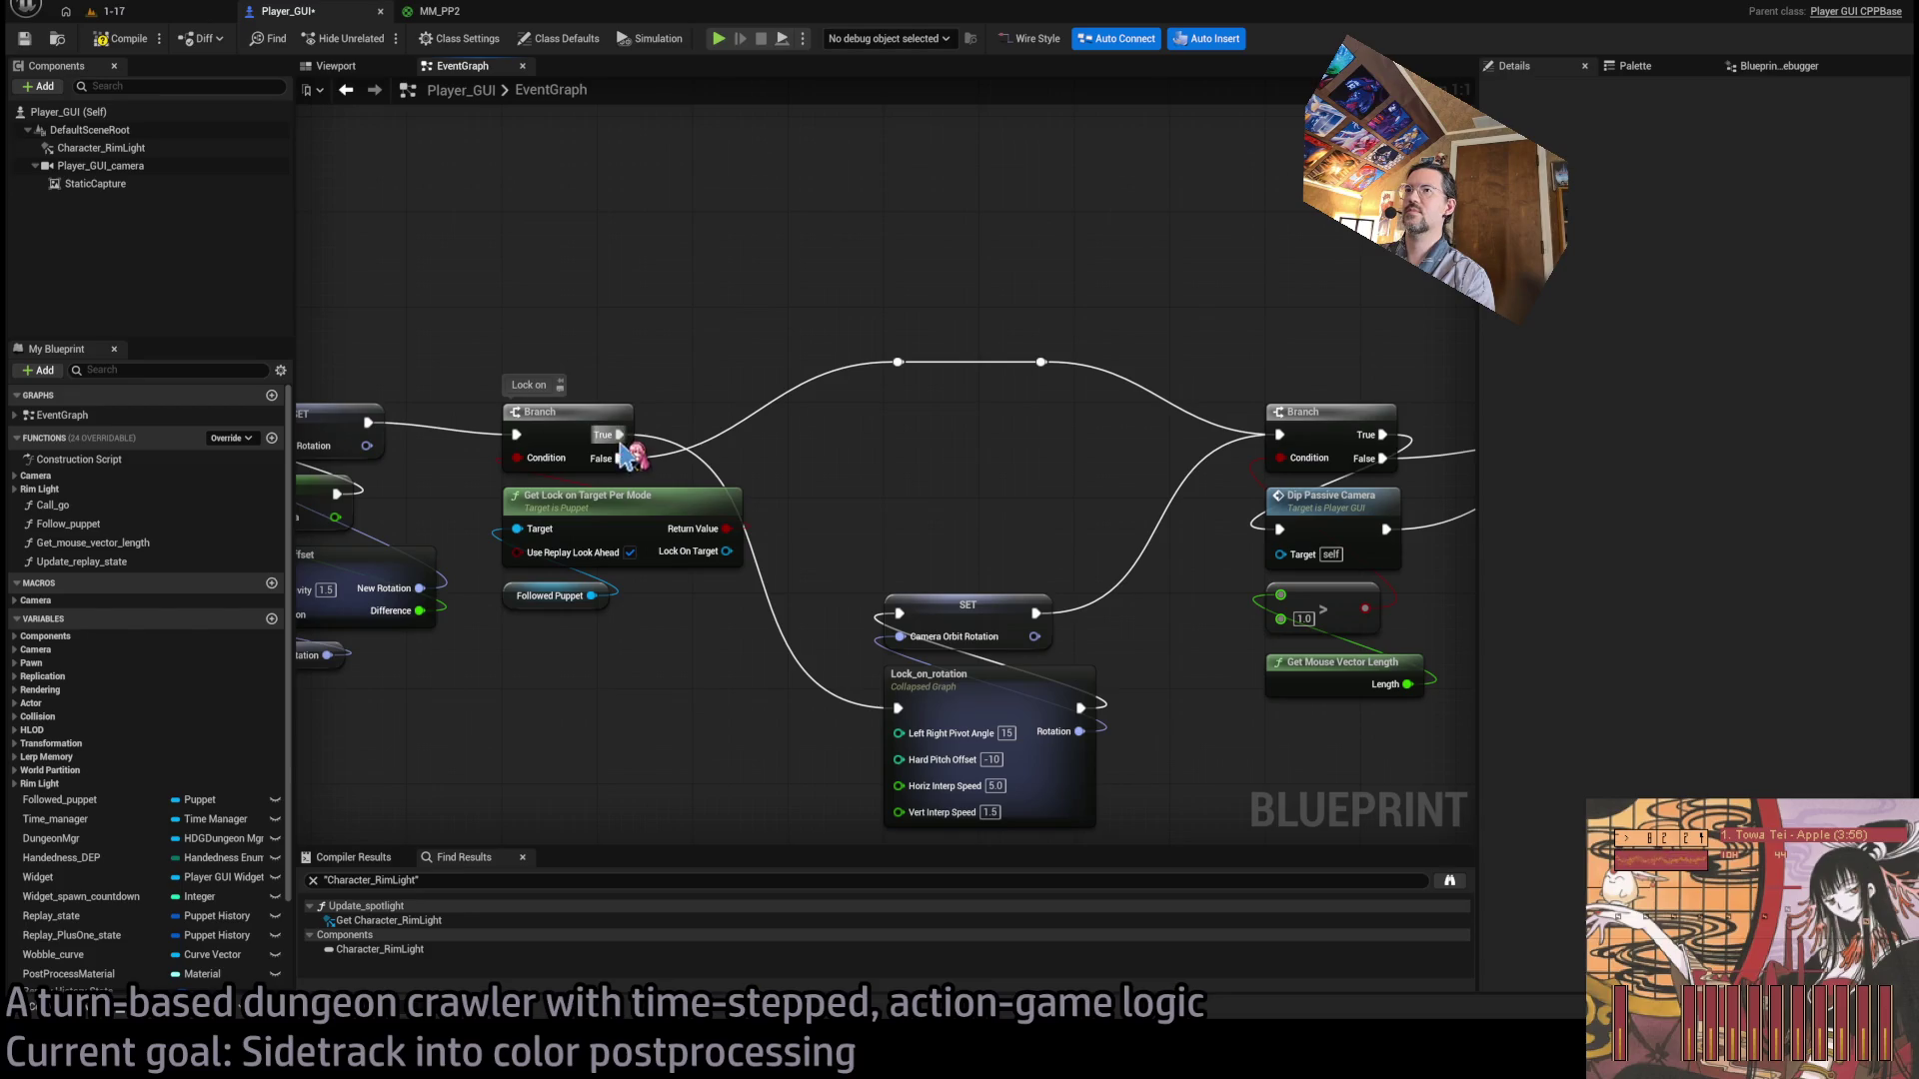
mouse_move(940, 637)
left_mouse_down()
mouse_move(812, 605)
mouse_move(926, 494)
mouse_move(760, 479)
left_mouse_up()
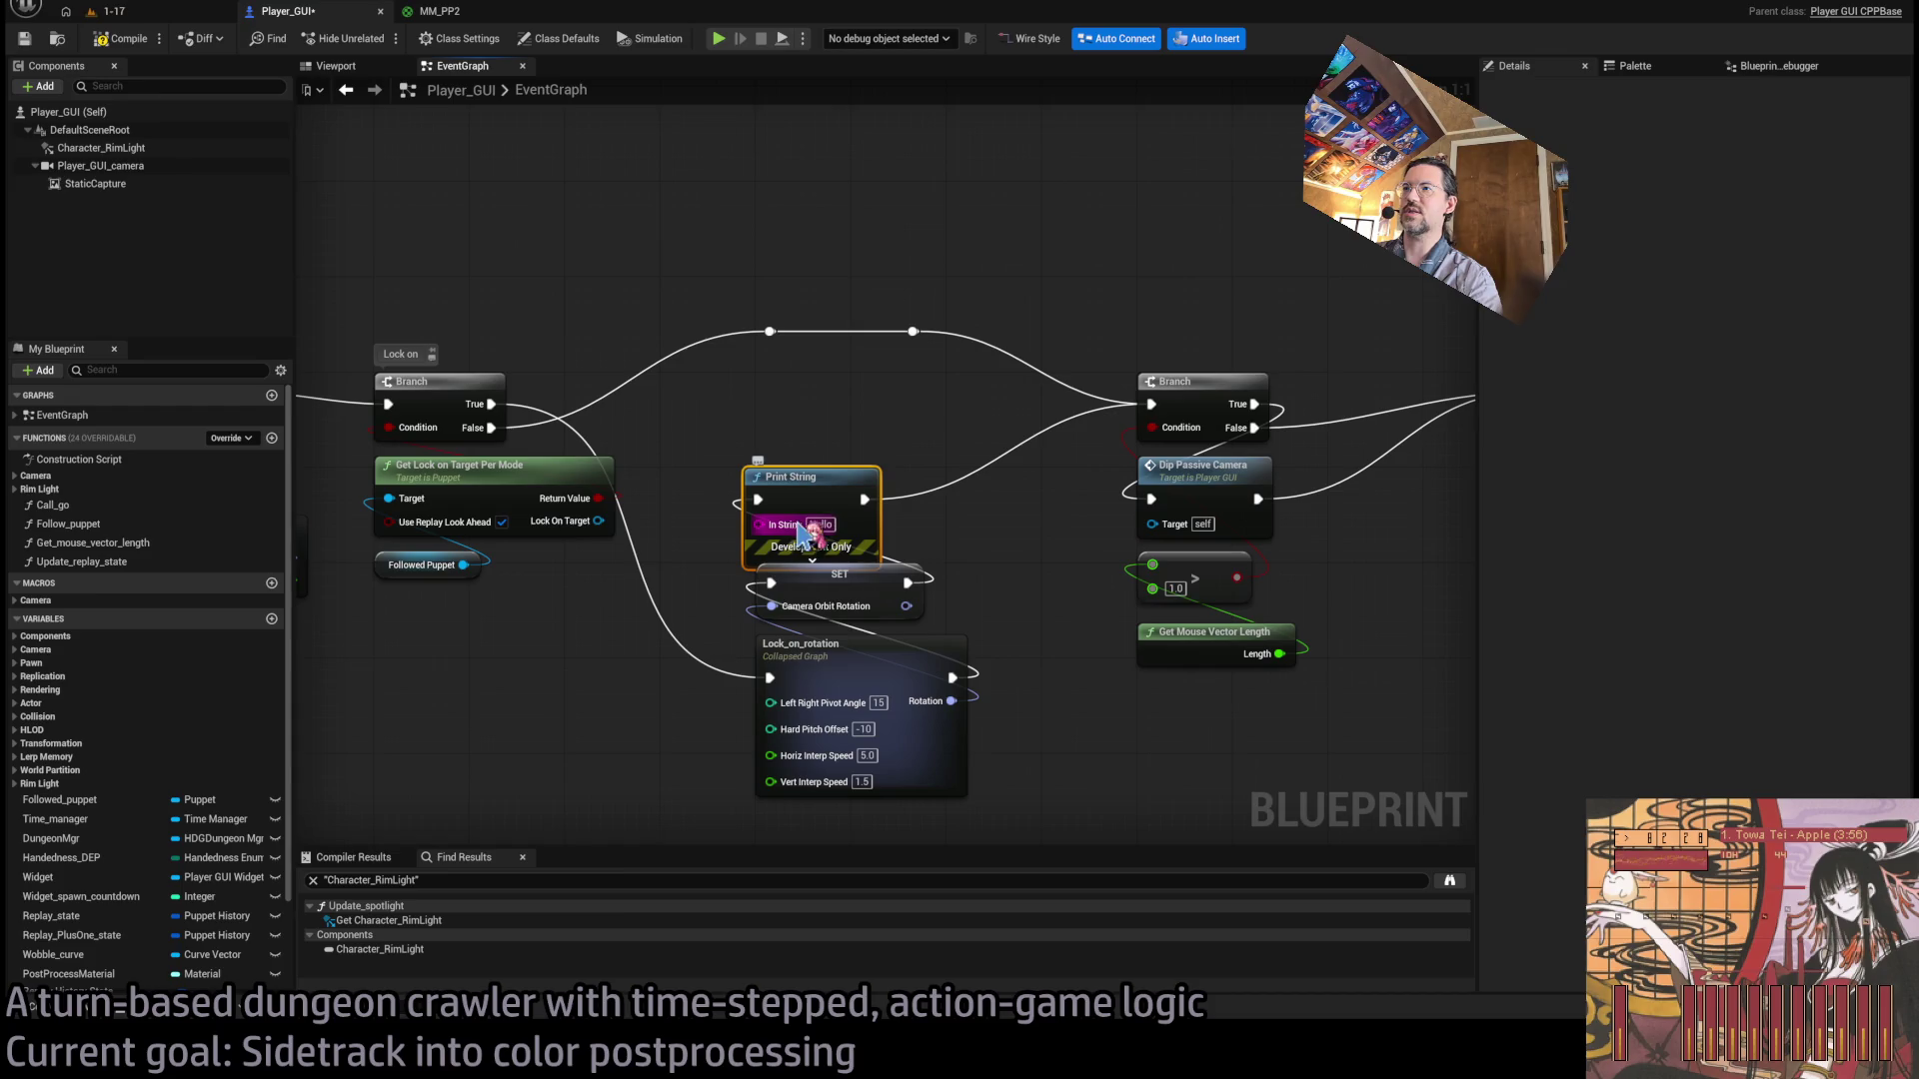
Add a collapsed Print String printing b on the lock-on Branch's False outcome.
left_click_drag(491, 428, 690, 135)
left_click(752, 179)
type("b")
left_click(756, 211)
mouse_move(755, 234)
left_mouse_down()
mouse_move(764, 248)
mouse_move(650, 249)
mouse_move(765, 245)
left_mouse_up()
left_click(756, 343)
Place and collapse the A Print String on the locked path, compile, and start Play In Editor.
left_click_drag(804, 545, 805, 450)
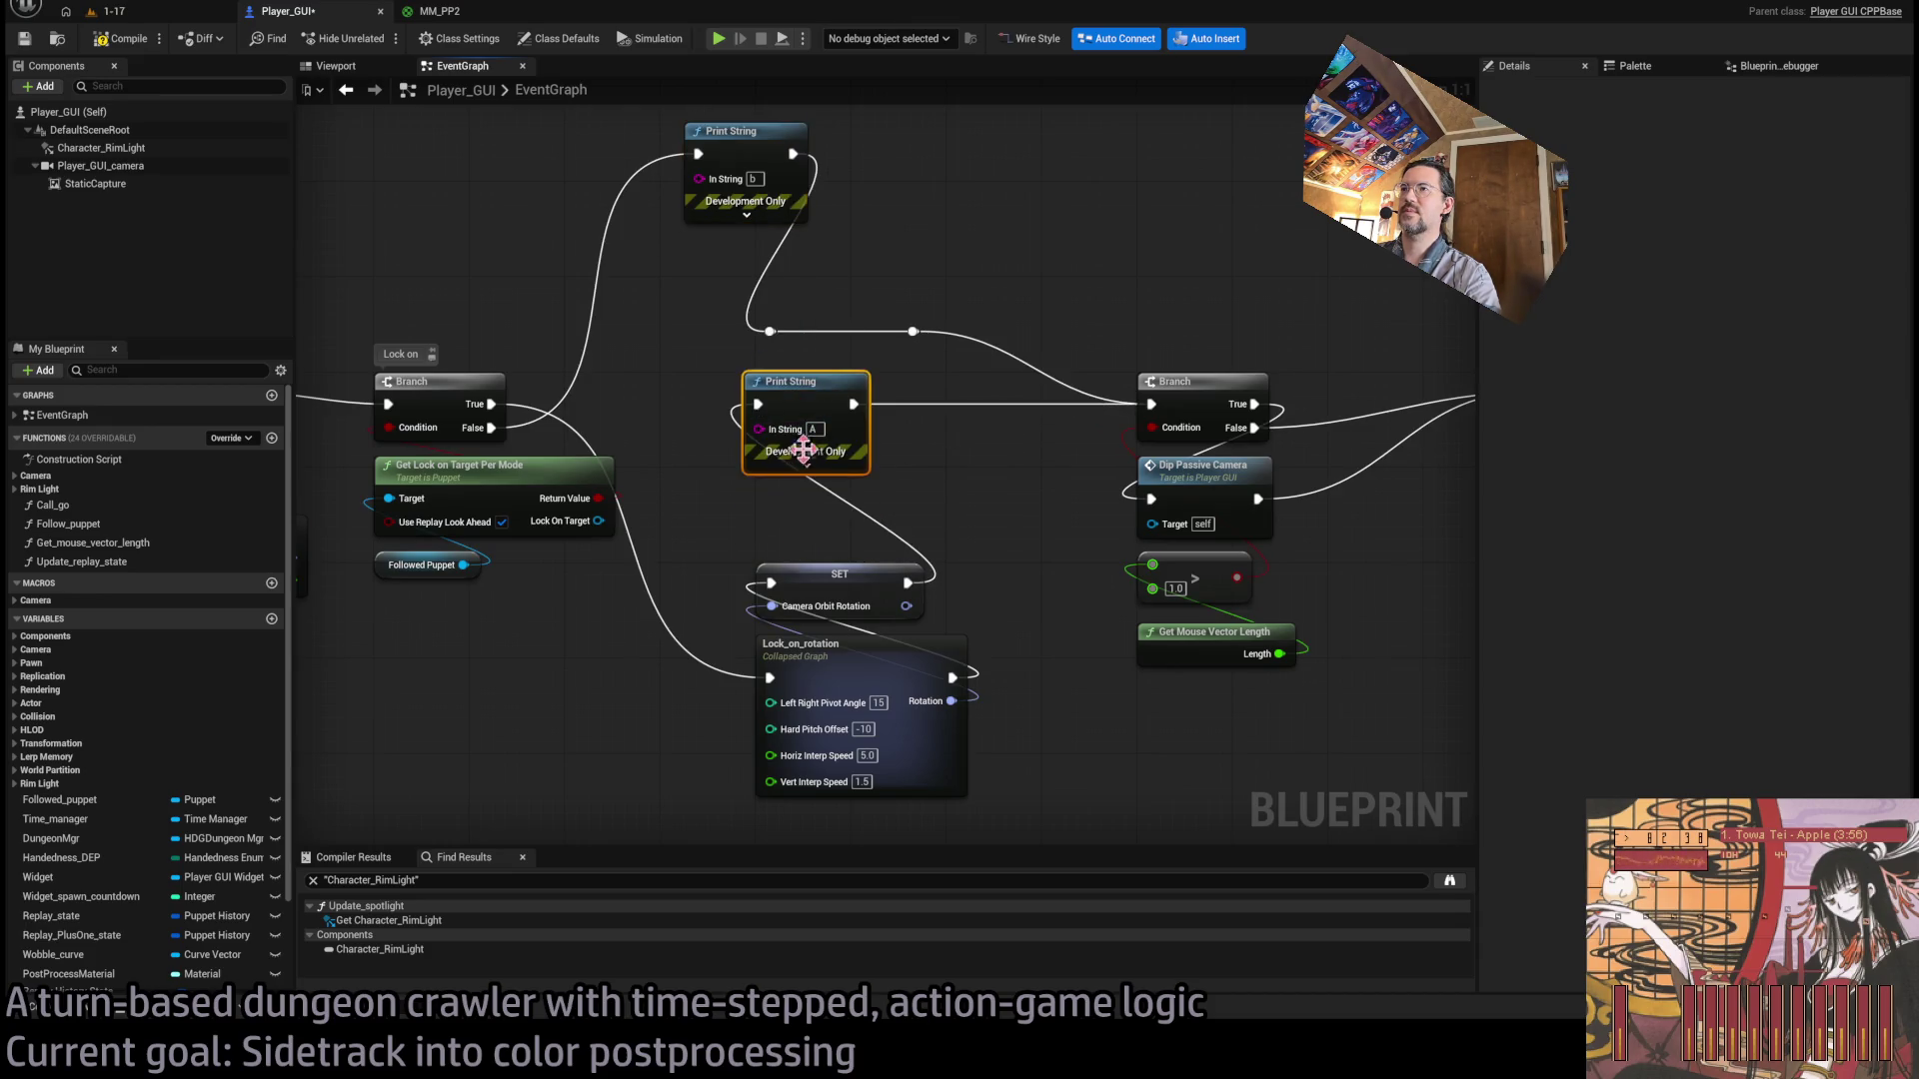
left_click(804, 454)
left_click(964, 485)
mouse_move(838, 467)
left_mouse_down()
mouse_move(716, 426)
mouse_move(865, 440)
left_mouse_up()
left_click(697, 551)
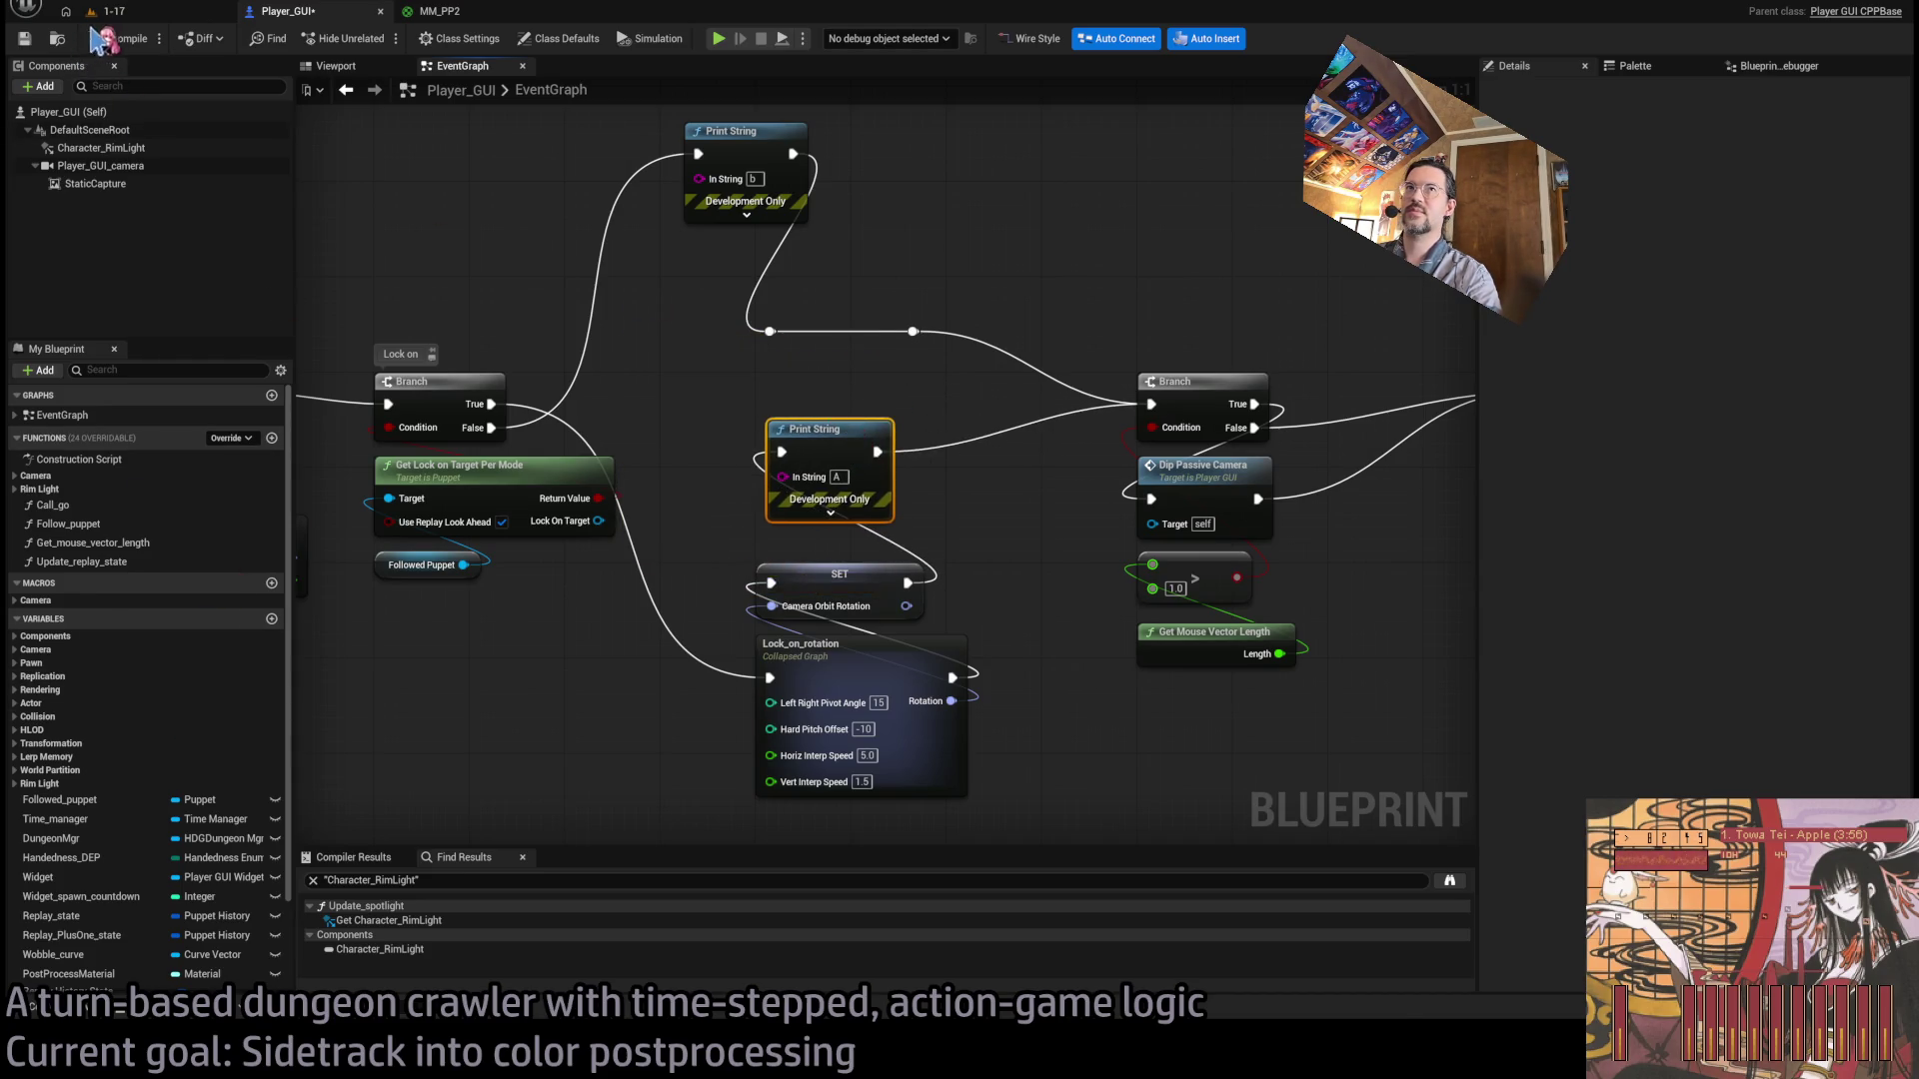
left_click(108, 11)
key("alt+p")
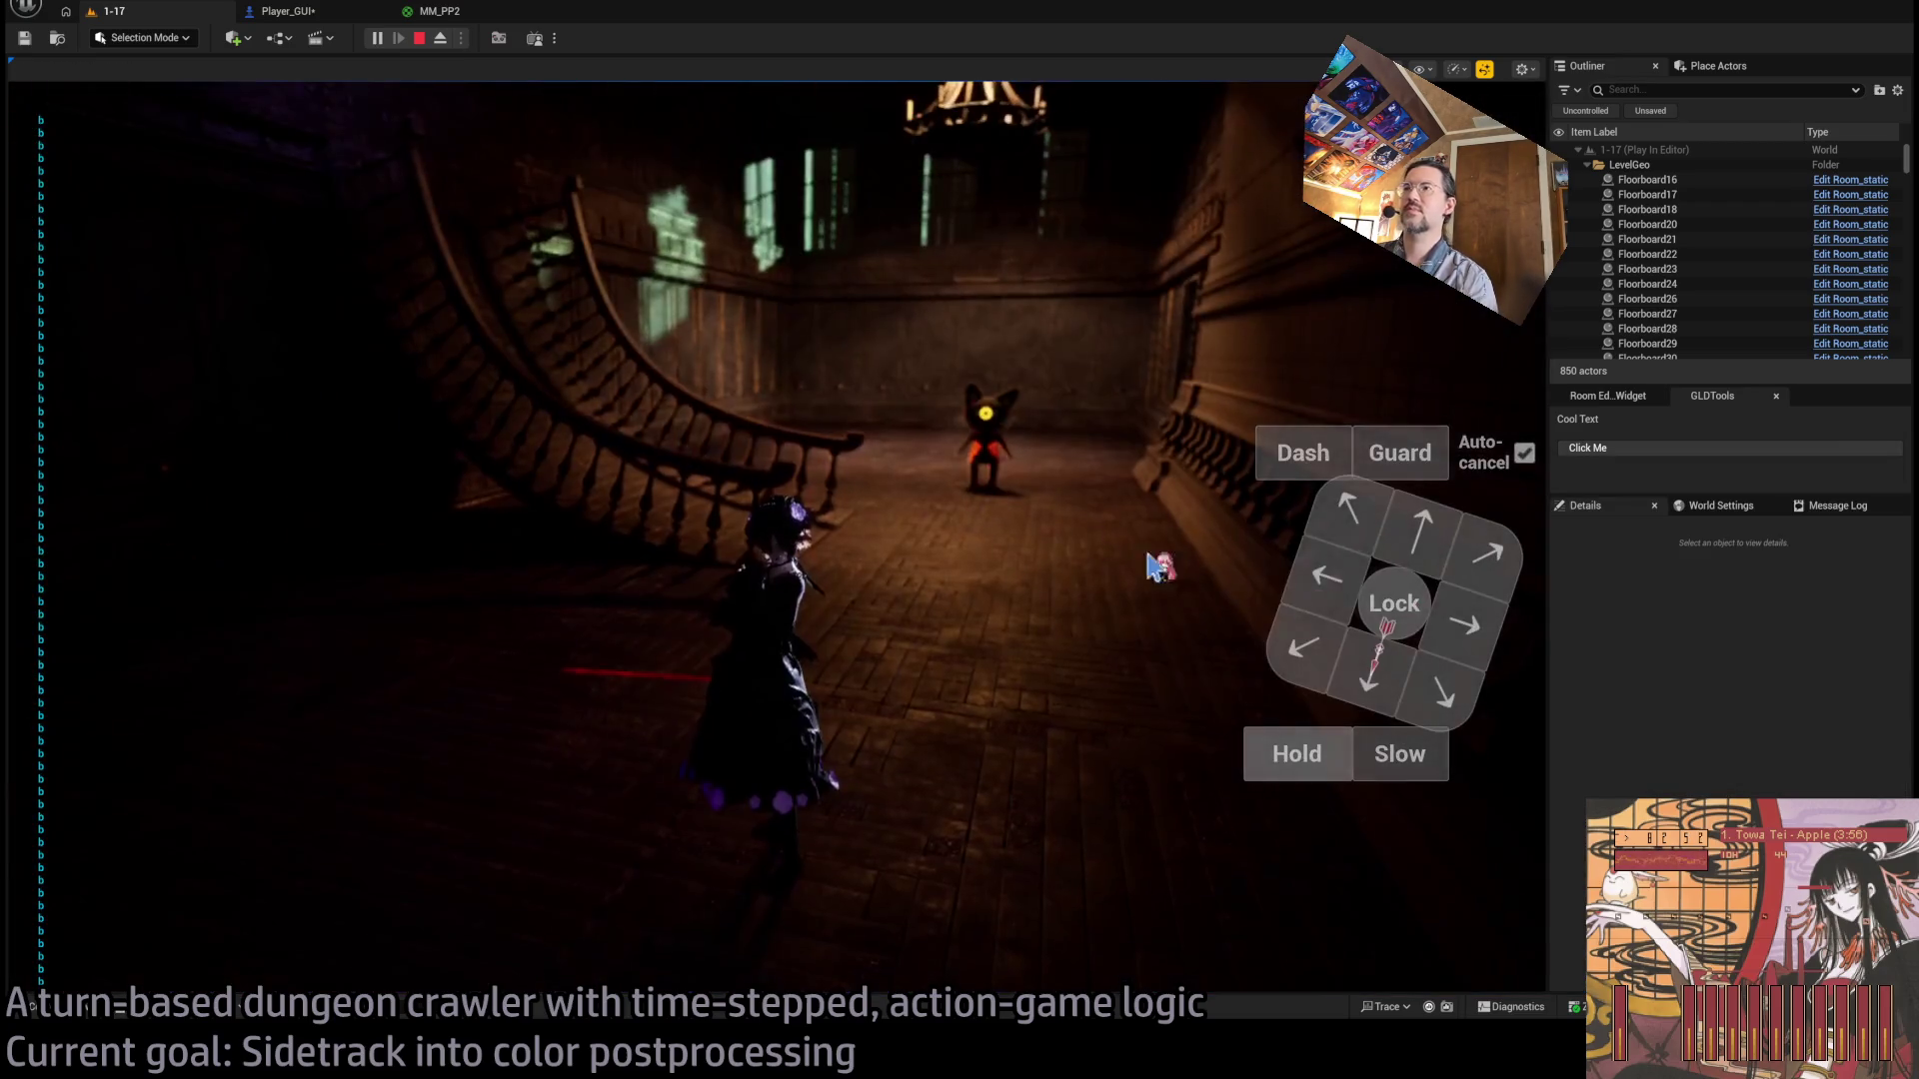
Lock onto the enemy, queue Hold, move forward, unlock, then end the play test.
left_click(1393, 603)
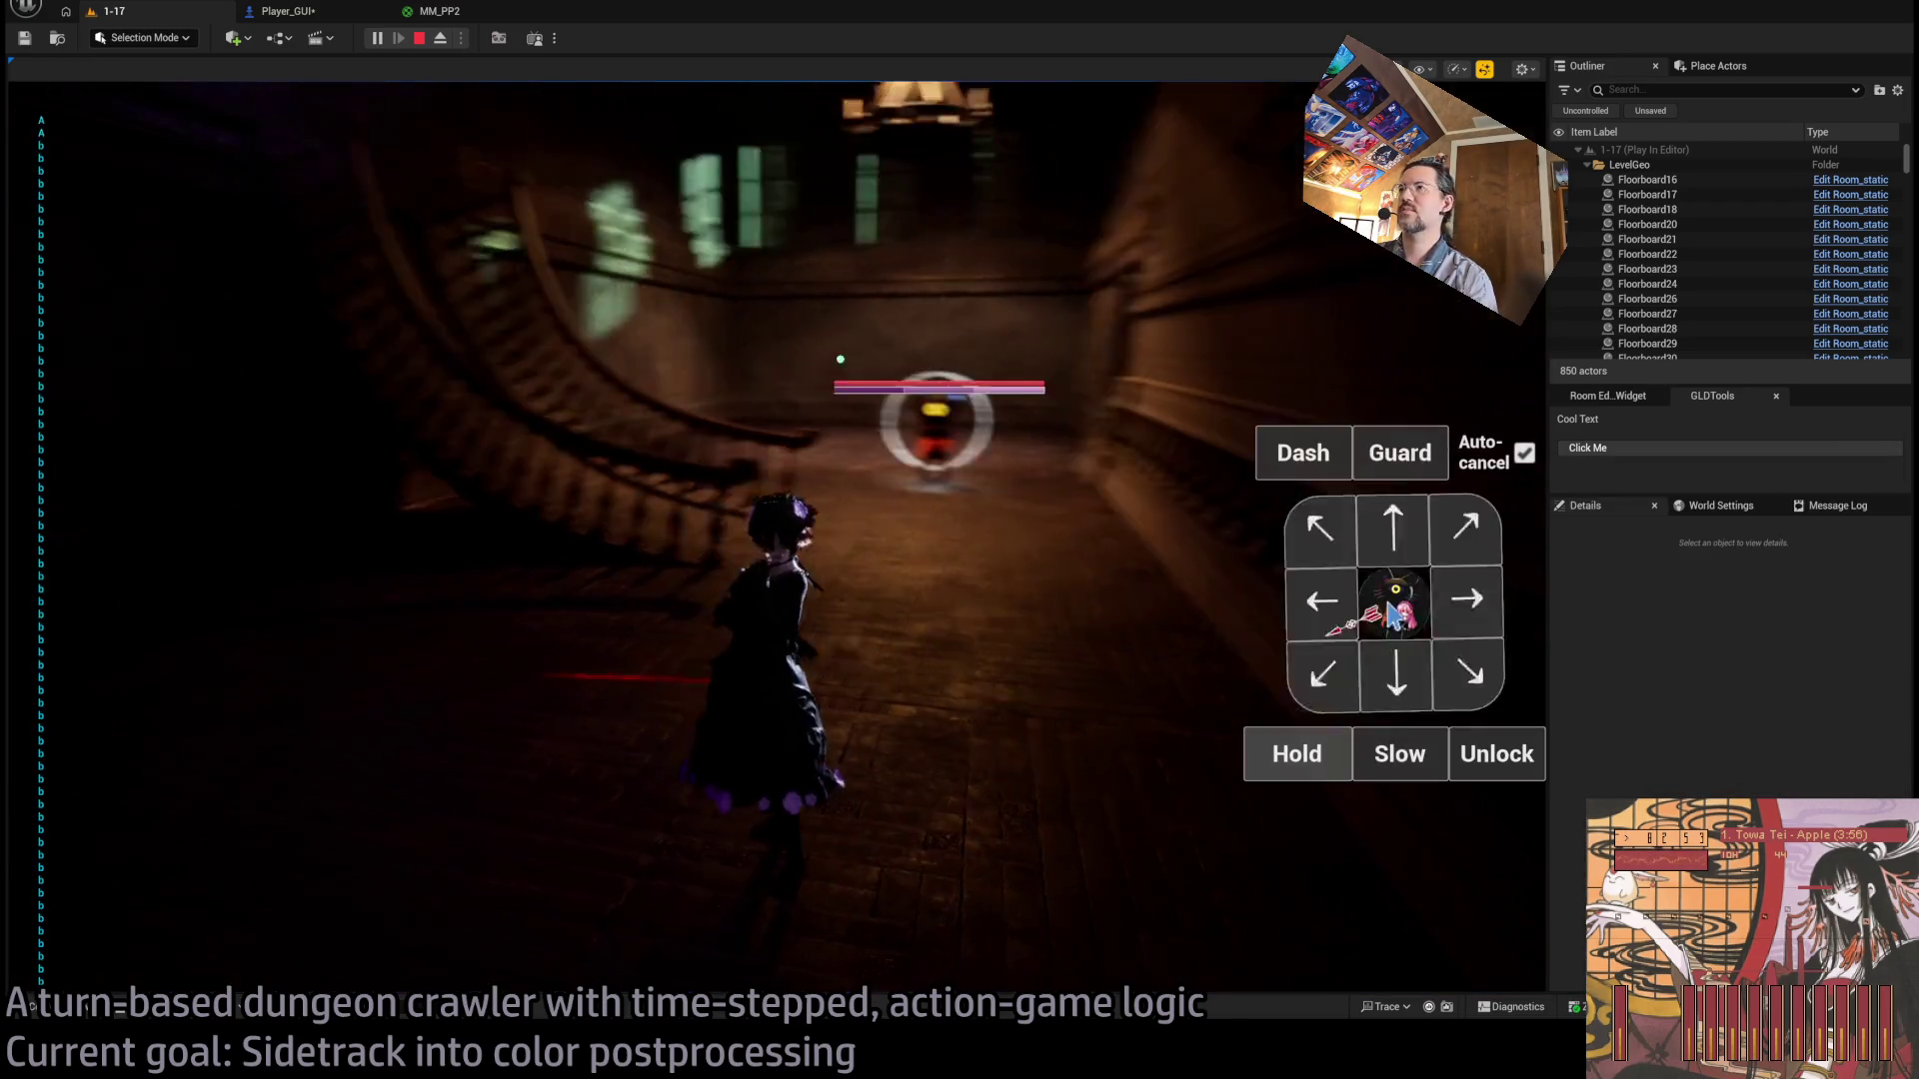
left_click(1319, 760)
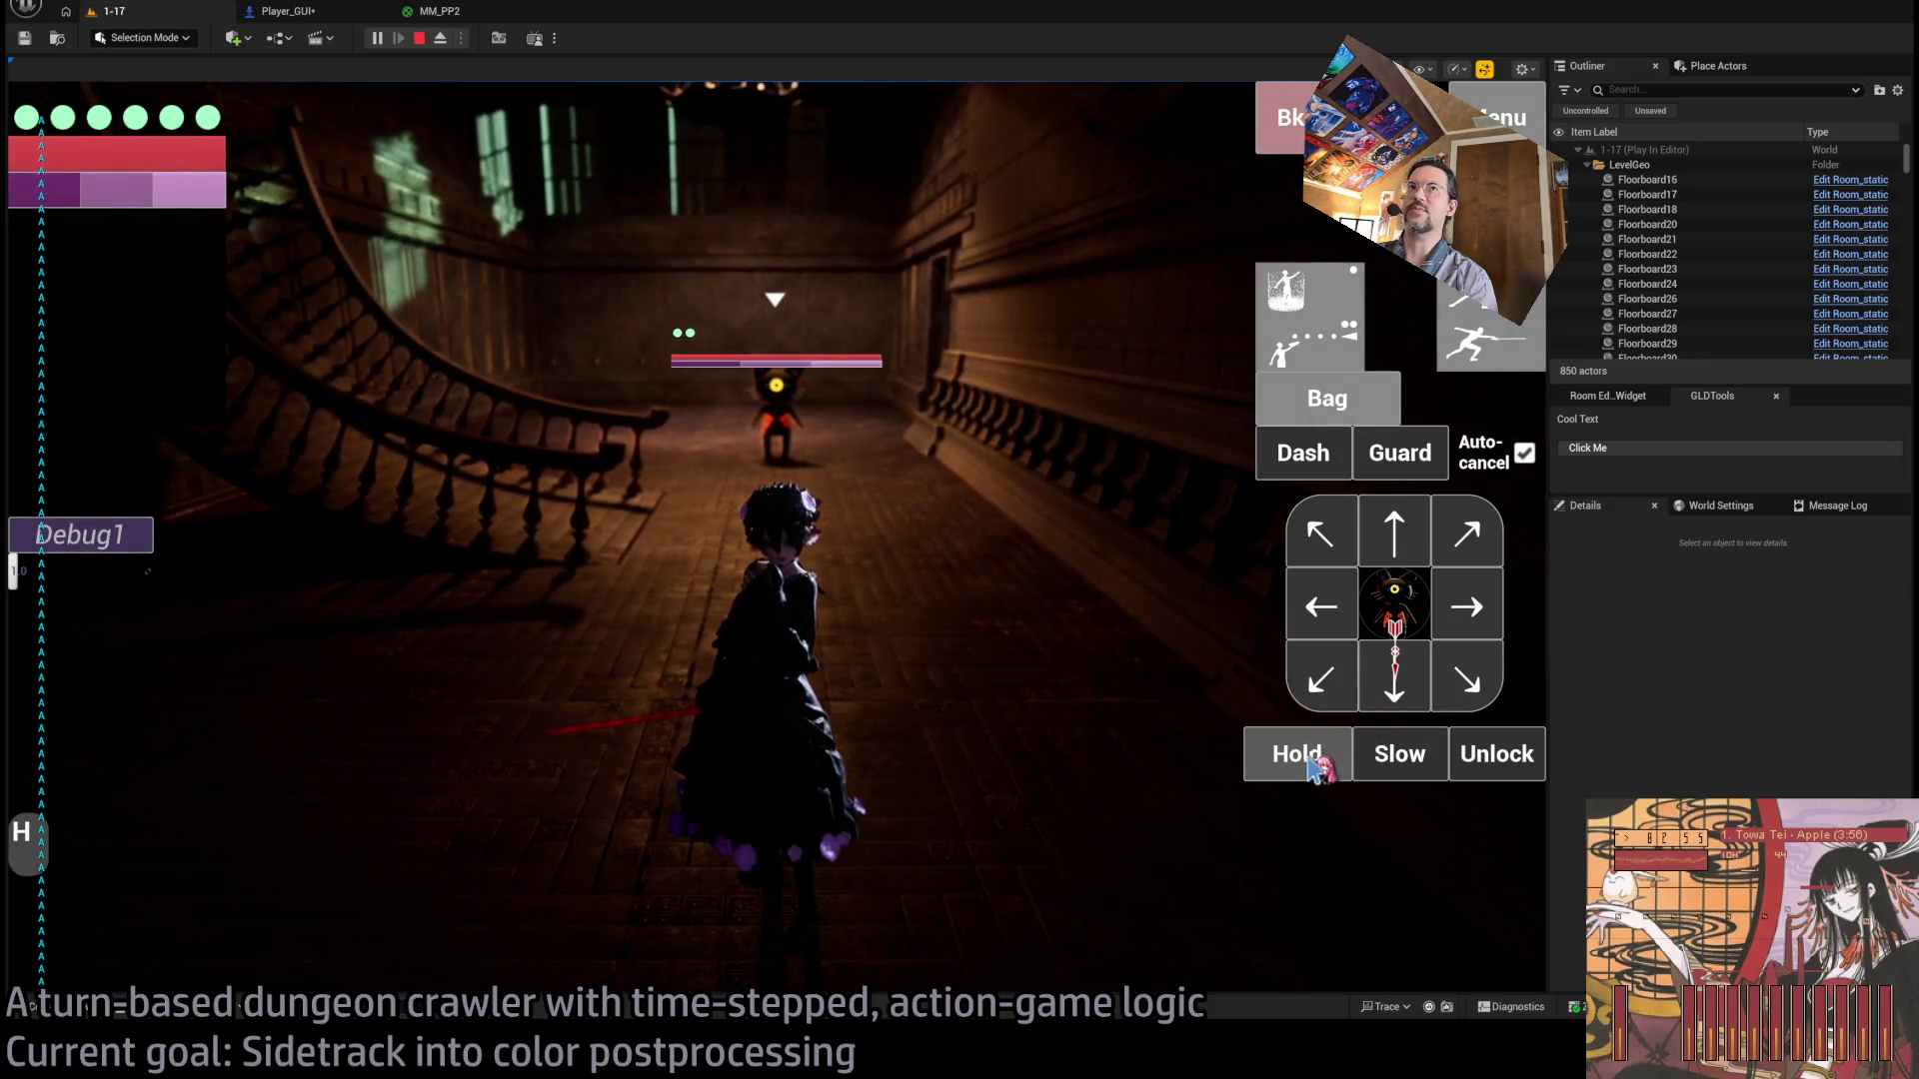
left_click(1395, 531)
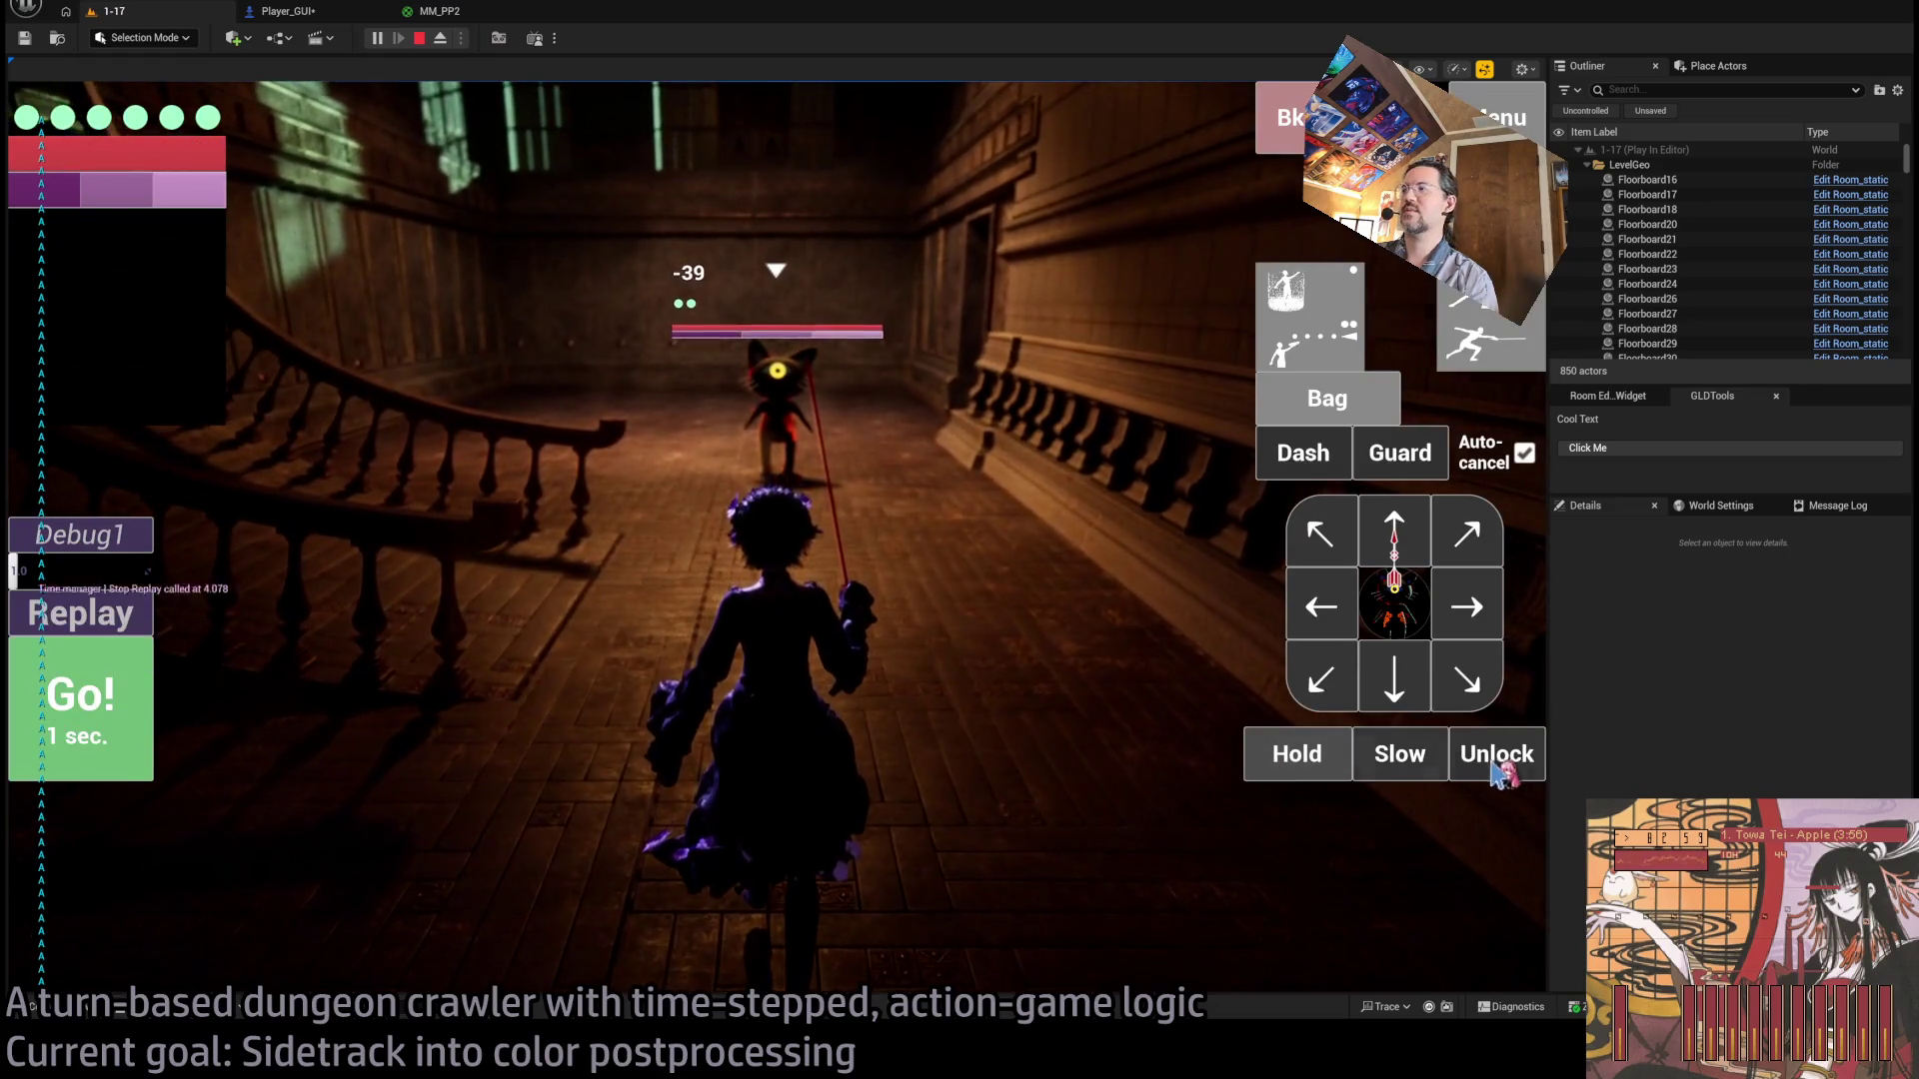
left_click(1496, 758)
key("Escape")
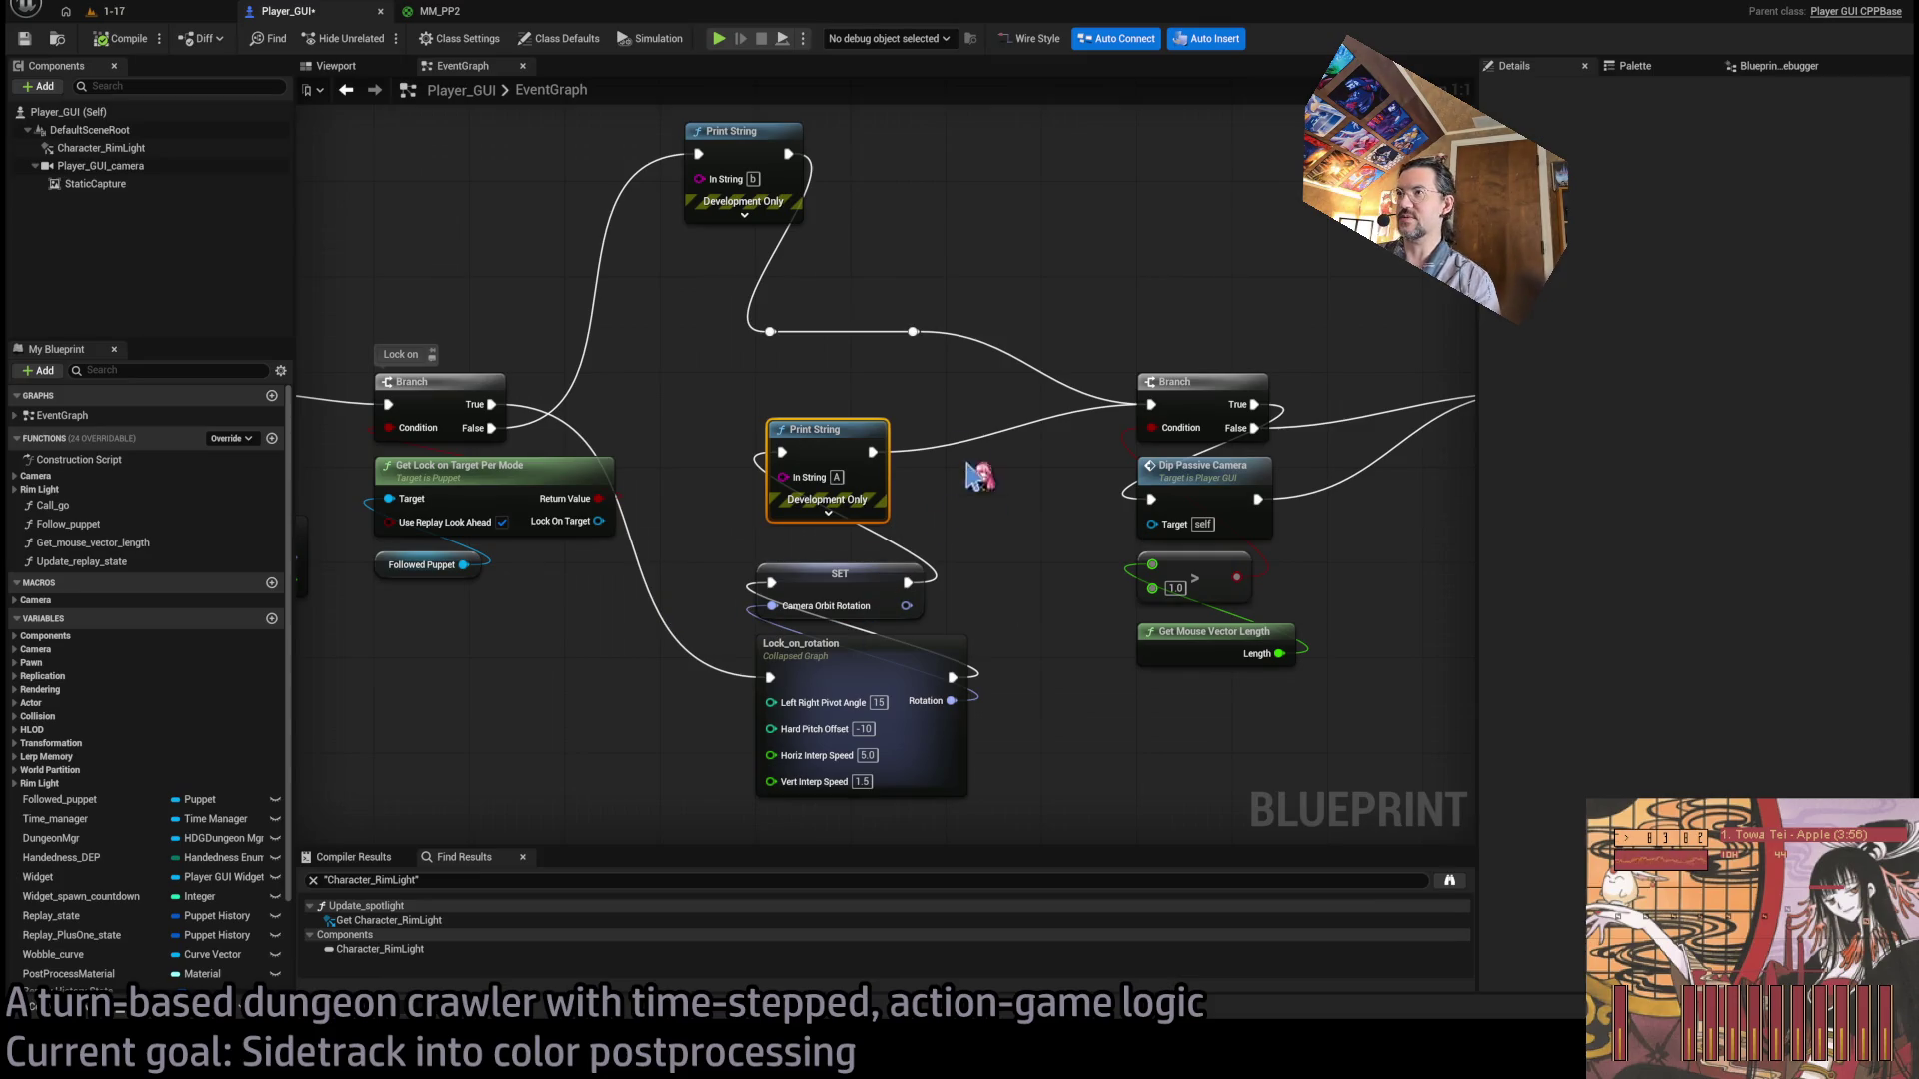
Delete the A and b print nodes, wire SET into the next Branch, and expand Camera variables.
key("Delete")
key("Delete")
mouse_move(491, 427)
left_mouse_down()
mouse_move(590, 409)
mouse_move(769, 330)
left_mouse_up()
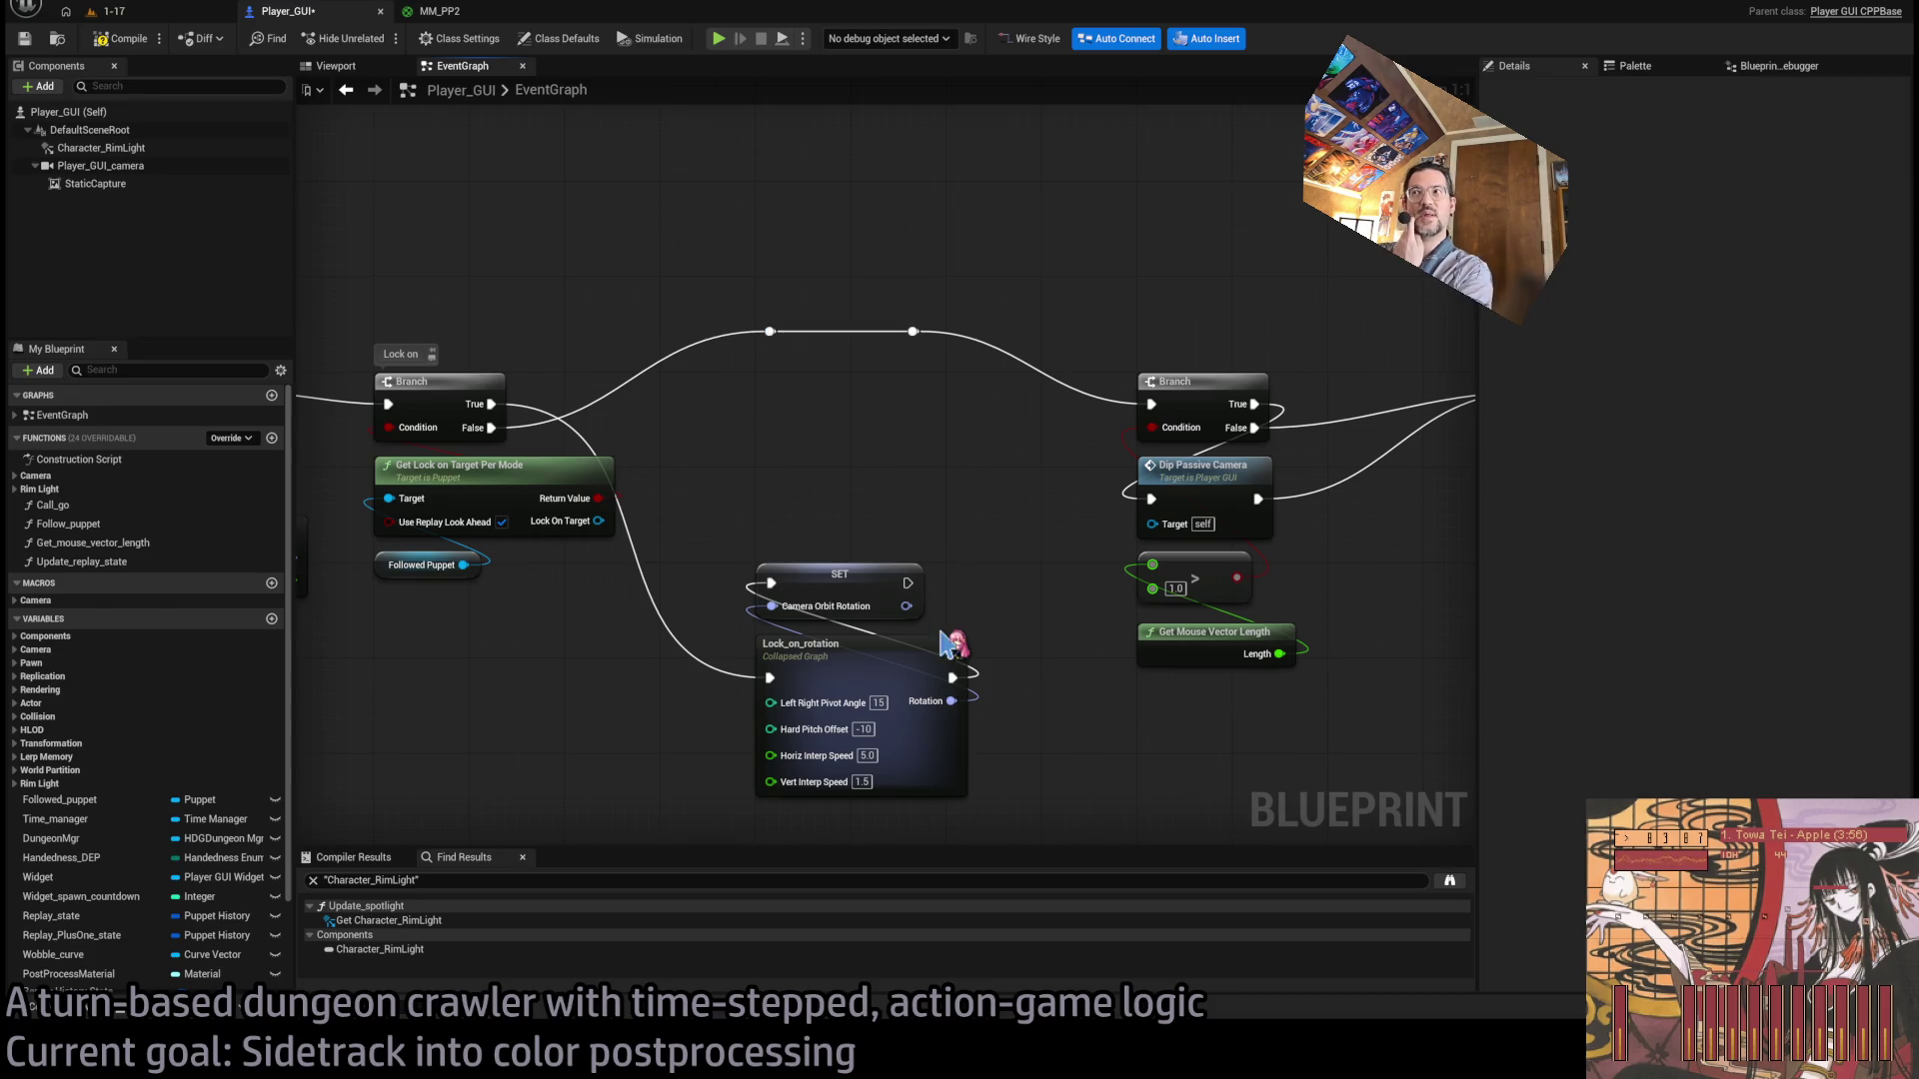
left_click_drag(908, 582, 1151, 404)
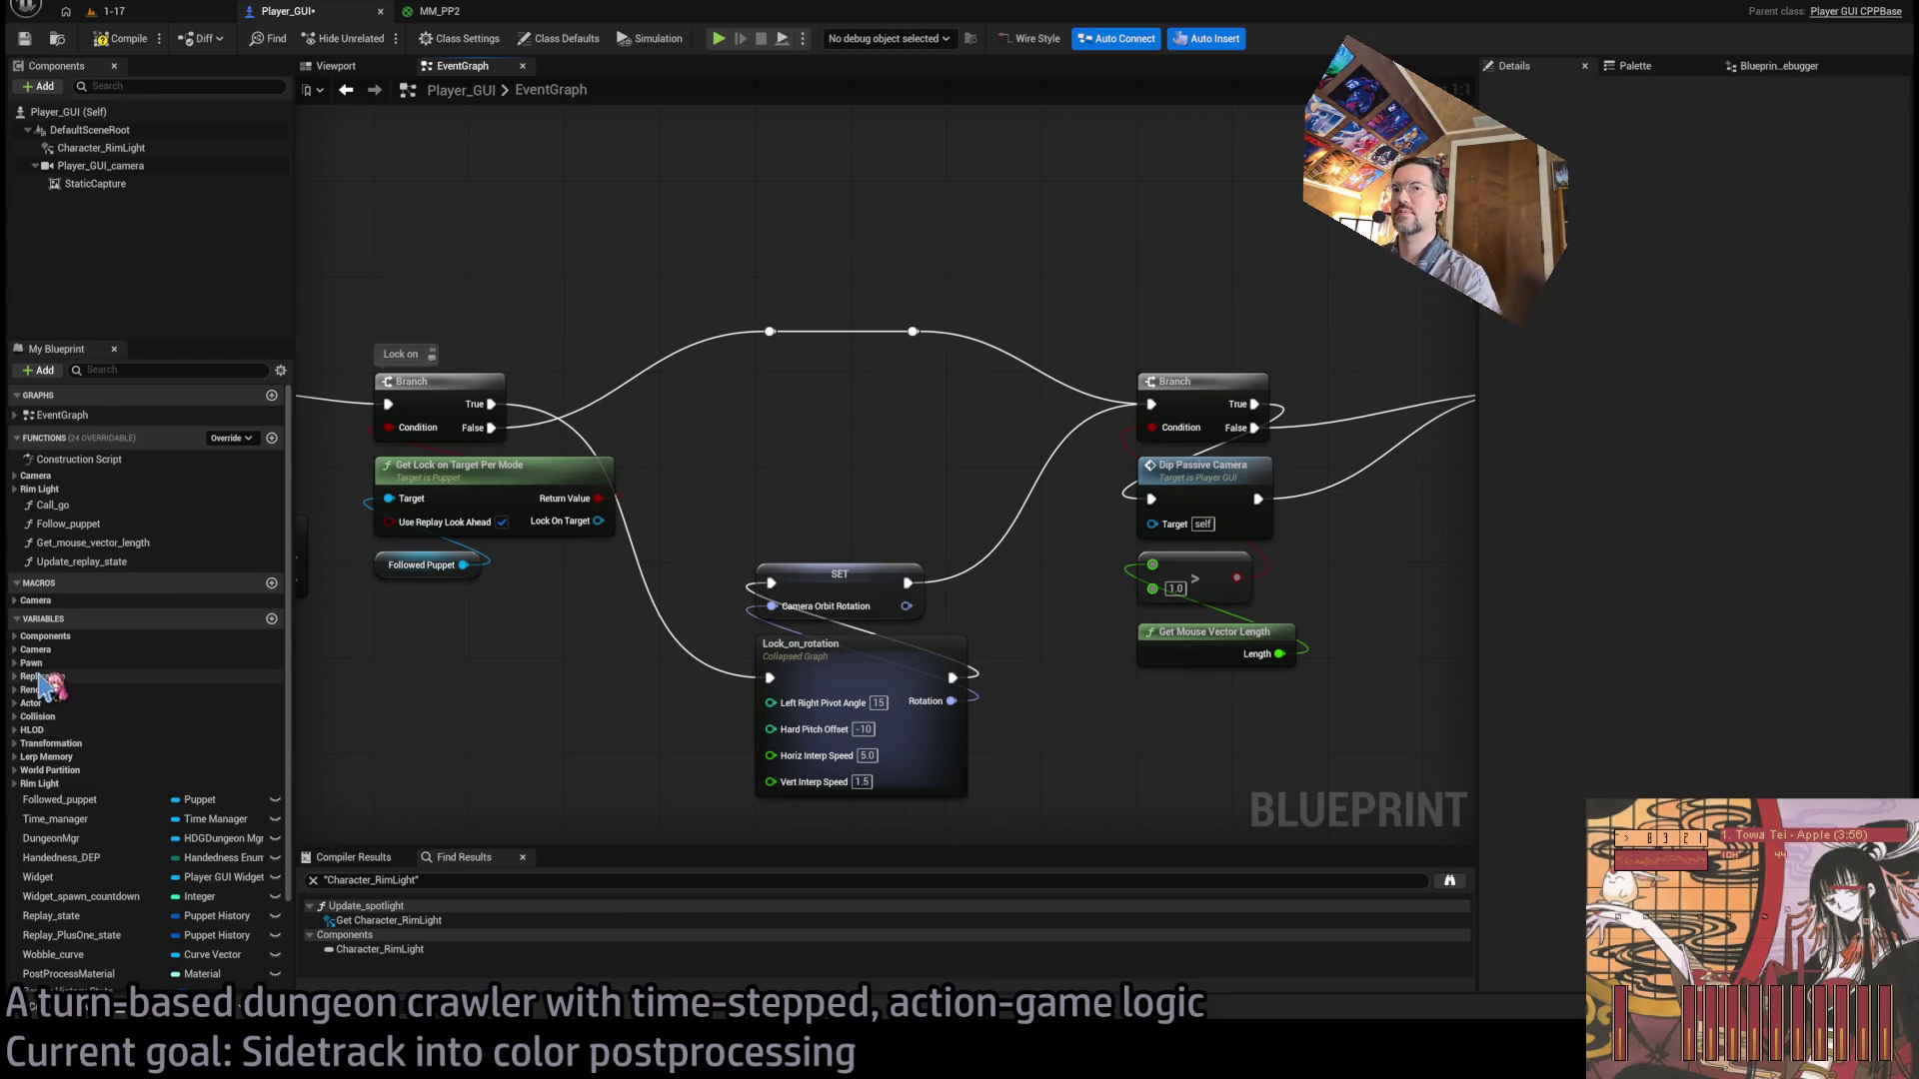
left_click(36, 650)
scroll(187, 757, "down", 3)
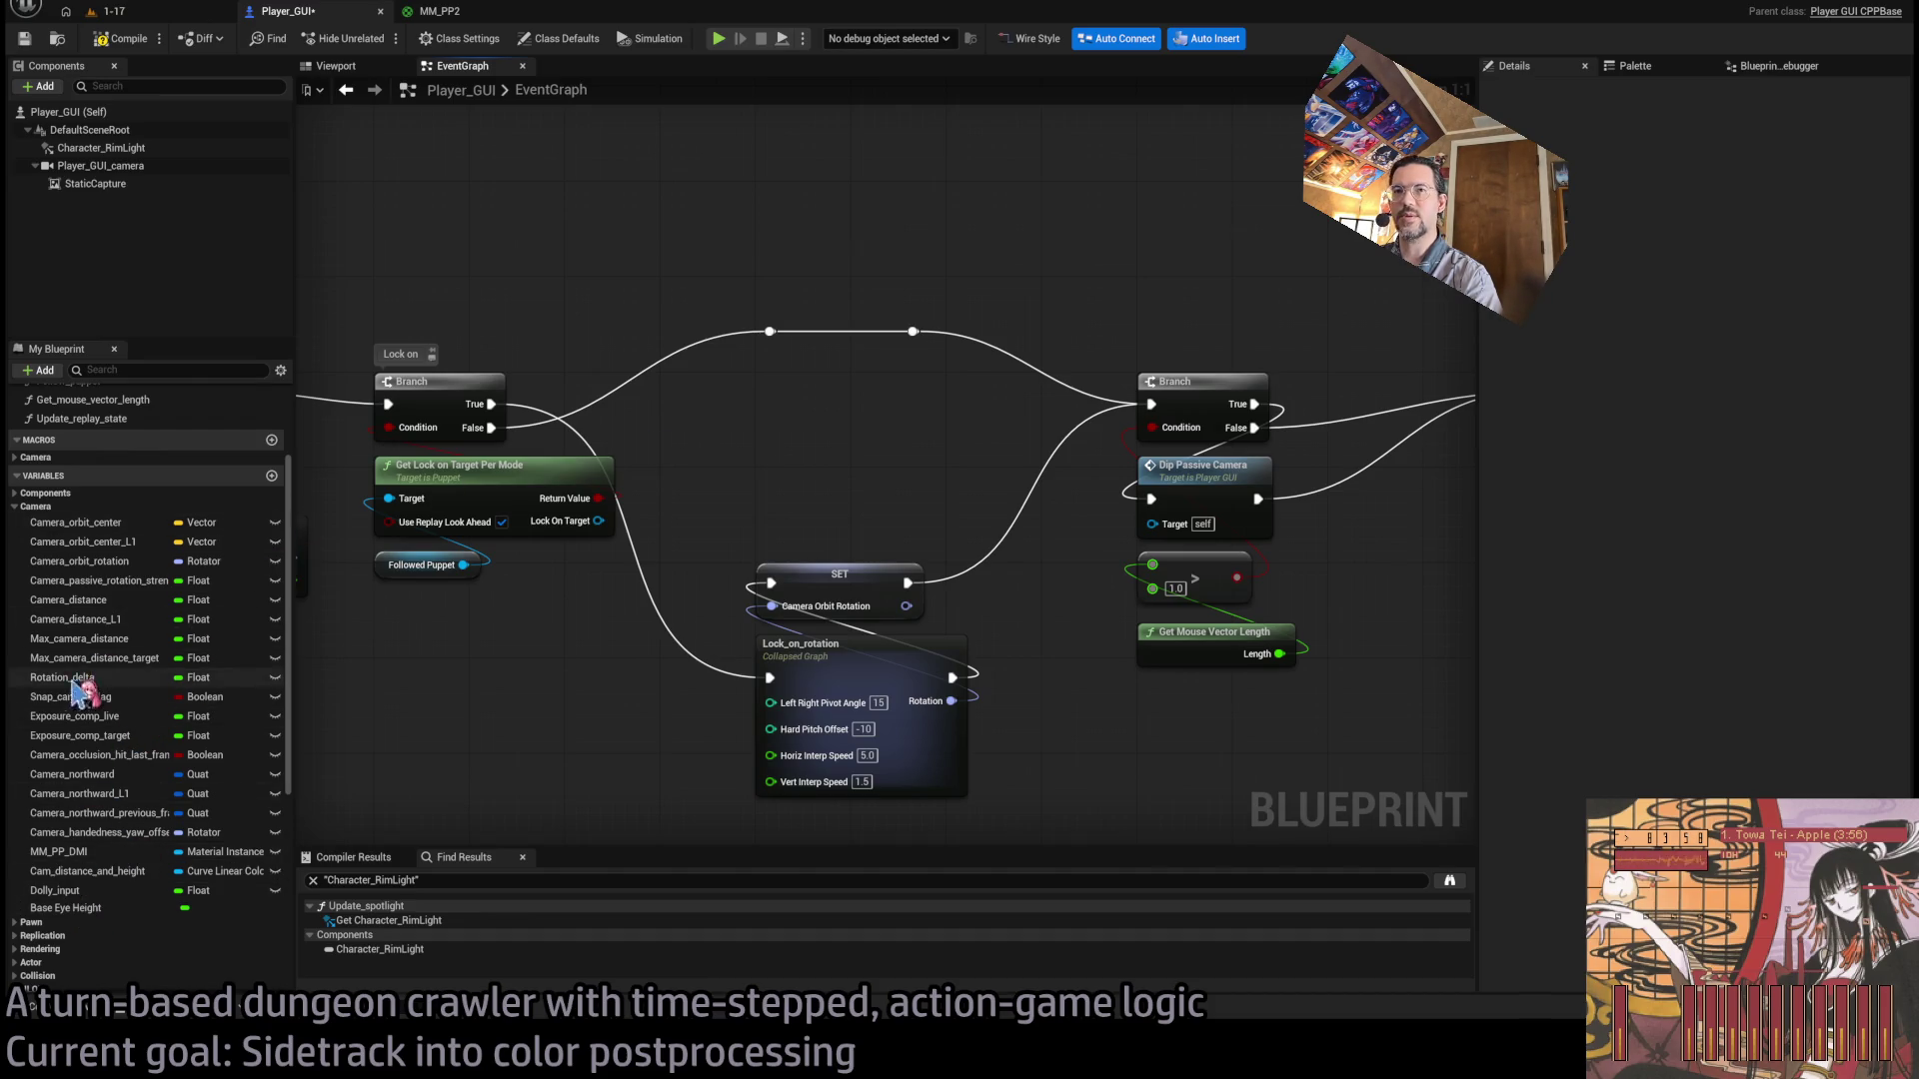
Duplicate Camera_distance as Camera_distance_to_target with the description '0 = no target.'.
left_click(90, 599)
key("ctrl+d")
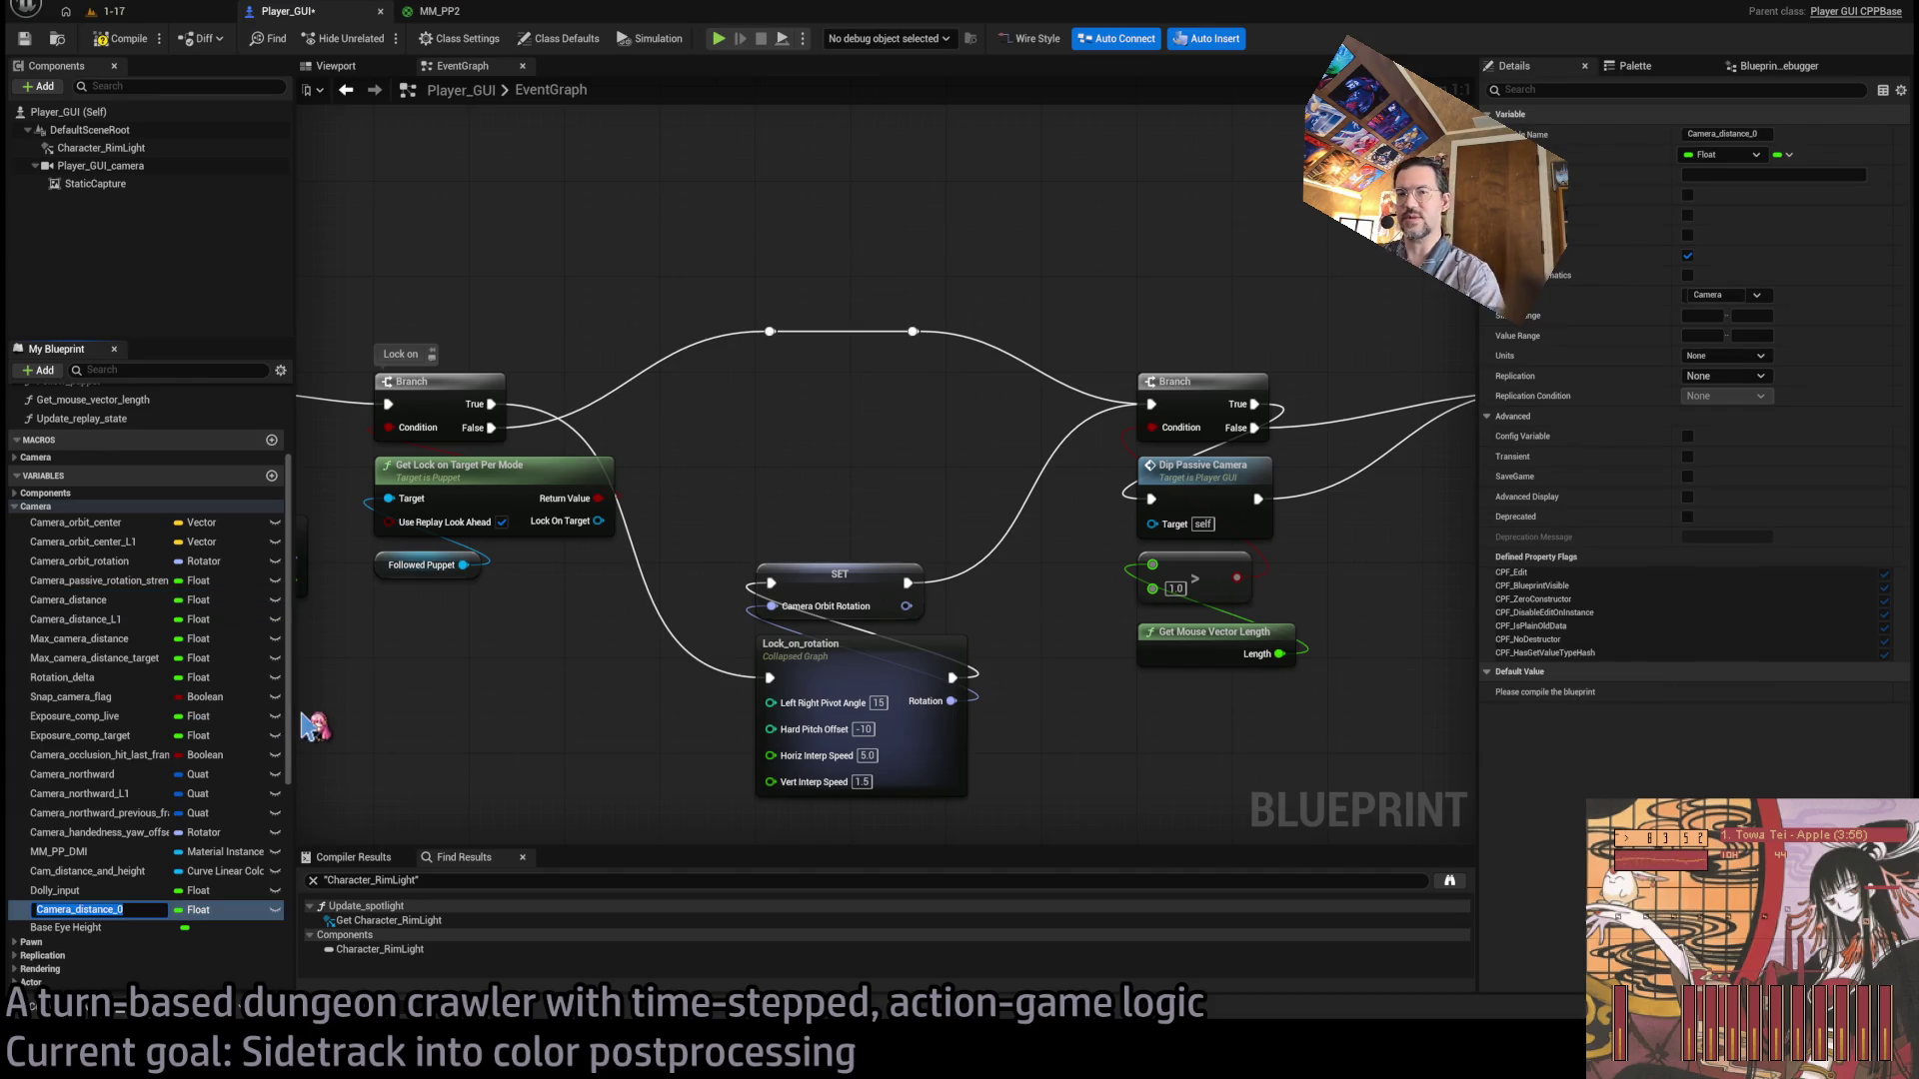
type("Distance_to_")
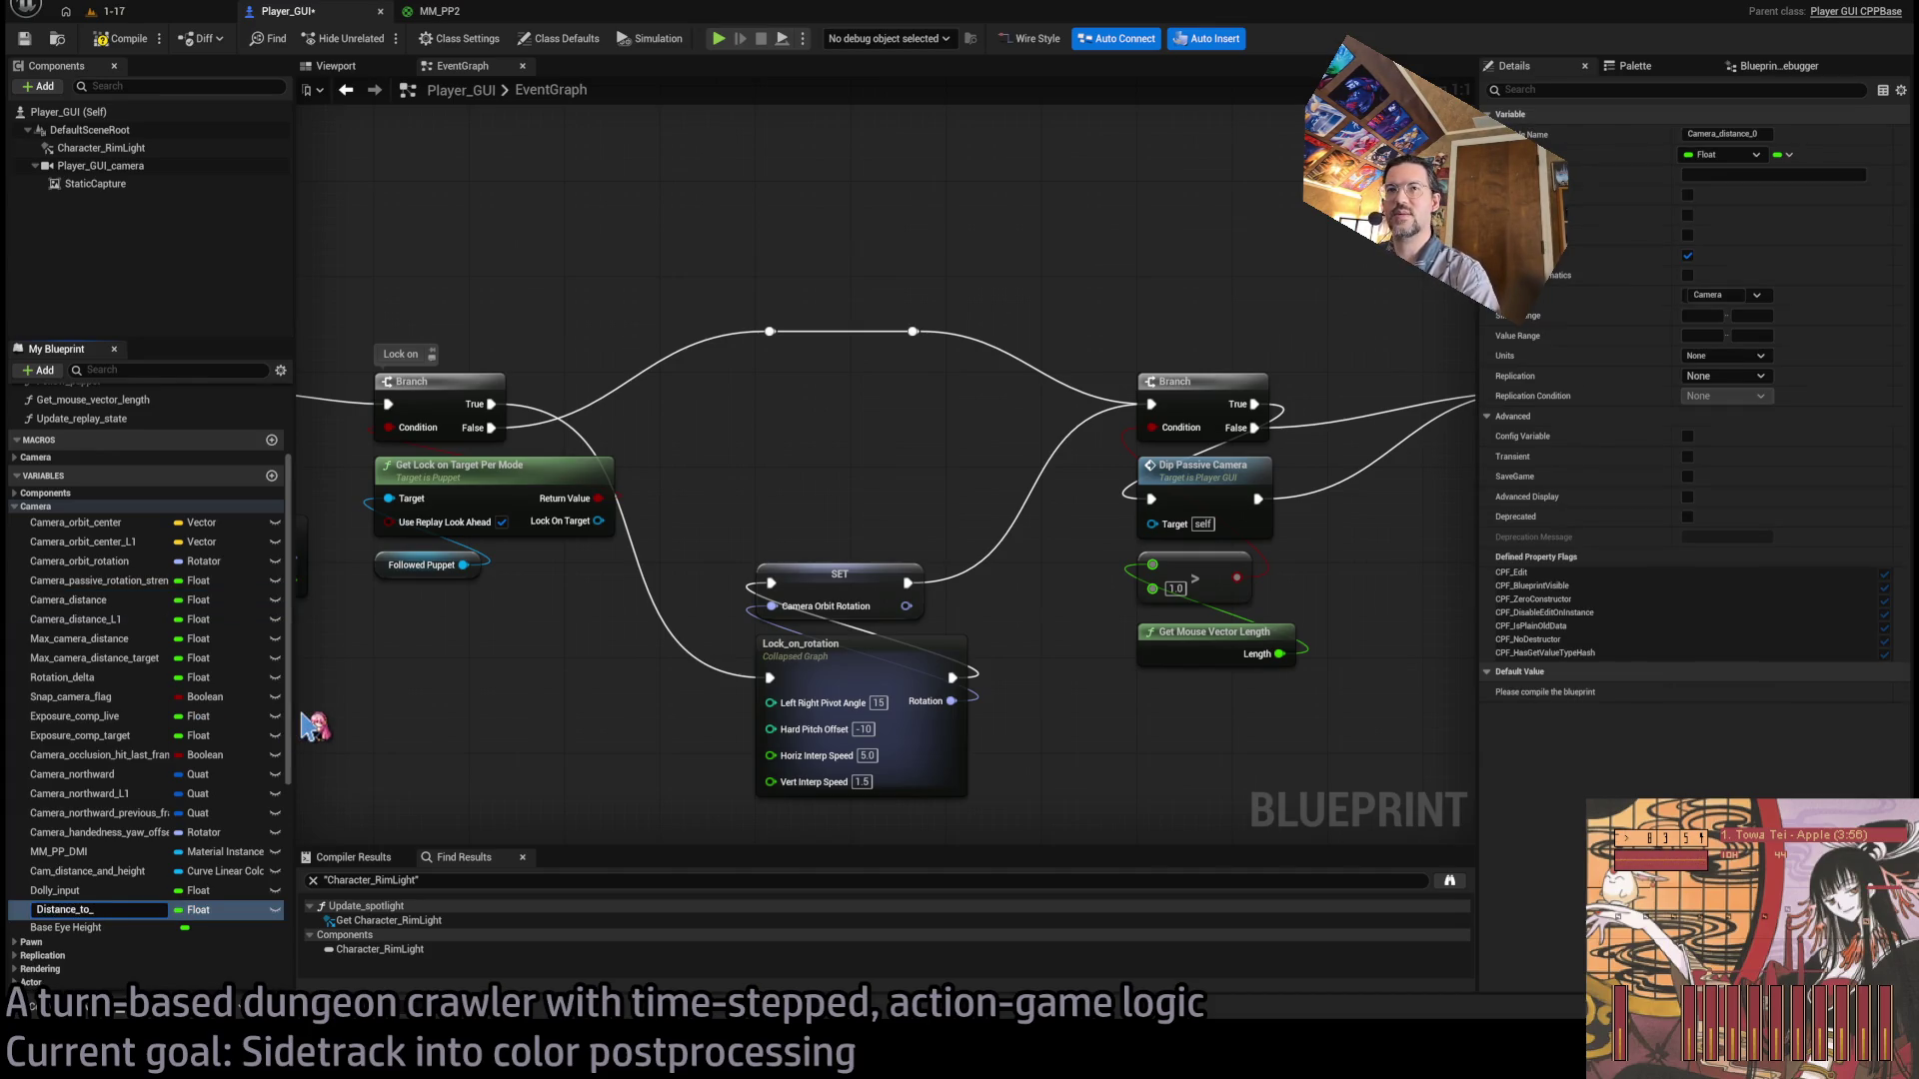
key("BackSpace")
key("BackSpace")
key("BackSpace")
type("Camera_d")
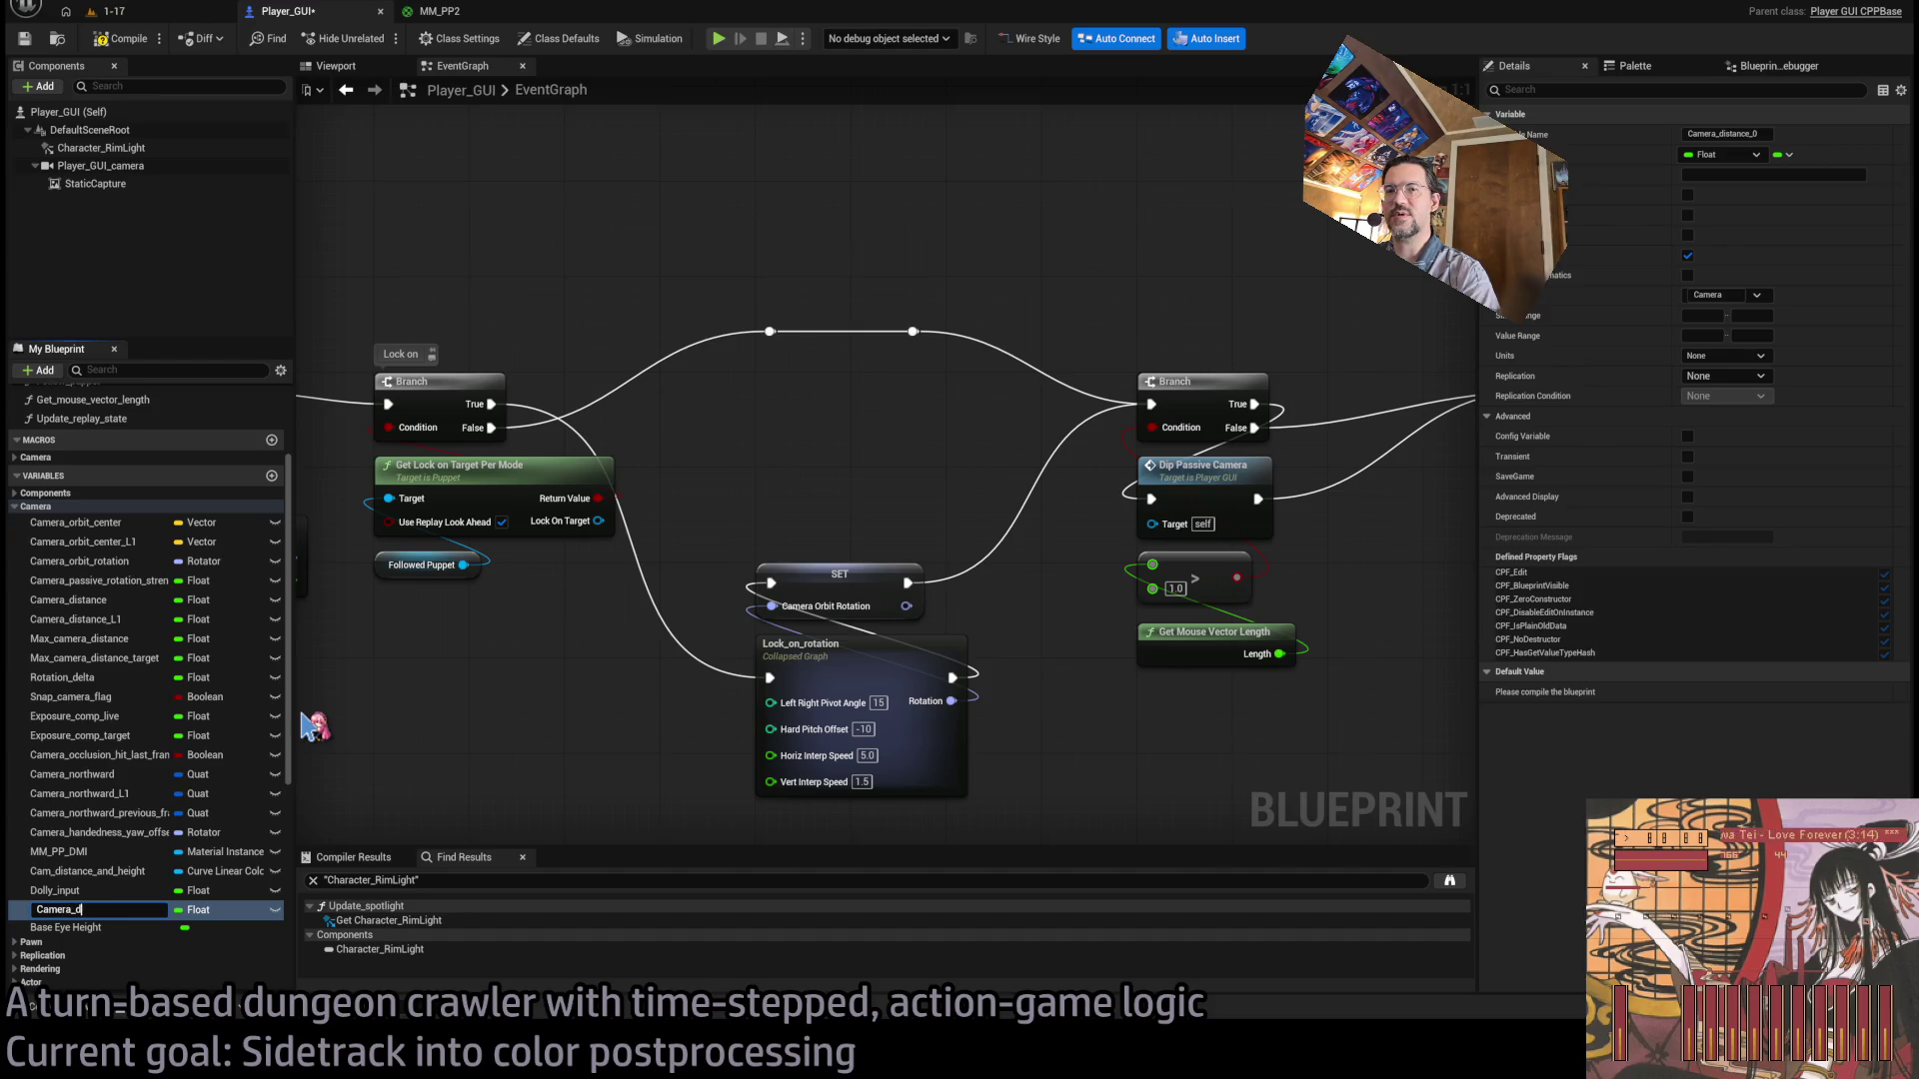
type("istance_to_target")
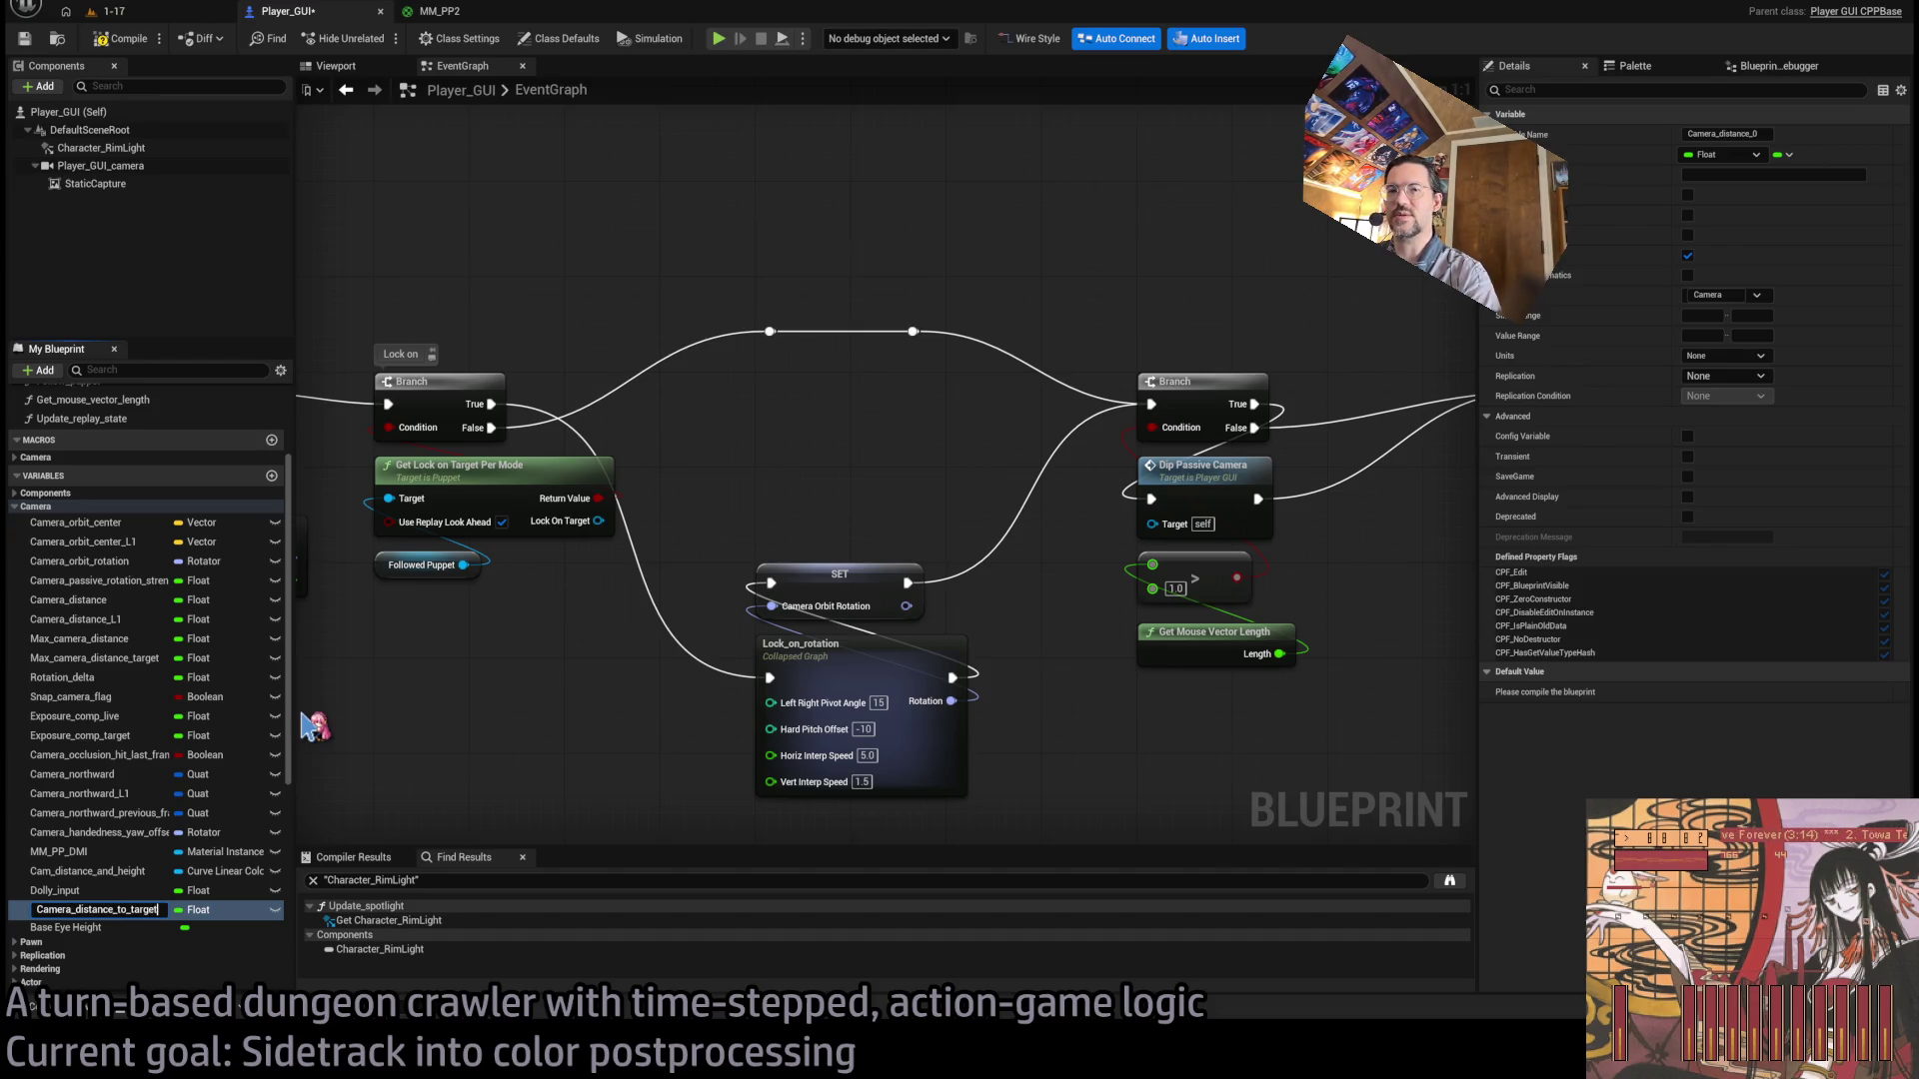
key("Return")
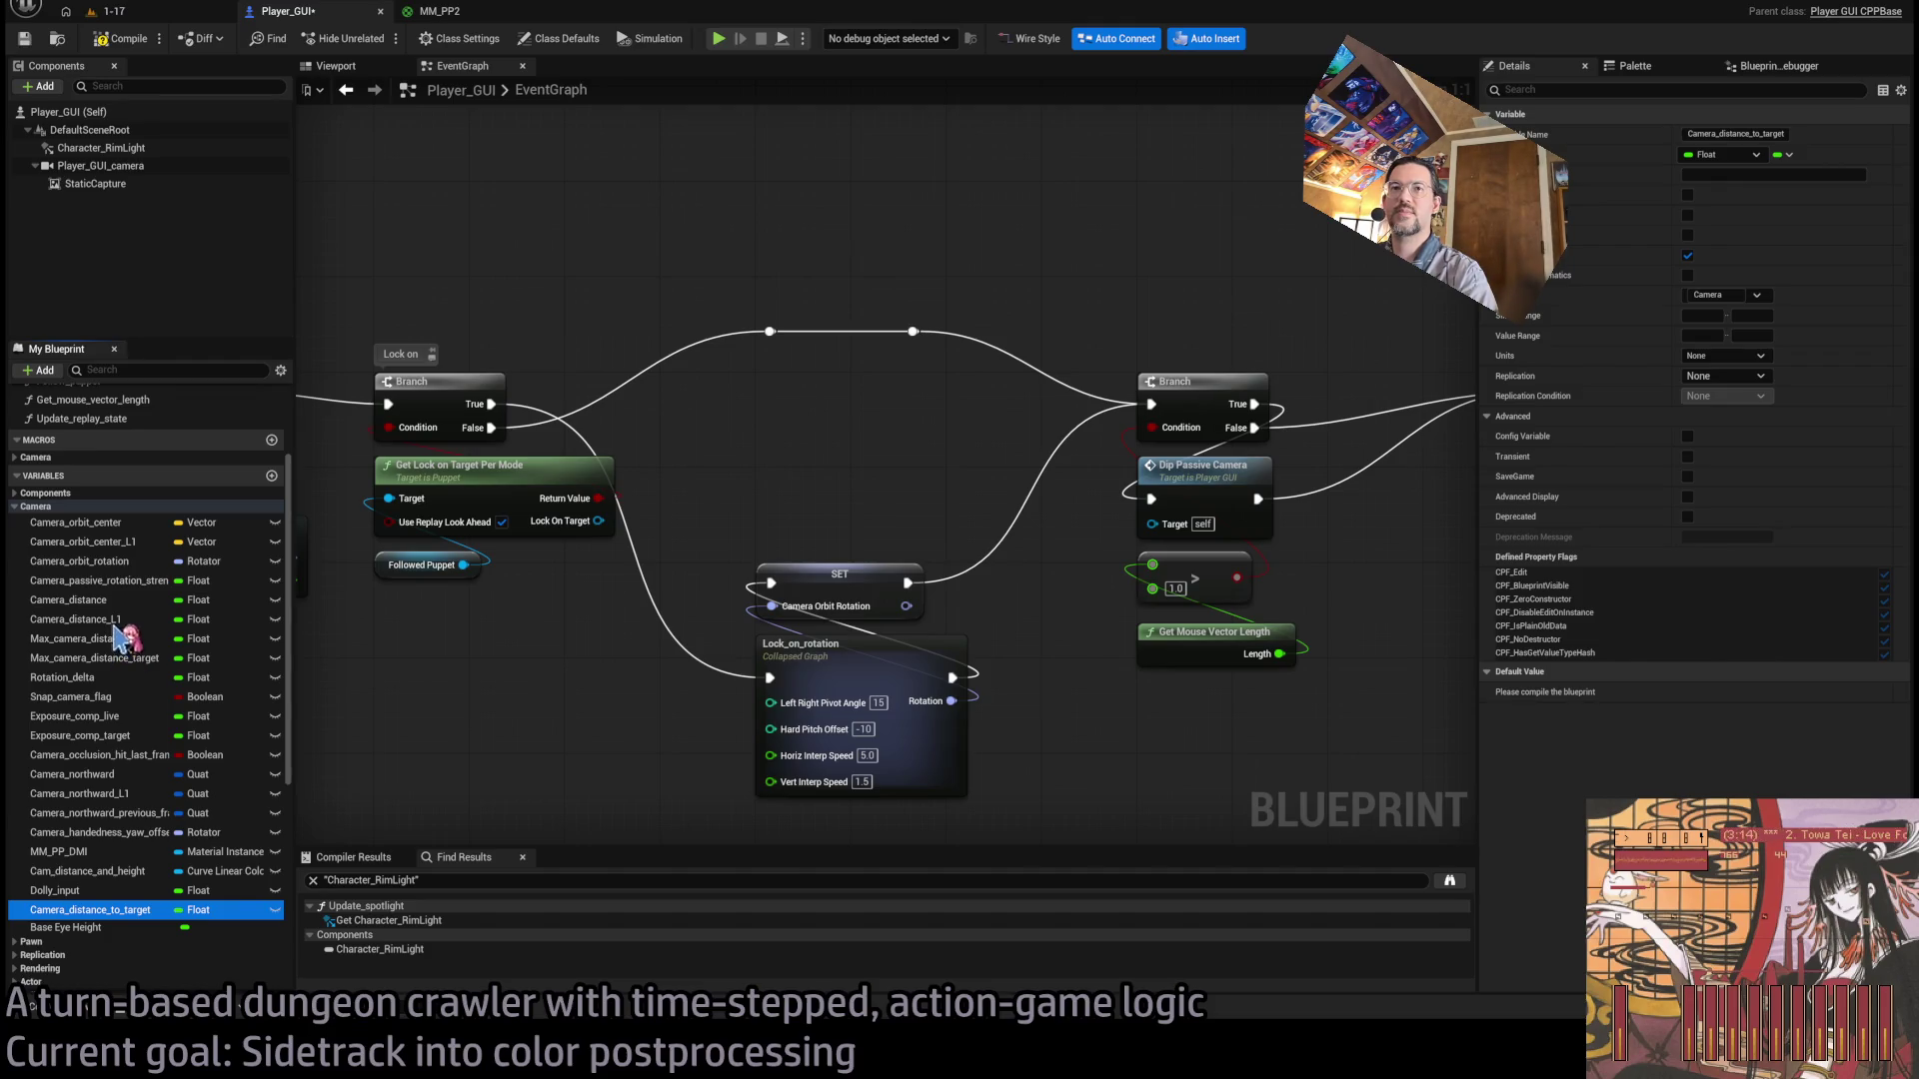
left_click_drag(112, 640, 119, 692)
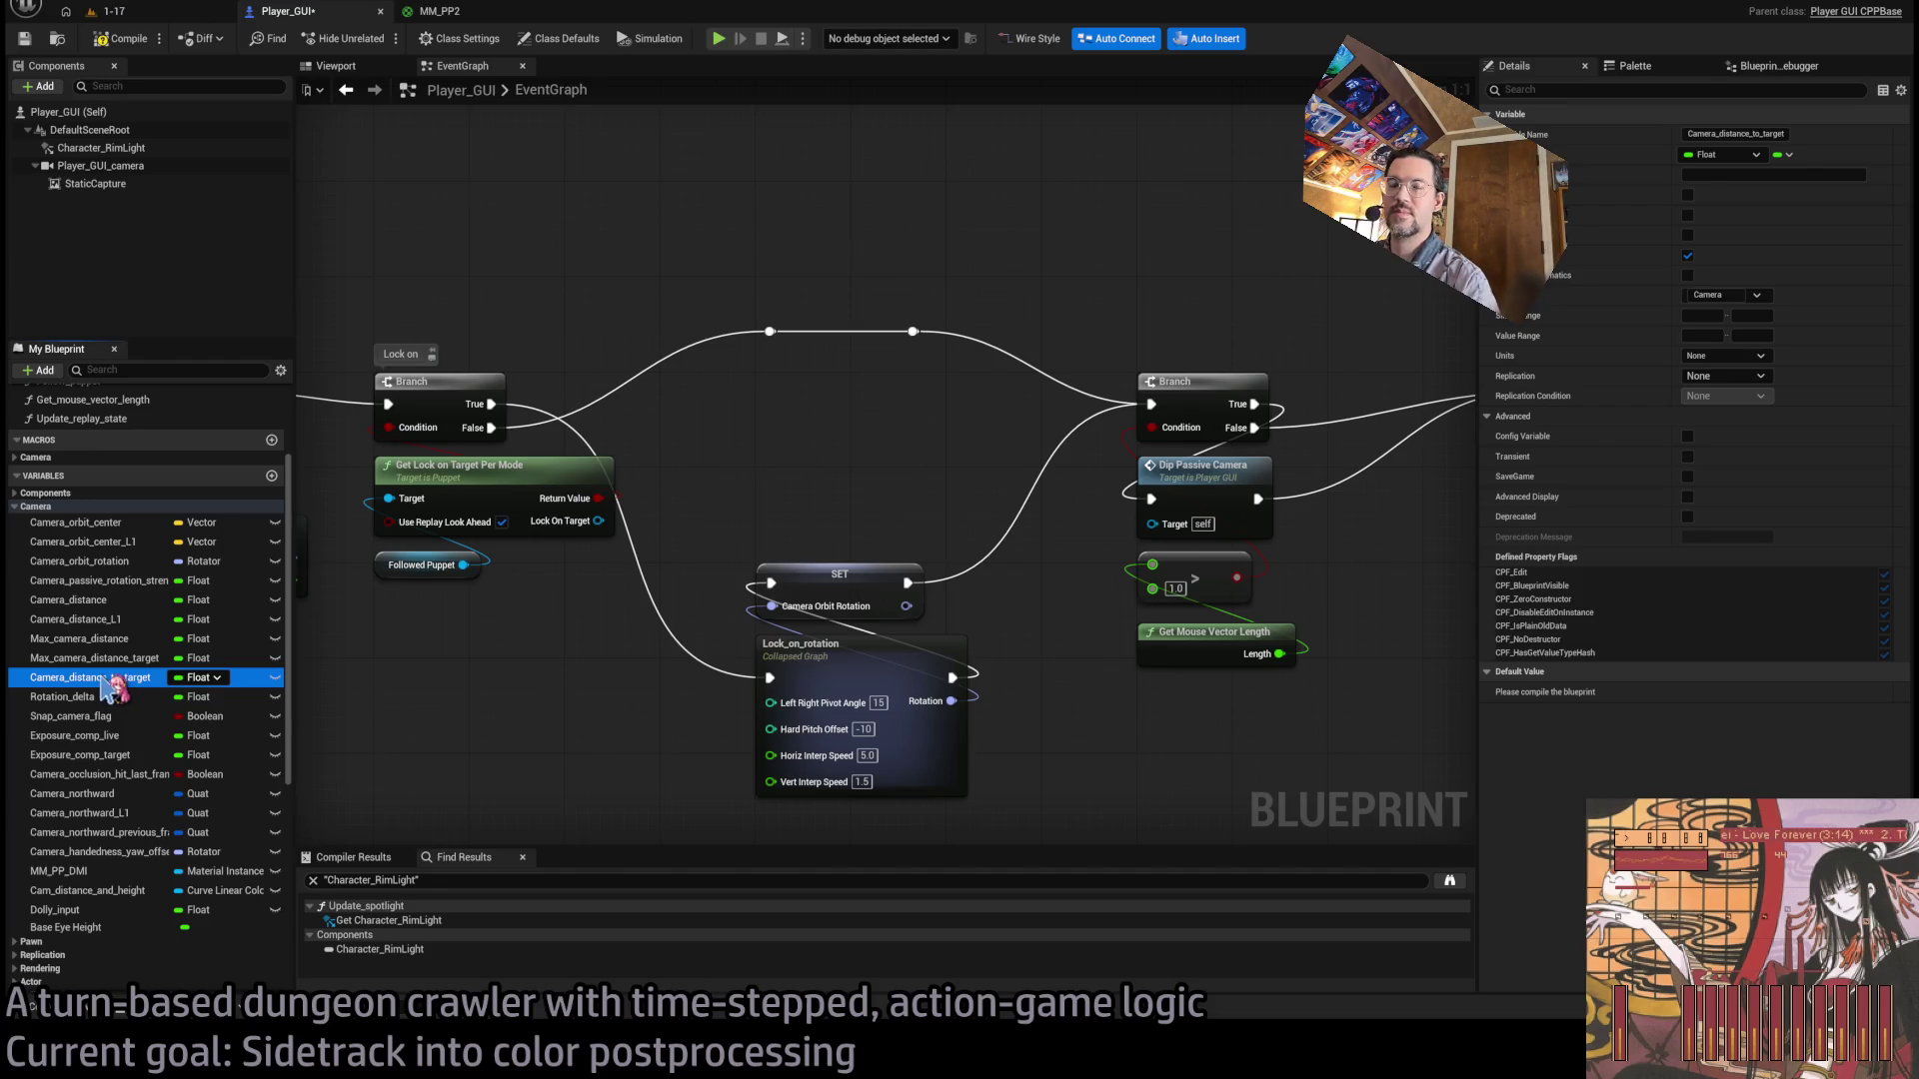
left_click(1774, 175)
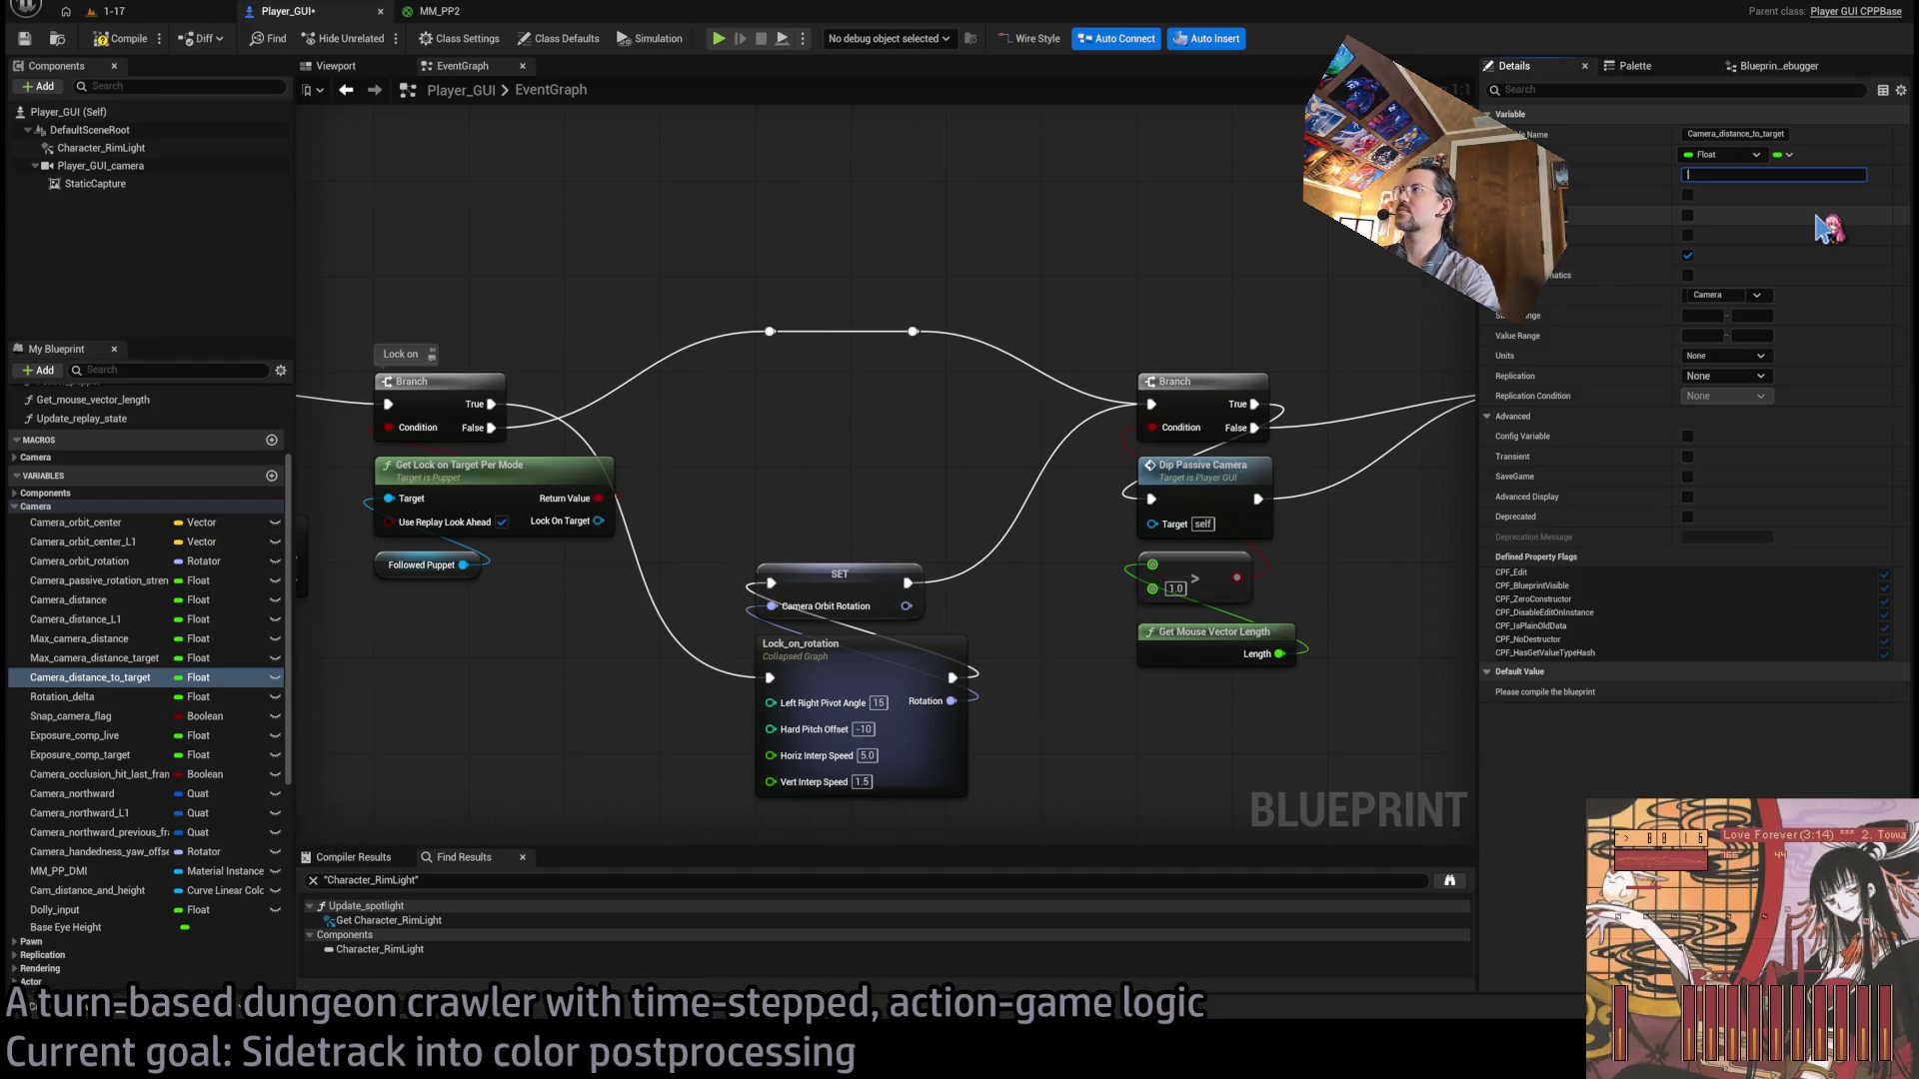
type("0= no target.")
key("Return")
Set Camera_distance_to_target to 0.0 on the Branch False path and delete the leftover reroute knots.
left_click(120, 678)
left_click_drag(770, 403, 812, 439)
left_click_drag(491, 427, 759, 404)
left_click_drag(910, 404, 1151, 403)
left_click_drag(805, 405, 818, 393)
left_click_drag(720, 300, 949, 345)
key("Delete")
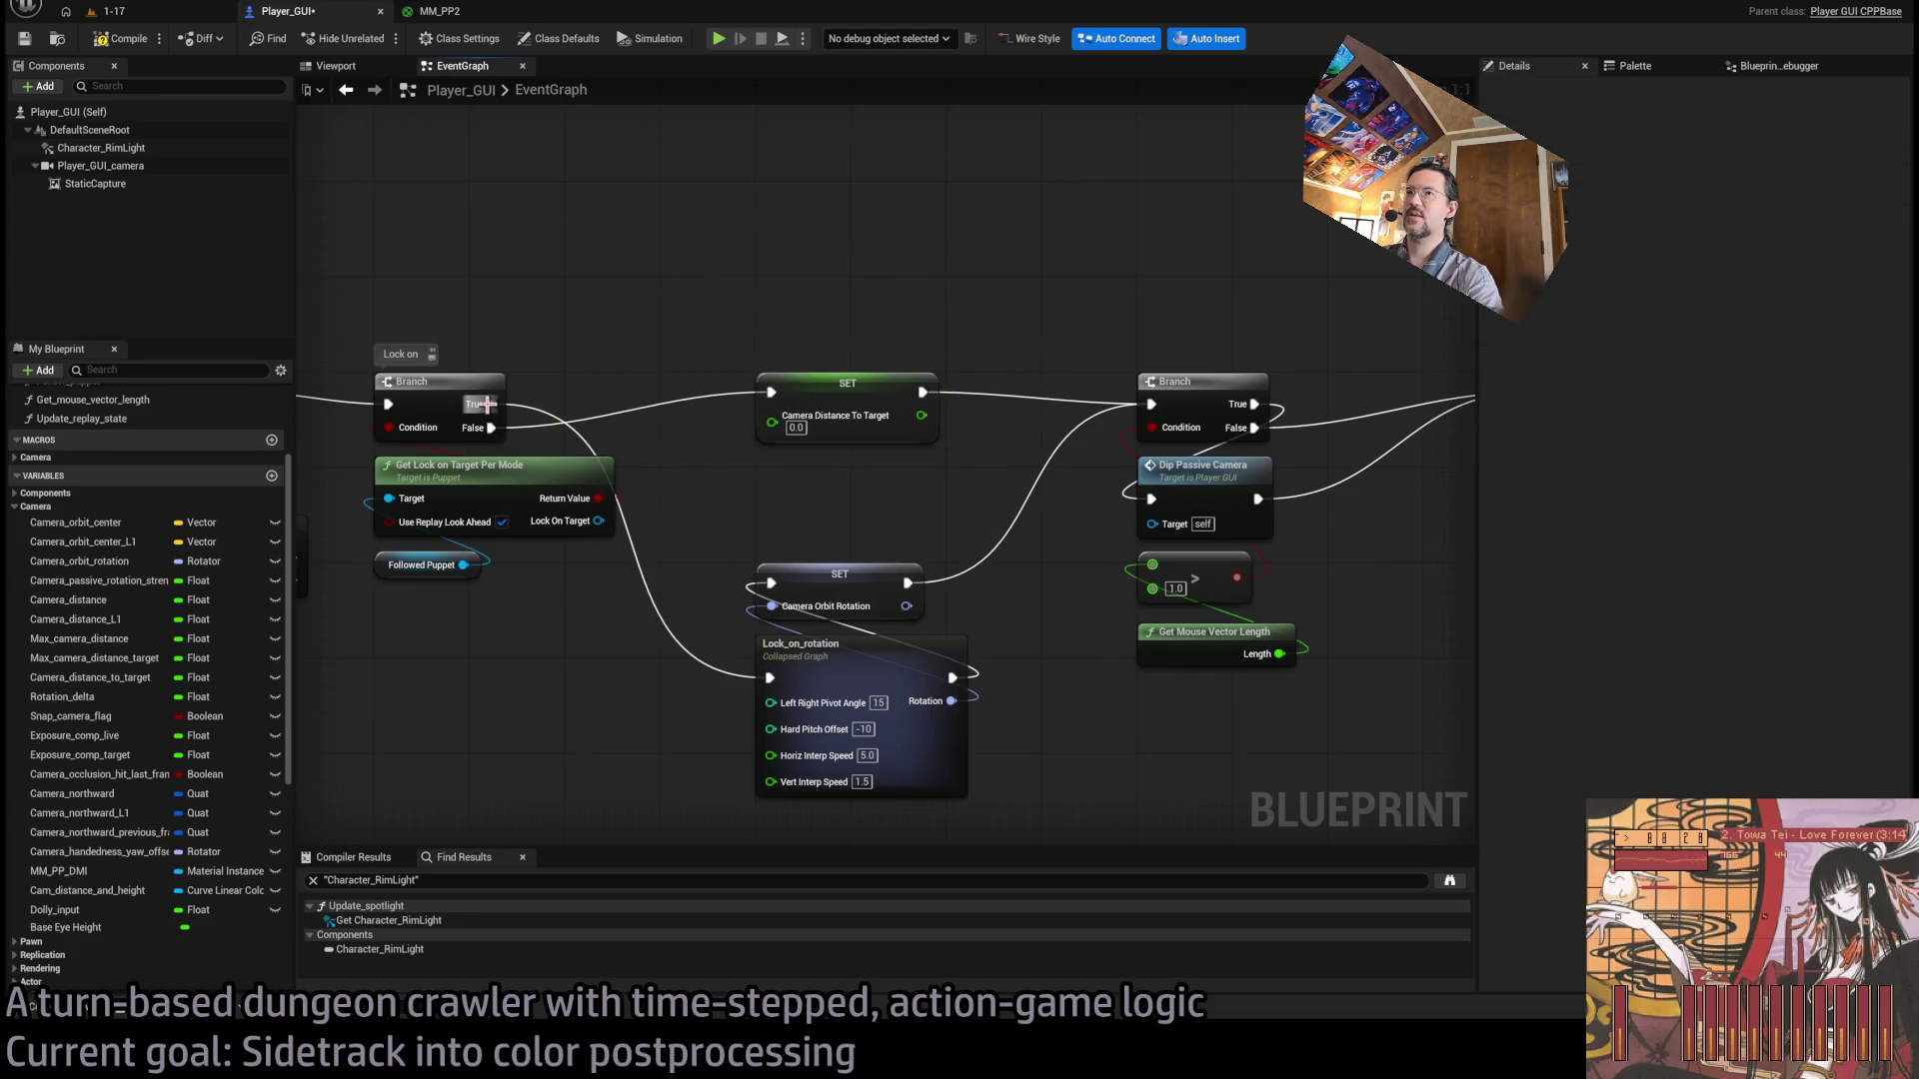
Copy the SET Camera Distance To Target node and place the duplicate below the original.
left_click(884, 385)
key("ctrl+c")
key("ctrl+v")
left_click_drag(835, 530, 824, 505)
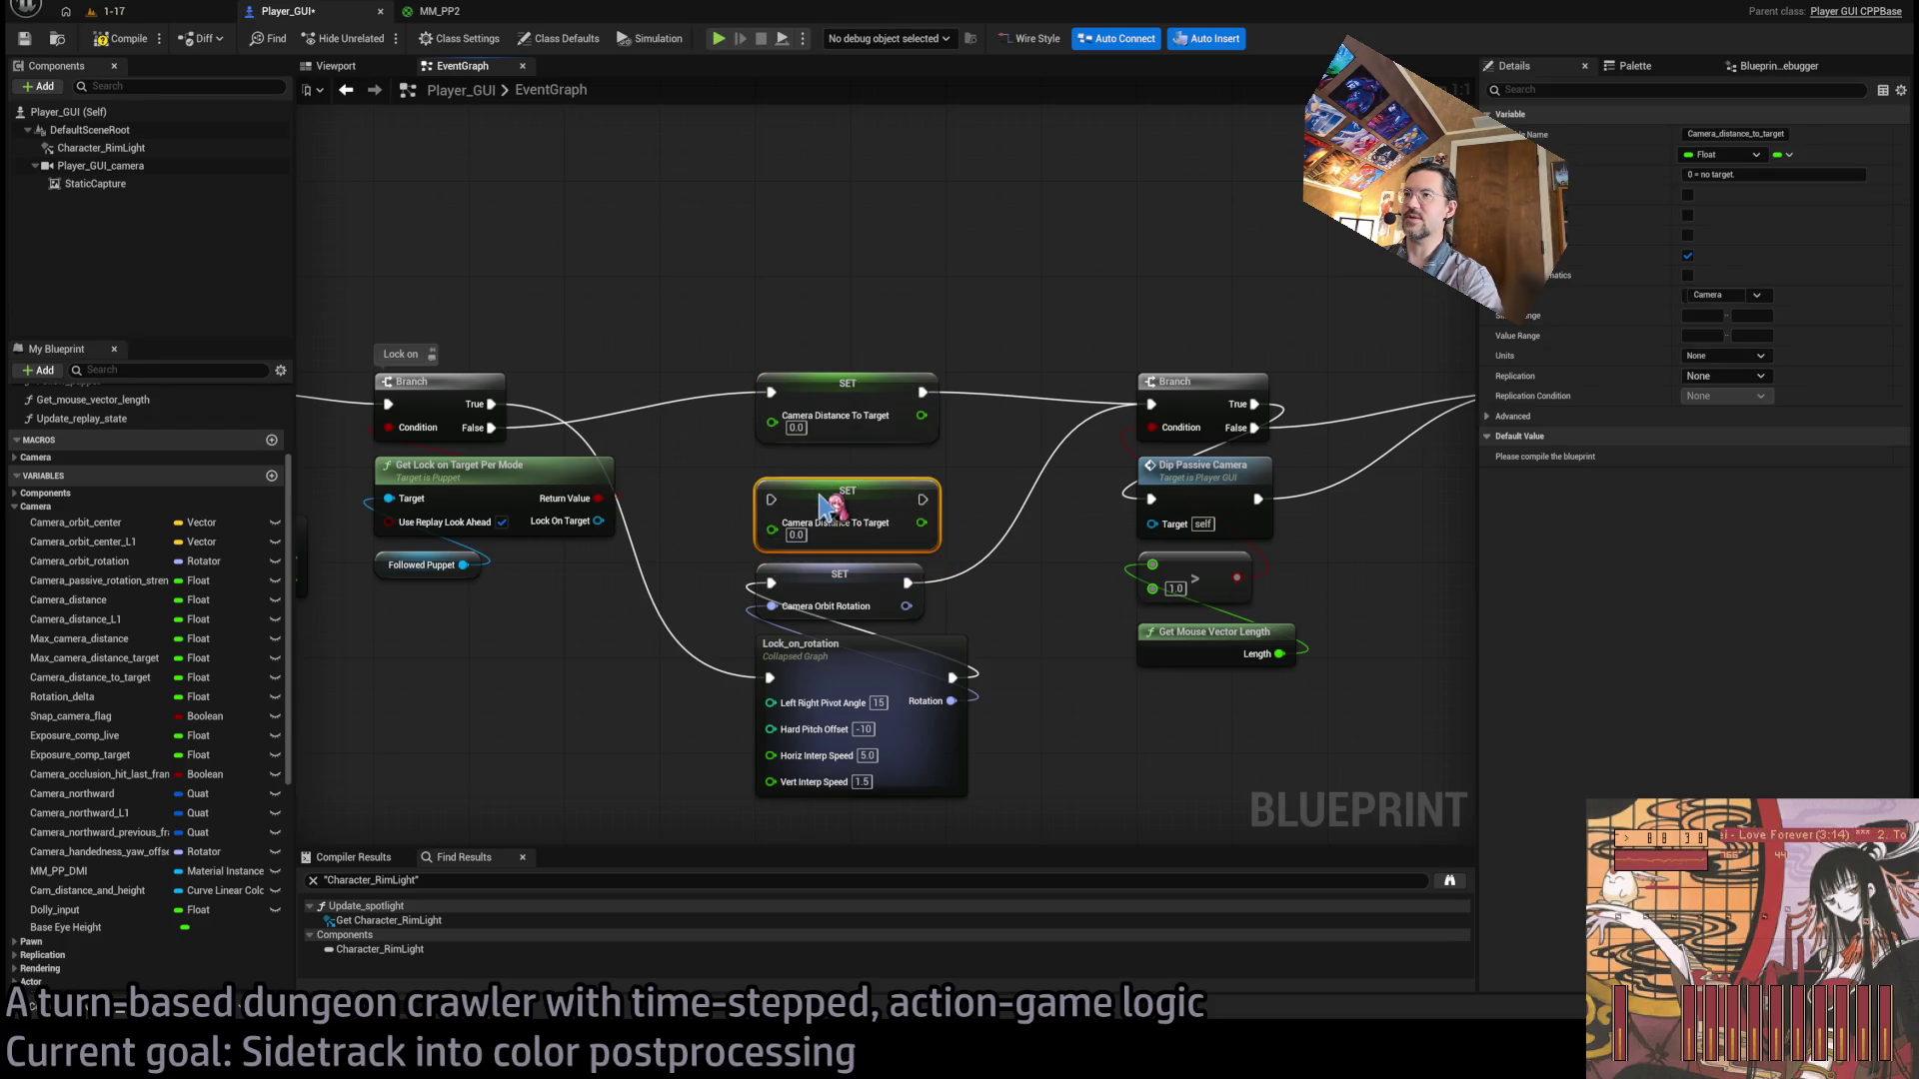
left_click_drag(569, 661, 605, 654)
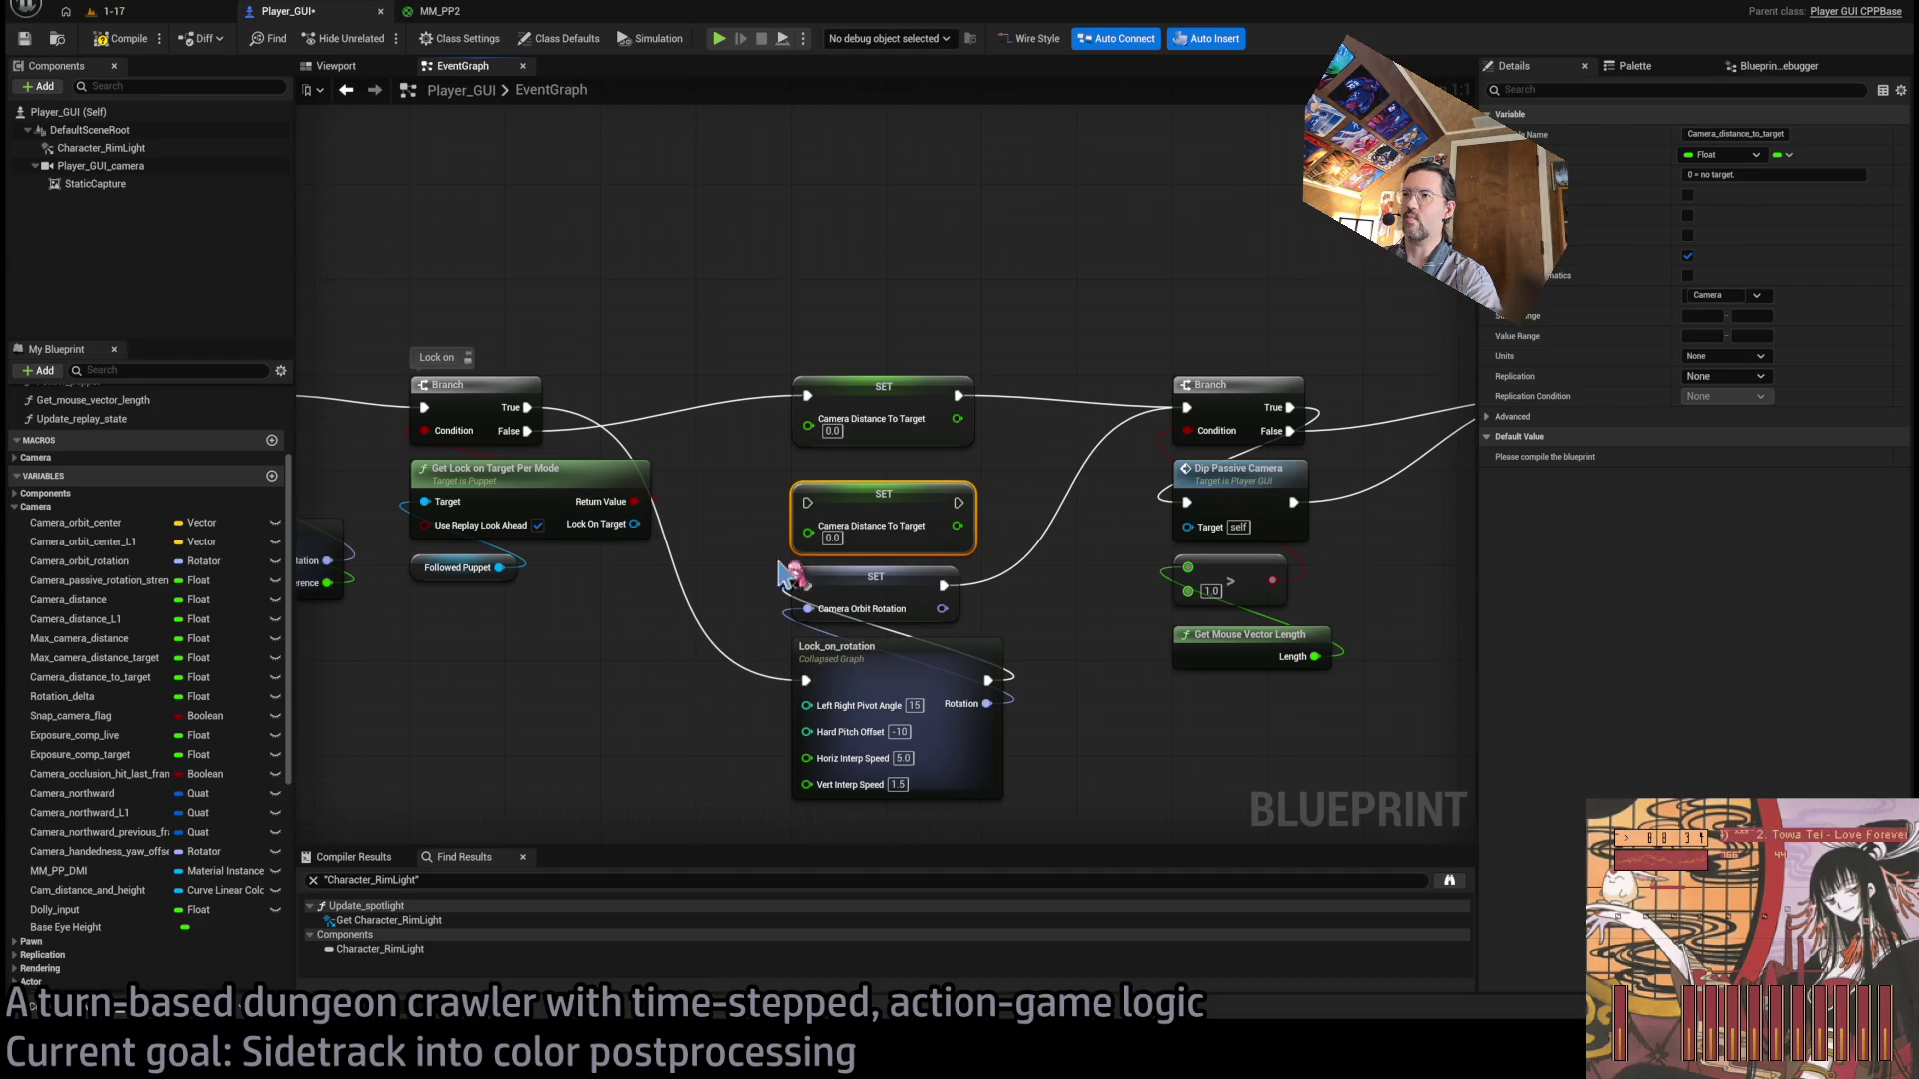
Try wires from Lock On Target and Followed Puppet, adding then deleting a Get latest location node.
mouse_move(637, 524)
left_mouse_down()
mouse_move(908, 456)
mouse_move(855, 586)
mouse_move(672, 722)
left_mouse_up()
left_click(672, 722)
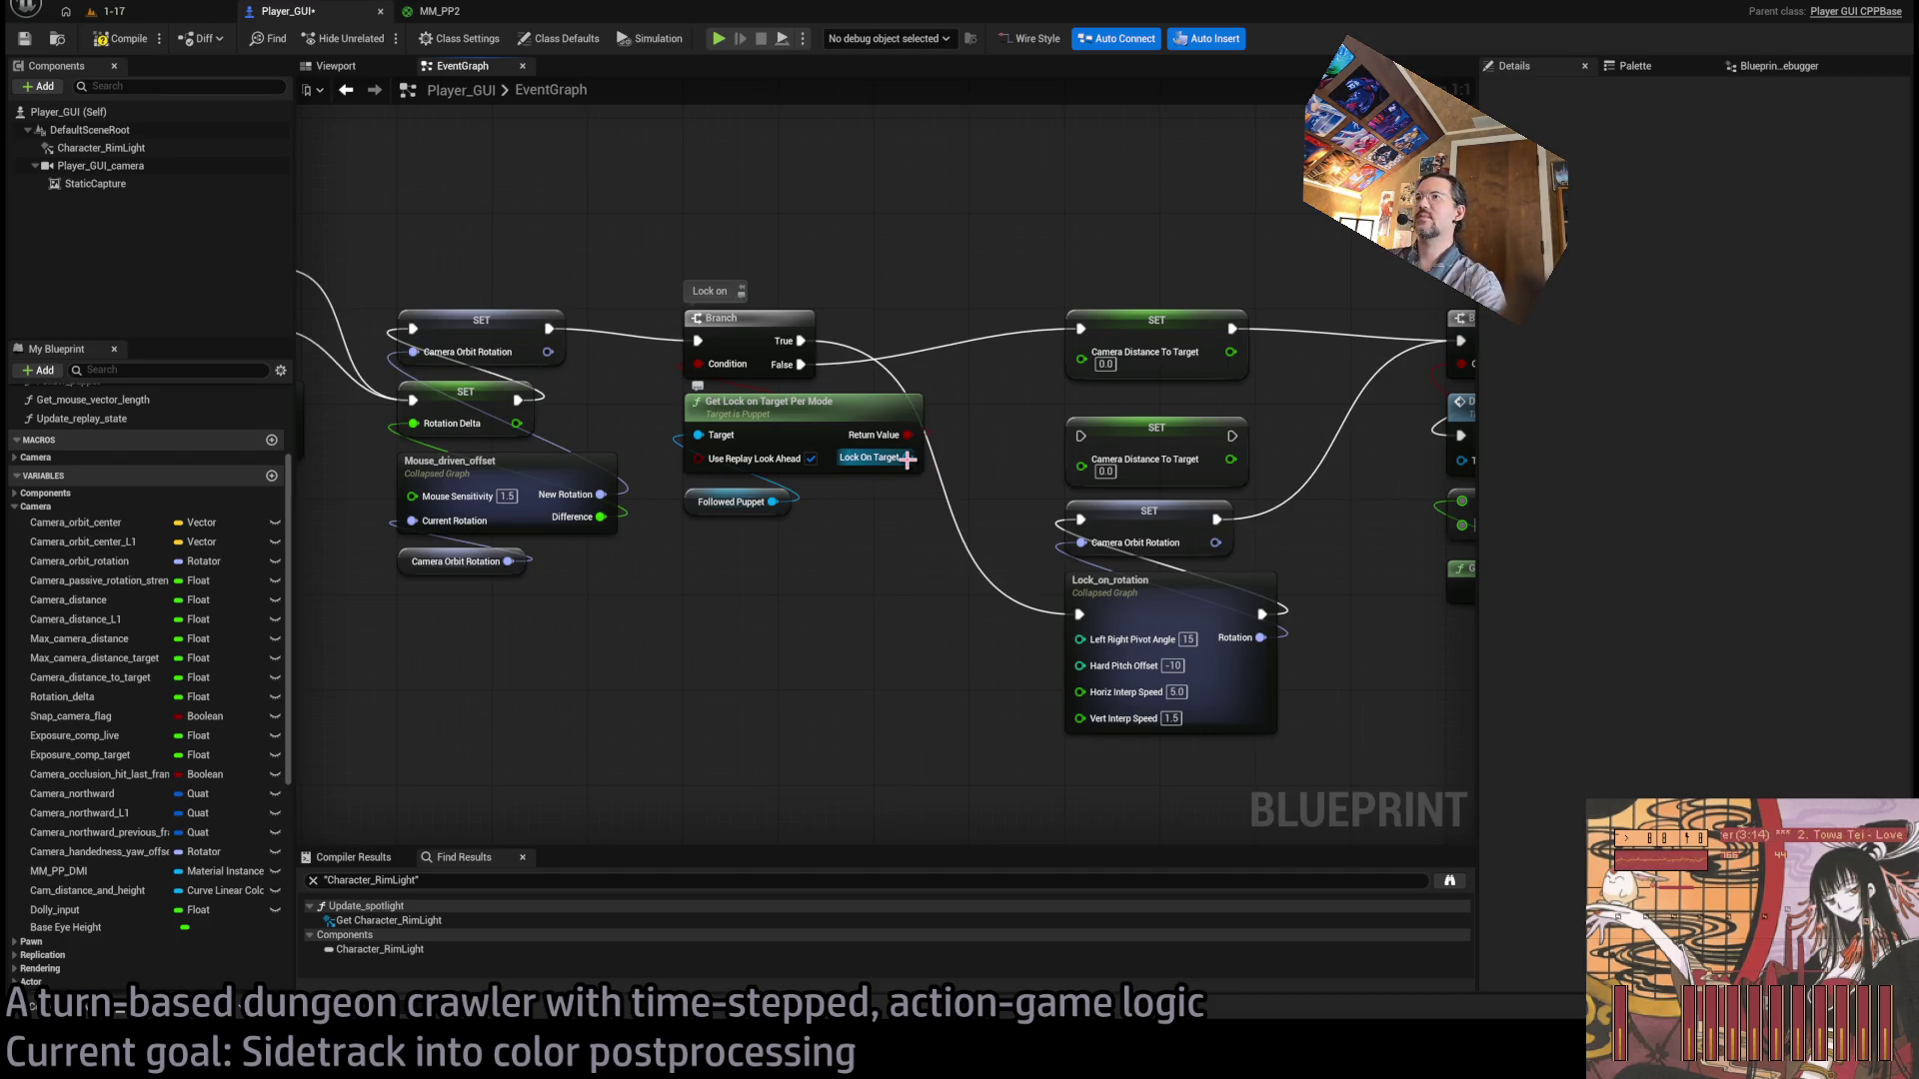
left_click_drag(908, 459, 917, 798)
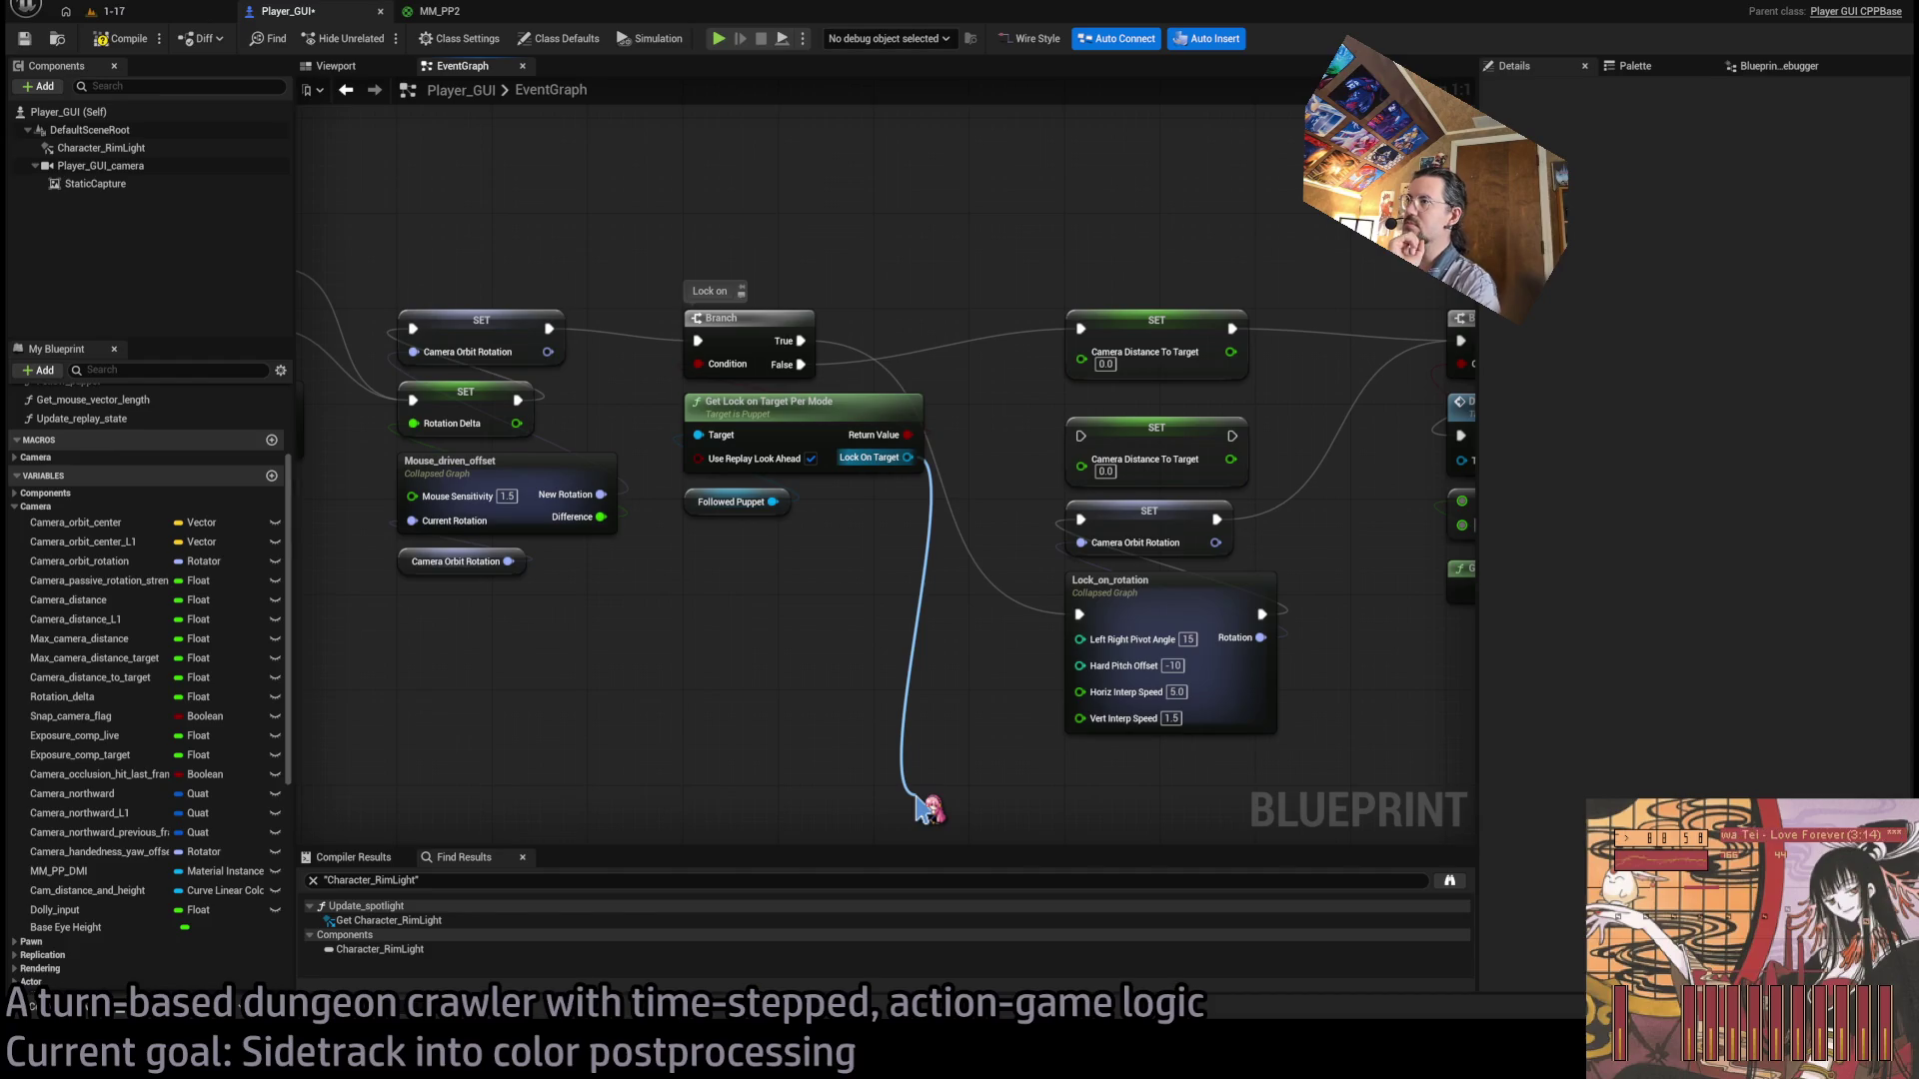
left_click_drag(918, 796, 918, 796)
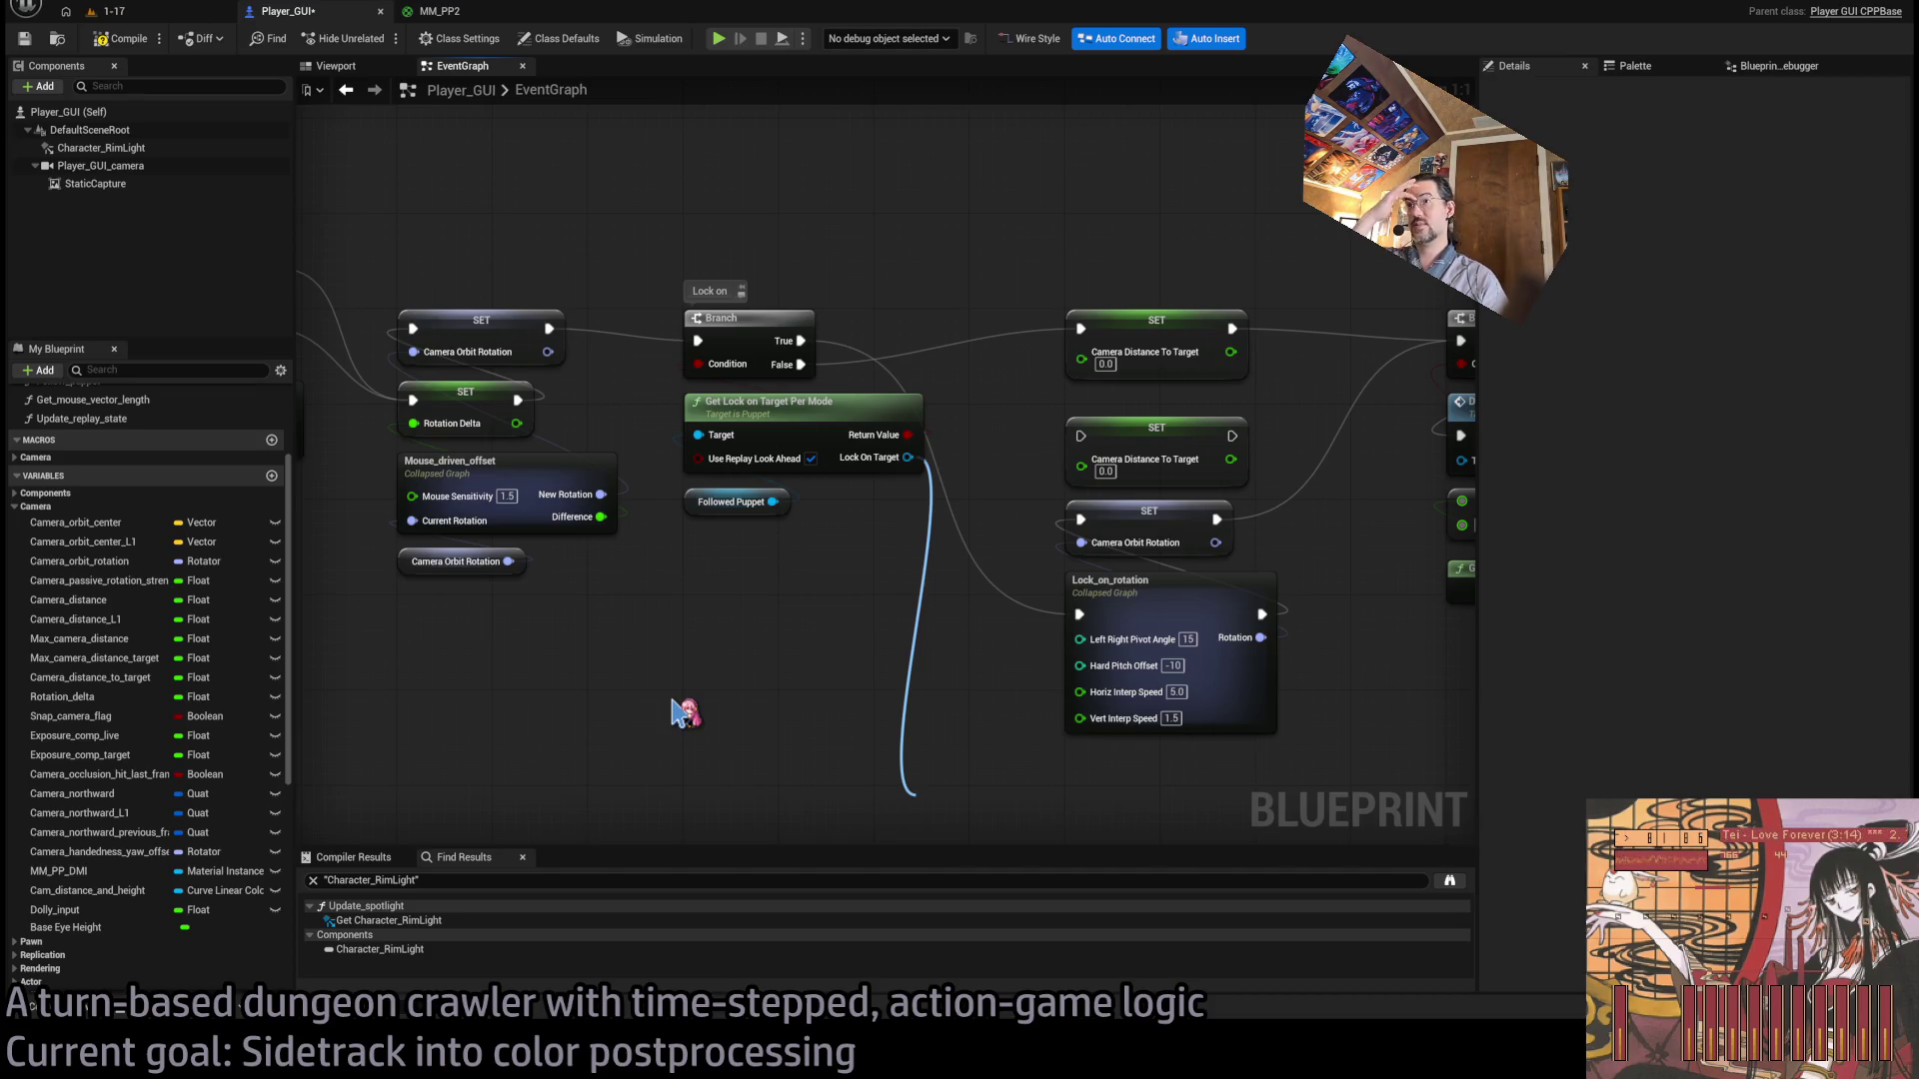
left_click_drag(772, 502, 880, 679)
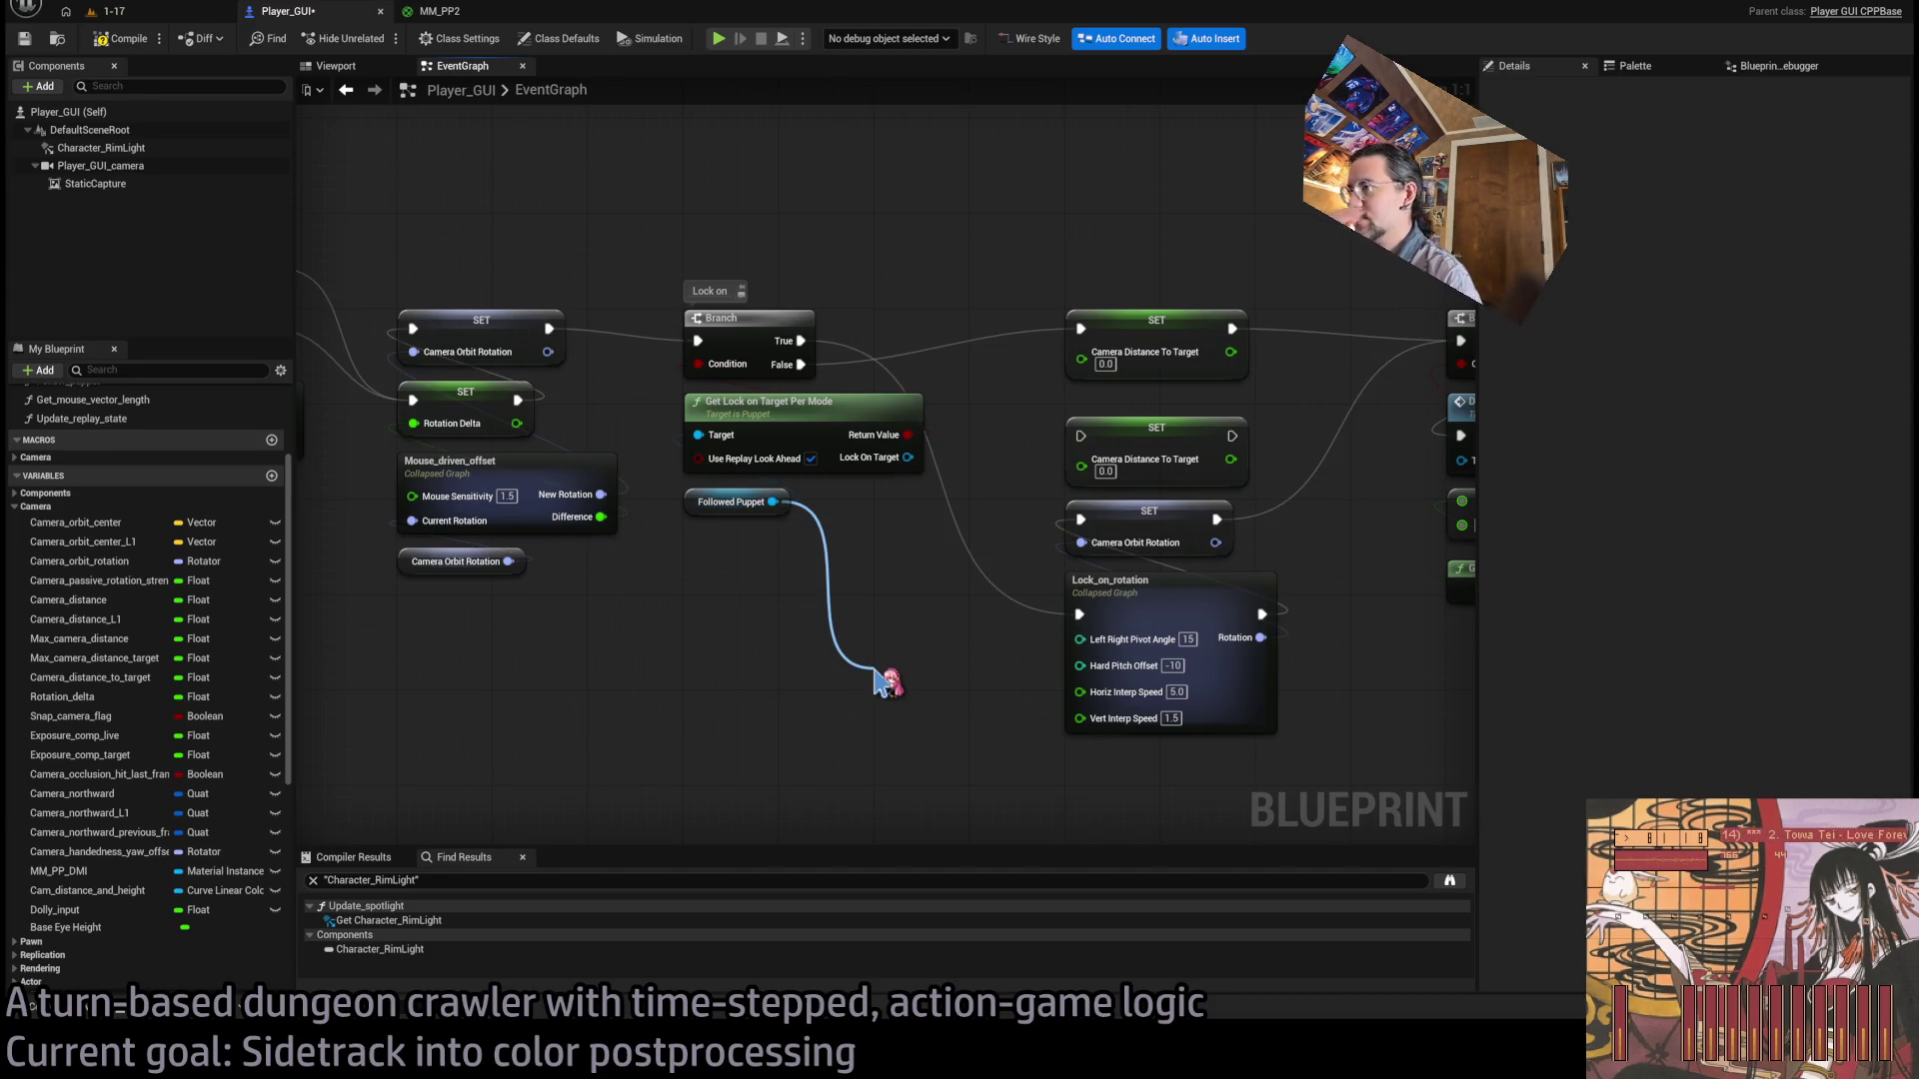
mouse_move(880, 679)
left_mouse_down()
mouse_move(836, 619)
mouse_move(900, 527)
mouse_move(744, 383)
mouse_move(837, 728)
mouse_move(900, 774)
mouse_move(737, 338)
mouse_move(909, 755)
left_mouse_up()
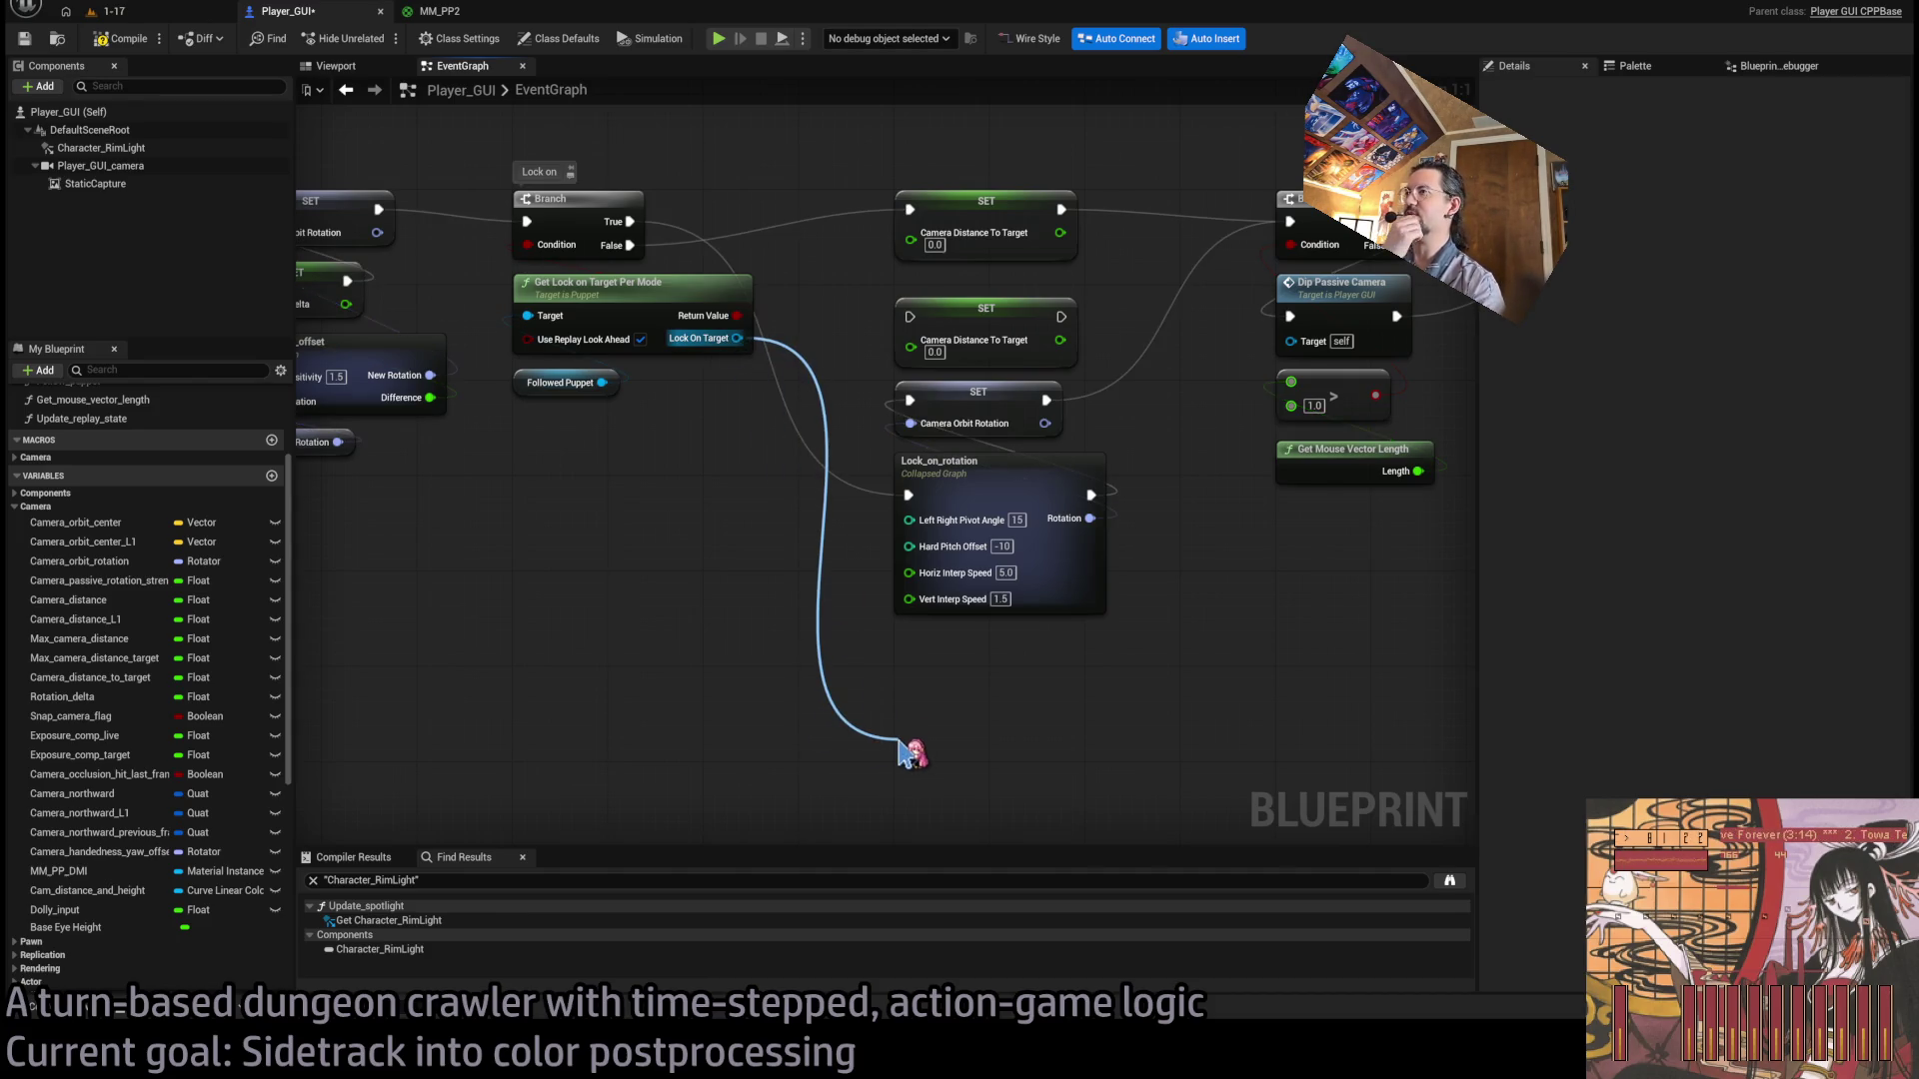
mouse_move(912, 752)
left_mouse_down()
mouse_move(977, 634)
mouse_move(677, 536)
mouse_move(736, 339)
mouse_move(896, 752)
left_mouse_up()
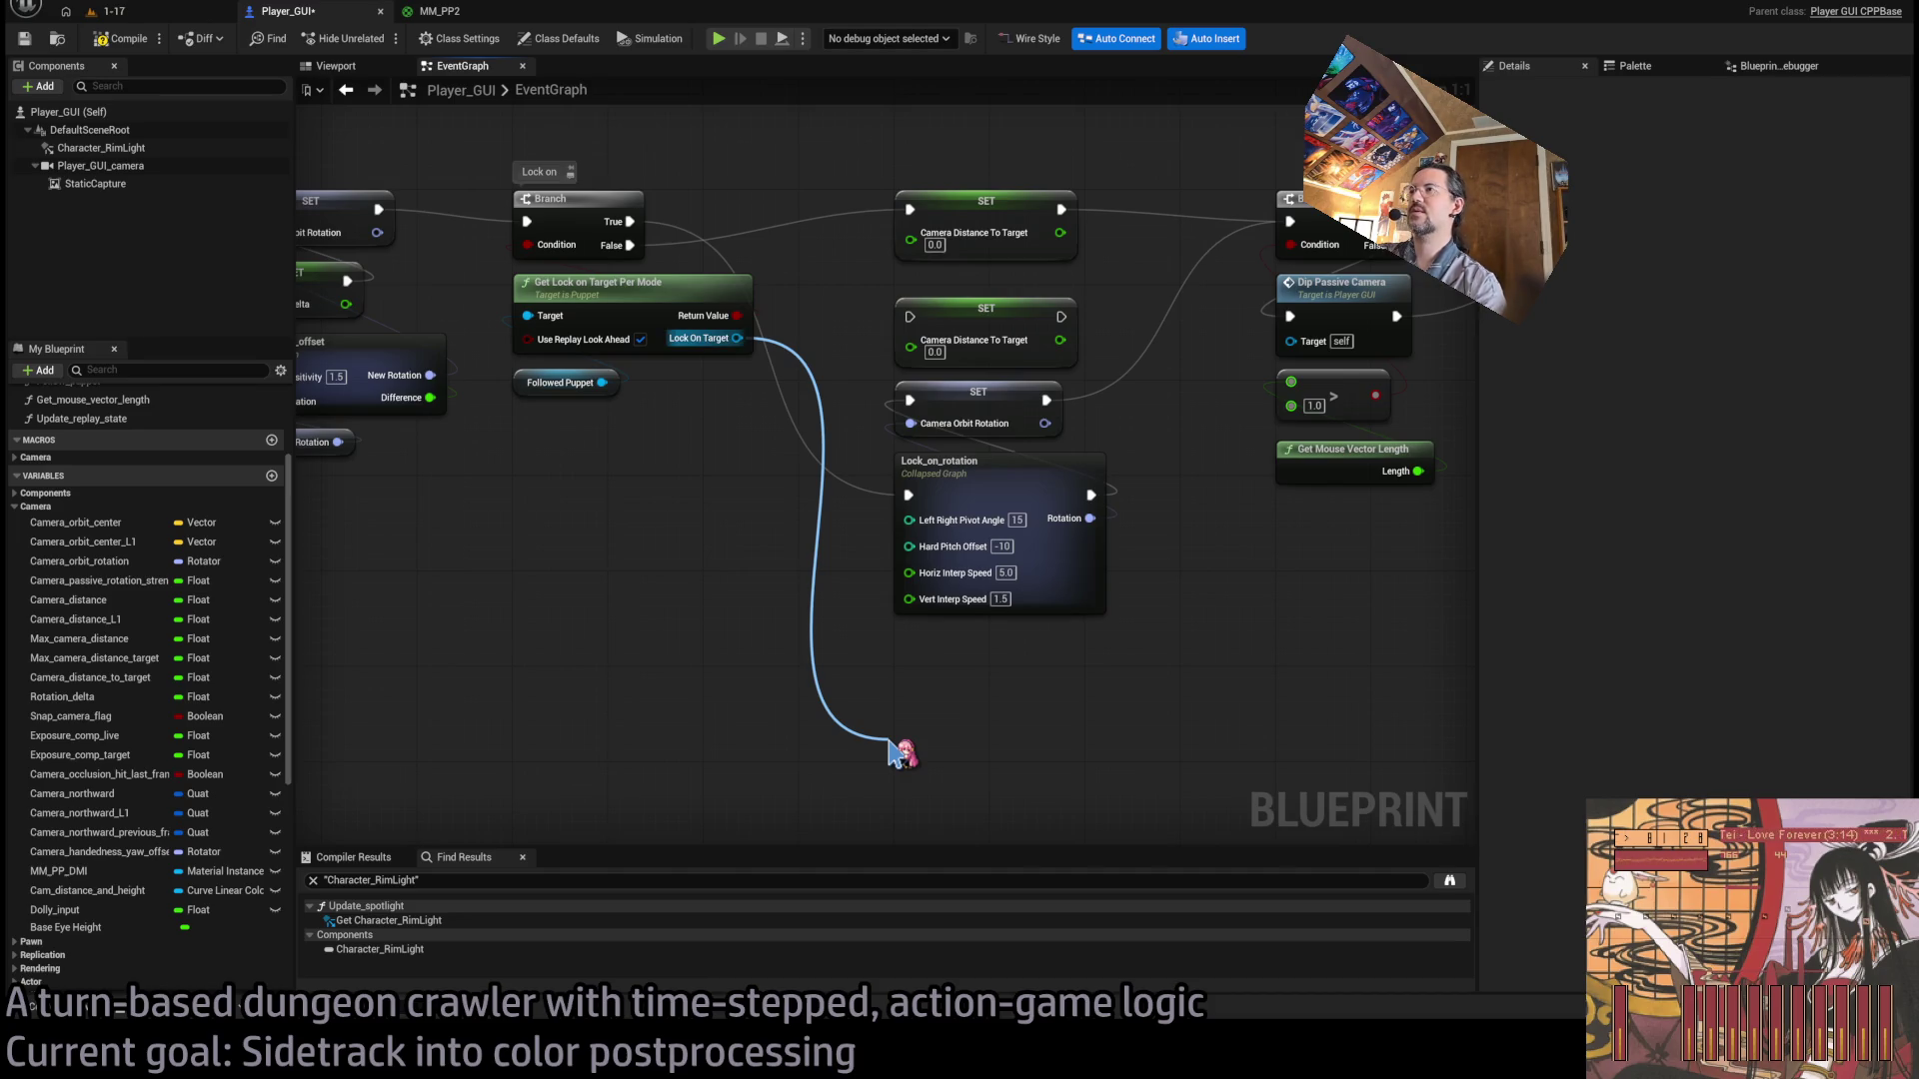
left_click_drag(897, 752, 896, 752)
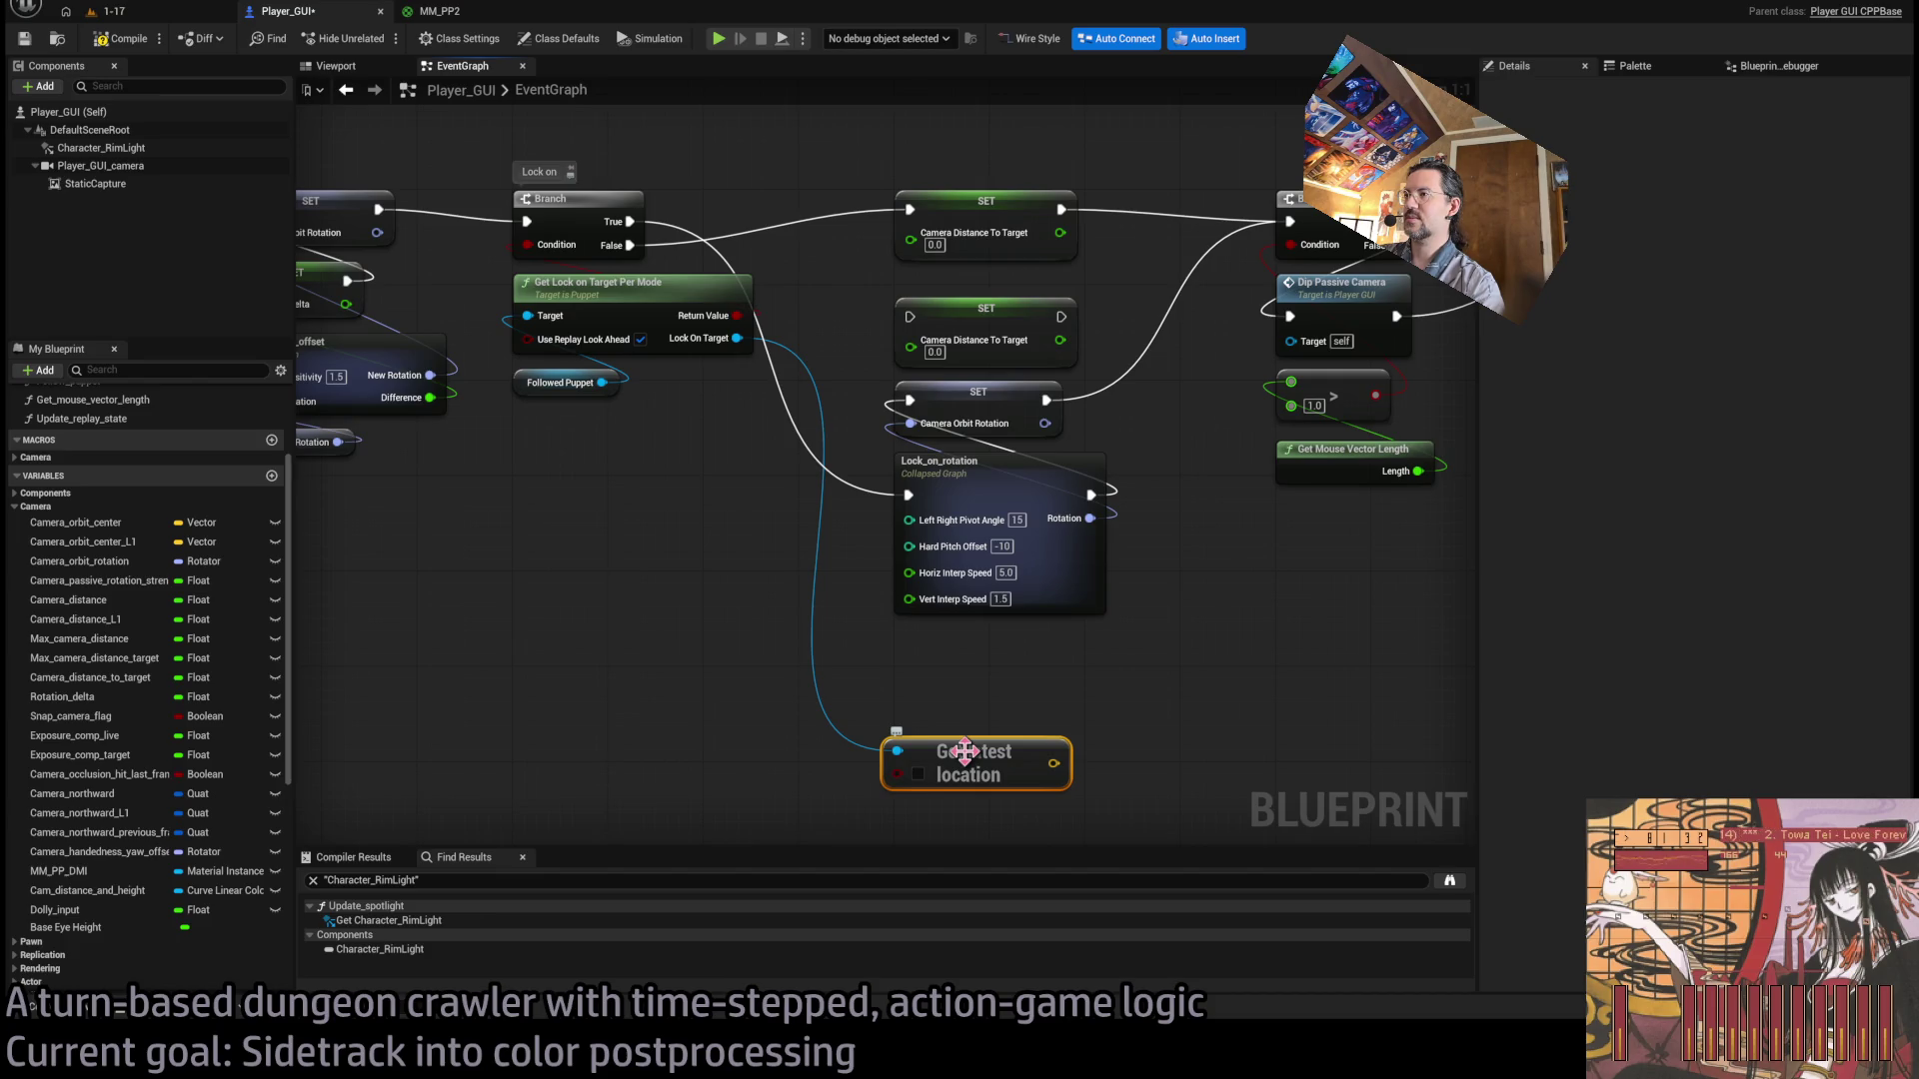
left_click_drag(964, 751, 960, 679)
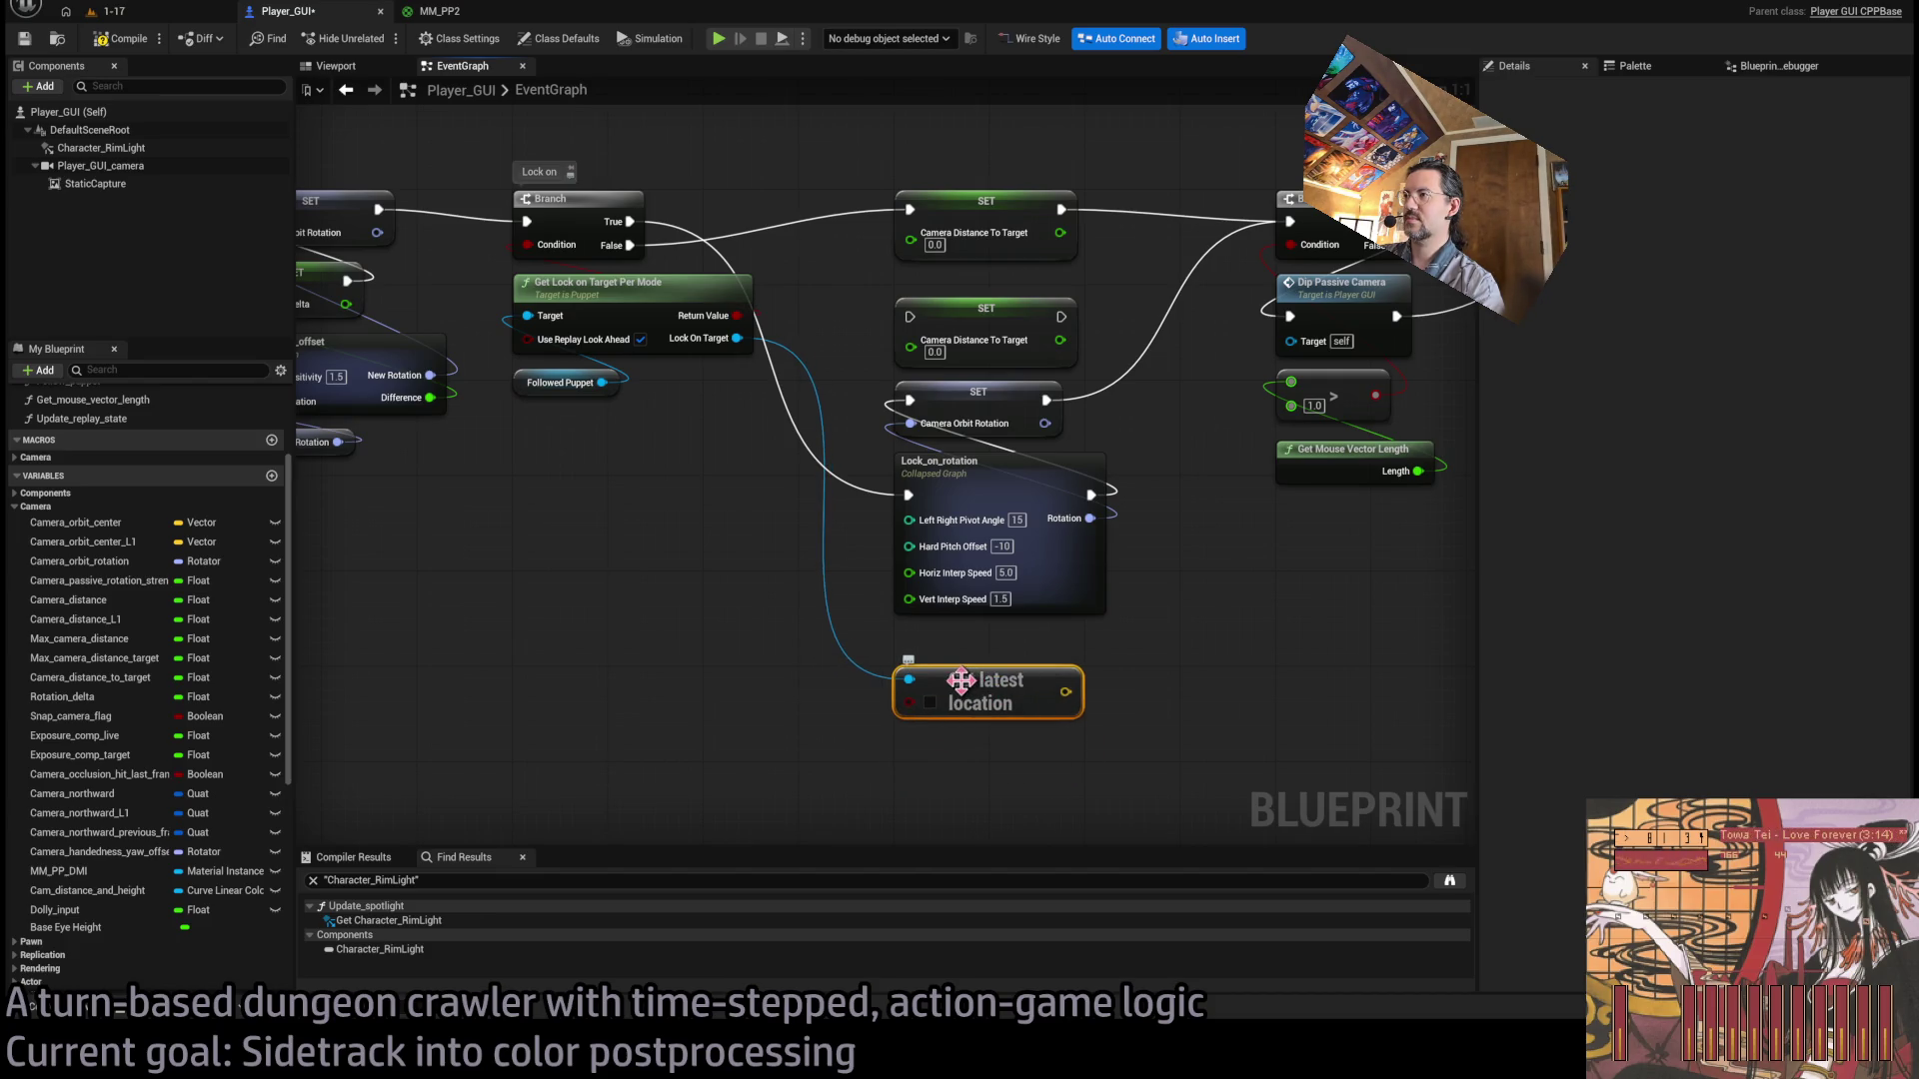
key("Delete")
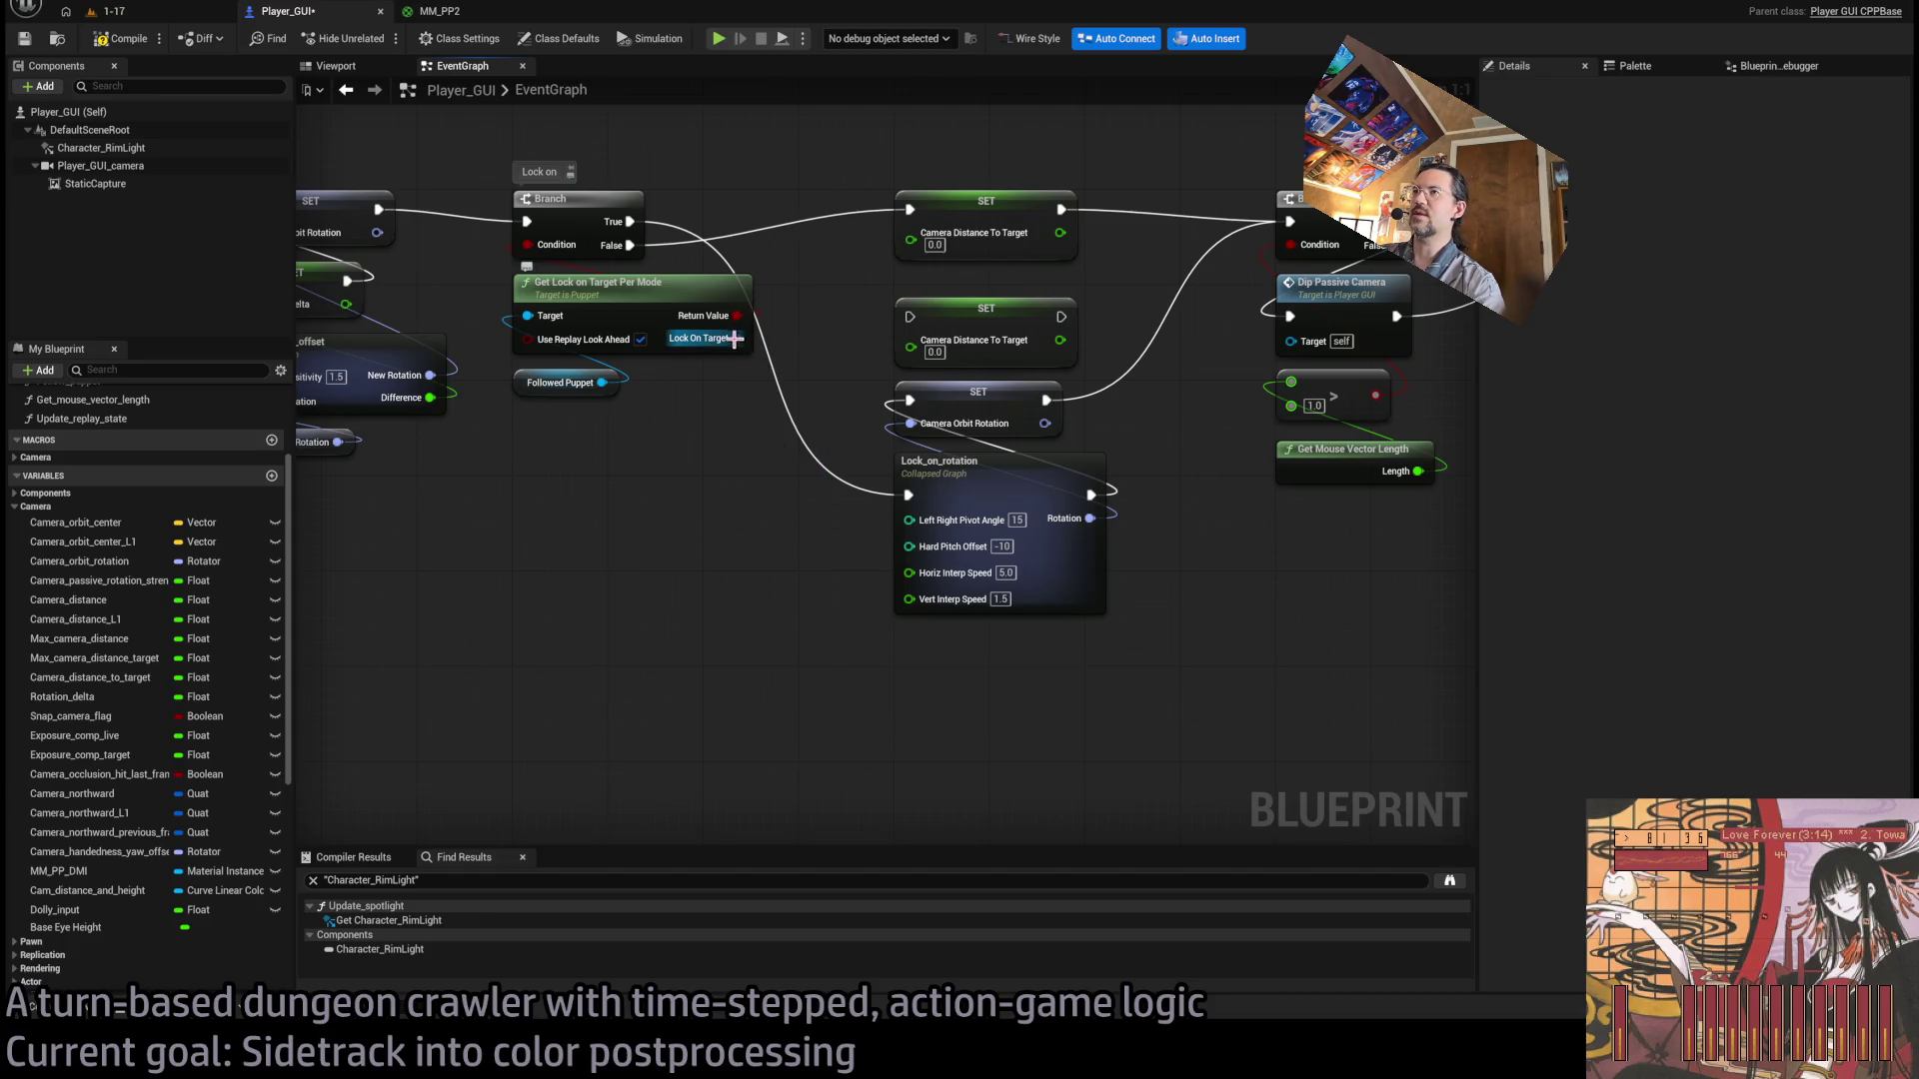
key("ctrl+z")
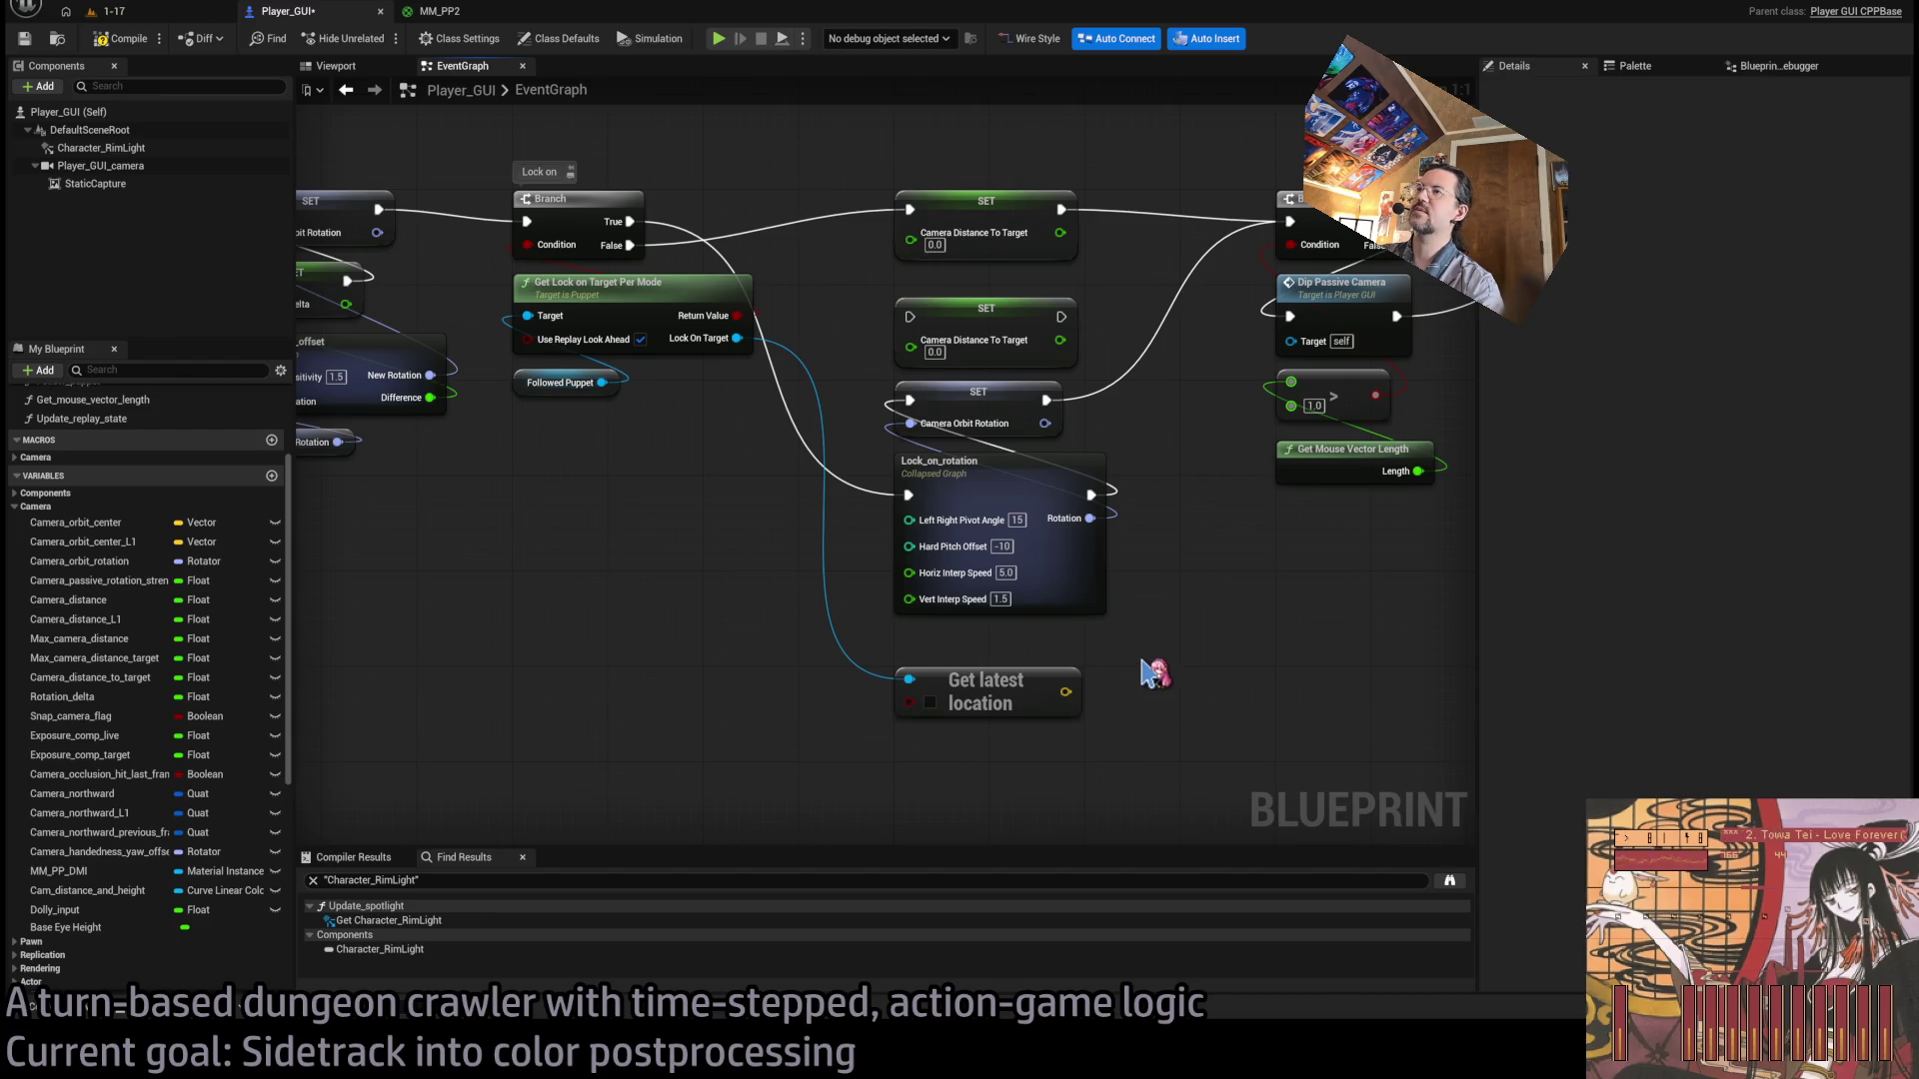
key("Delete")
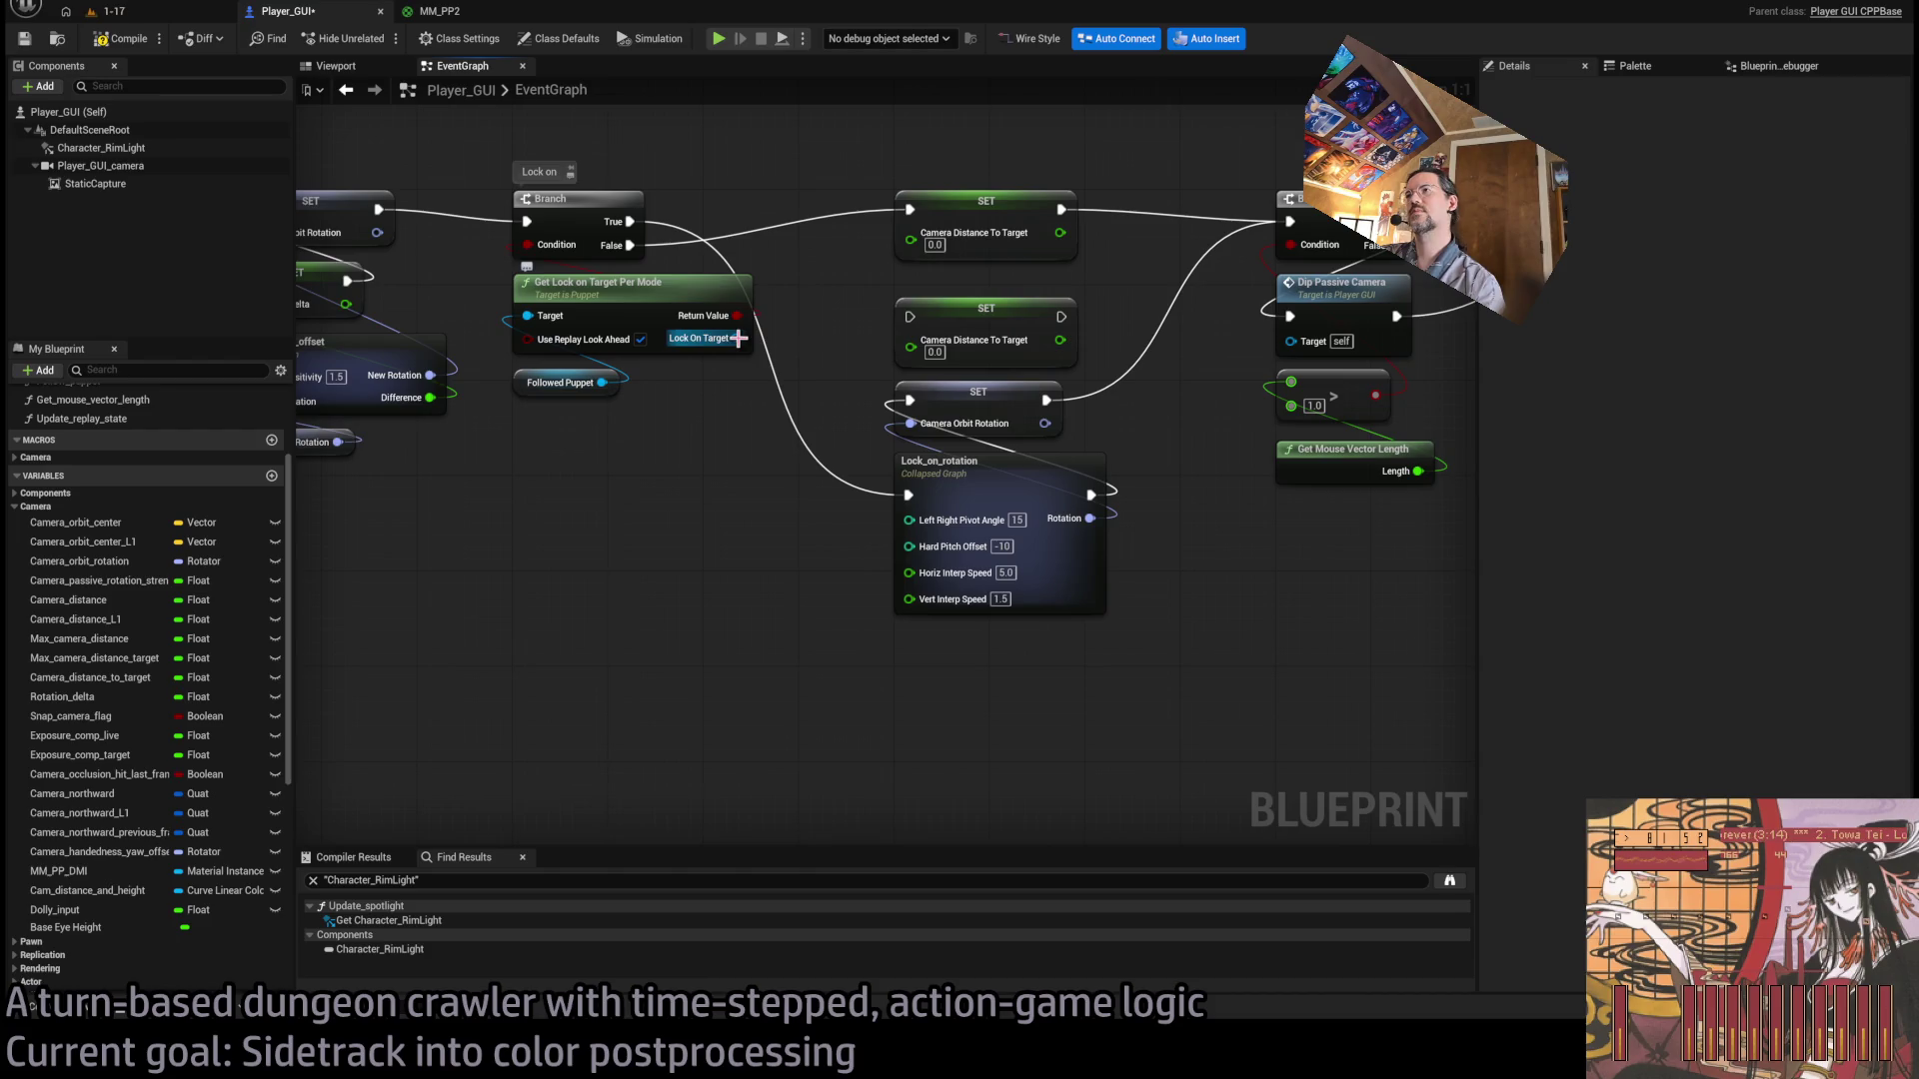
Wire Lock On Target into a new Cast To Puppet node.
left_click_drag(827, 365, 825, 407)
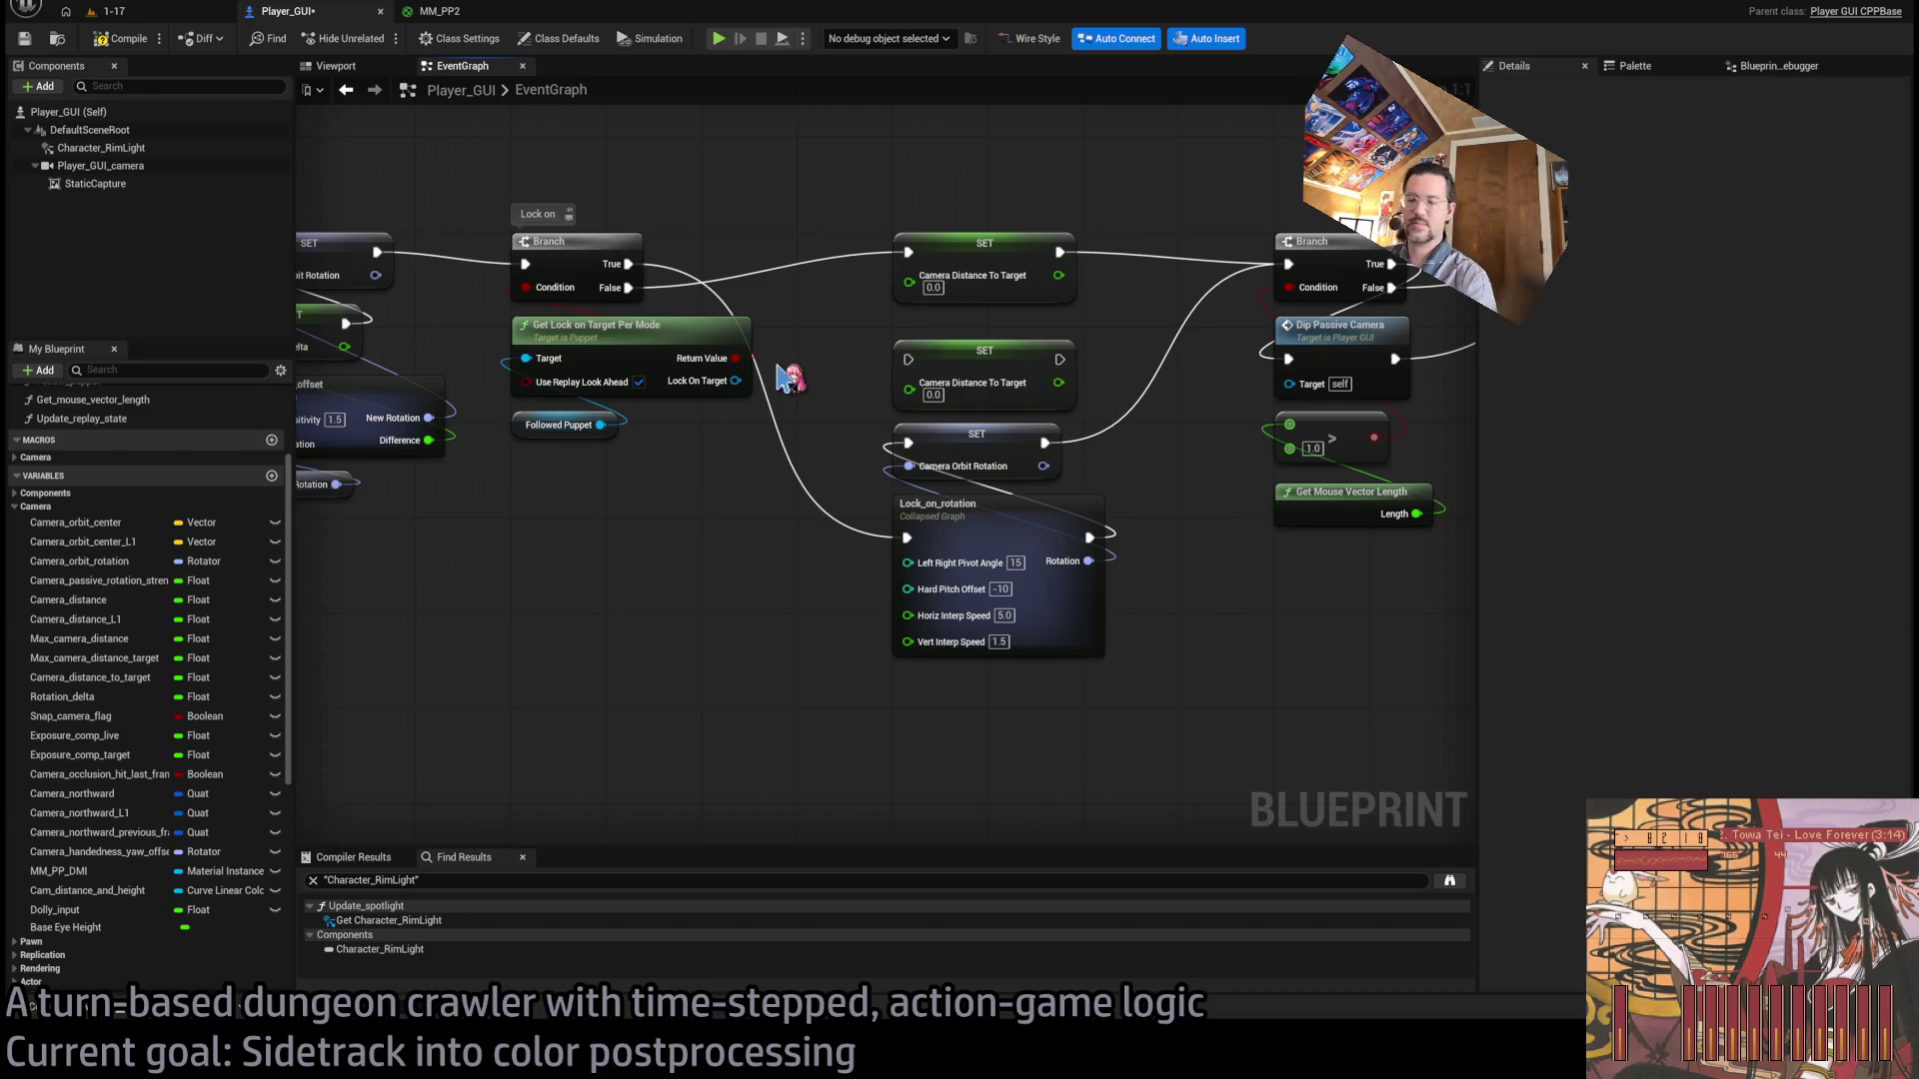
left_click_drag(736, 380, 826, 797)
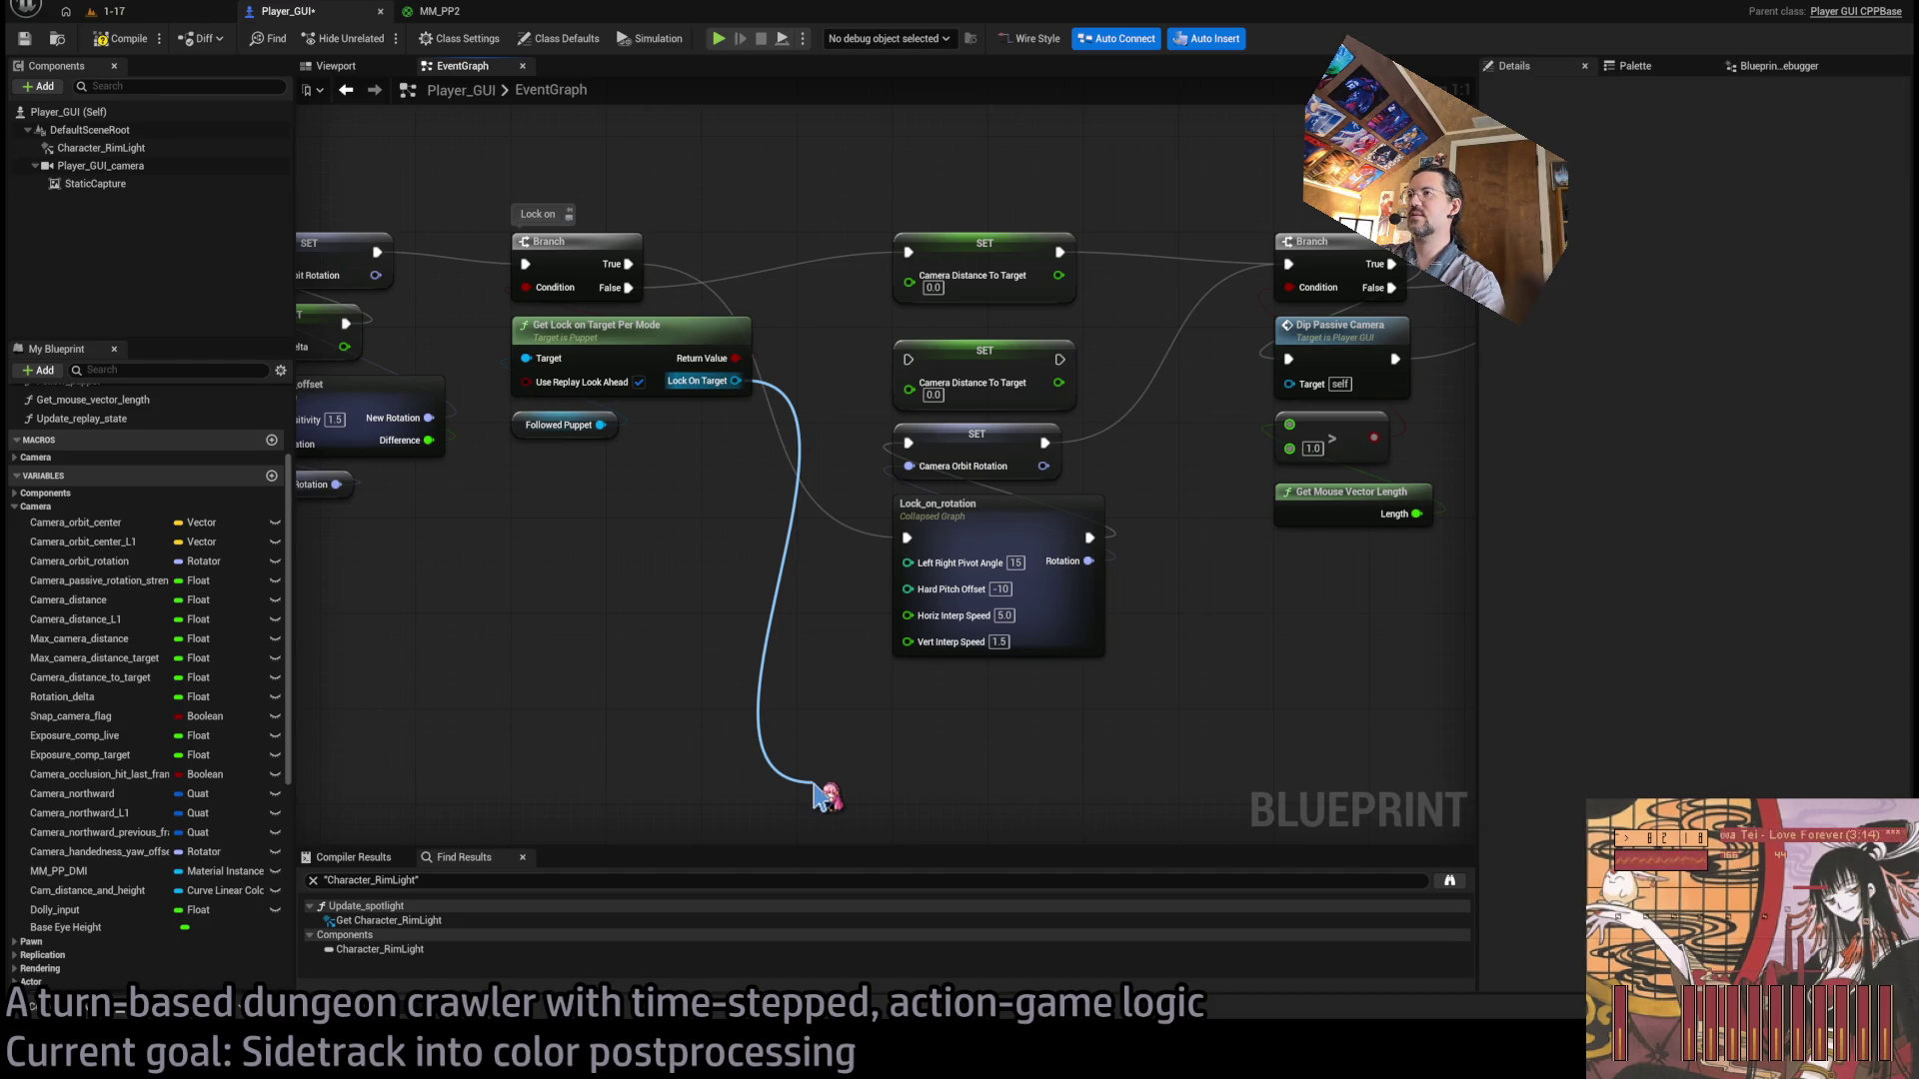
mouse_move(826, 797)
left_mouse_down()
mouse_move(735, 381)
mouse_move(786, 731)
left_mouse_up()
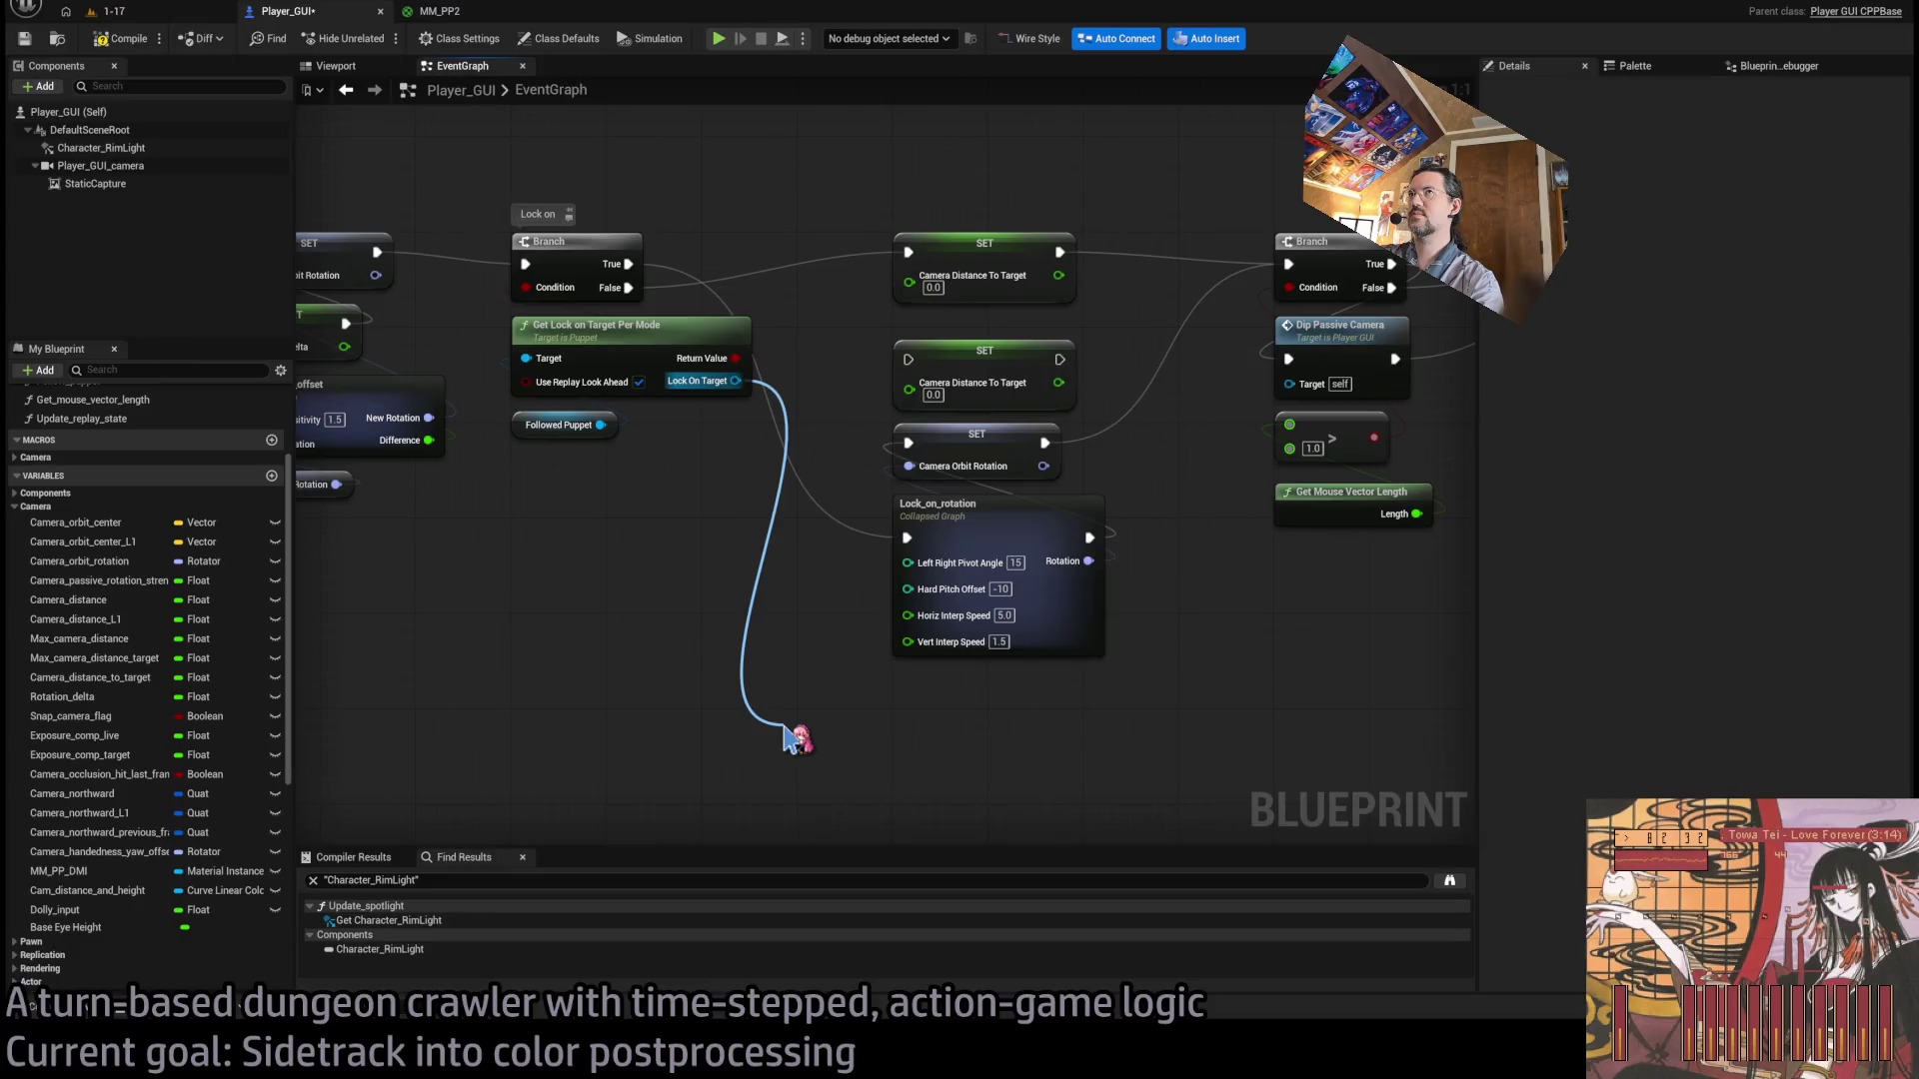
left_click_drag(797, 739, 787, 735)
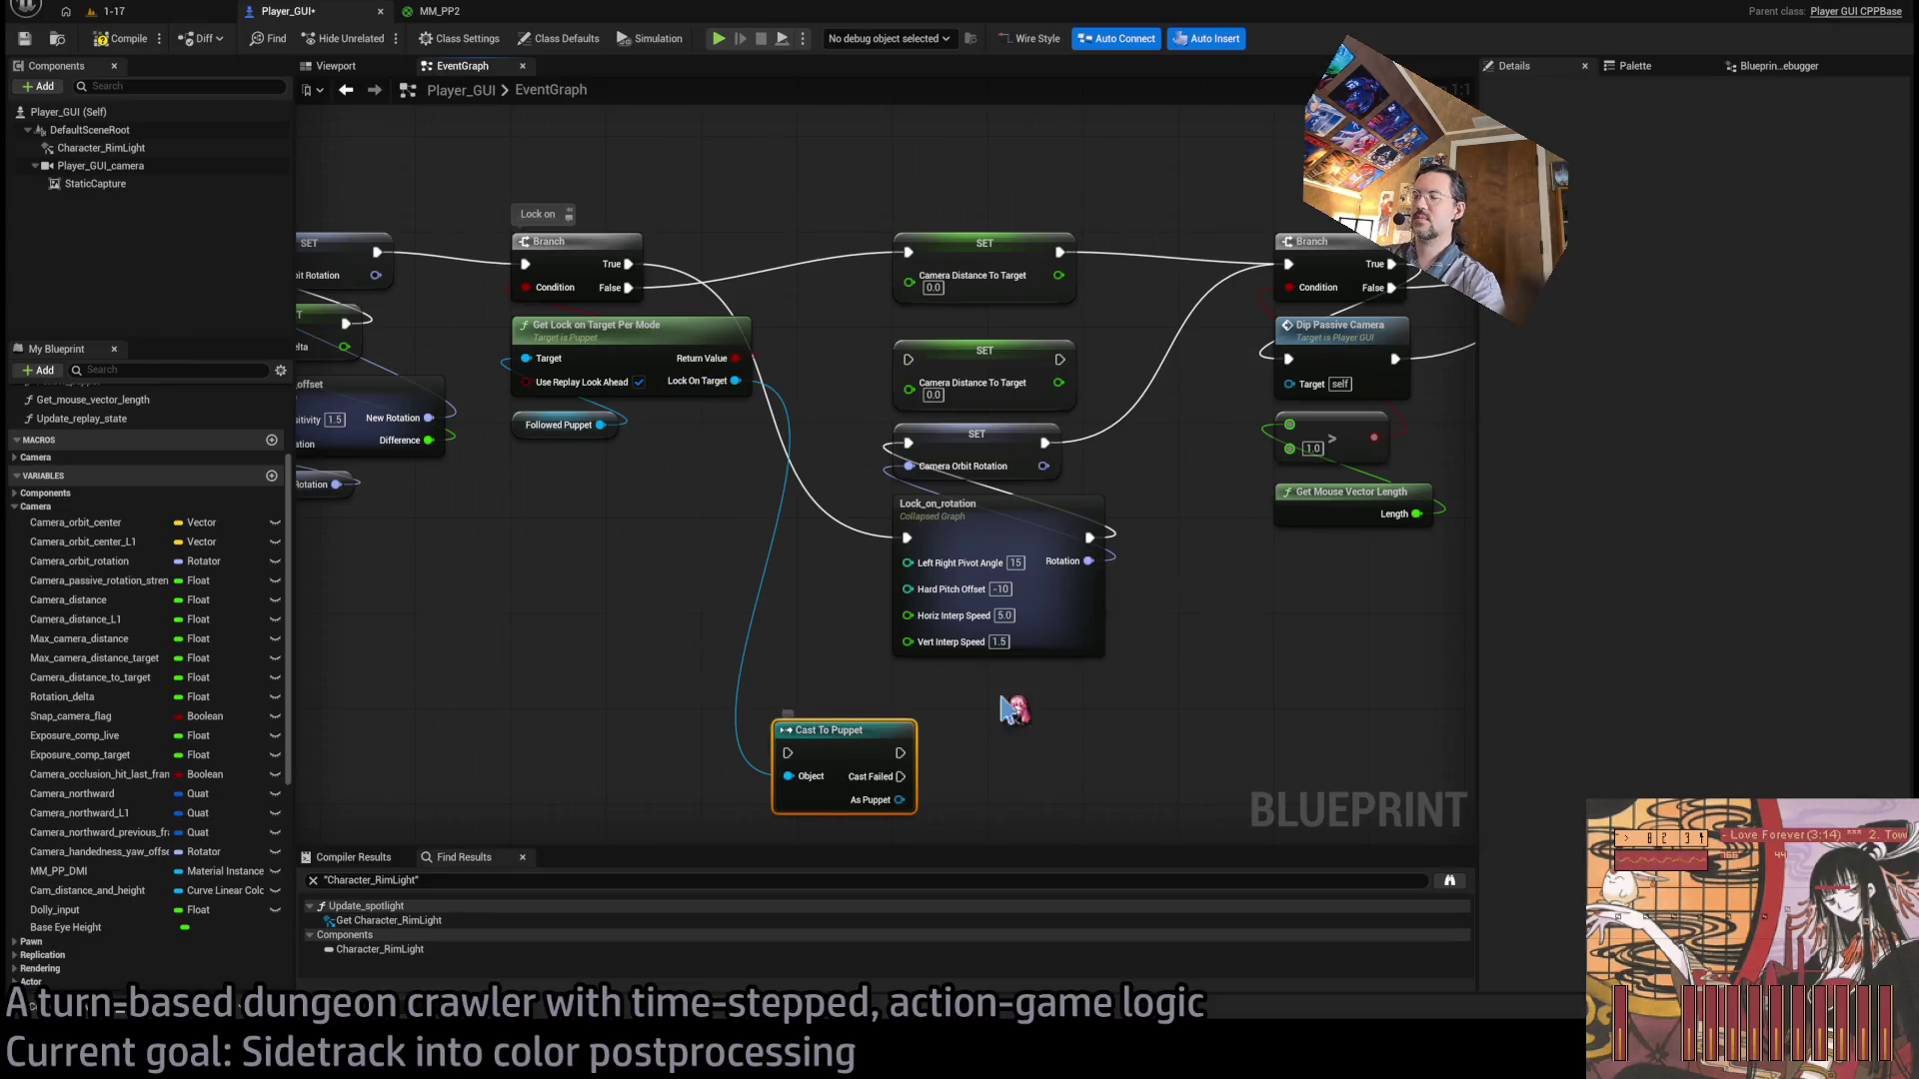
Make Cast To Puppet a pure cast and add Get Actor Location from its Puppet result.
left_click_drag(1014, 711, 975, 598)
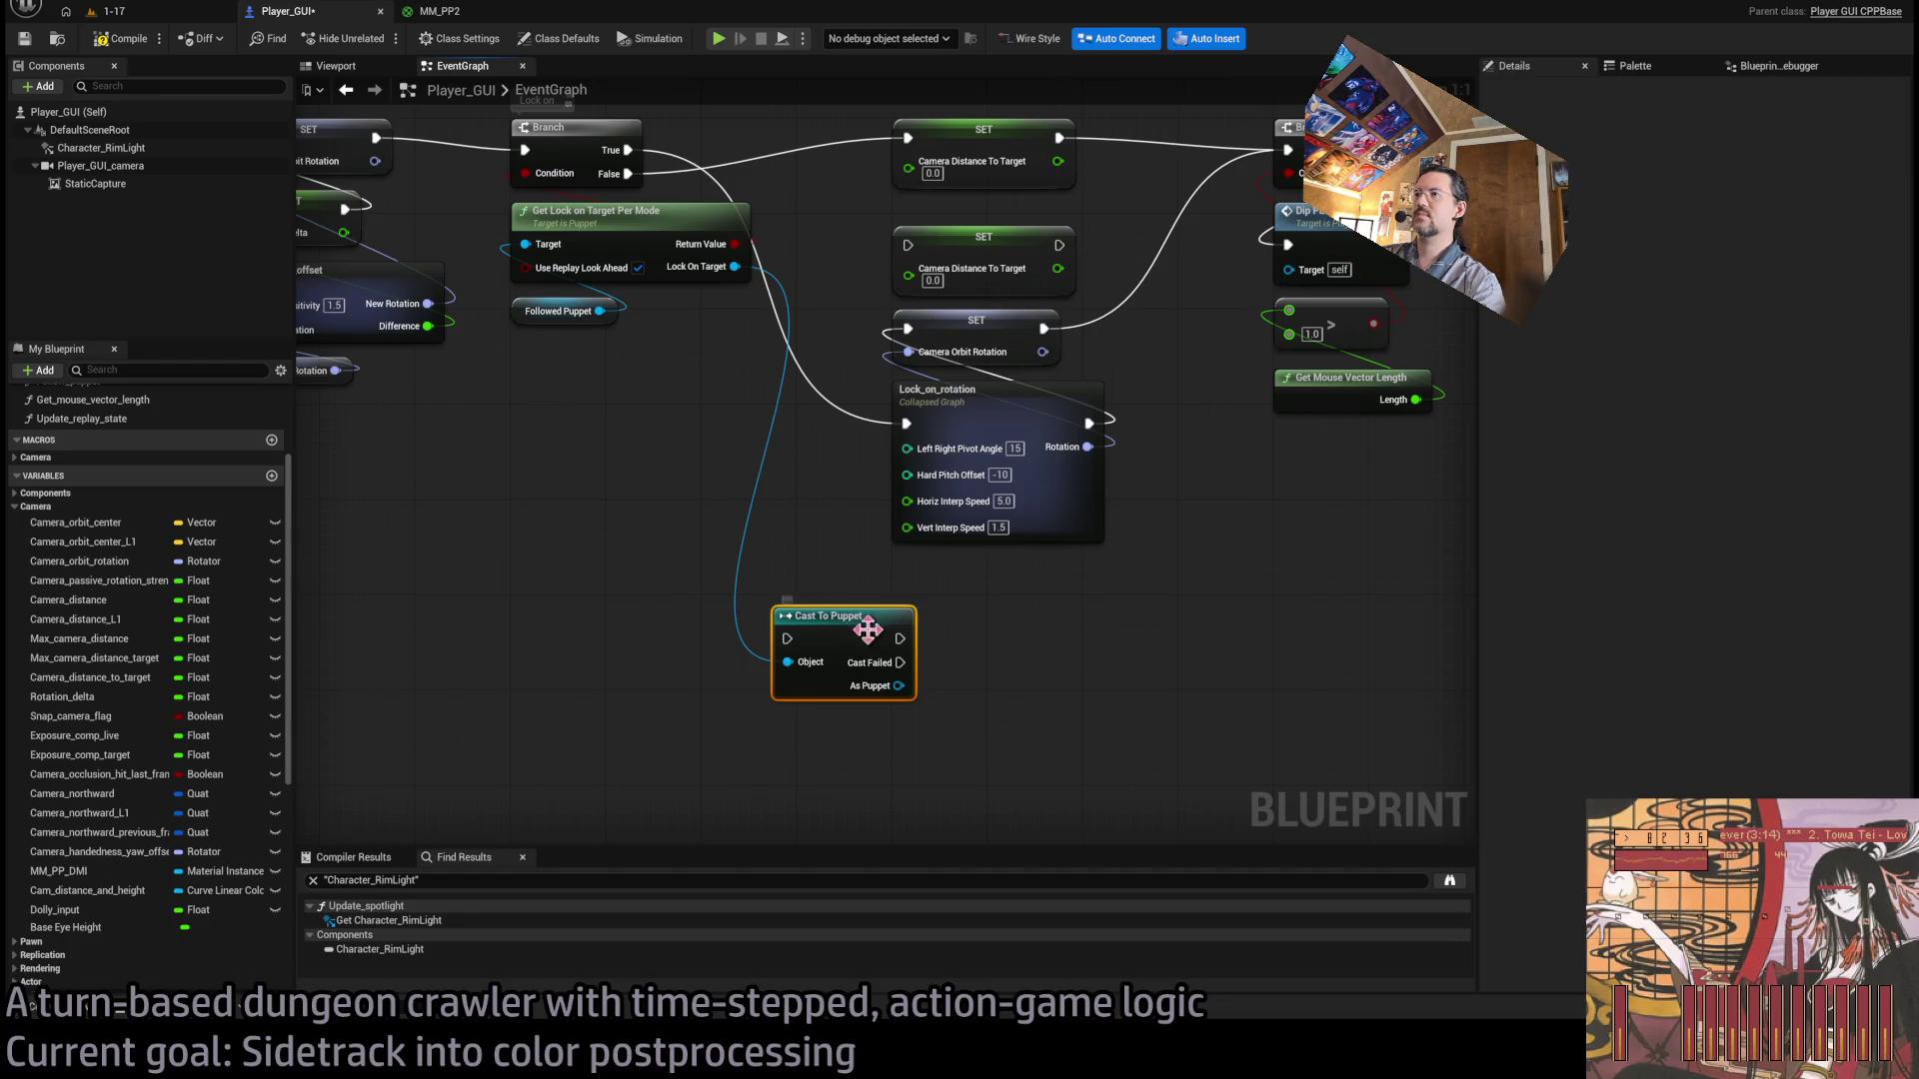
right_click(942, 630)
left_click(985, 665)
mouse_move(870, 621)
left_mouse_down()
mouse_move(984, 749)
mouse_move(985, 703)
mouse_move(930, 645)
left_mouse_up()
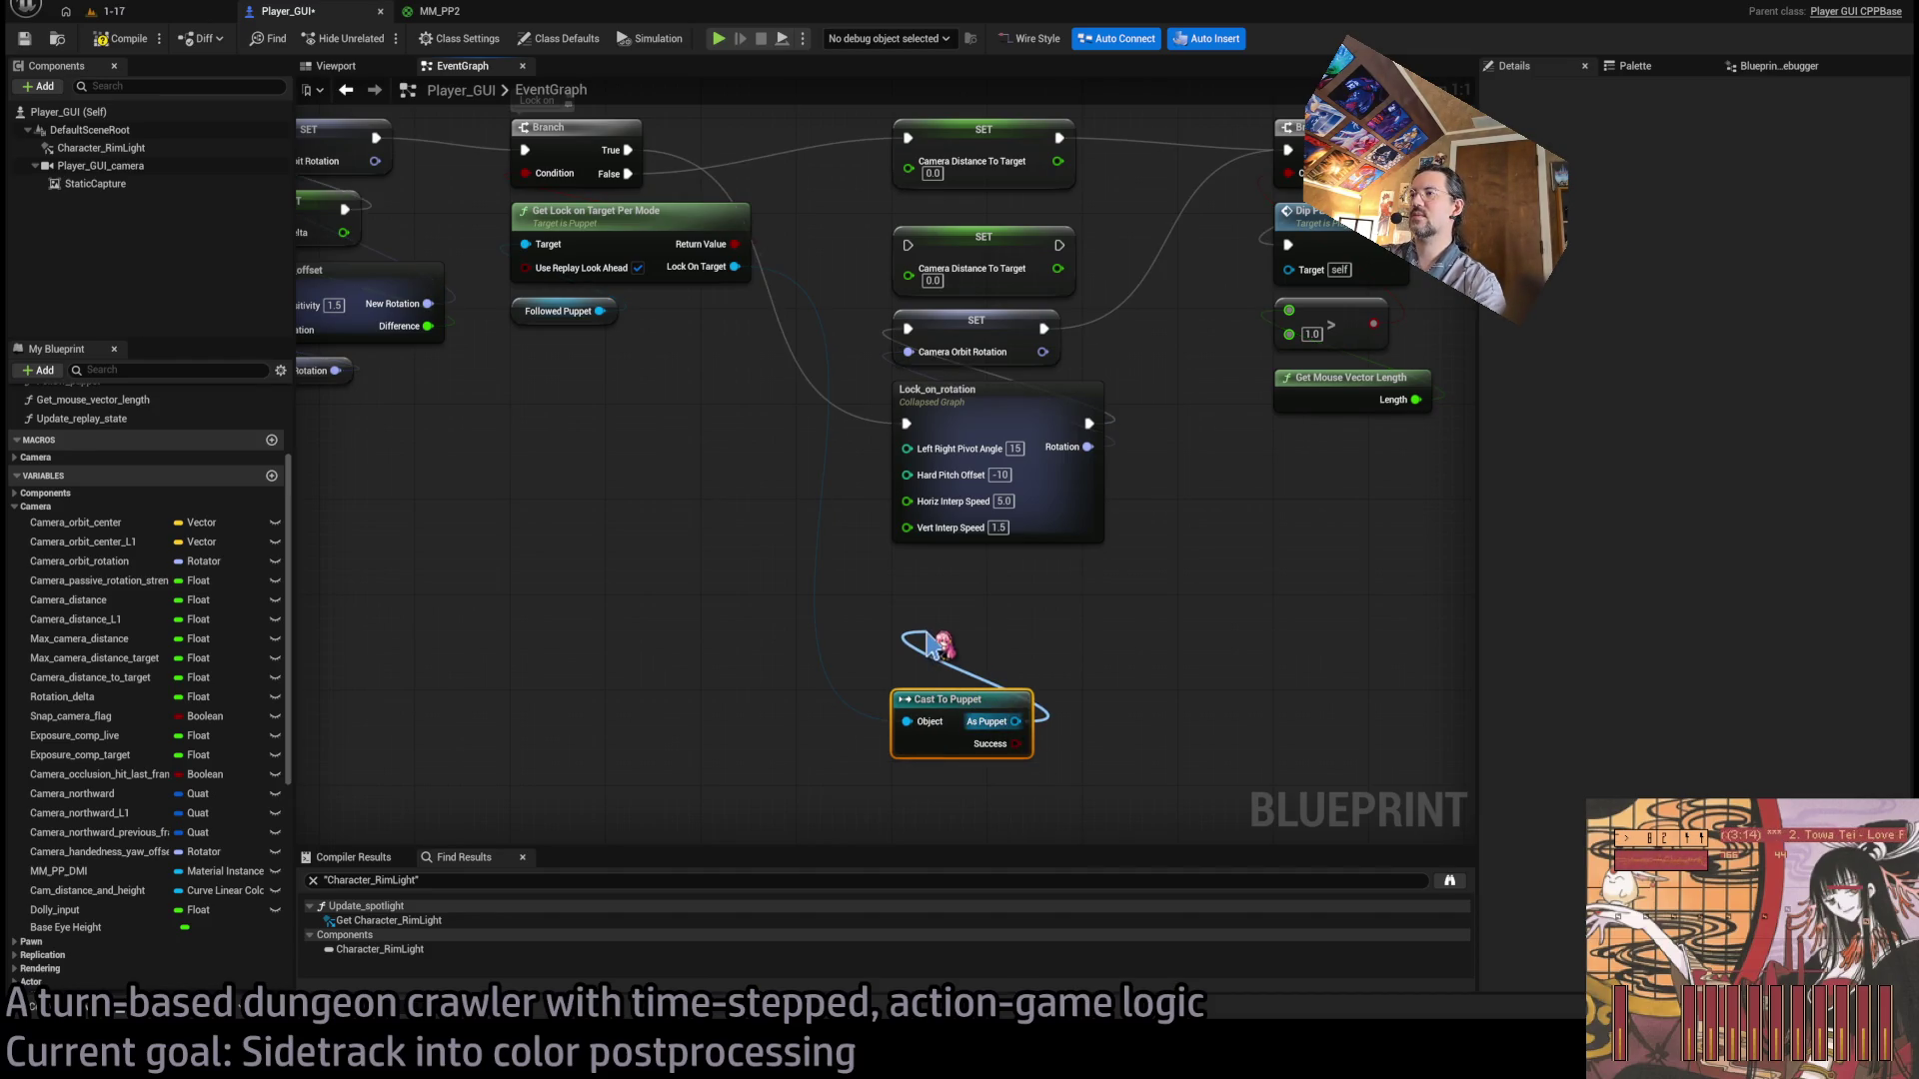
mouse_move(929, 644)
left_mouse_down()
mouse_move(977, 650)
mouse_move(971, 683)
mouse_move(884, 598)
left_mouse_up()
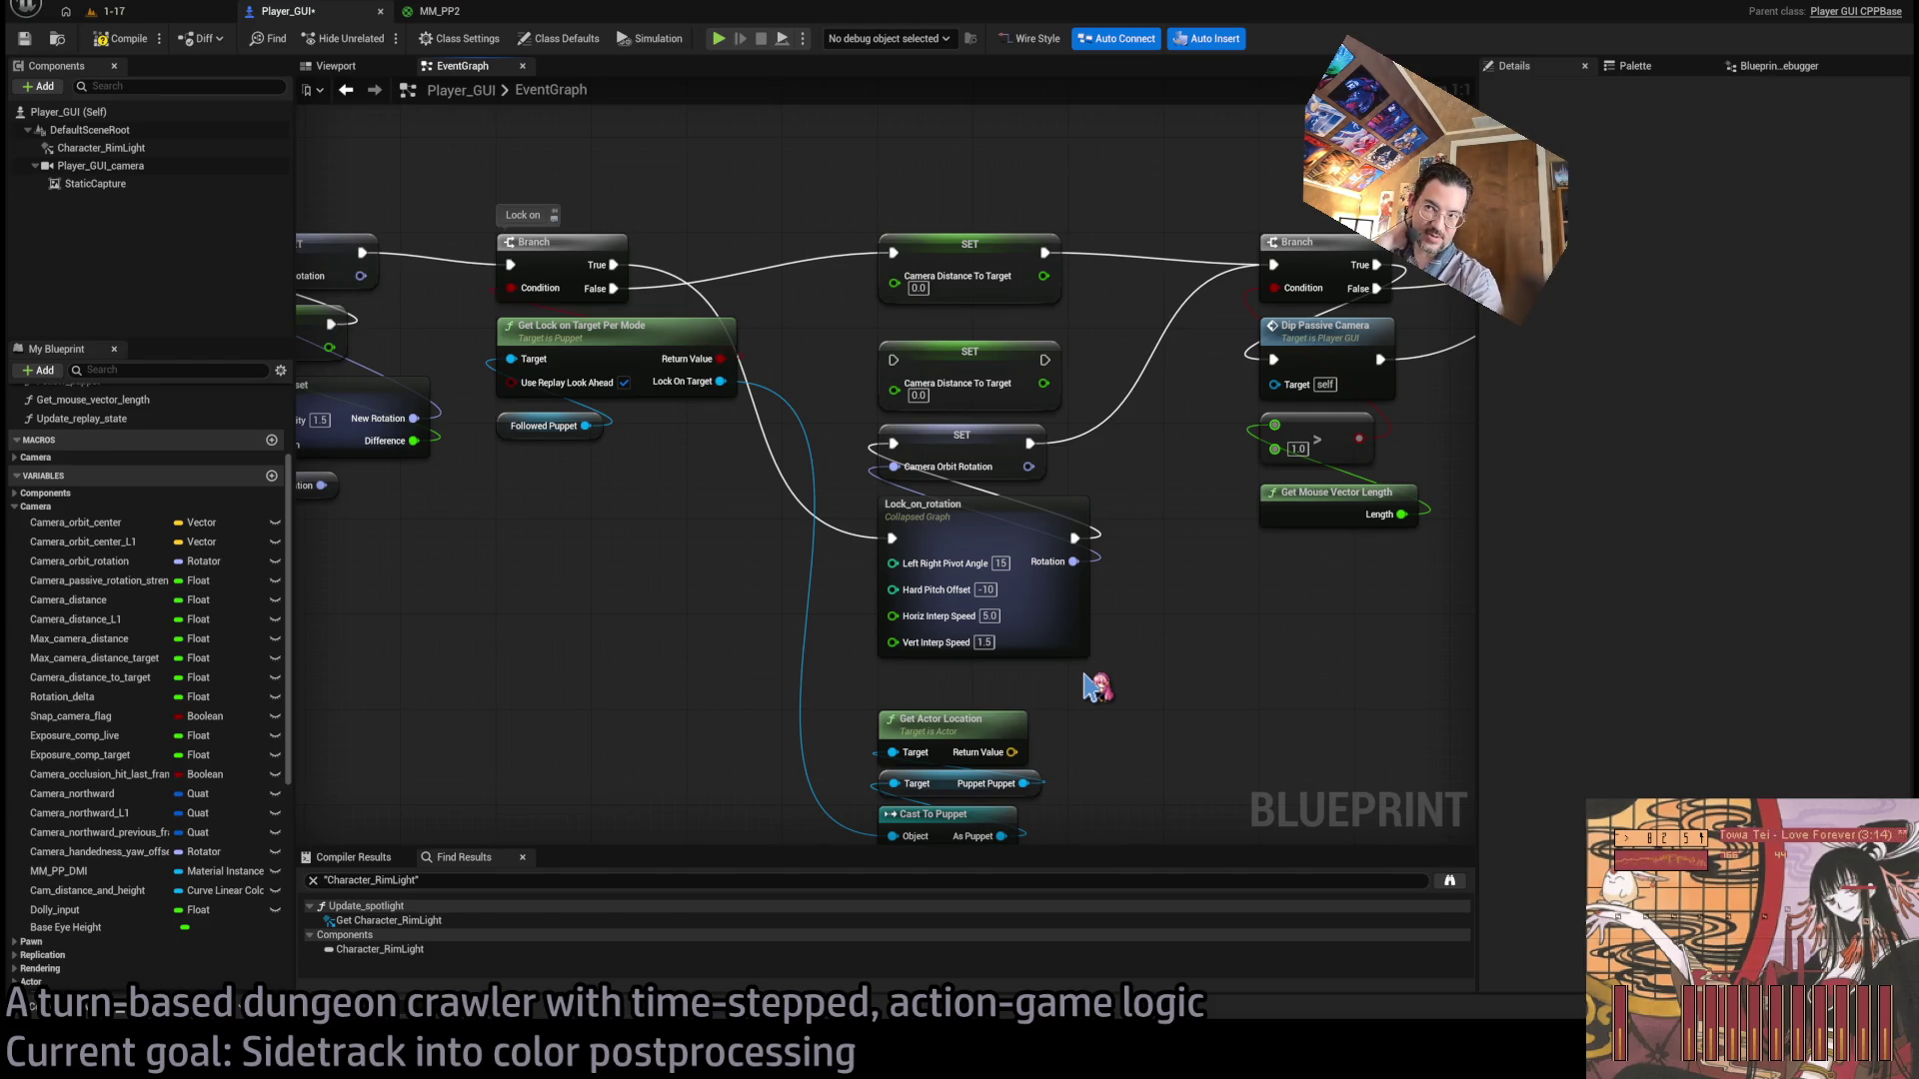
mouse_move(1095, 687)
left_mouse_down()
mouse_move(1003, 759)
mouse_move(1062, 659)
left_mouse_up()
left_click(1153, 570)
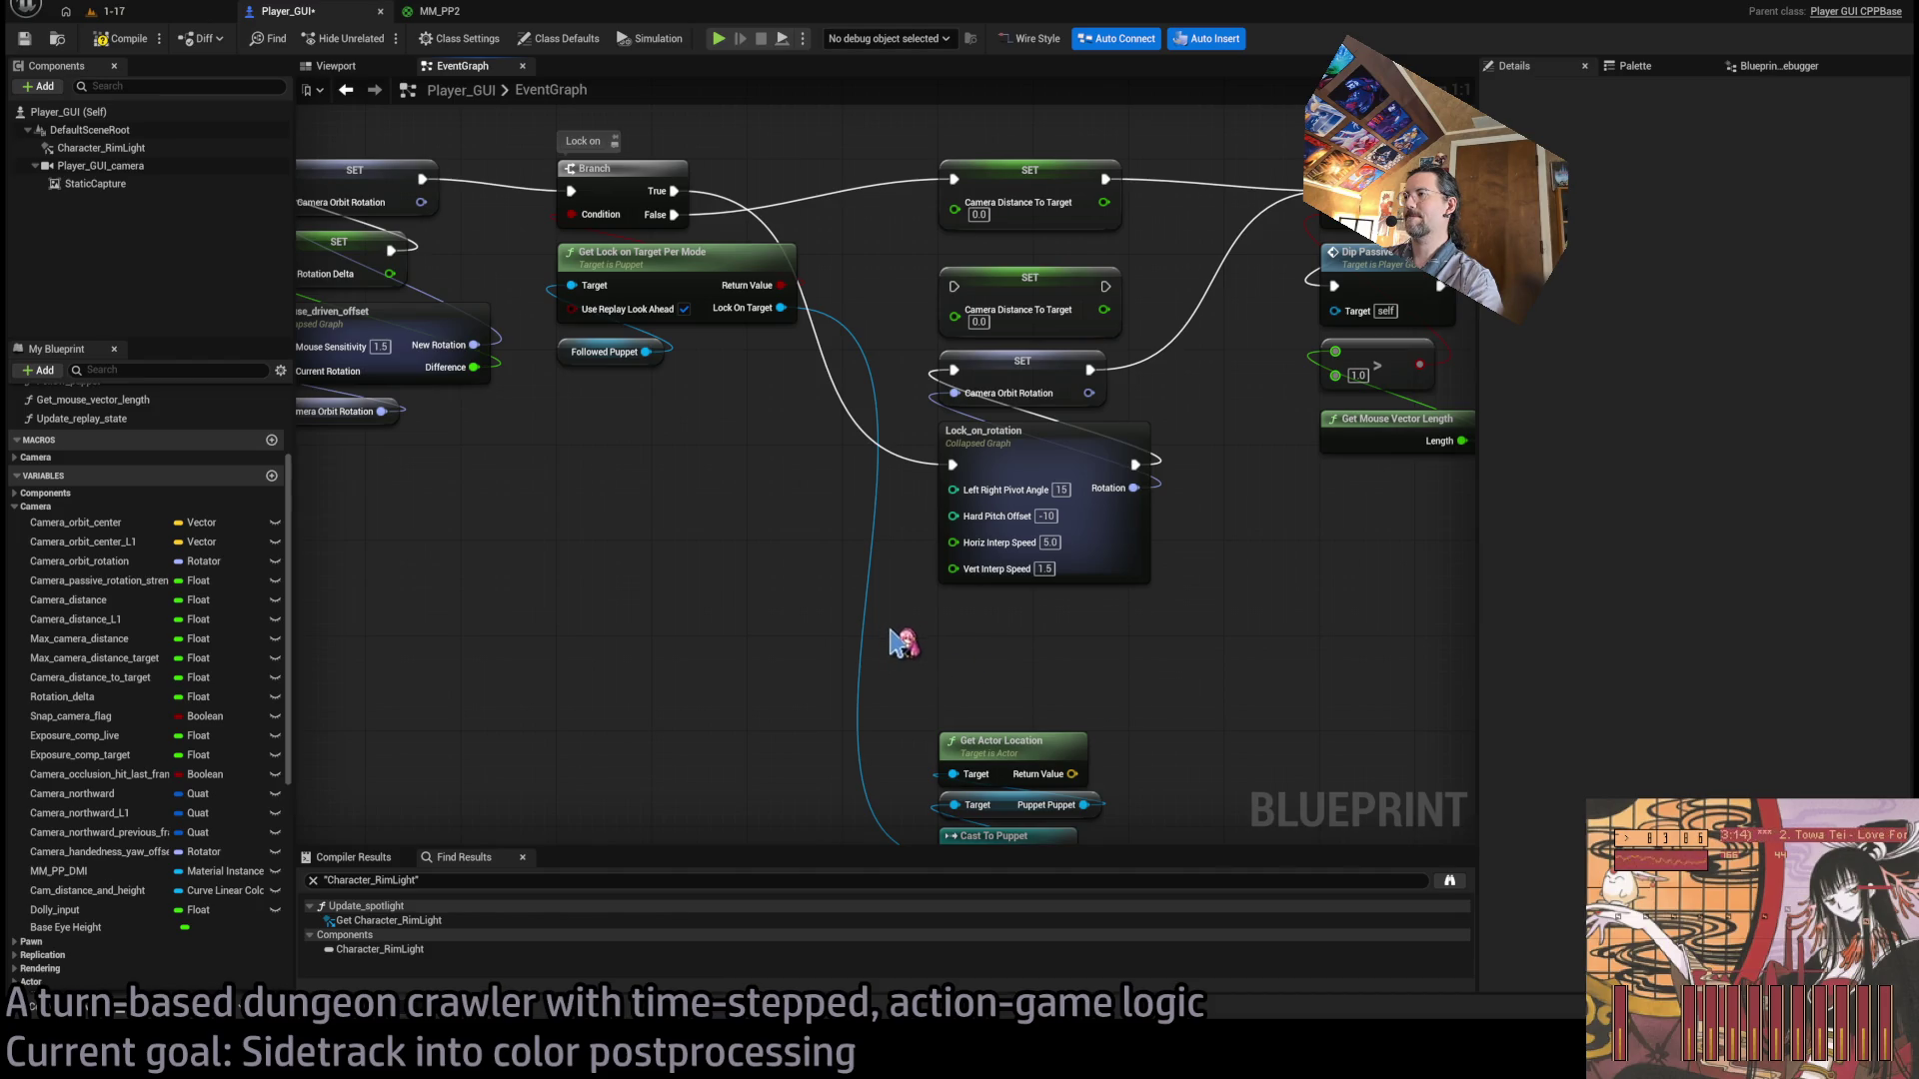
Feed a Distance (Vector) node the actor location and Player_GUI_camera world location, then paste a Print String.
mouse_move(1072, 774)
left_mouse_down()
mouse_move(1100, 648)
mouse_move(1199, 763)
left_mouse_up()
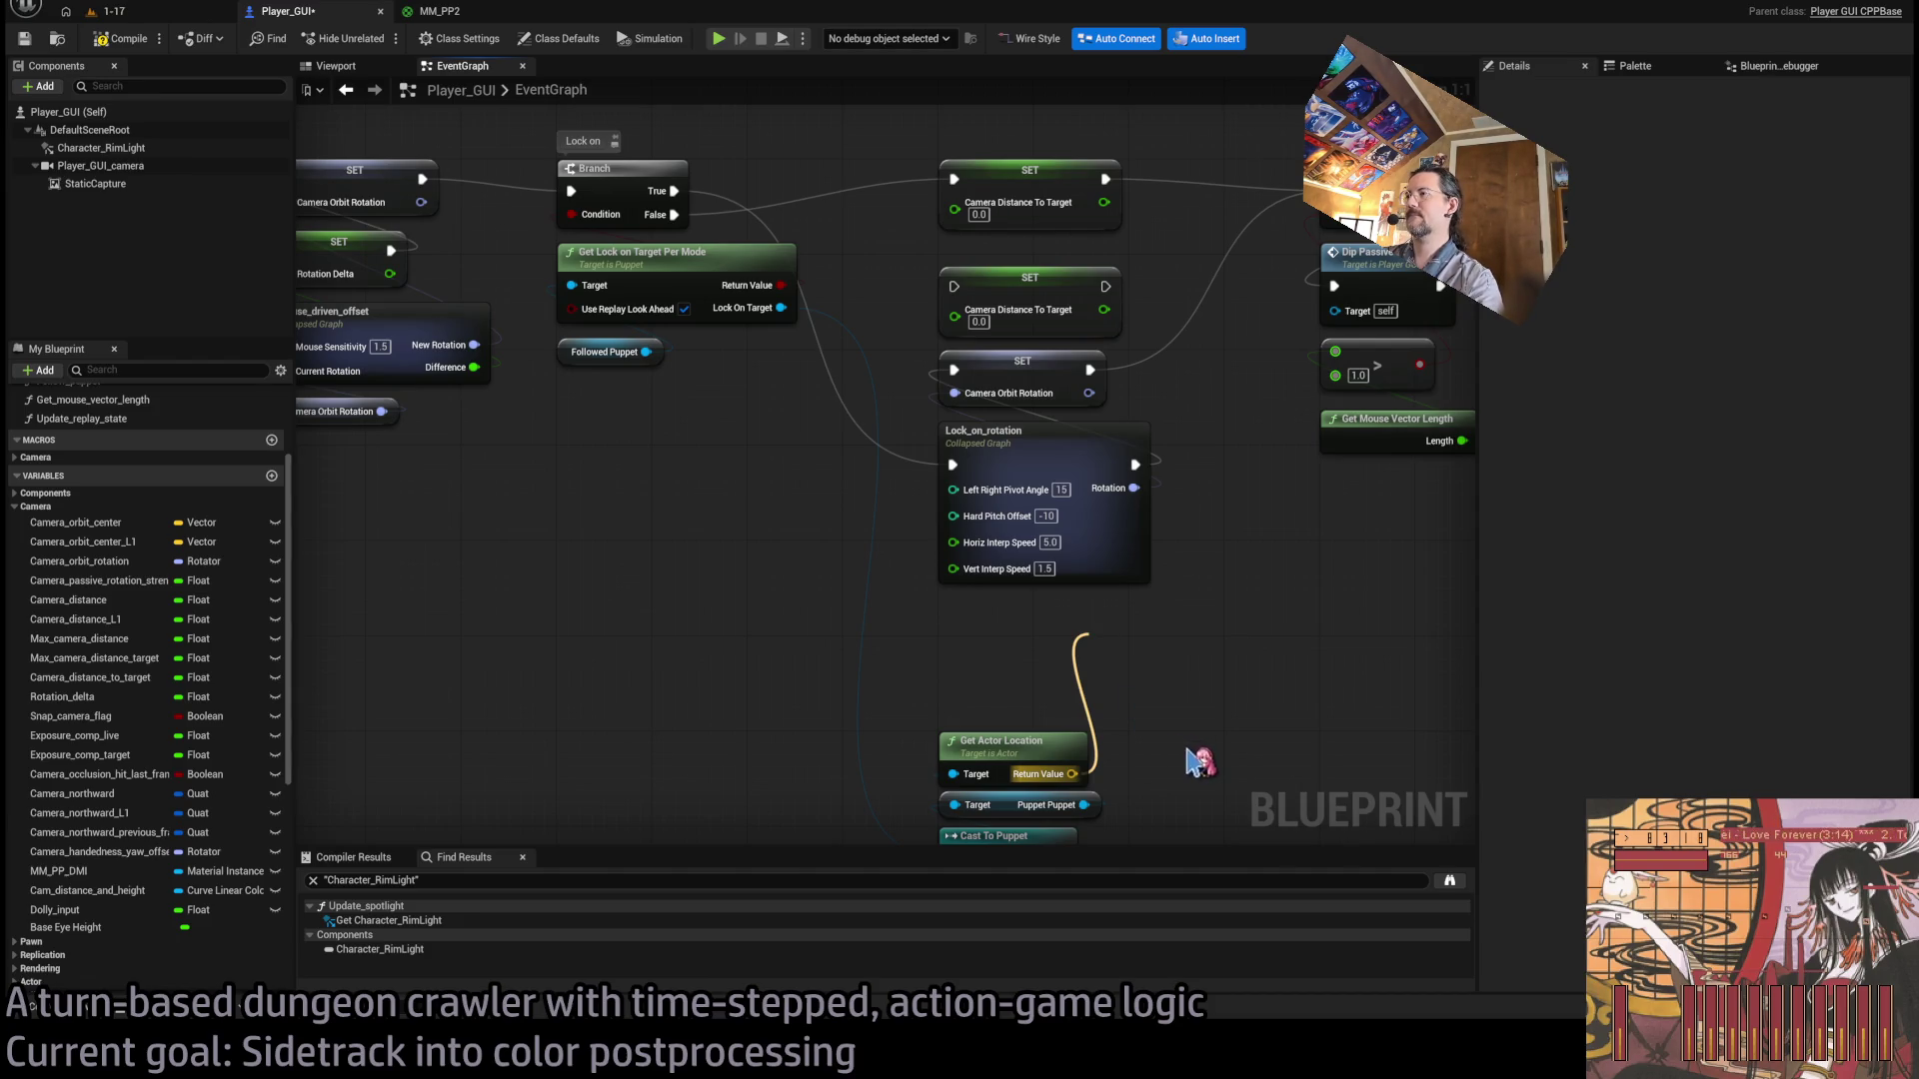
key("ctrl+v")
left_click_drag(1096, 664, 1024, 677)
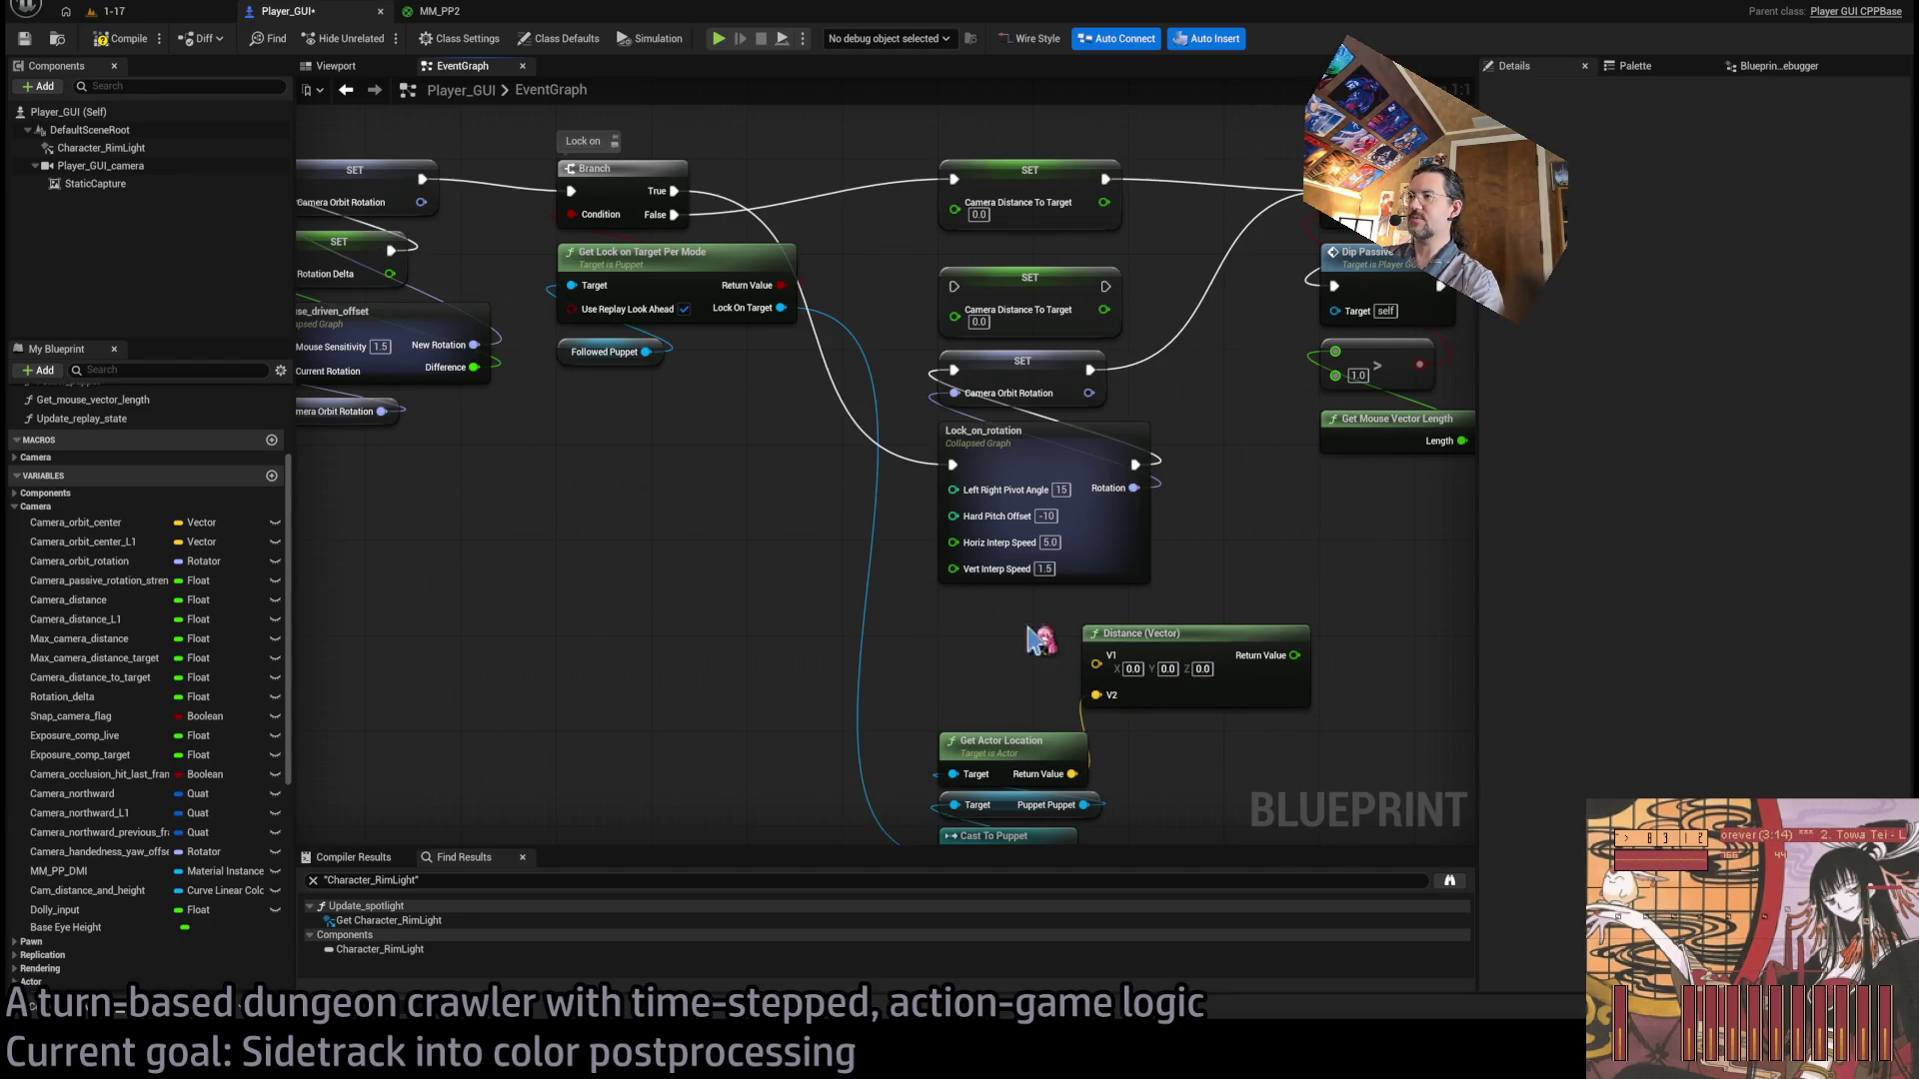
left_click_drag(1149, 650, 1005, 661)
mouse_move(118, 183)
left_mouse_down()
mouse_move(494, 555)
mouse_move(628, 577)
left_mouse_up()
mouse_move(518, 555)
left_mouse_down()
mouse_move(521, 588)
mouse_move(952, 667)
mouse_move(954, 310)
left_mouse_up()
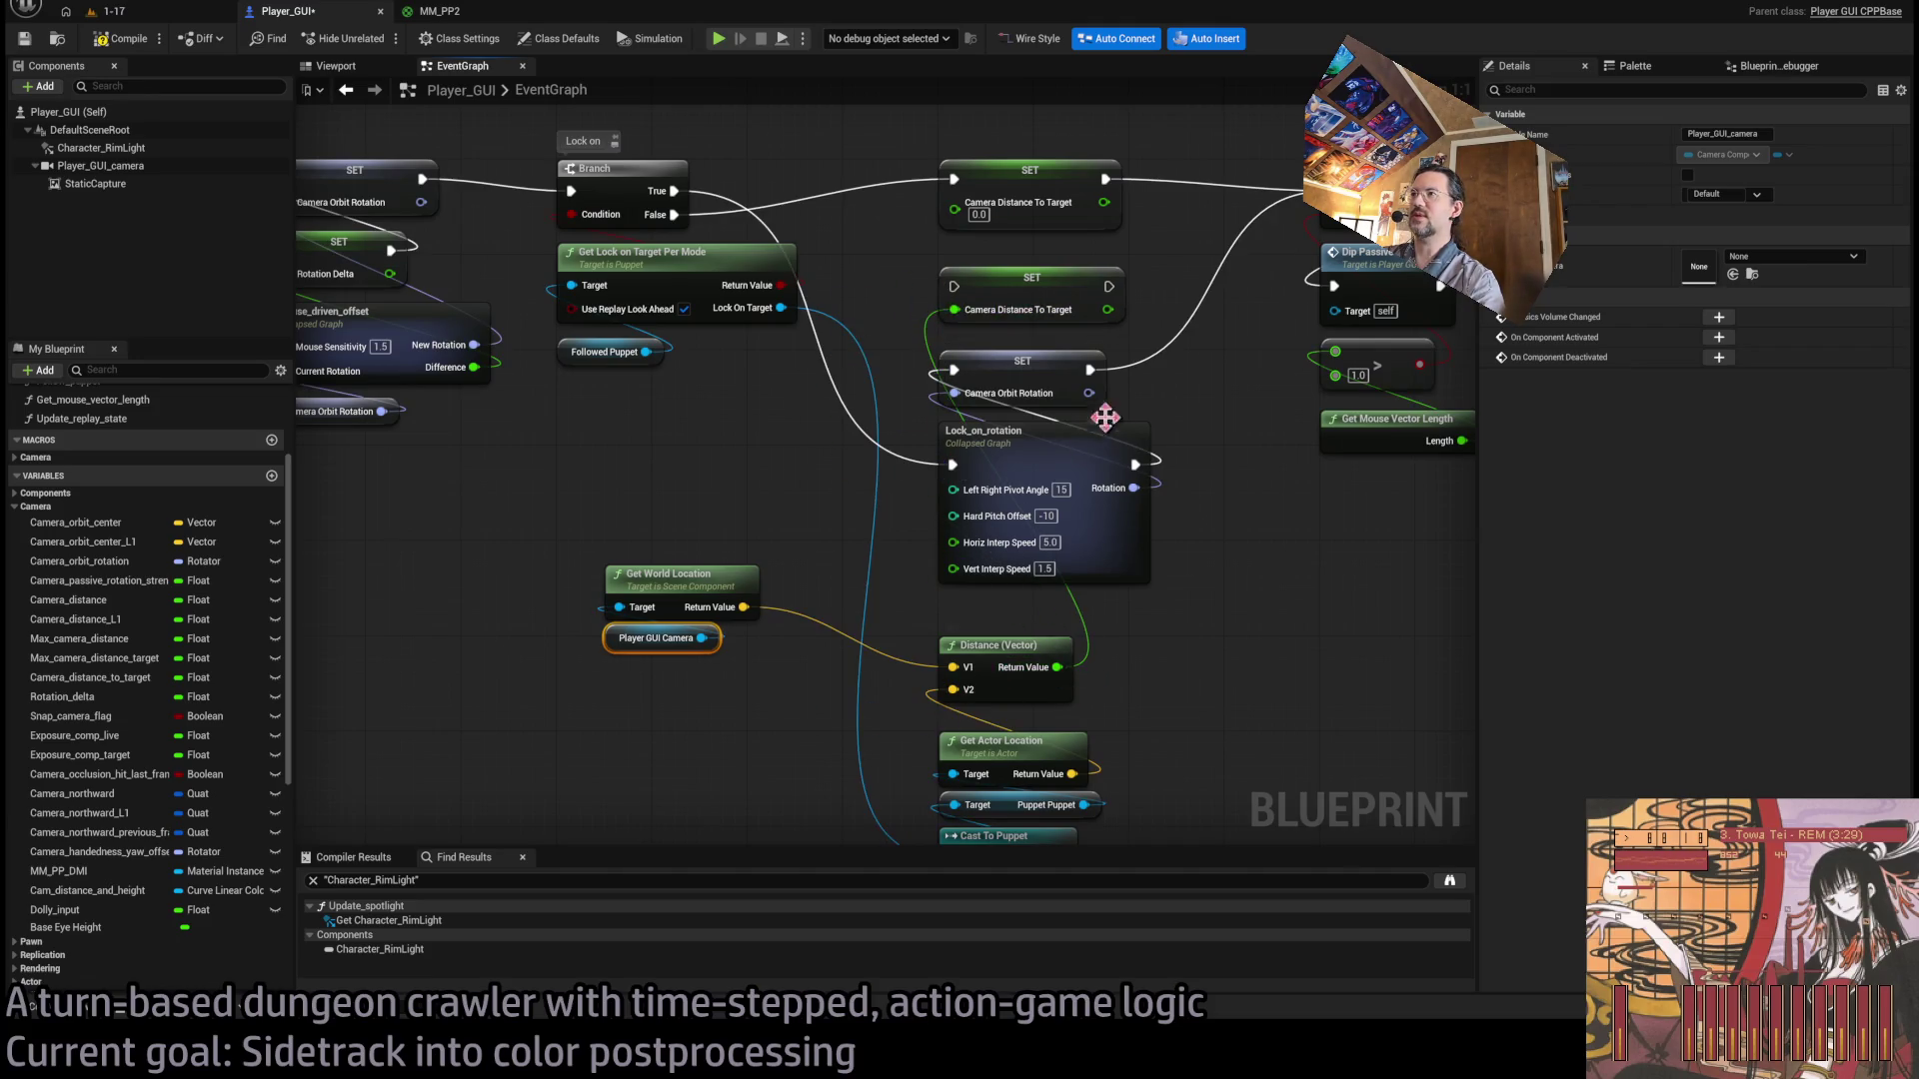
mouse_move(1096, 378)
left_mouse_down()
mouse_move(1001, 289)
mouse_move(1334, 190)
left_mouse_up()
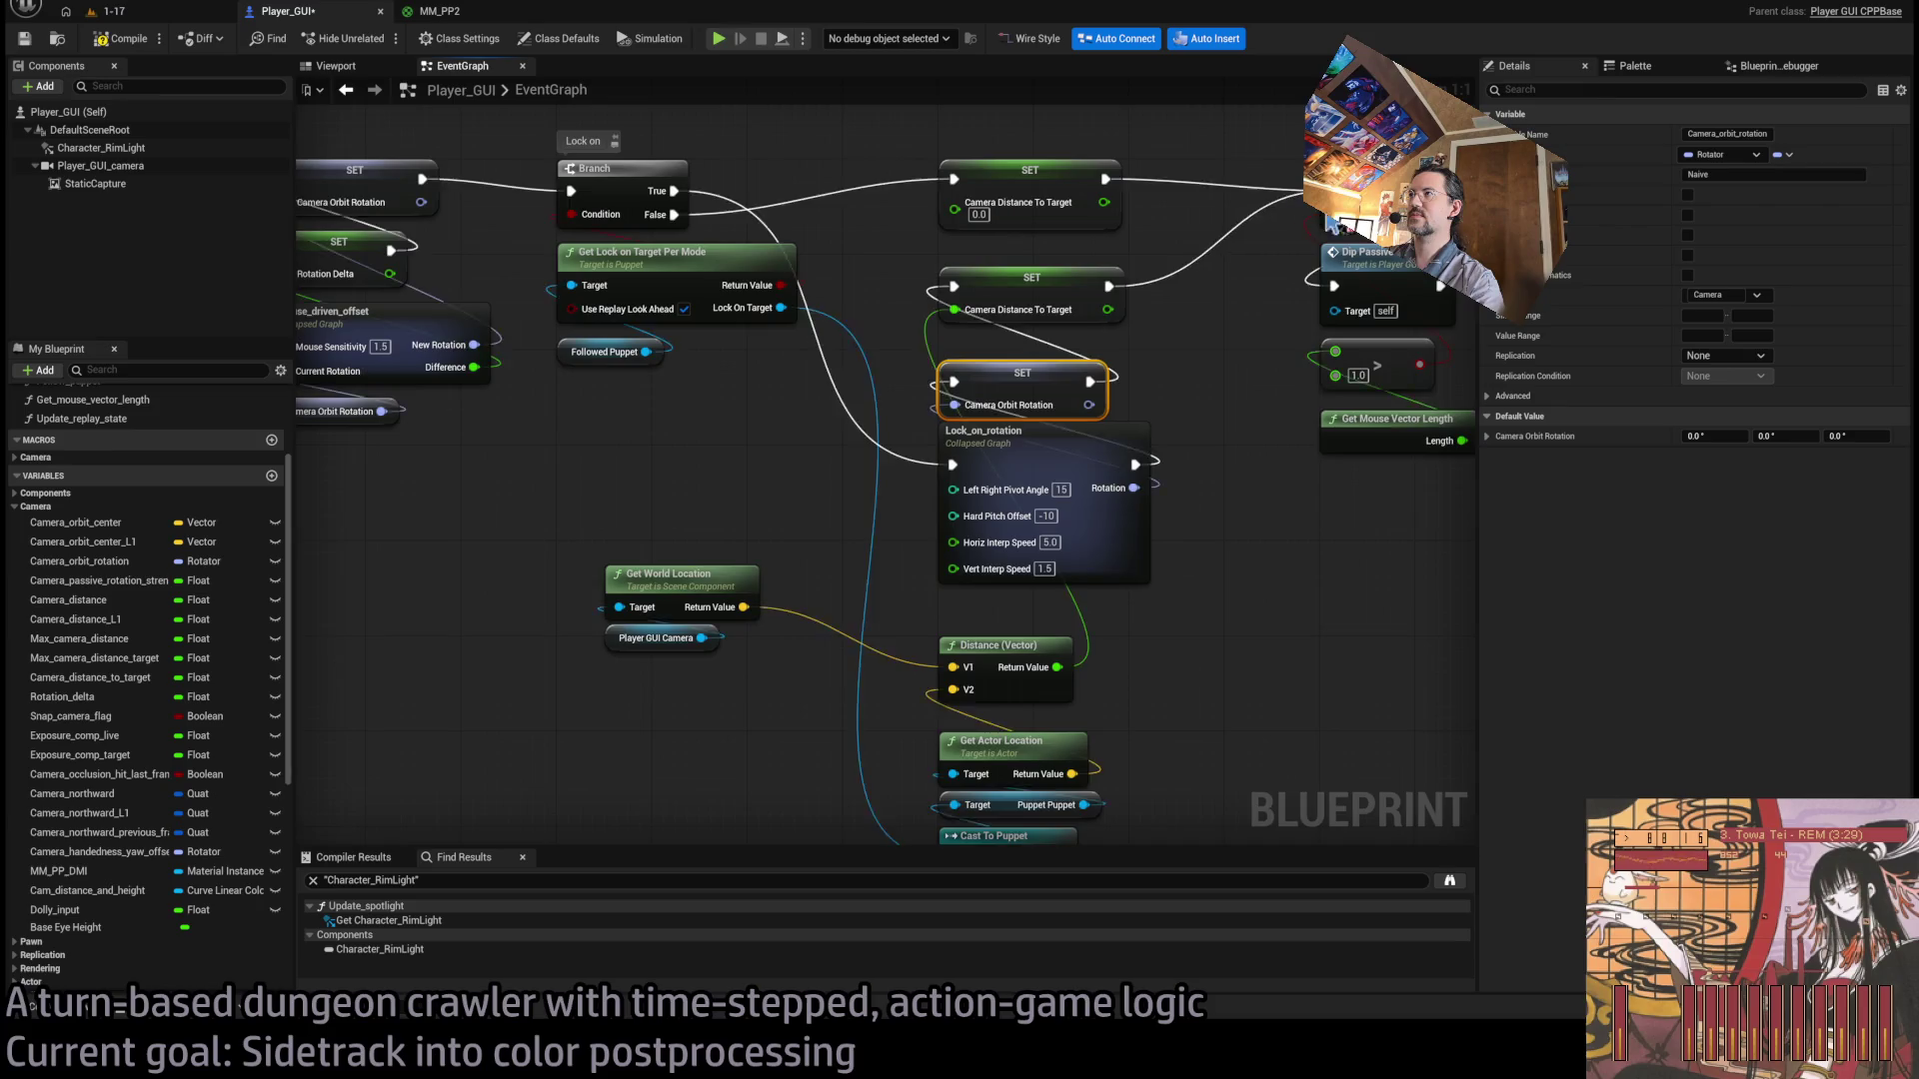
key("ctrl+v")
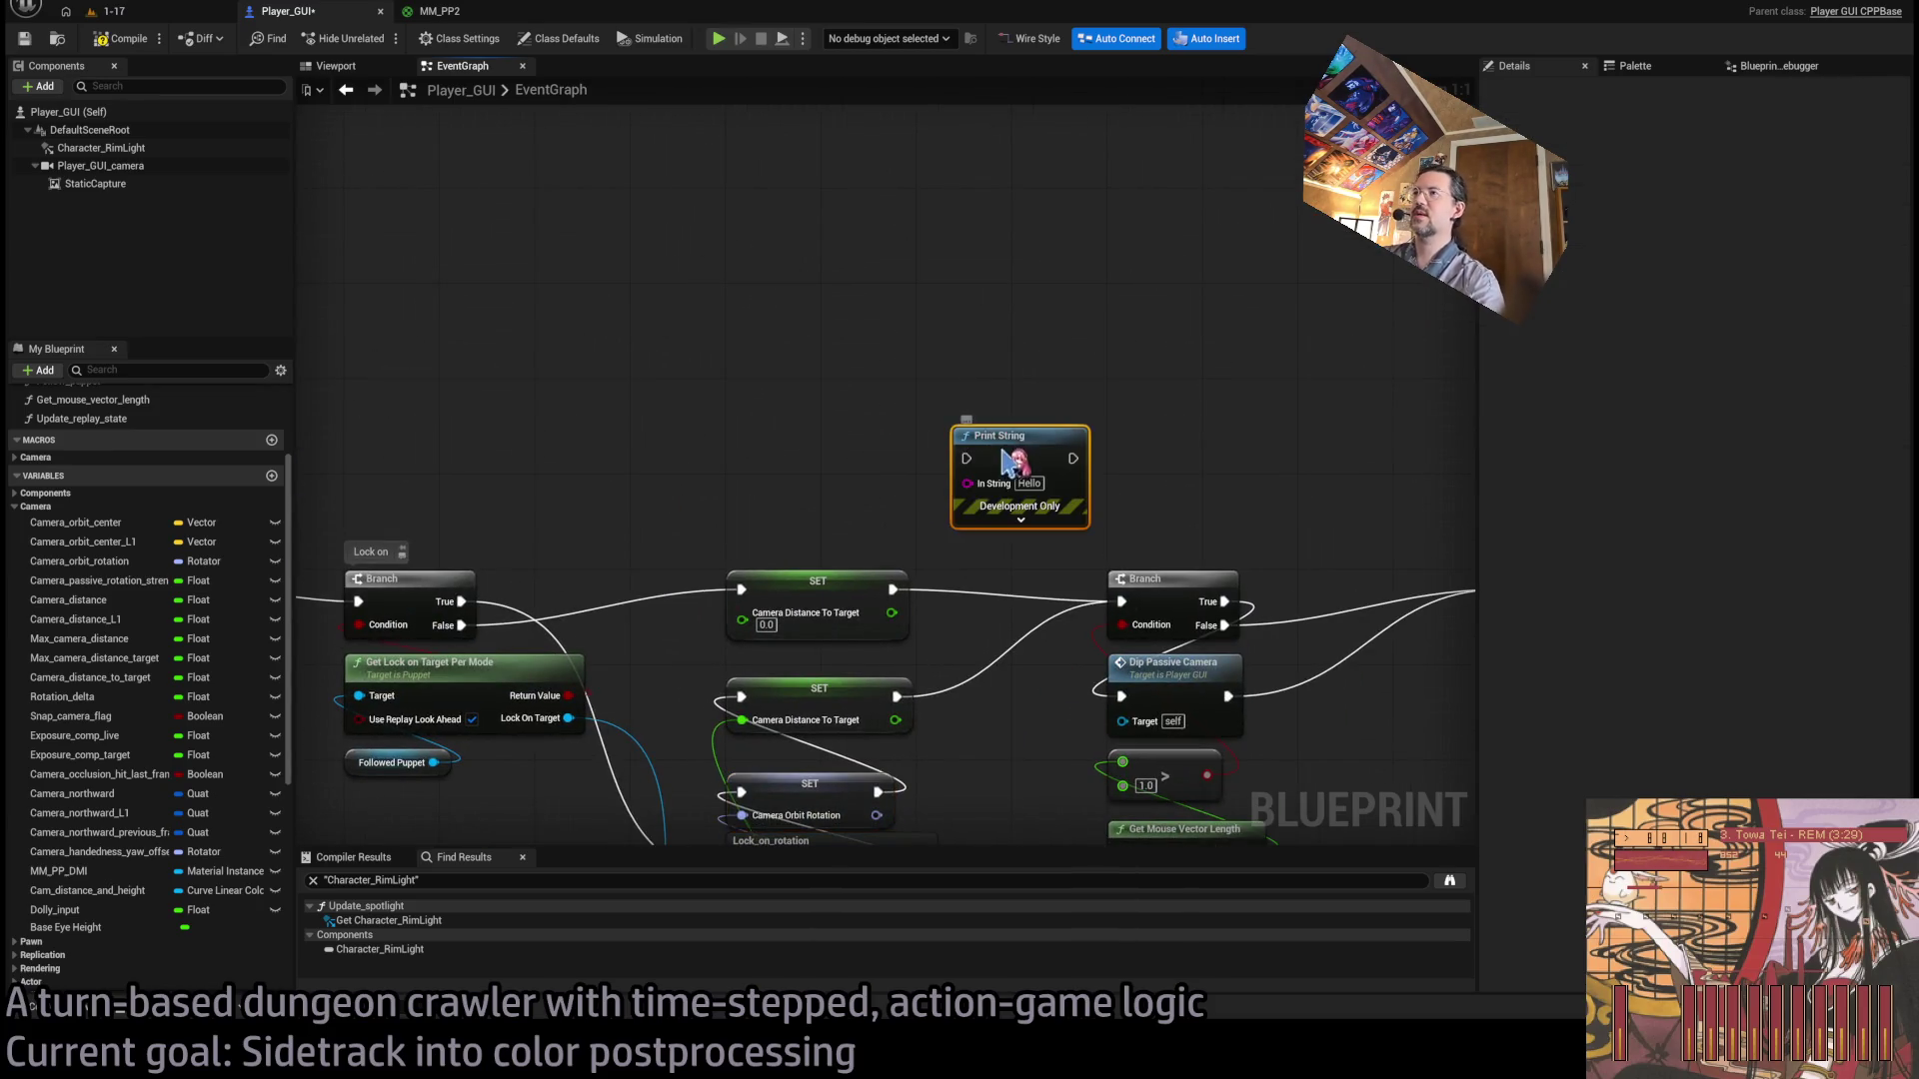
Route both SET nodes through a Print String showing Camera Distance To Target, then switch to level 1-17.
mouse_move(1121, 601)
left_mouse_down()
mouse_move(1039, 376)
mouse_move(1121, 557)
mouse_move(1121, 602)
left_mouse_up()
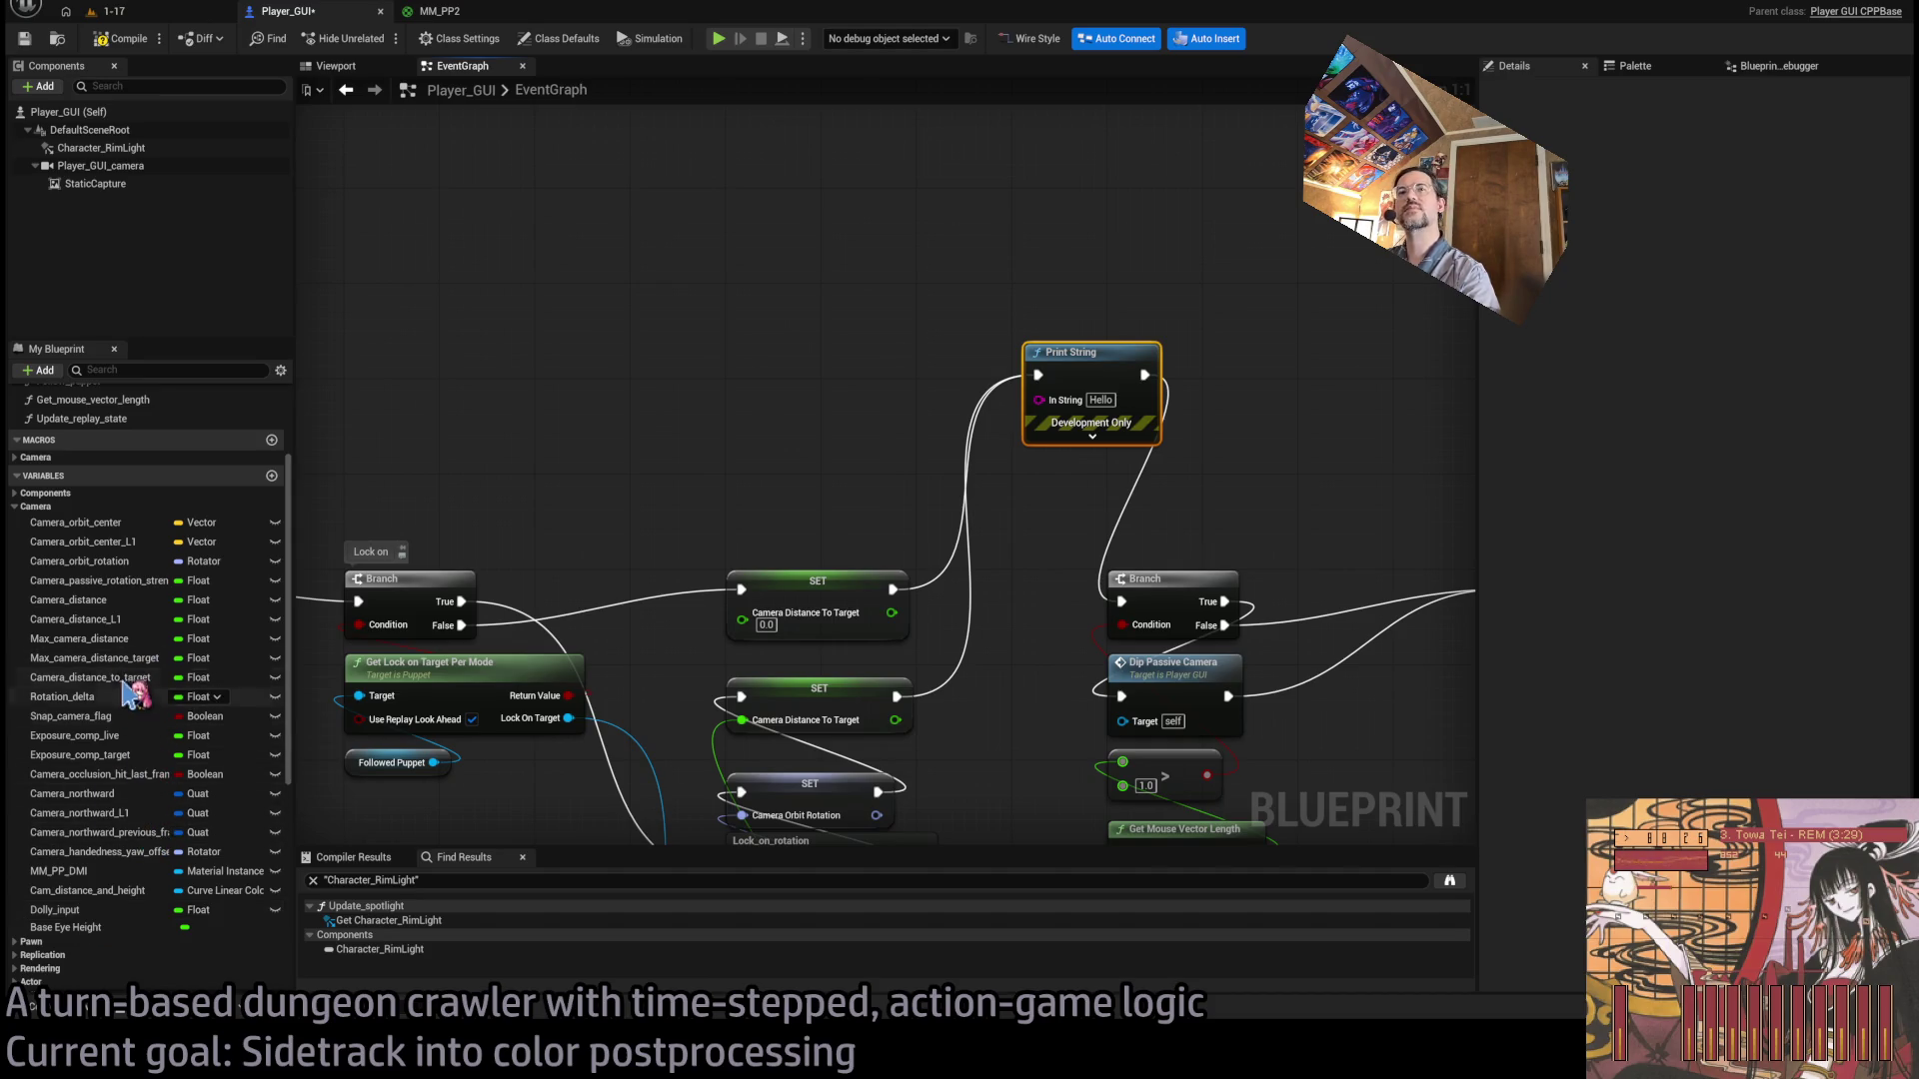
mouse_move(119, 677)
left_mouse_down()
mouse_move(792, 471)
mouse_move(780, 405)
mouse_move(1080, 413)
left_mouse_up()
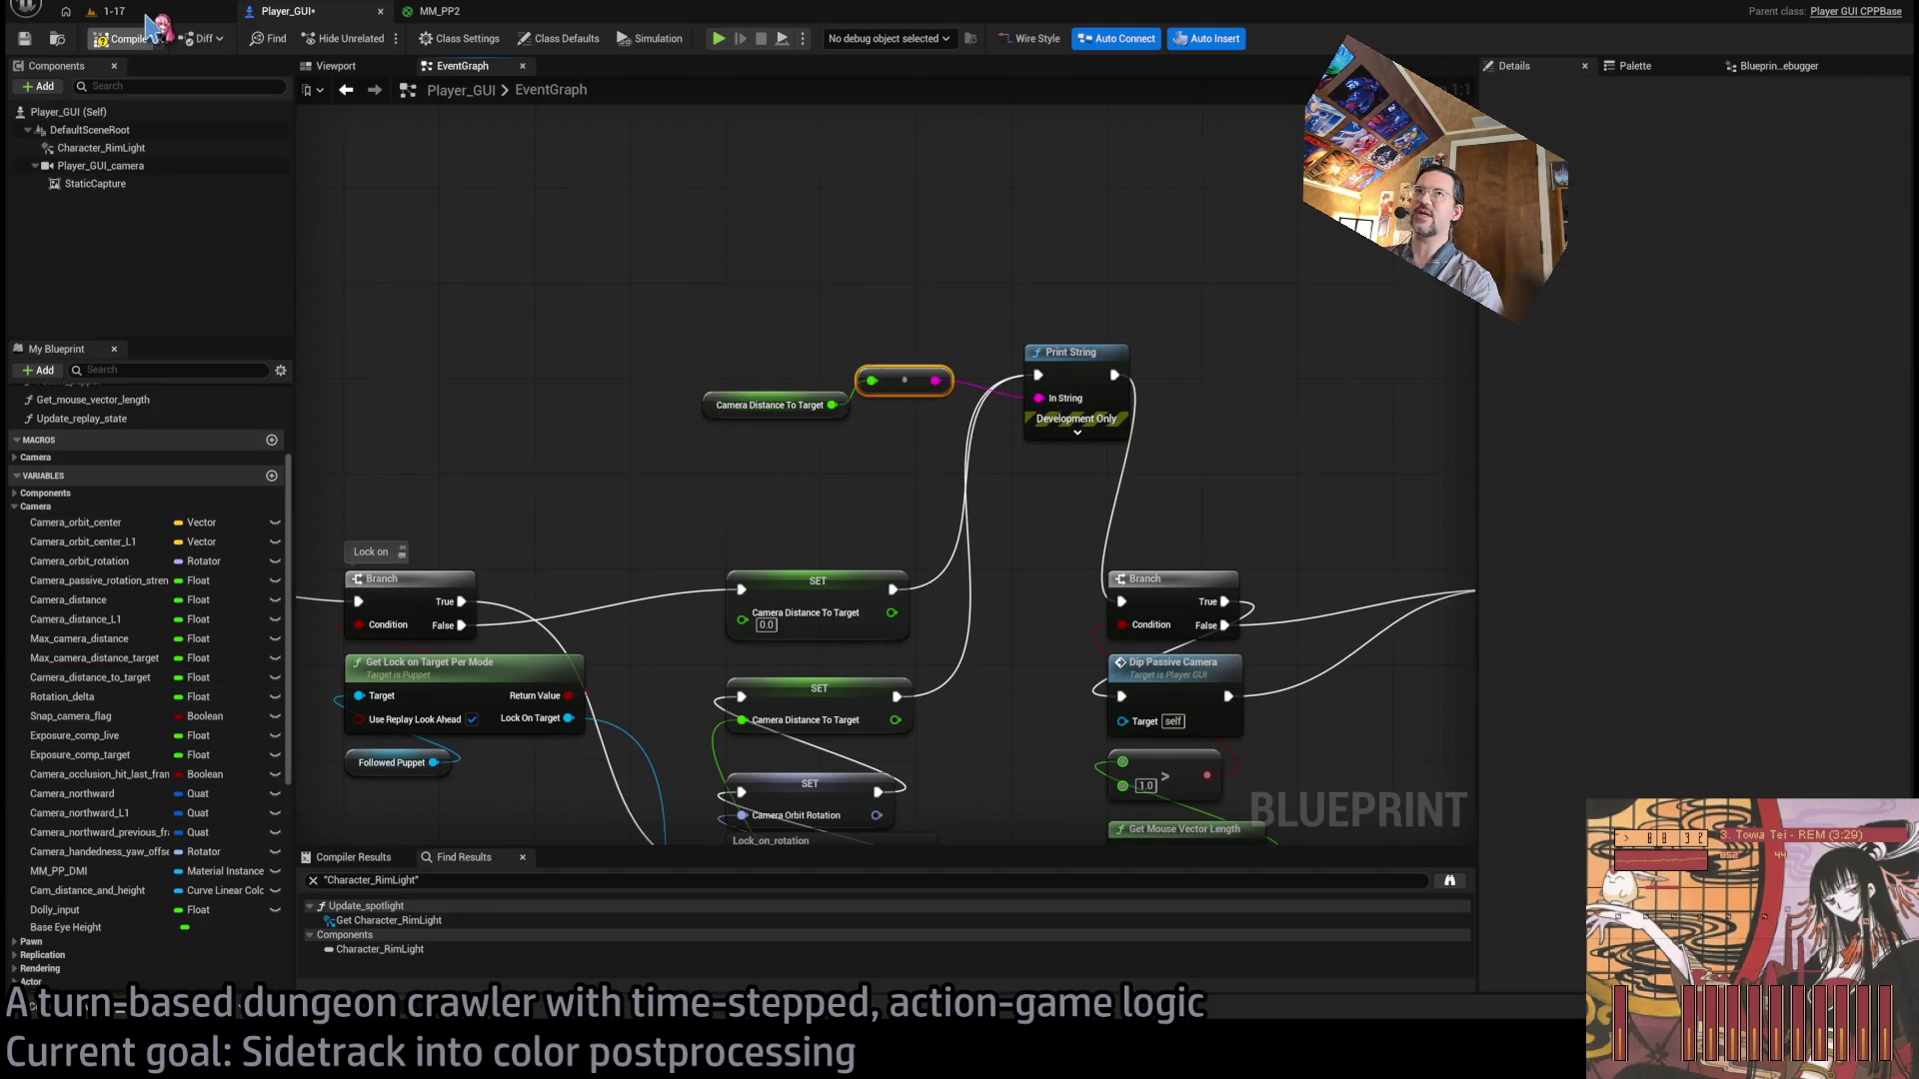
left_click(146, 14)
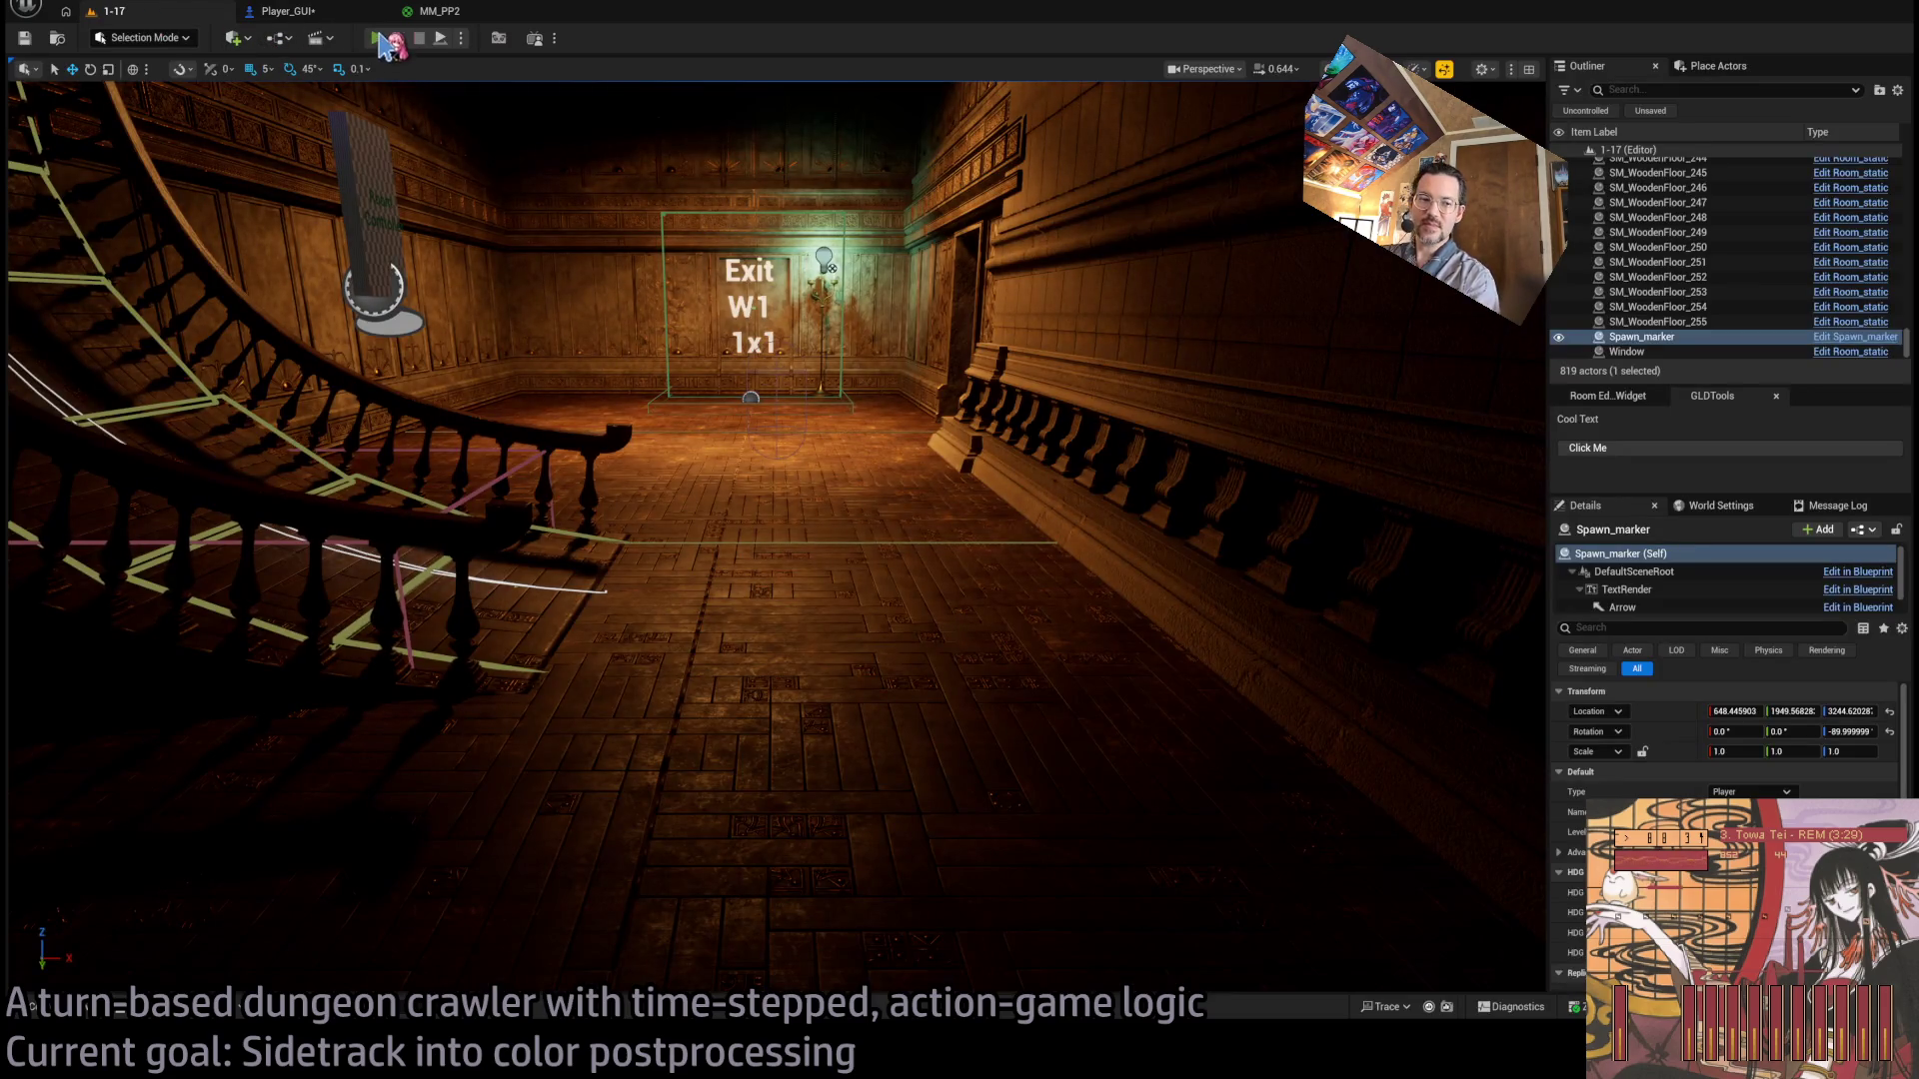
Play-test the level by locking onto the enemy and stepping forward.
left_click(378, 40)
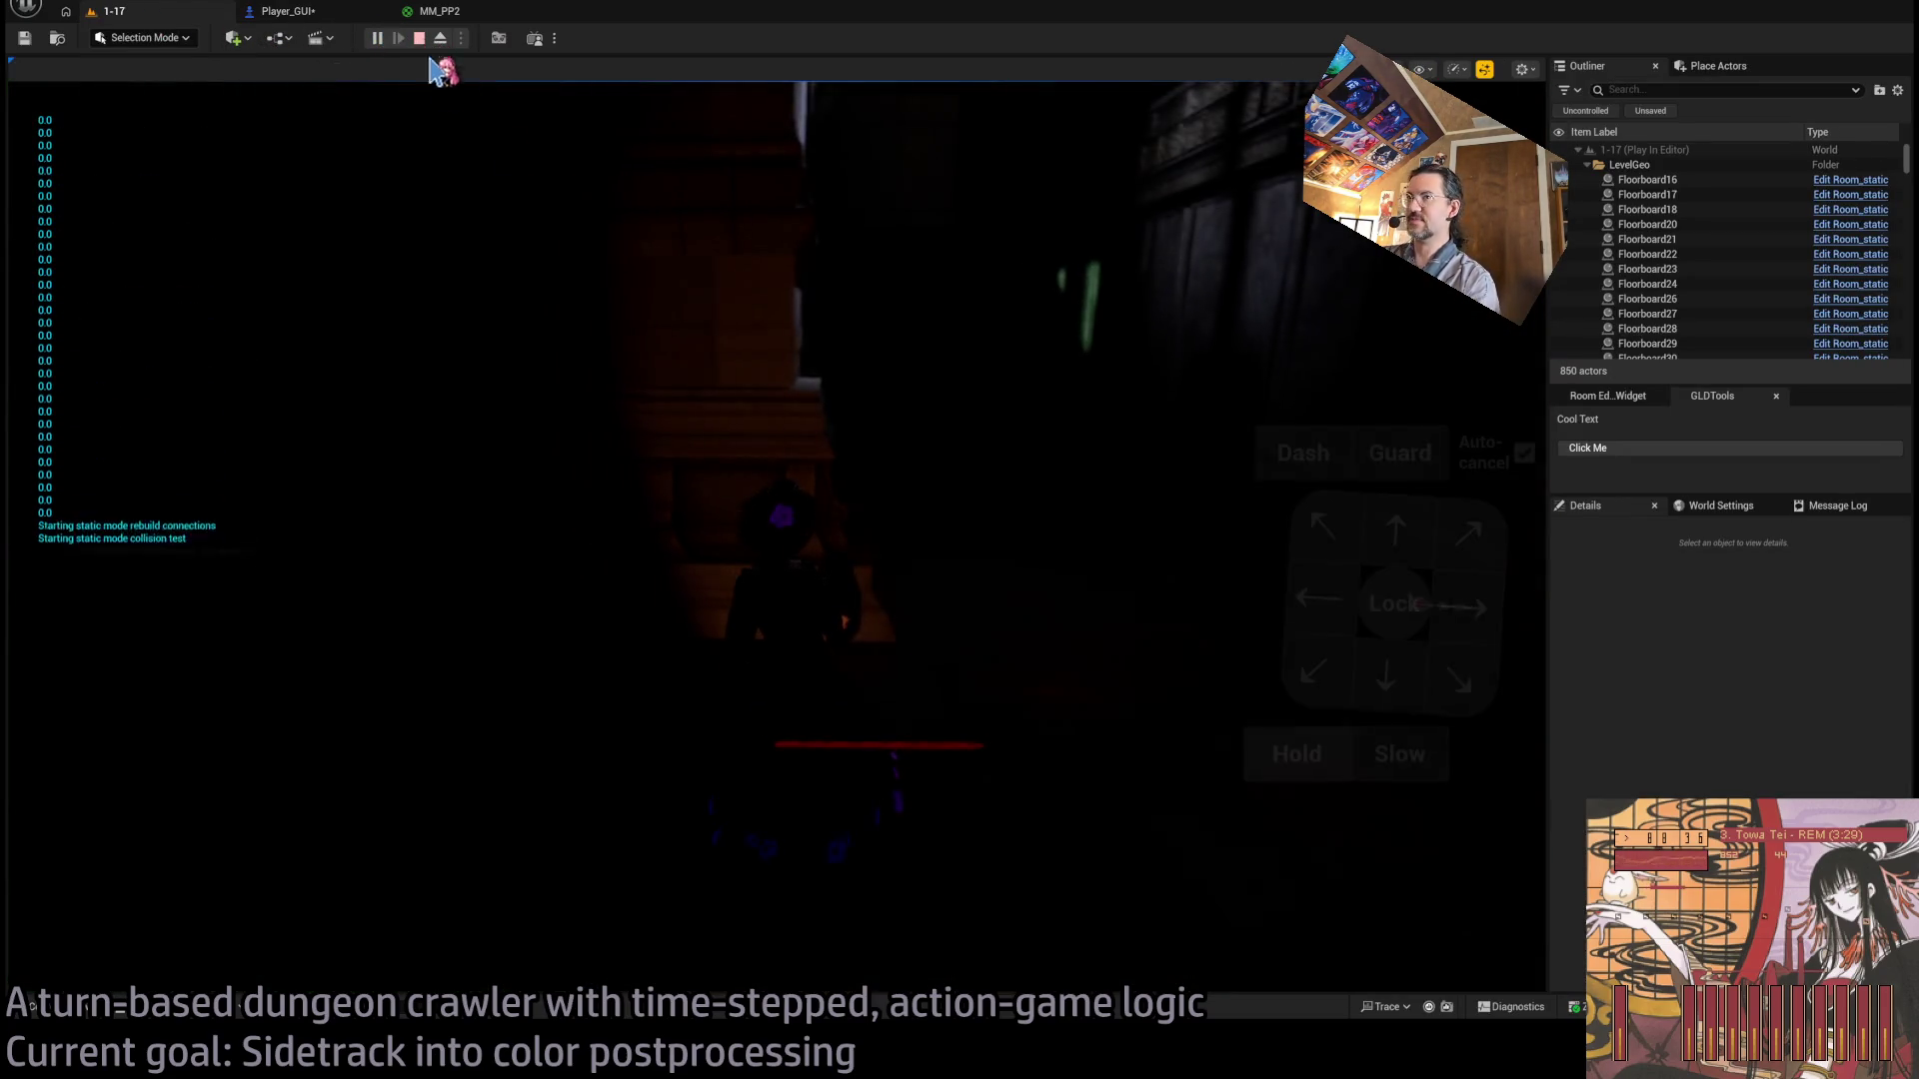
left_click(1399, 627)
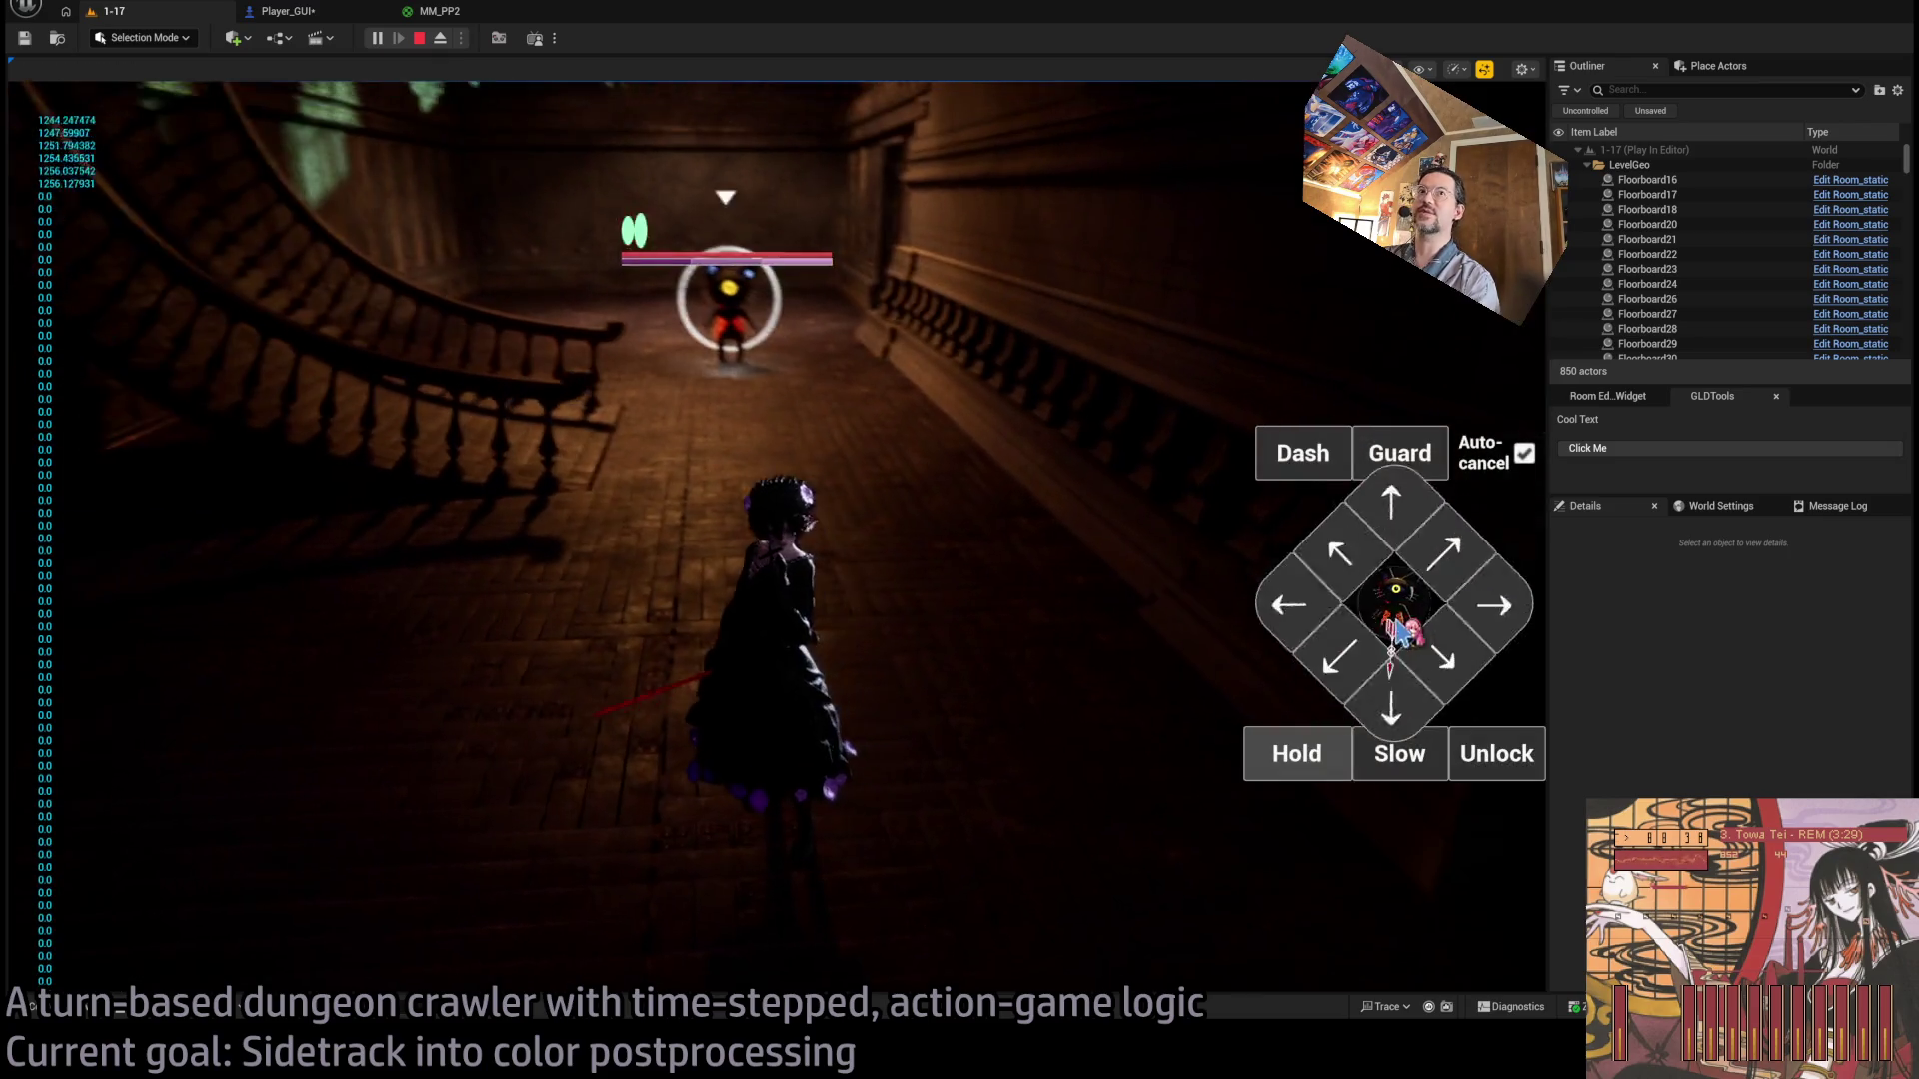
left_click(1410, 558)
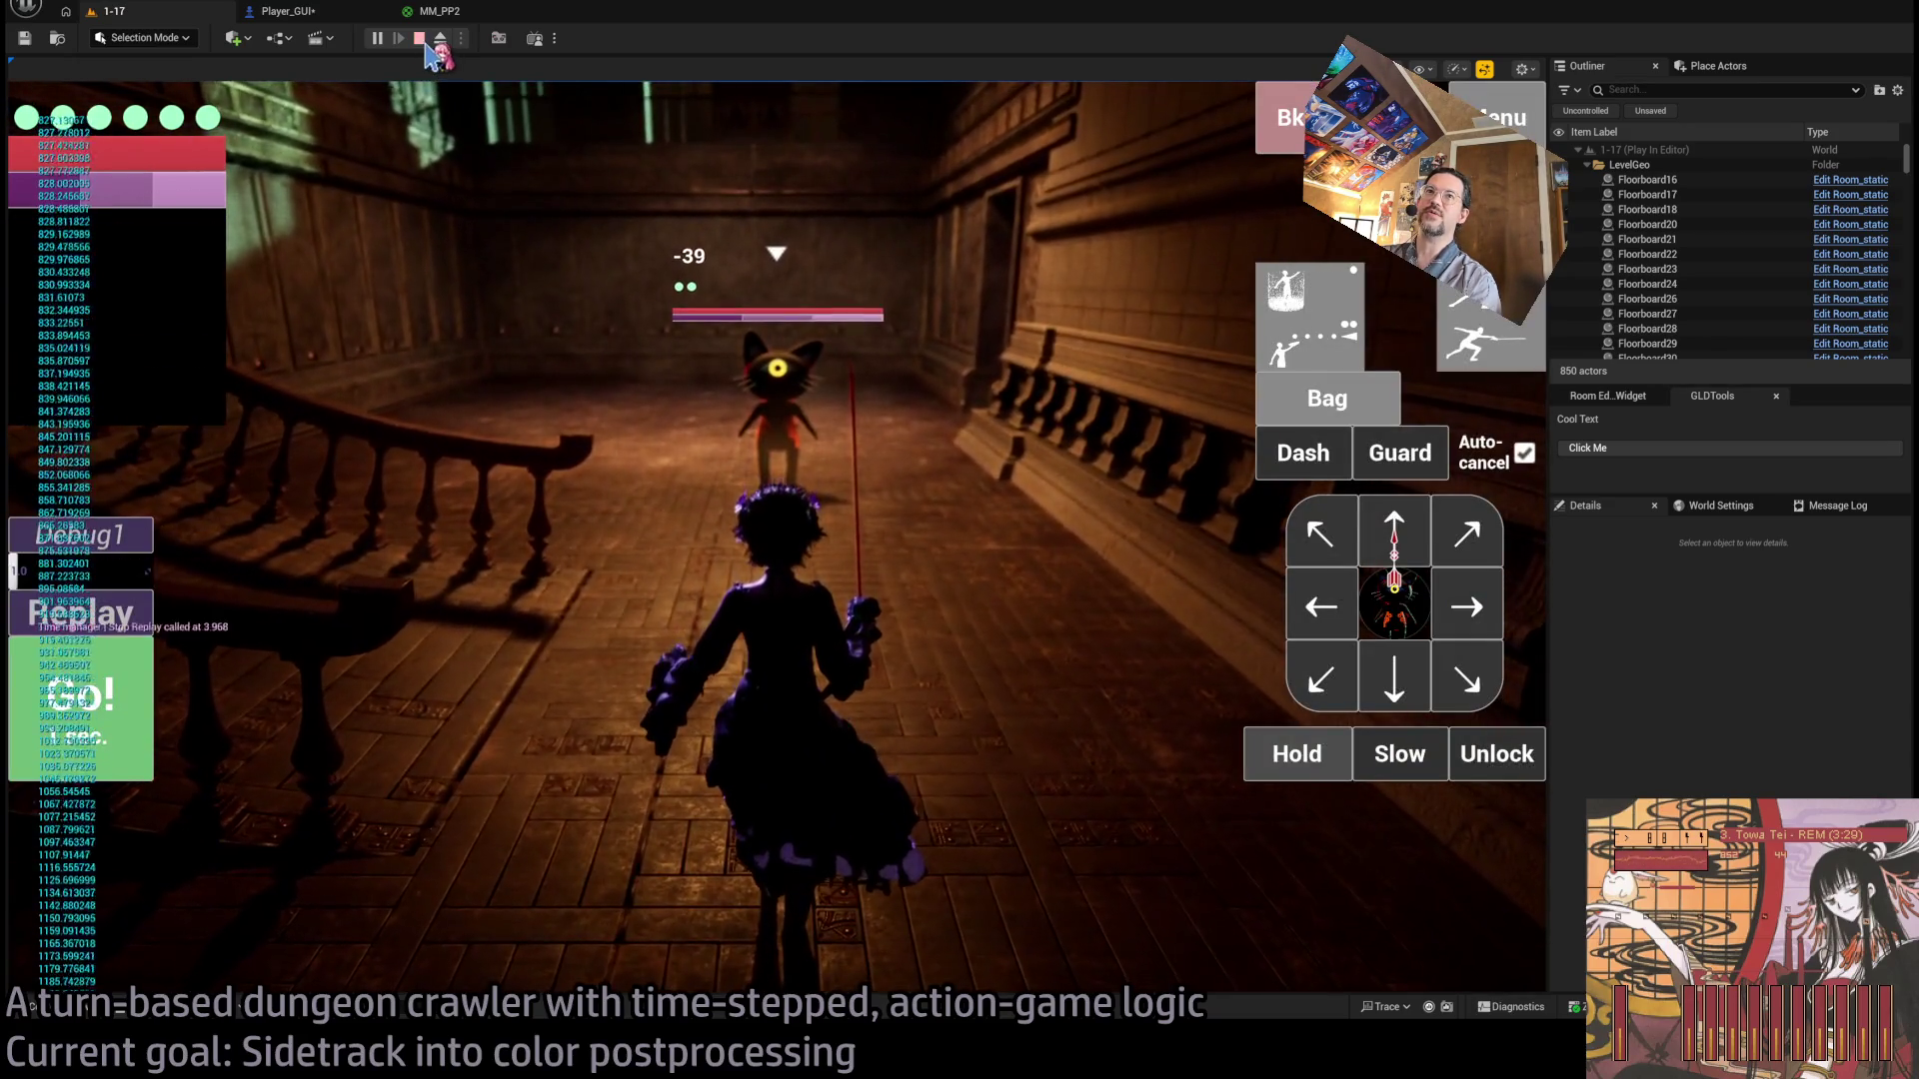
Back in the Player_GUI event graph, delete the Print String debugging nodes.
left_click(440, 12)
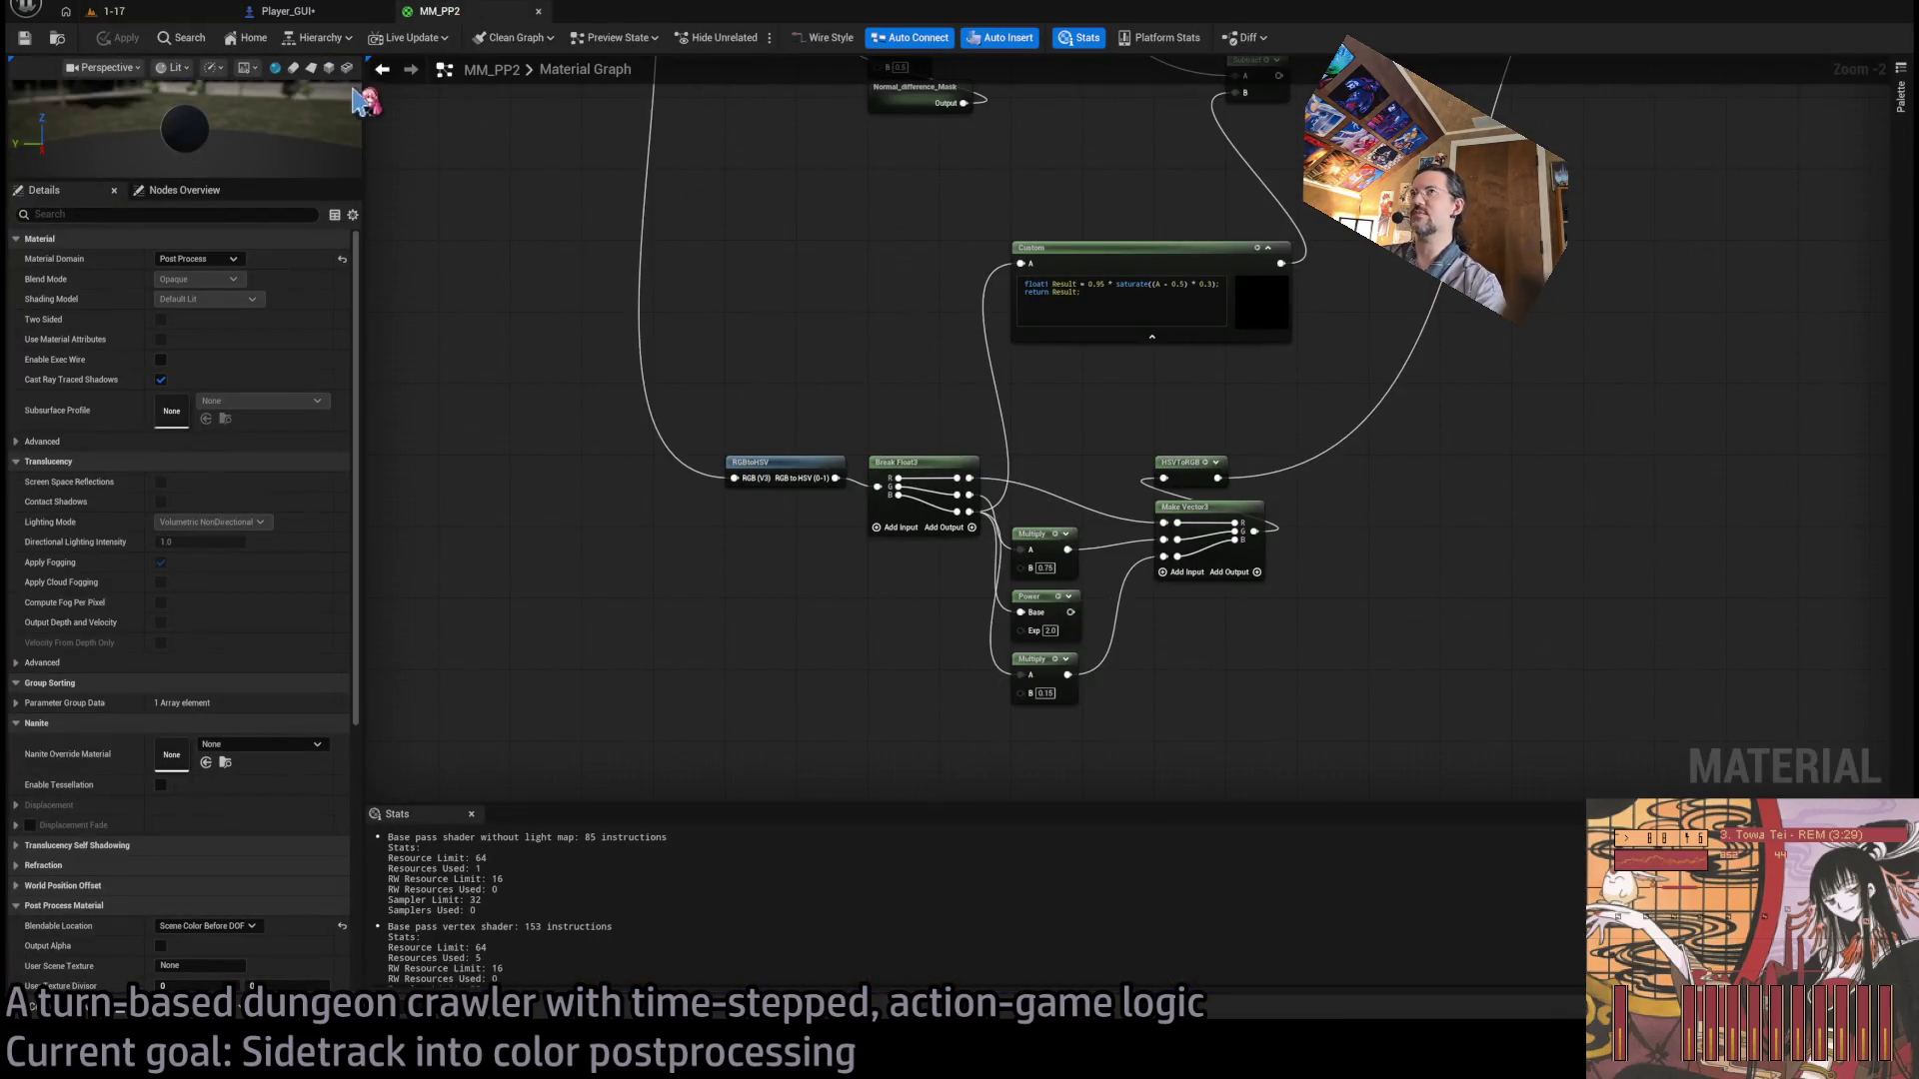
left_click(110, 11)
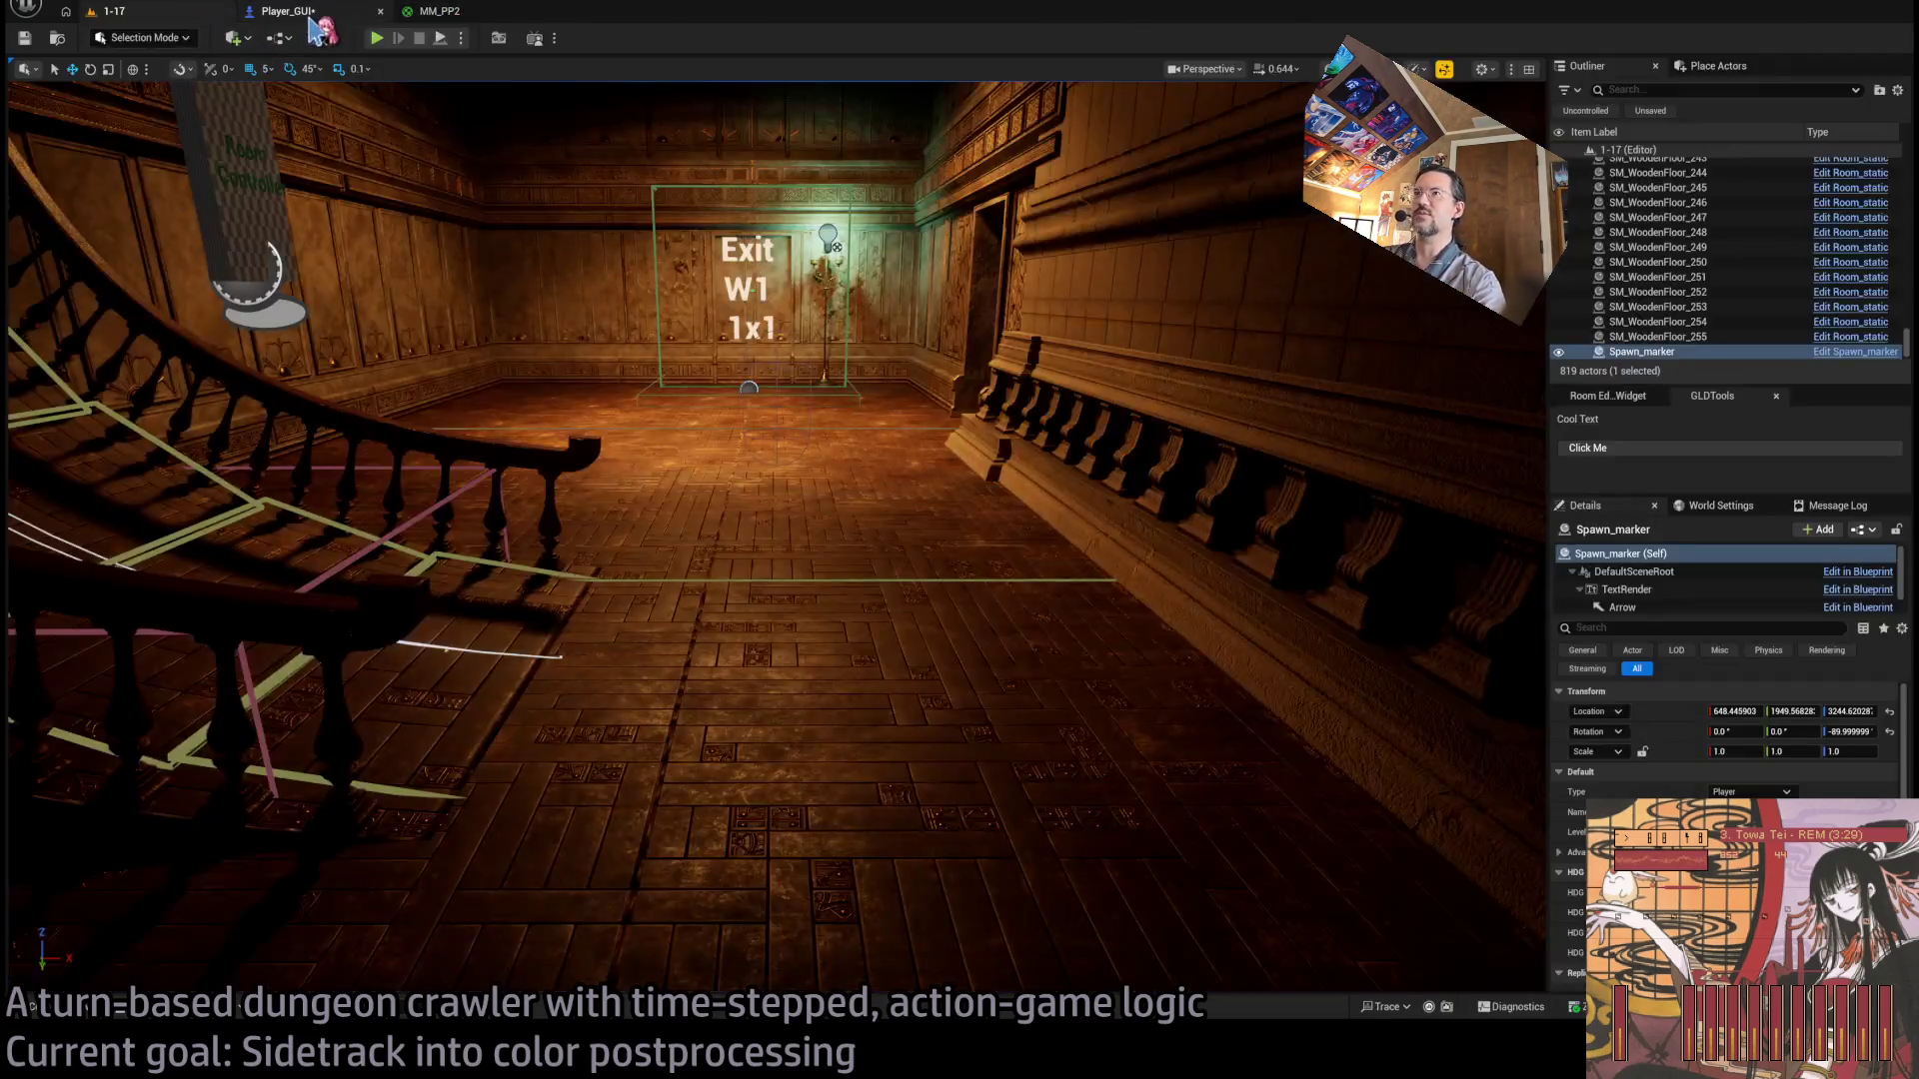
left_click(288, 11)
left_click_drag(587, 270, 999, 429)
key("Delete")
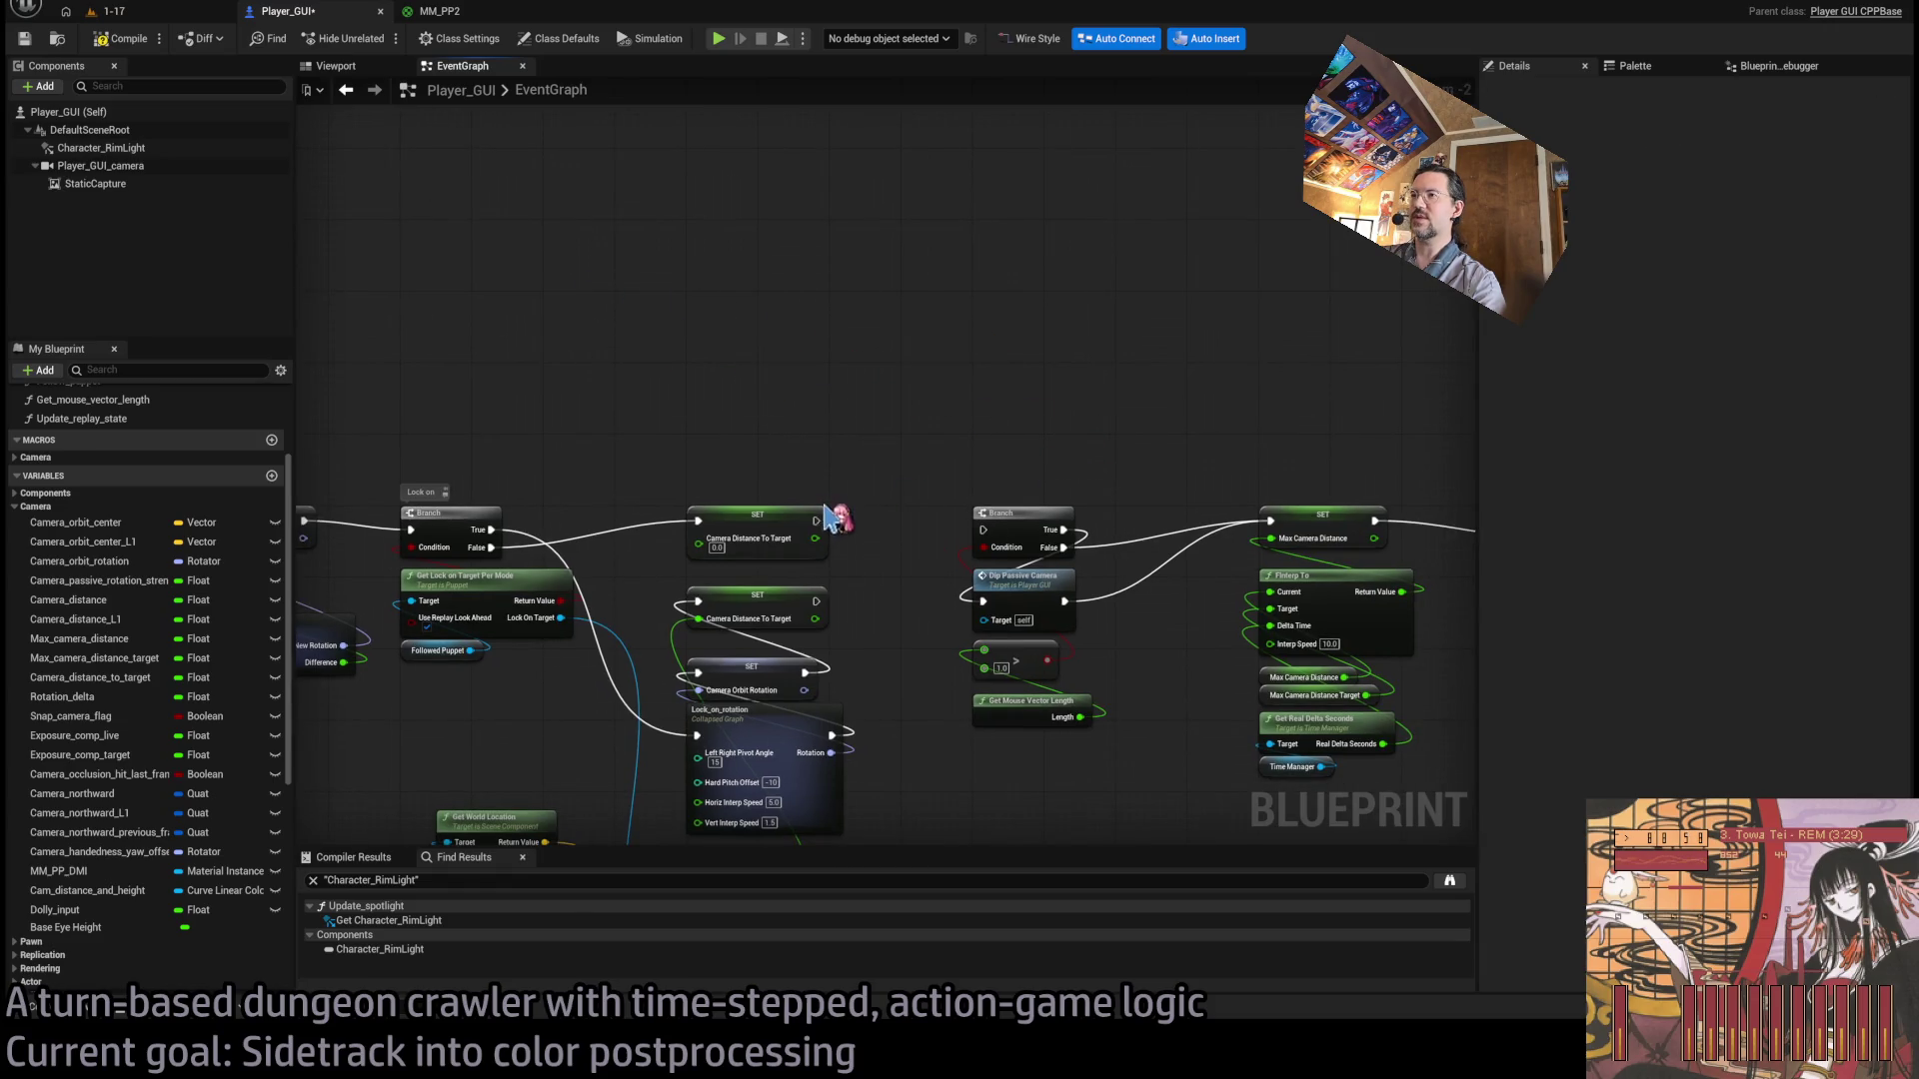
Pull a wire from the Distance node's Return Value, discarding an accidental subtract node.
mouse_move(1105, 493)
left_mouse_down()
mouse_move(801, 415)
mouse_move(305, 502)
left_mouse_up()
left_click_drag(1299, 560, 377, 527)
mouse_move(793, 548)
left_mouse_down()
mouse_move(648, 528)
mouse_move(1112, 447)
left_mouse_up()
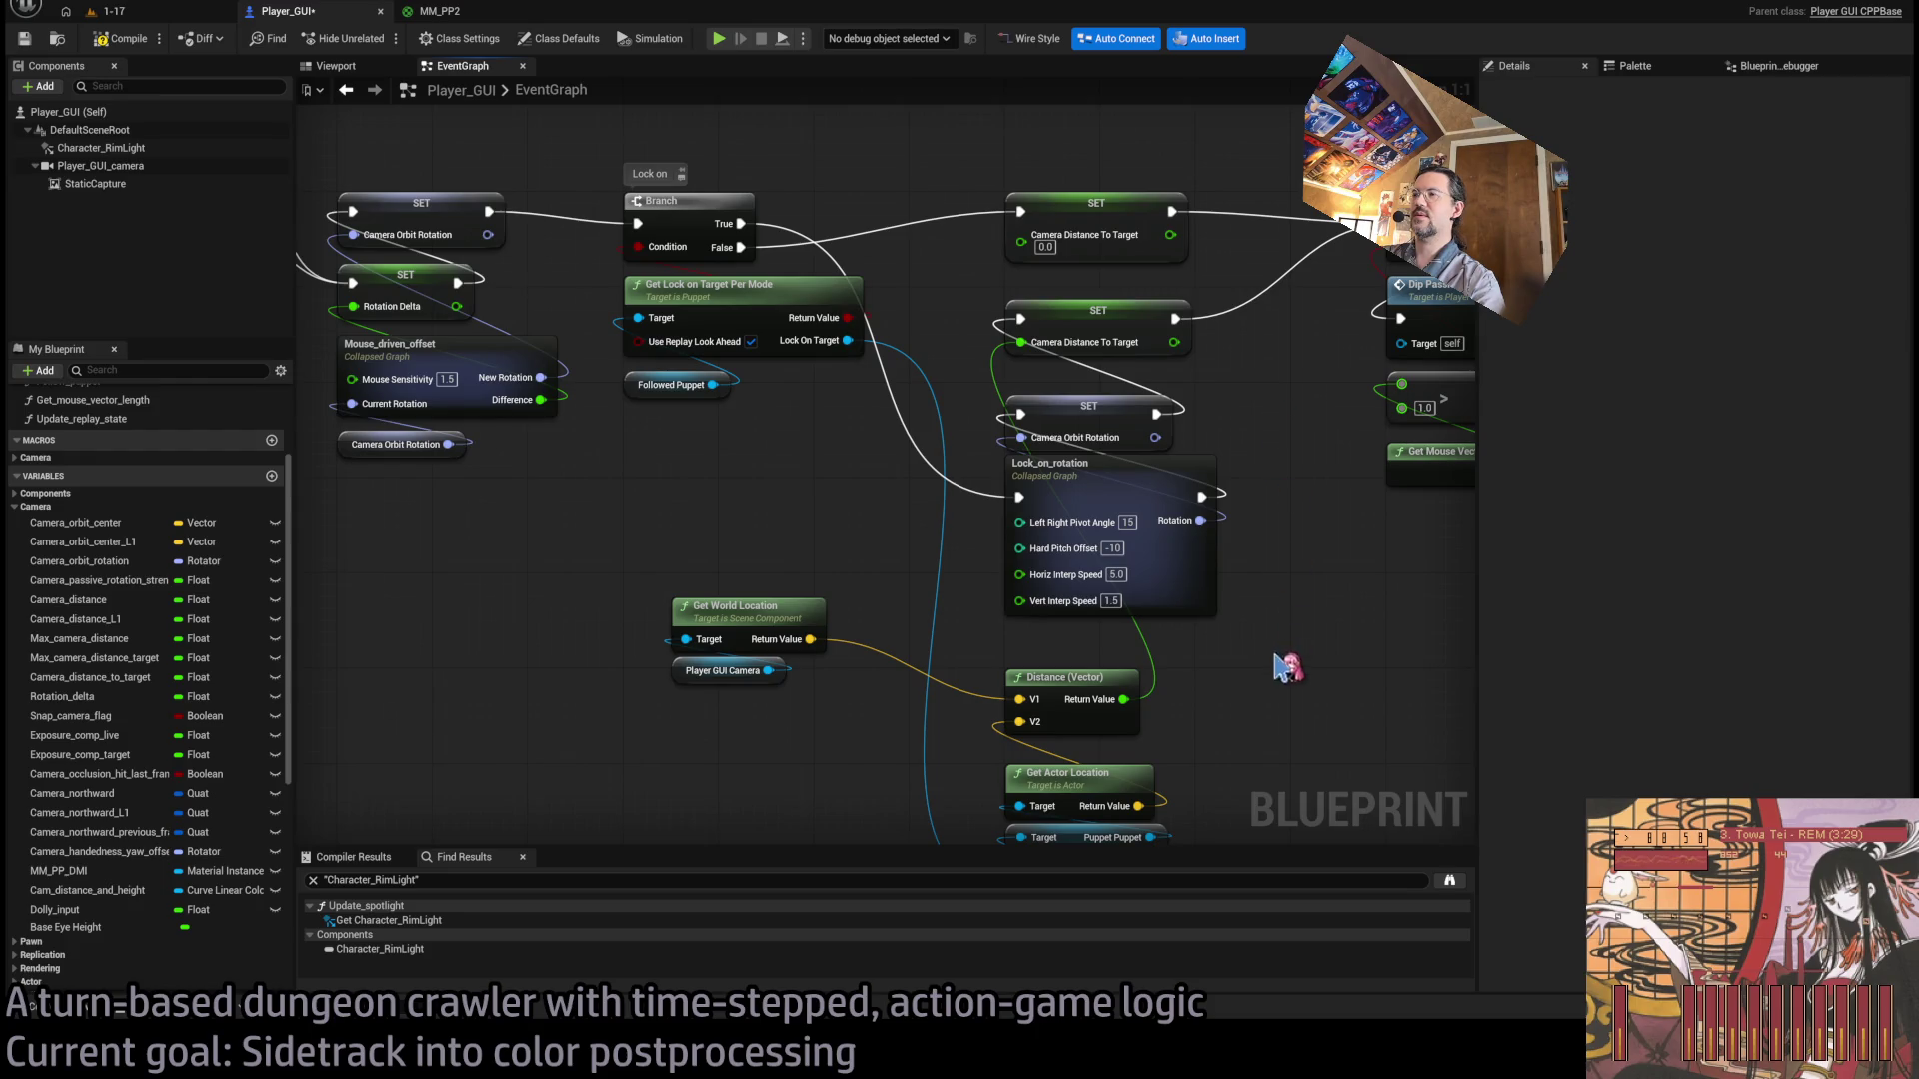
left_click_drag(1287, 667, 1206, 585)
left_click_drag(1043, 616, 1140, 613)
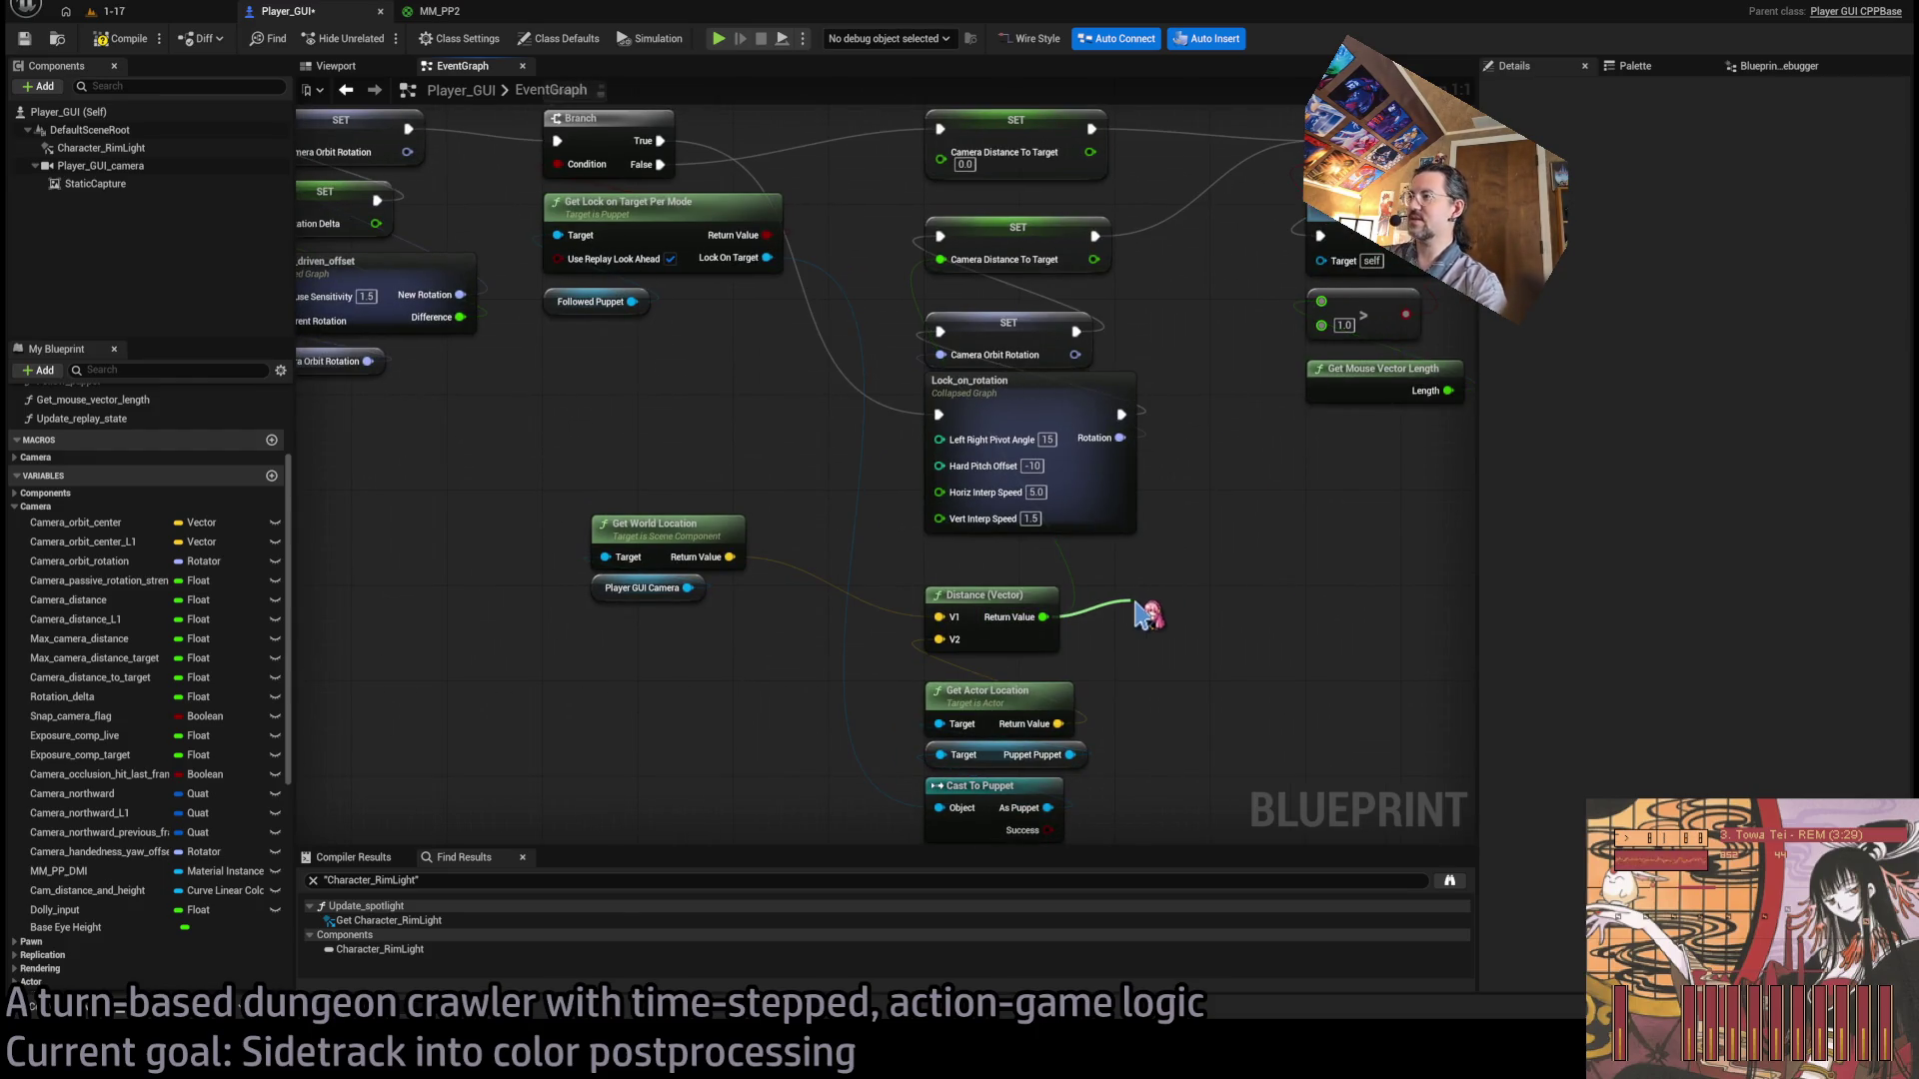
type("-")
key("Return")
mouse_move(1139, 600)
left_mouse_down()
mouse_move(1159, 624)
mouse_move(1152, 610)
left_mouse_up()
key("Delete")
Add a MIN node (700.0) feeding SET Camera Distance To Target, and compile.
type("min")
key("Return")
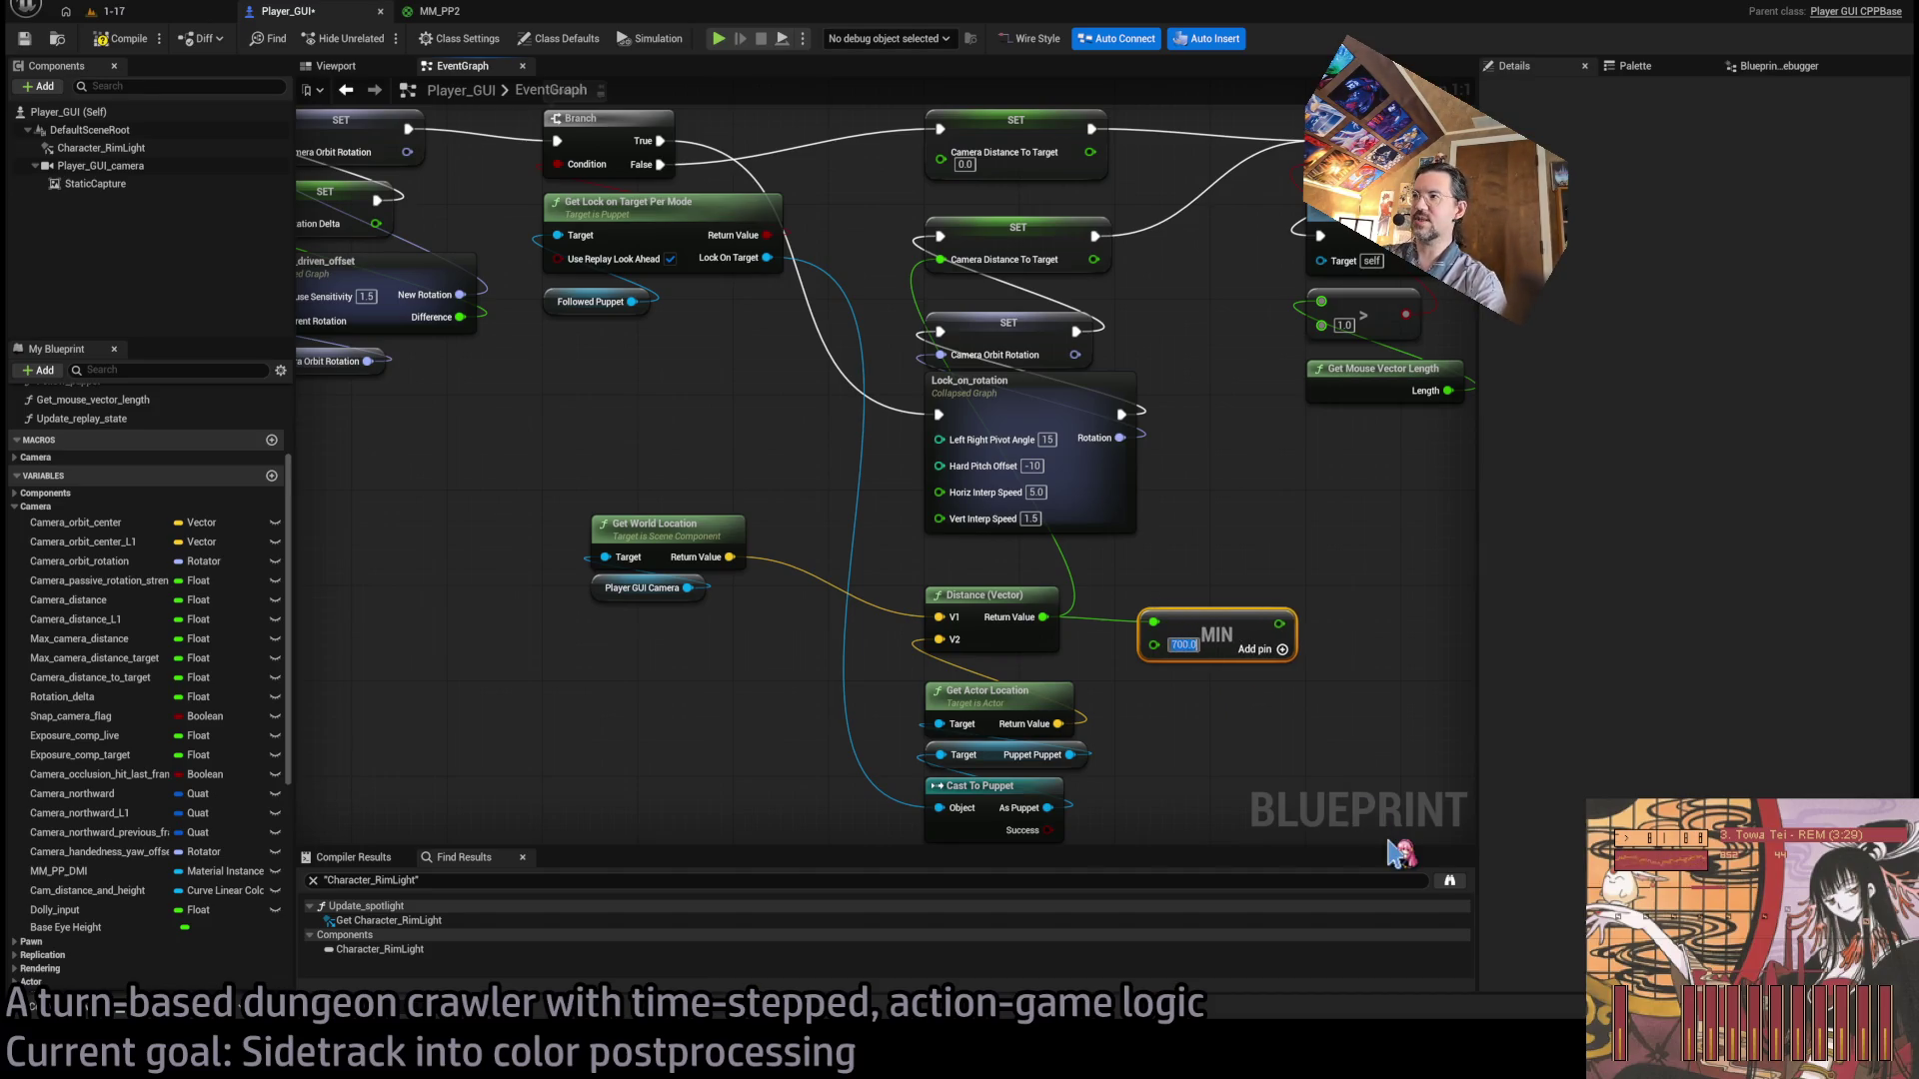
left_click_drag(1384, 461, 1243, 645)
left_click_drag(1139, 808, 800, 443)
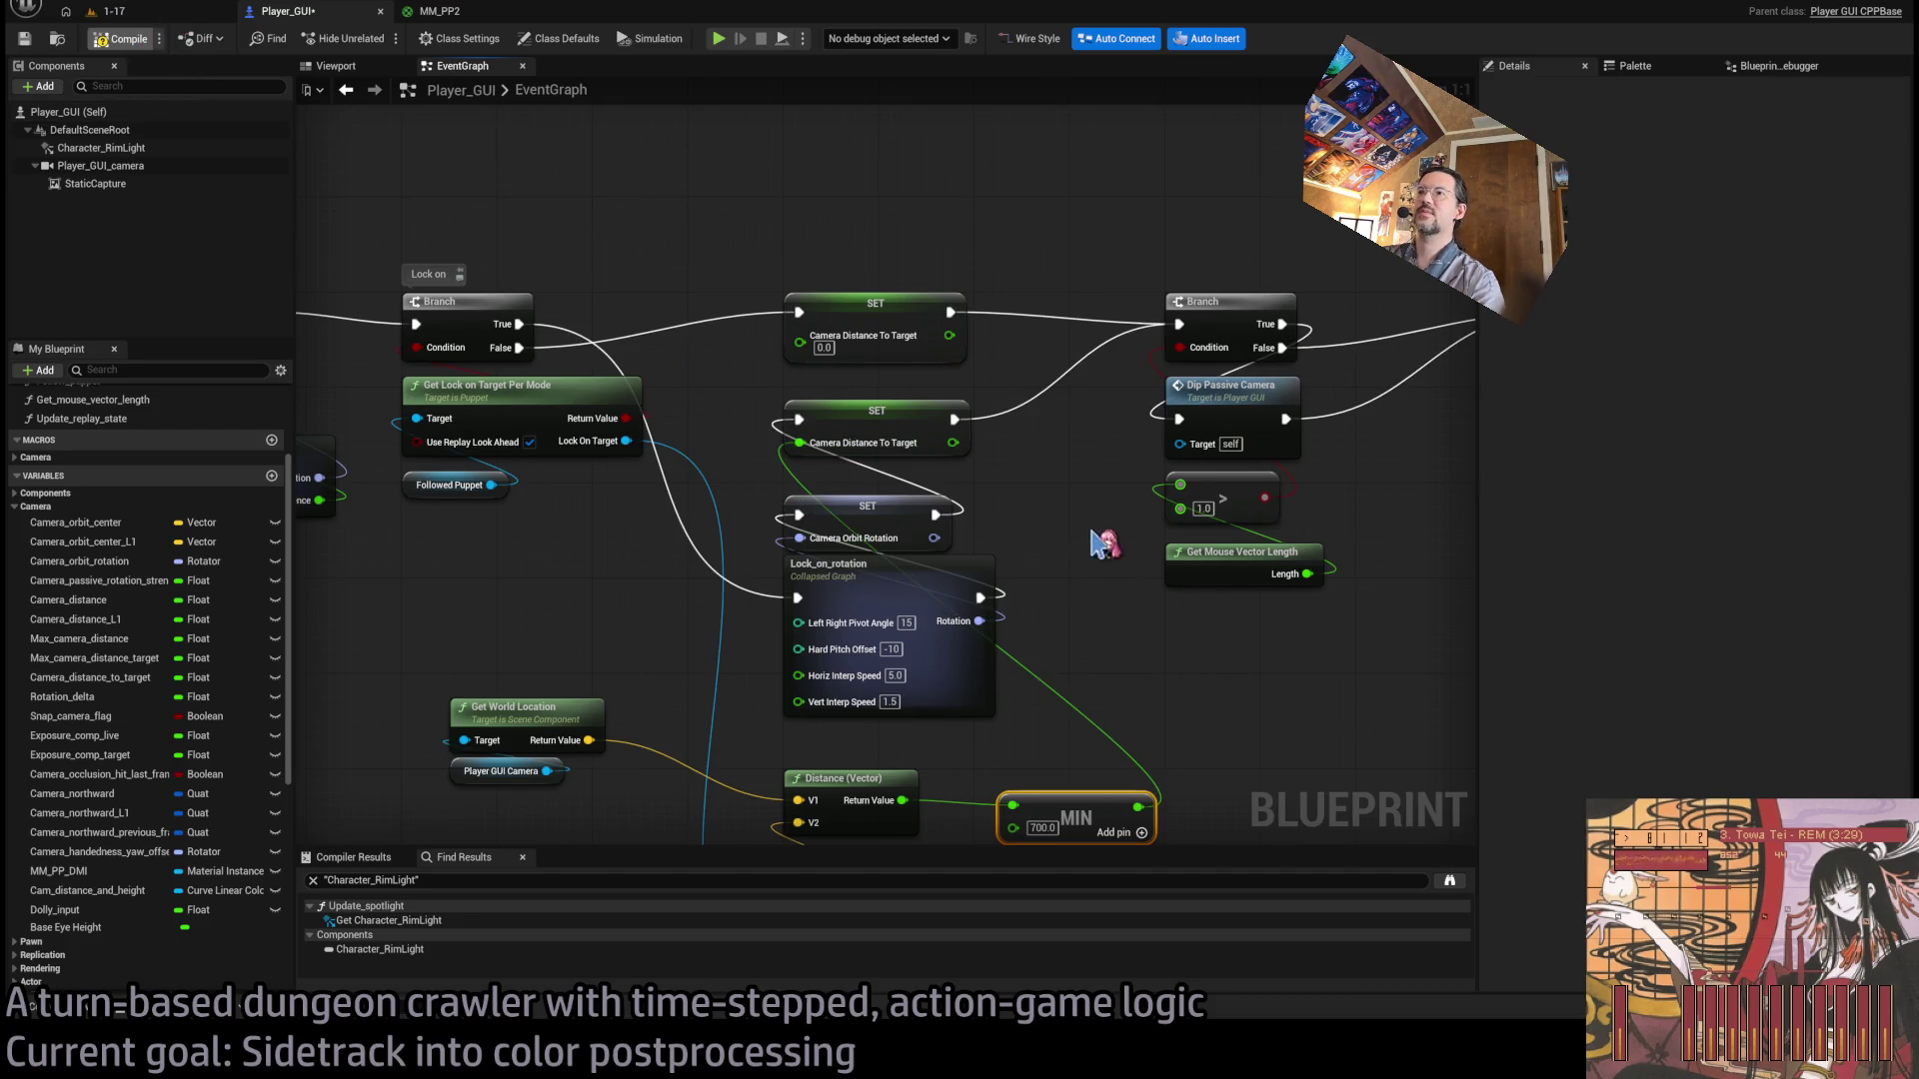
key("F7")
Move the view over to the post-process section of the graph.
left_click_drag(1071, 492, 433, 523)
scroll(596, 536, "down", 3)
scroll(672, 597, "up", 1)
scroll(925, 549, "up", 1)
scroll(1199, 309, "up", 1)
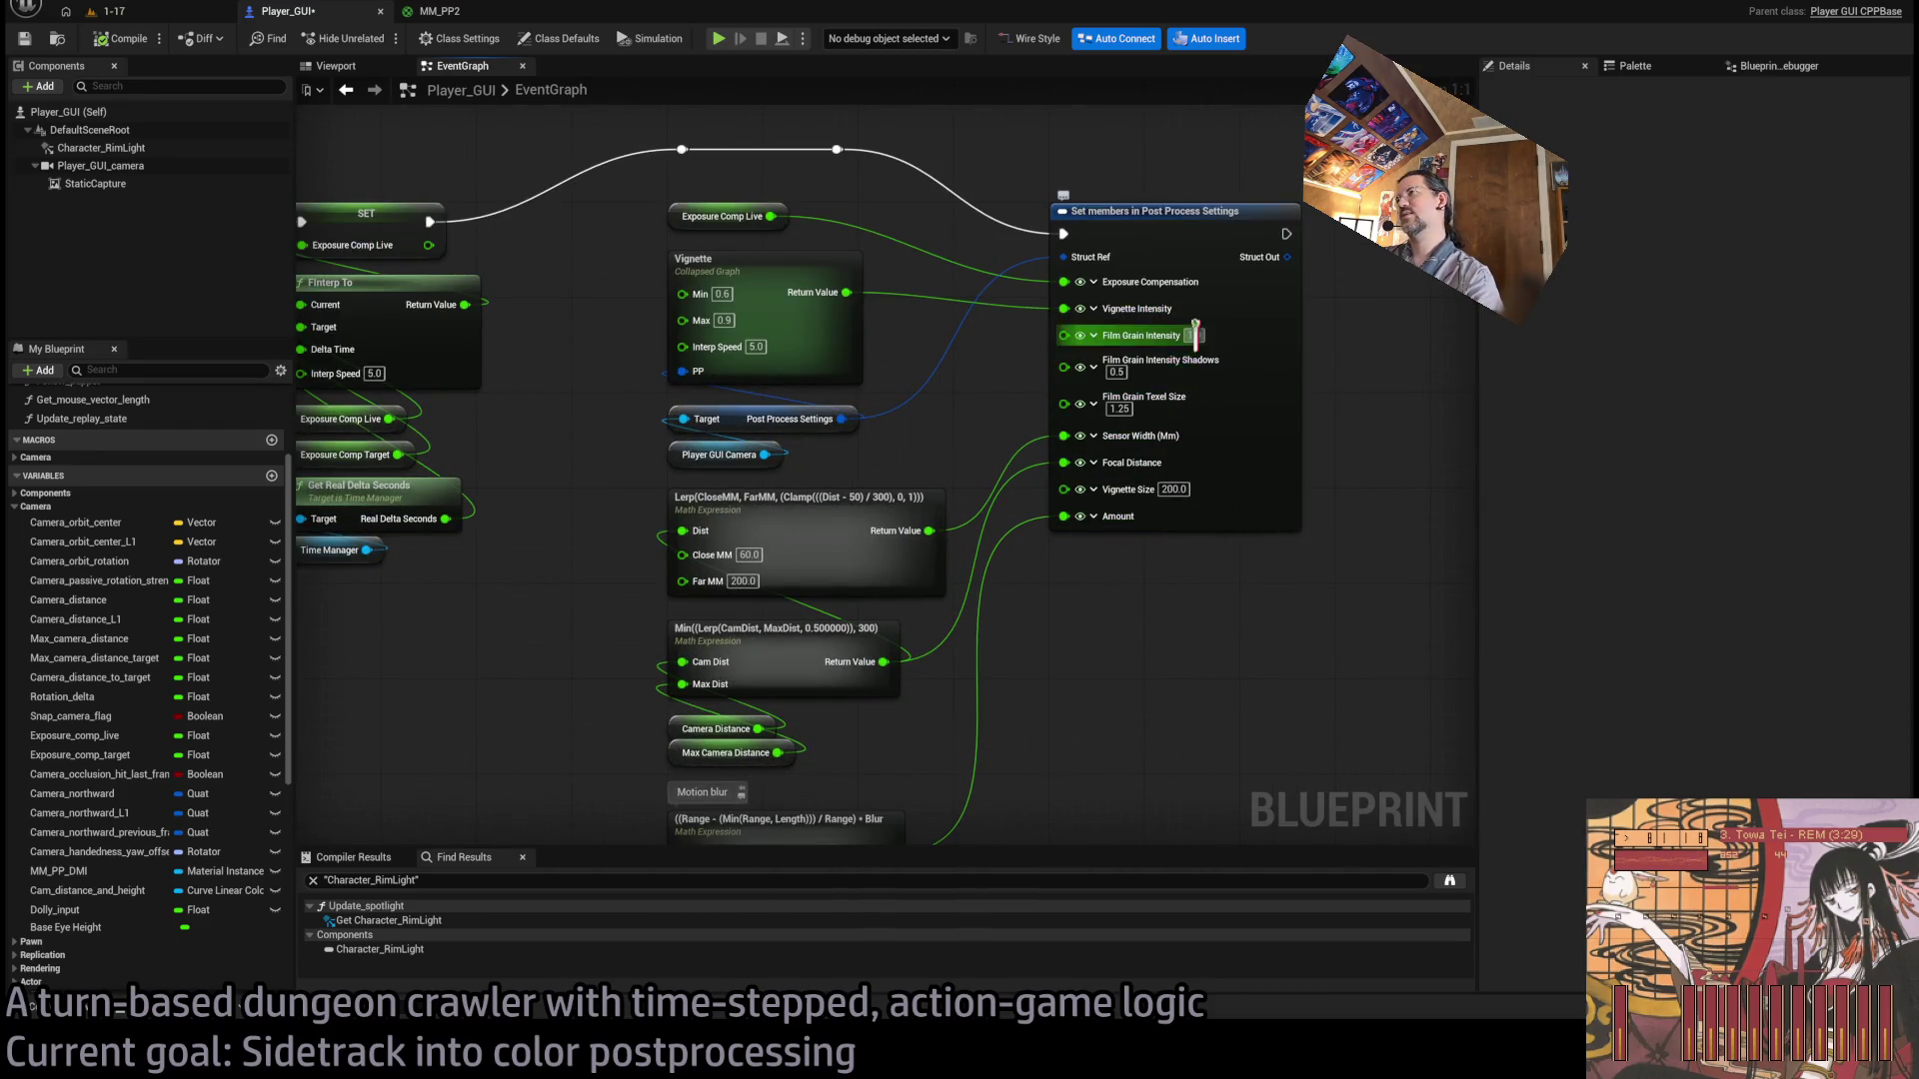
Change the focal expression to Max(Min(Lerp(CamDist, MaxDist, 0.5), 300), TargetDist).
left_click_drag(1146, 477, 1148, 432)
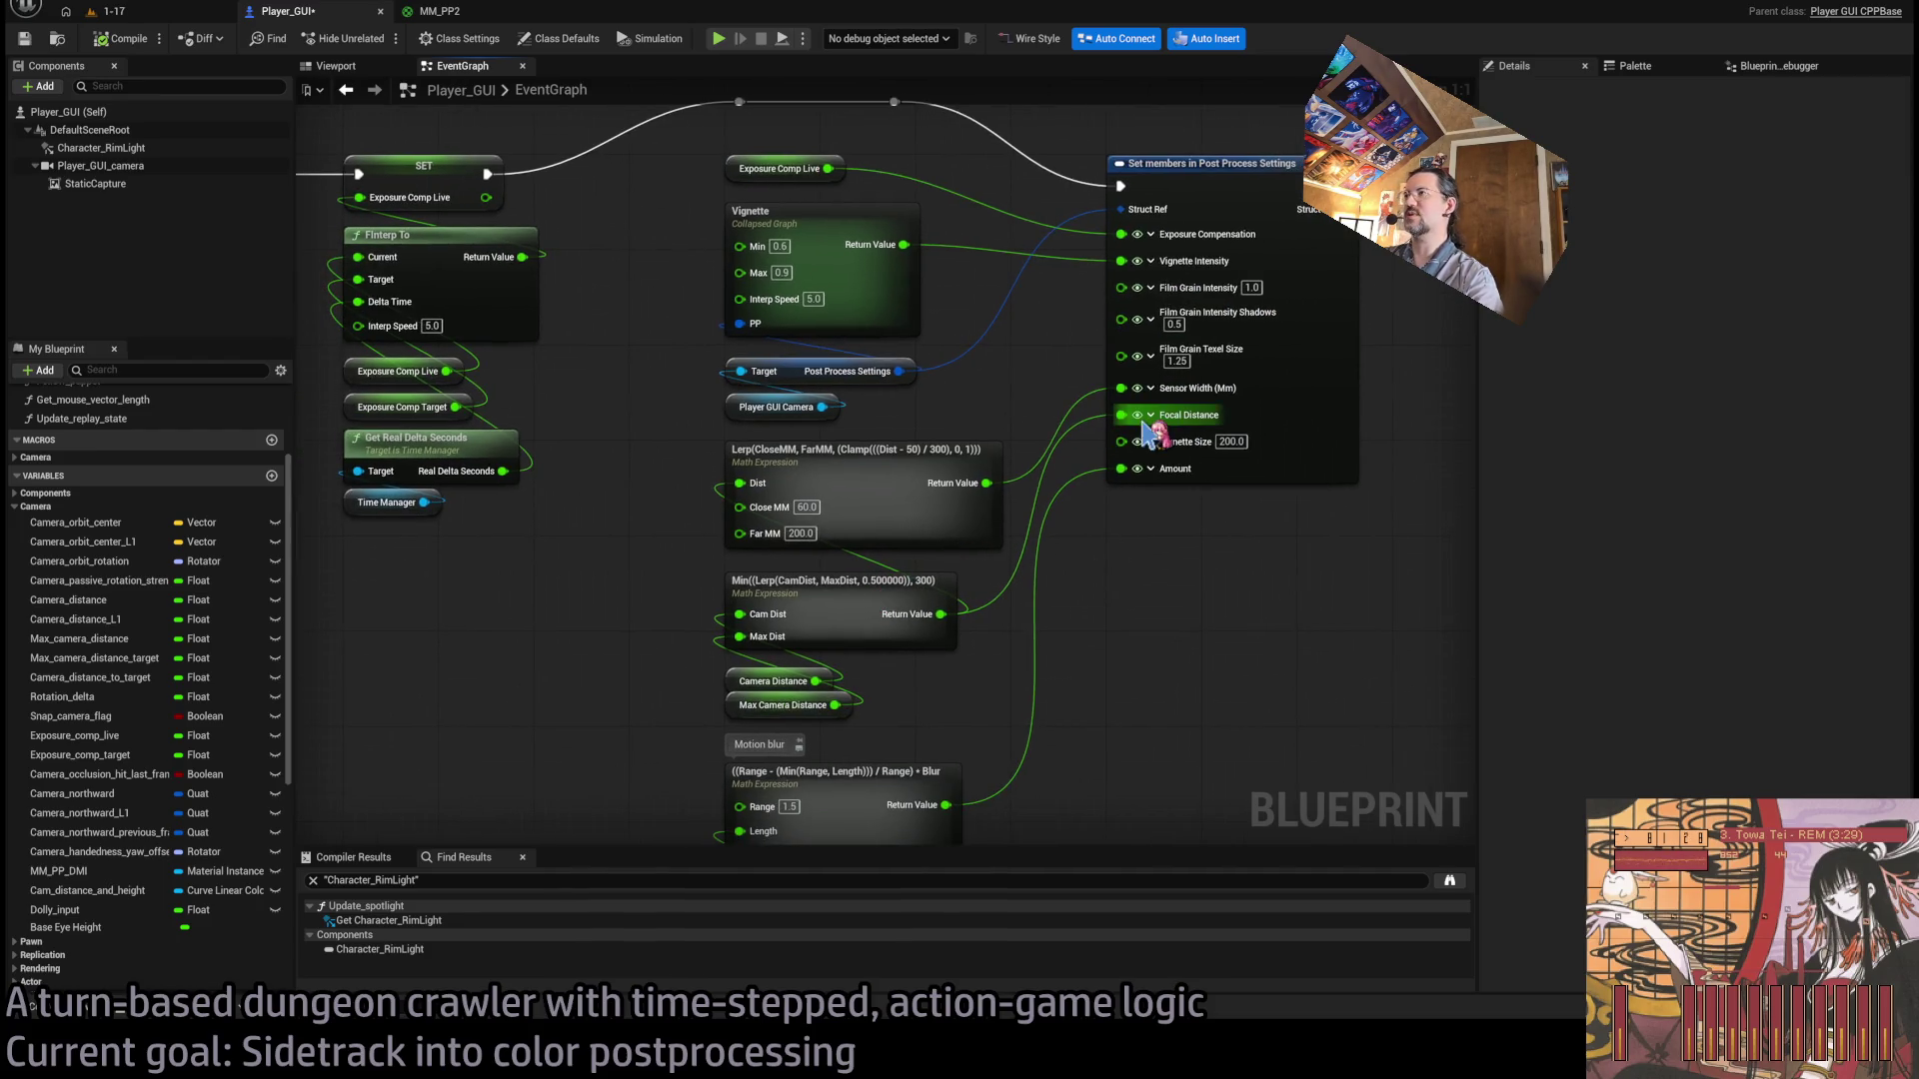
left_click(822, 608)
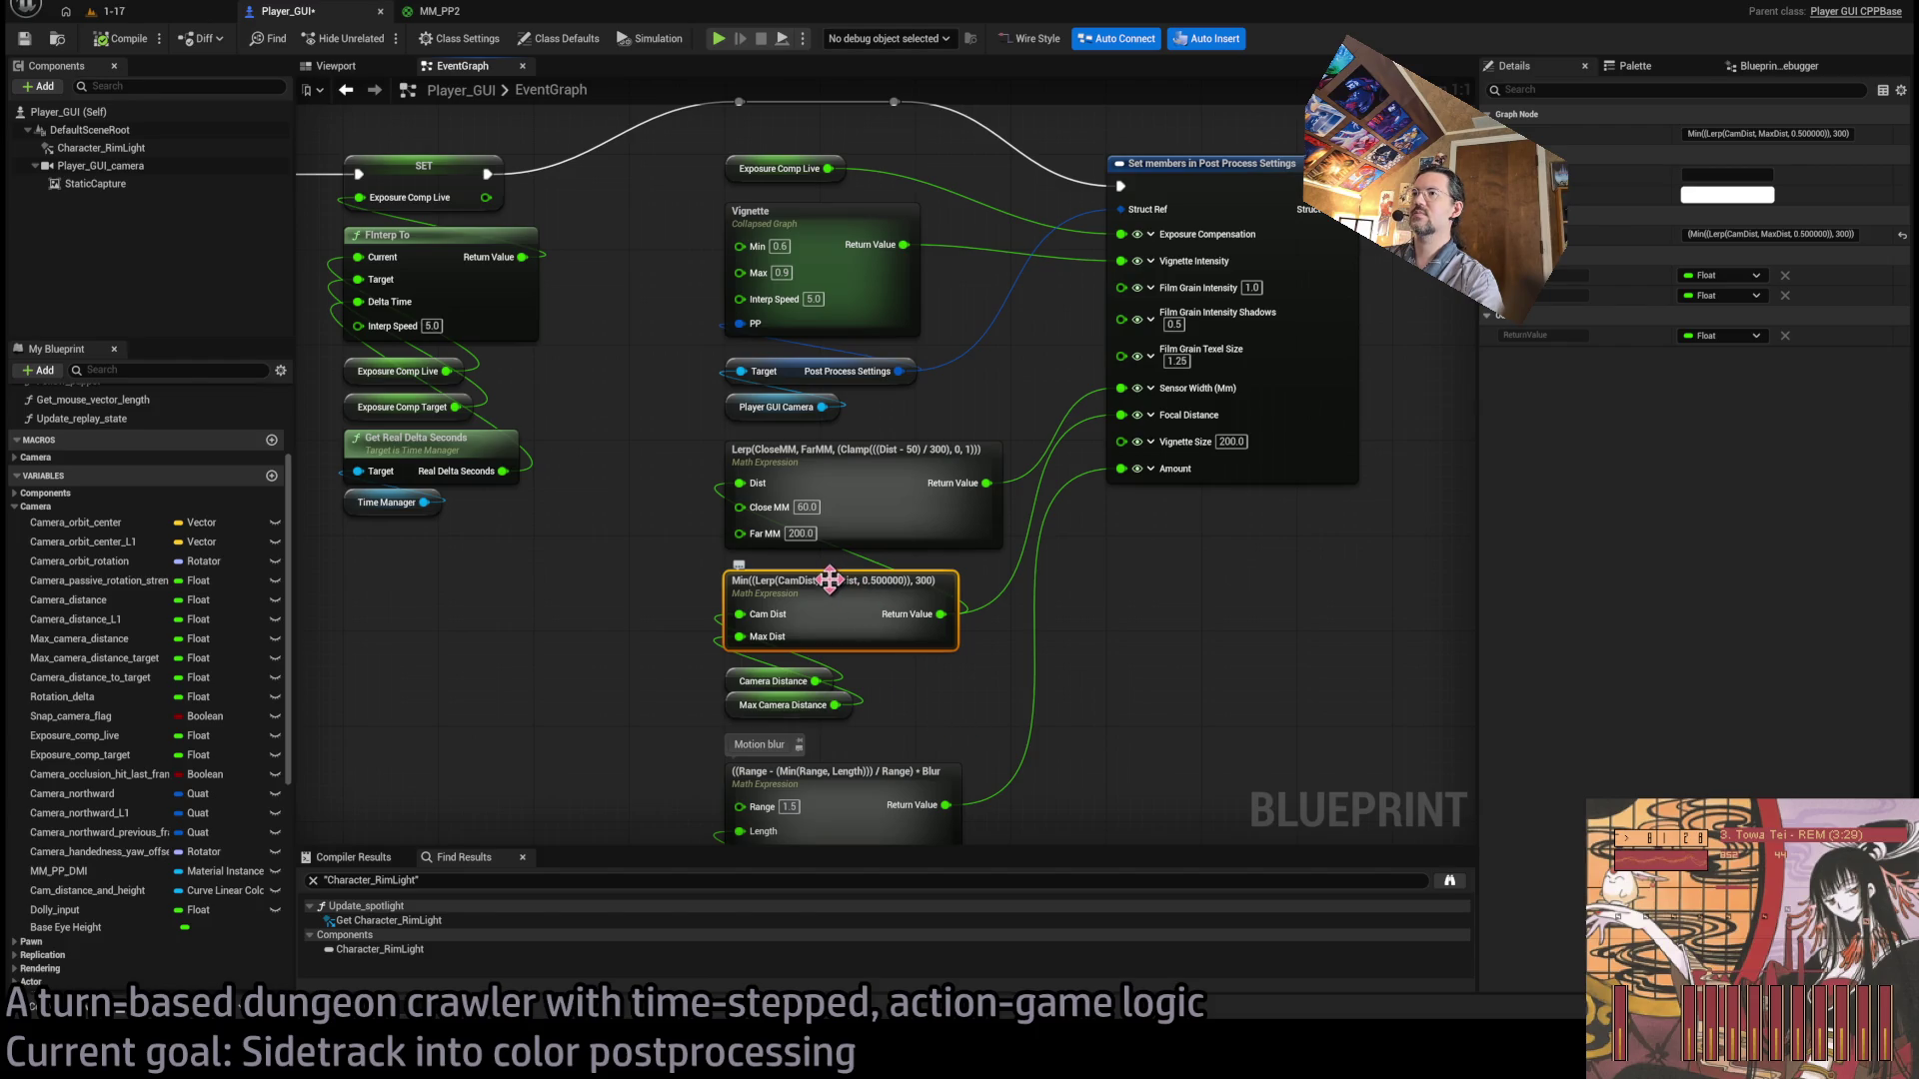
key("F2")
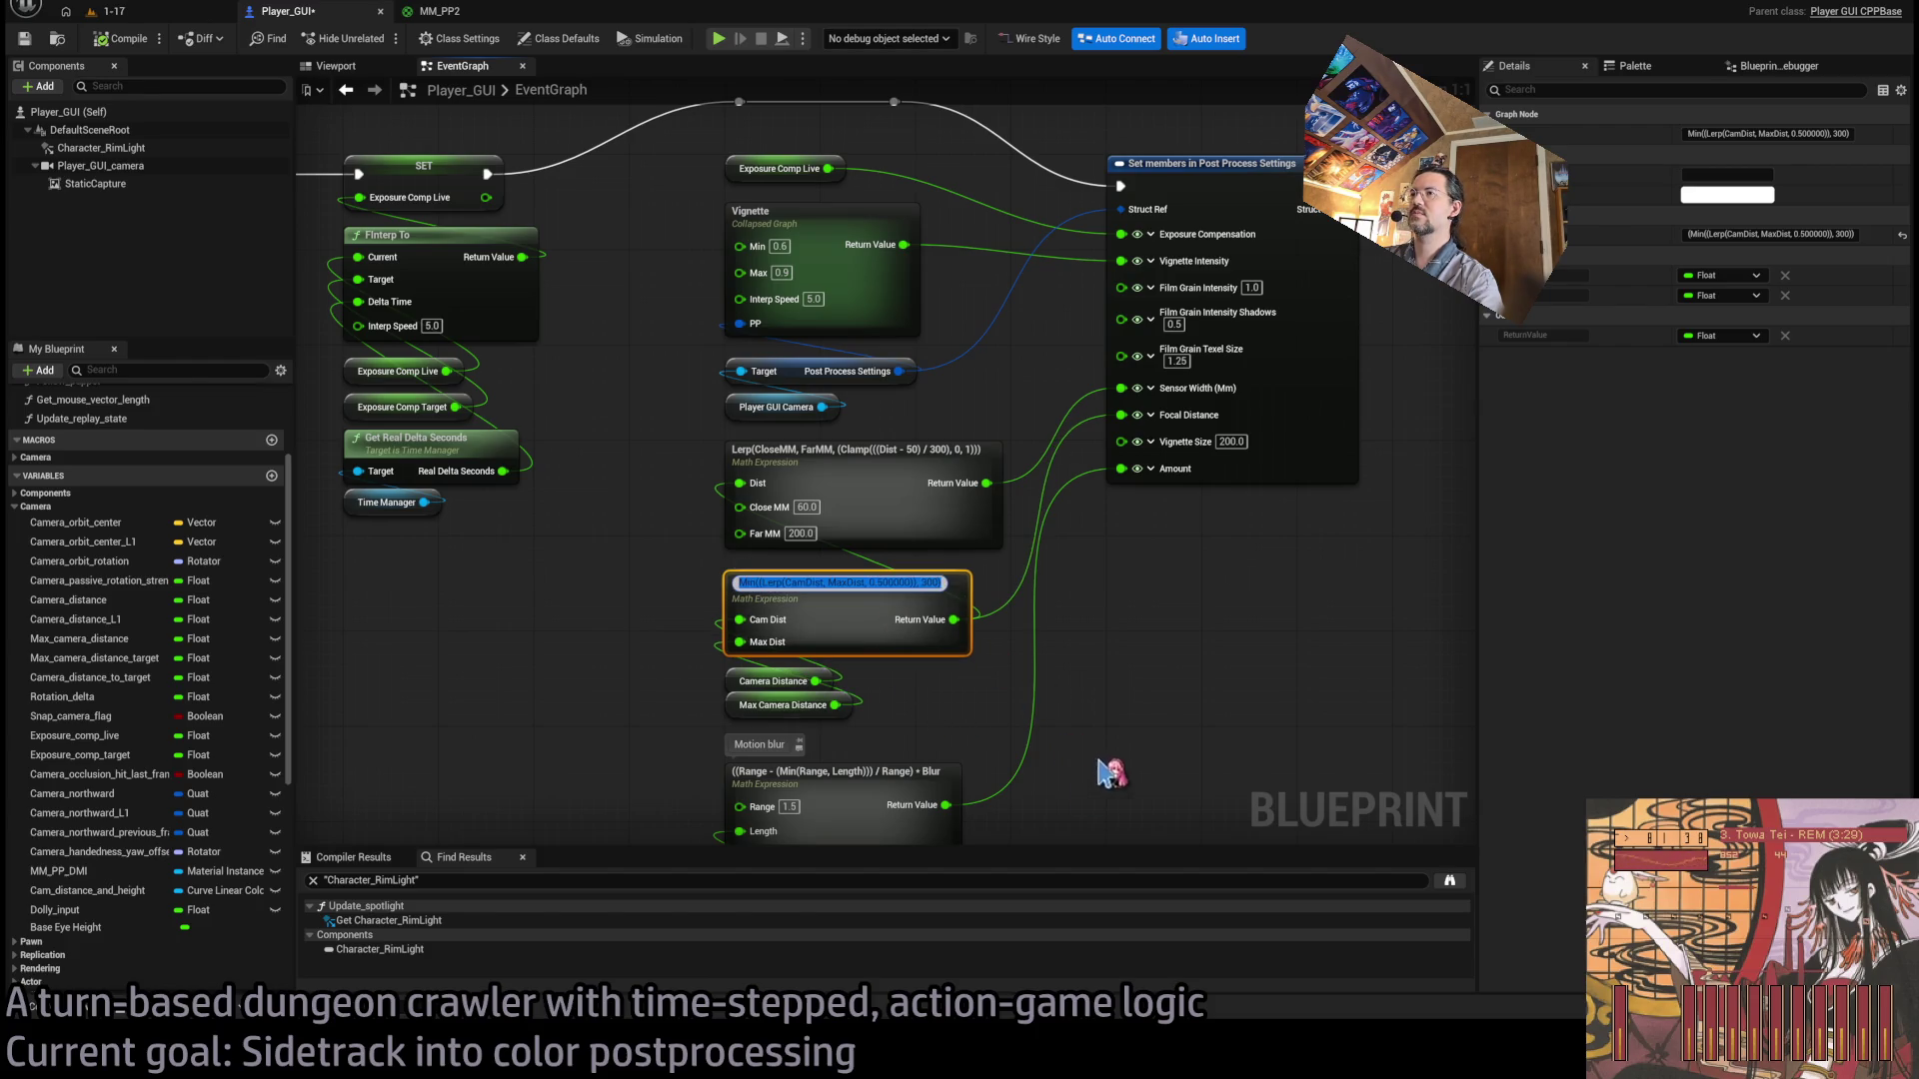
type("Max(")
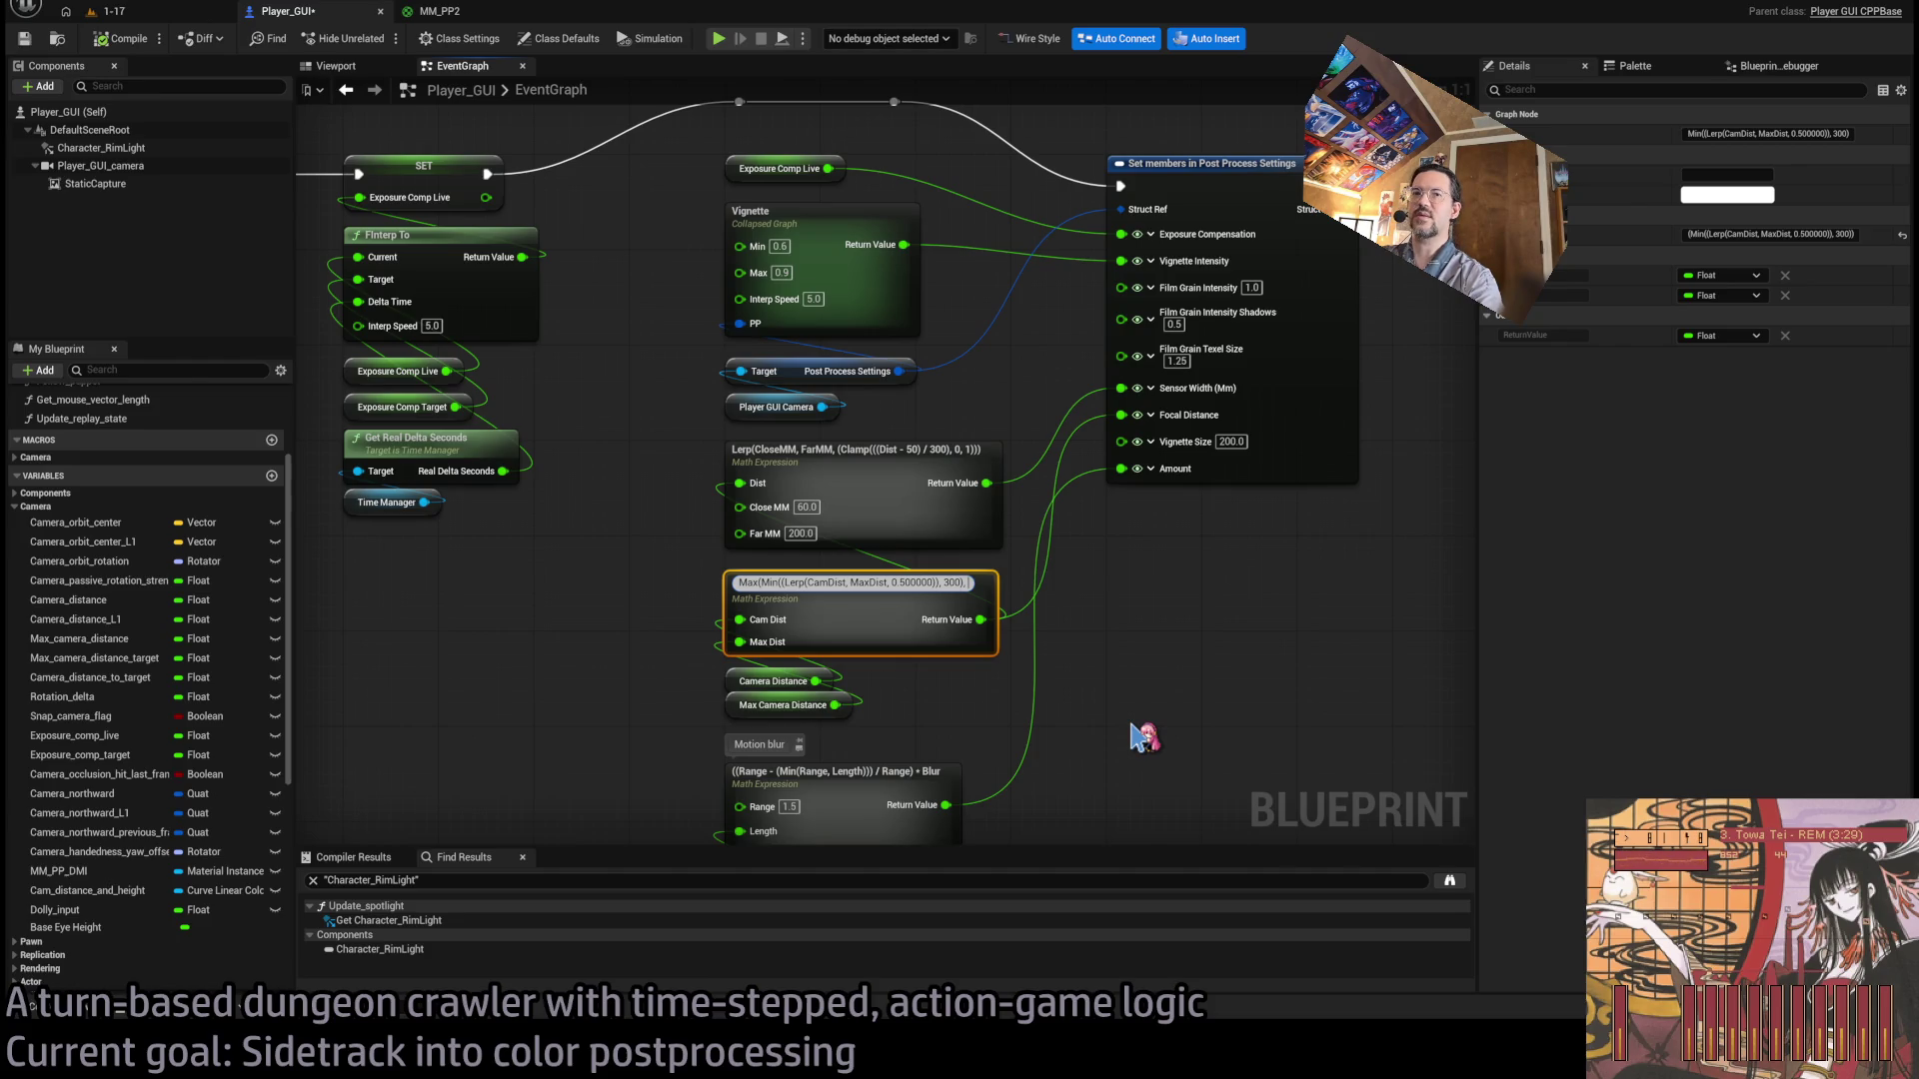
type("TargetDist)")
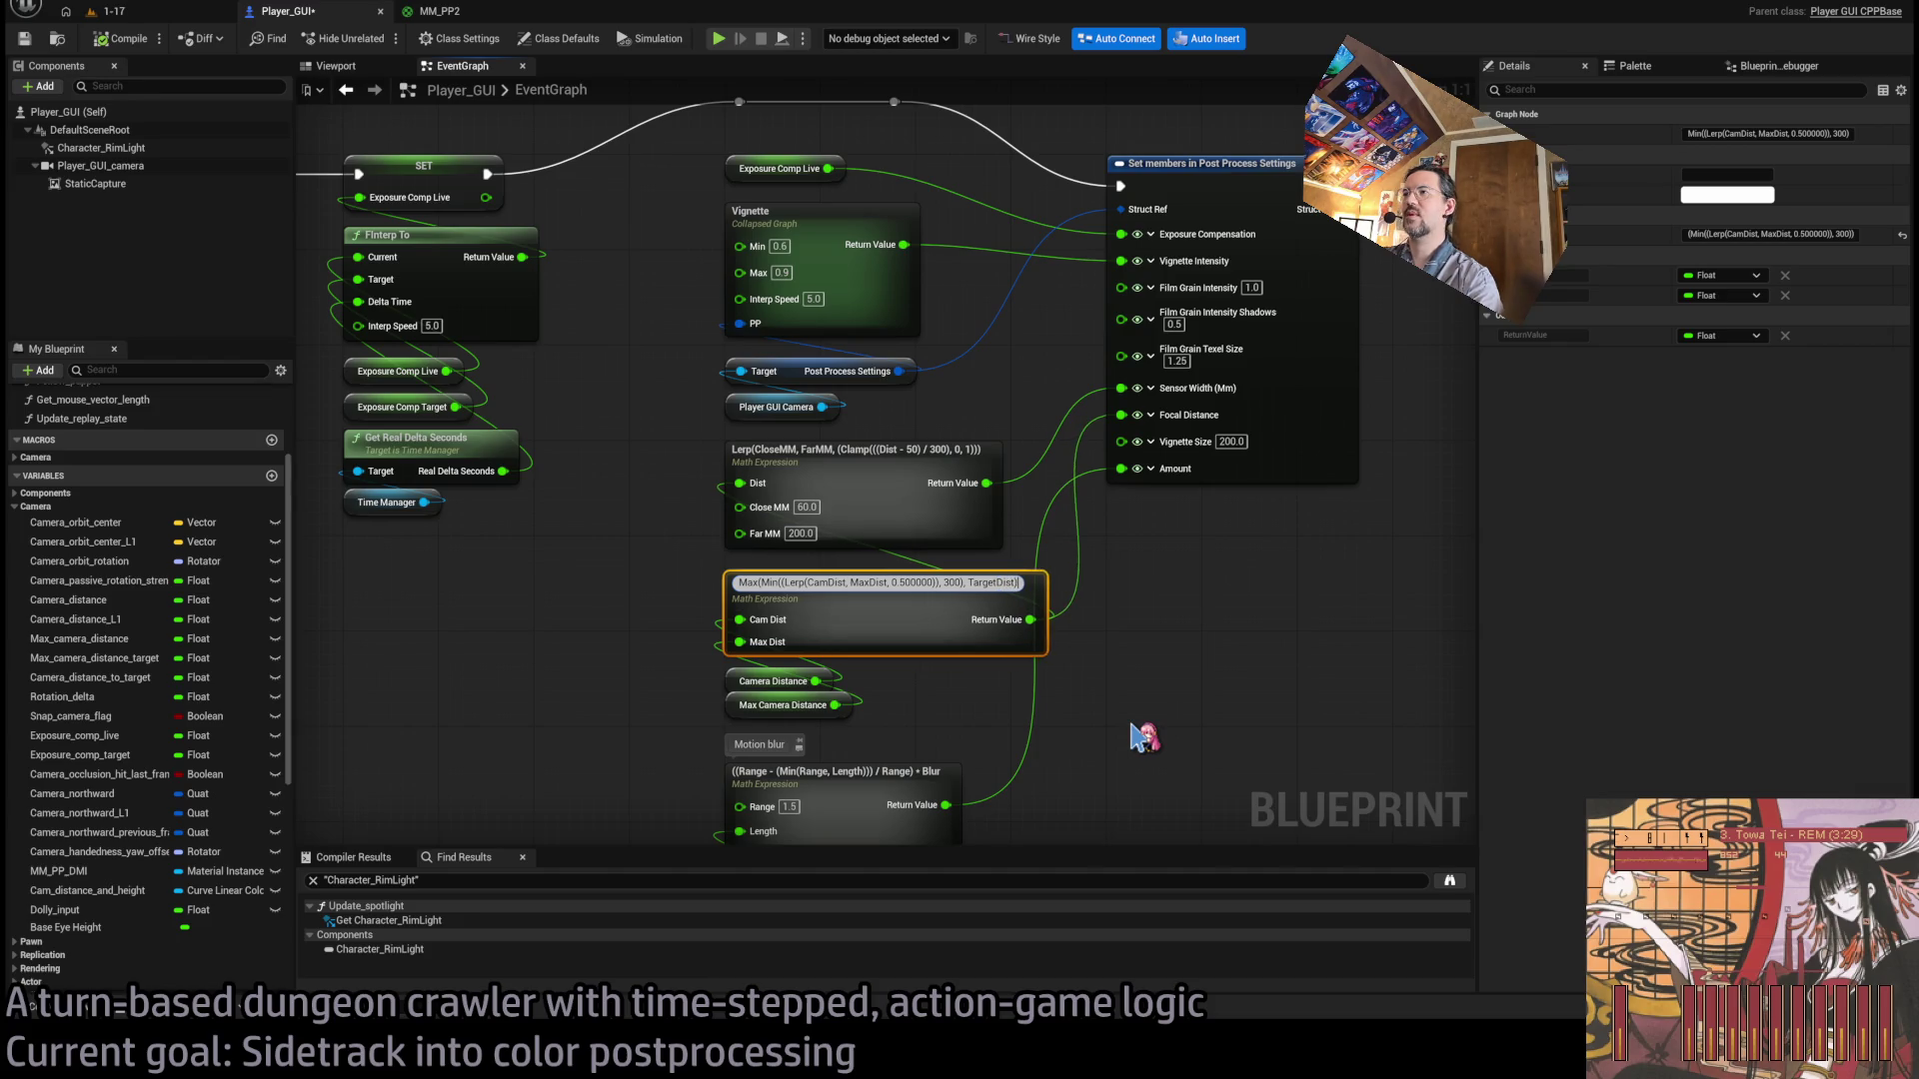
key("Return")
Move the motion blur nodes down and place a Camera Distance To Target getter.
mouse_move(1095, 814)
left_mouse_down()
mouse_move(890, 521)
mouse_move(908, 564)
left_mouse_up()
mouse_move(1195, 811)
left_mouse_down()
mouse_move(985, 643)
mouse_move(985, 679)
left_mouse_up()
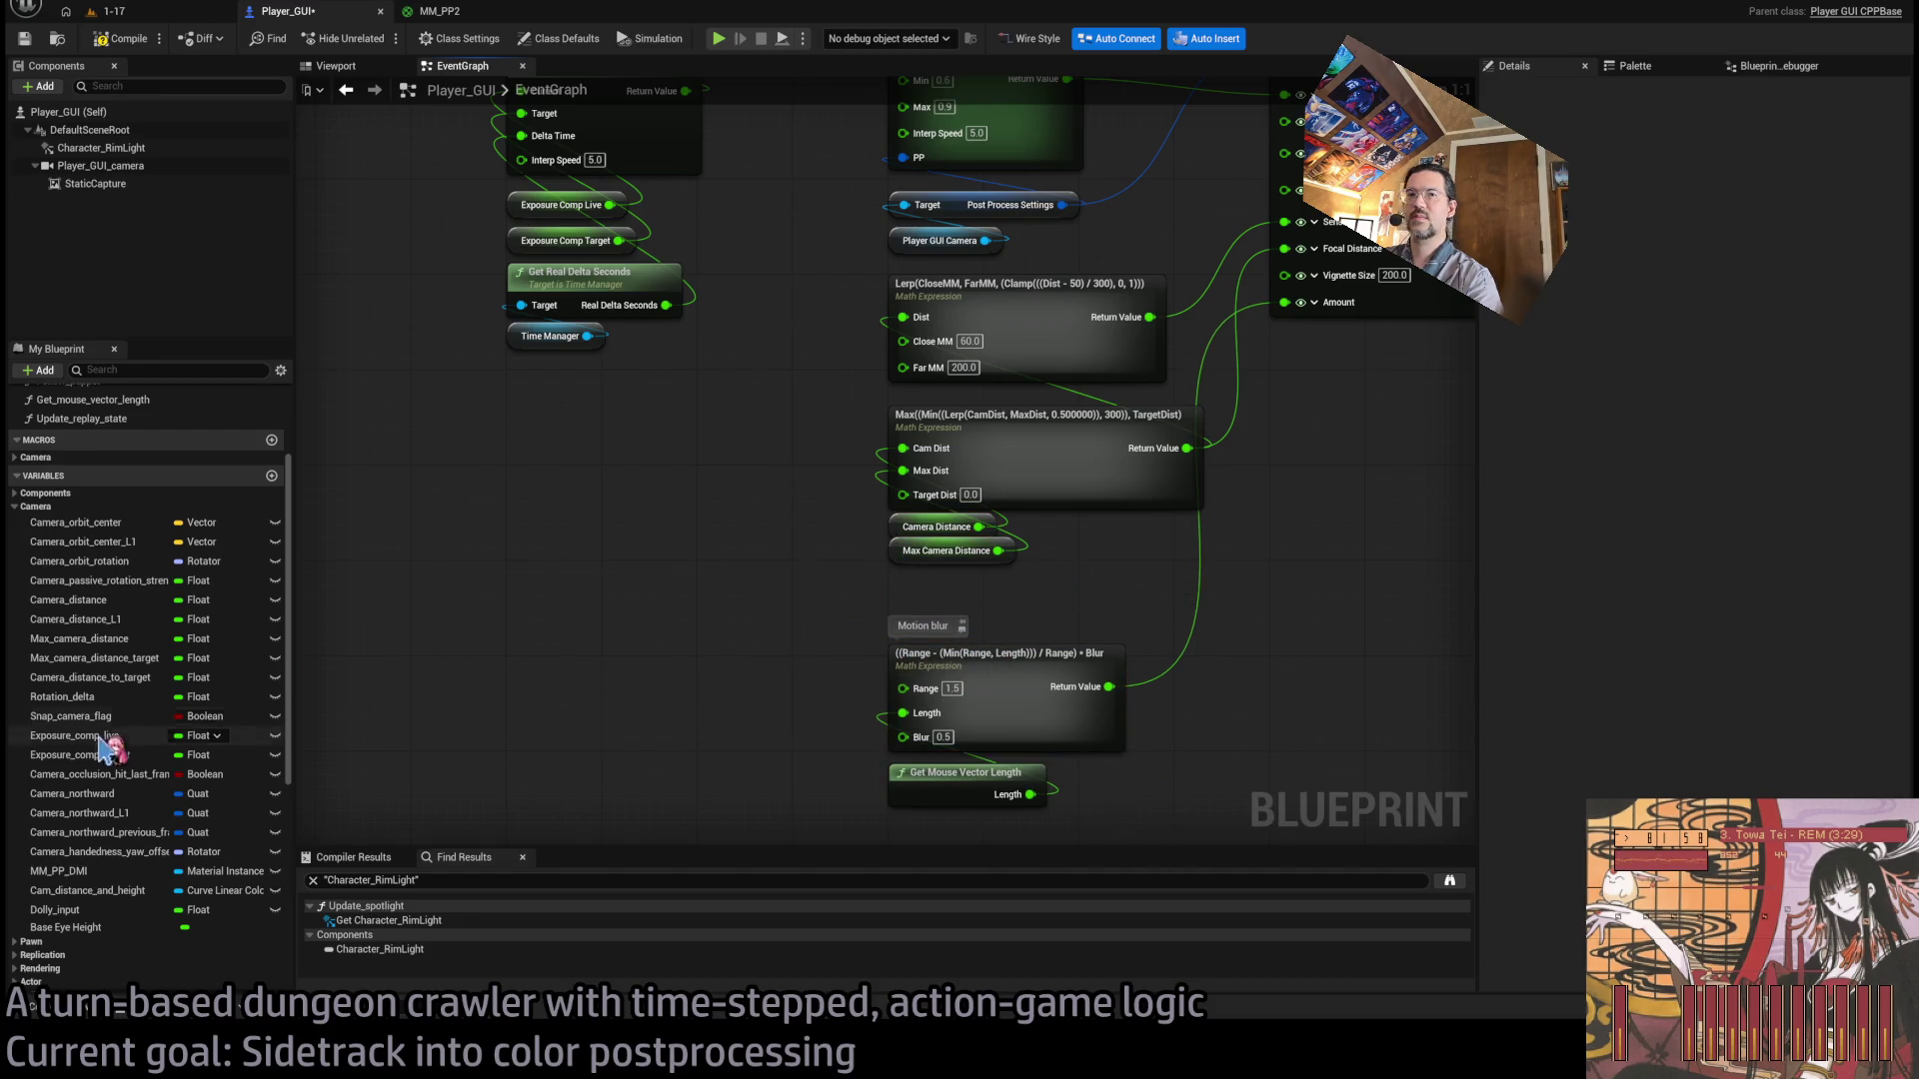
mouse_move(80, 677)
left_mouse_down()
mouse_move(886, 518)
mouse_move(827, 517)
mouse_move(931, 576)
left_mouse_up()
left_click(629, 352)
Save Player_GUI and start playing level 1-17.
key("ctrl+s")
left_click(110, 11)
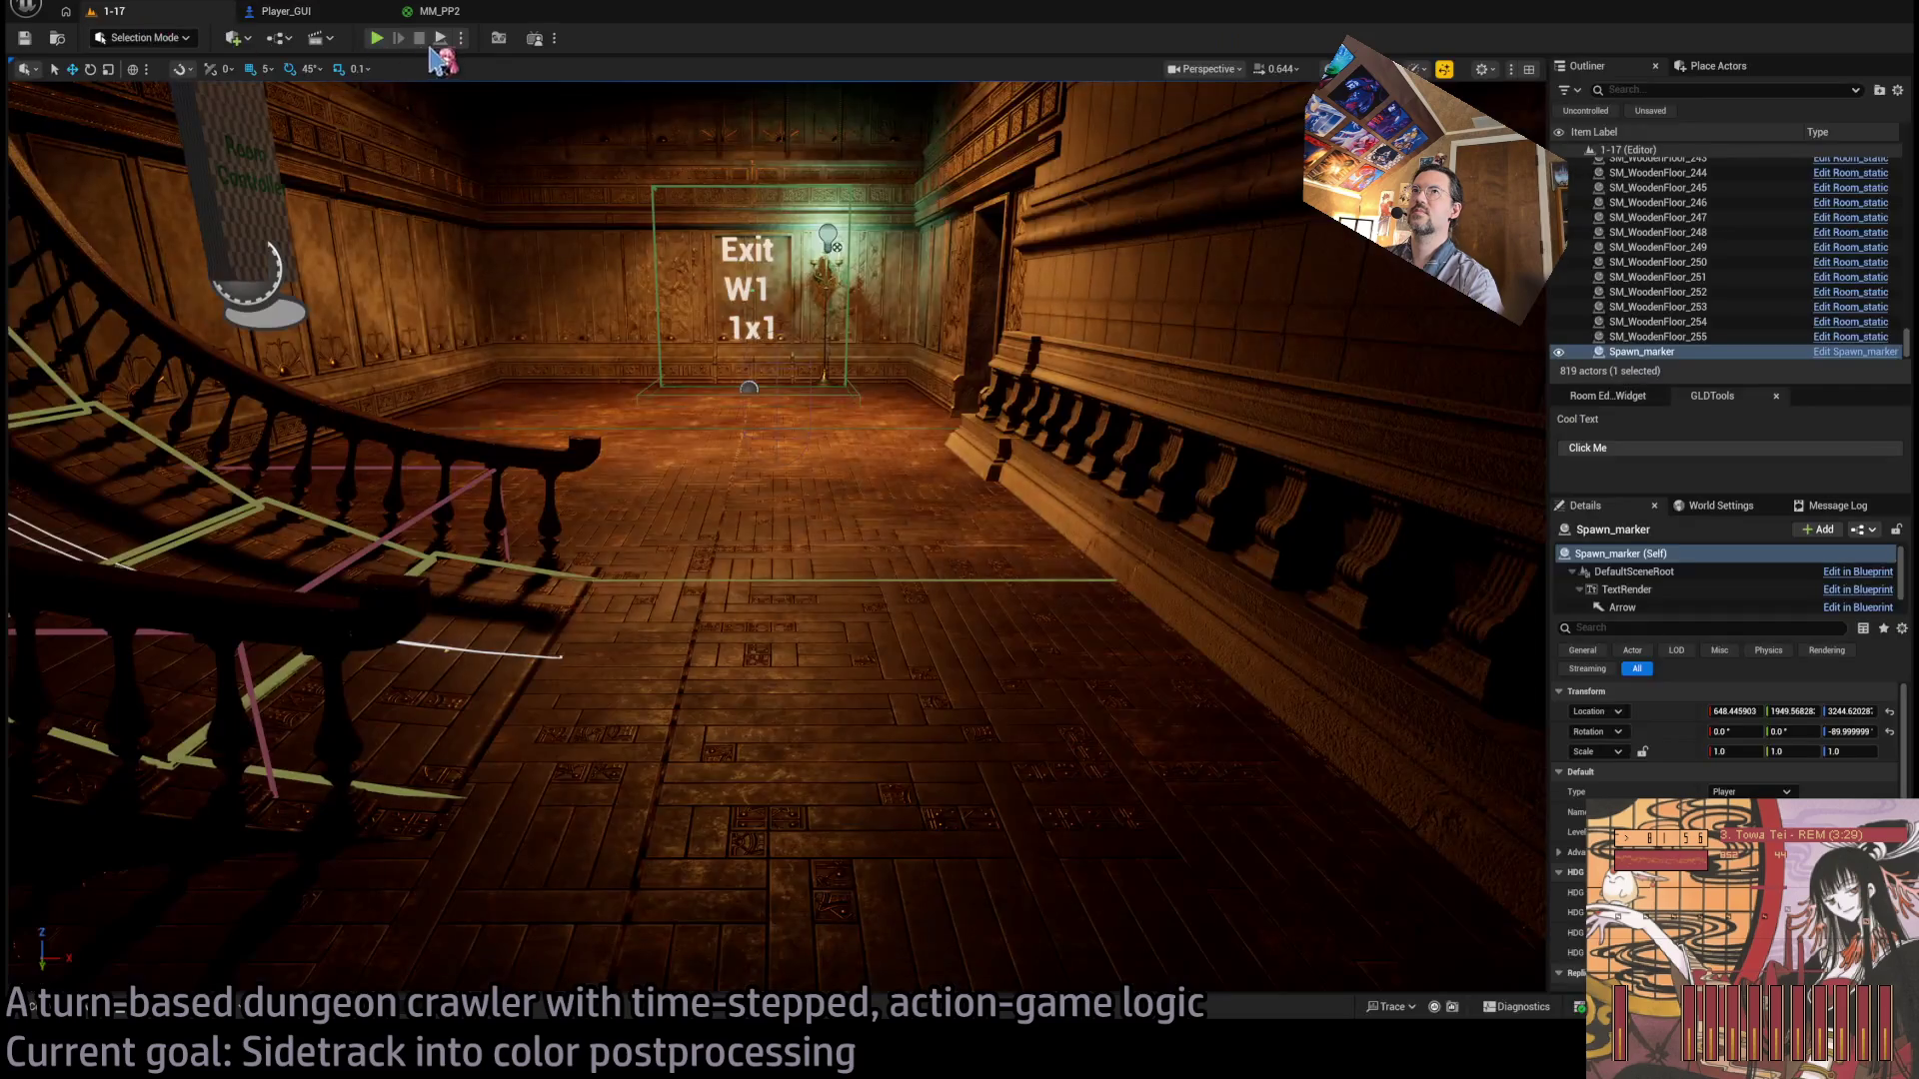
left_click(377, 38)
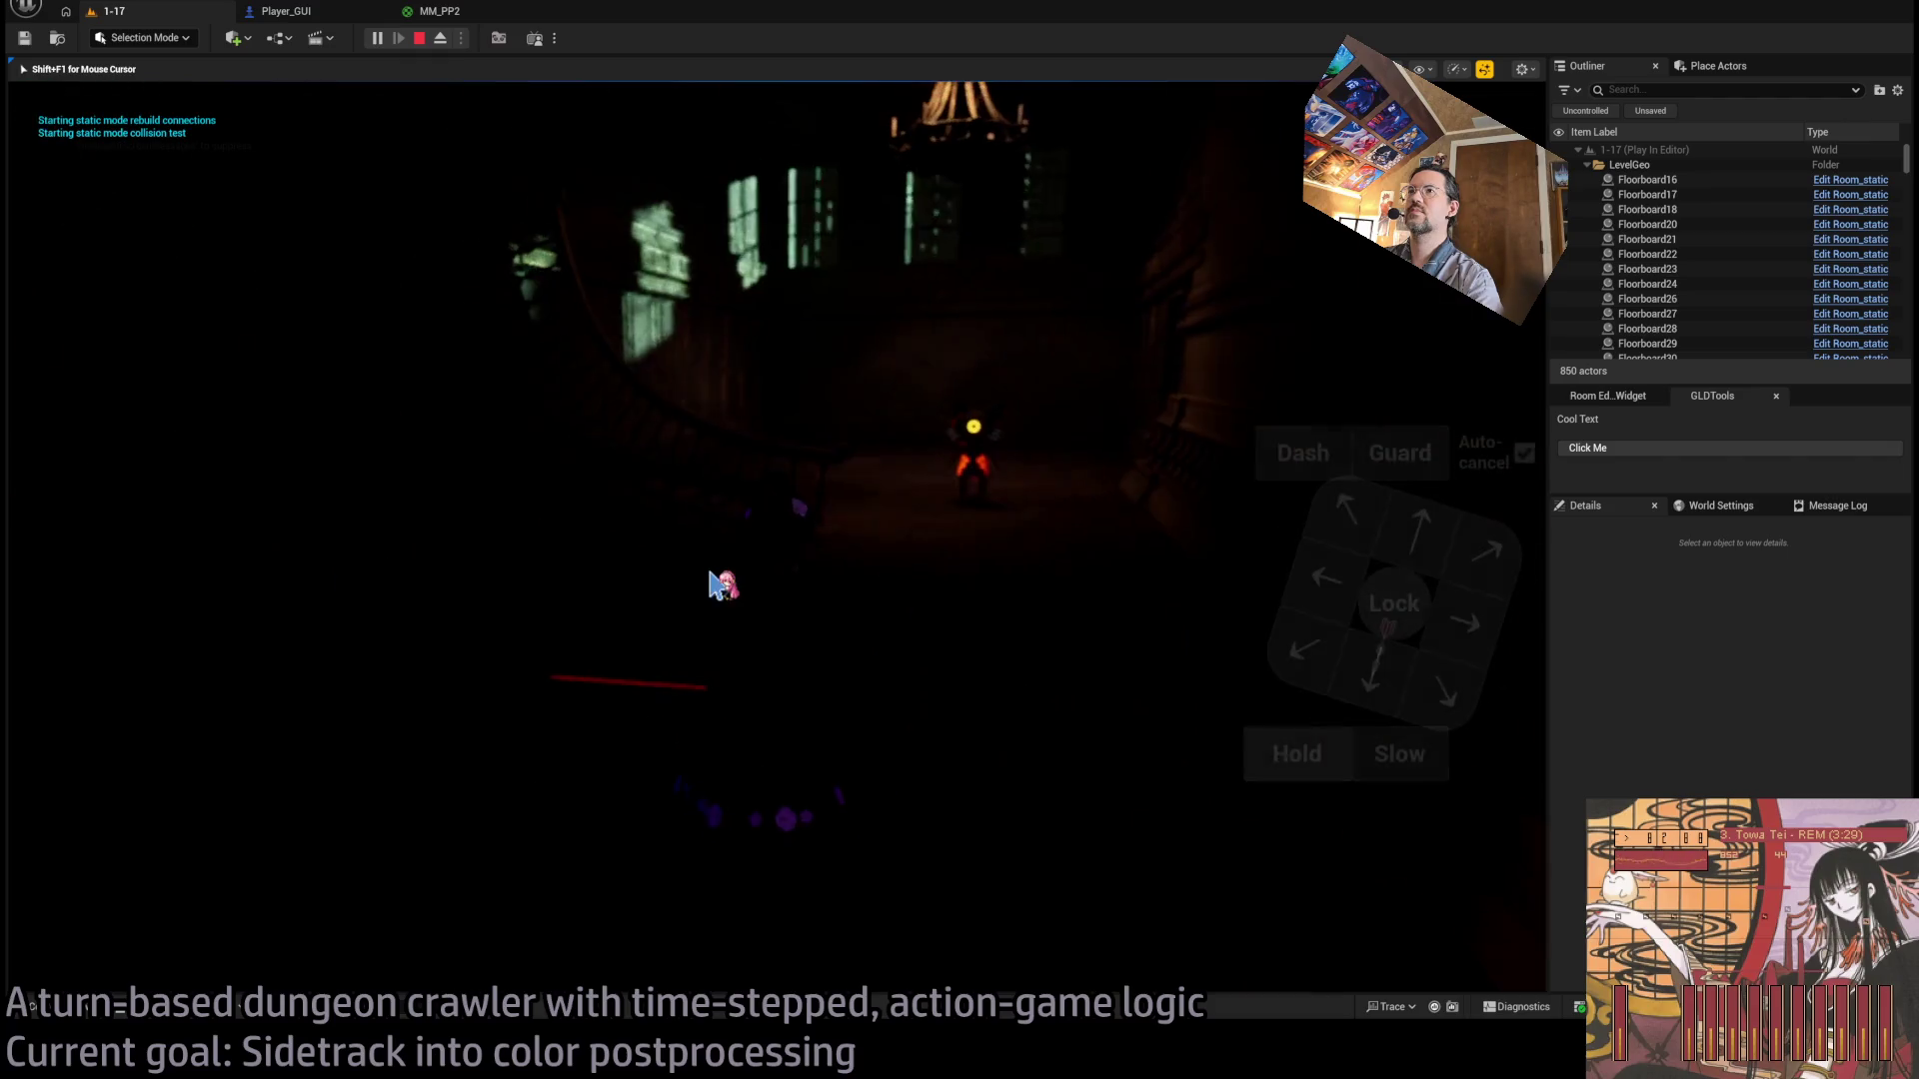
Repeatedly lock onto and release the enemy to watch the camera focus.
left_click(1404, 608)
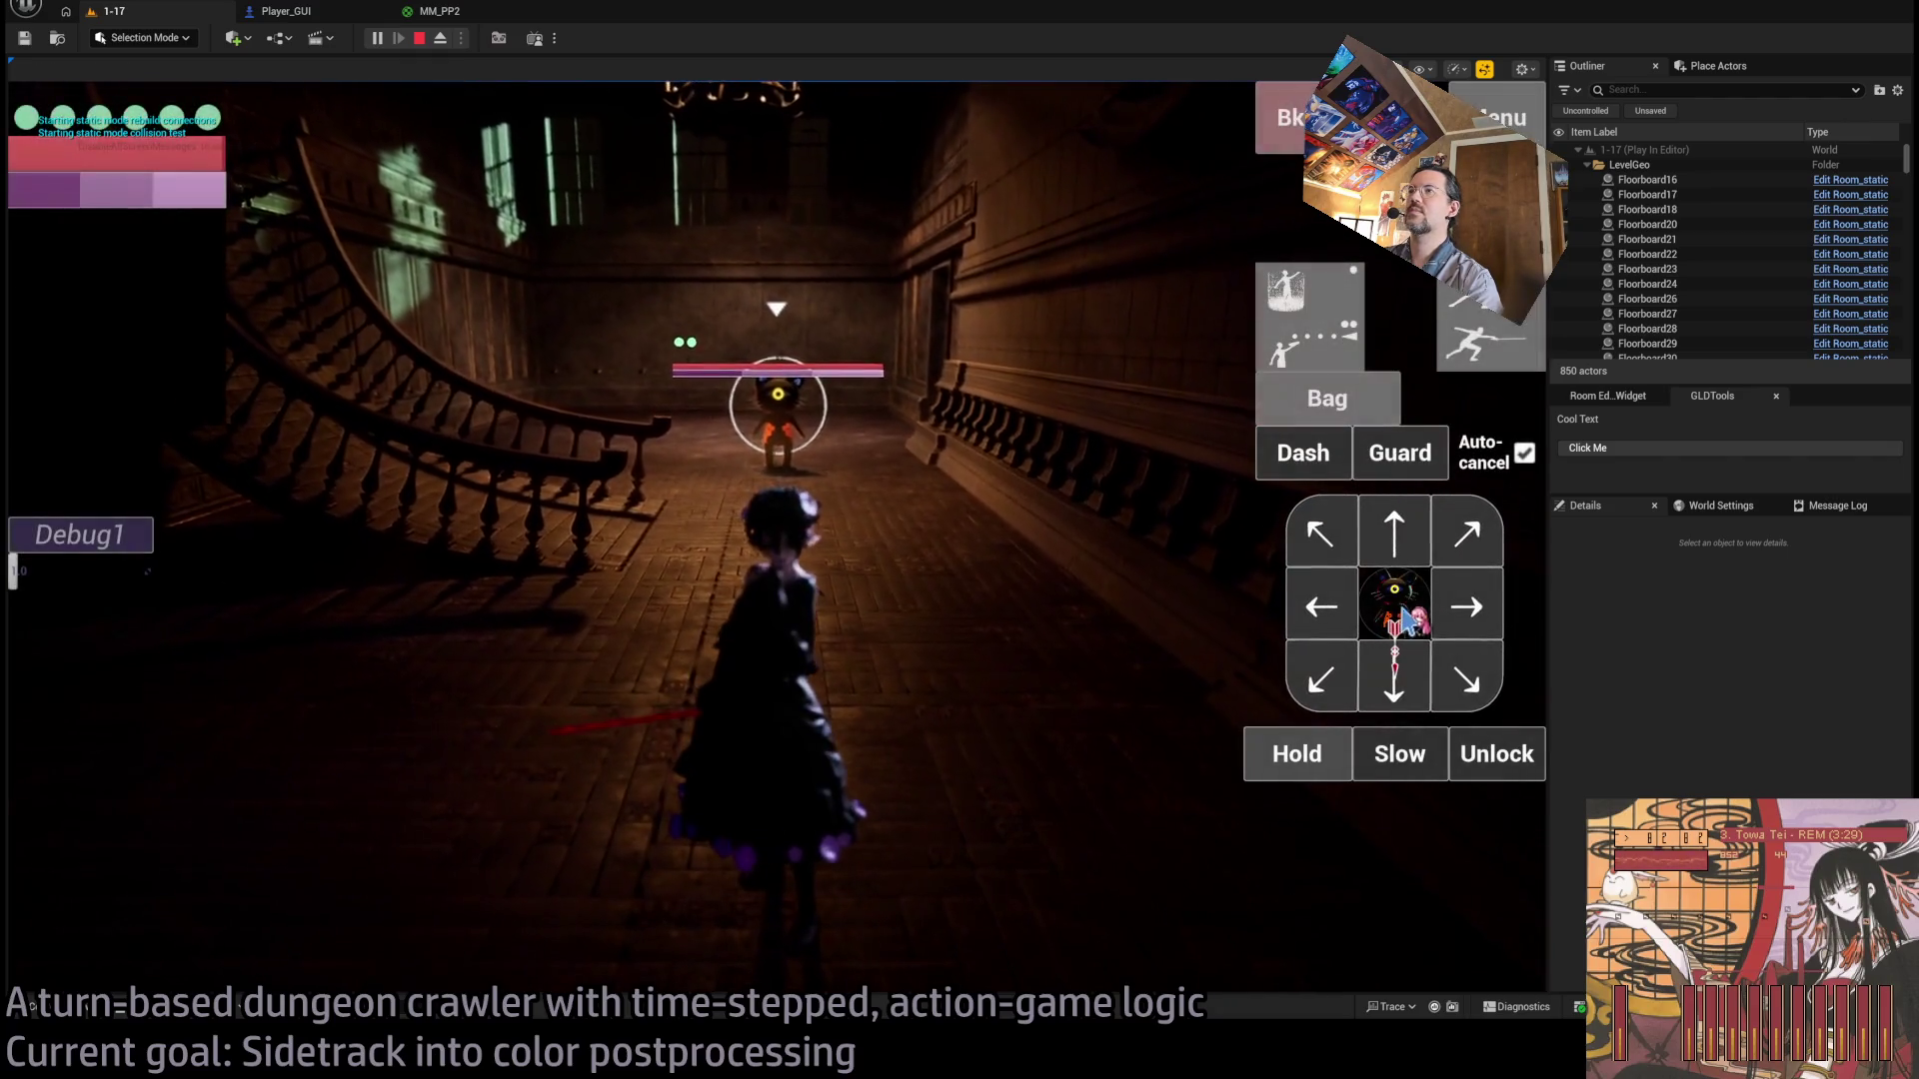
left_click(1470, 764)
left_click(1394, 604)
left_click(1490, 753)
left_click(1399, 612)
left_click(1490, 754)
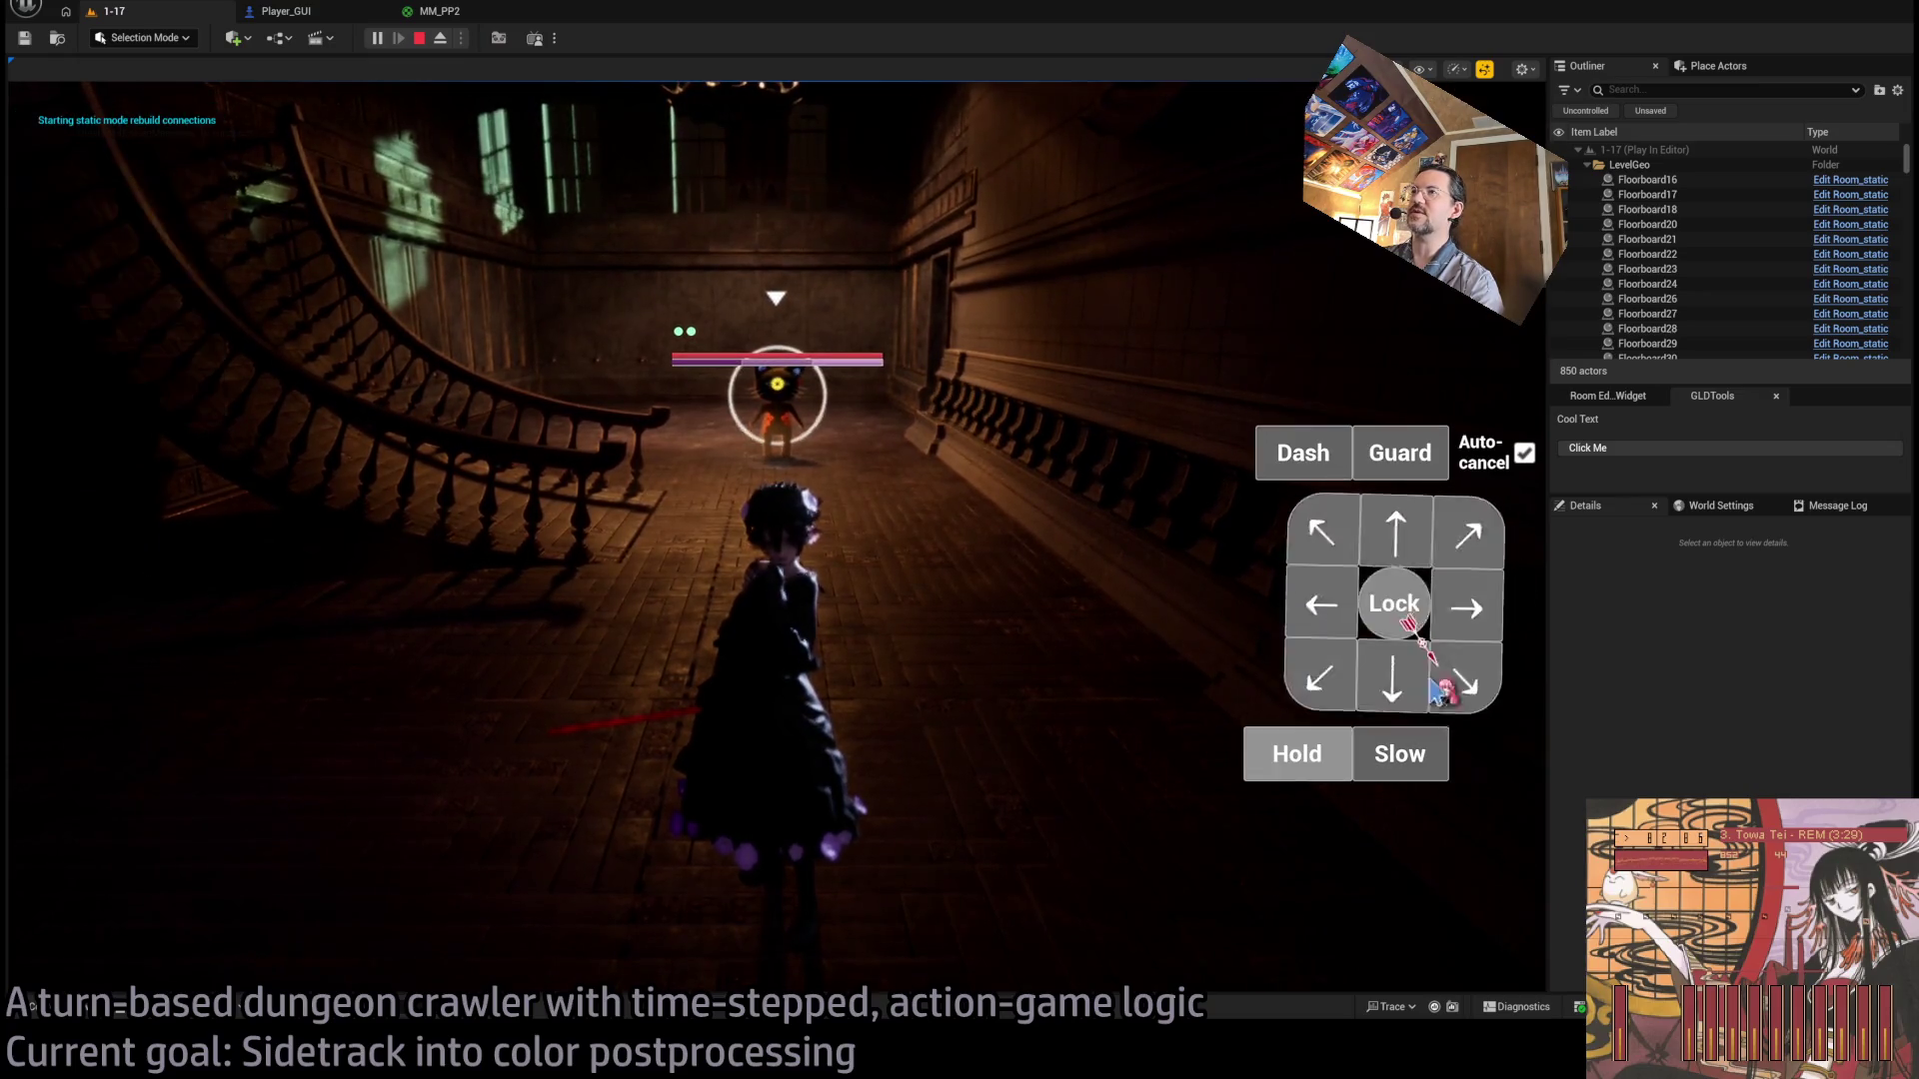
left_click(1404, 620)
left_click(1406, 630)
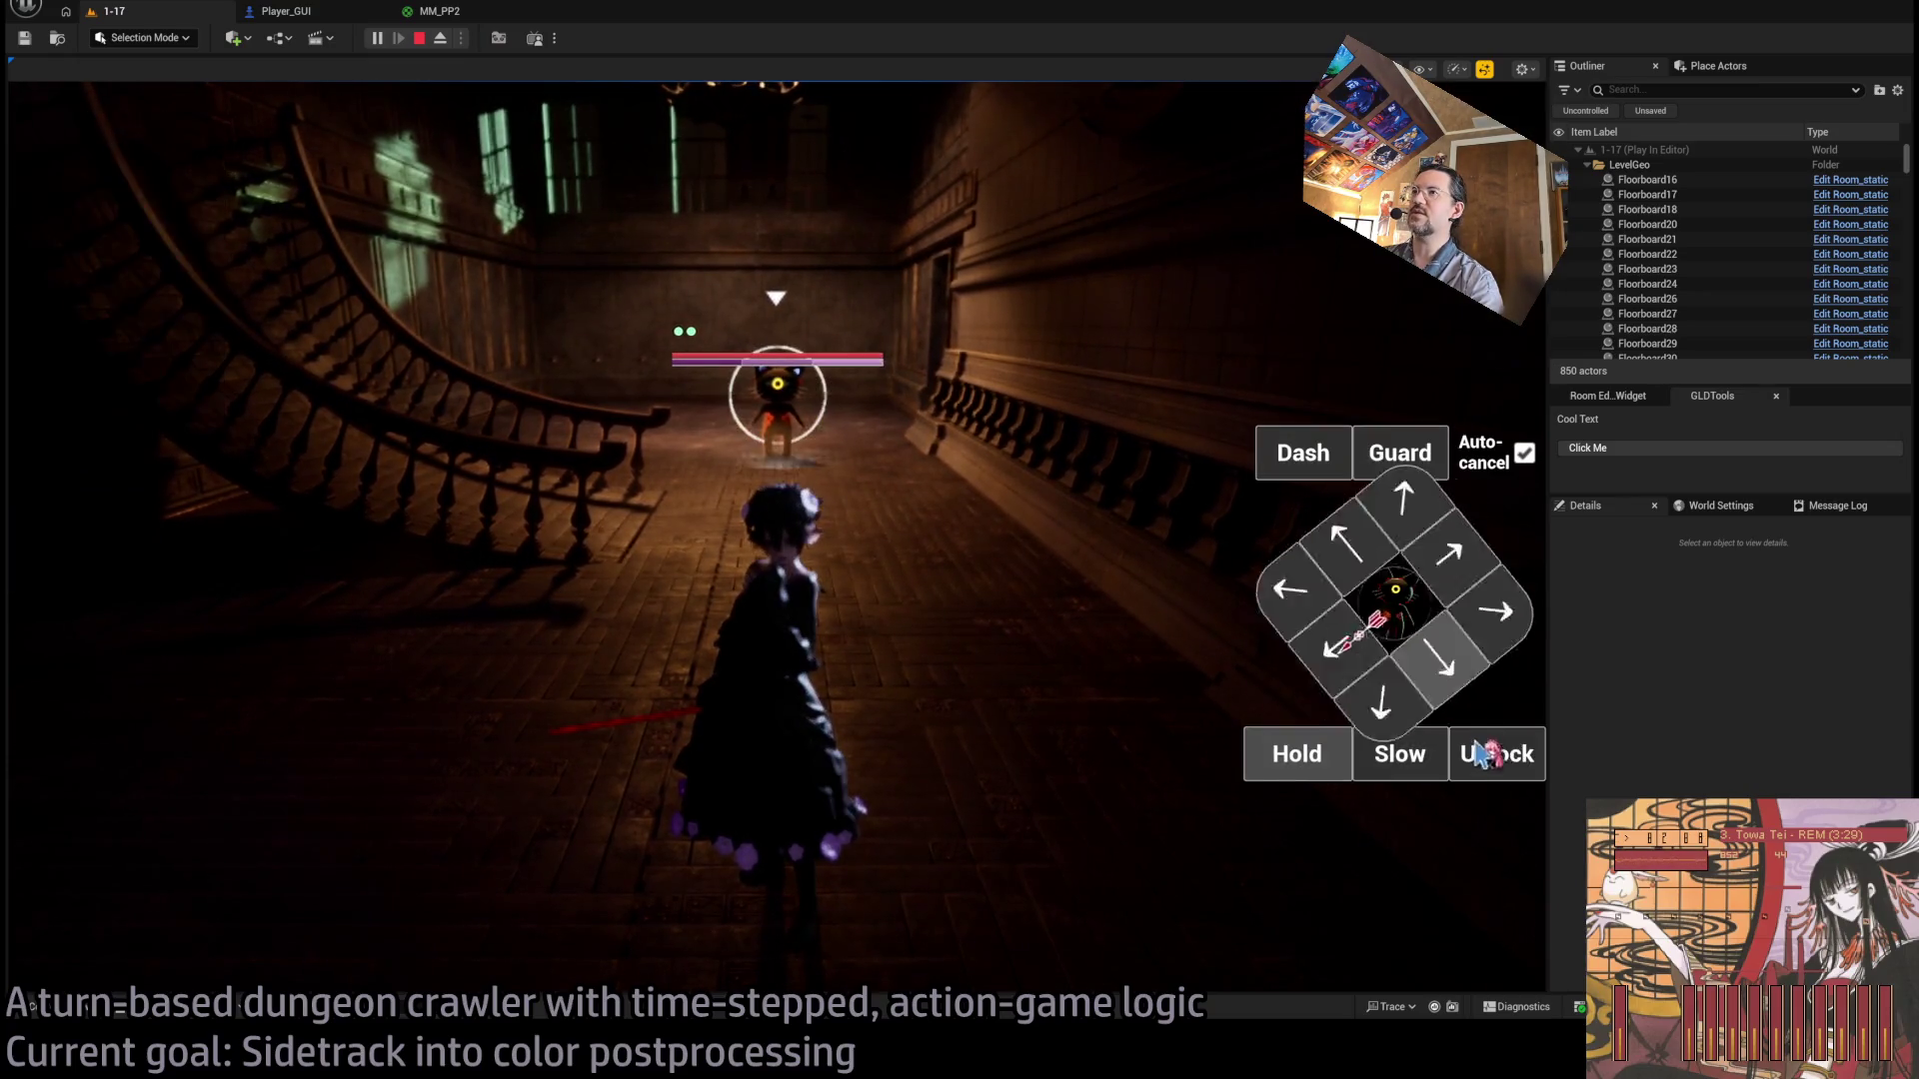
left_click(1490, 757)
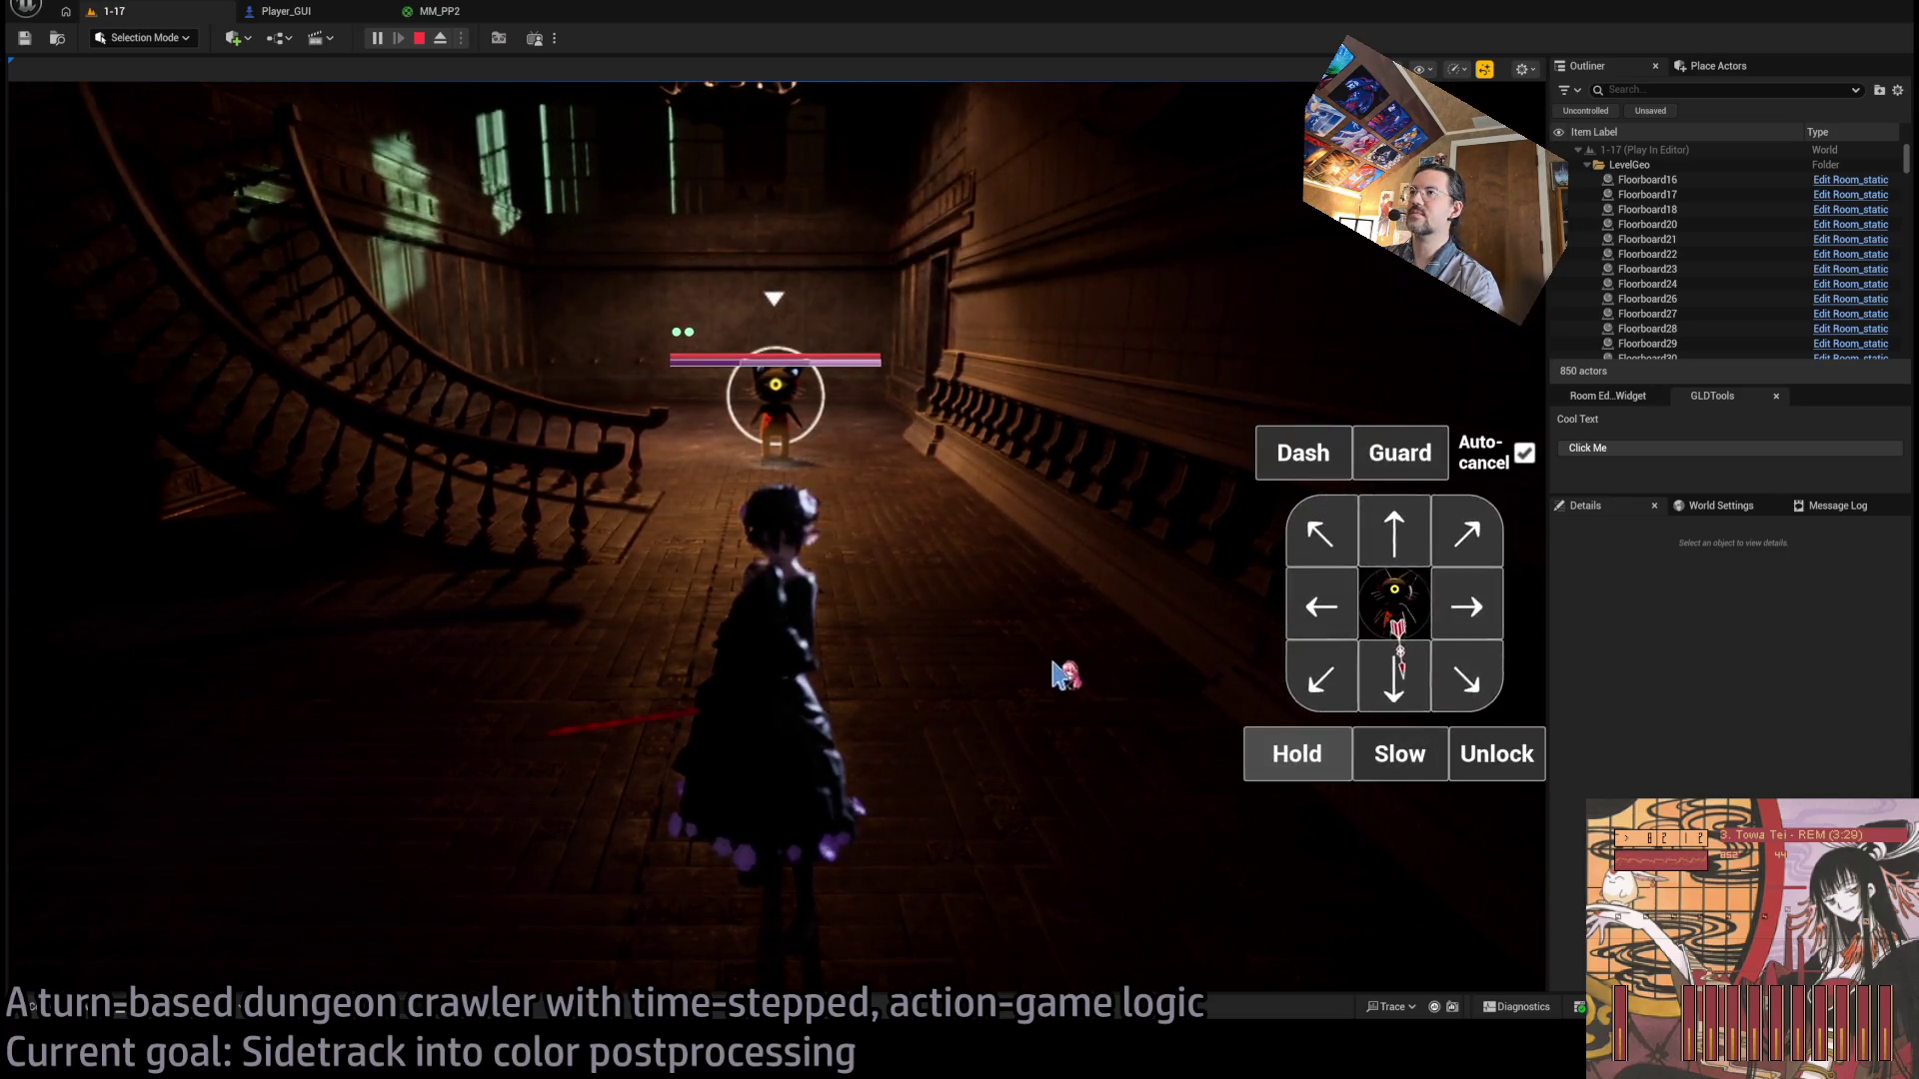
key("w")
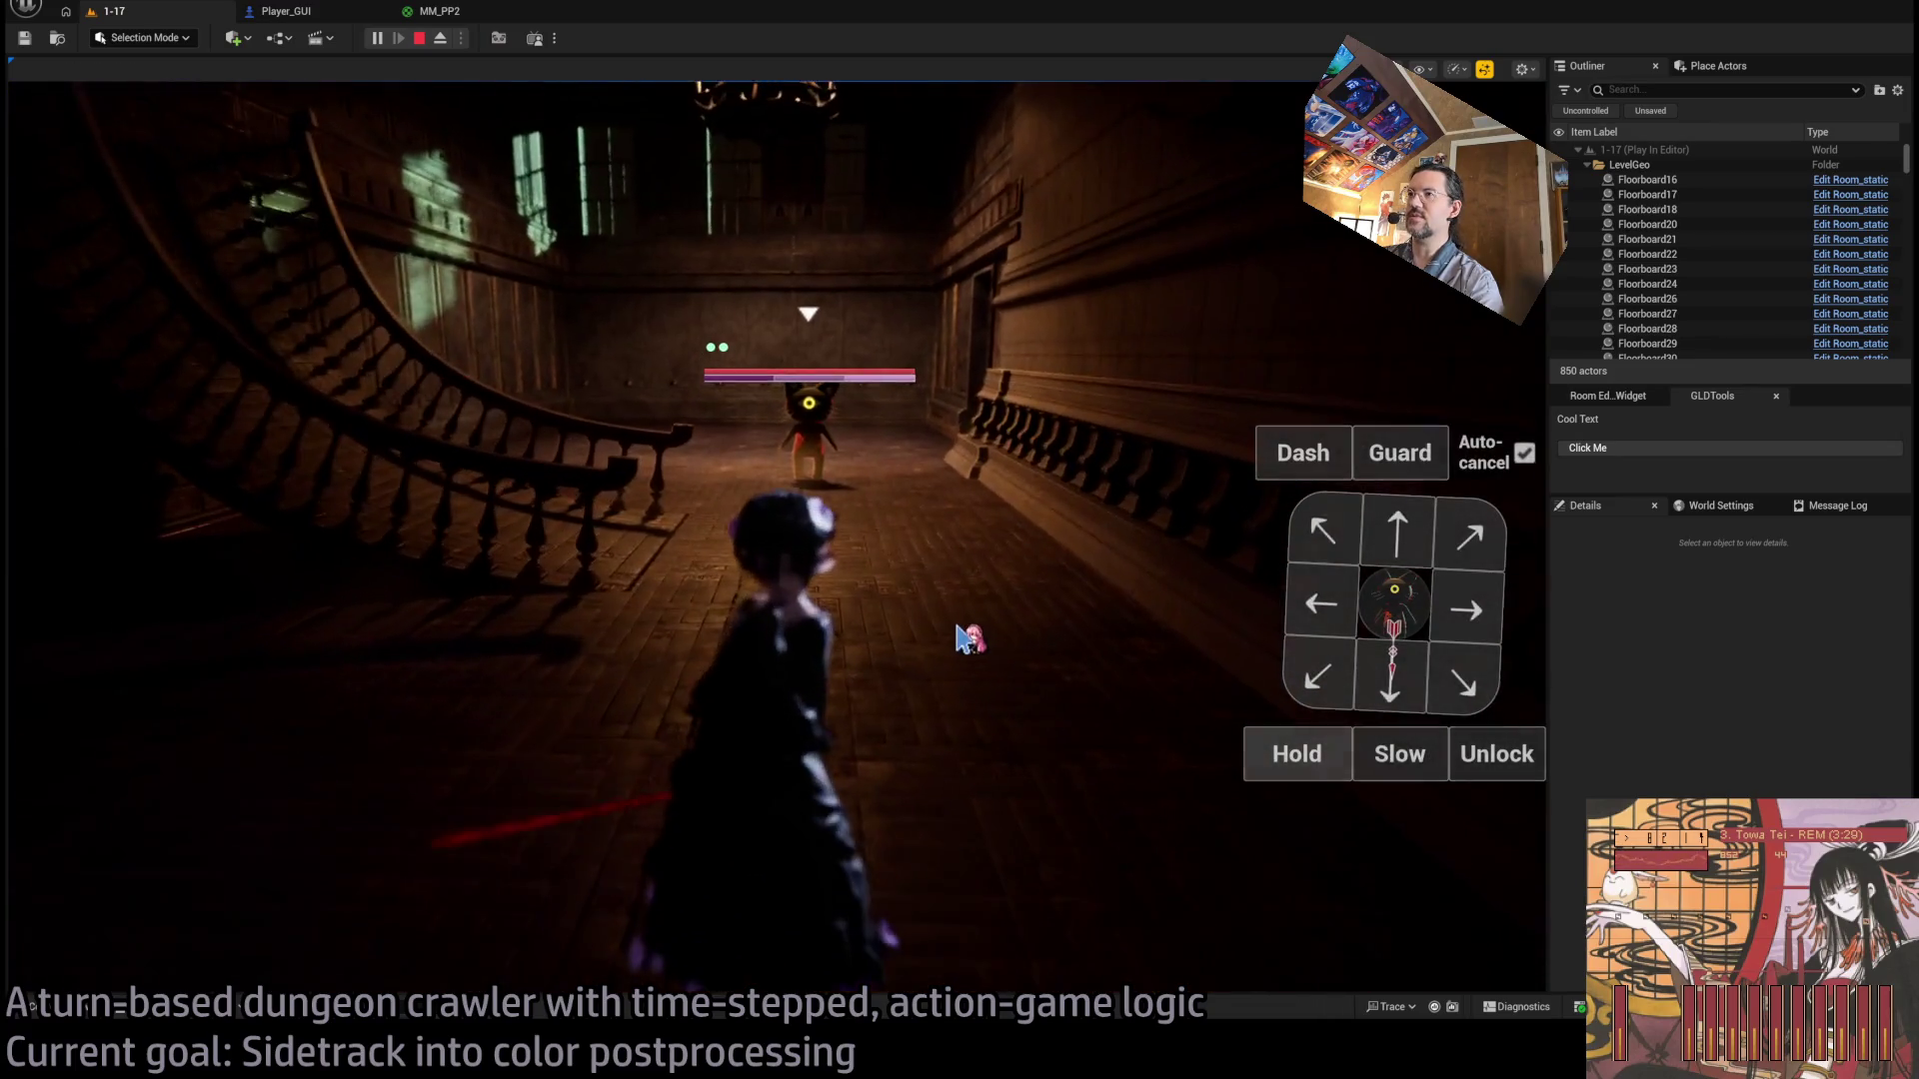
left_click(999, 685)
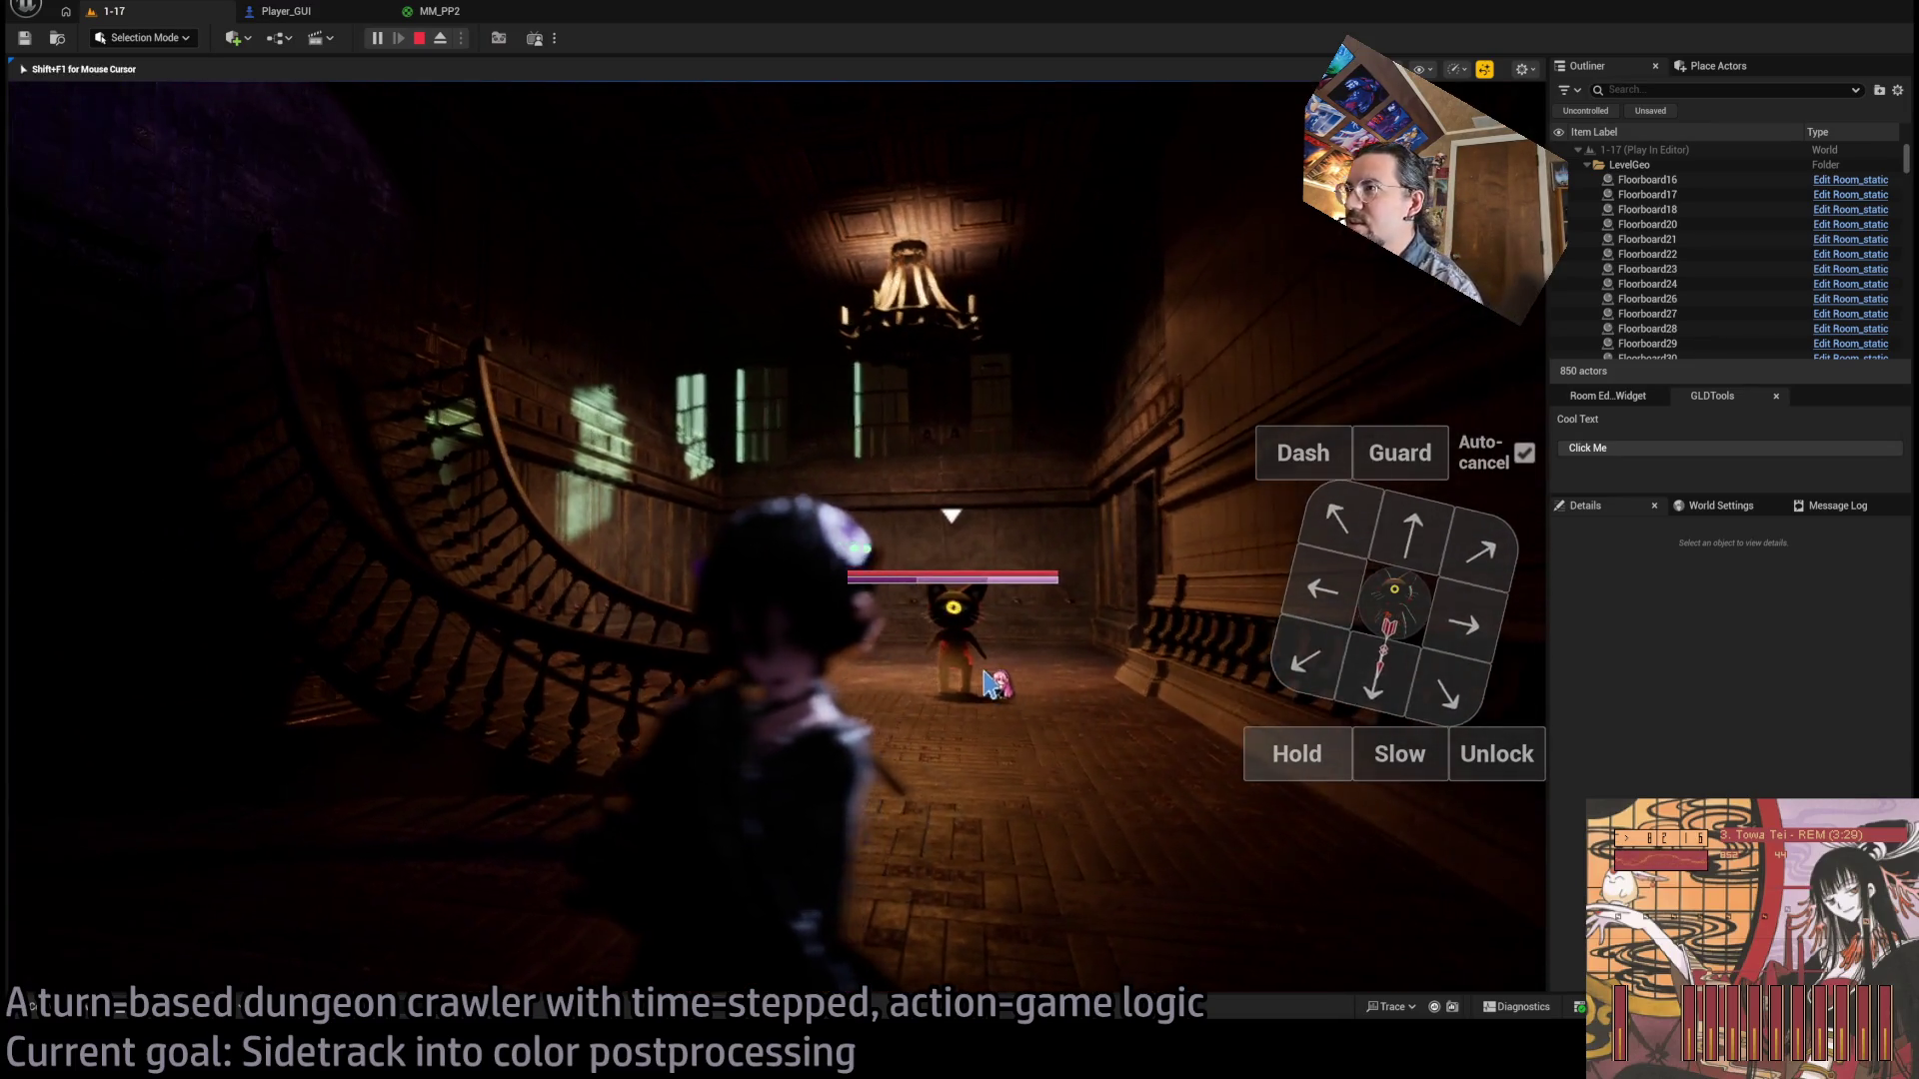
left_click(1496, 756)
left_click(1394, 605)
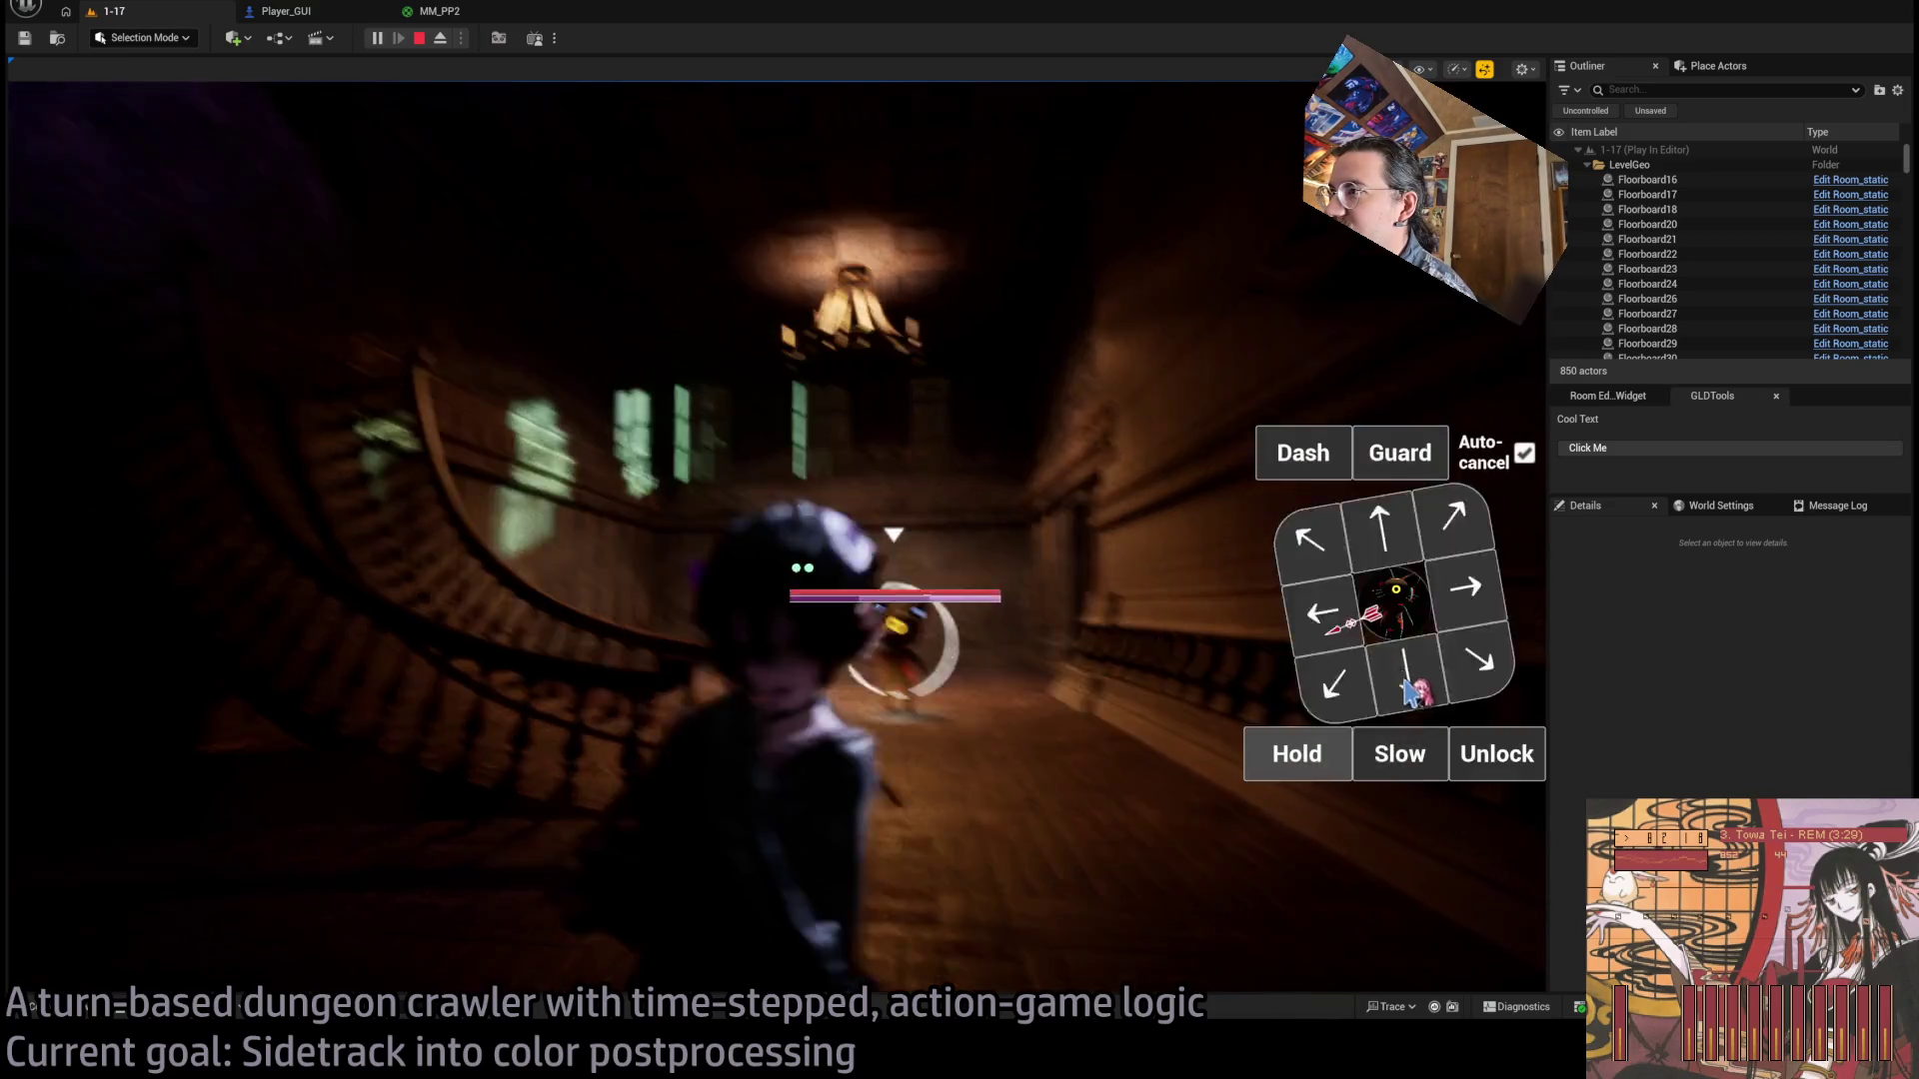
left_click(1484, 757)
left_click(1394, 605)
left_click(1489, 757)
left_click(1395, 605)
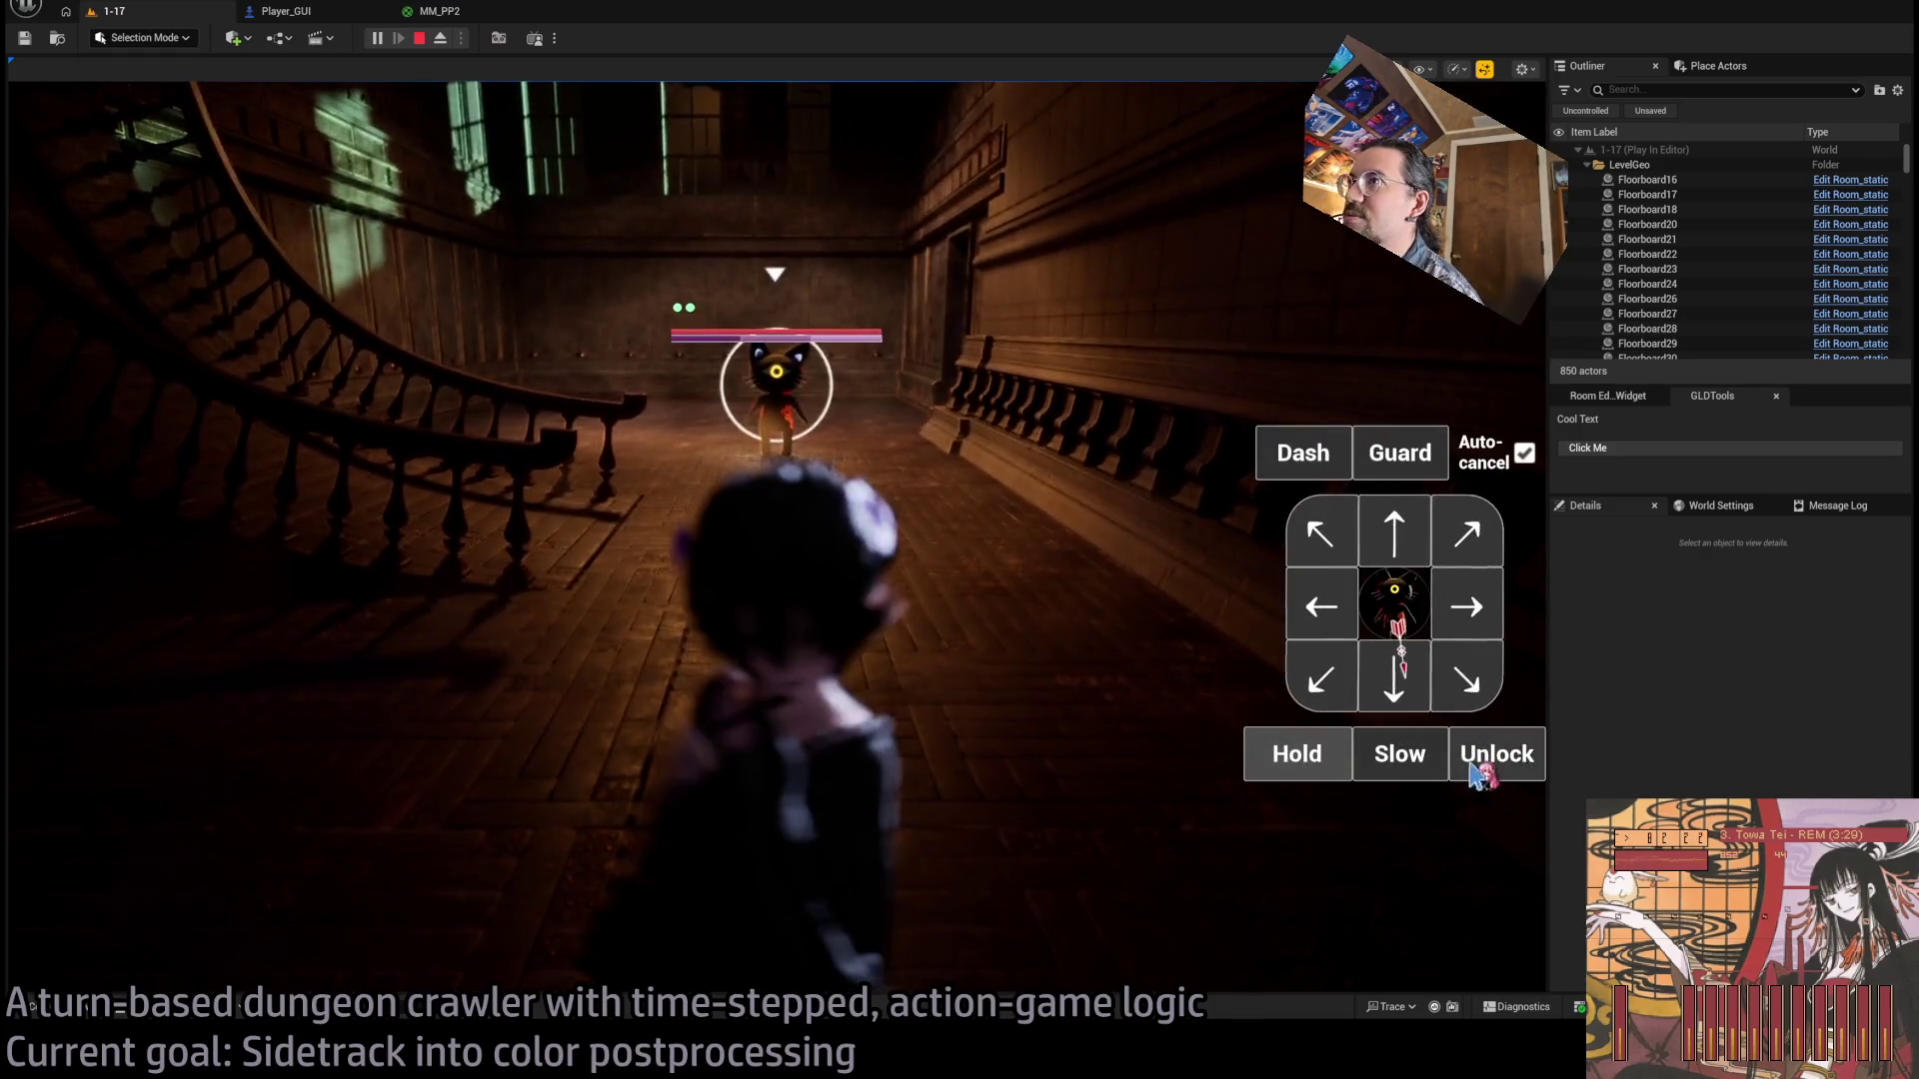
left_click(1486, 763)
left_click(1394, 605)
left_click(1499, 757)
left_click(1394, 605)
left_click(1509, 758)
left_click(1395, 605)
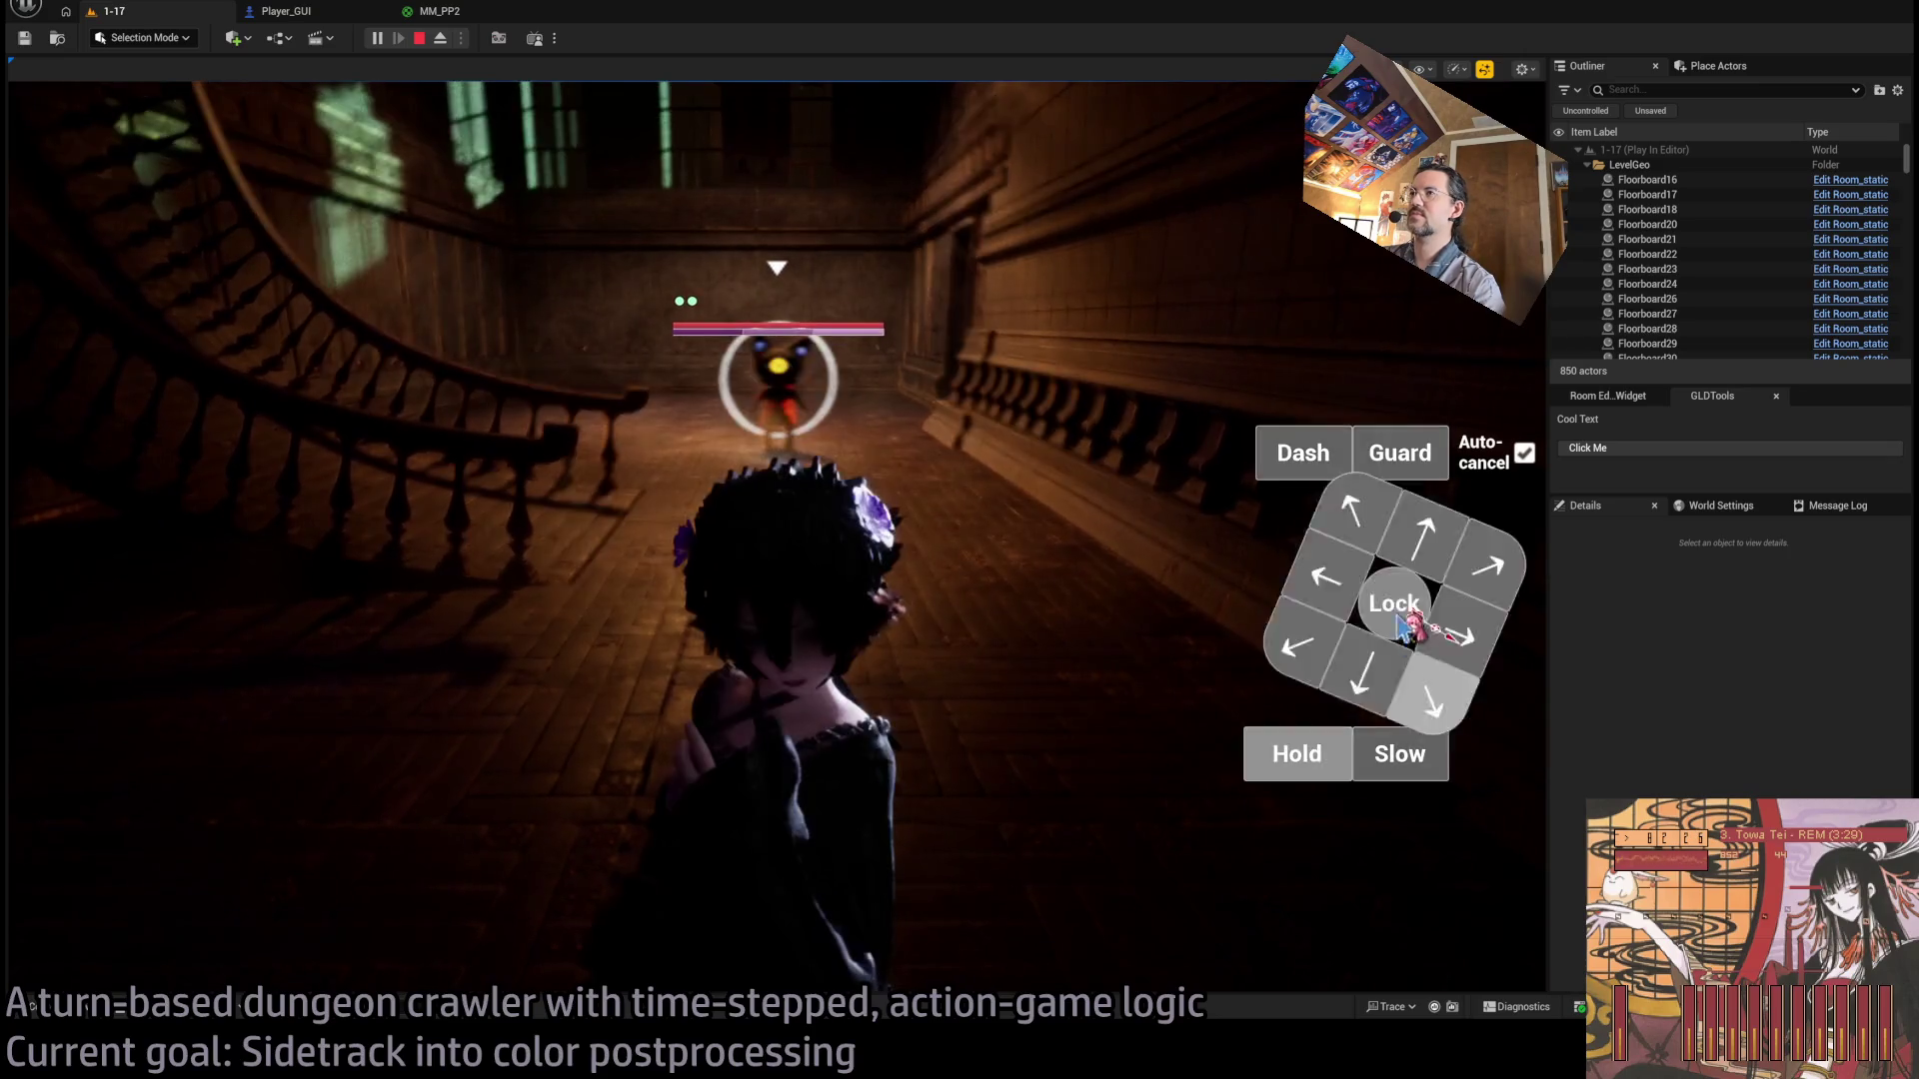
left_click(1514, 764)
left_click(1394, 605)
left_click(1499, 764)
left_click(1411, 617)
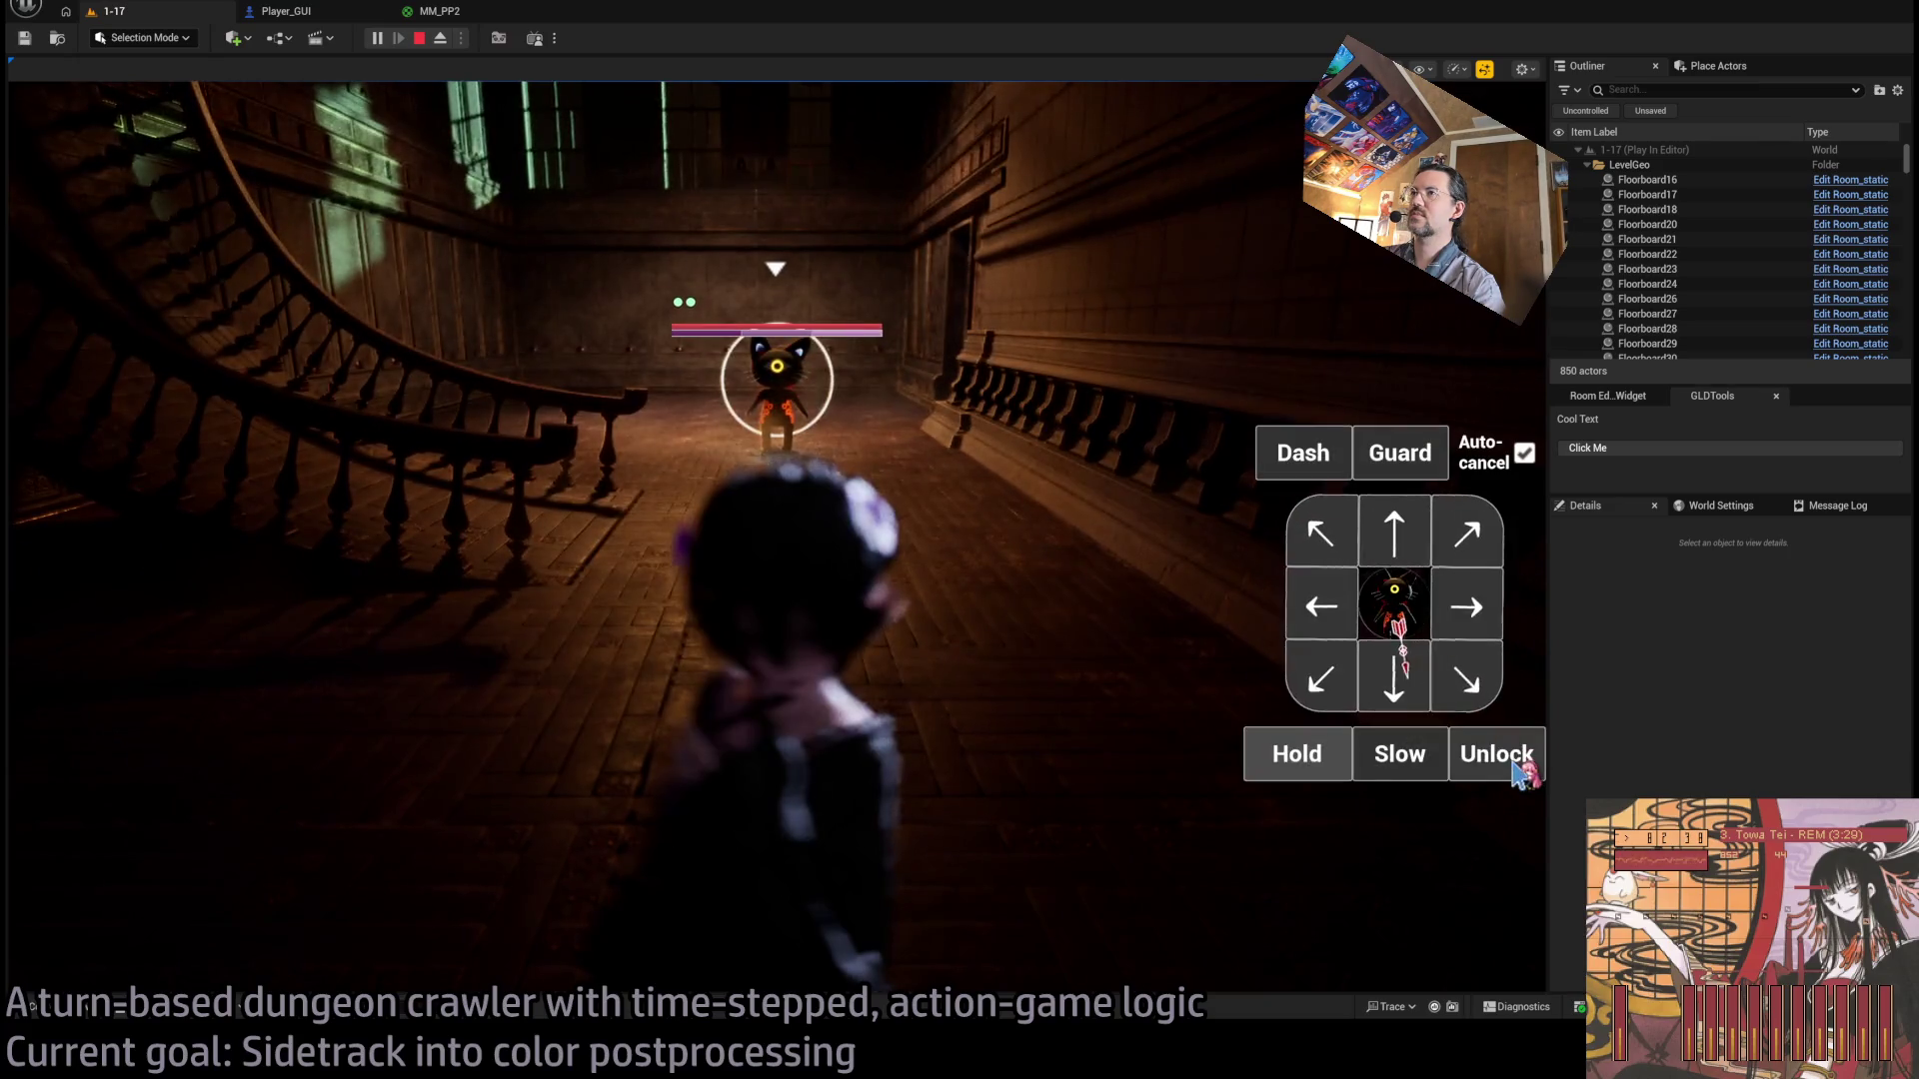
left_click(1509, 762)
left_click(1415, 615)
left_click(1404, 612)
left_click(1399, 615)
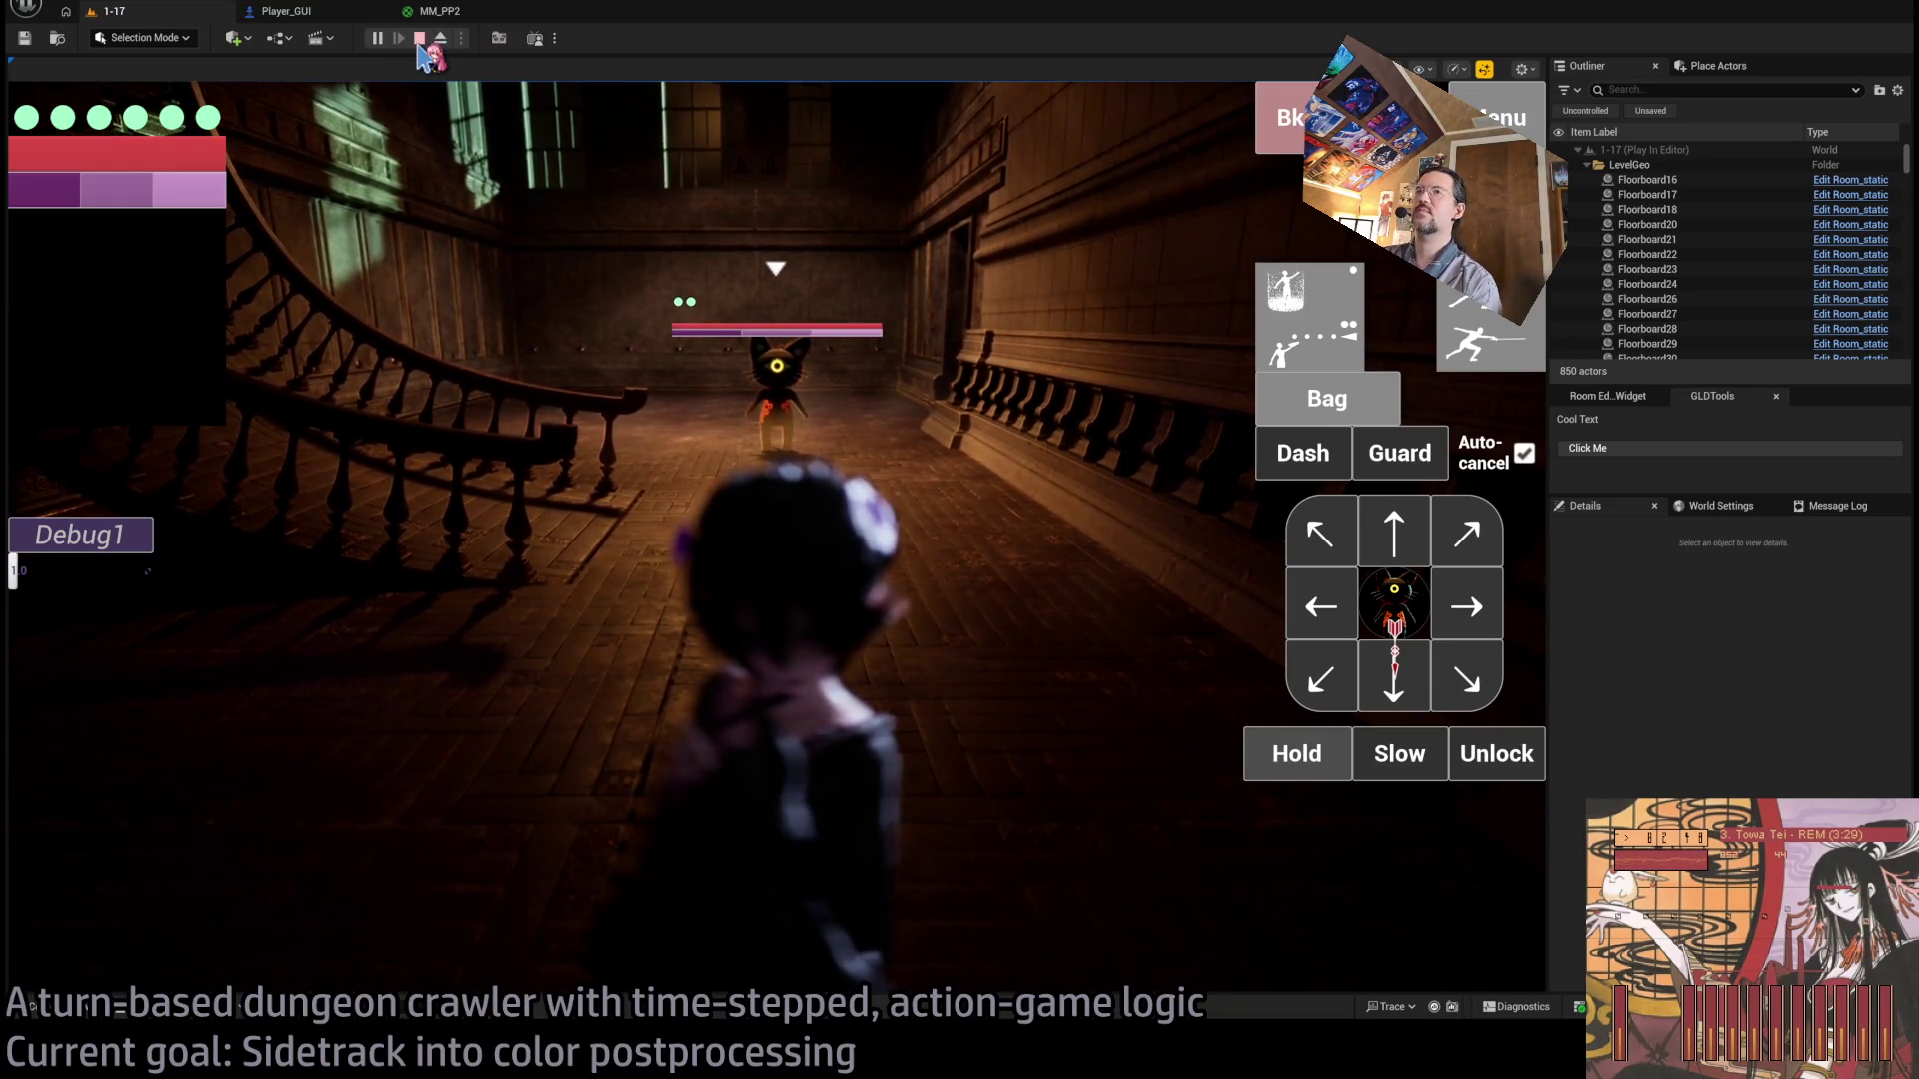
Queue a forward dash and two thrusts, run the turn, then stop playing.
left_click(1394, 531)
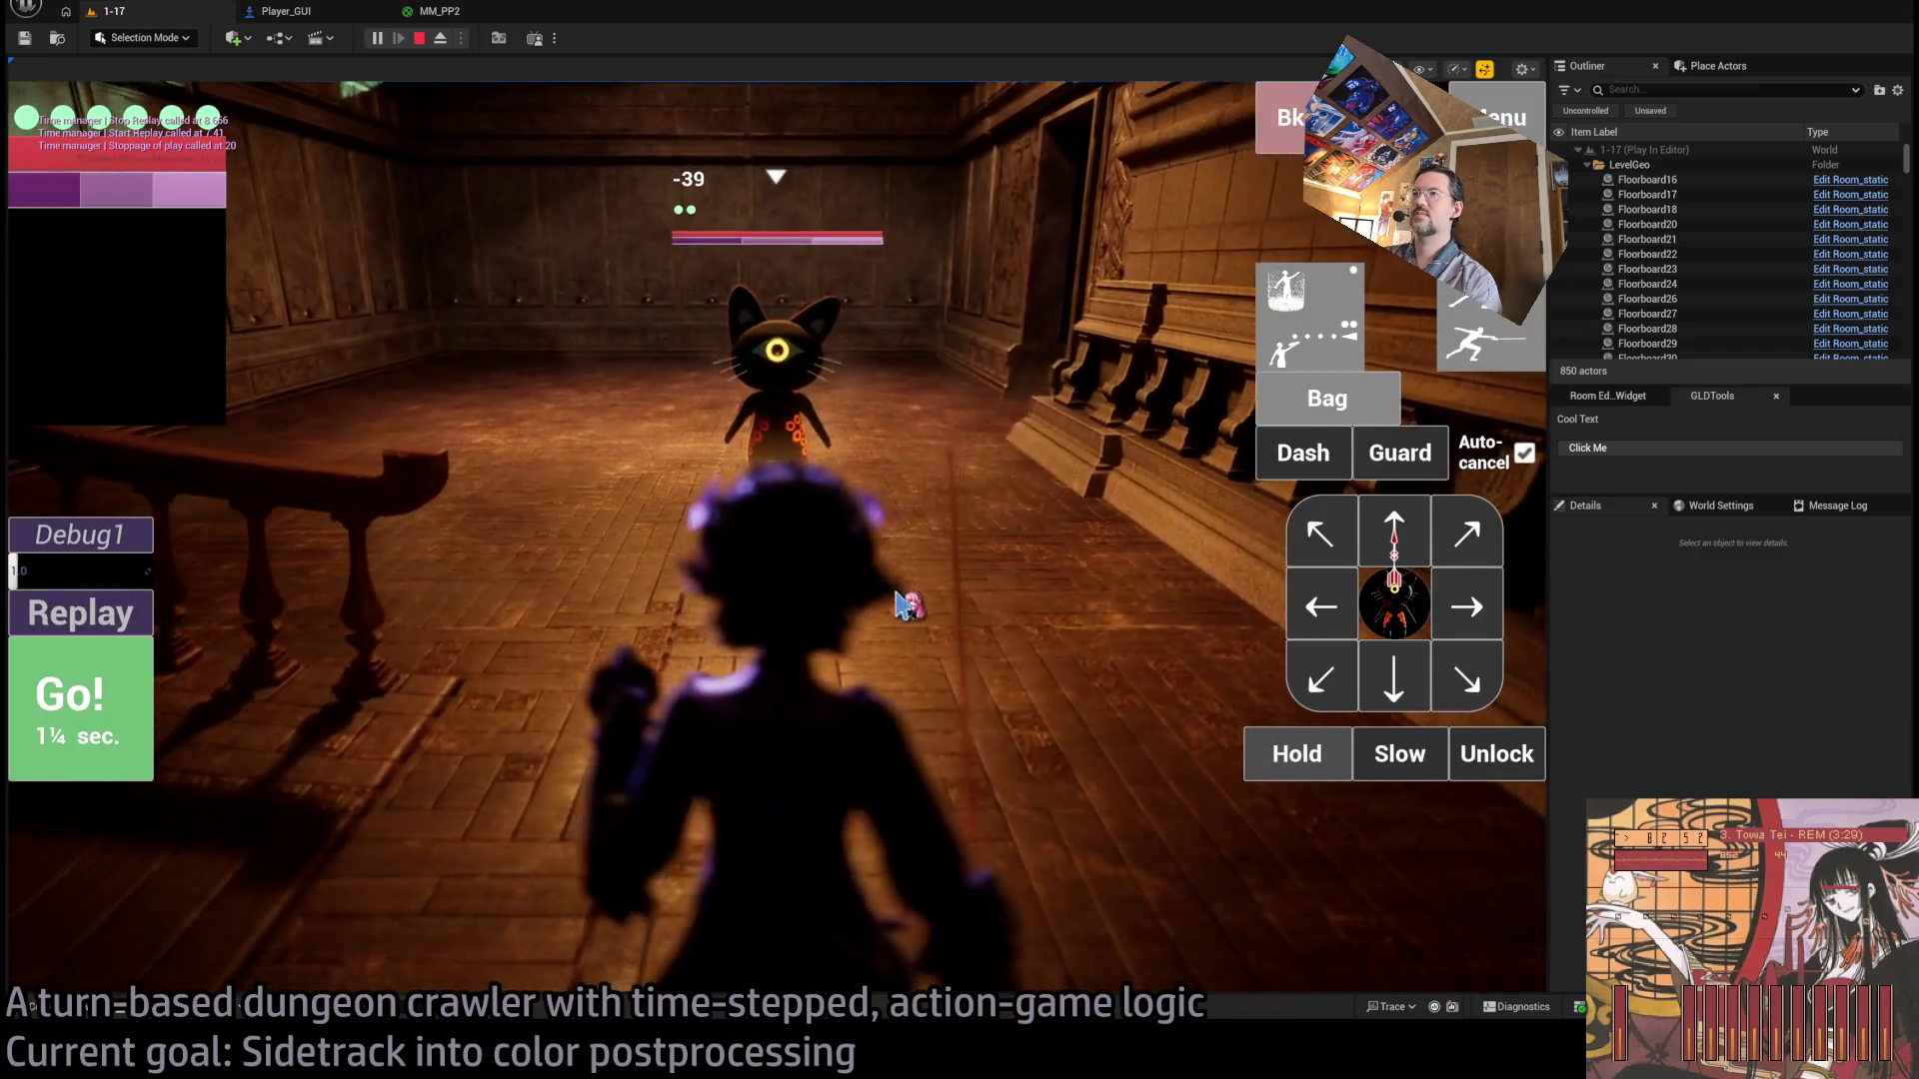
left_click(1282, 475)
key("space")
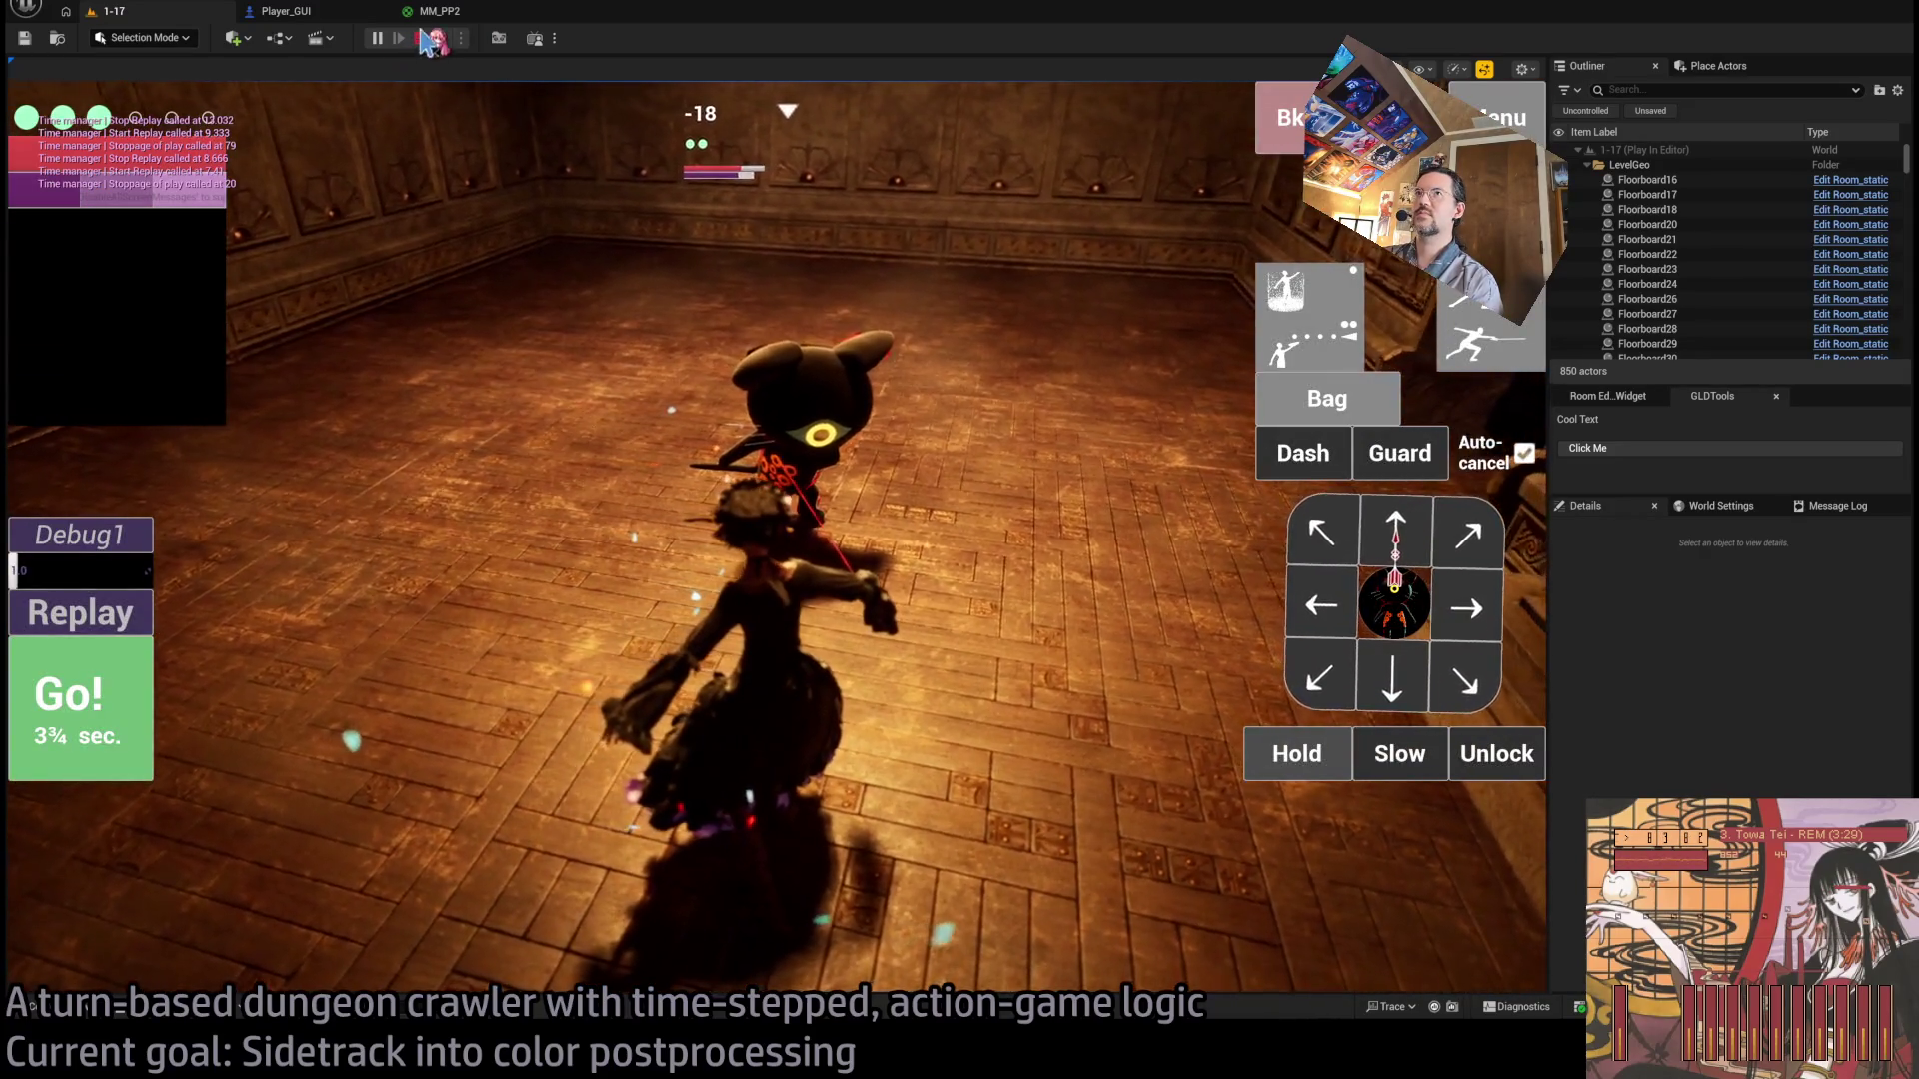
left_click(421, 36)
left_click(440, 11)
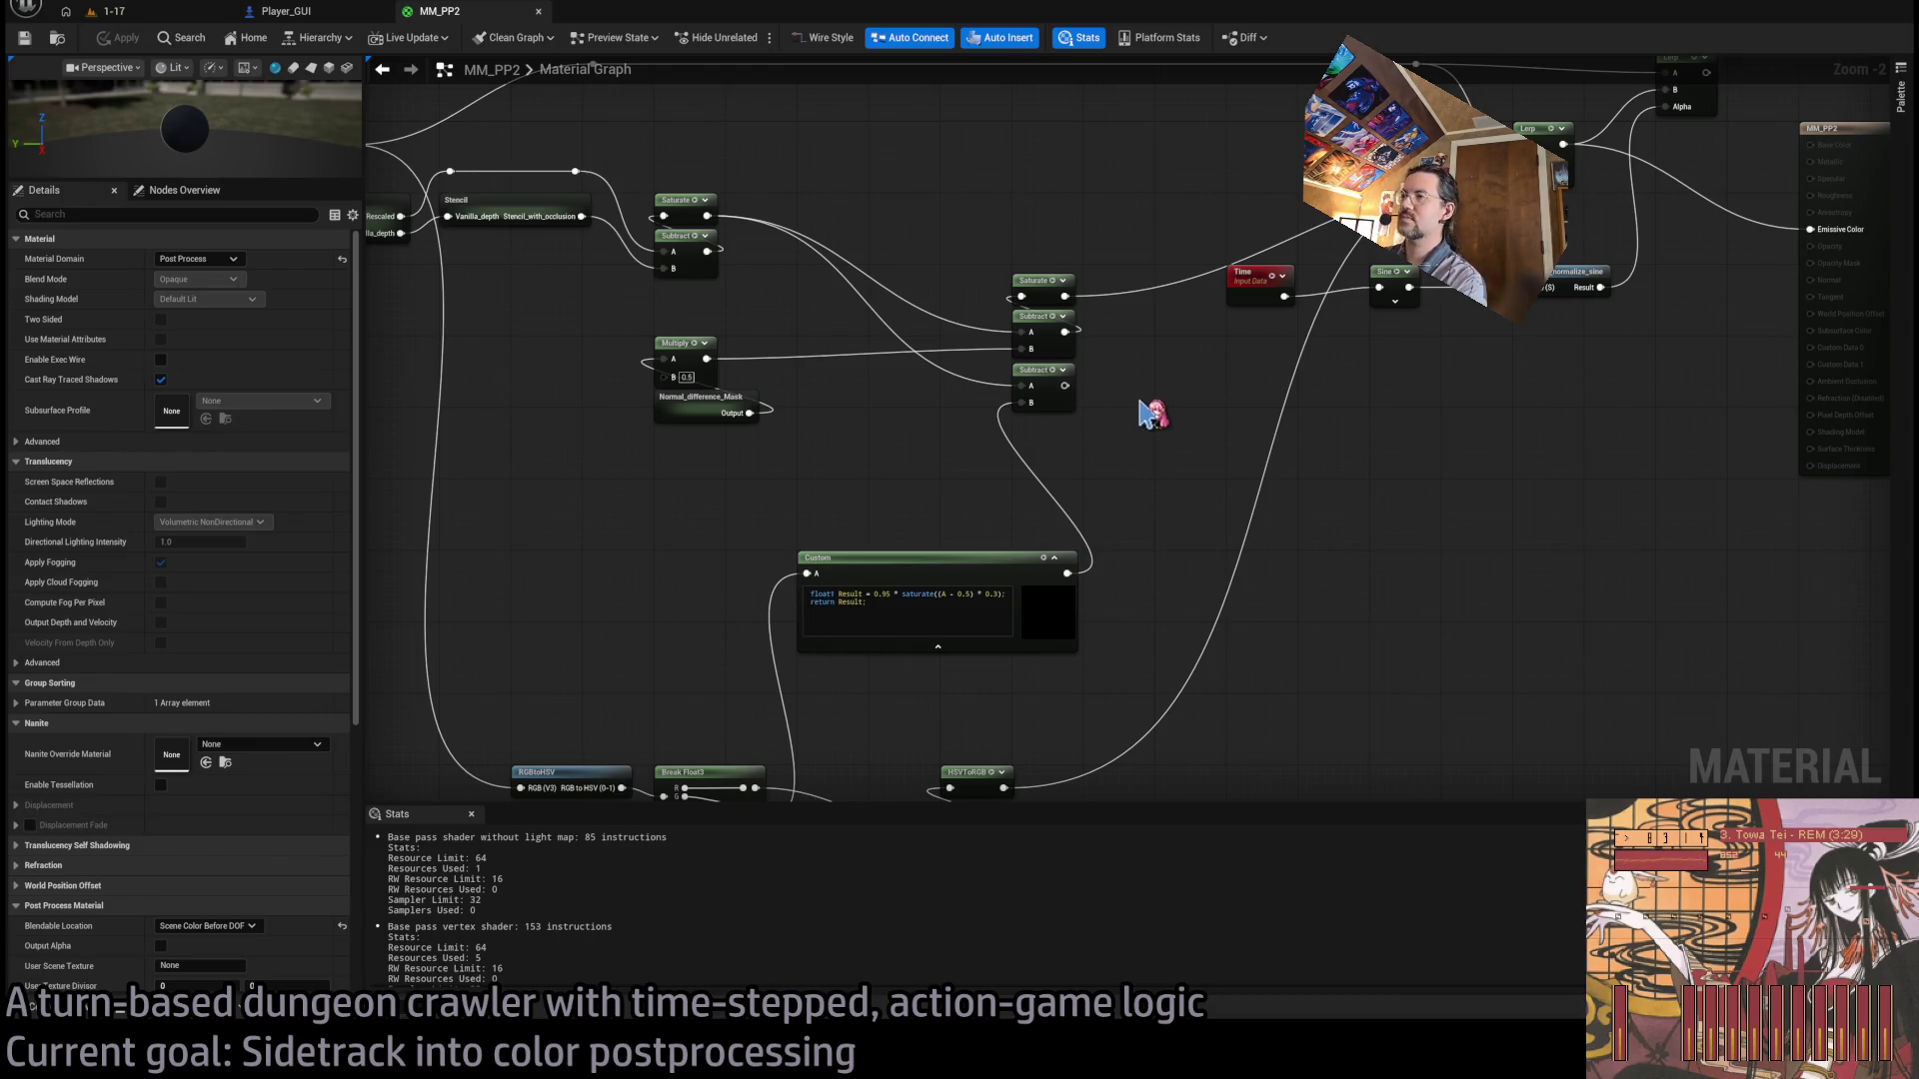
Start another play session on level 1-17 and play out the queued turn.
left_click(148, 12)
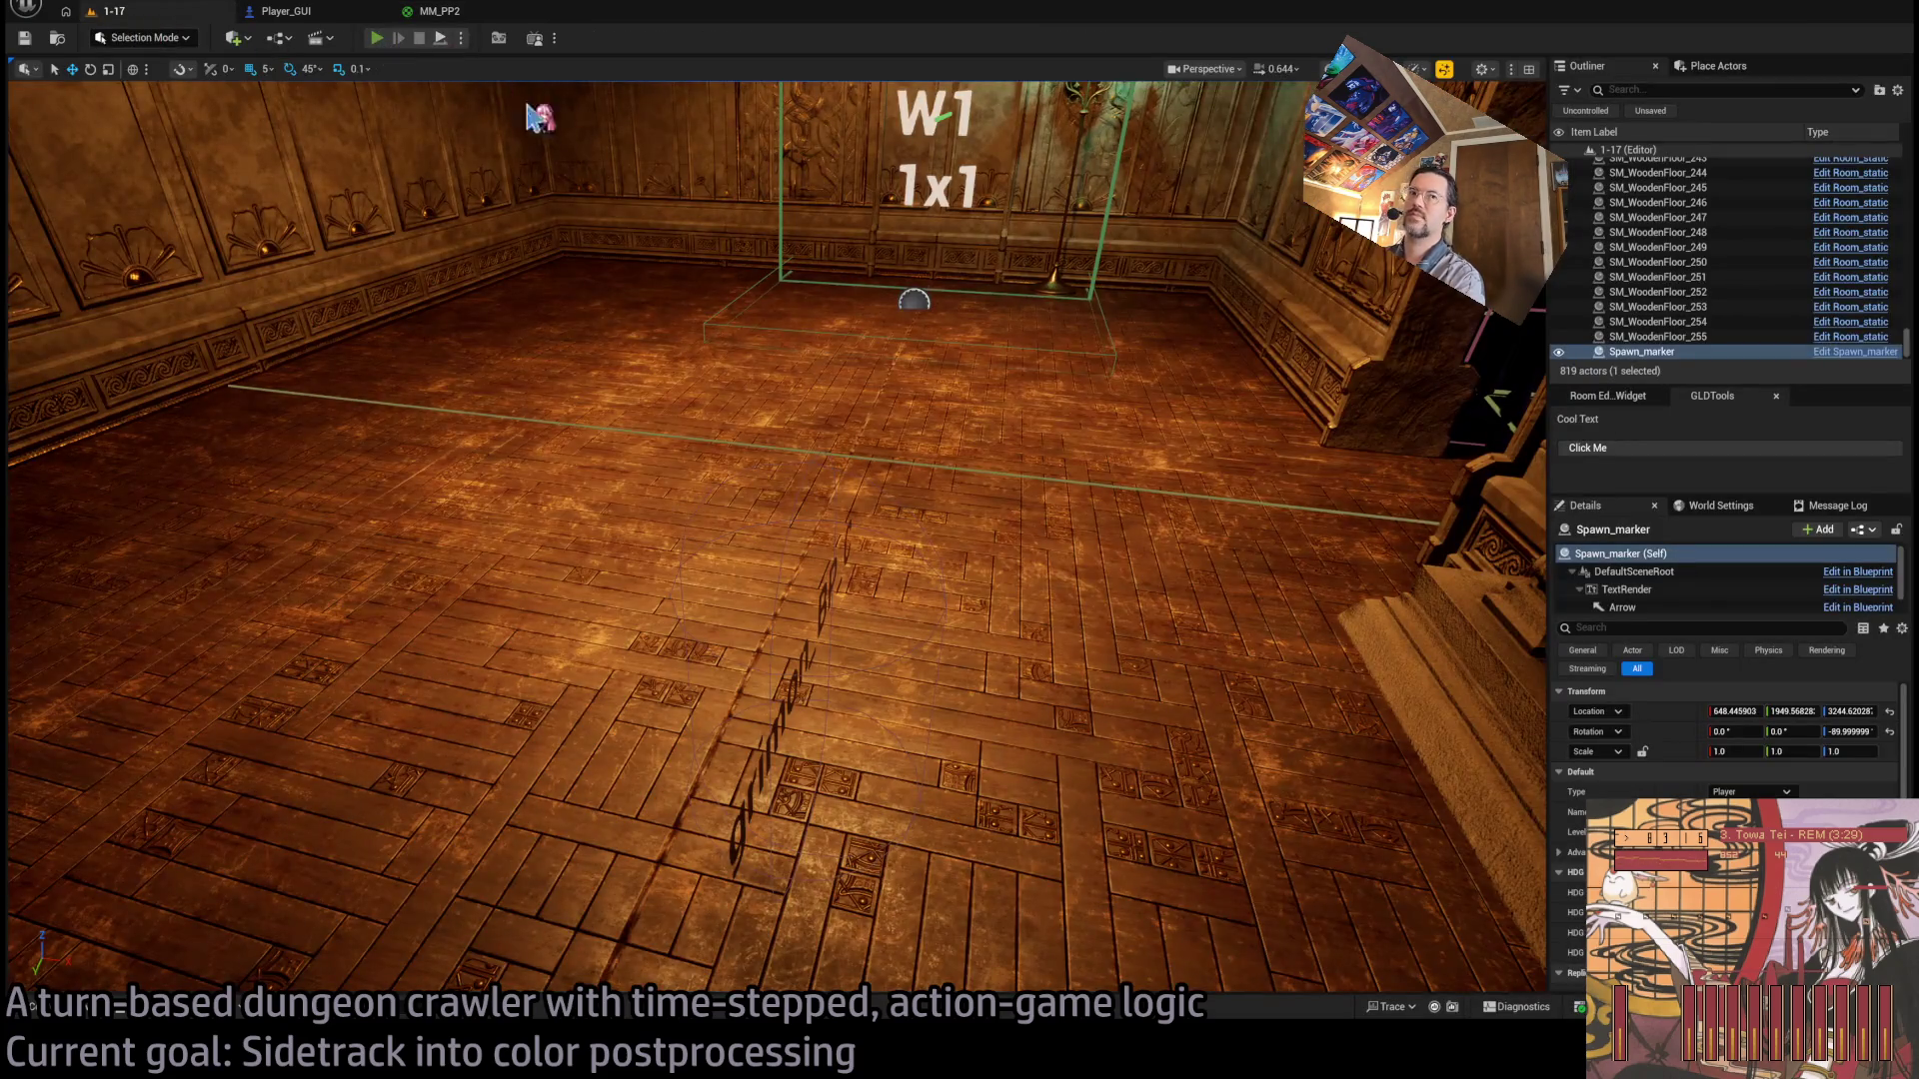
key("alt+p")
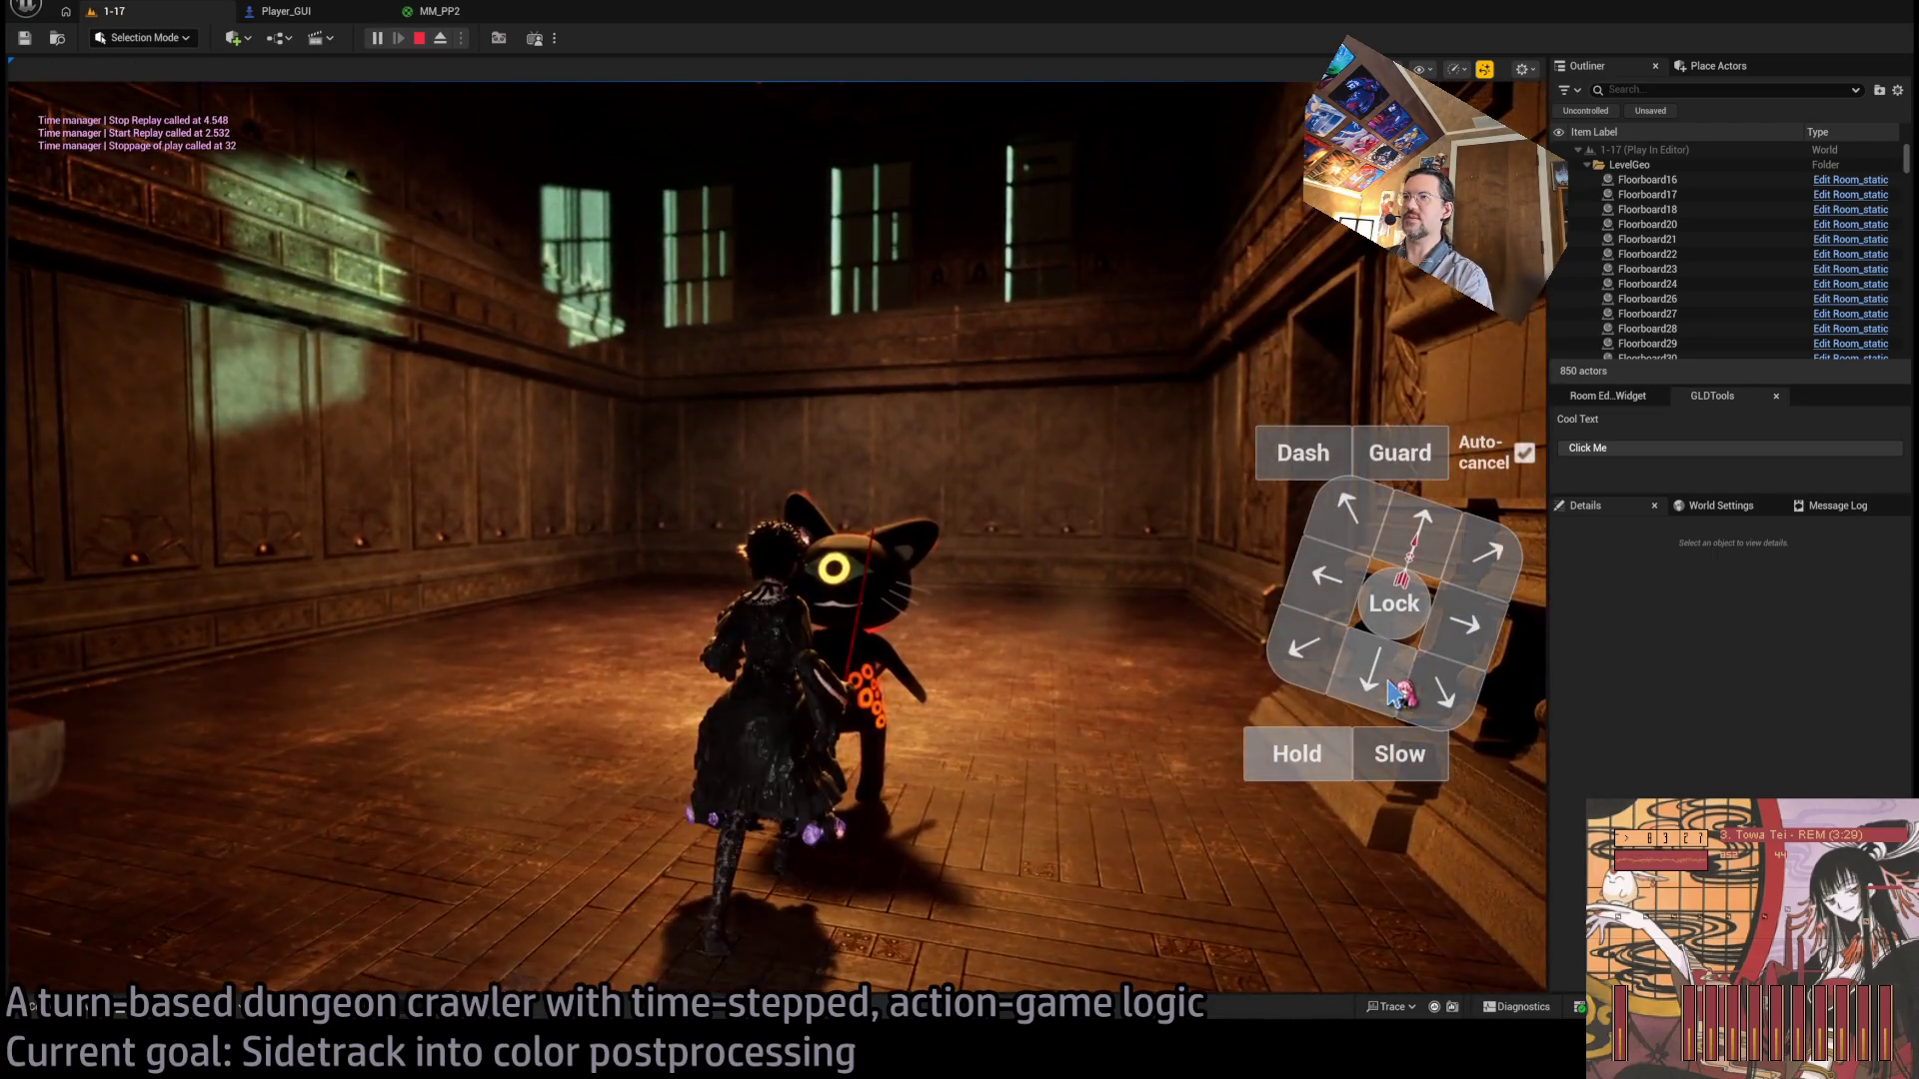
left_click(1356, 660)
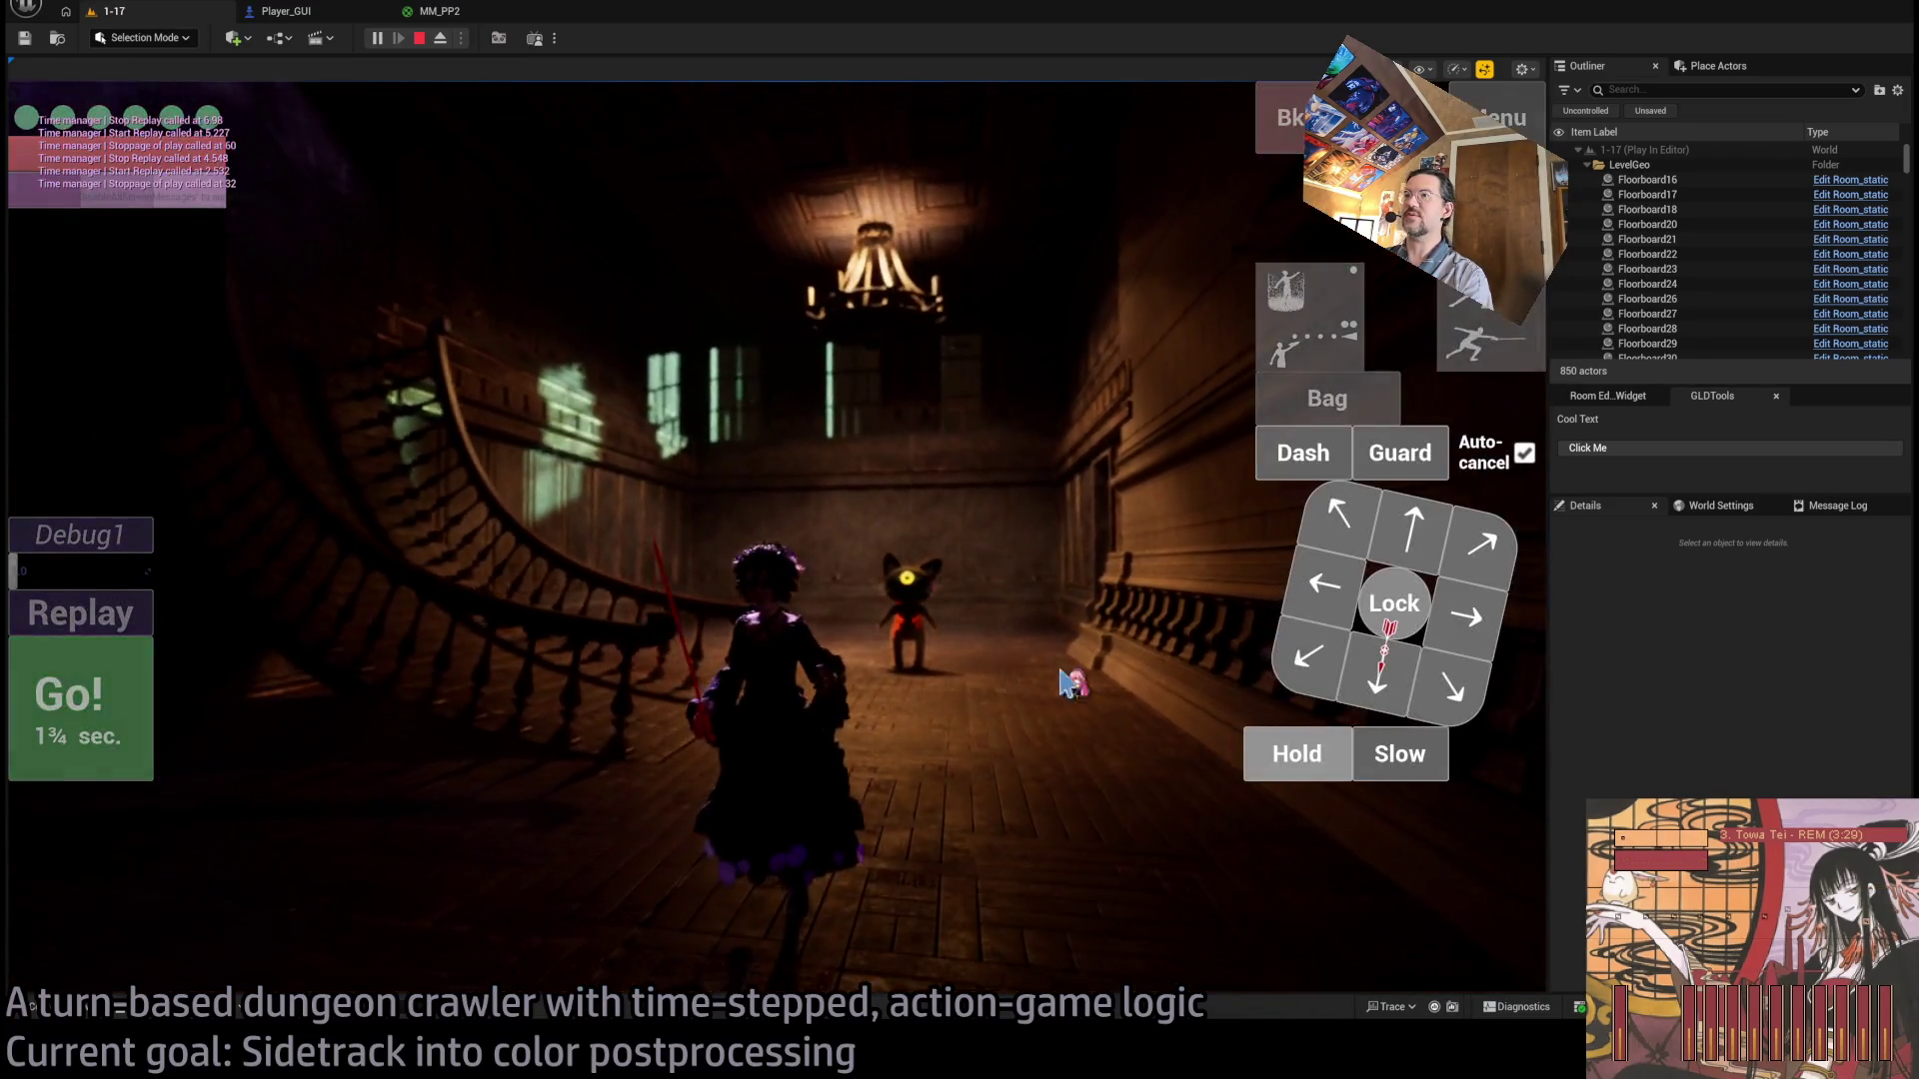
Lock onto and release the cat enemy several times, then return to the editor graphs.
left_click(1402, 608)
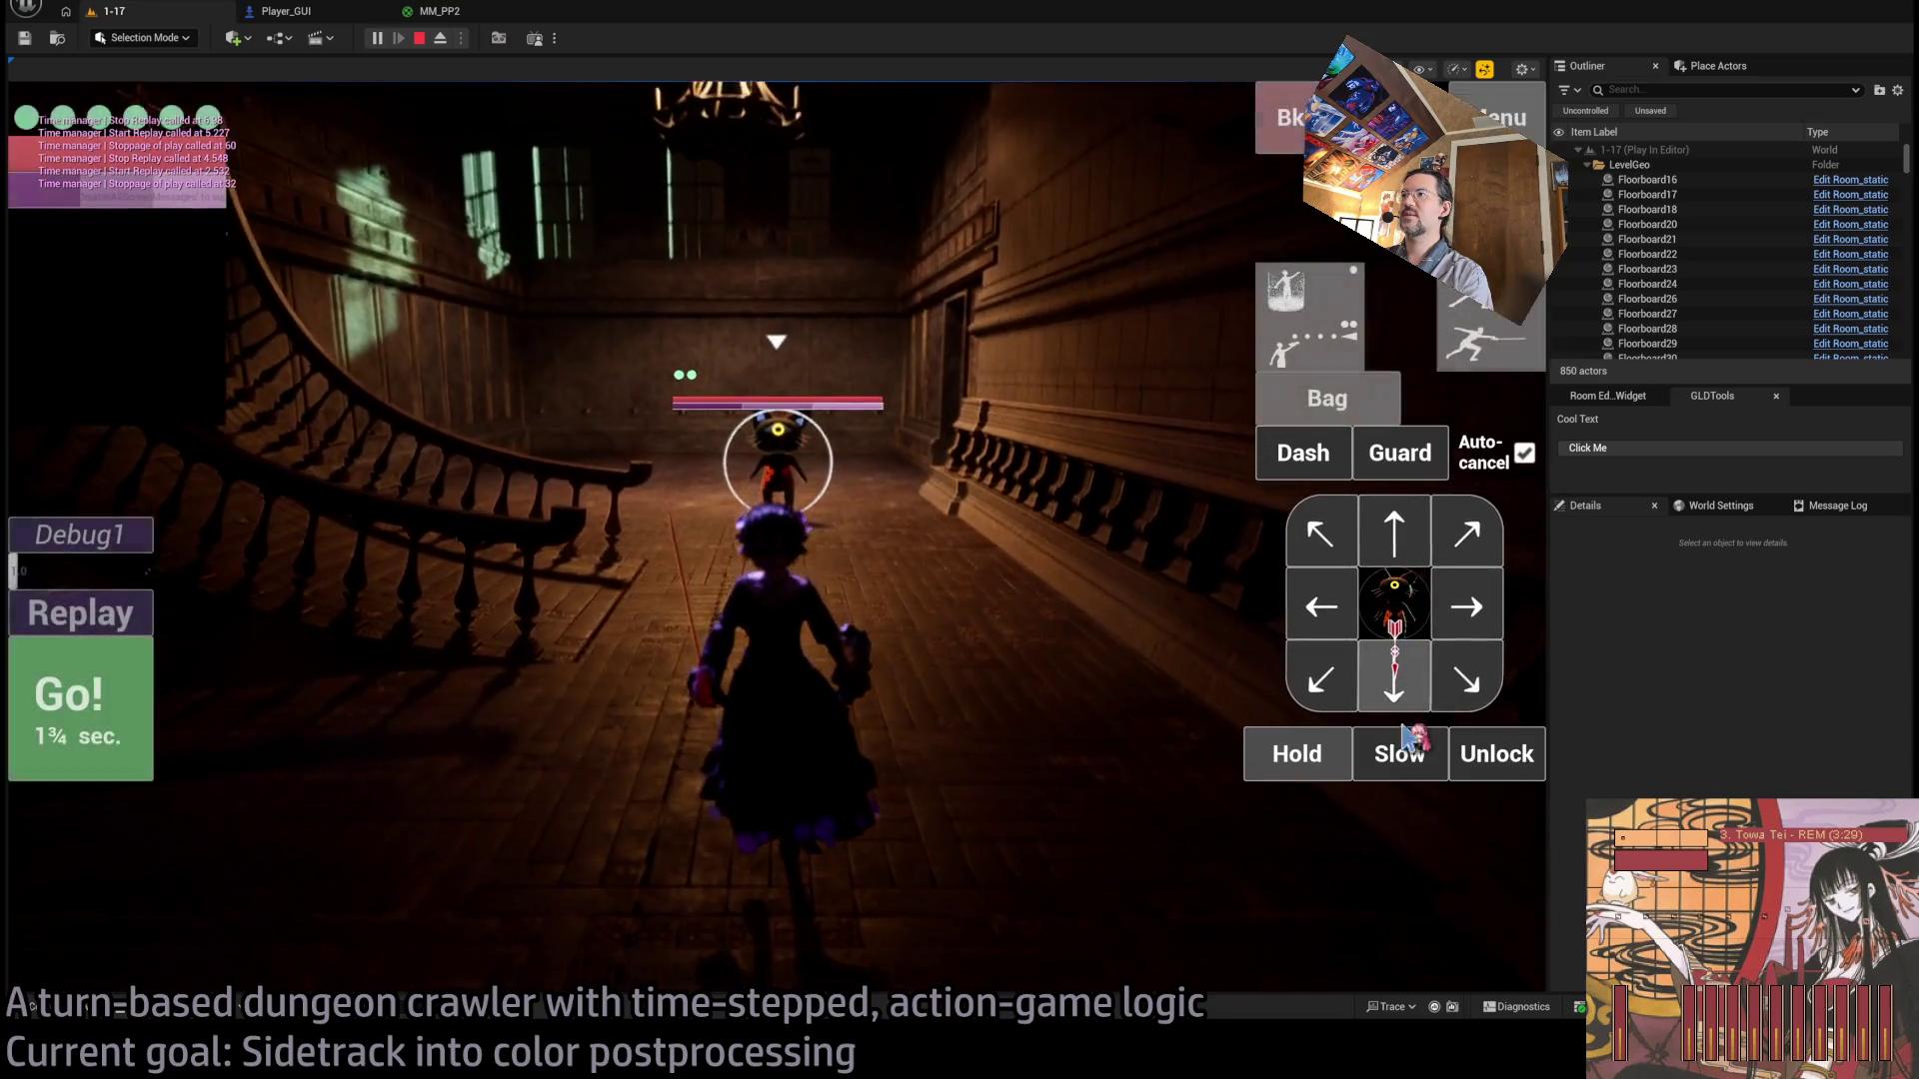
left_click(1391, 614)
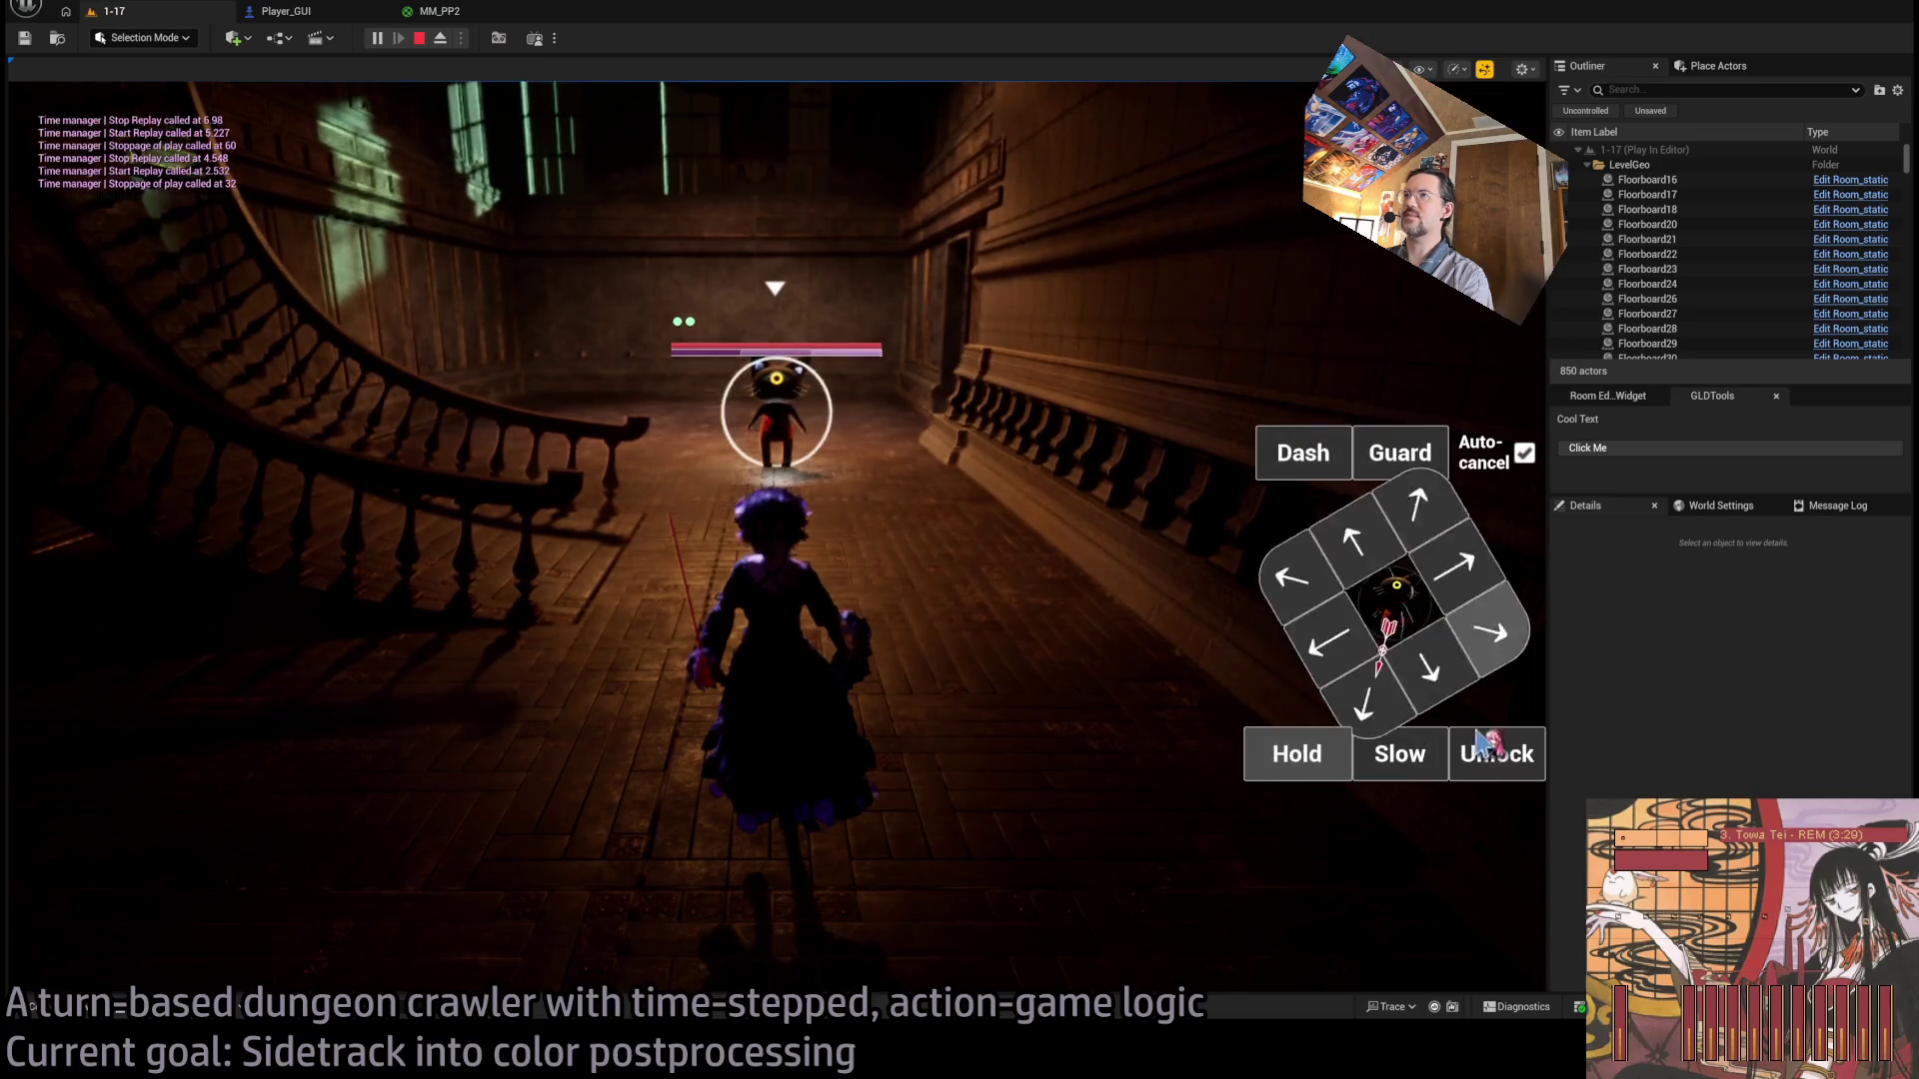
left_click(1503, 767)
left_click(1502, 768)
left_click(1404, 610)
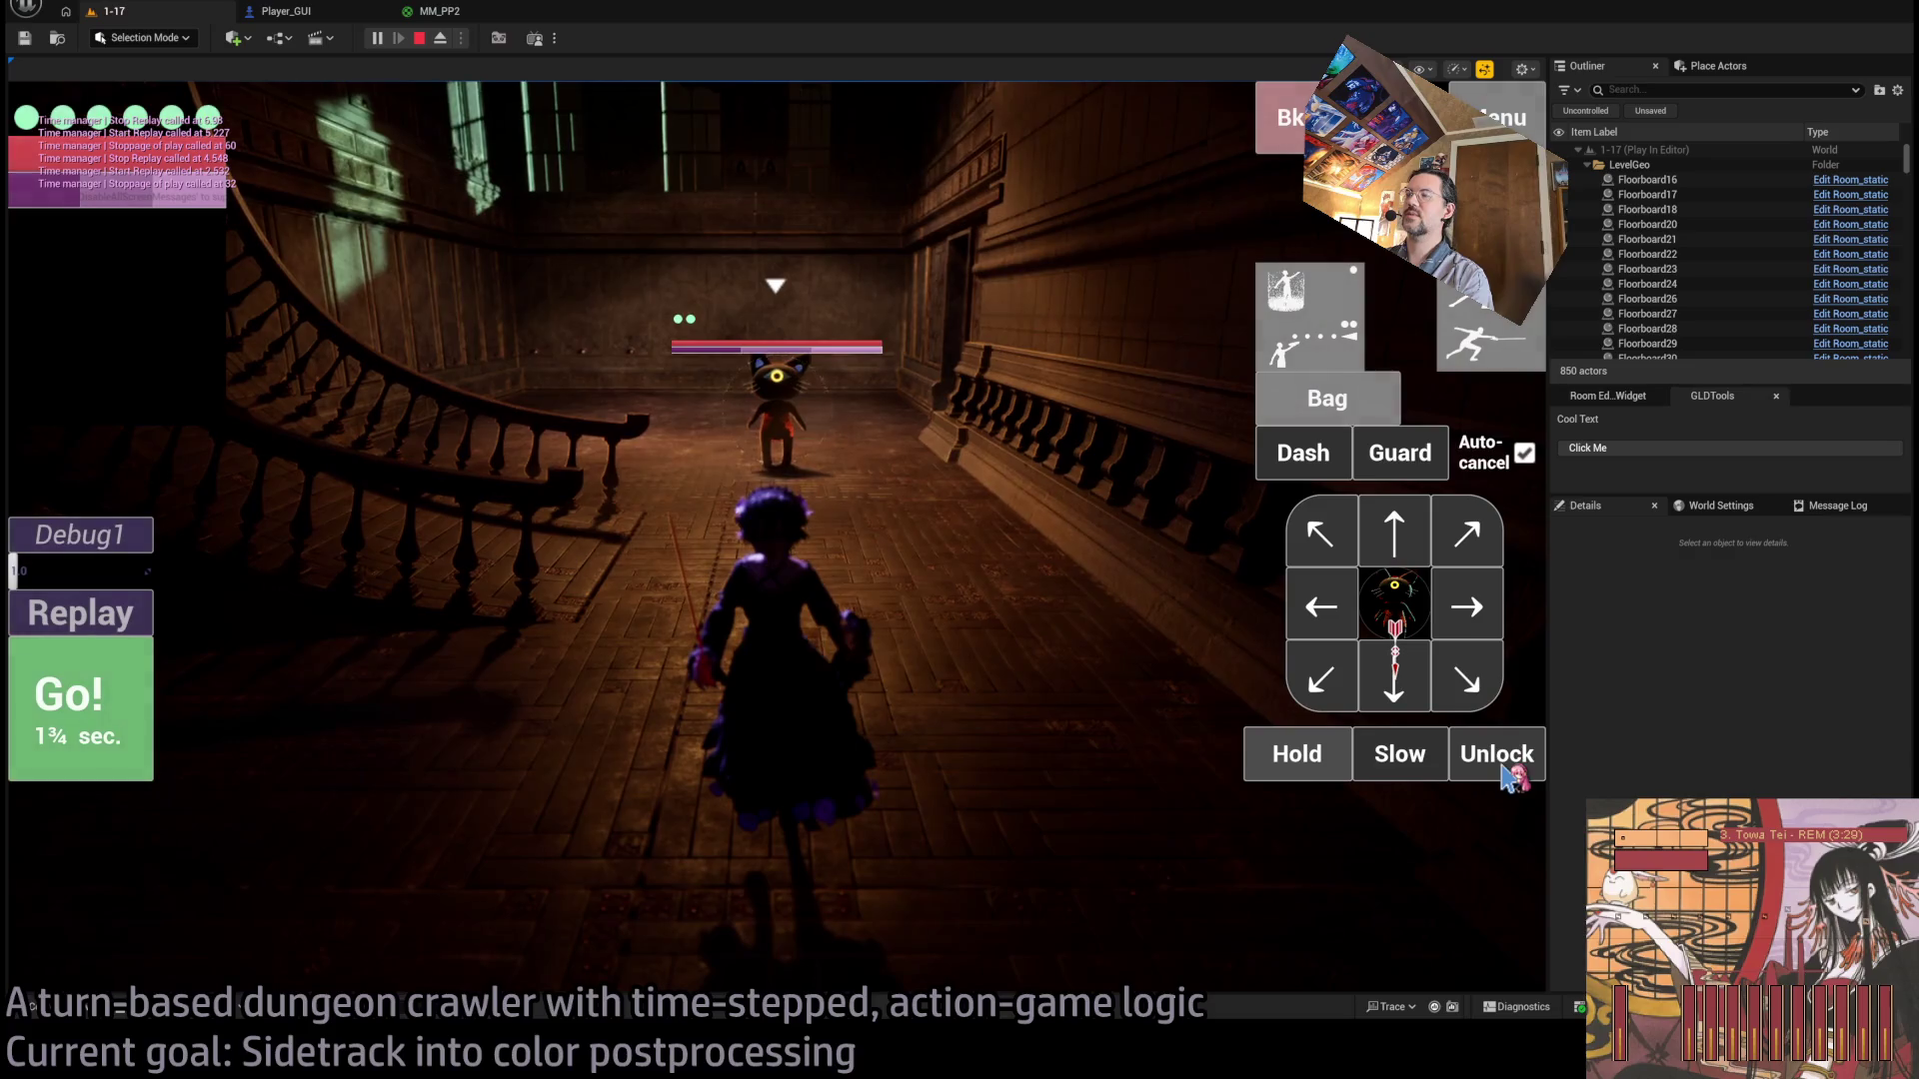
left_click(1504, 770)
left_click(1394, 604)
left_click(1494, 764)
left_click(1396, 605)
left_click(1495, 765)
left_click(440, 12)
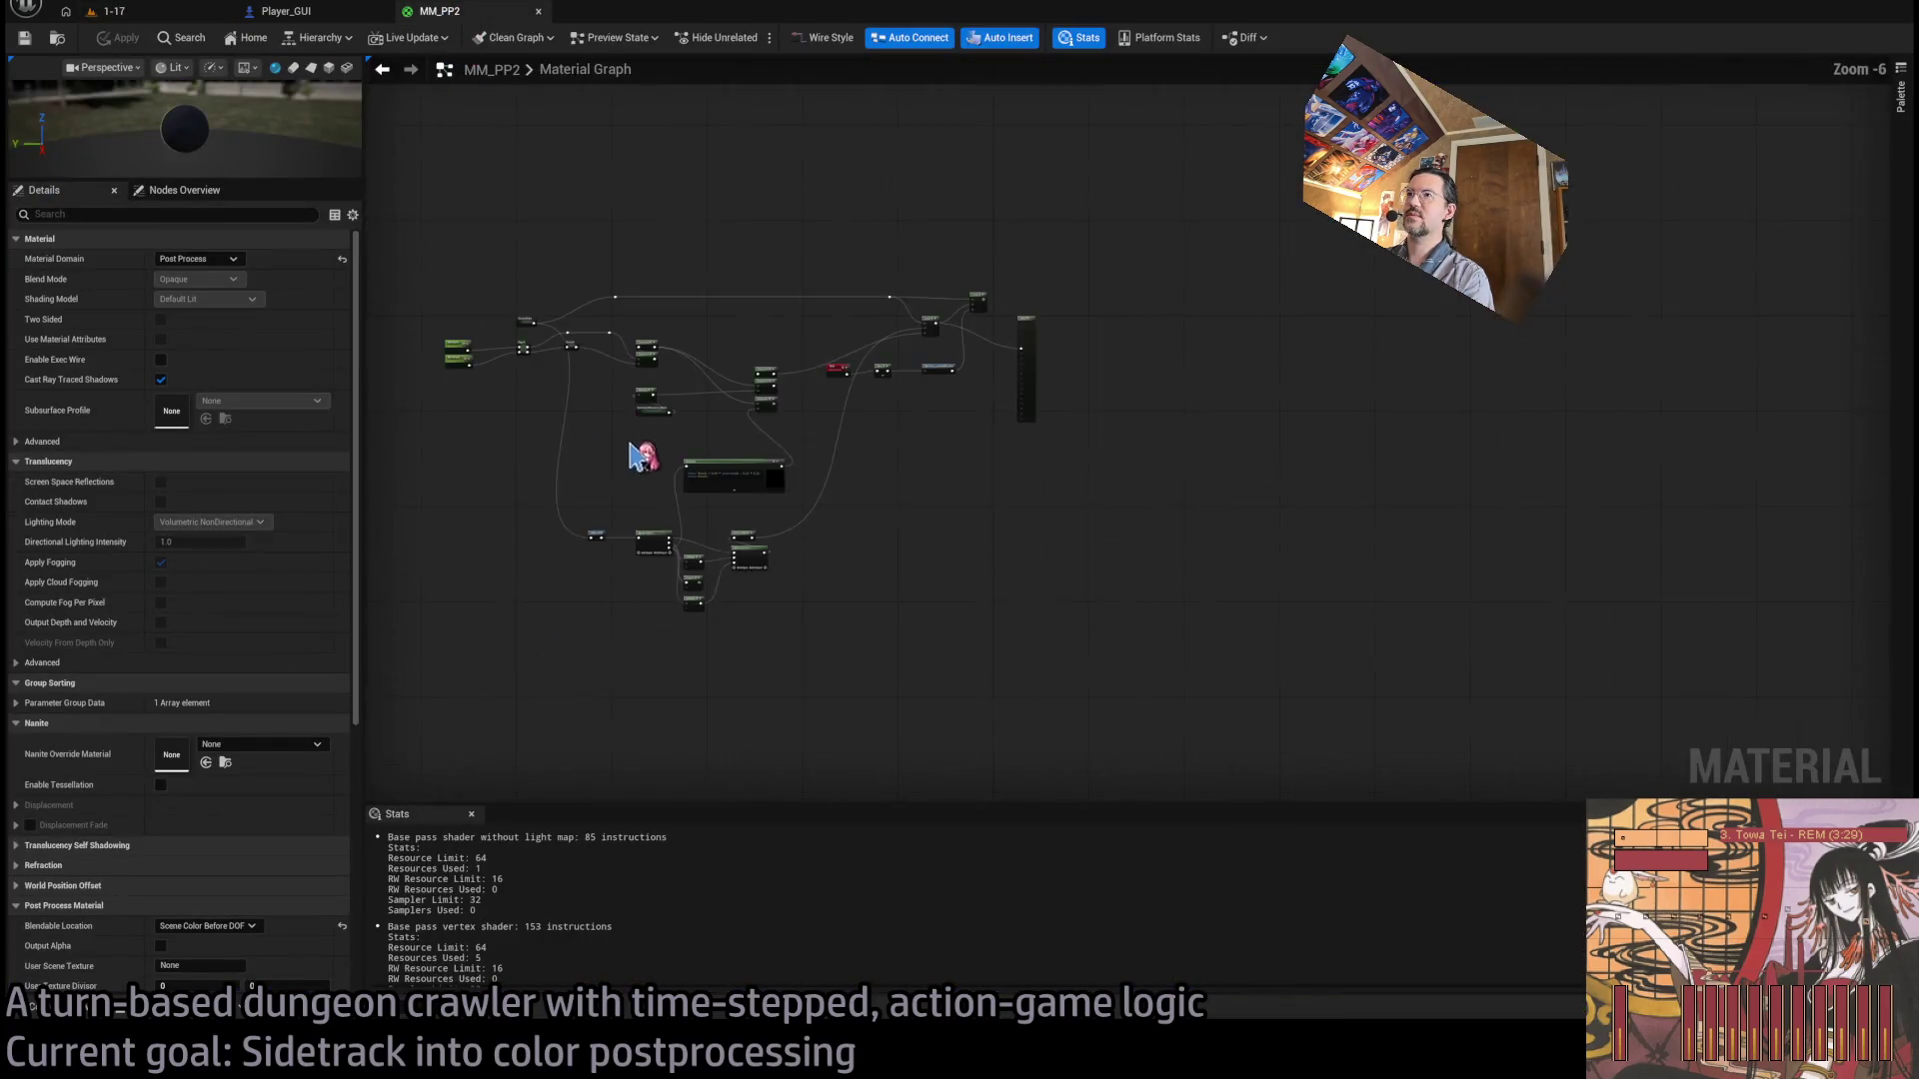
left_click(340, 13)
Set the MIN node's value to 800, then save and compile Player_GUI.
scroll(827, 437, "down", 5)
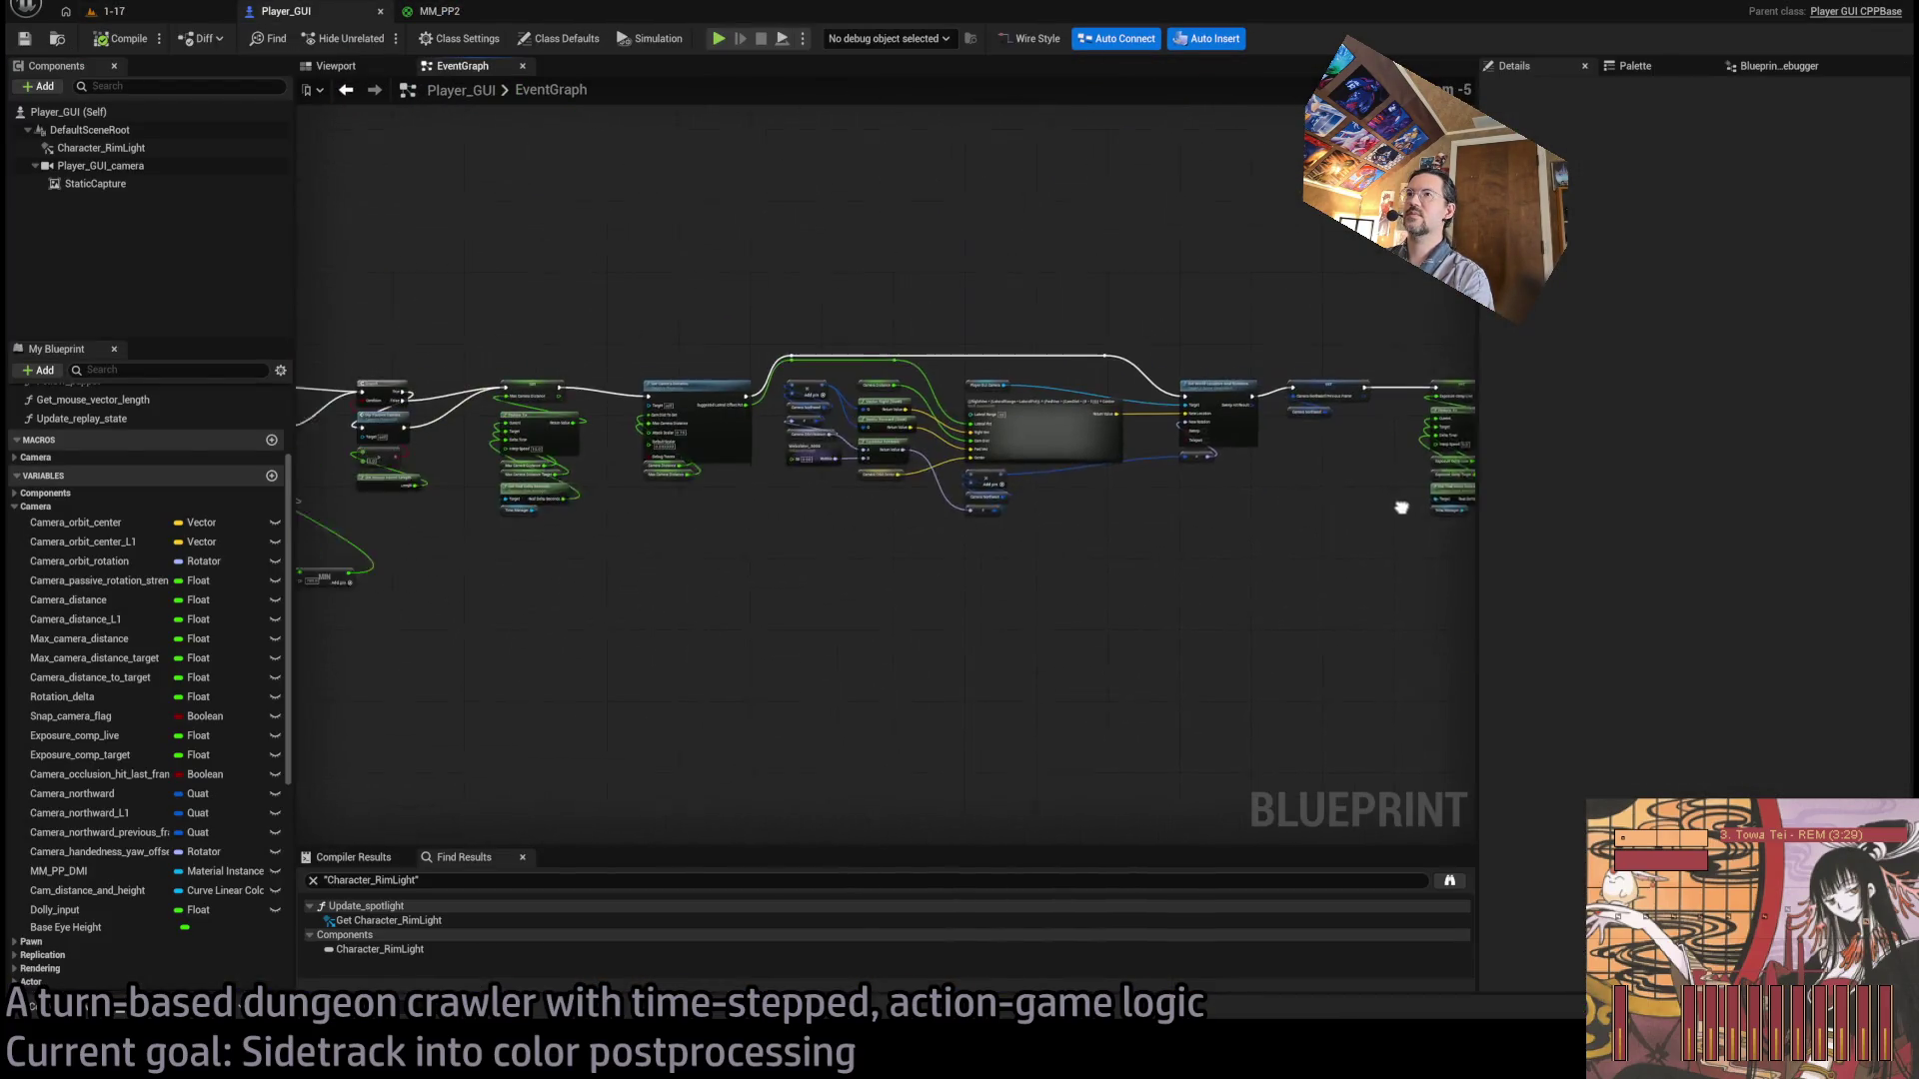
scroll(696, 406, "up", 3)
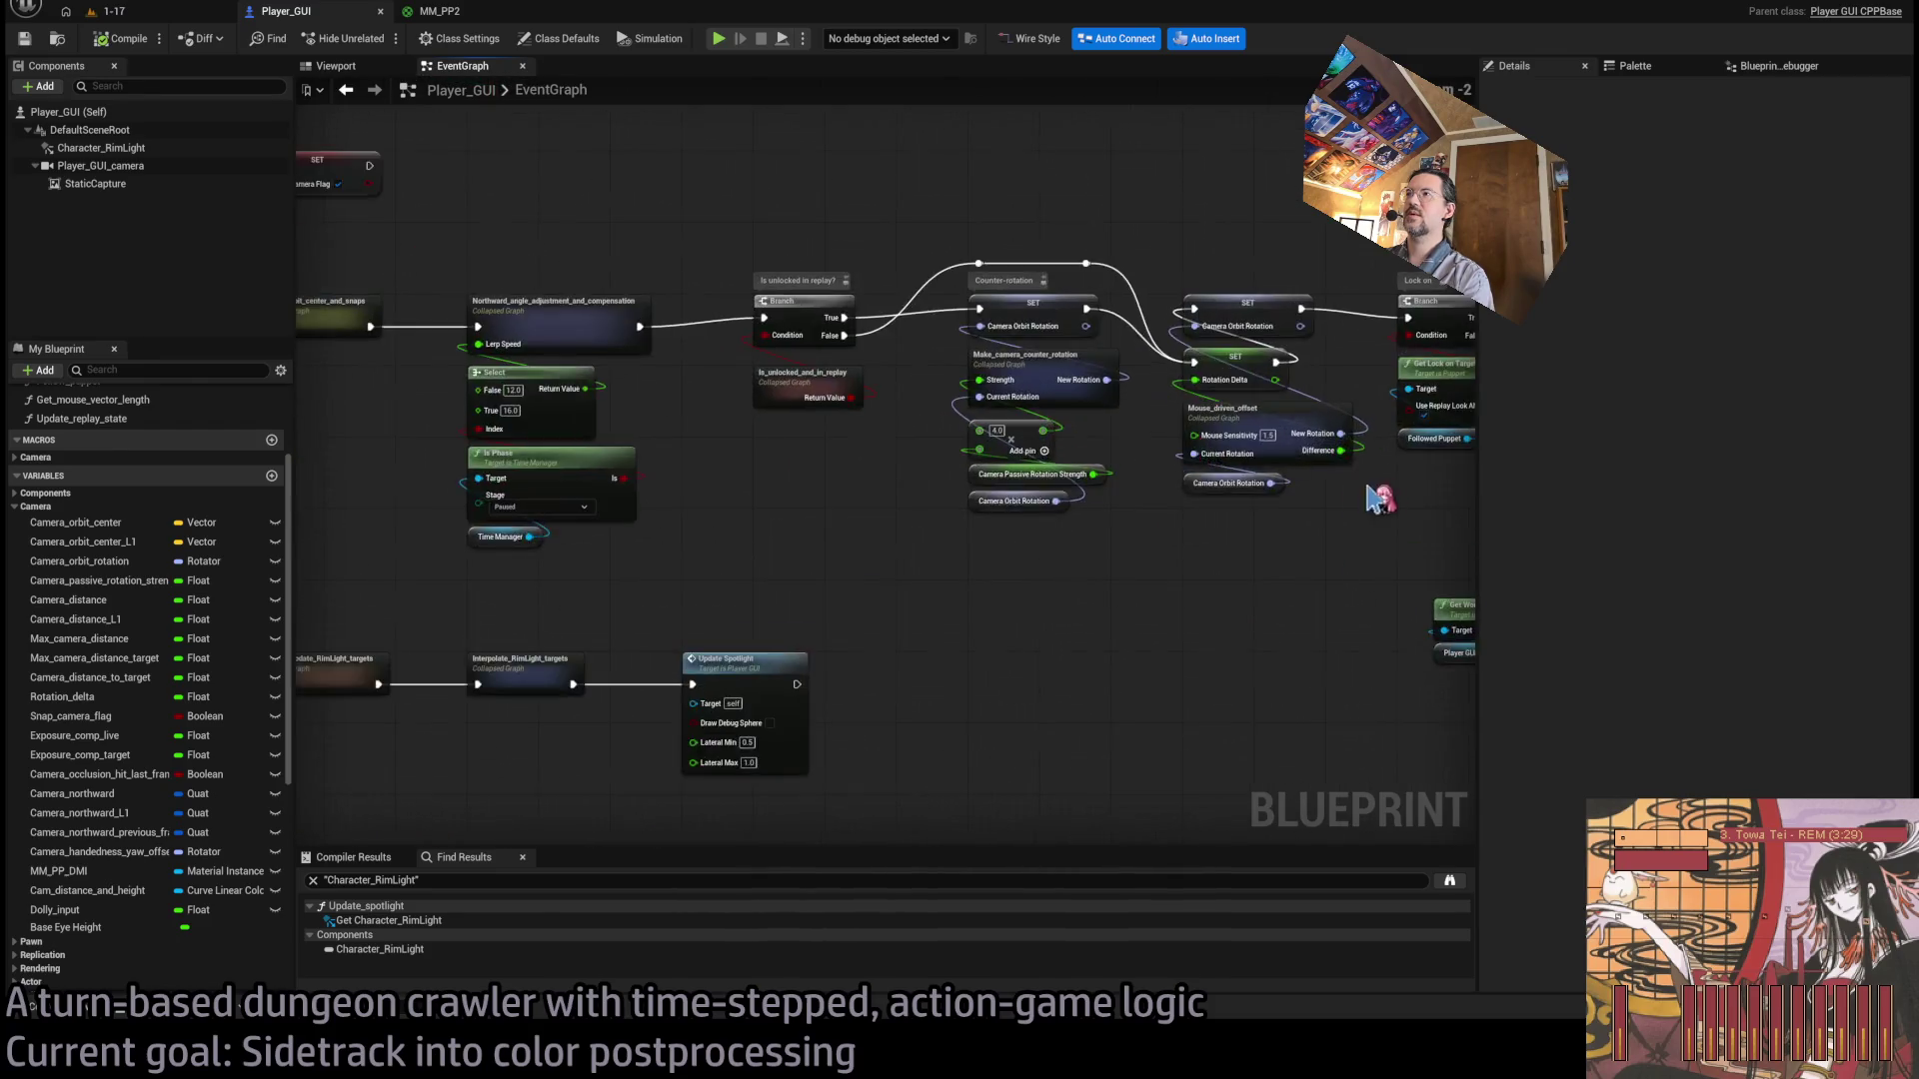
scroll(1375, 577, "up", 2)
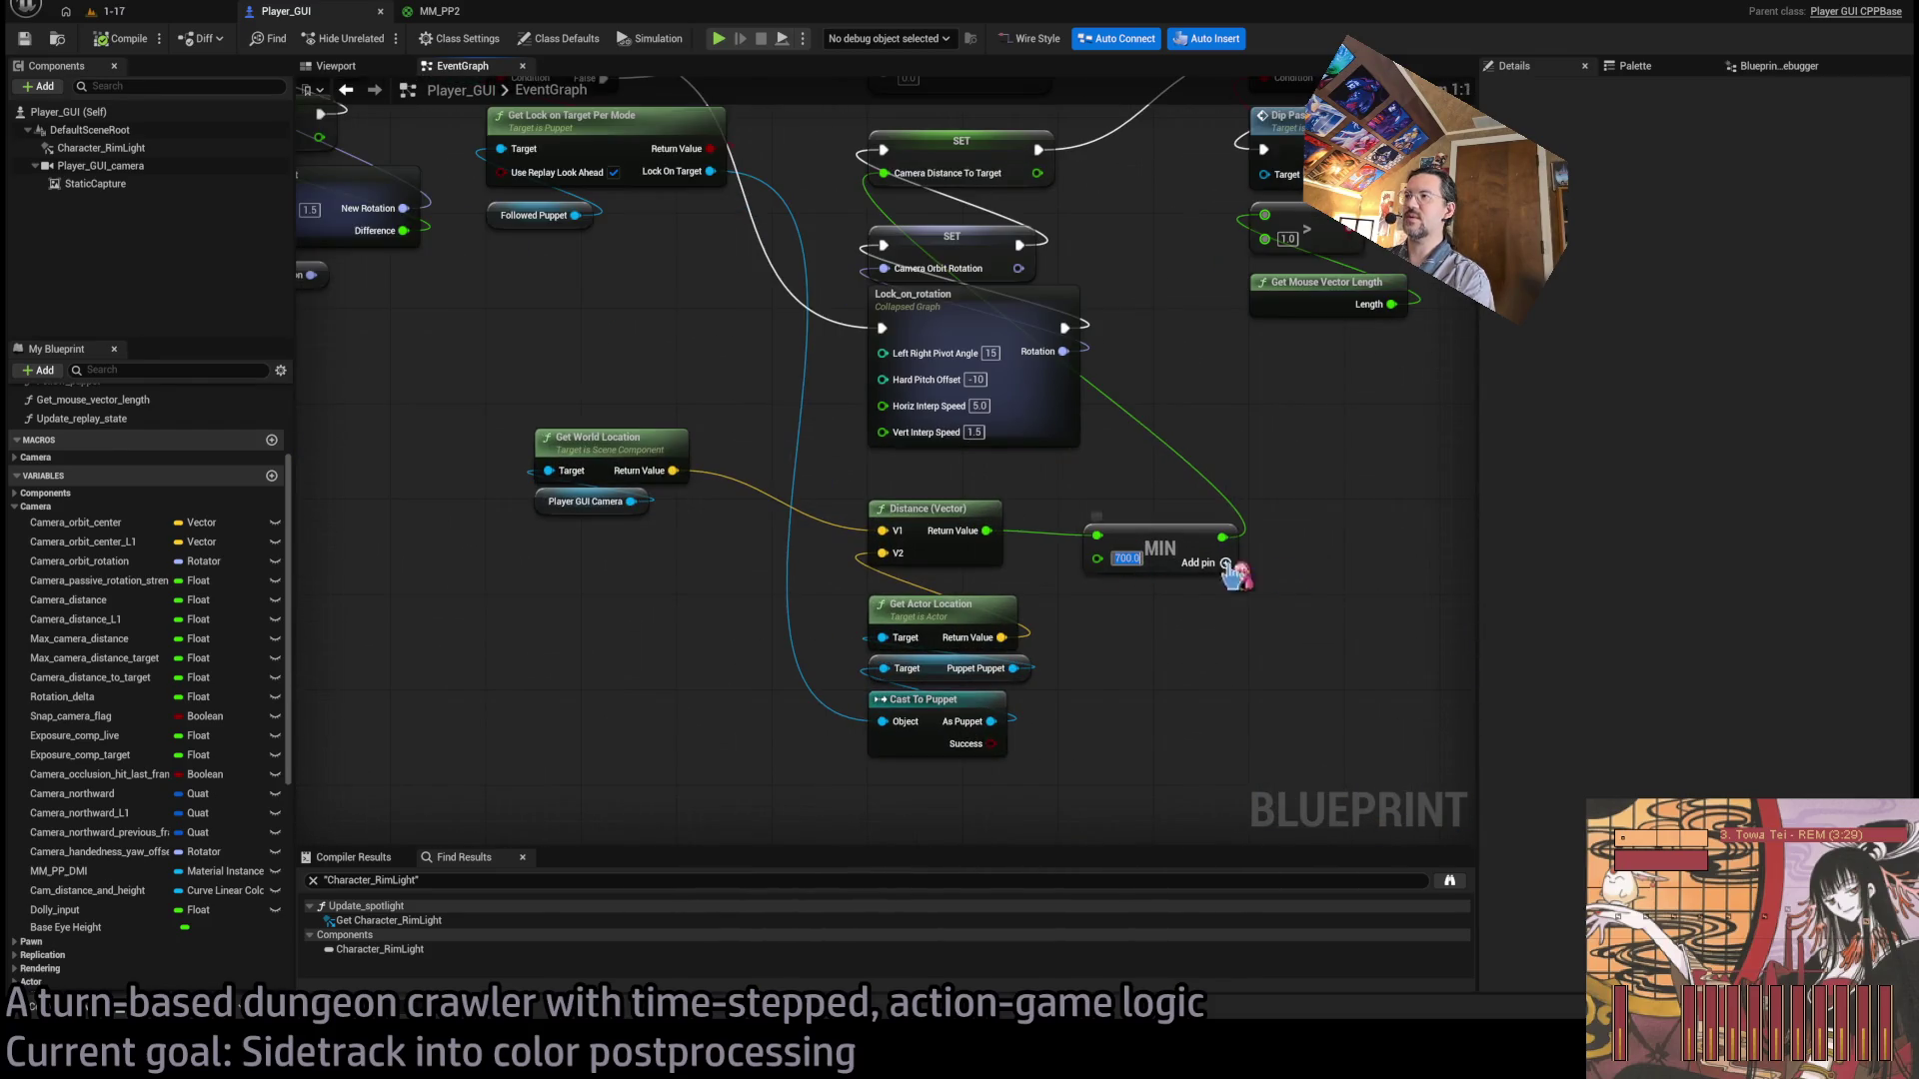
type("800")
key("Return")
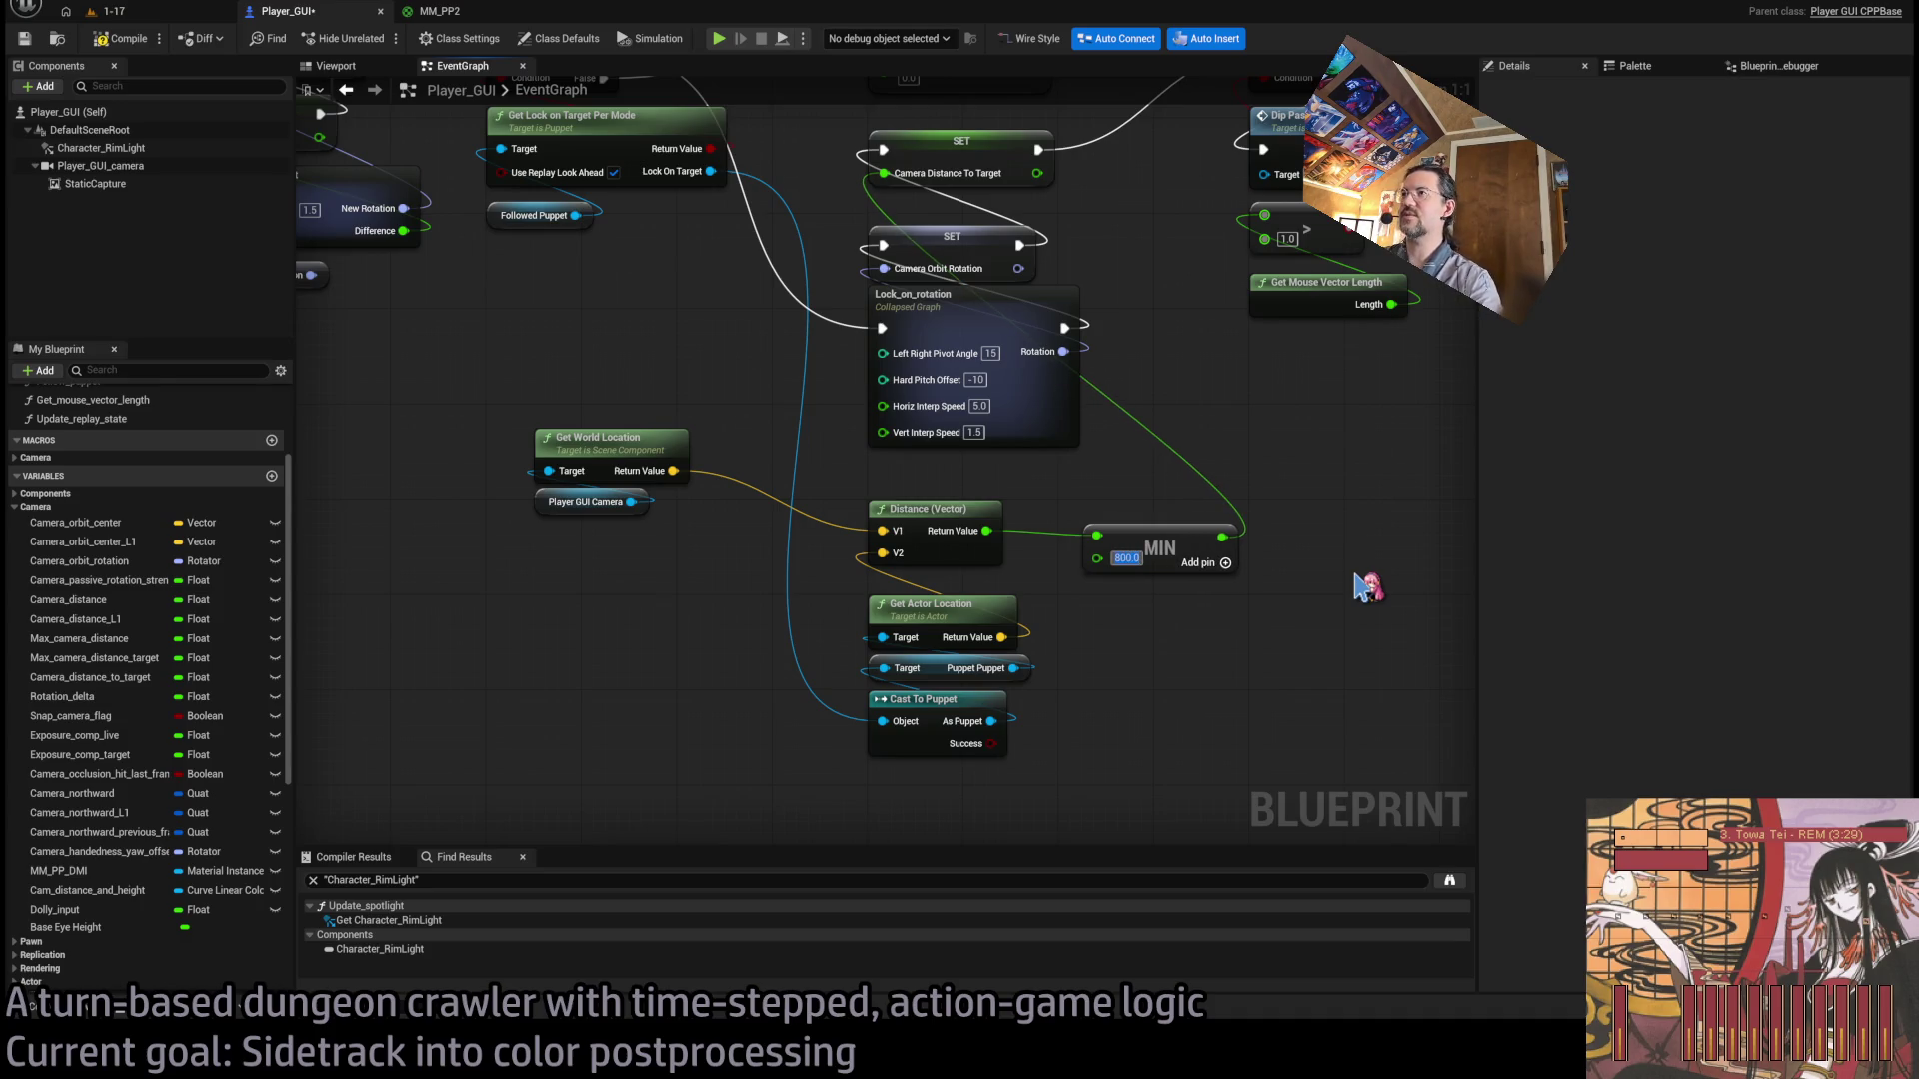
key("ctrl+s")
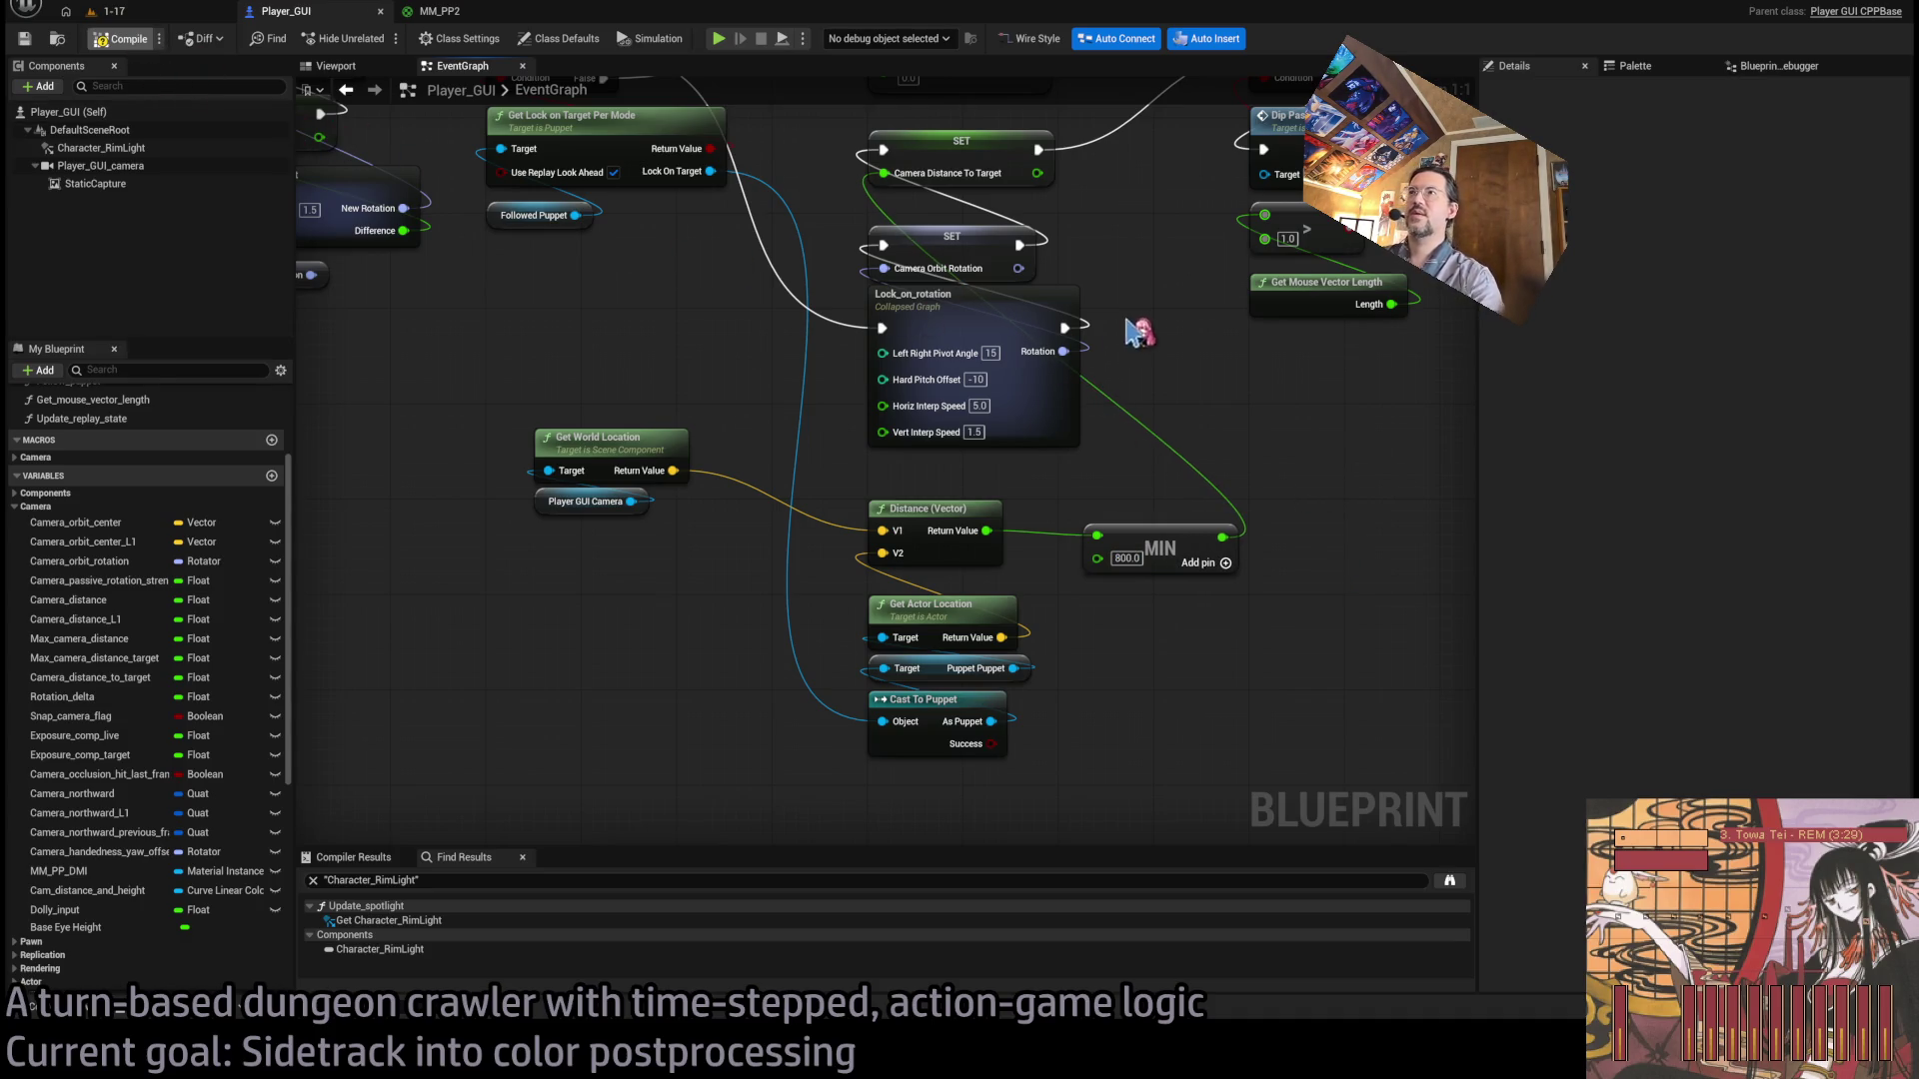
key("F7")
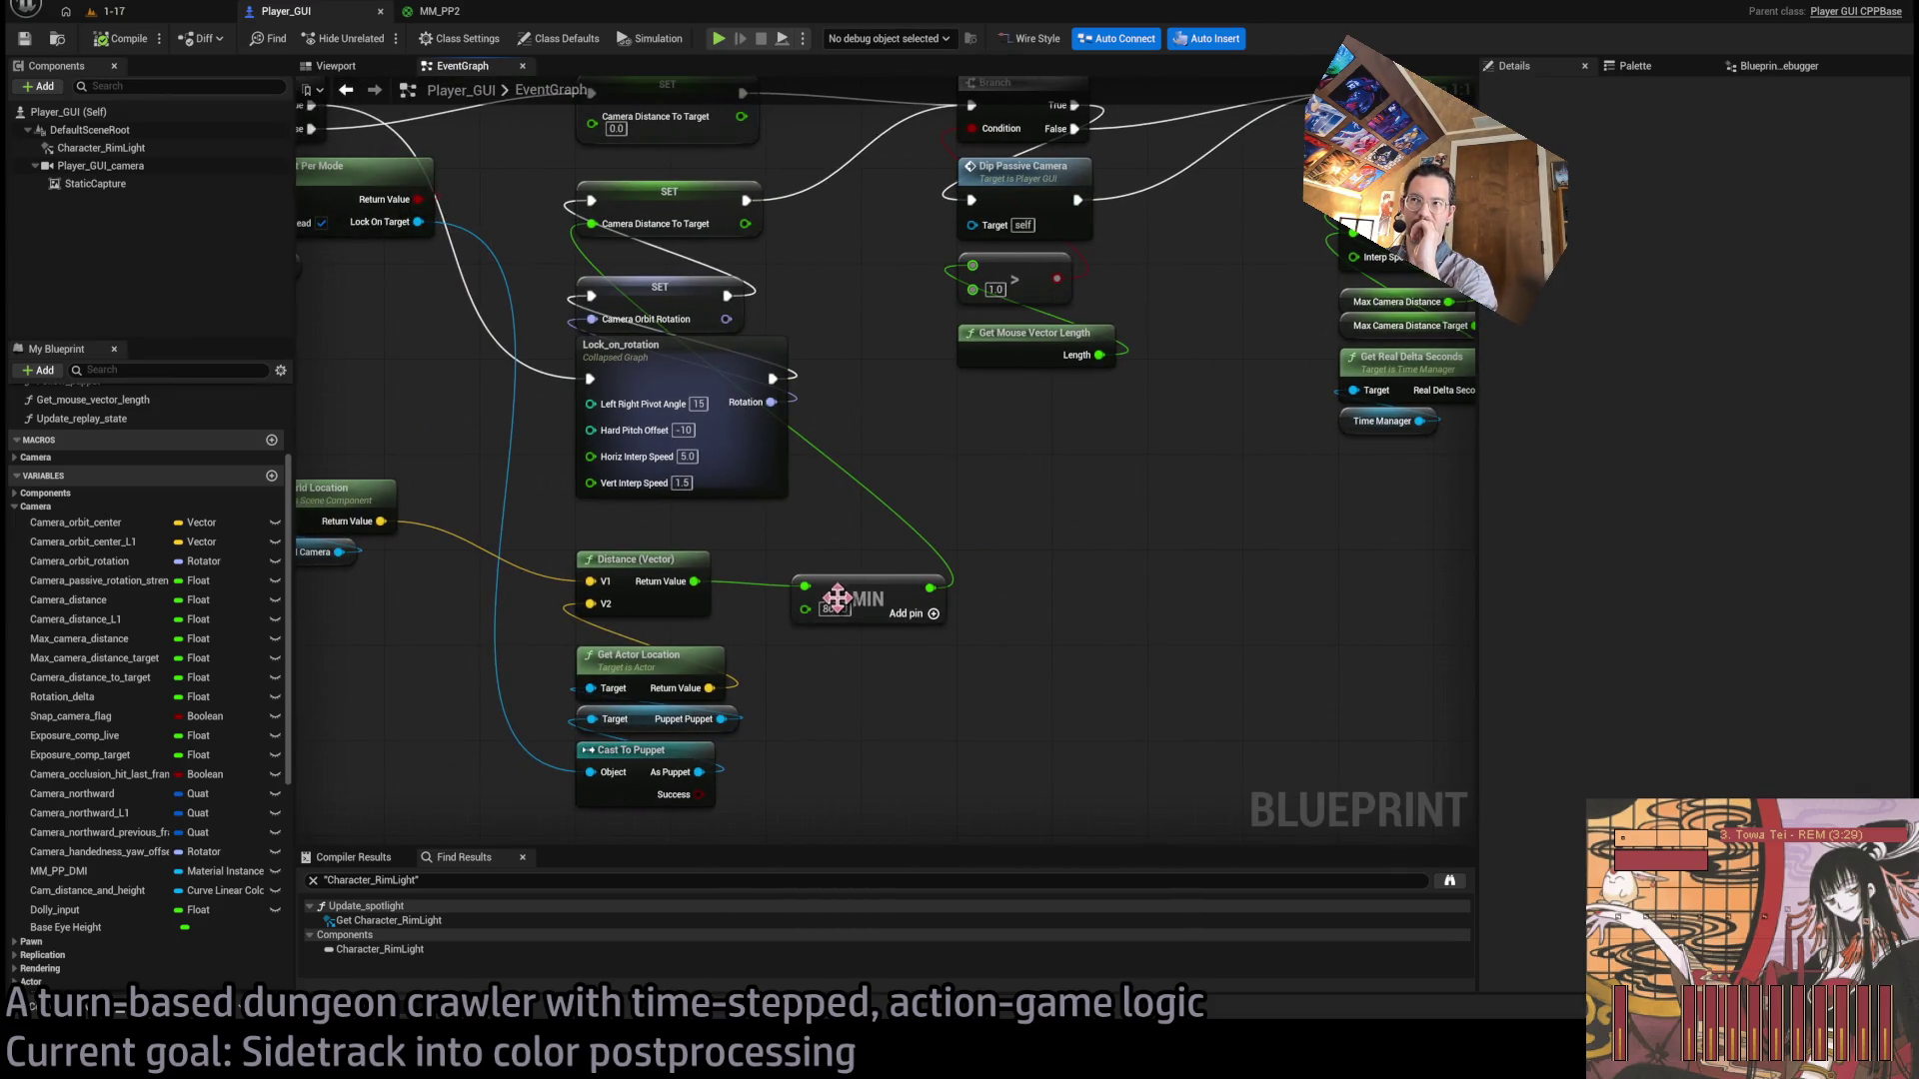
Lower the MIN value to 600 and return to level 1-17.
type("600")
key("Return")
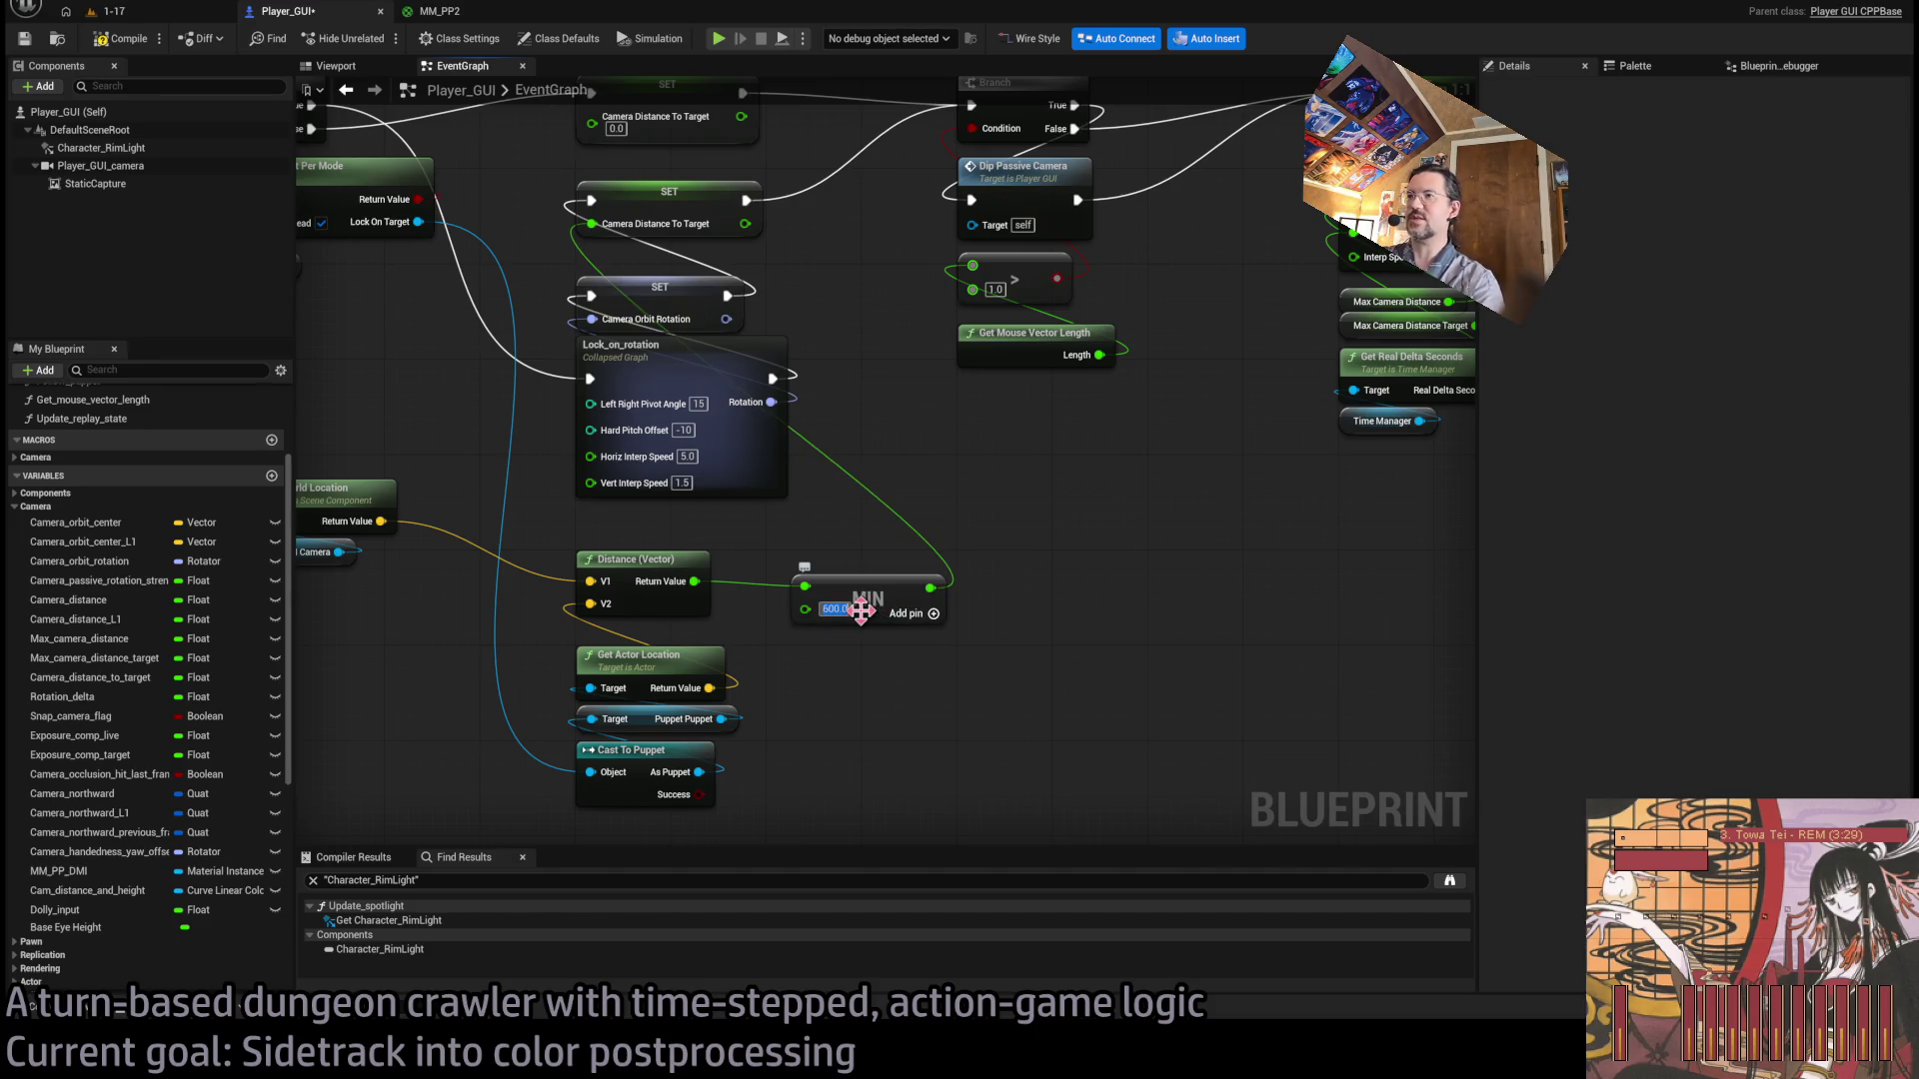
left_click(152, 14)
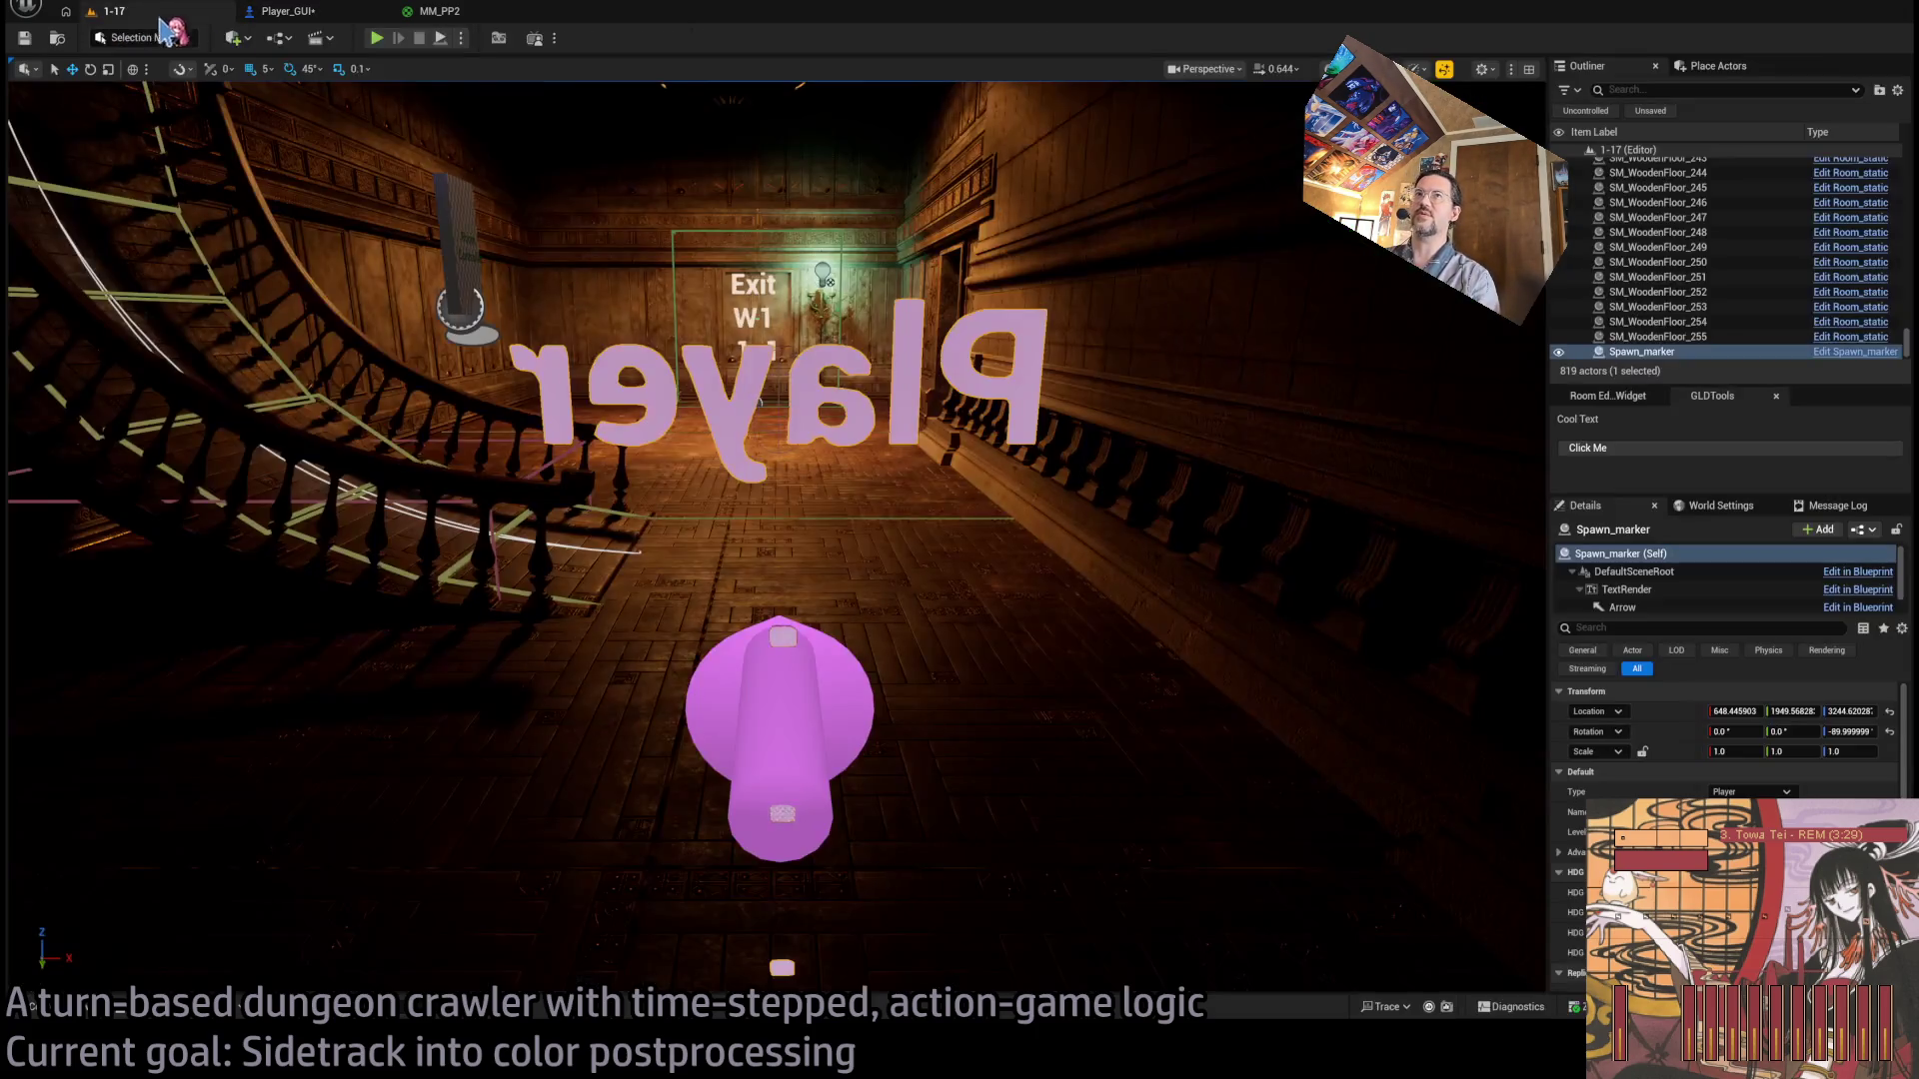
Play level 1-17, toggle the lock, and execute queued forward and diagonal steps.
key("alt+p")
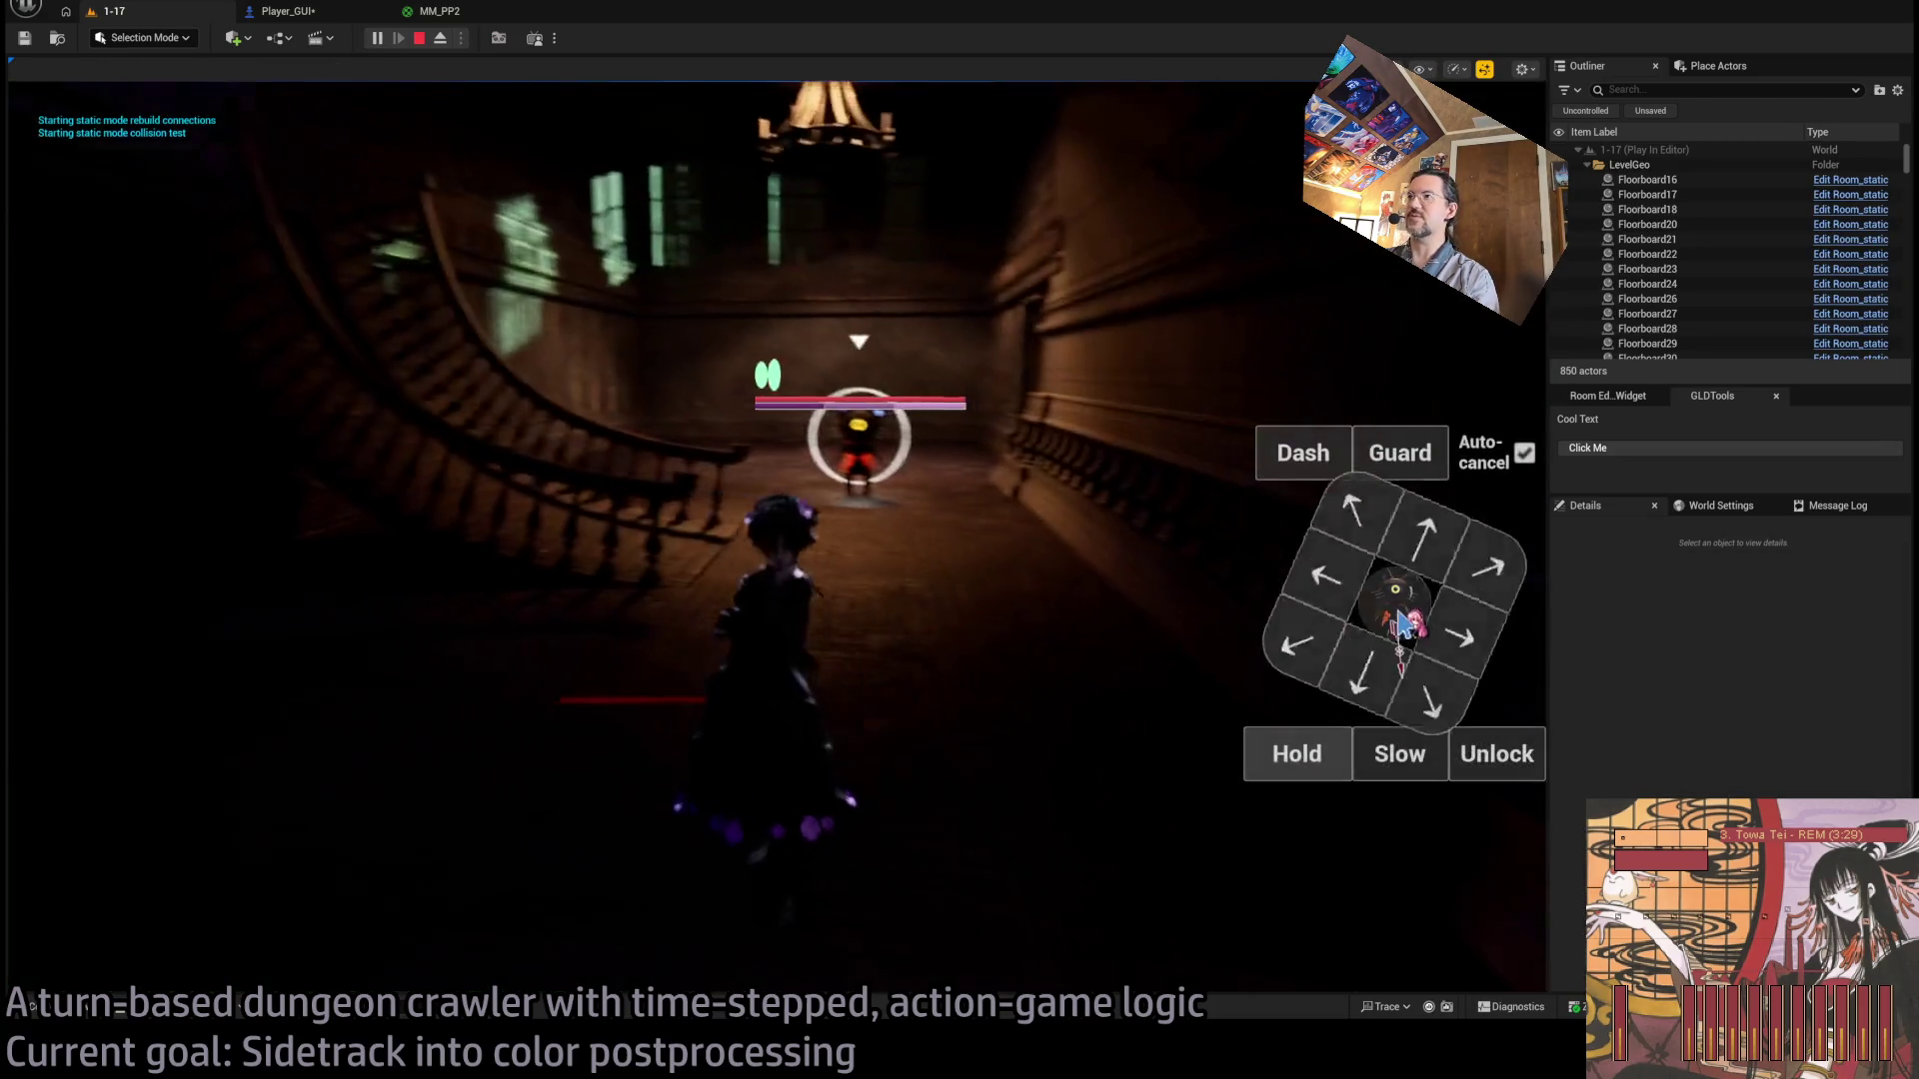
left_click(1499, 757)
left_click(1481, 758)
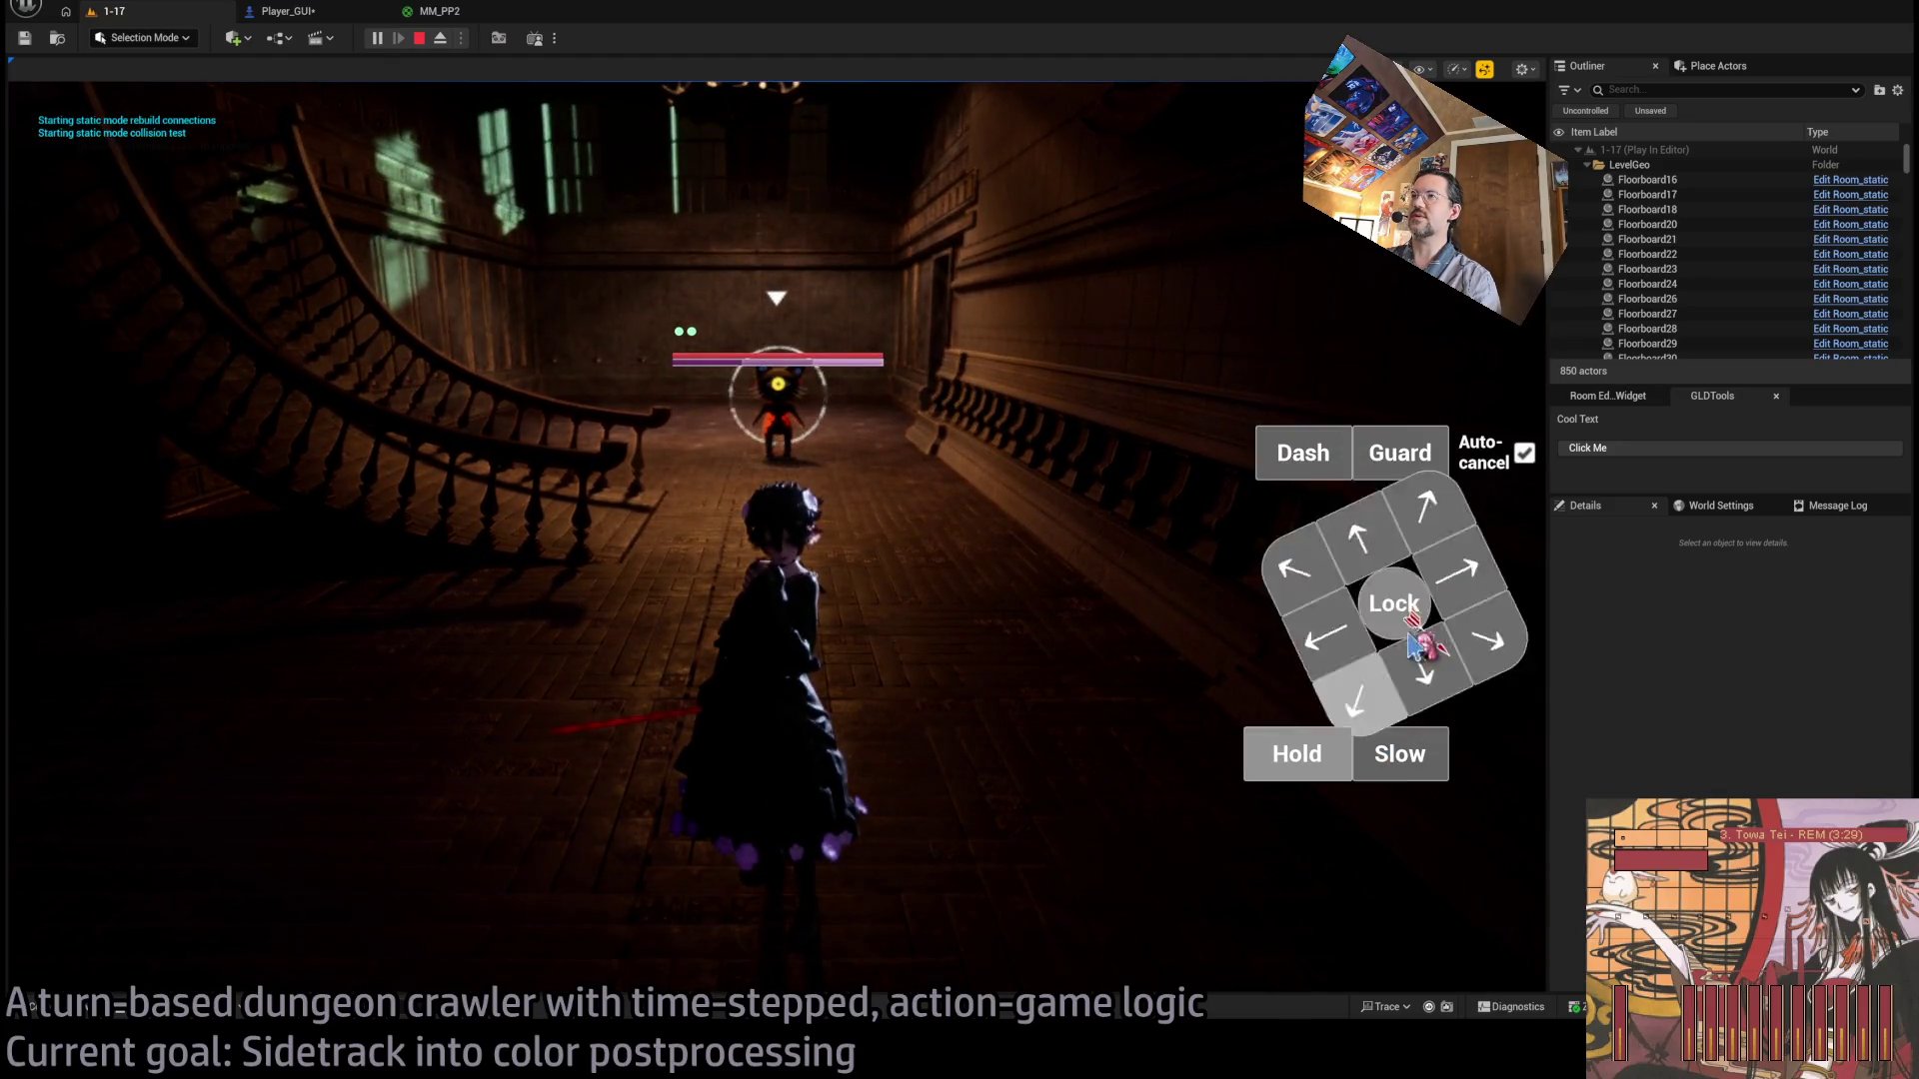
left_click(1504, 757)
left_click(1395, 545)
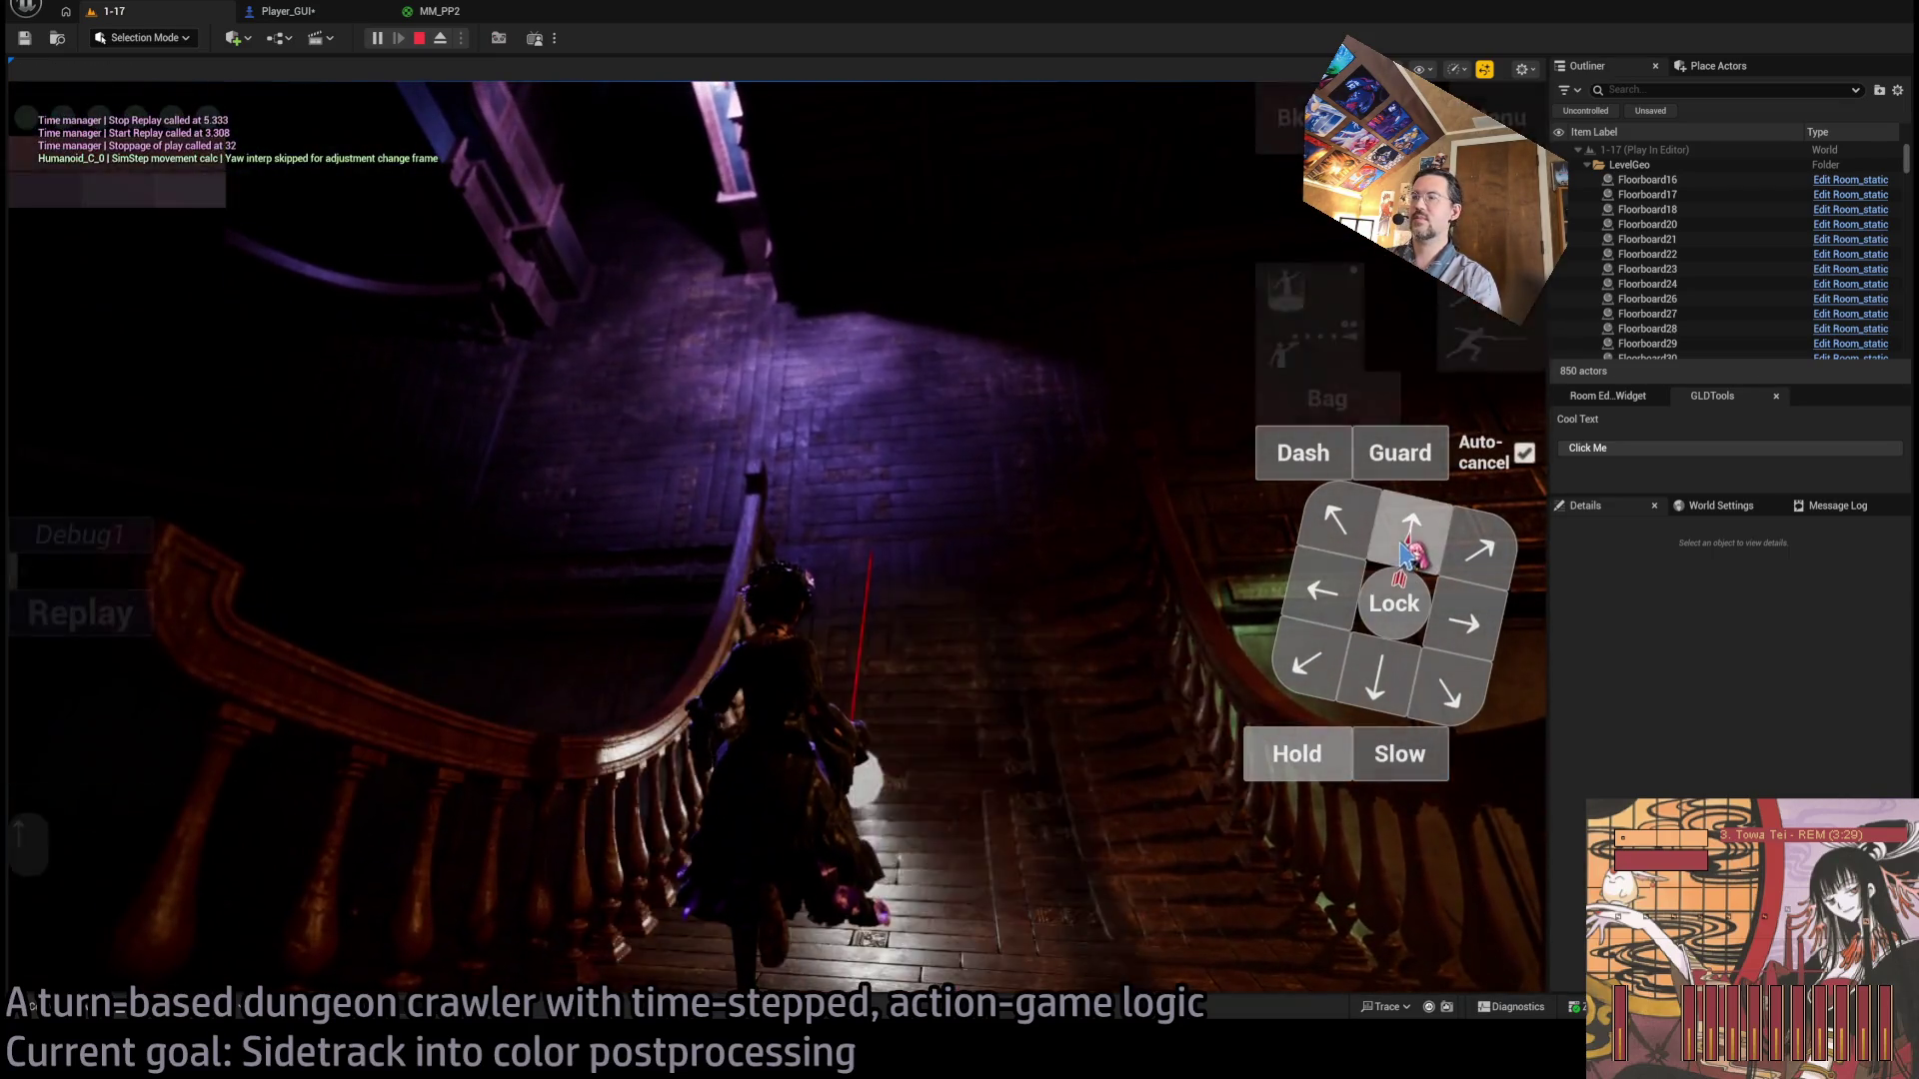
left_click(1409, 522)
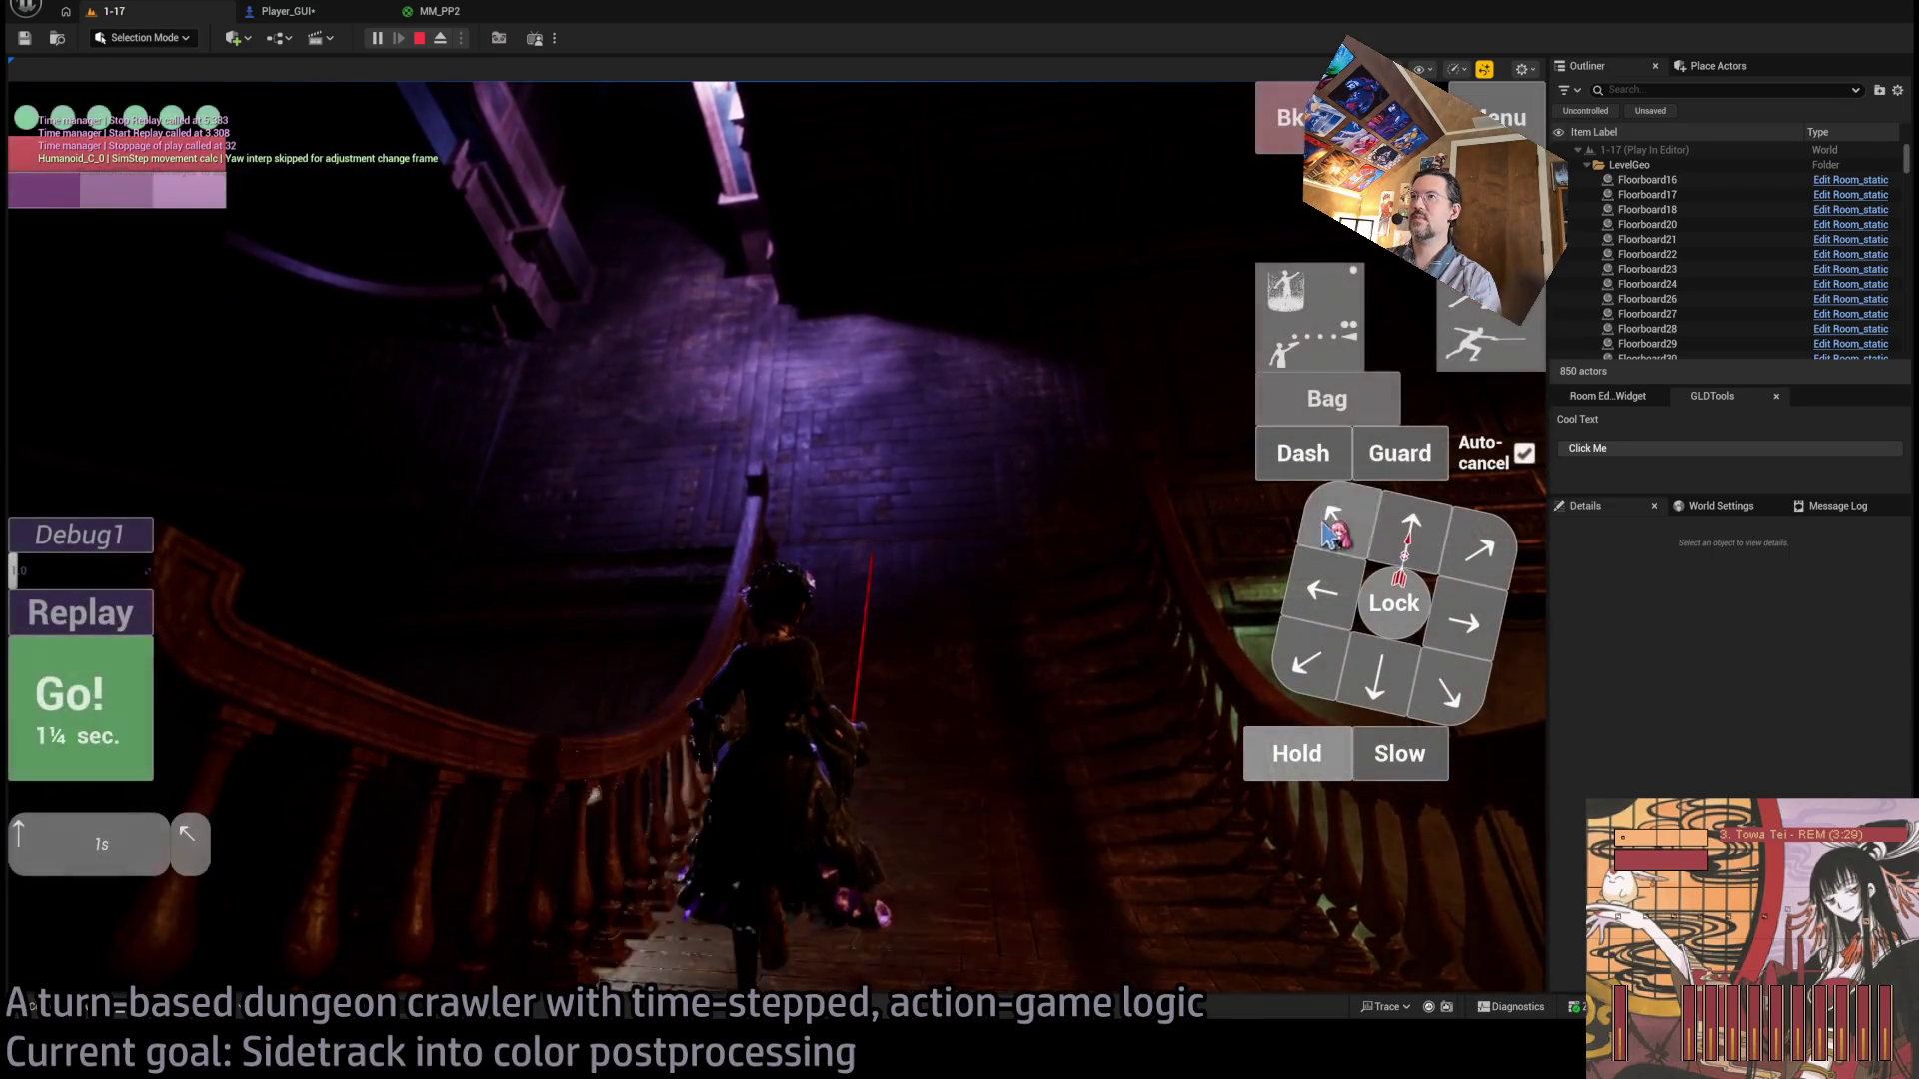
left_click(1334, 520)
left_click(150, 707)
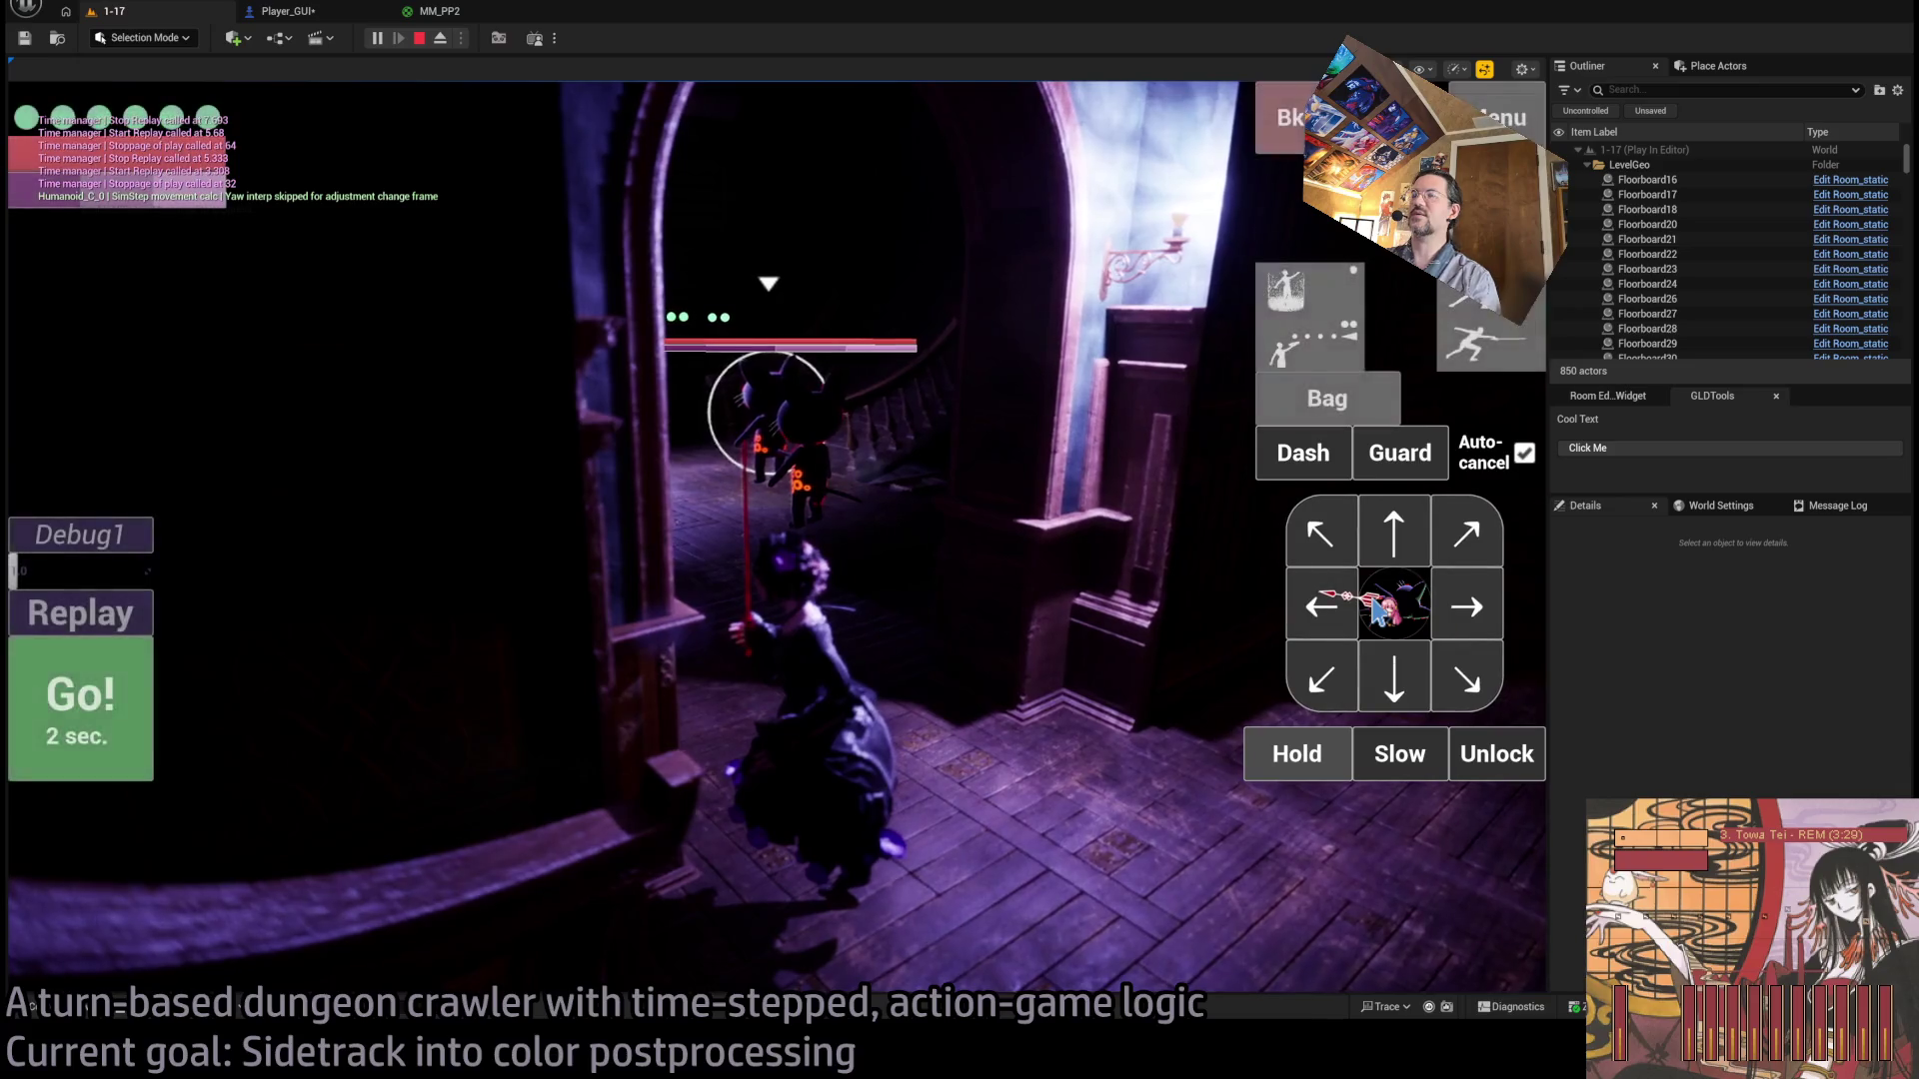
Lock onto the nearby enemy and attack it with a step and leaping thrusts.
left_click(1486, 764)
left_click(1394, 602)
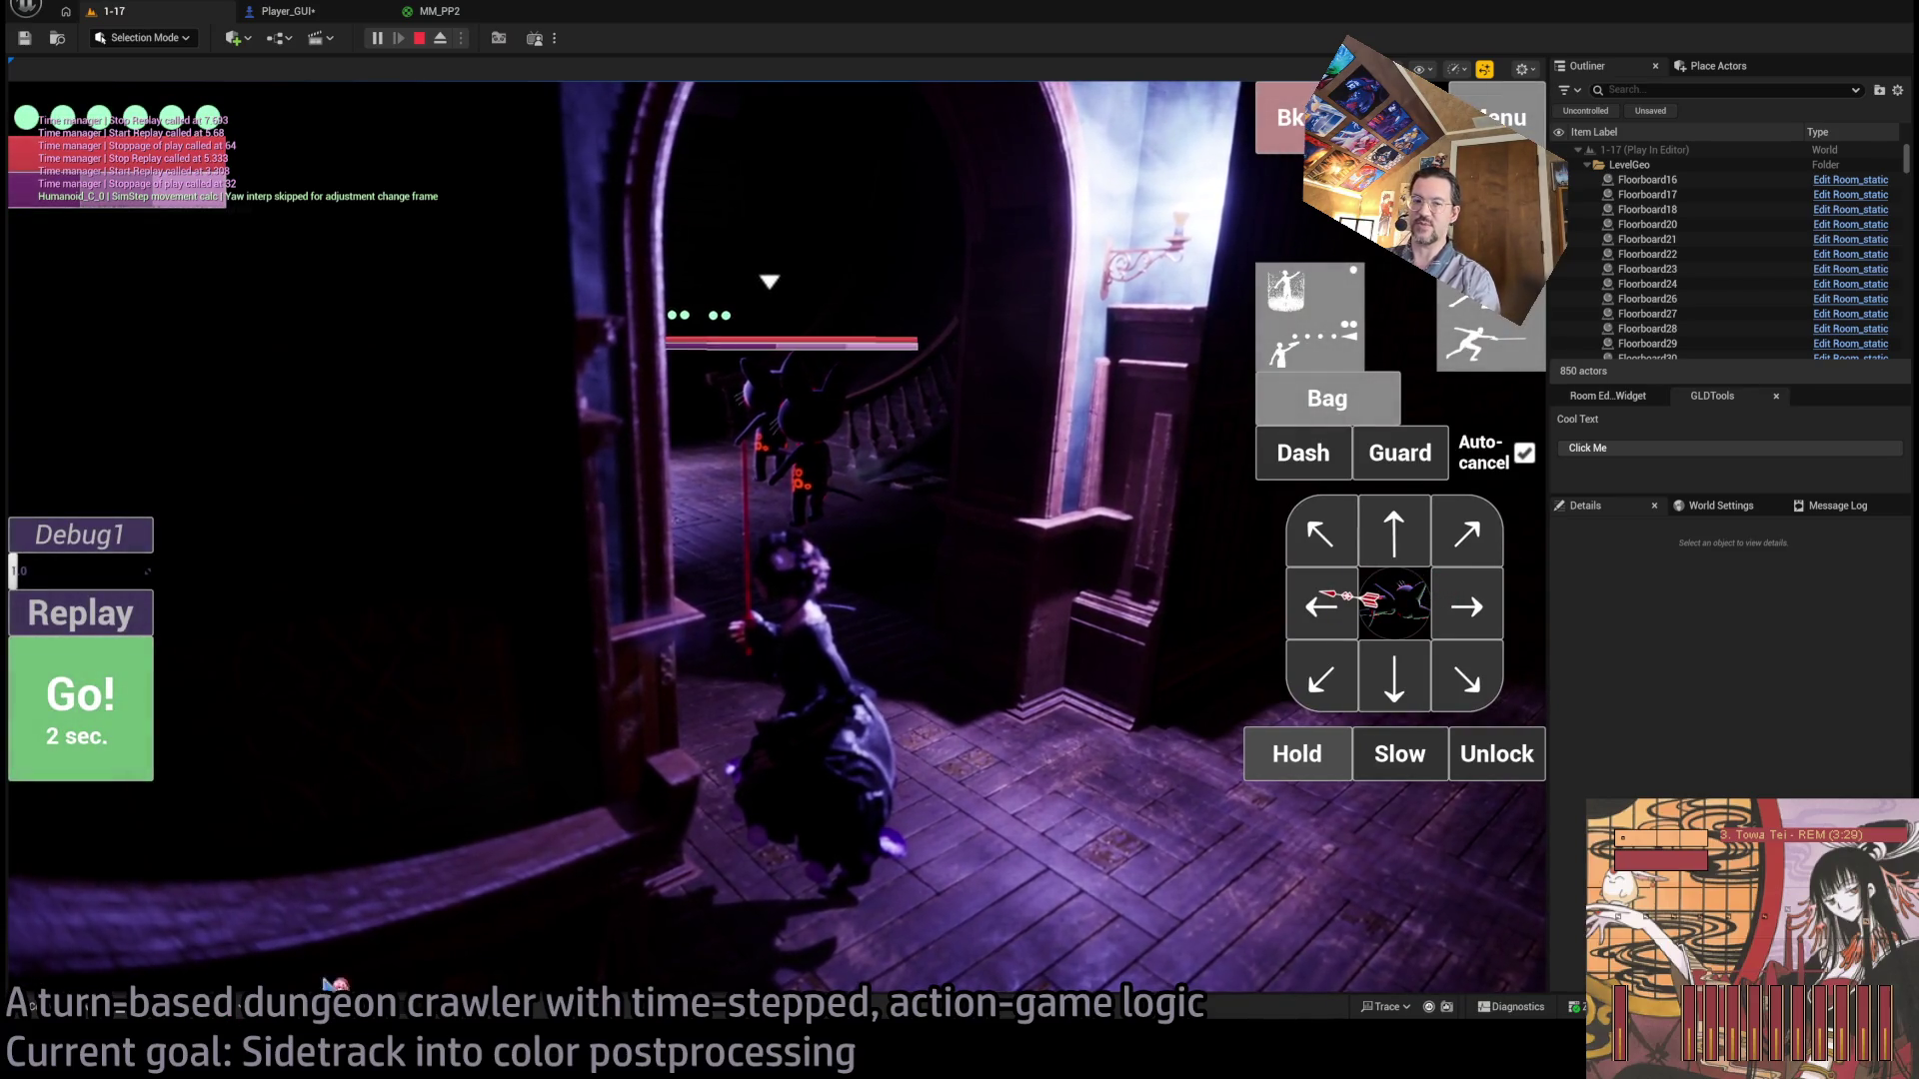
left_click(1417, 543)
left_click(1485, 340)
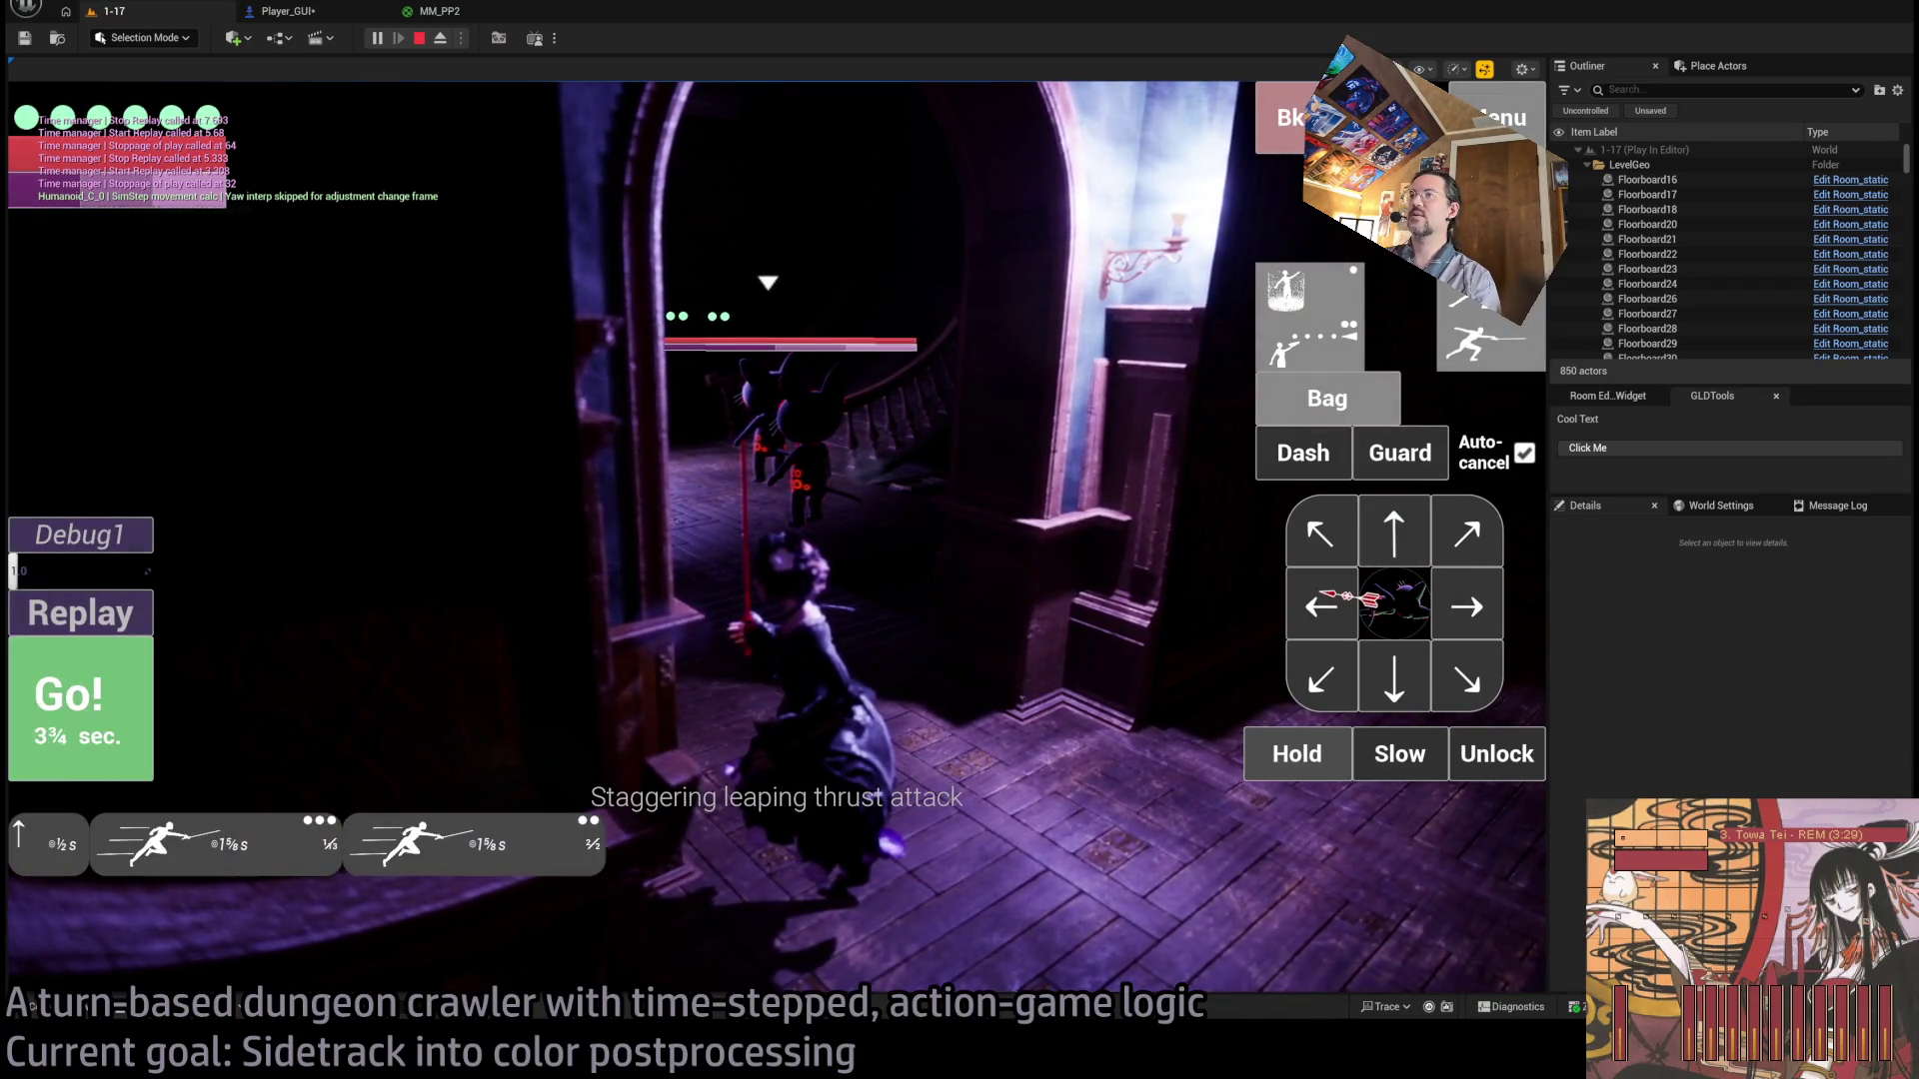
left_click(1290, 142)
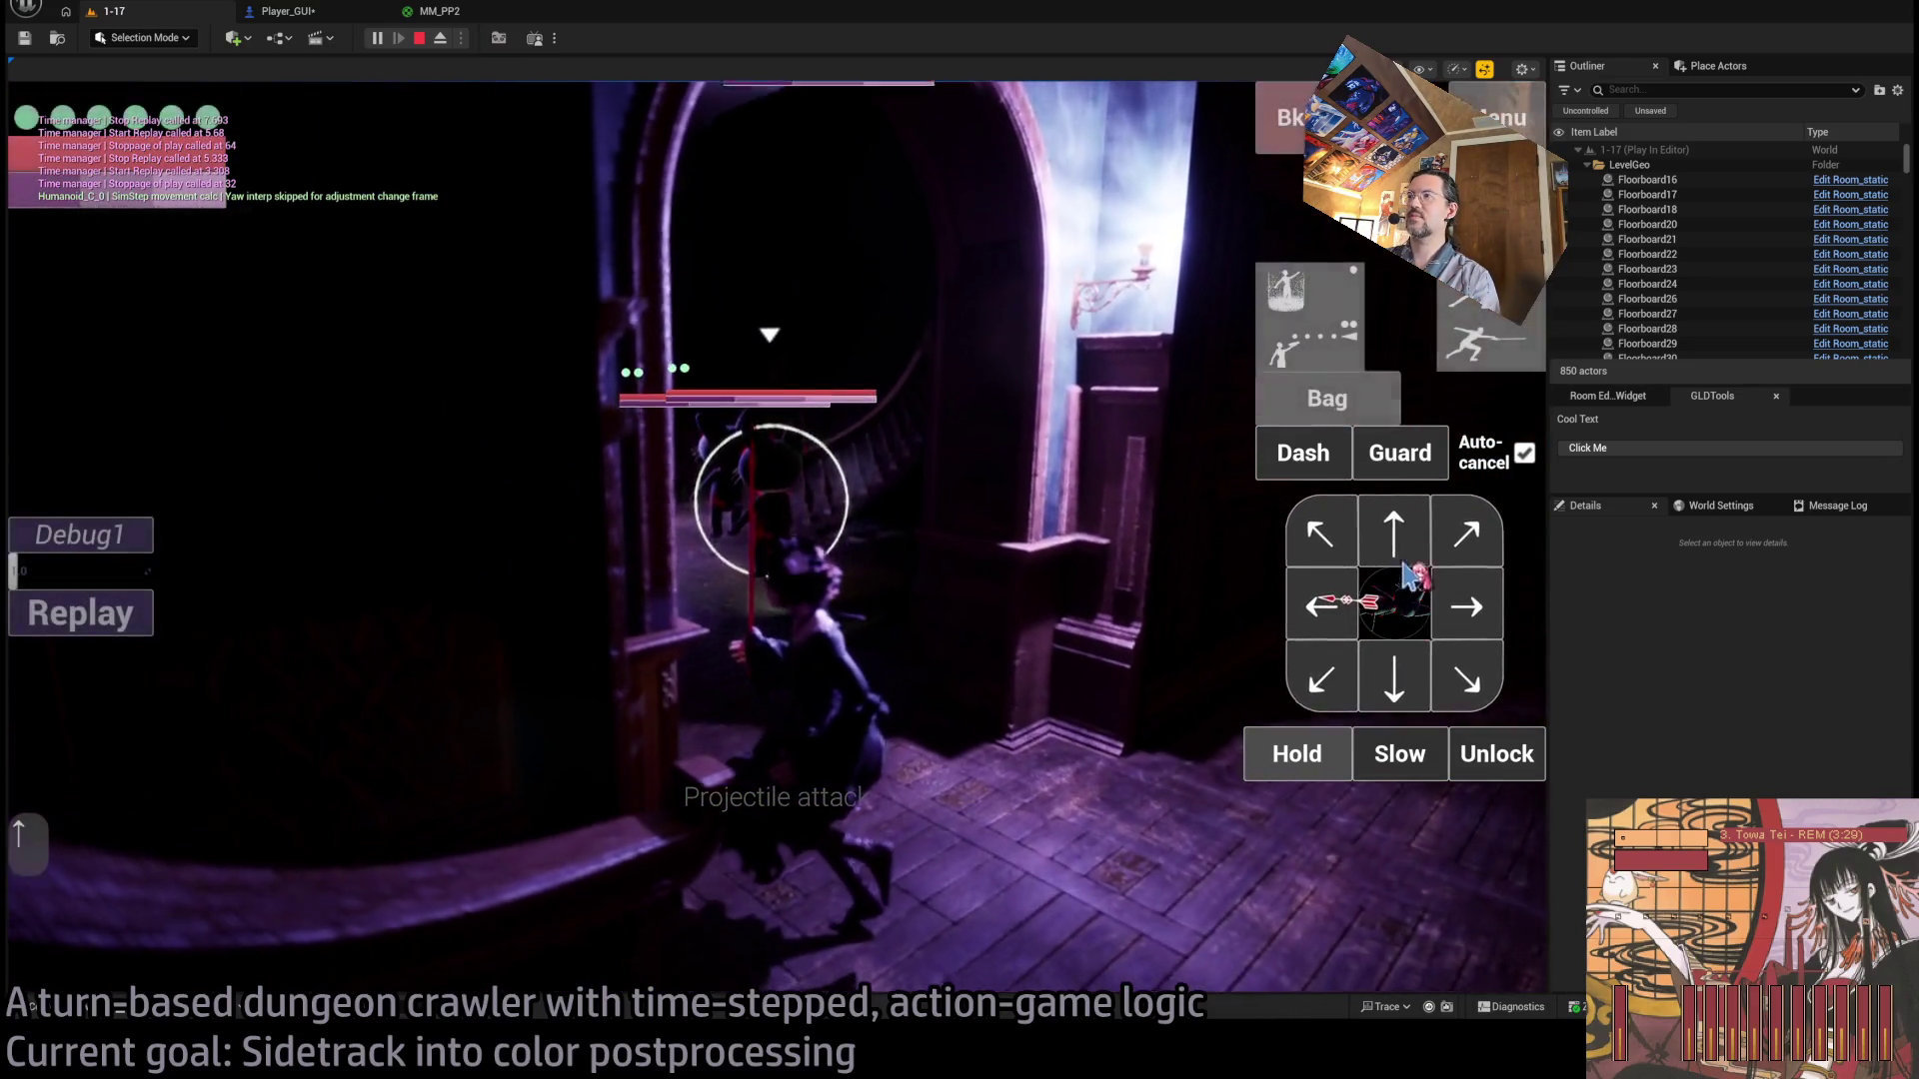
left_click(1394, 534)
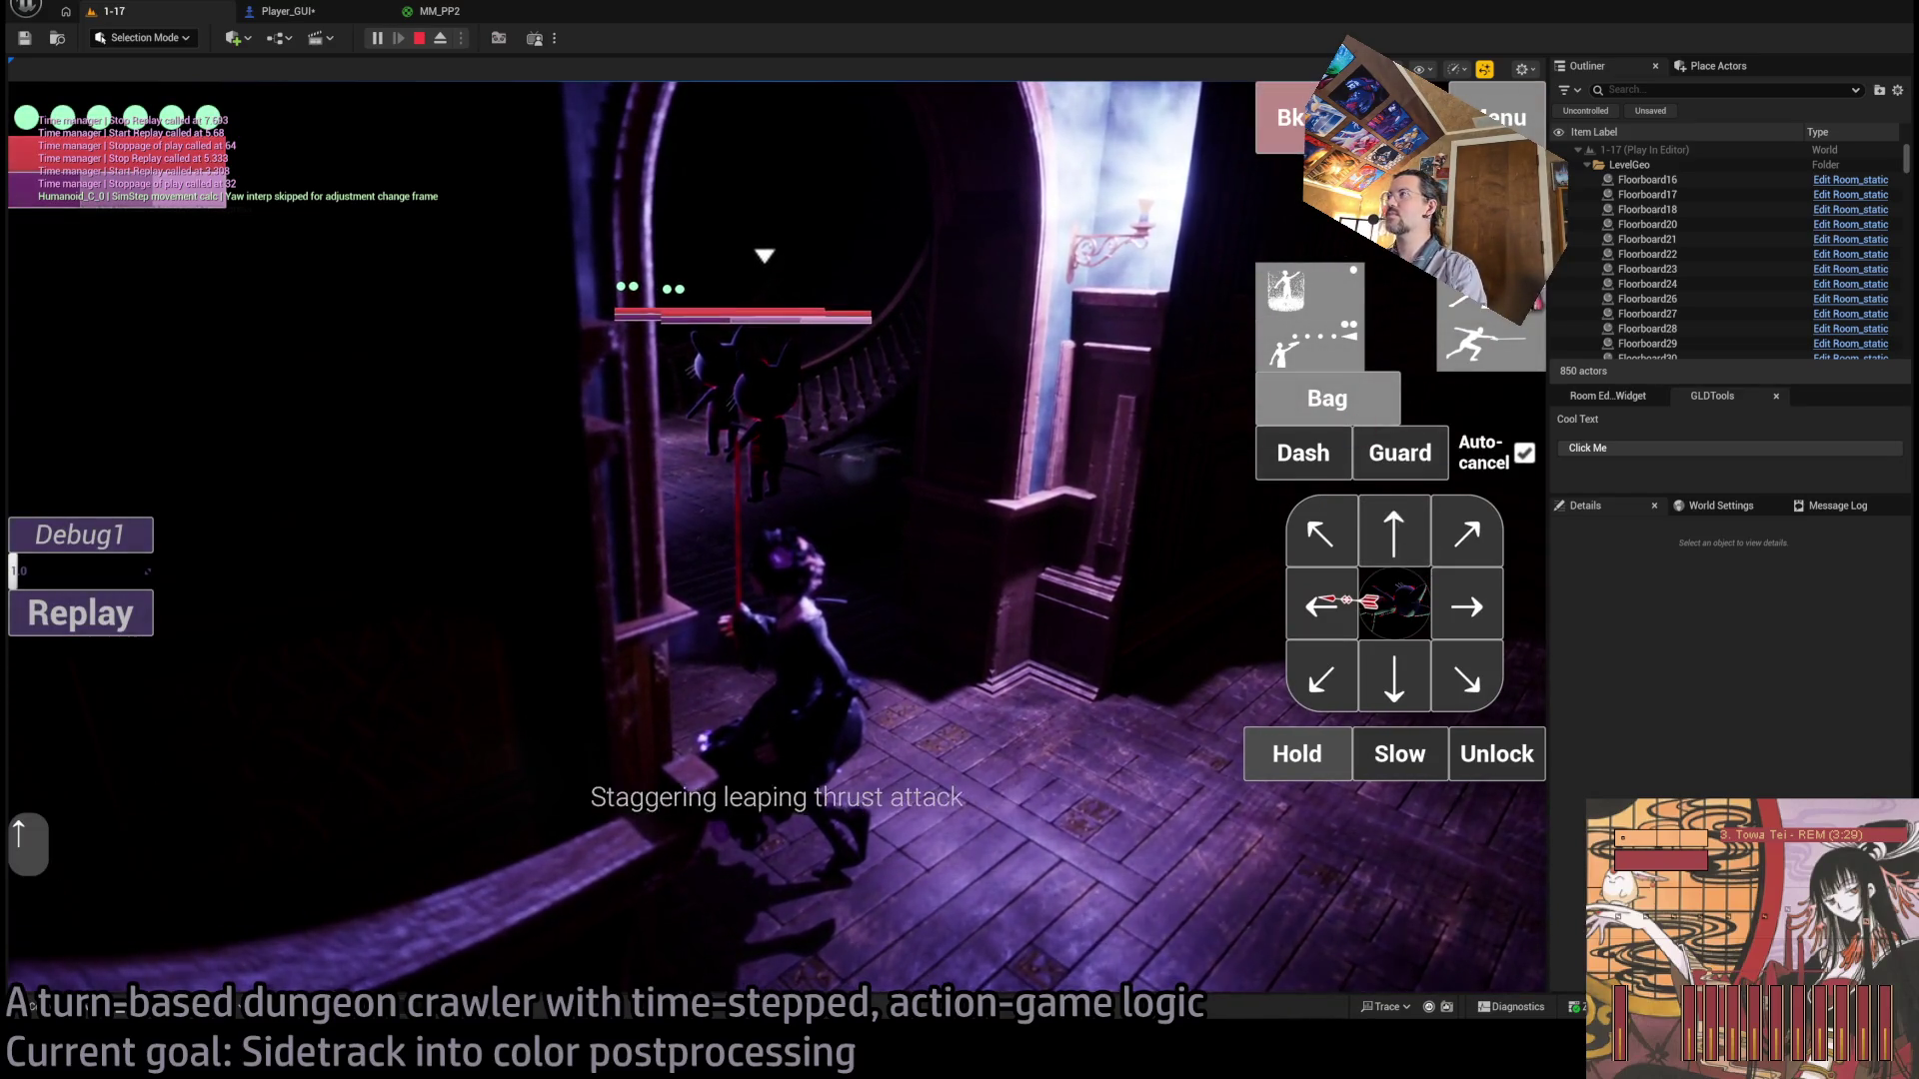
left_click(810, 597)
left_click(810, 597)
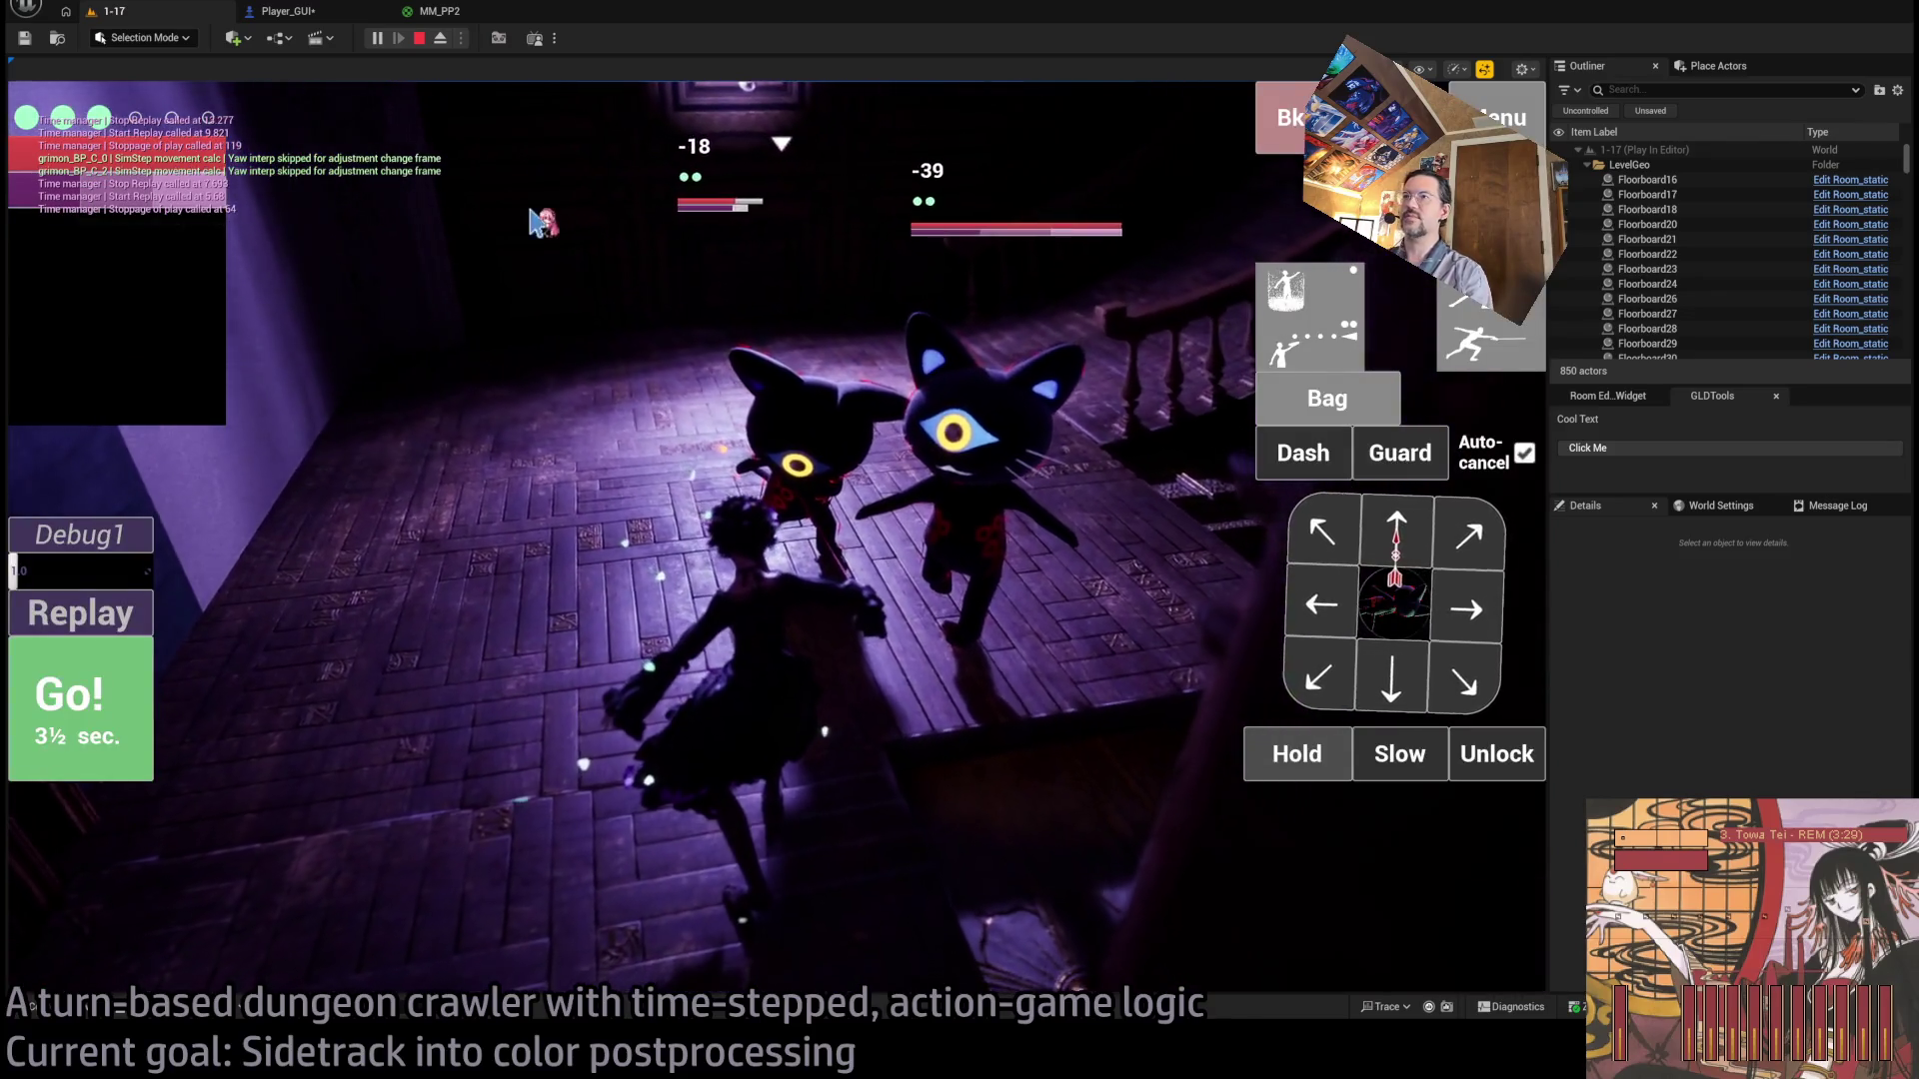
Toggle the lock on the cat enemy many times, then stop the play session.
left_click(1499, 754)
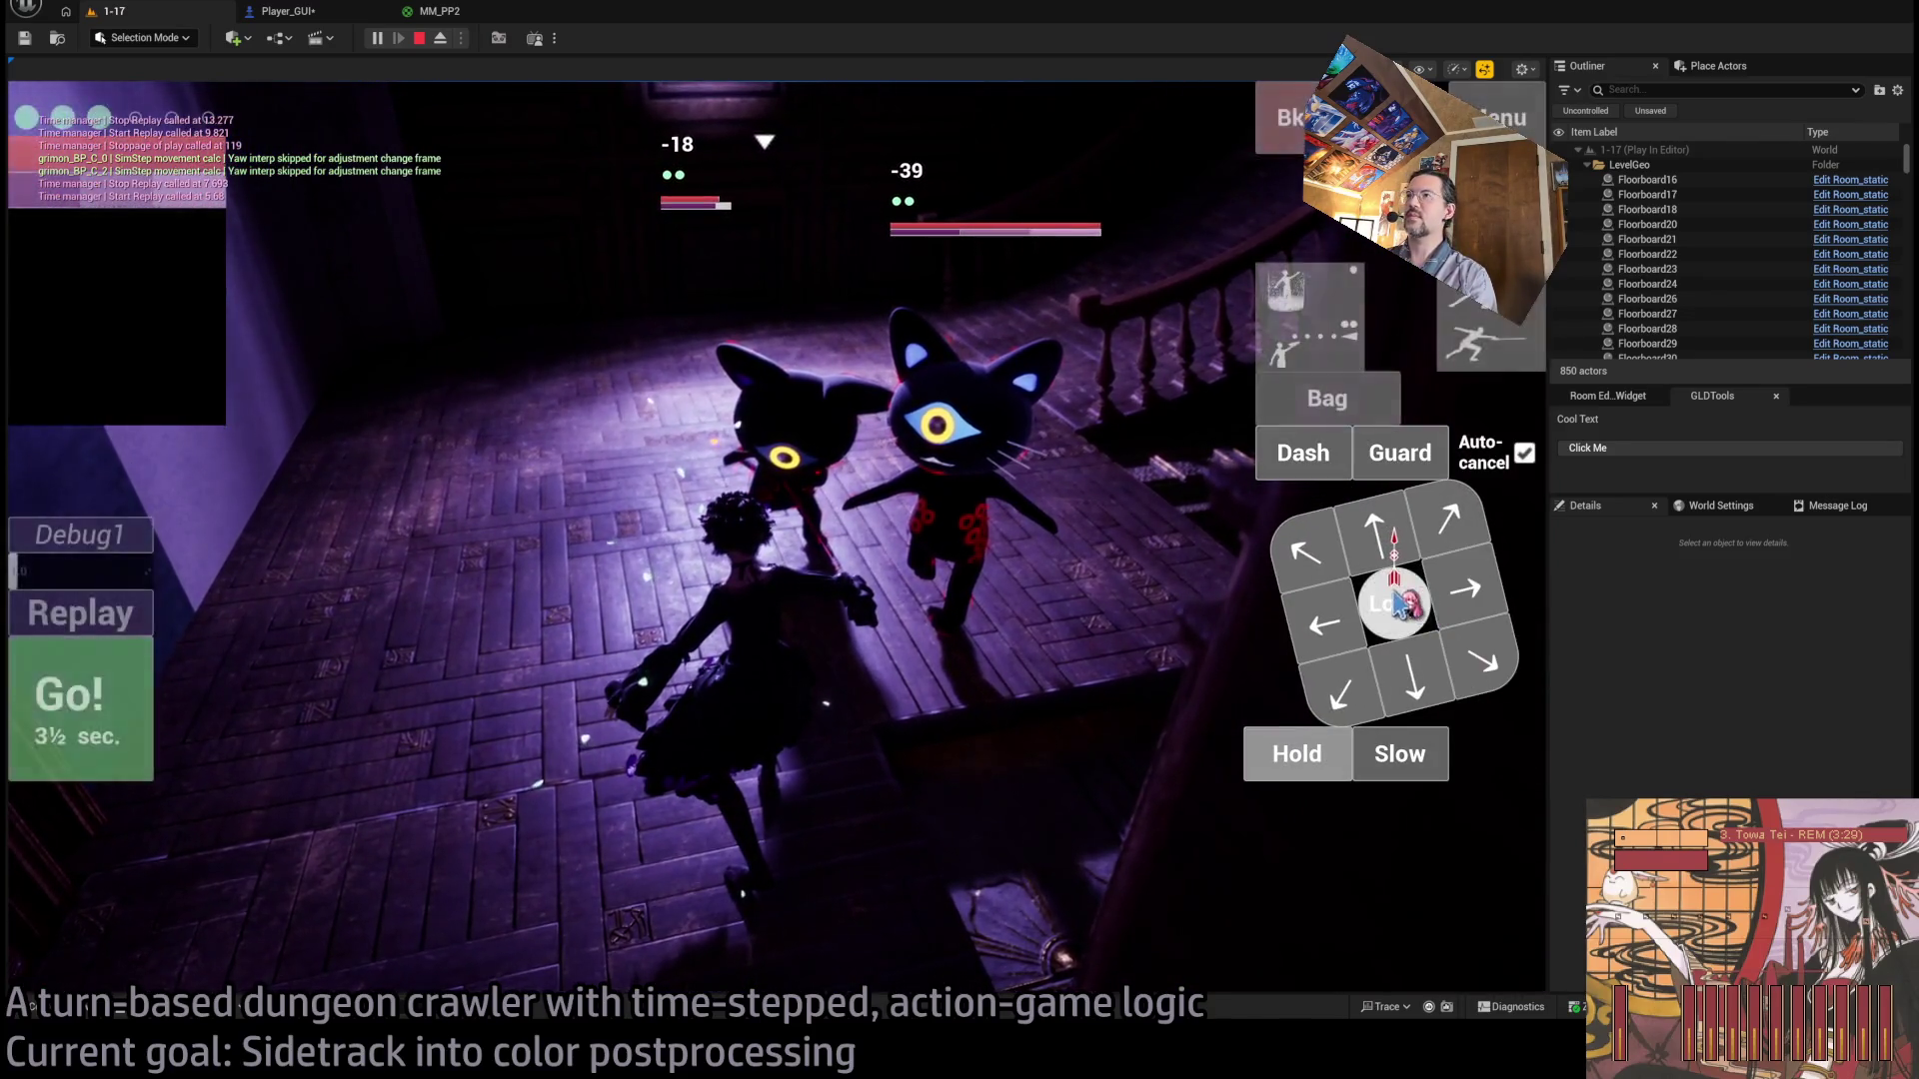
left_click(1397, 603)
left_click(1496, 756)
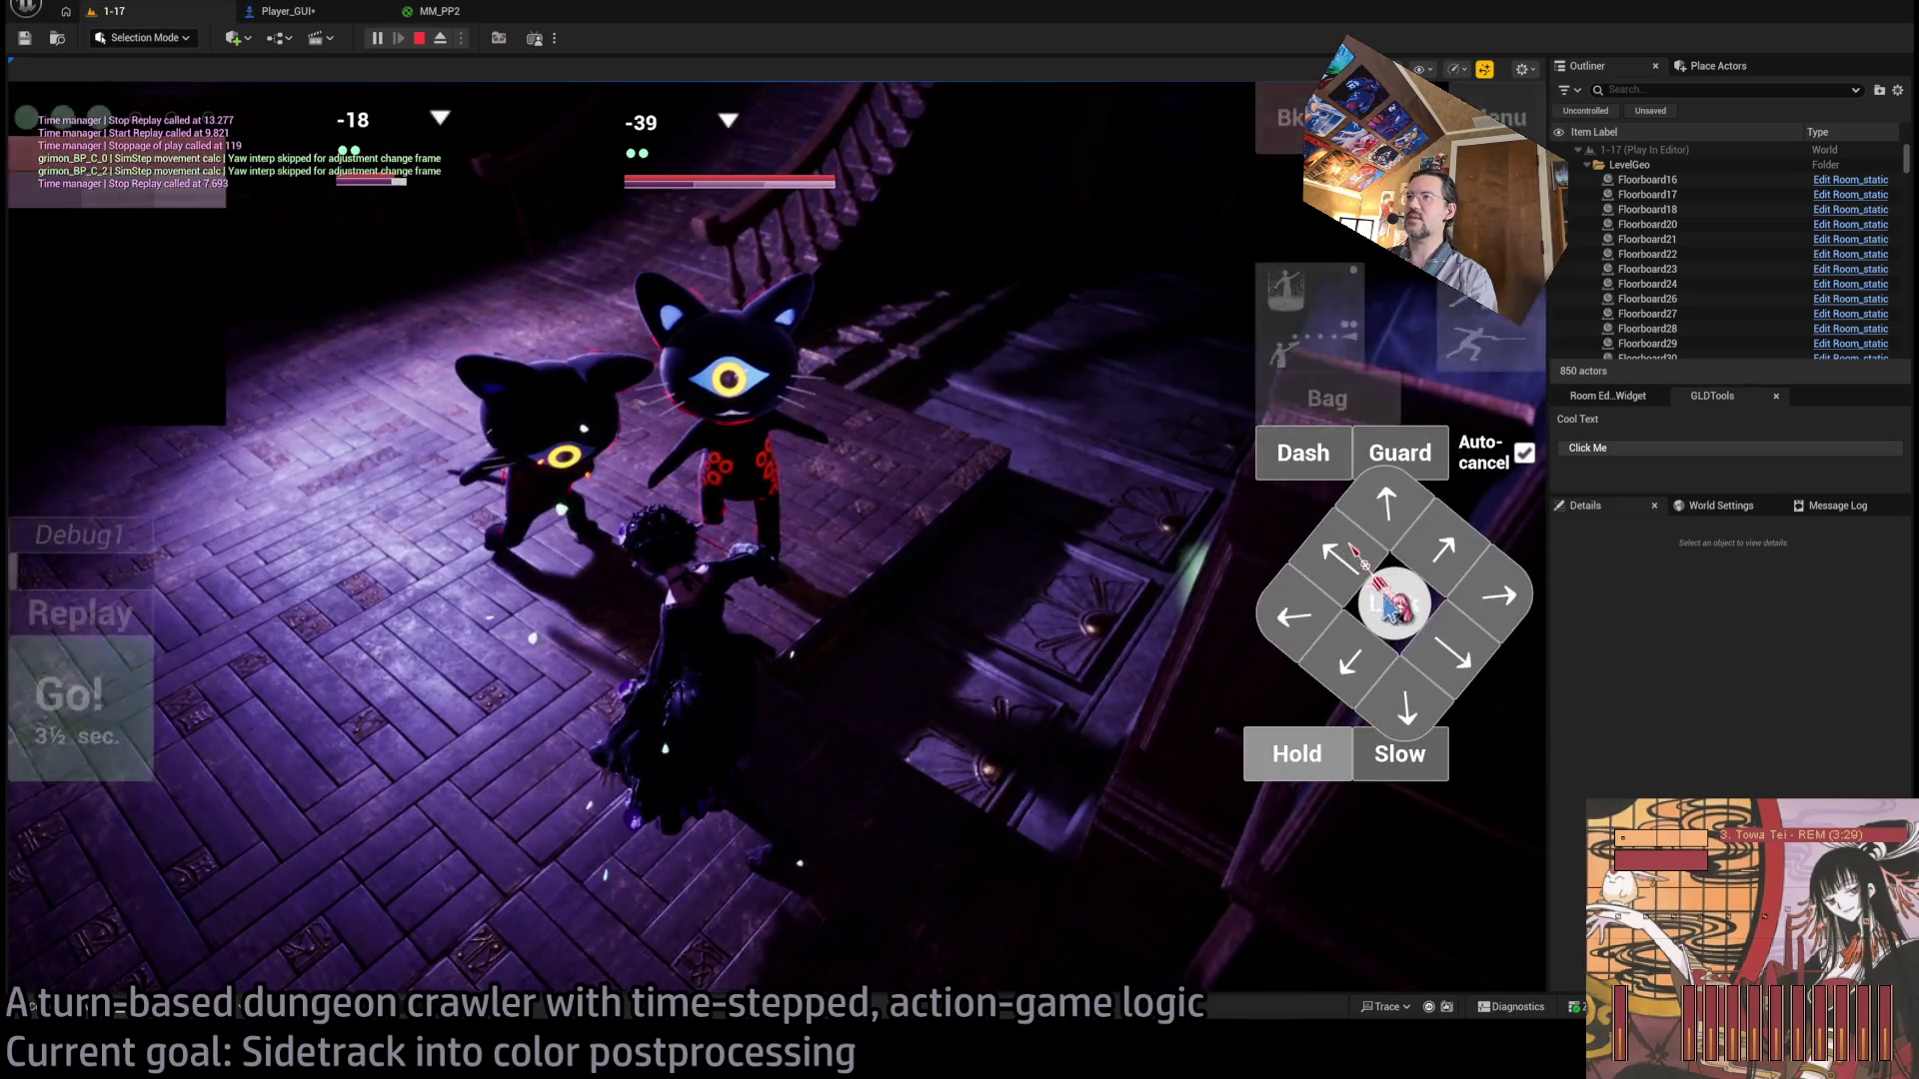
left_click(1391, 604)
left_click(1497, 755)
left_click(1394, 603)
left_click(1493, 753)
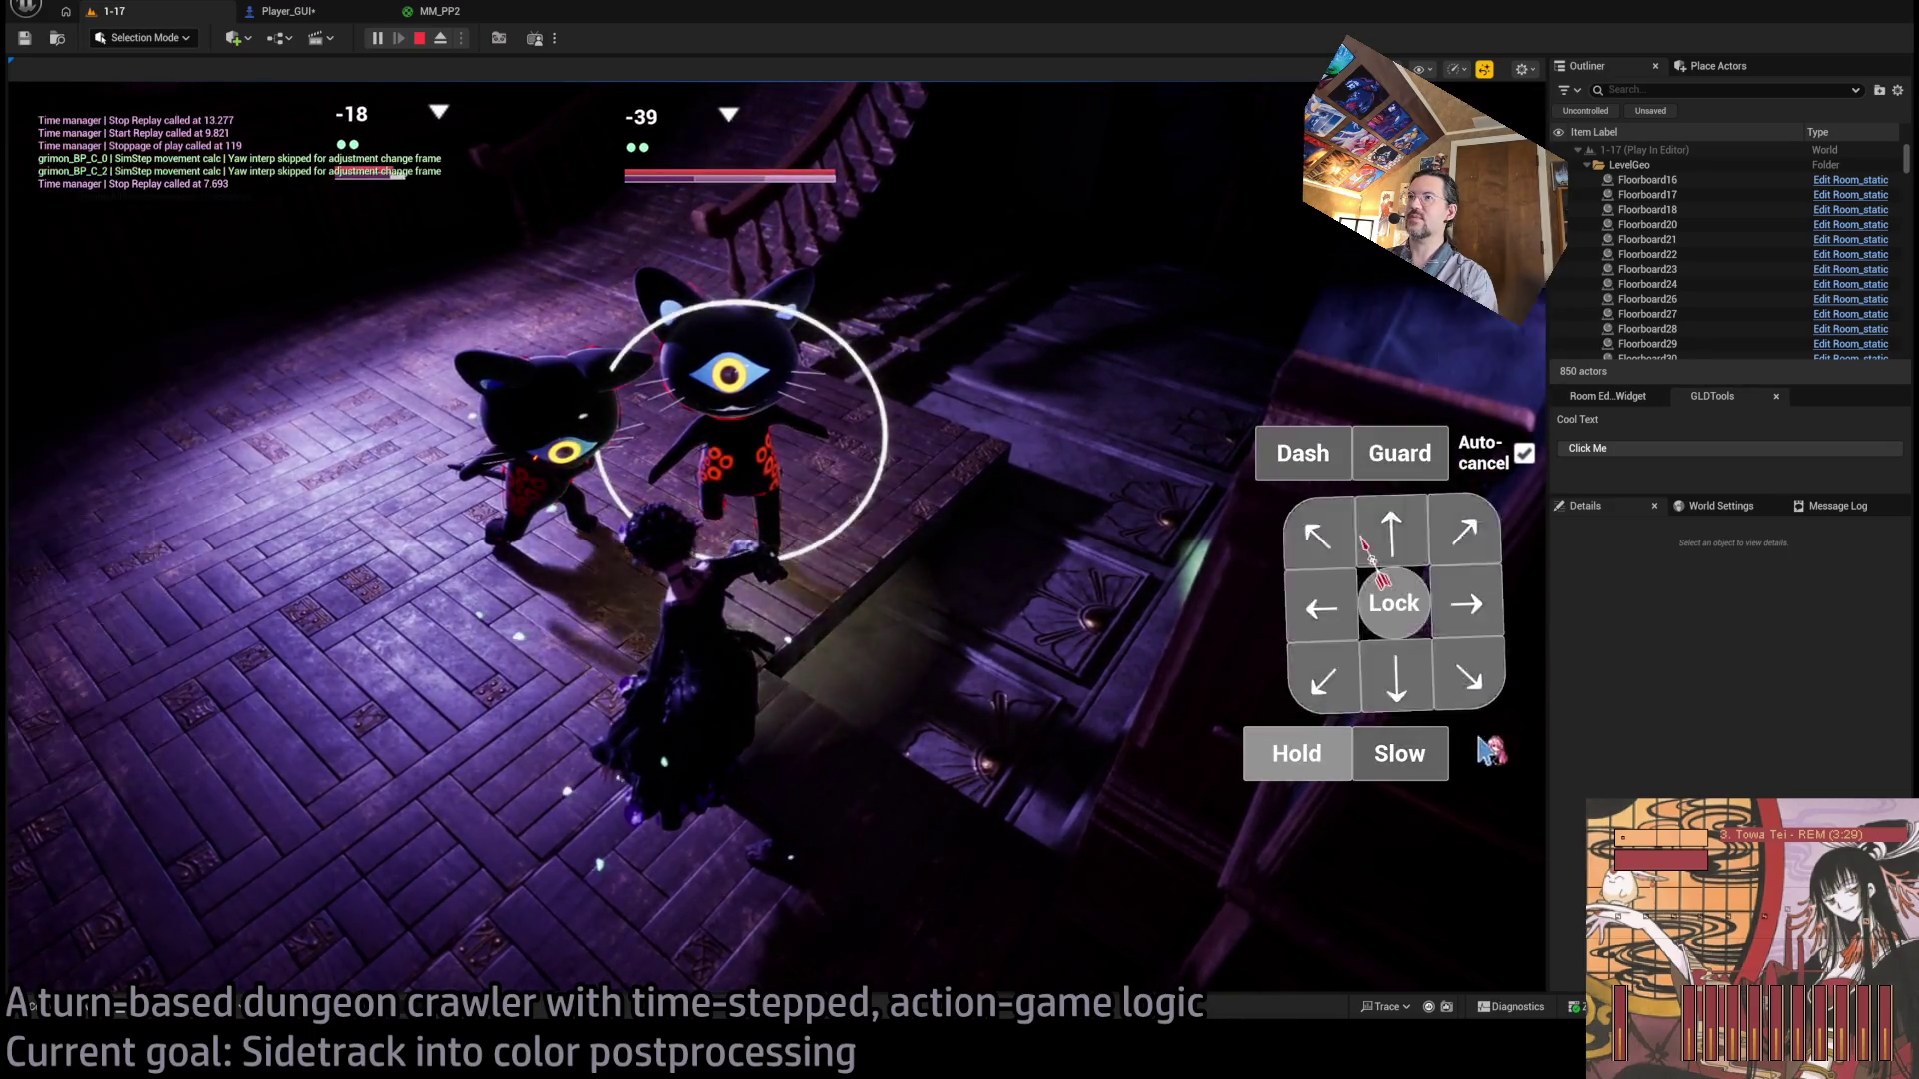
left_click(1394, 603)
left_click(1497, 754)
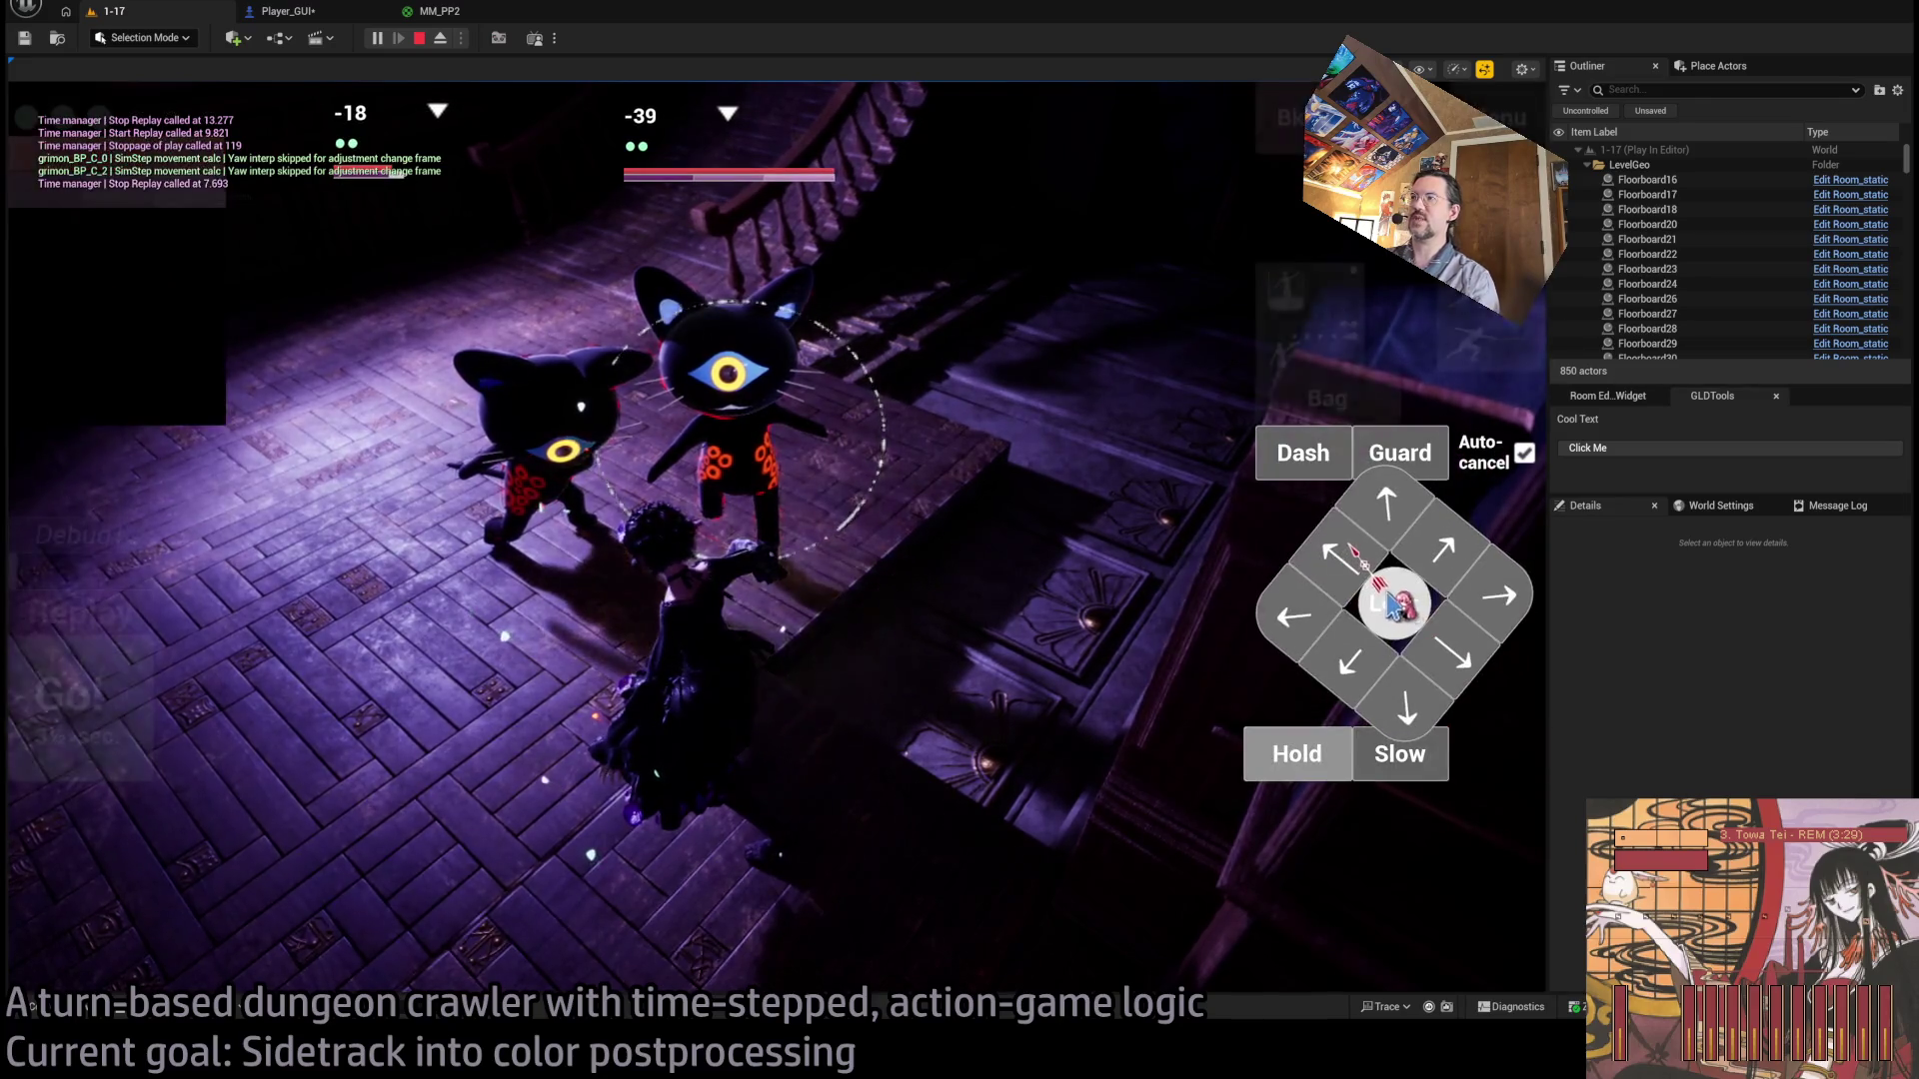
left_click(1395, 603)
left_click(1497, 755)
left_click(1394, 604)
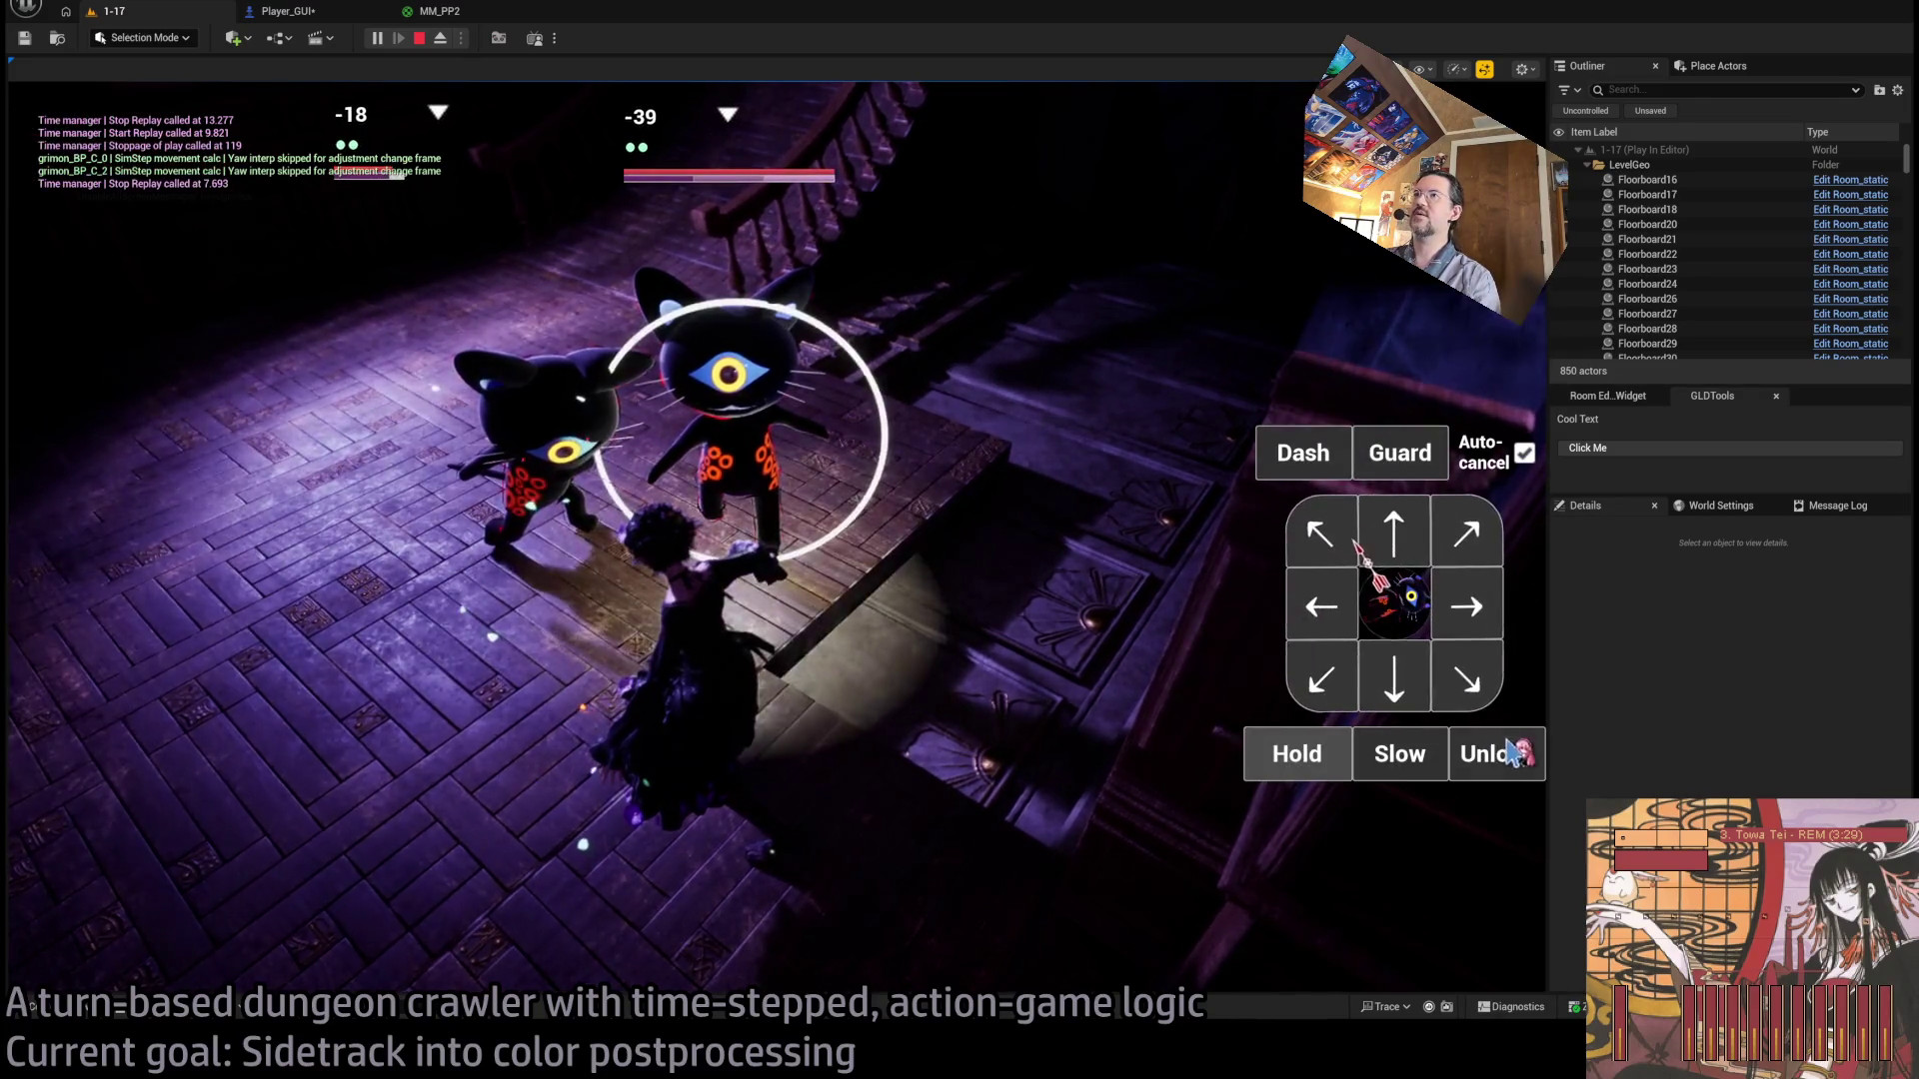
left_click(1514, 750)
left_click(1395, 604)
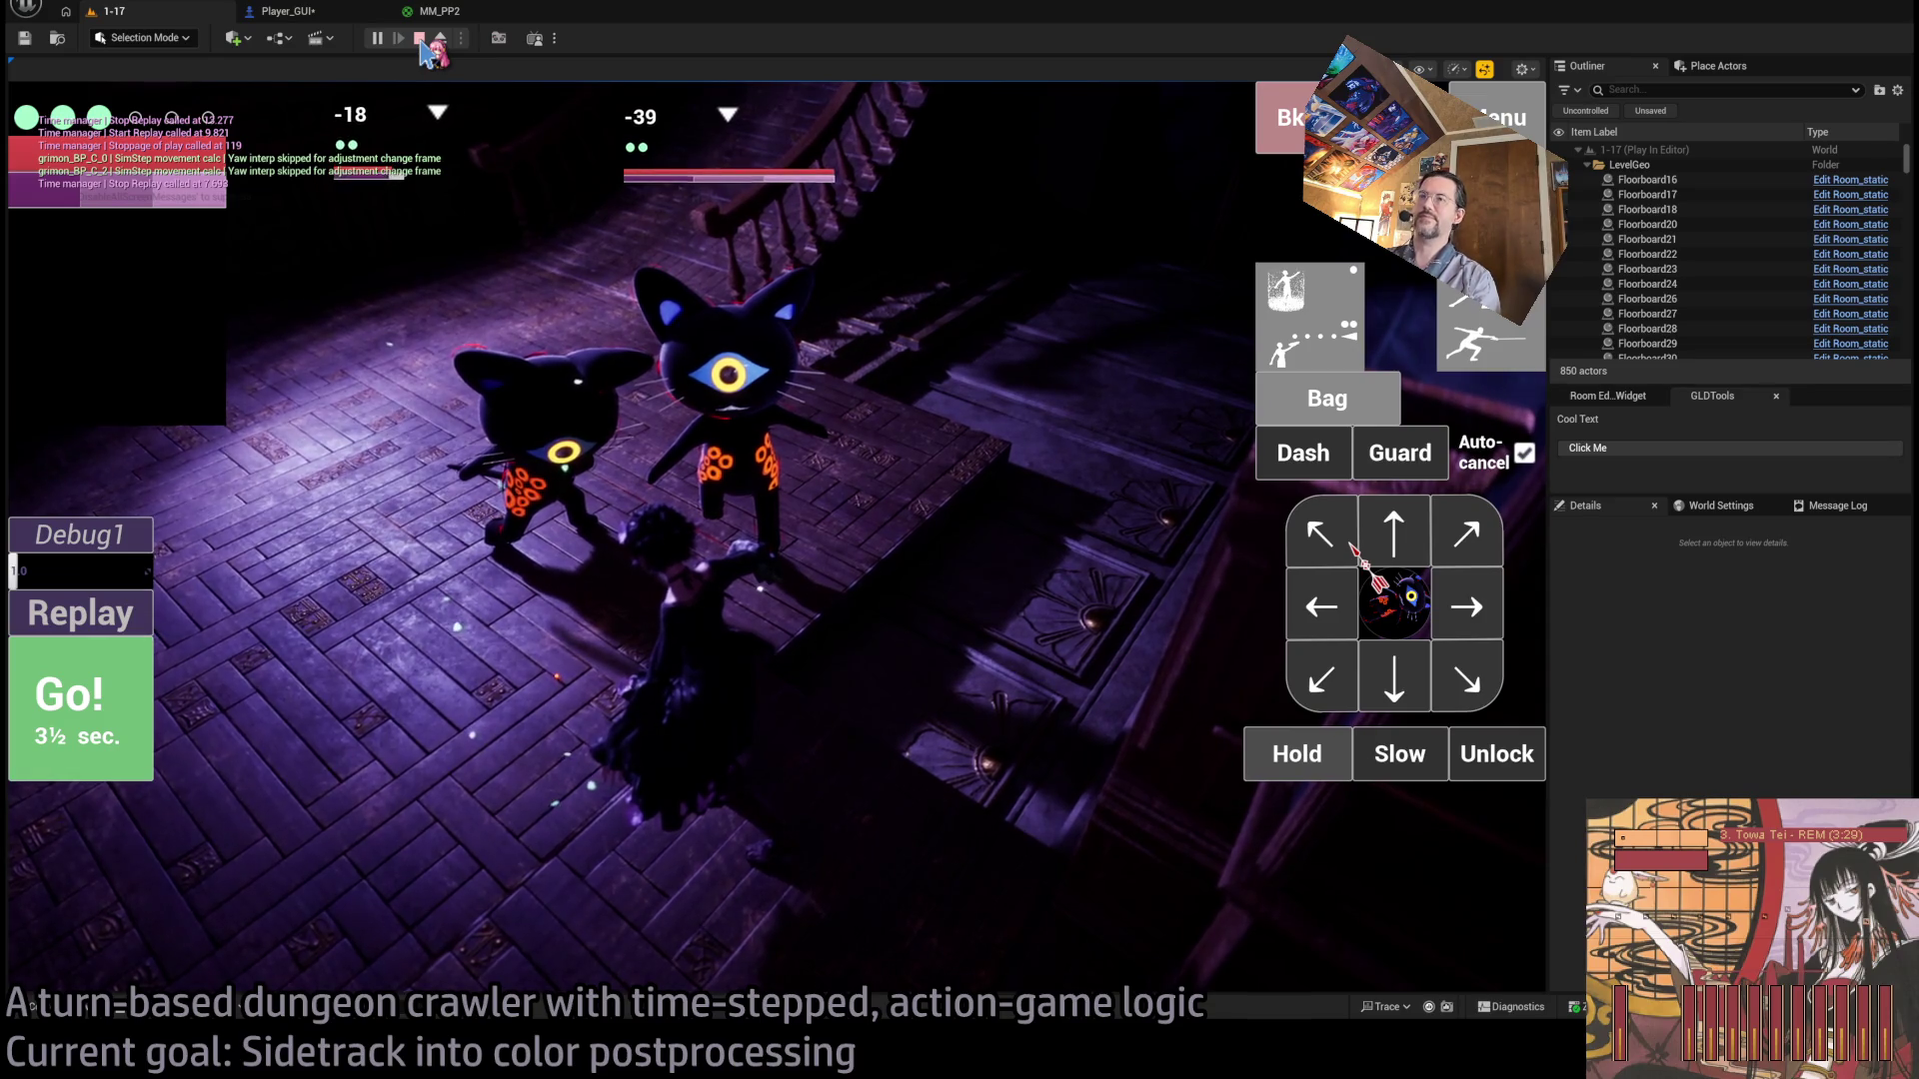
left_click(420, 39)
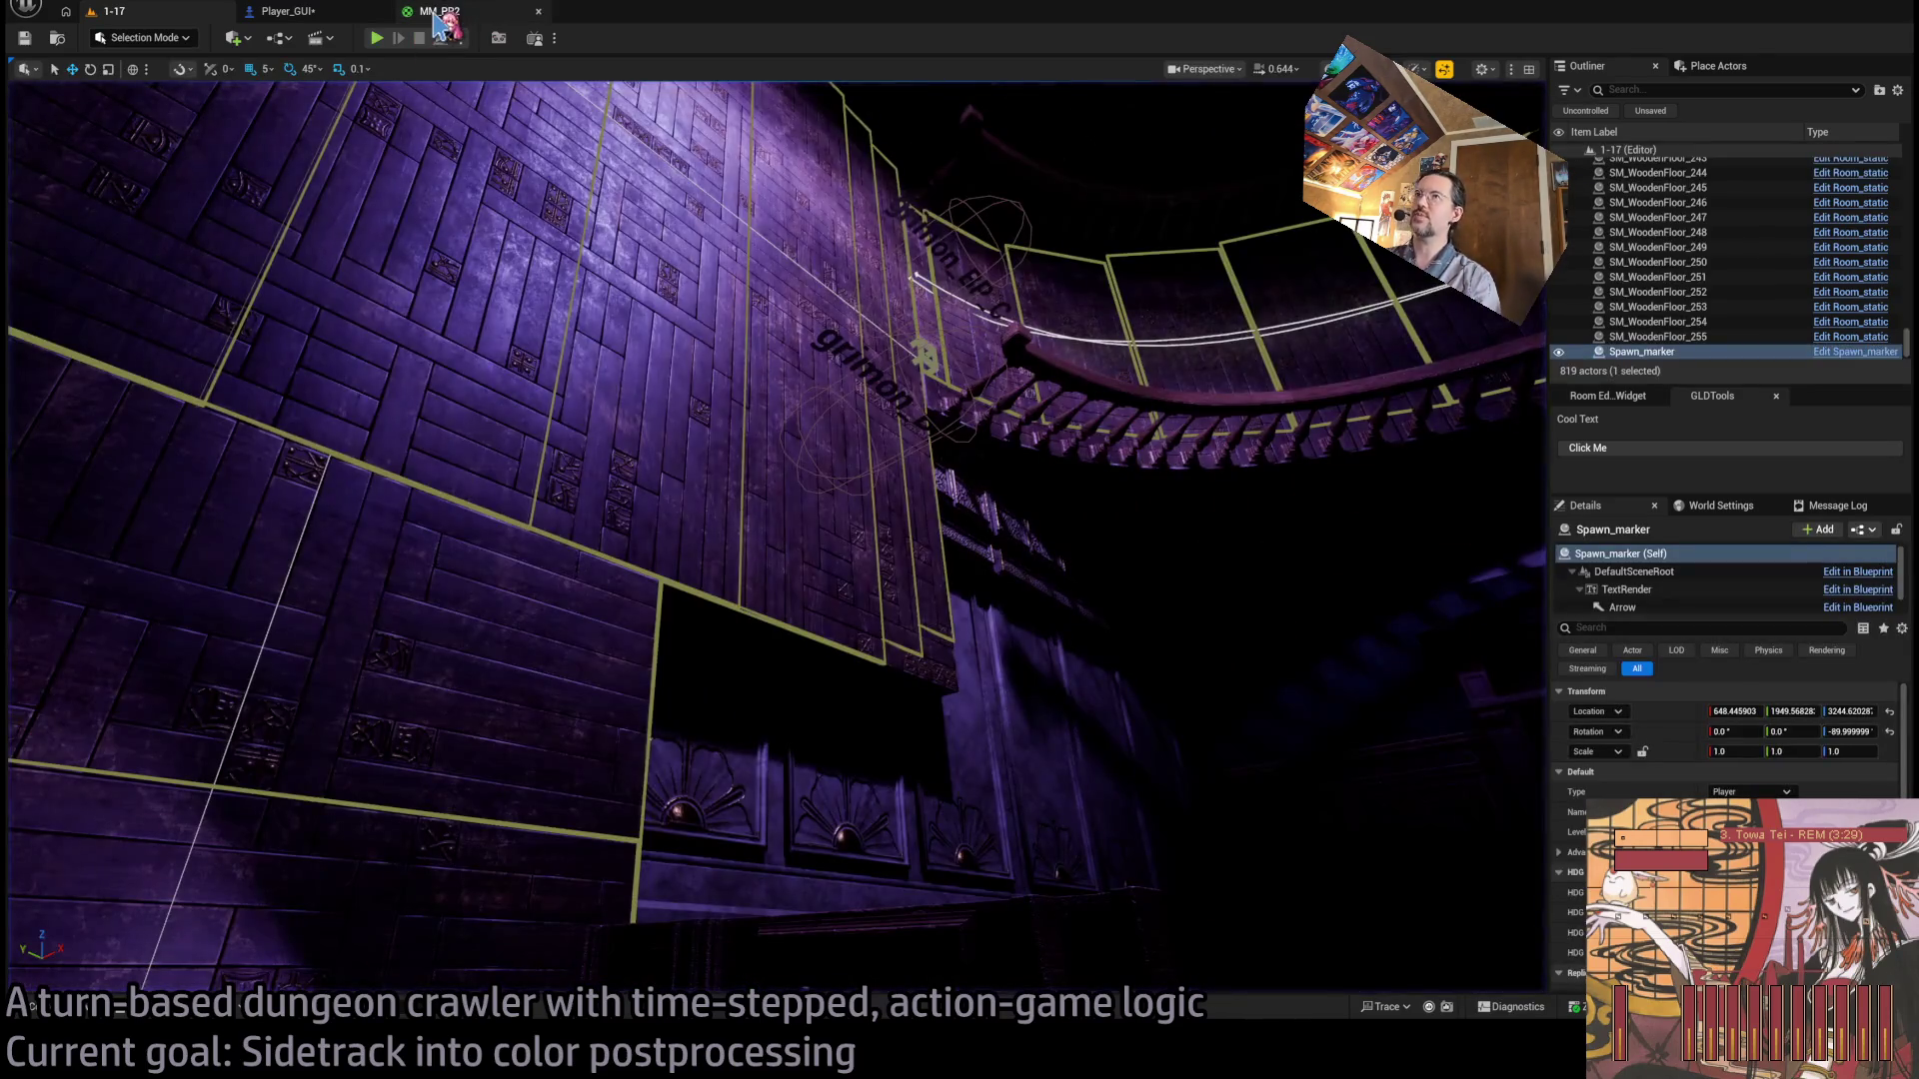
left_click(440, 11)
left_click(334, 12)
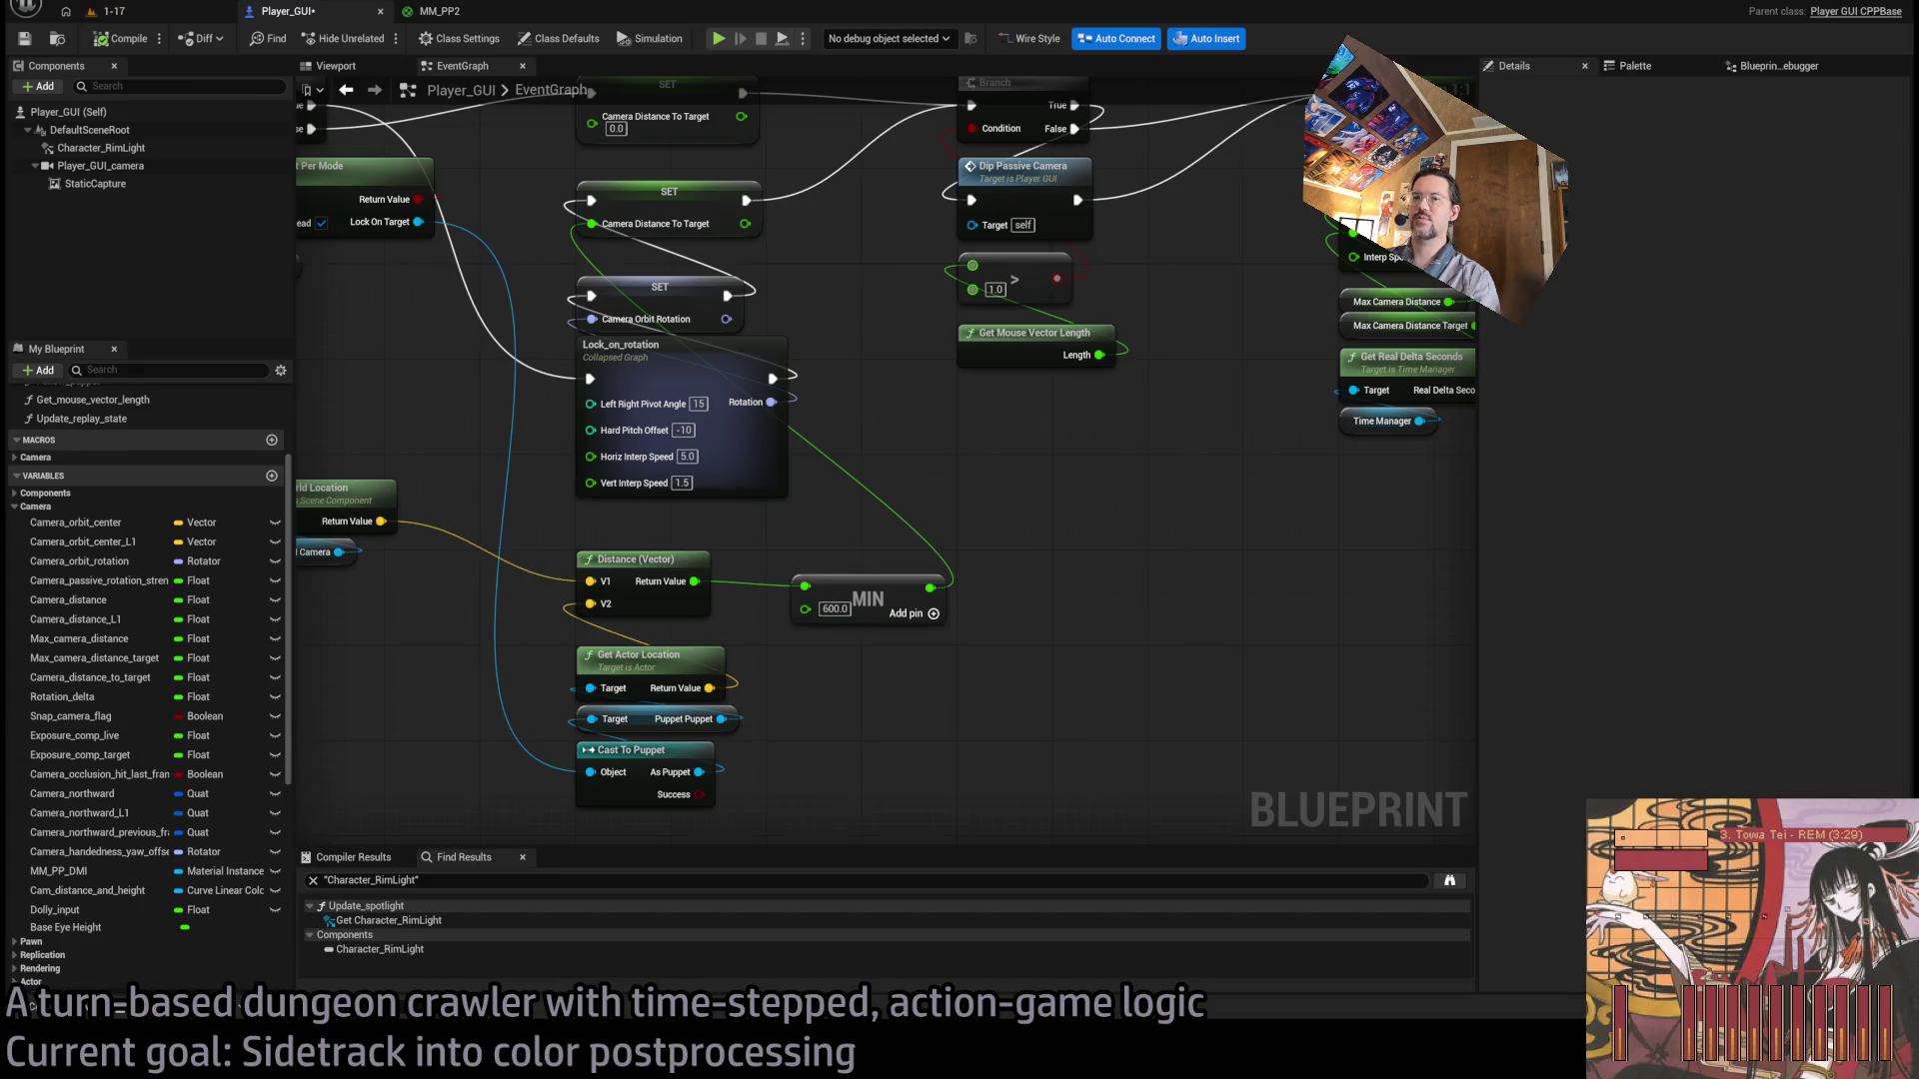
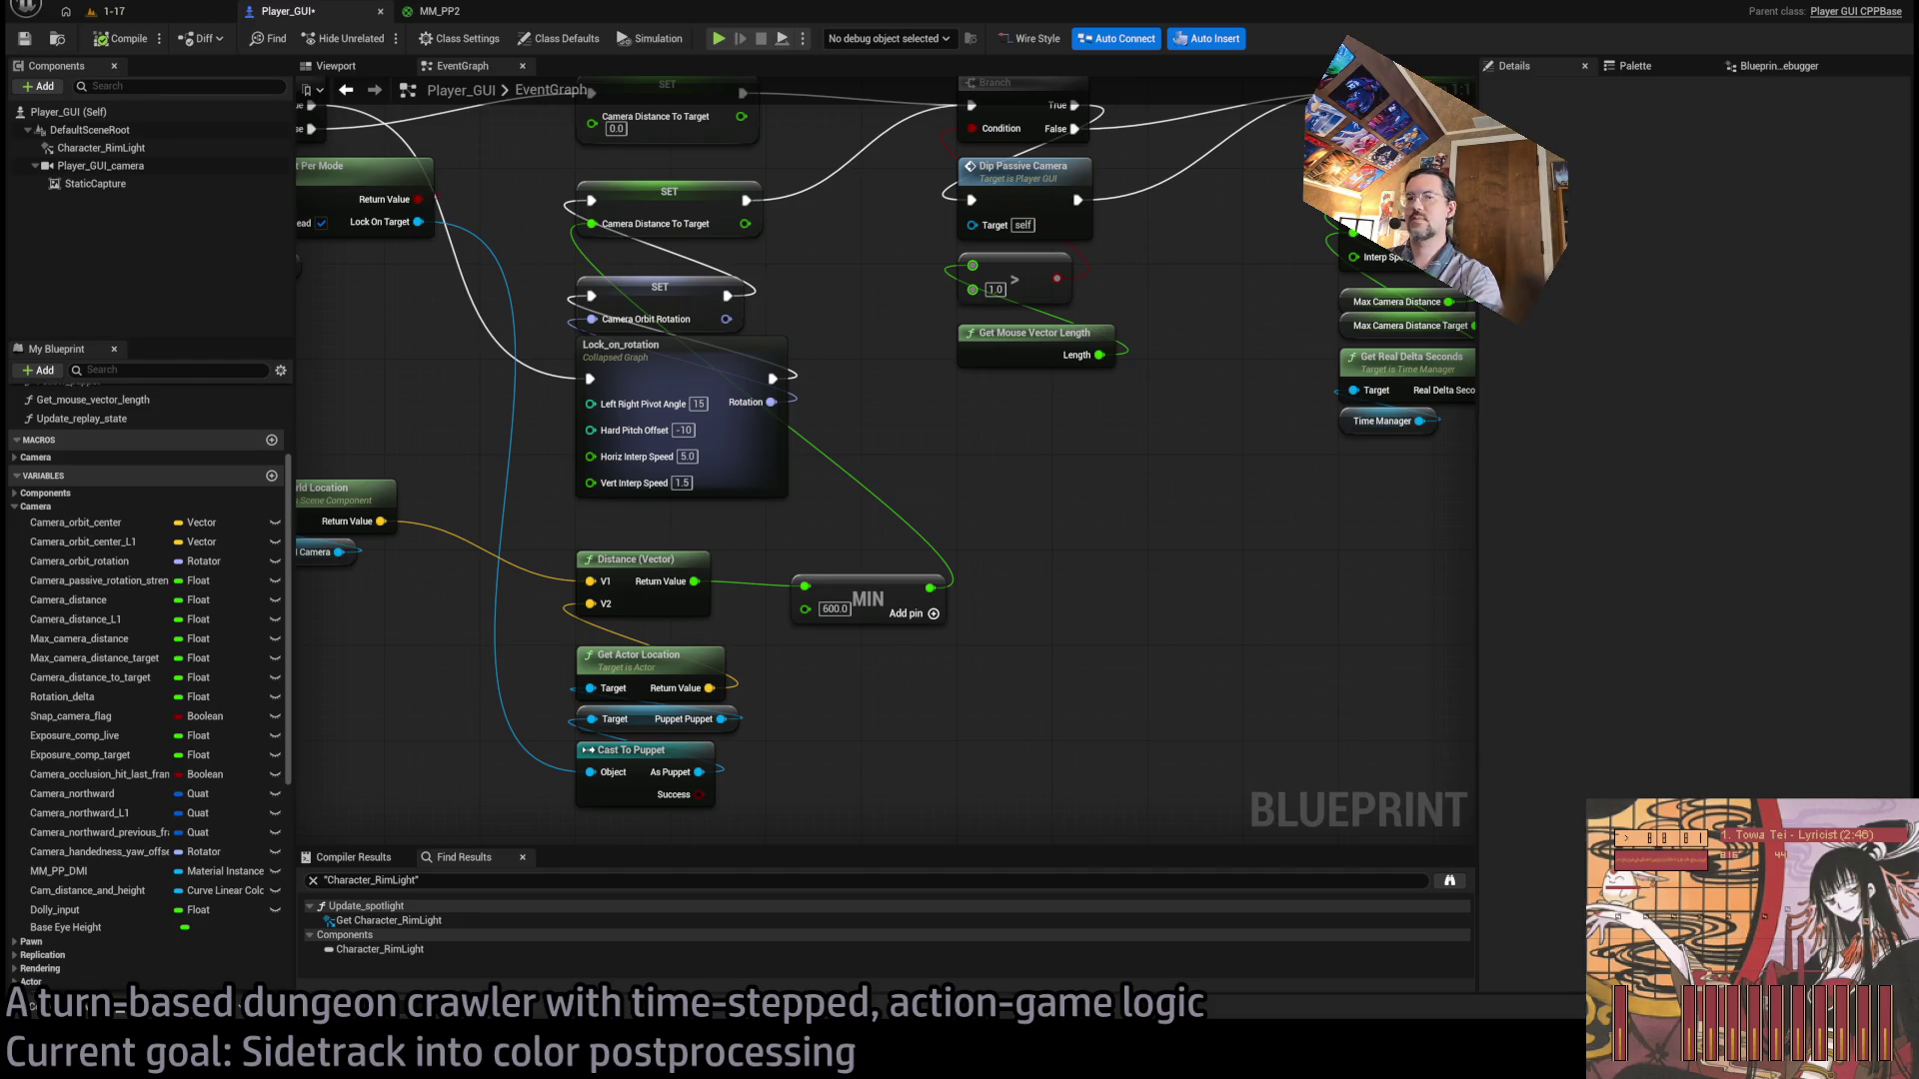
Switch to the 1-17 level and start a play-in-editor session.
scroll(1189, 628, "down", 4)
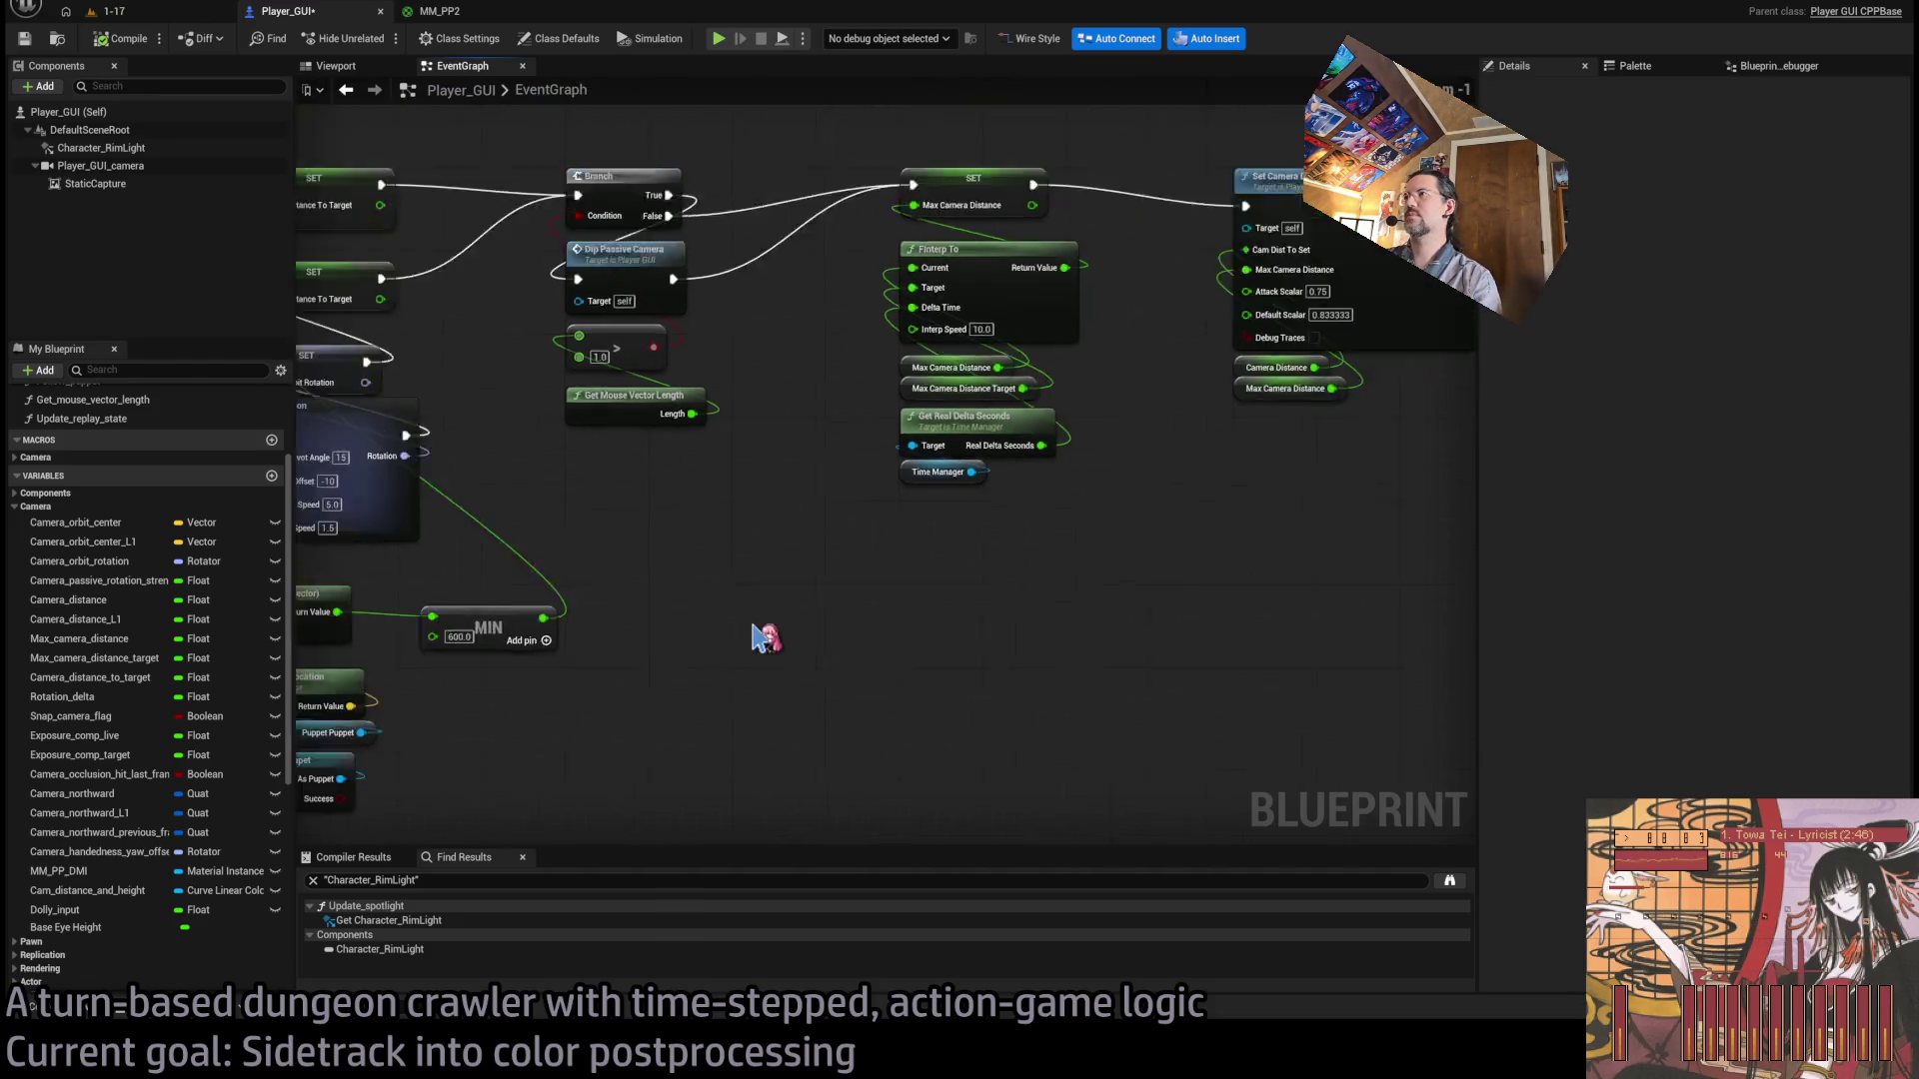
scroll(669, 695, "up", 4)
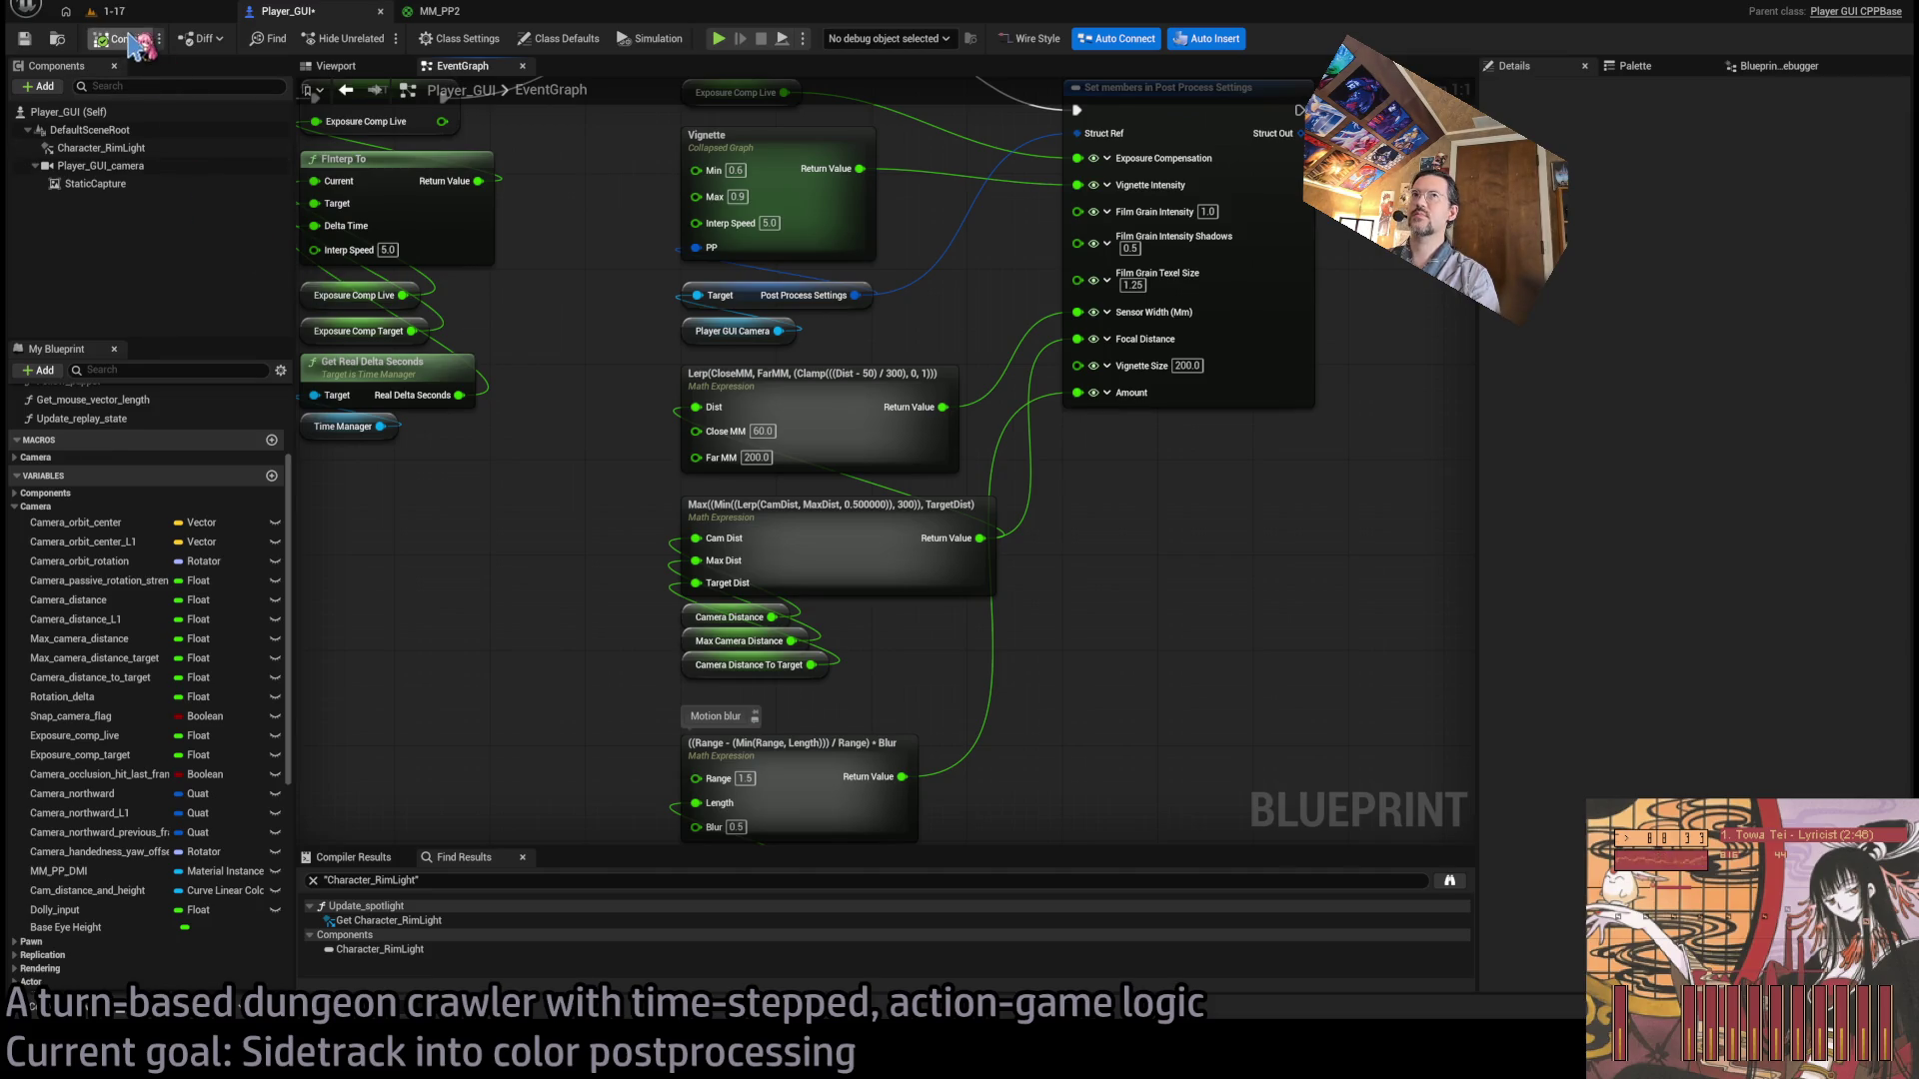
left_click(105, 10)
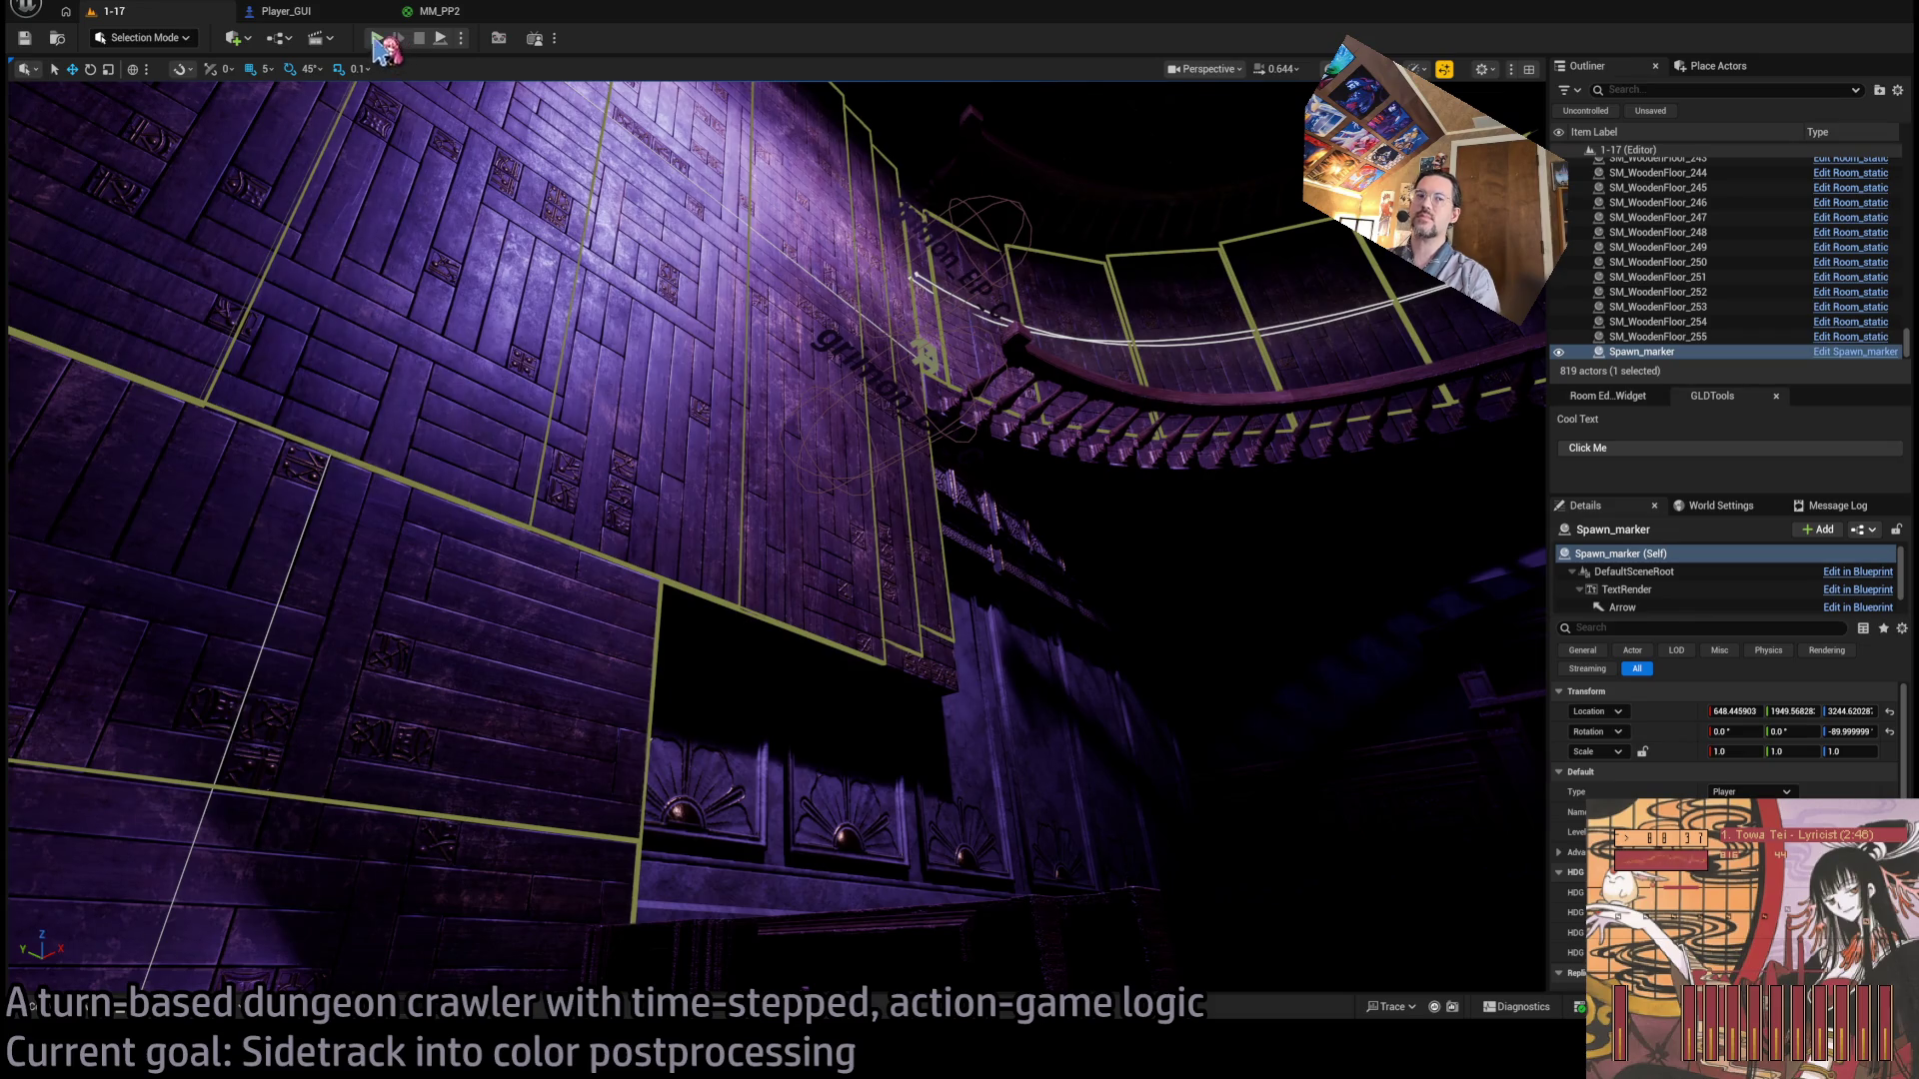
key("alt+p")
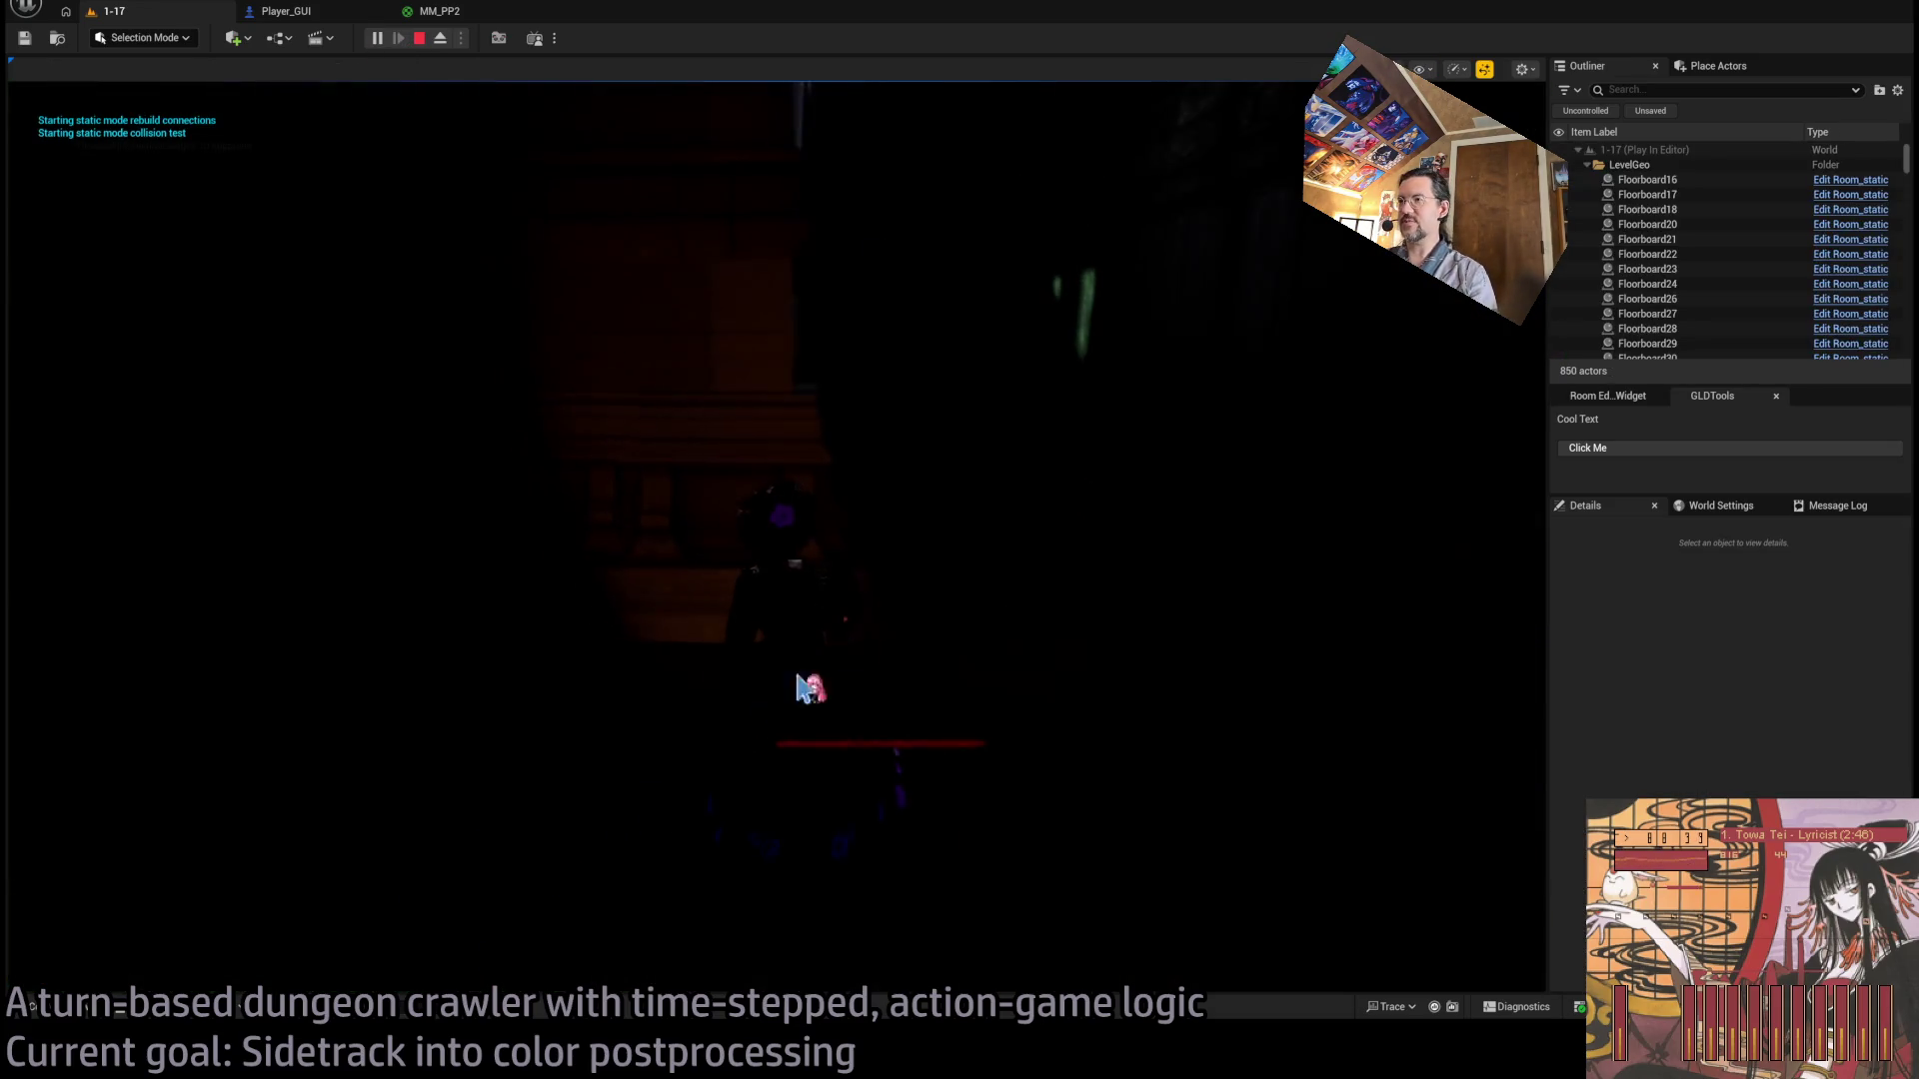
Lock on to and release the cat enemy, queue three moves, and orbit toward ceiling and doorway.
left_click(1395, 605)
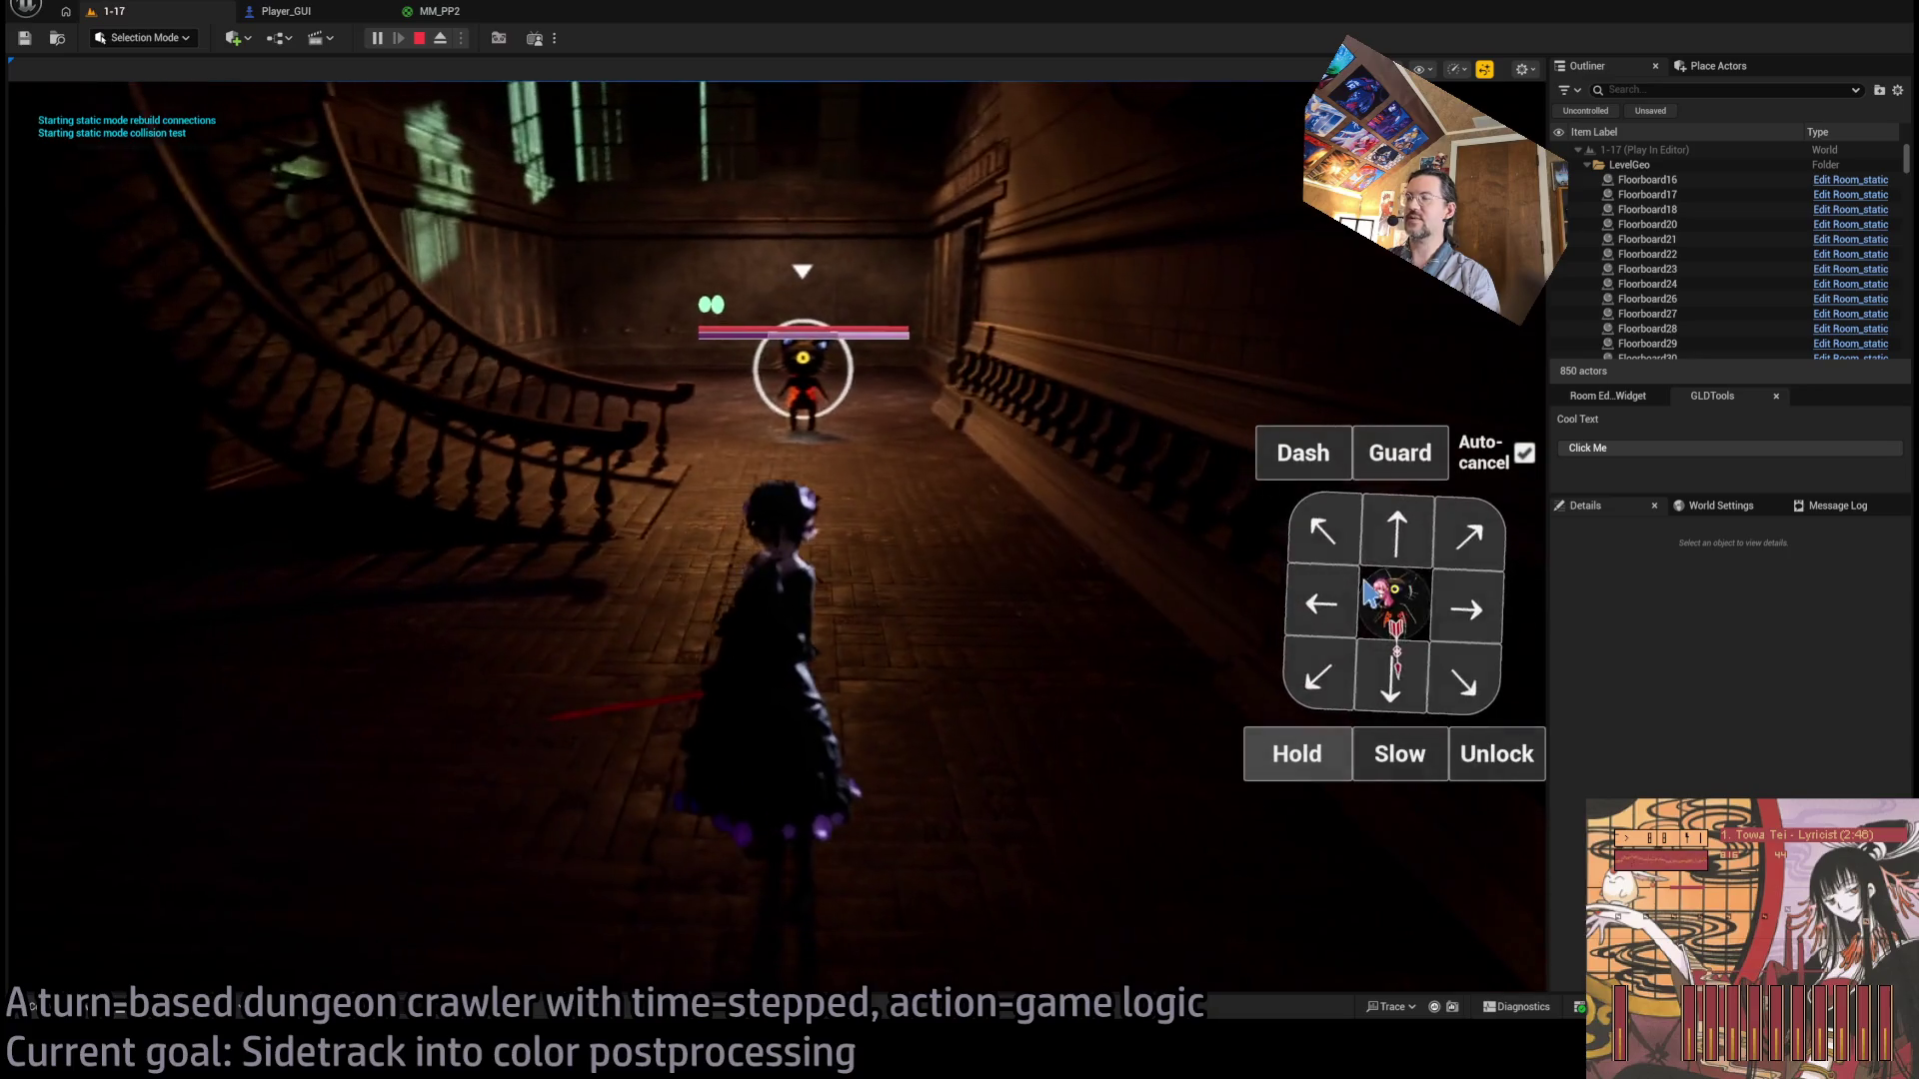
left_click(1499, 776)
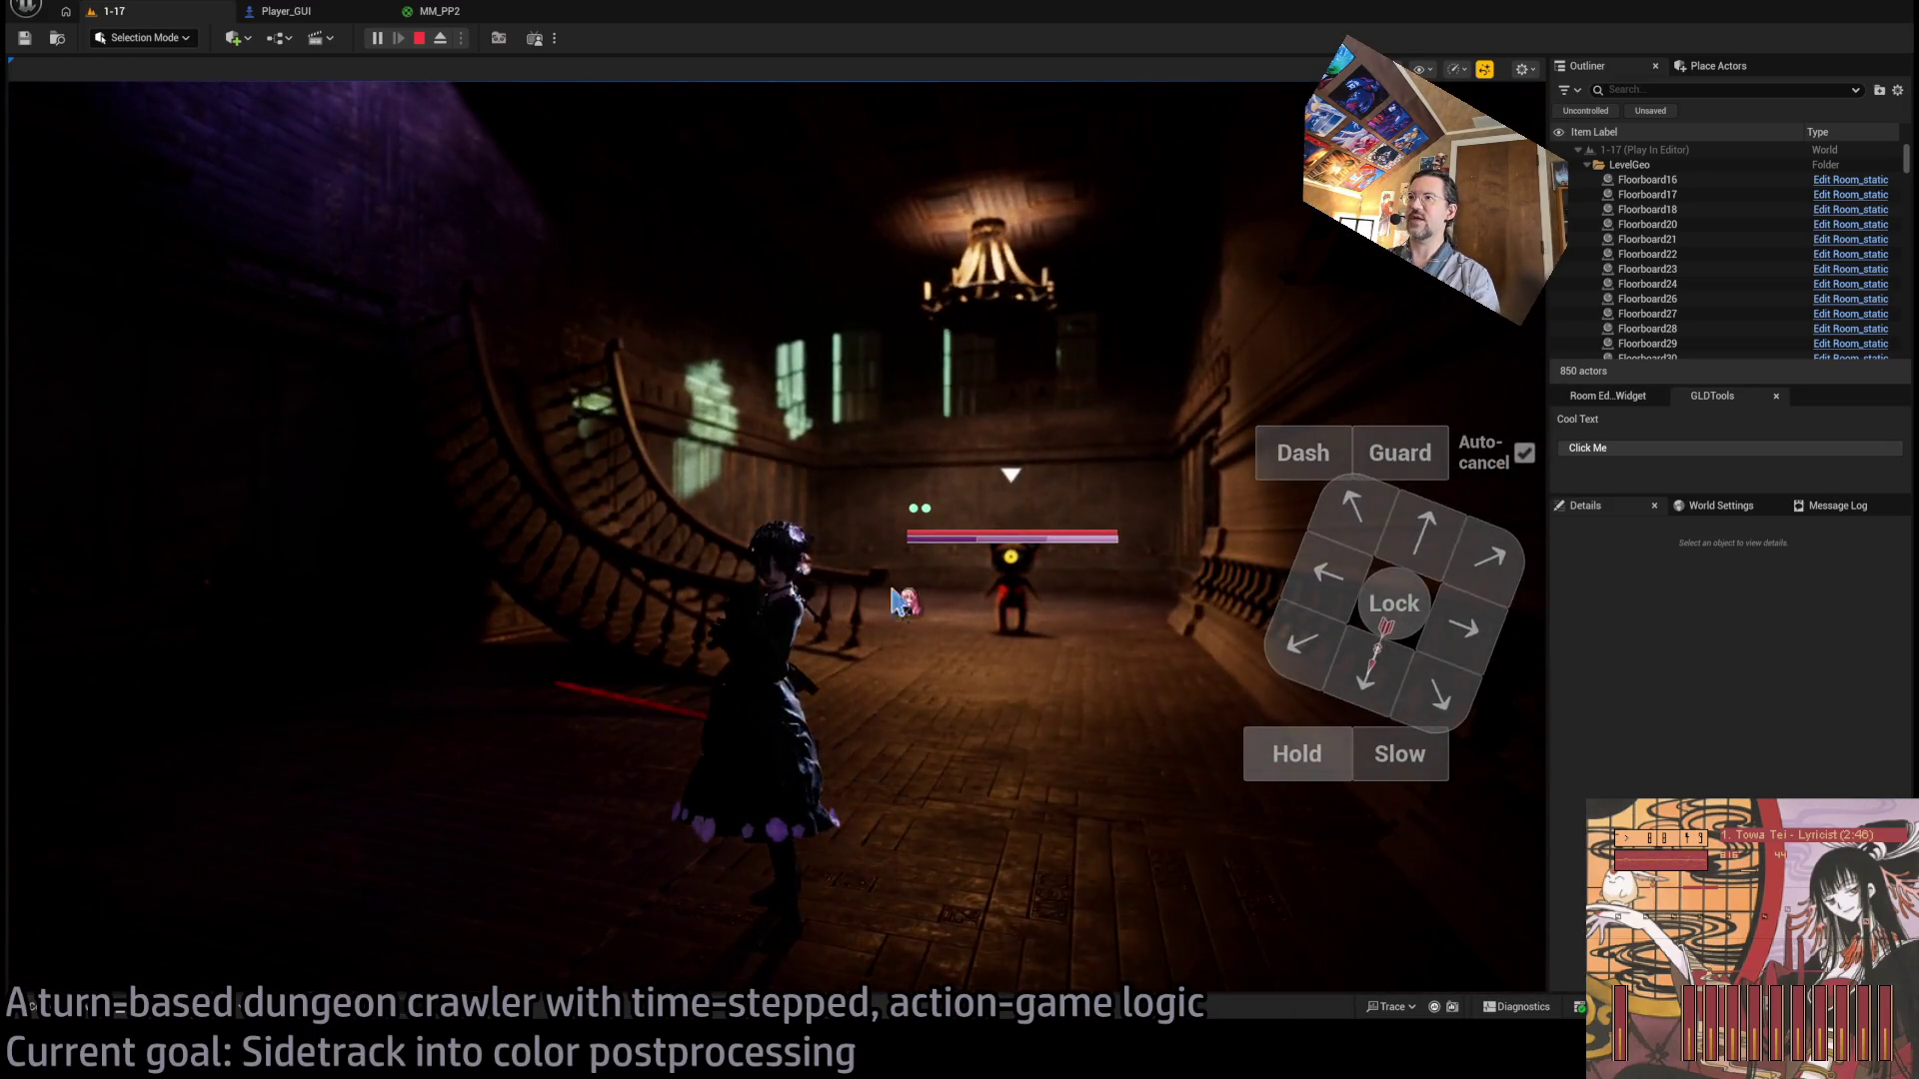
left_click(1431, 543)
left_click(150, 716)
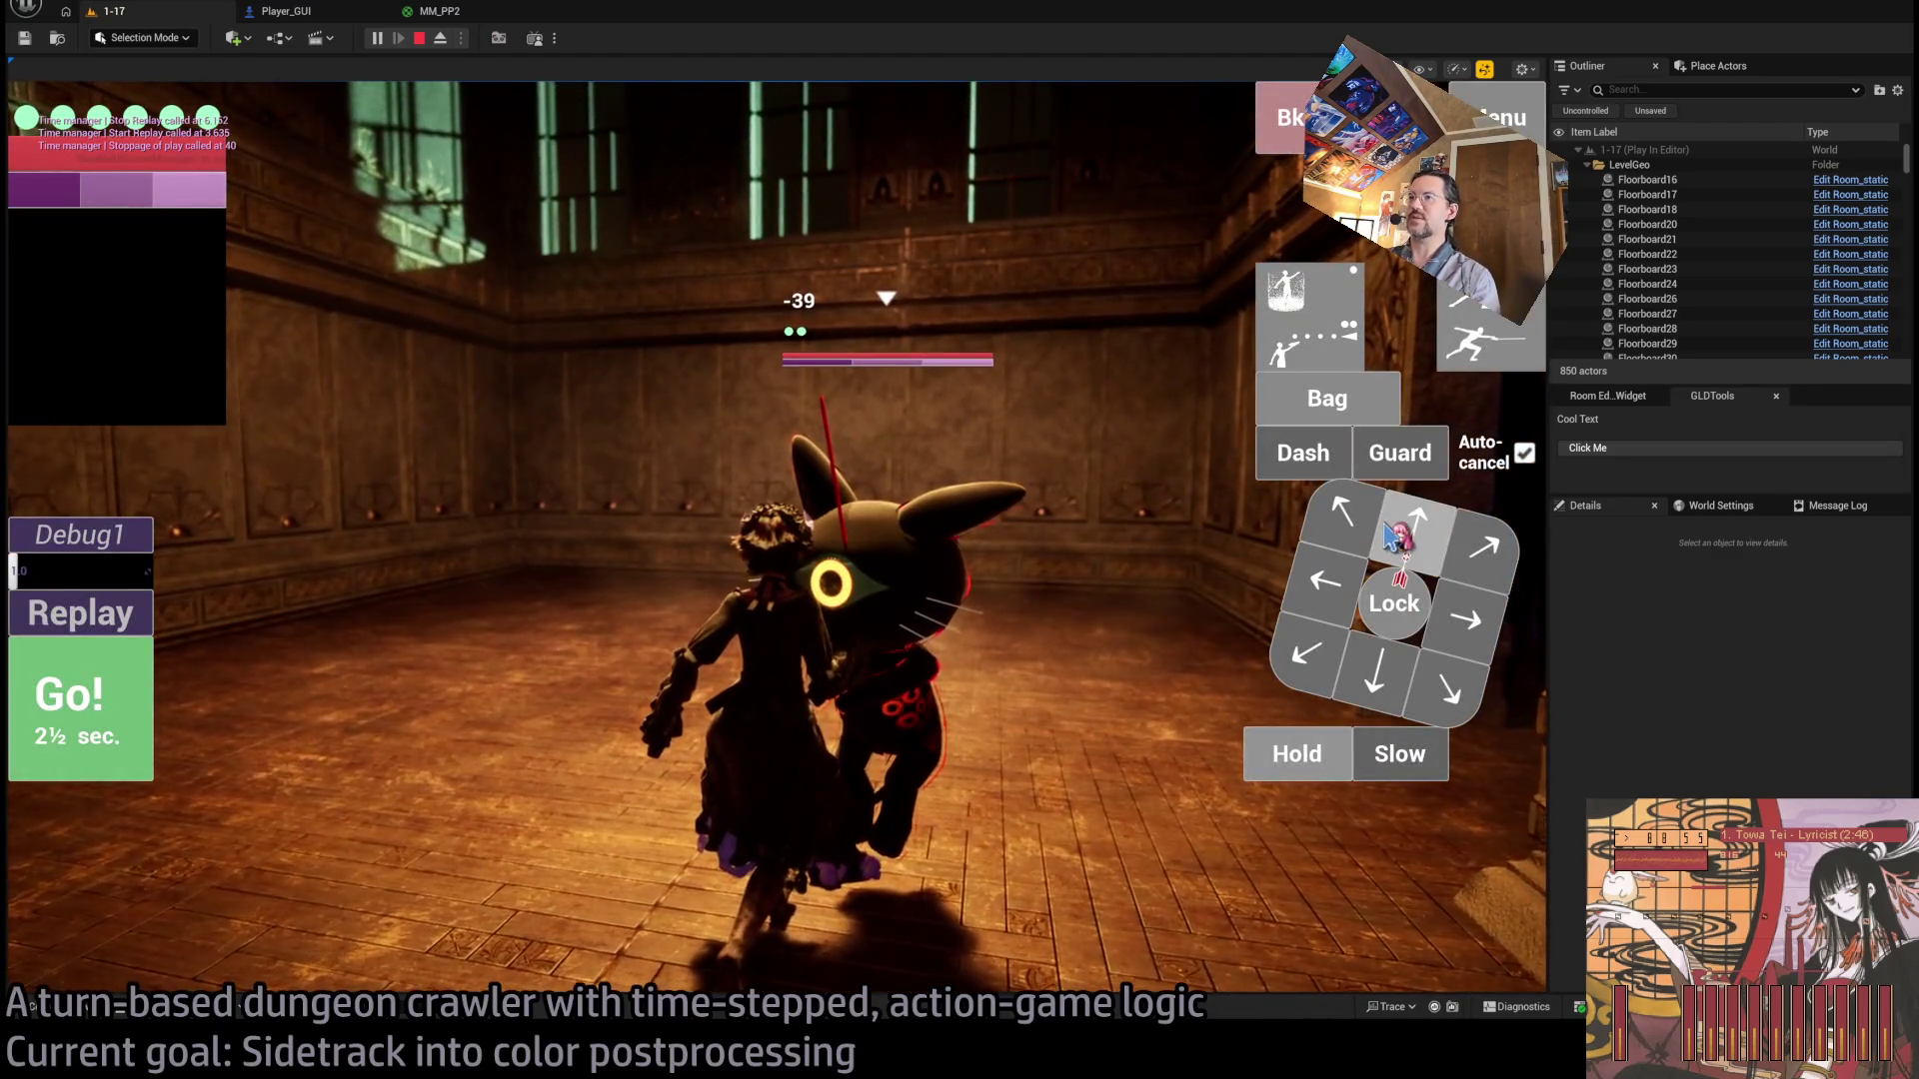
left_click(1351, 542)
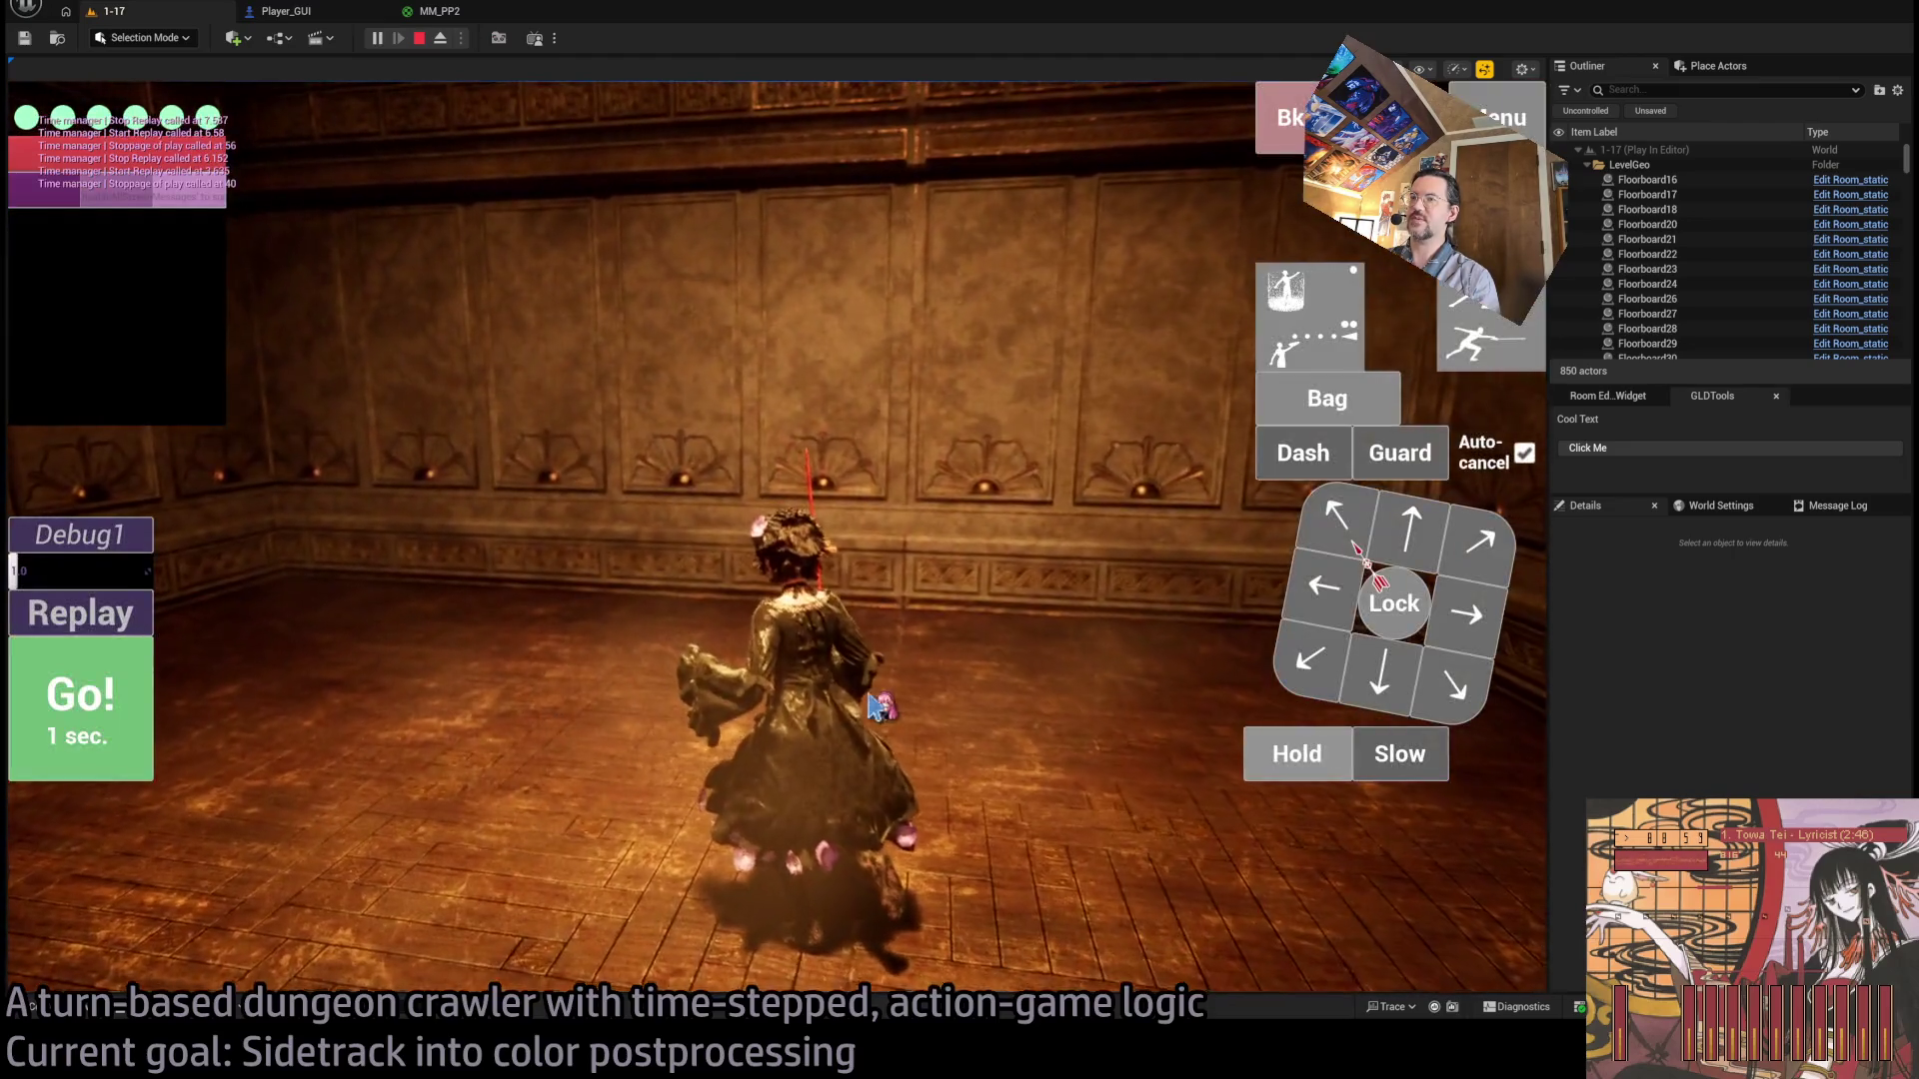
mouse_move(549, 680)
left_mouse_down()
mouse_move(636, 521)
mouse_move(879, 729)
mouse_move(750, 676)
mouse_move(862, 918)
mouse_move(634, 912)
left_mouse_up()
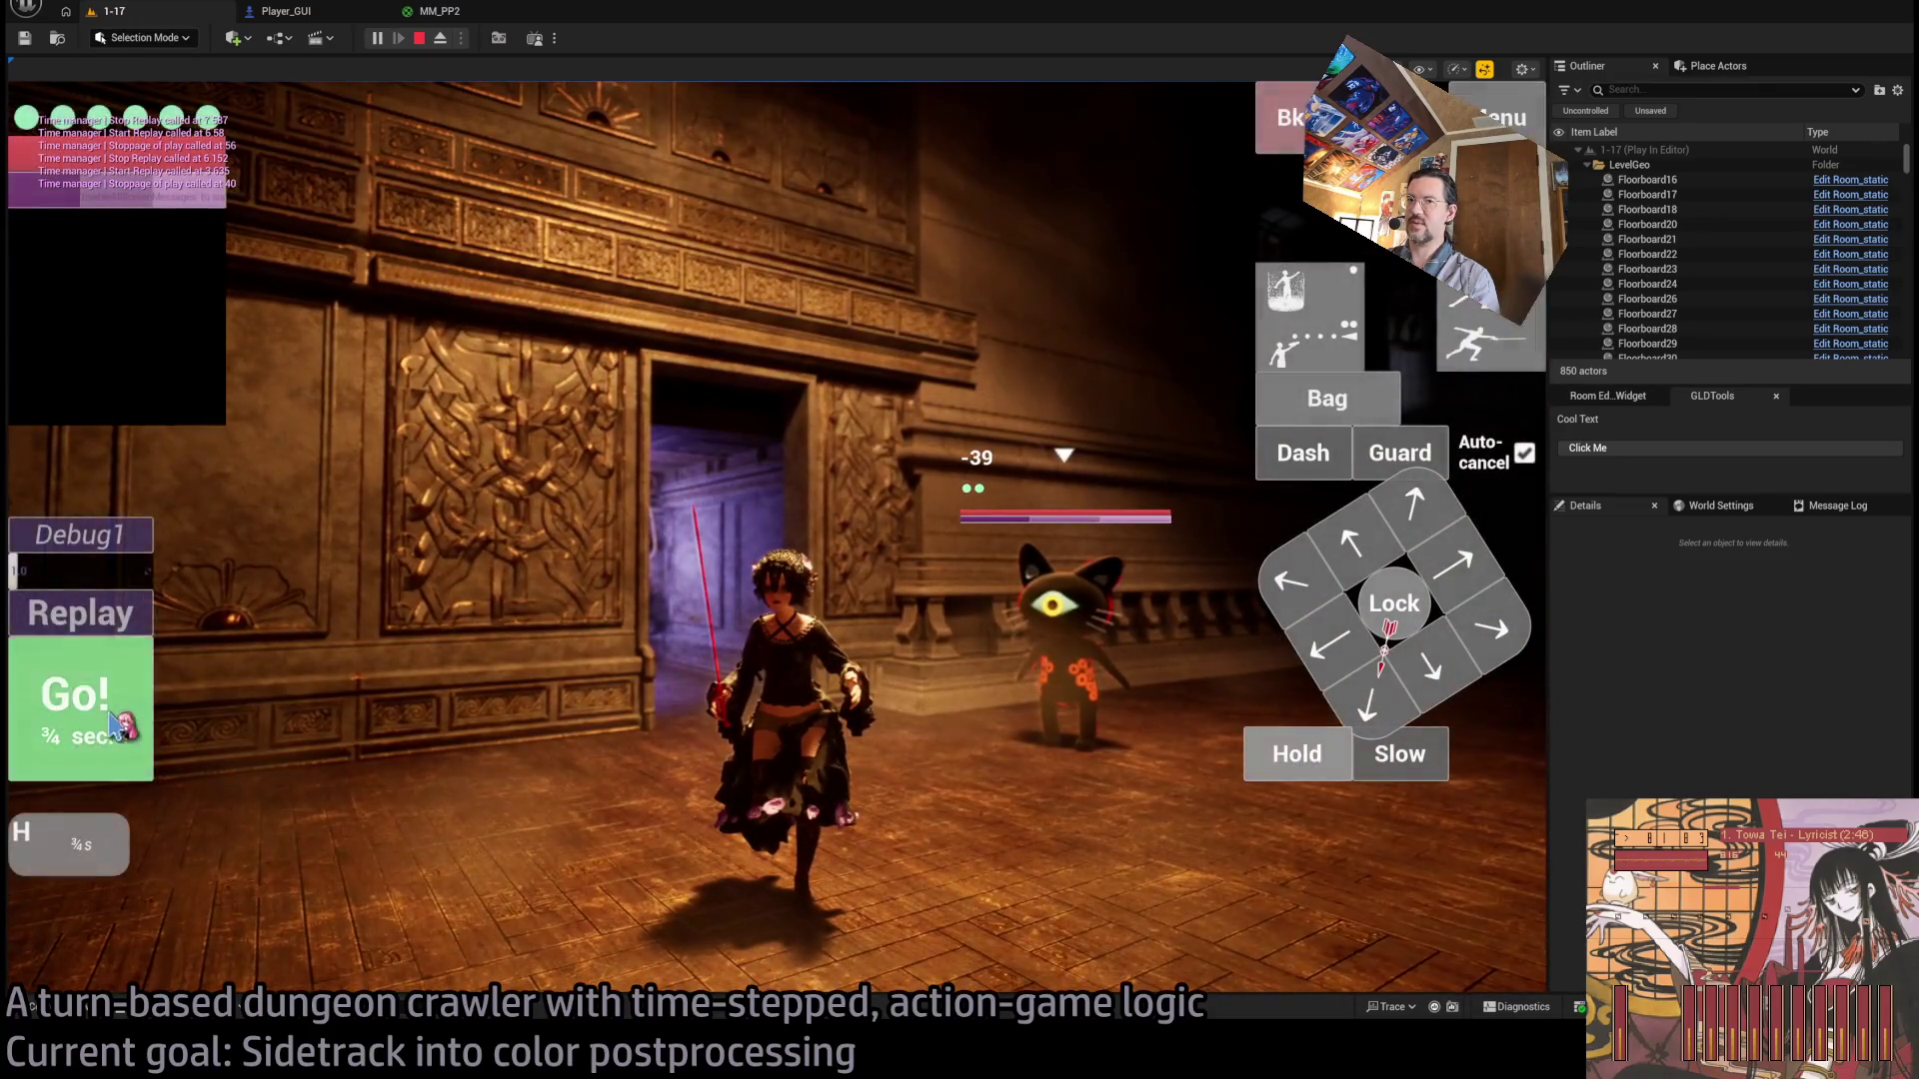
left_click_drag(1045, 806, 808, 799)
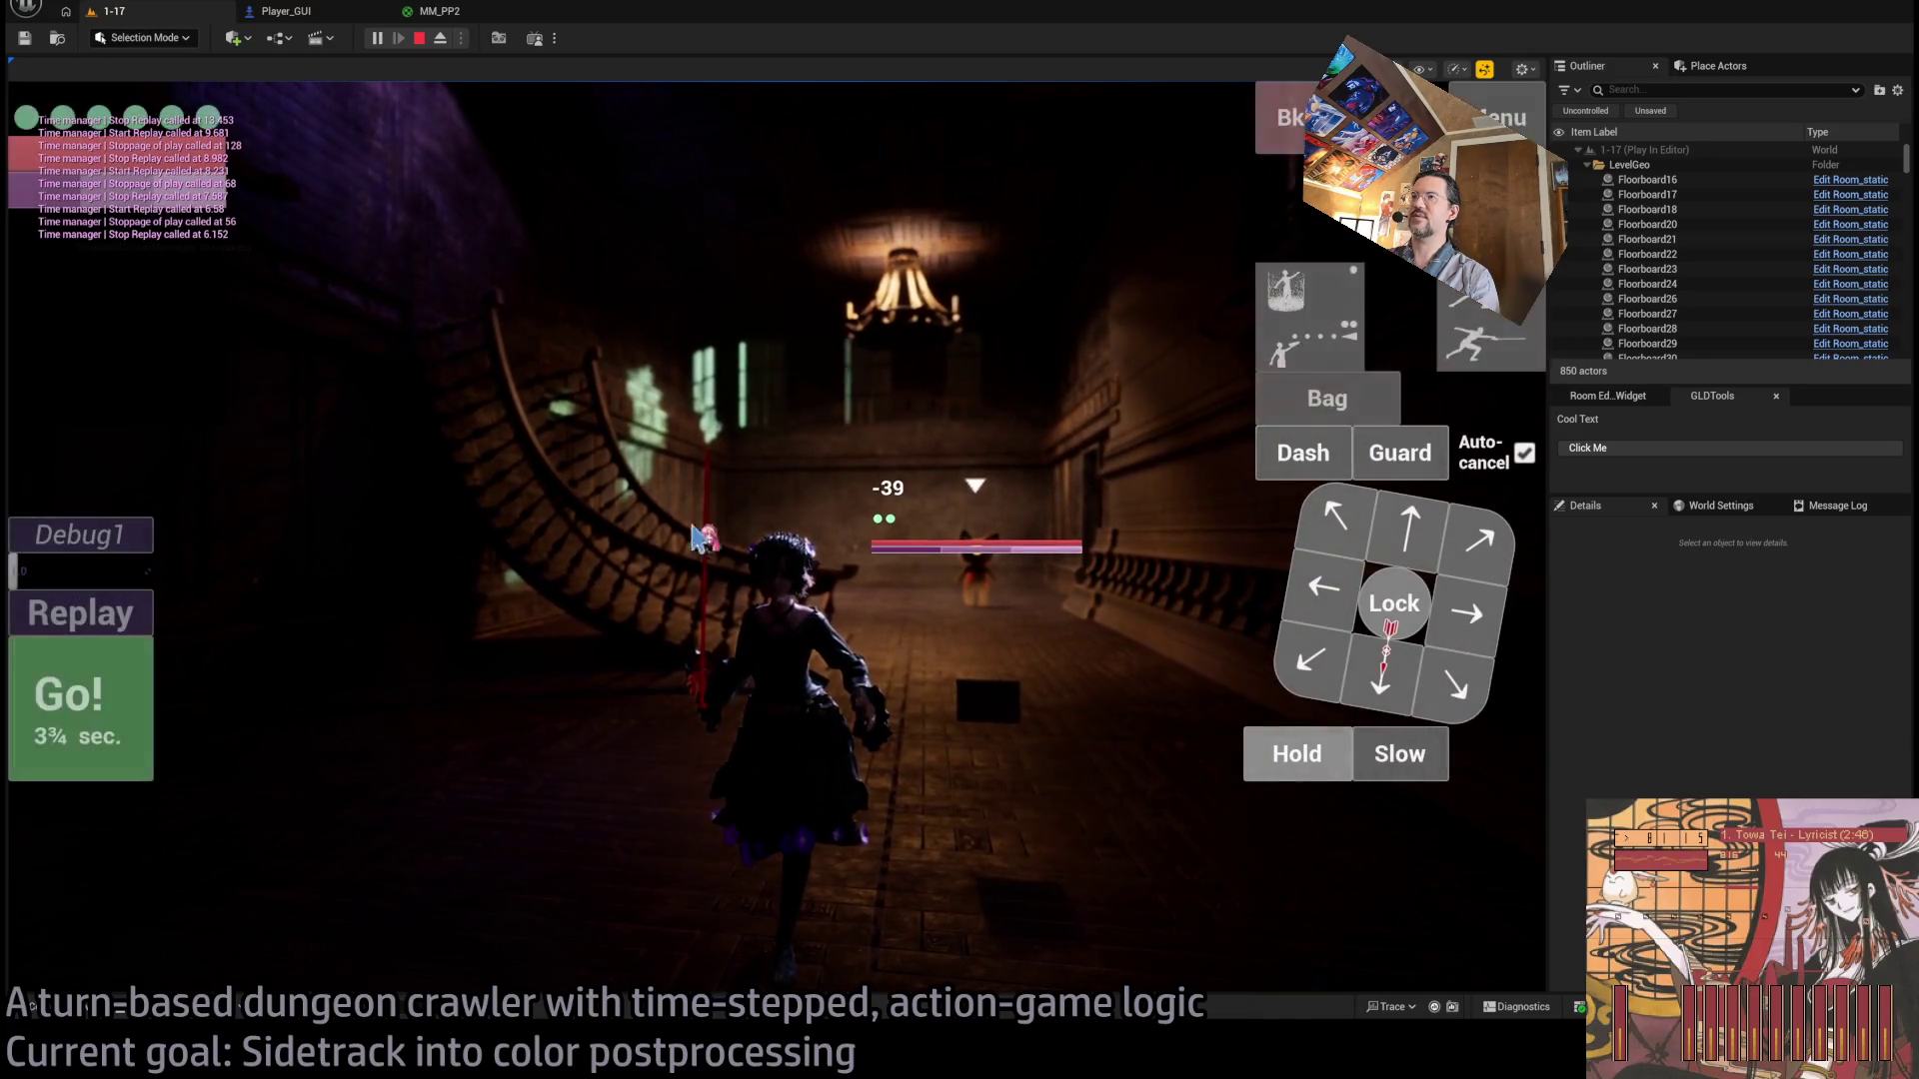
Step the game forward and advance the character down the hall toward the enemy.
left_click(968, 592)
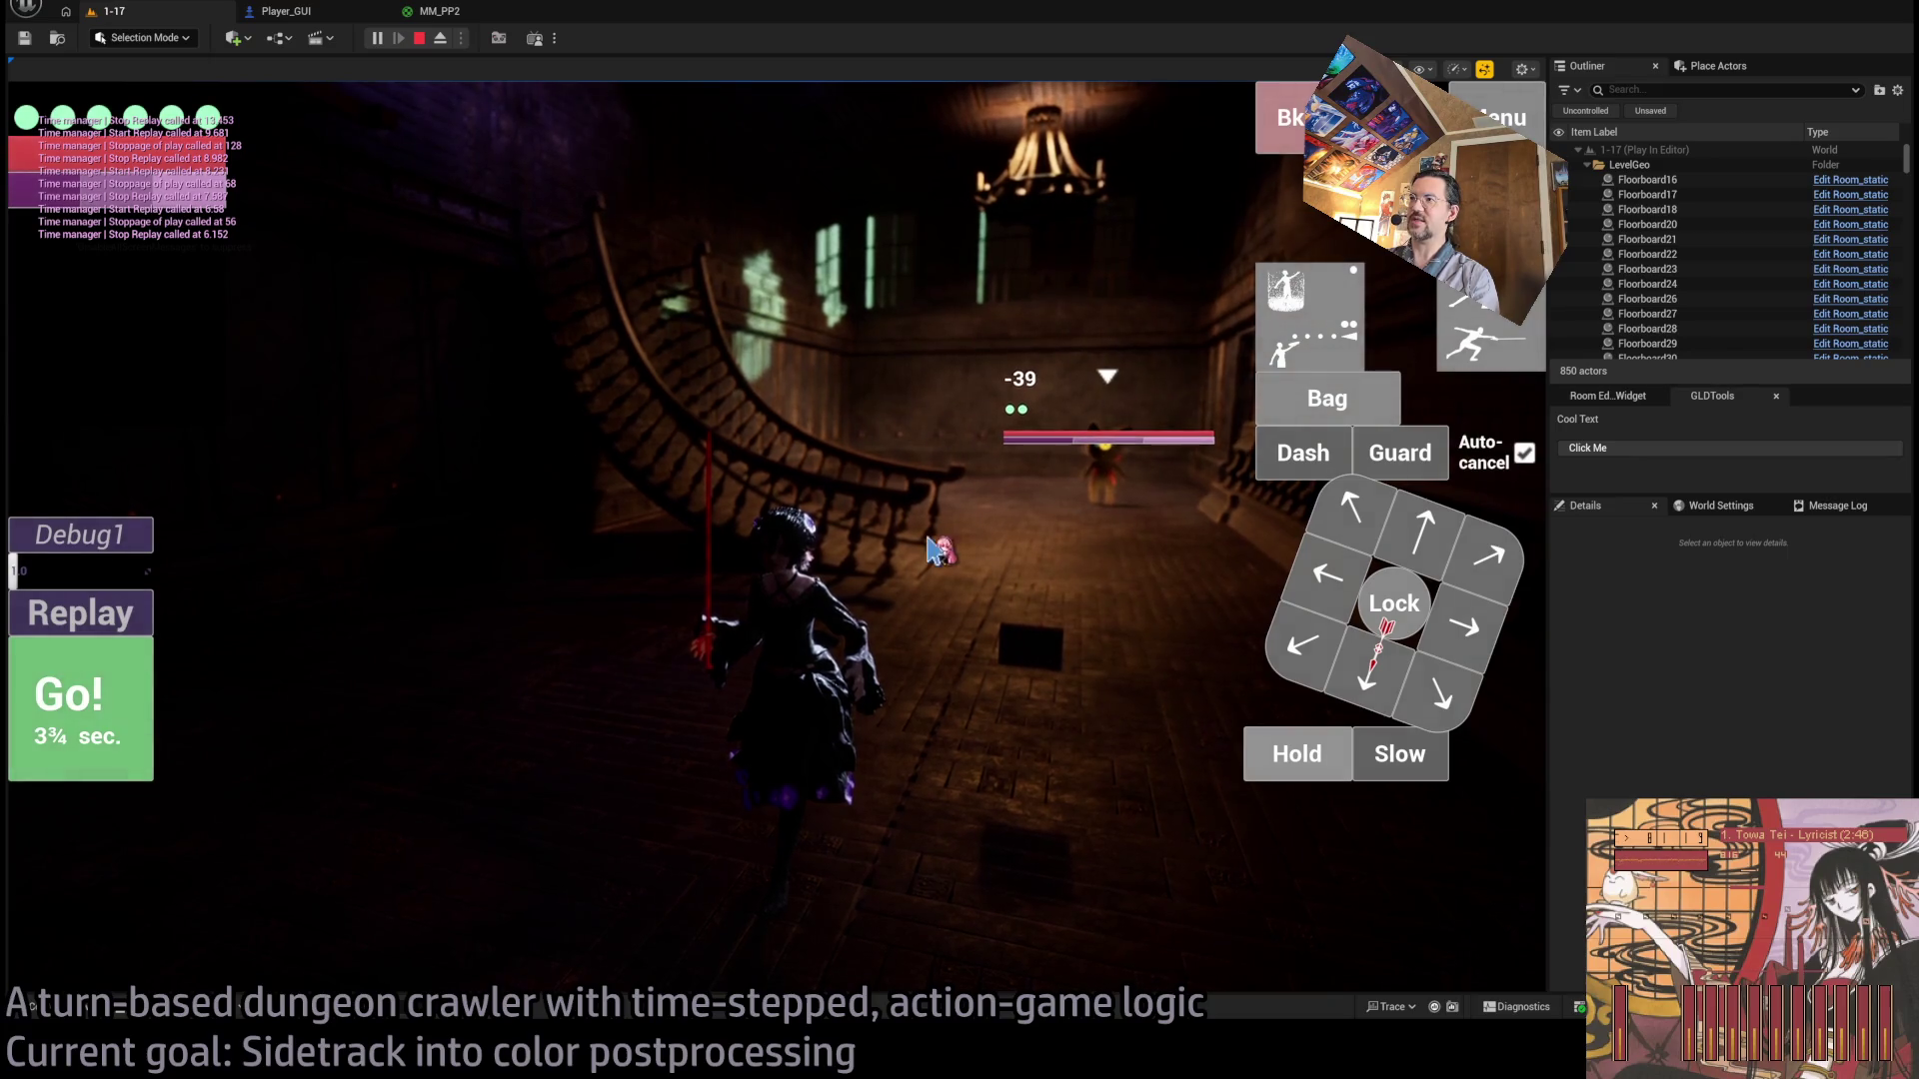
left_click(937, 550)
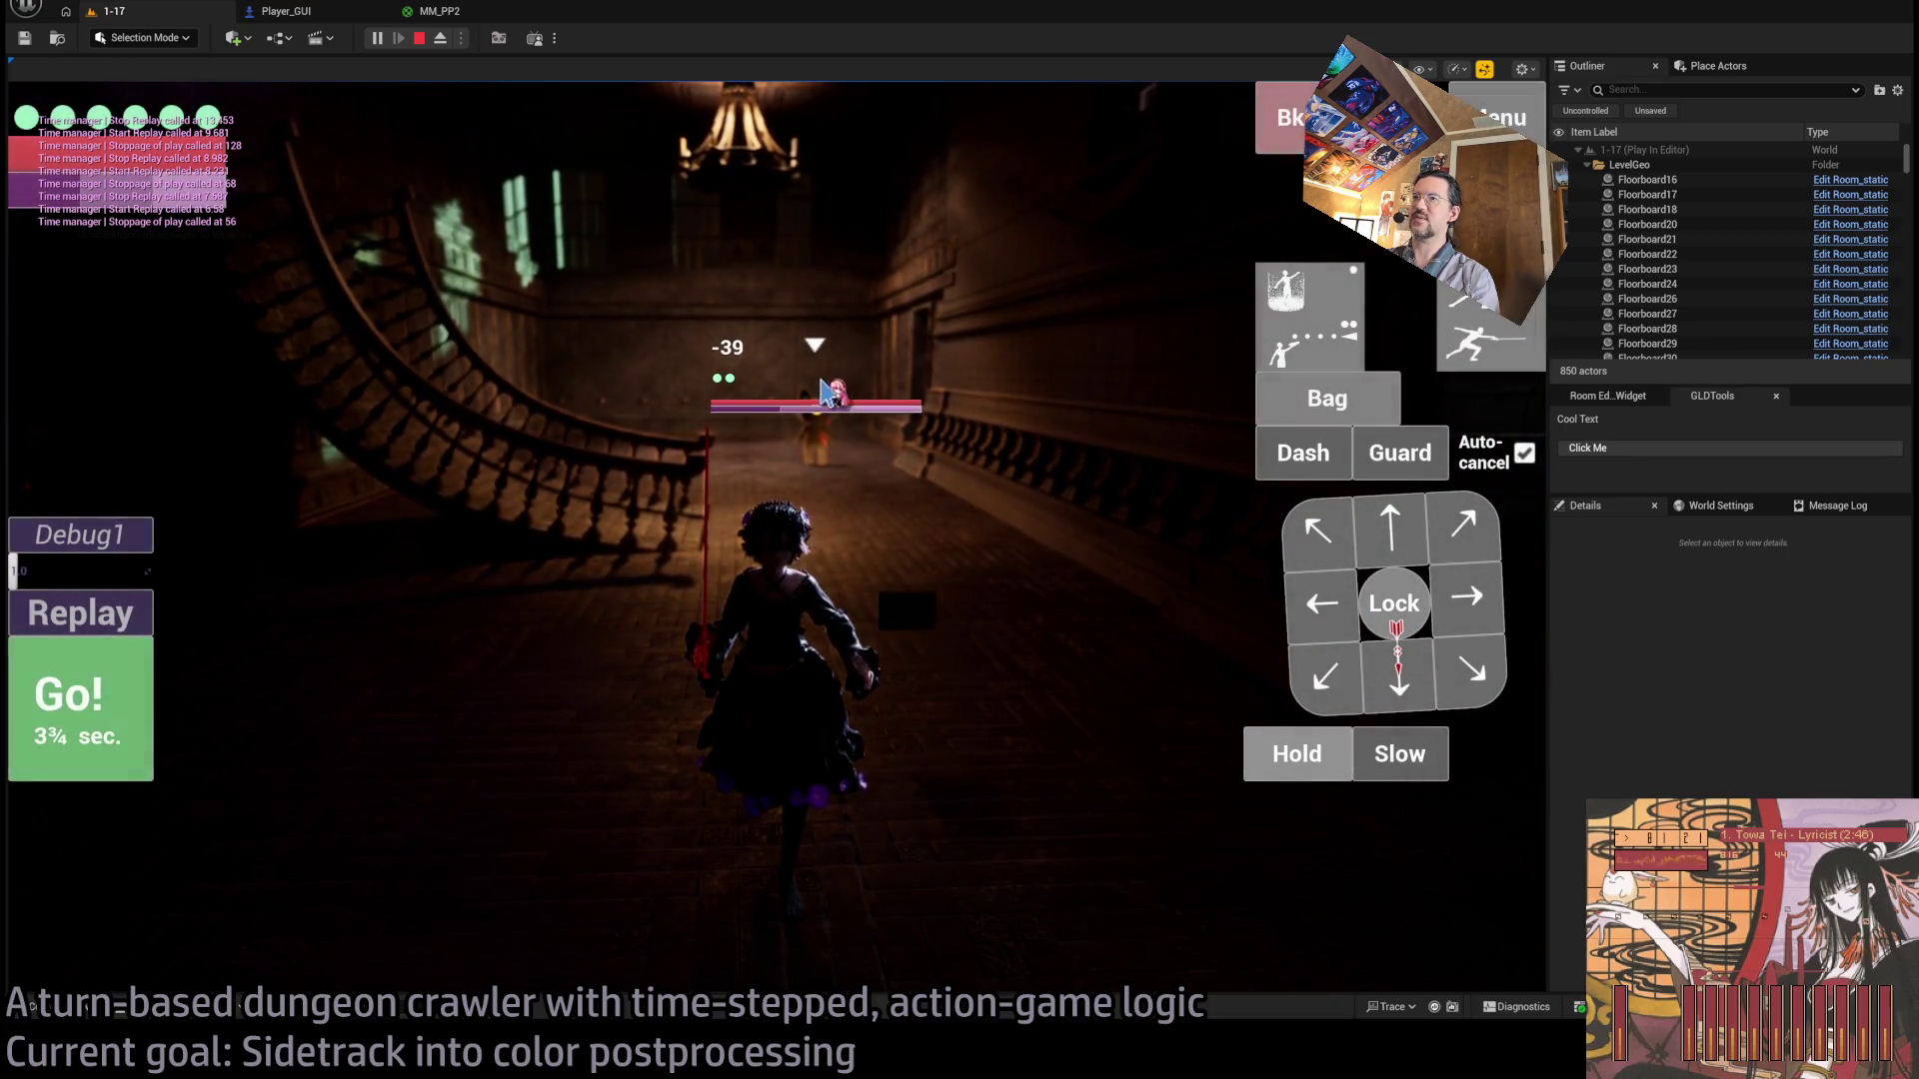
left_click(821, 390)
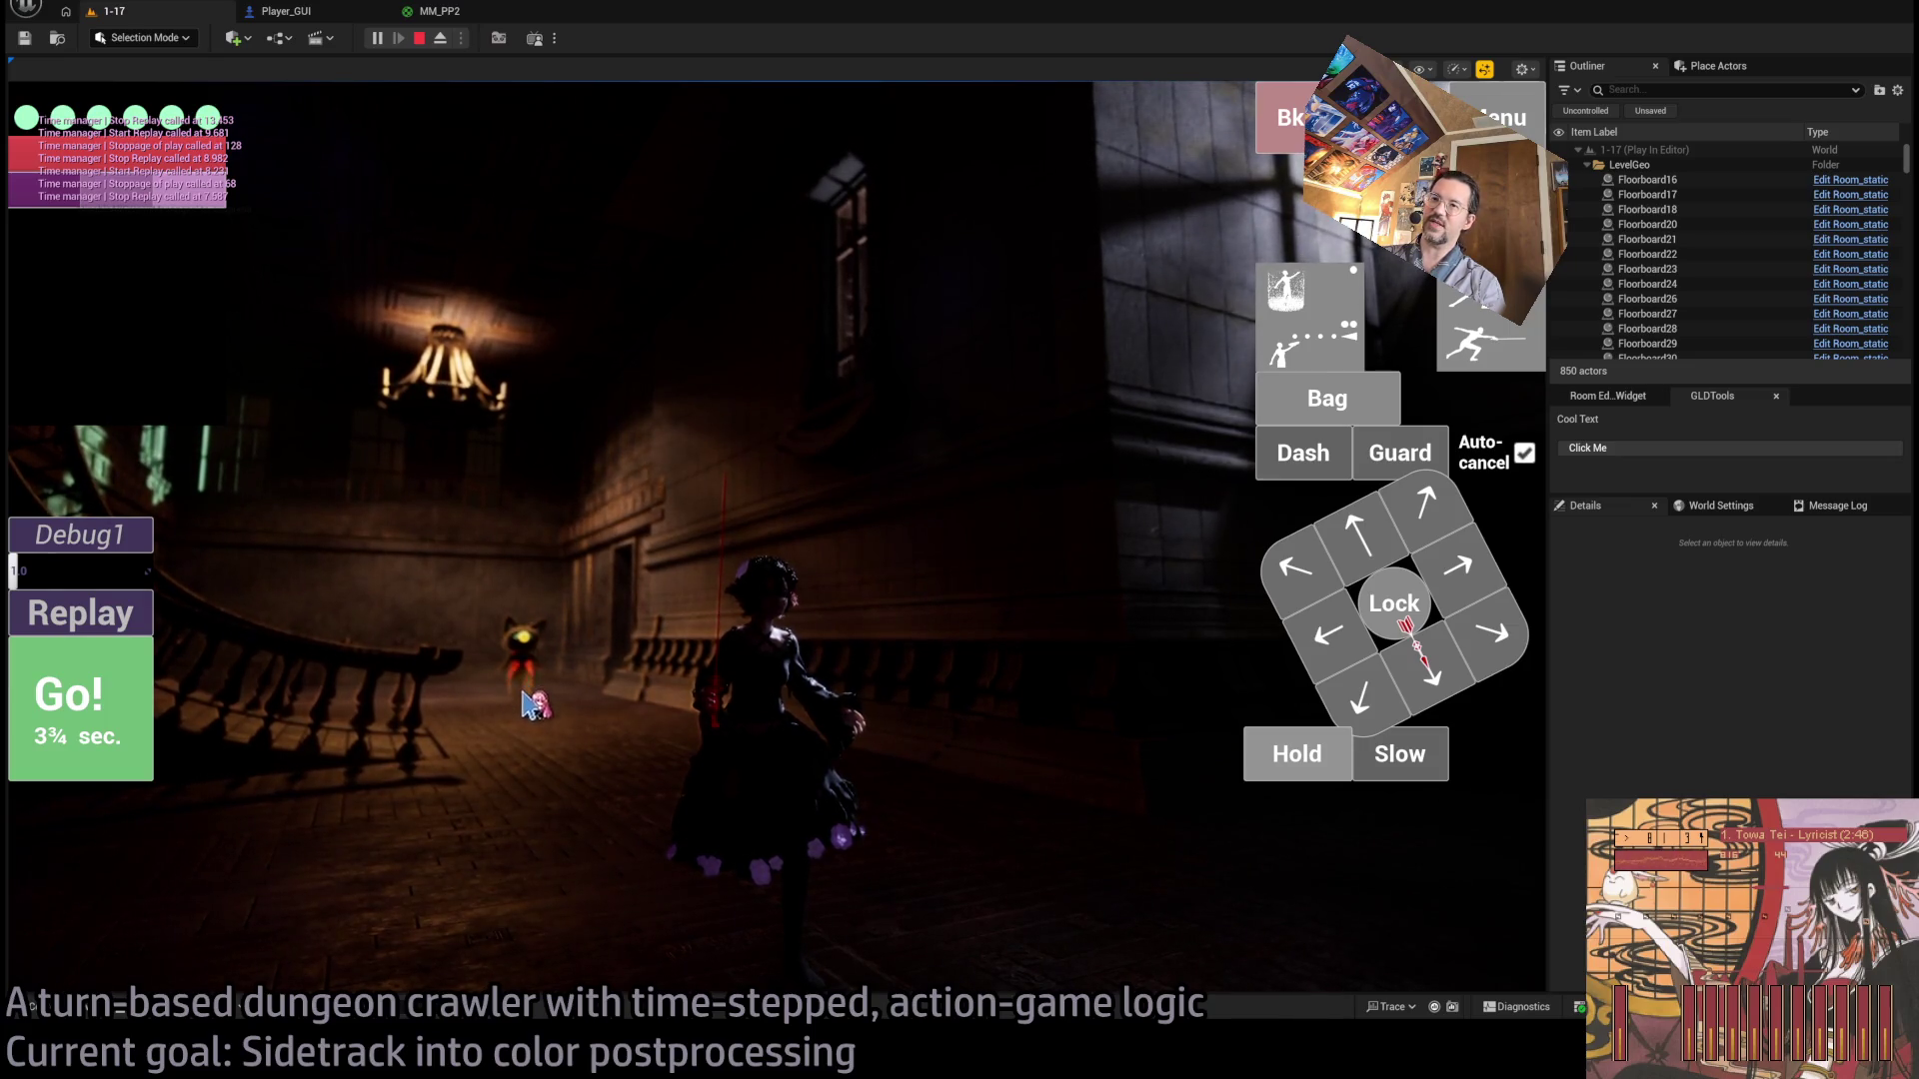
key("w")
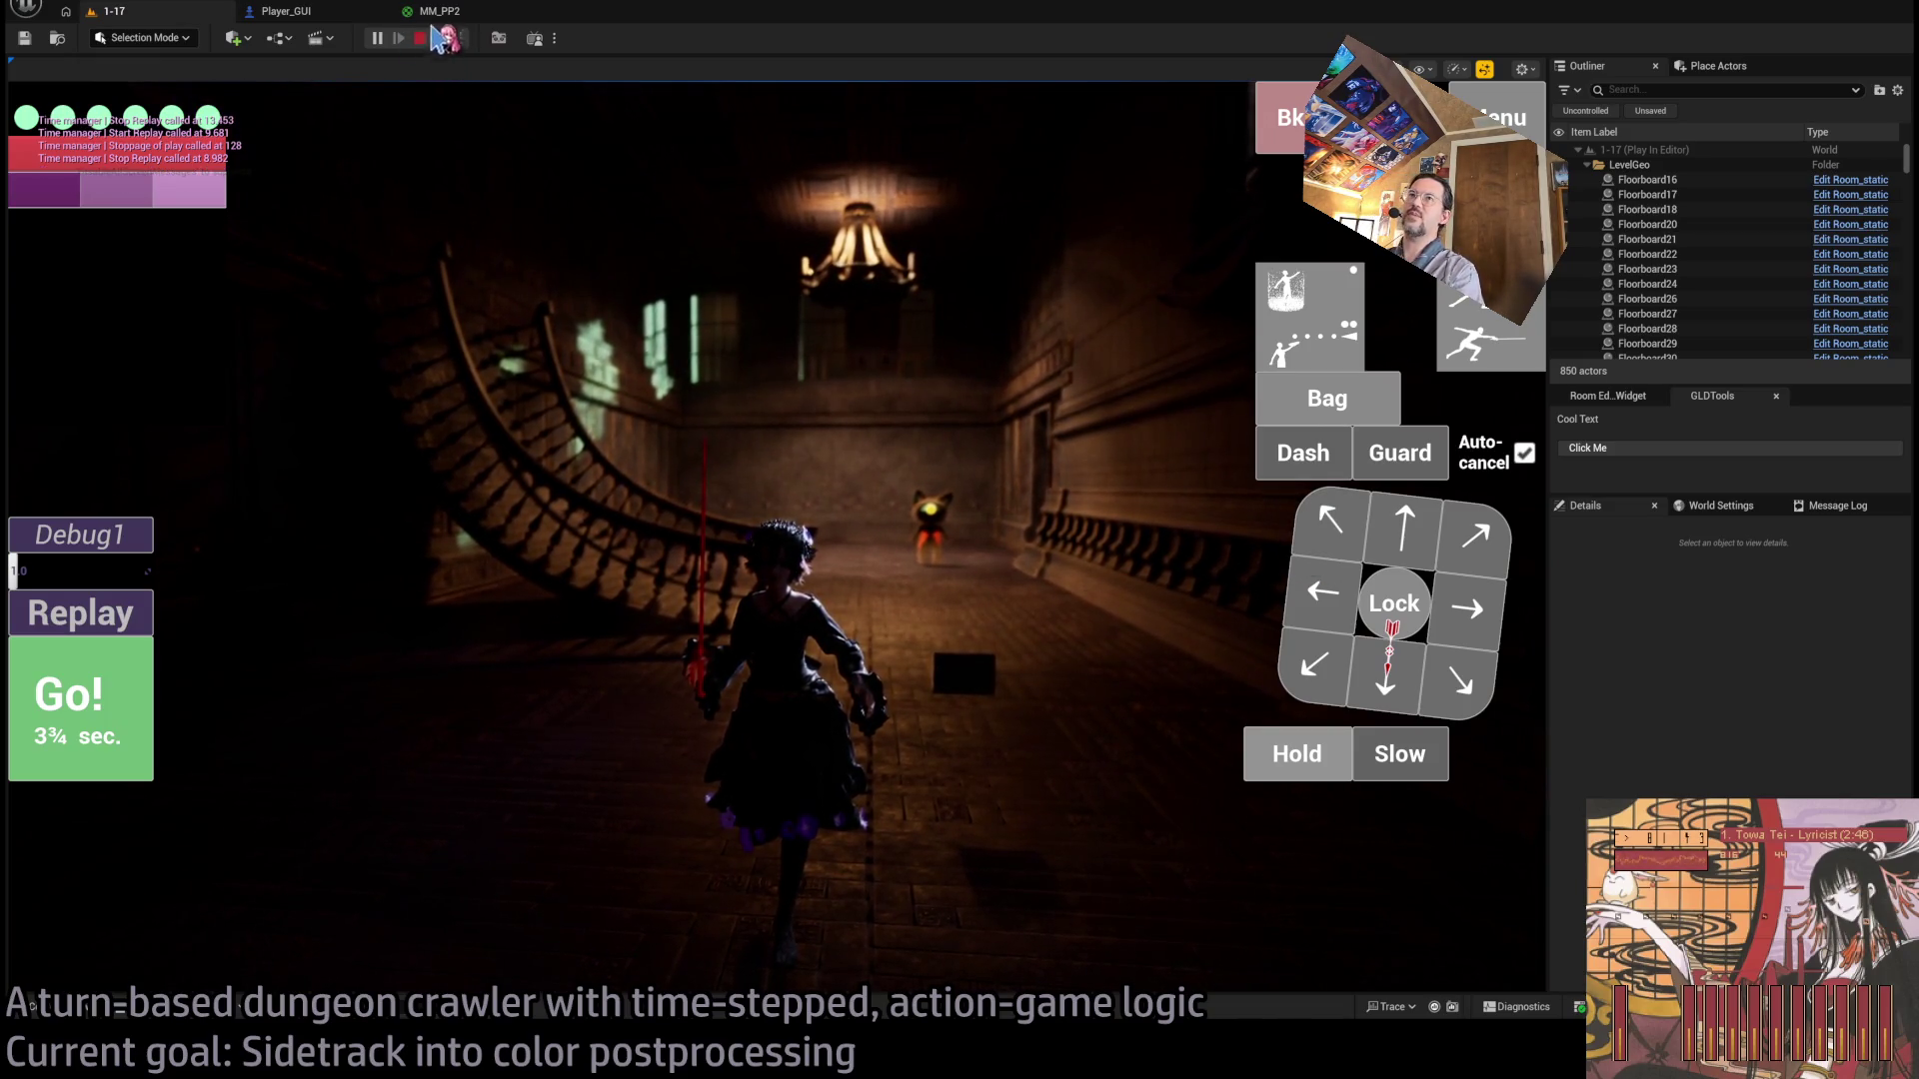
left_click(440, 12)
Add 0.1 to the 0.15 Multiply result, feed it into Make Vector3 B, and replay 1-17.
scroll(1000, 535, "up", 5)
scroll(1094, 590, "up", 2)
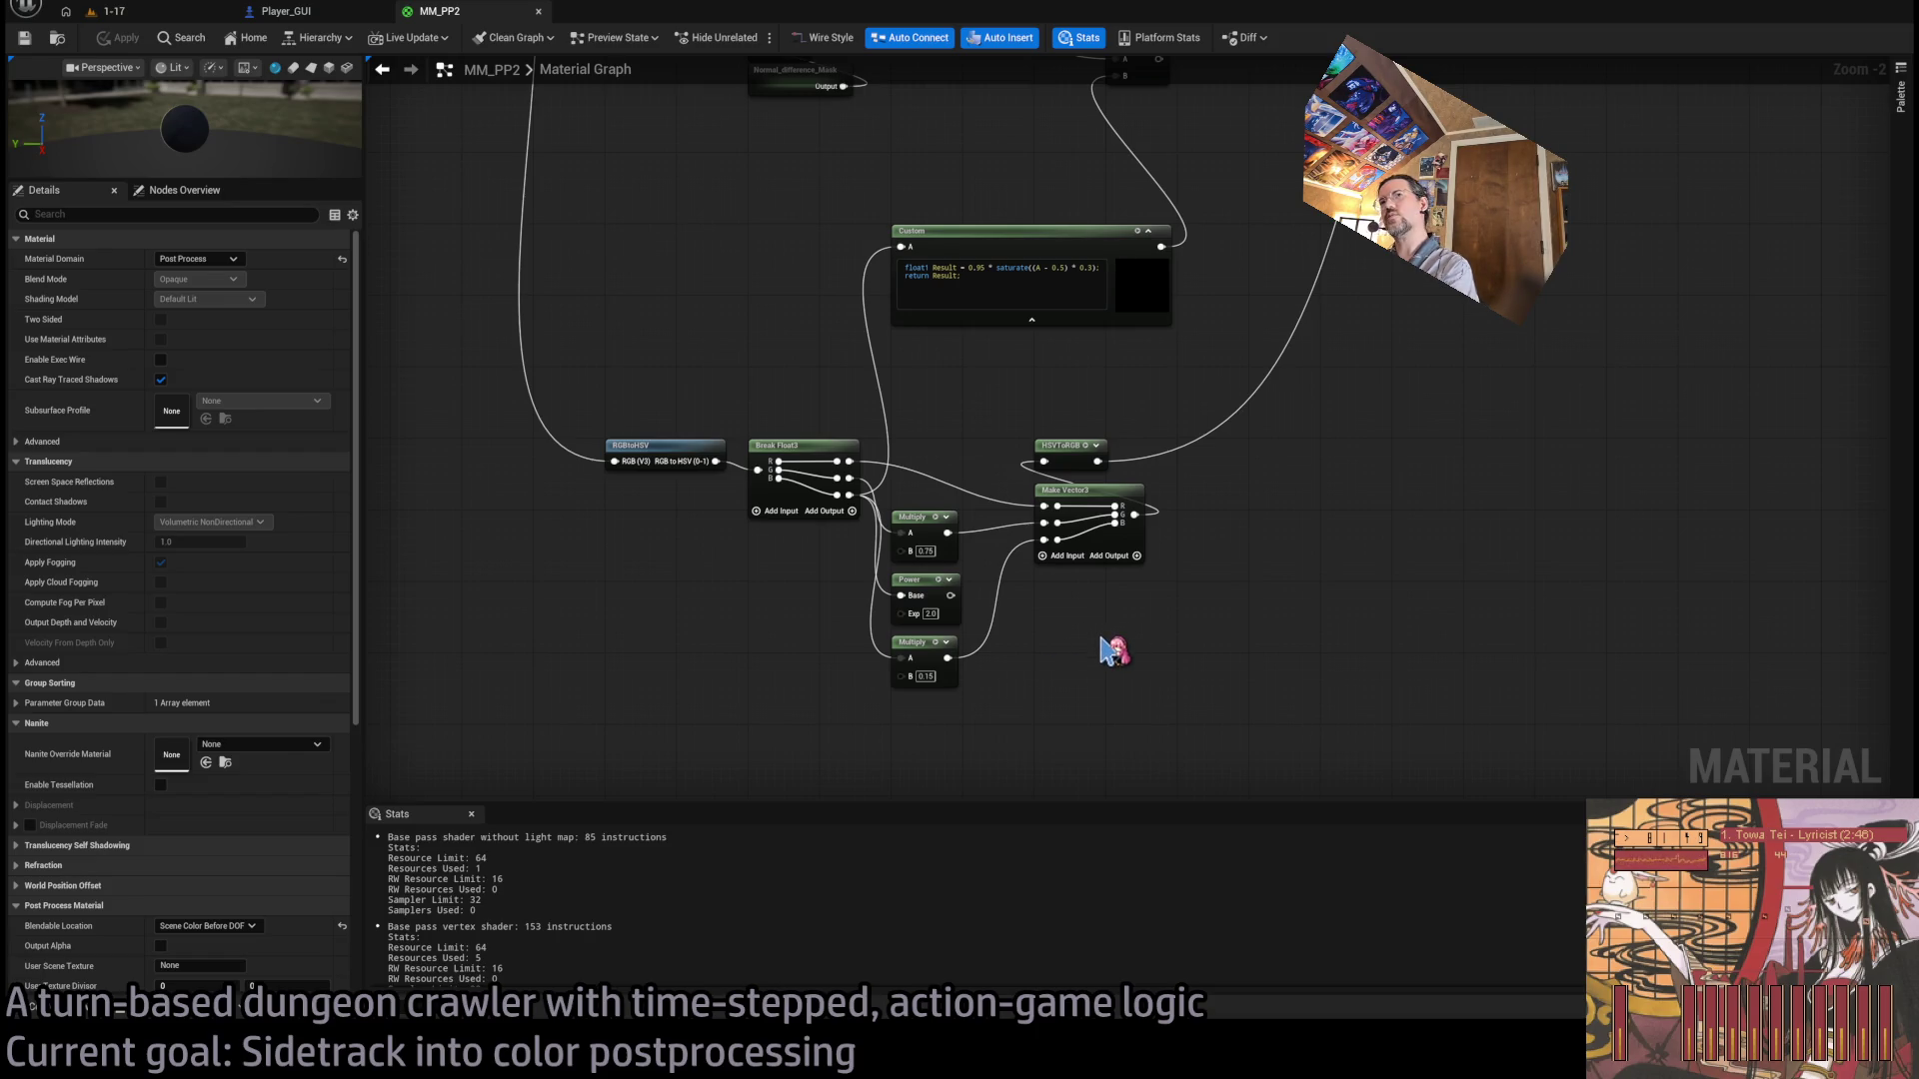
scroll(1111, 650, "up", 1)
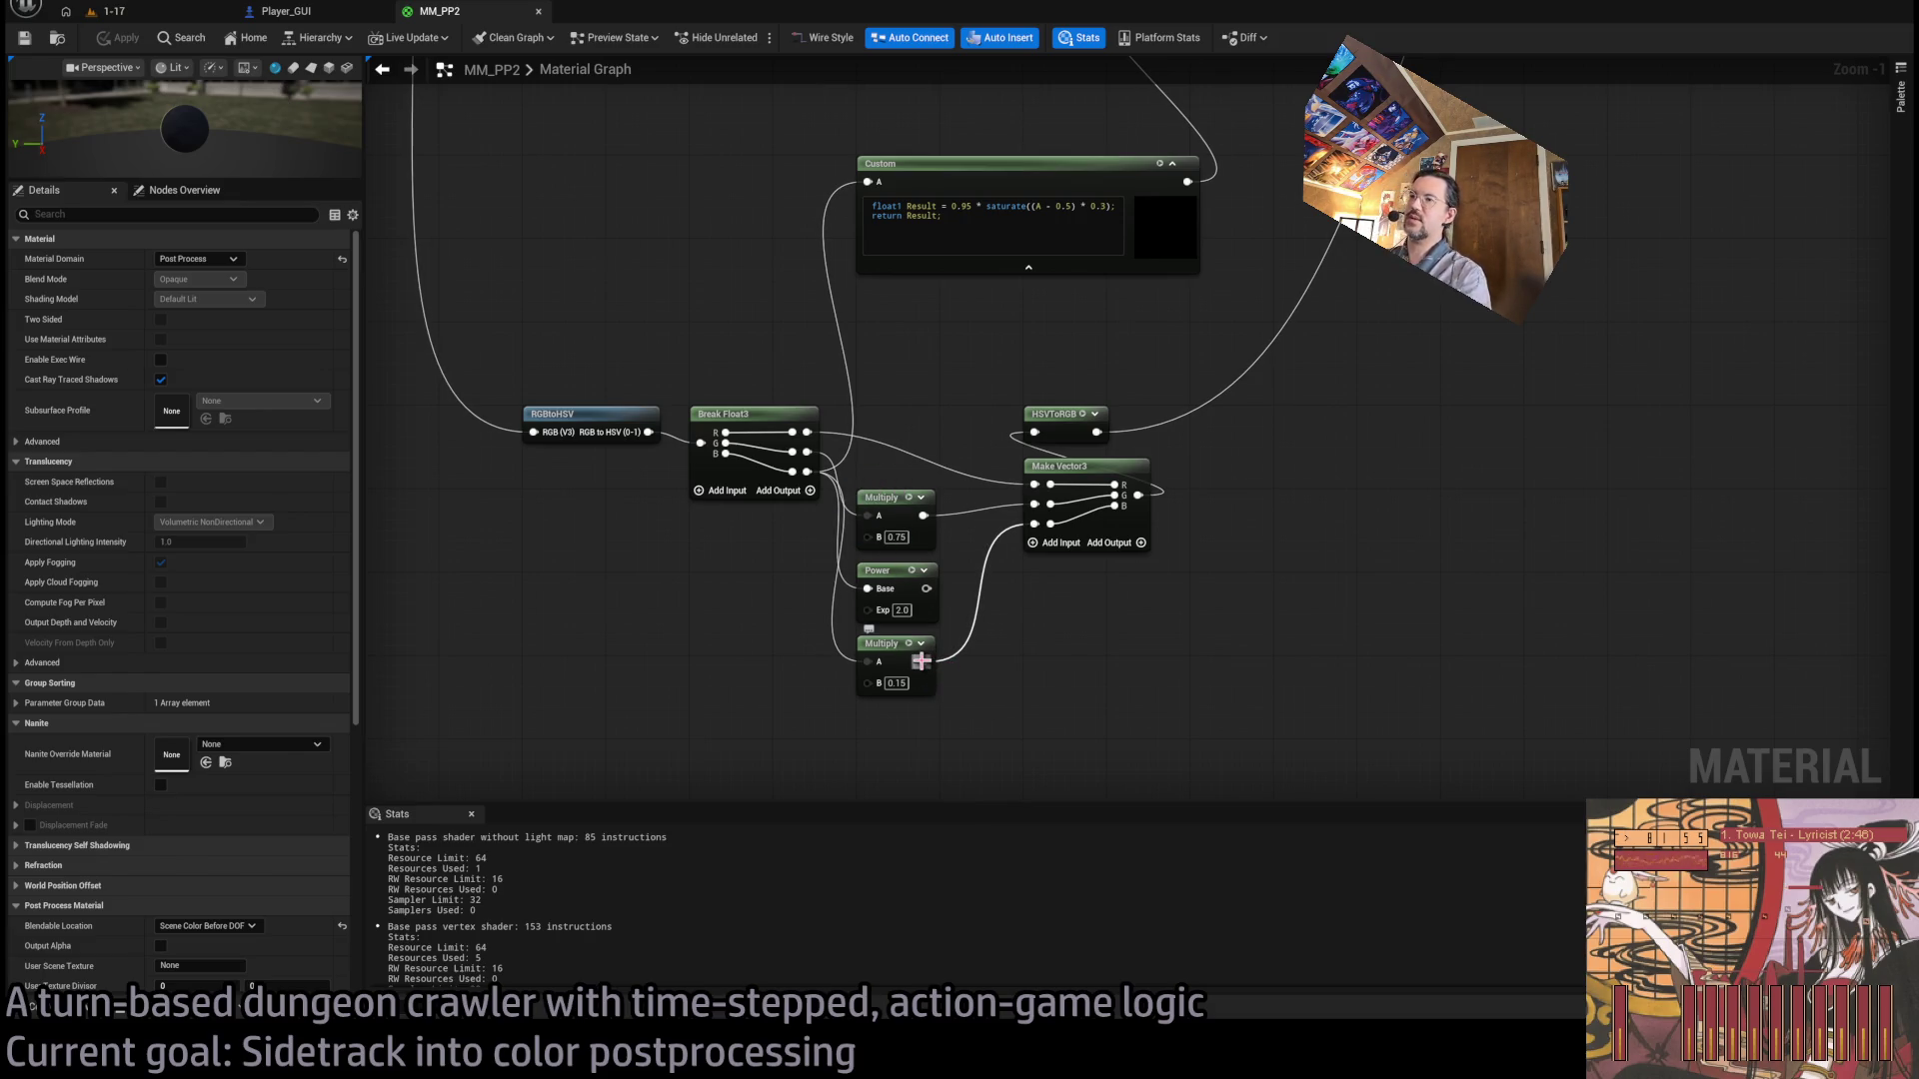
left_click_drag(1040, 655, 1035, 690)
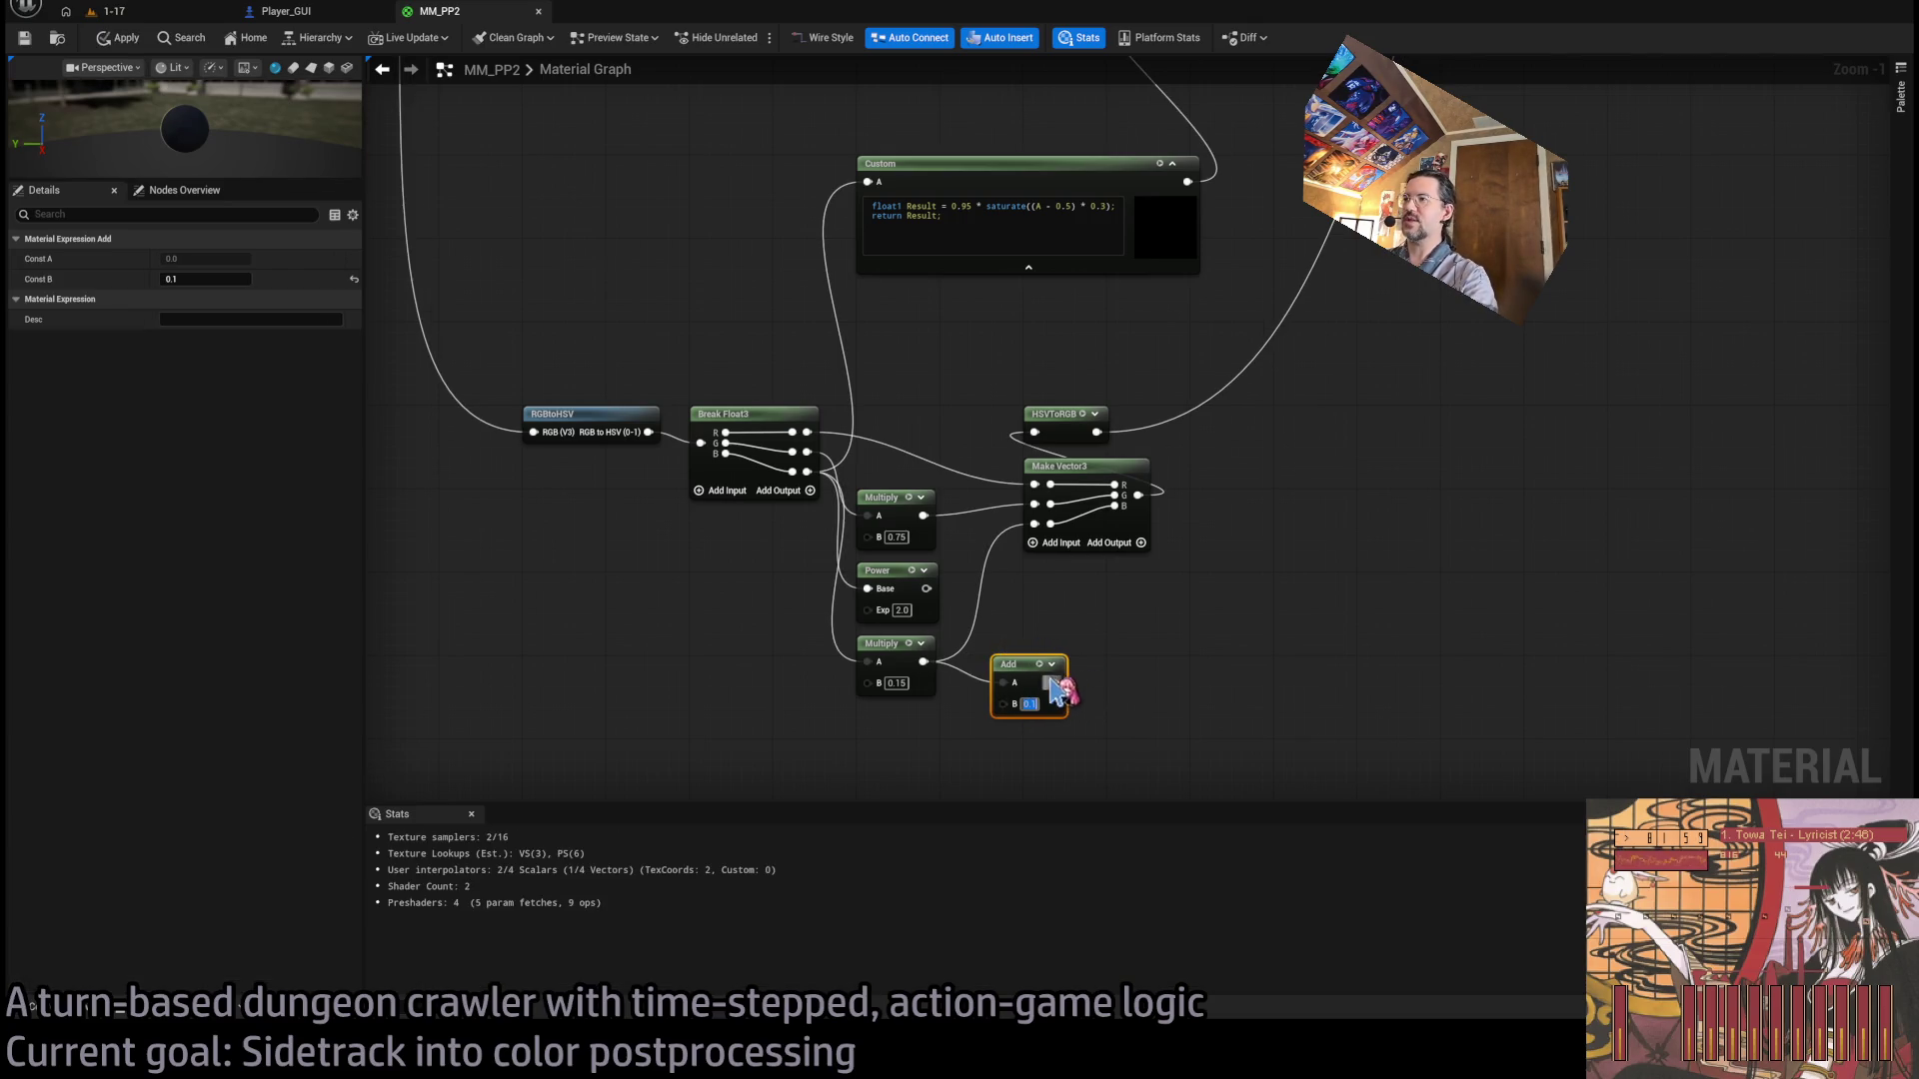
left_click_drag(1038, 533, 1036, 525)
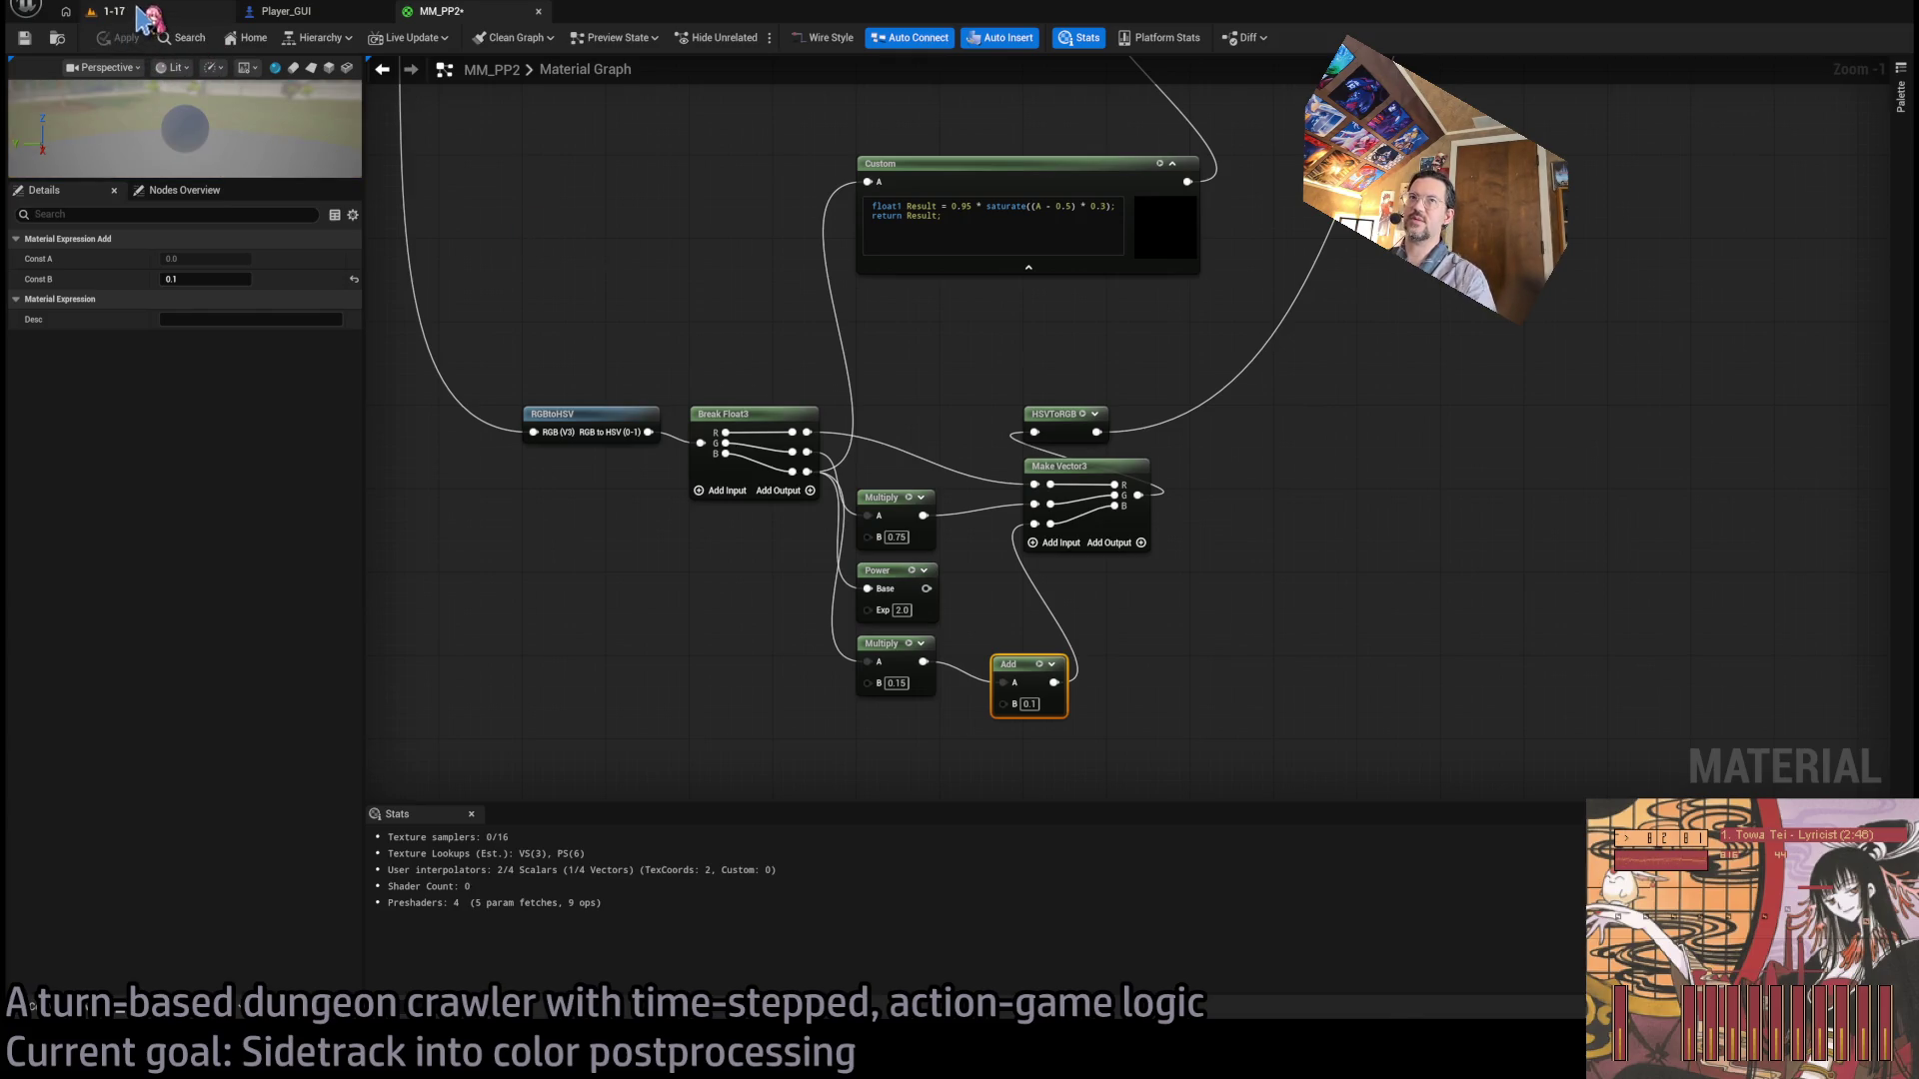
left_click(140, 12)
left_click(383, 41)
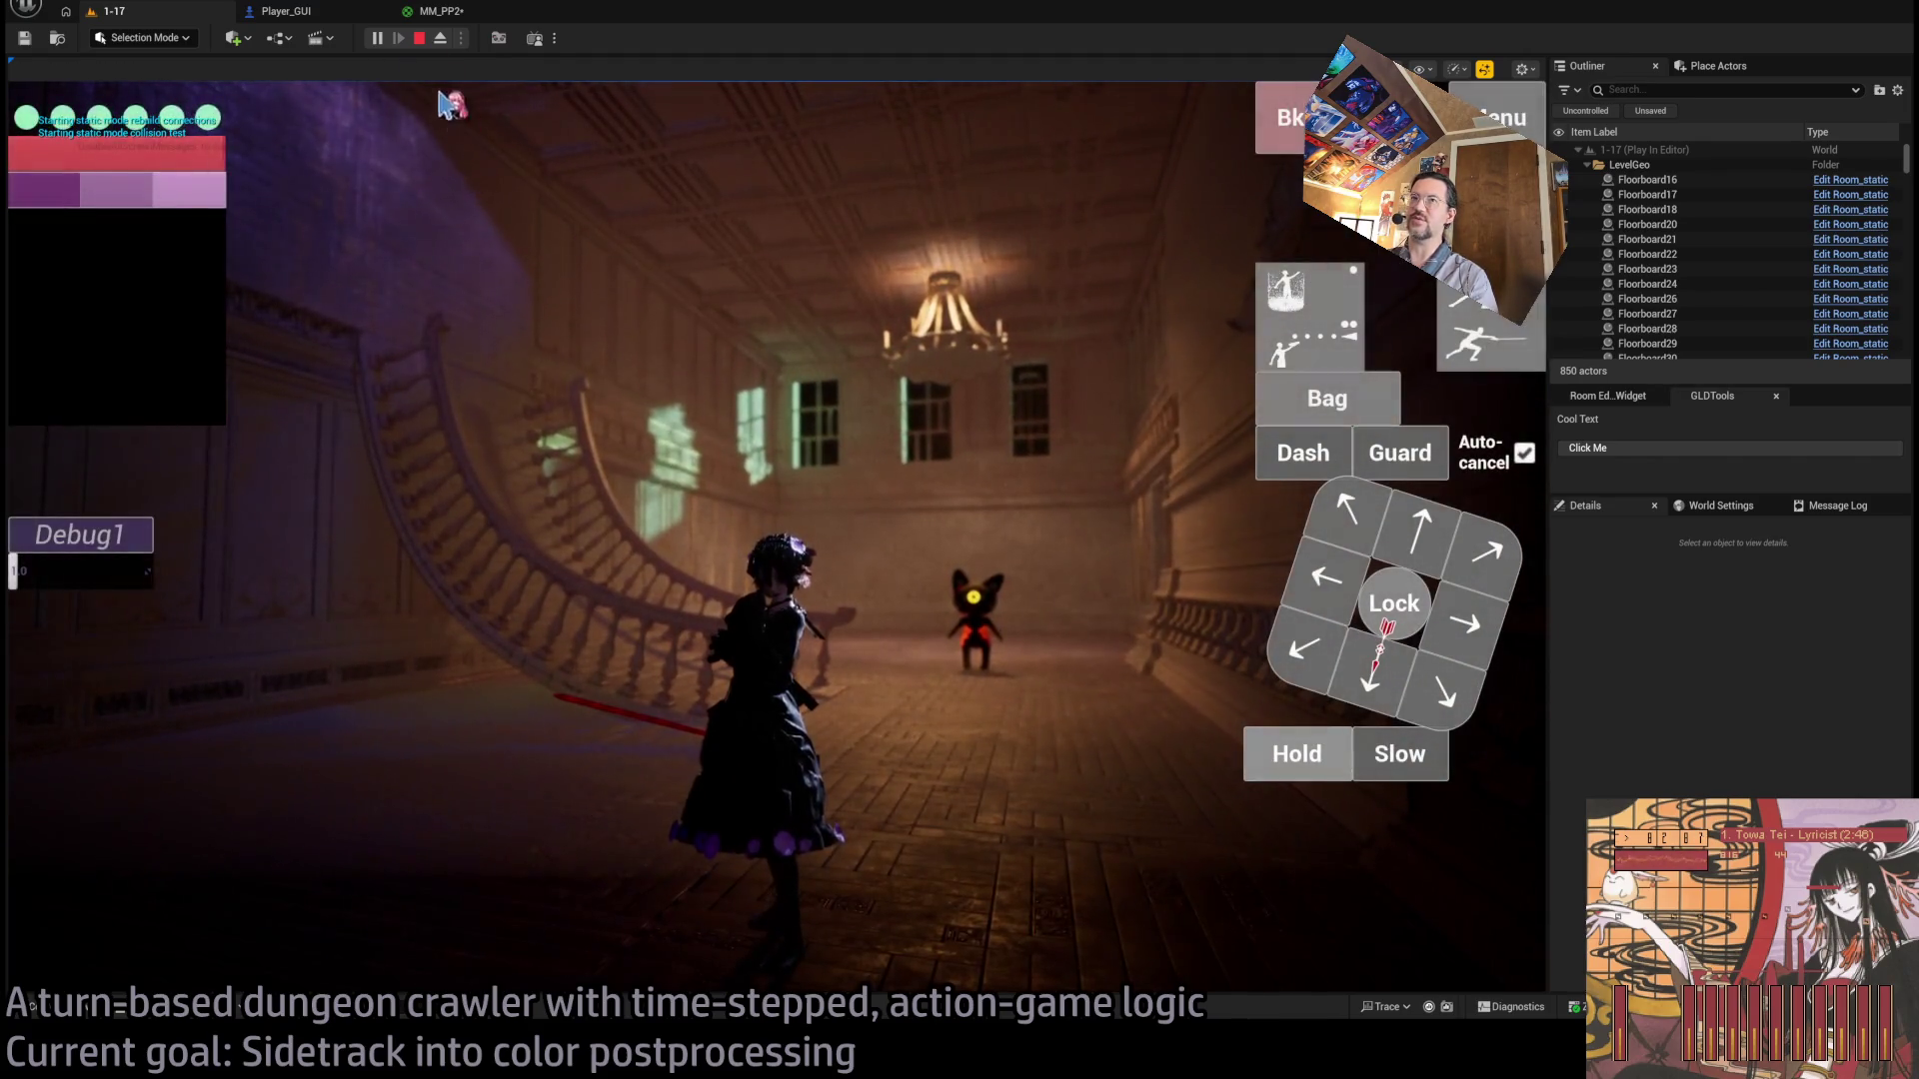
Set the MM_PP2 Add node's B constant to 0.01 and apply the material.
left_click(461, 15)
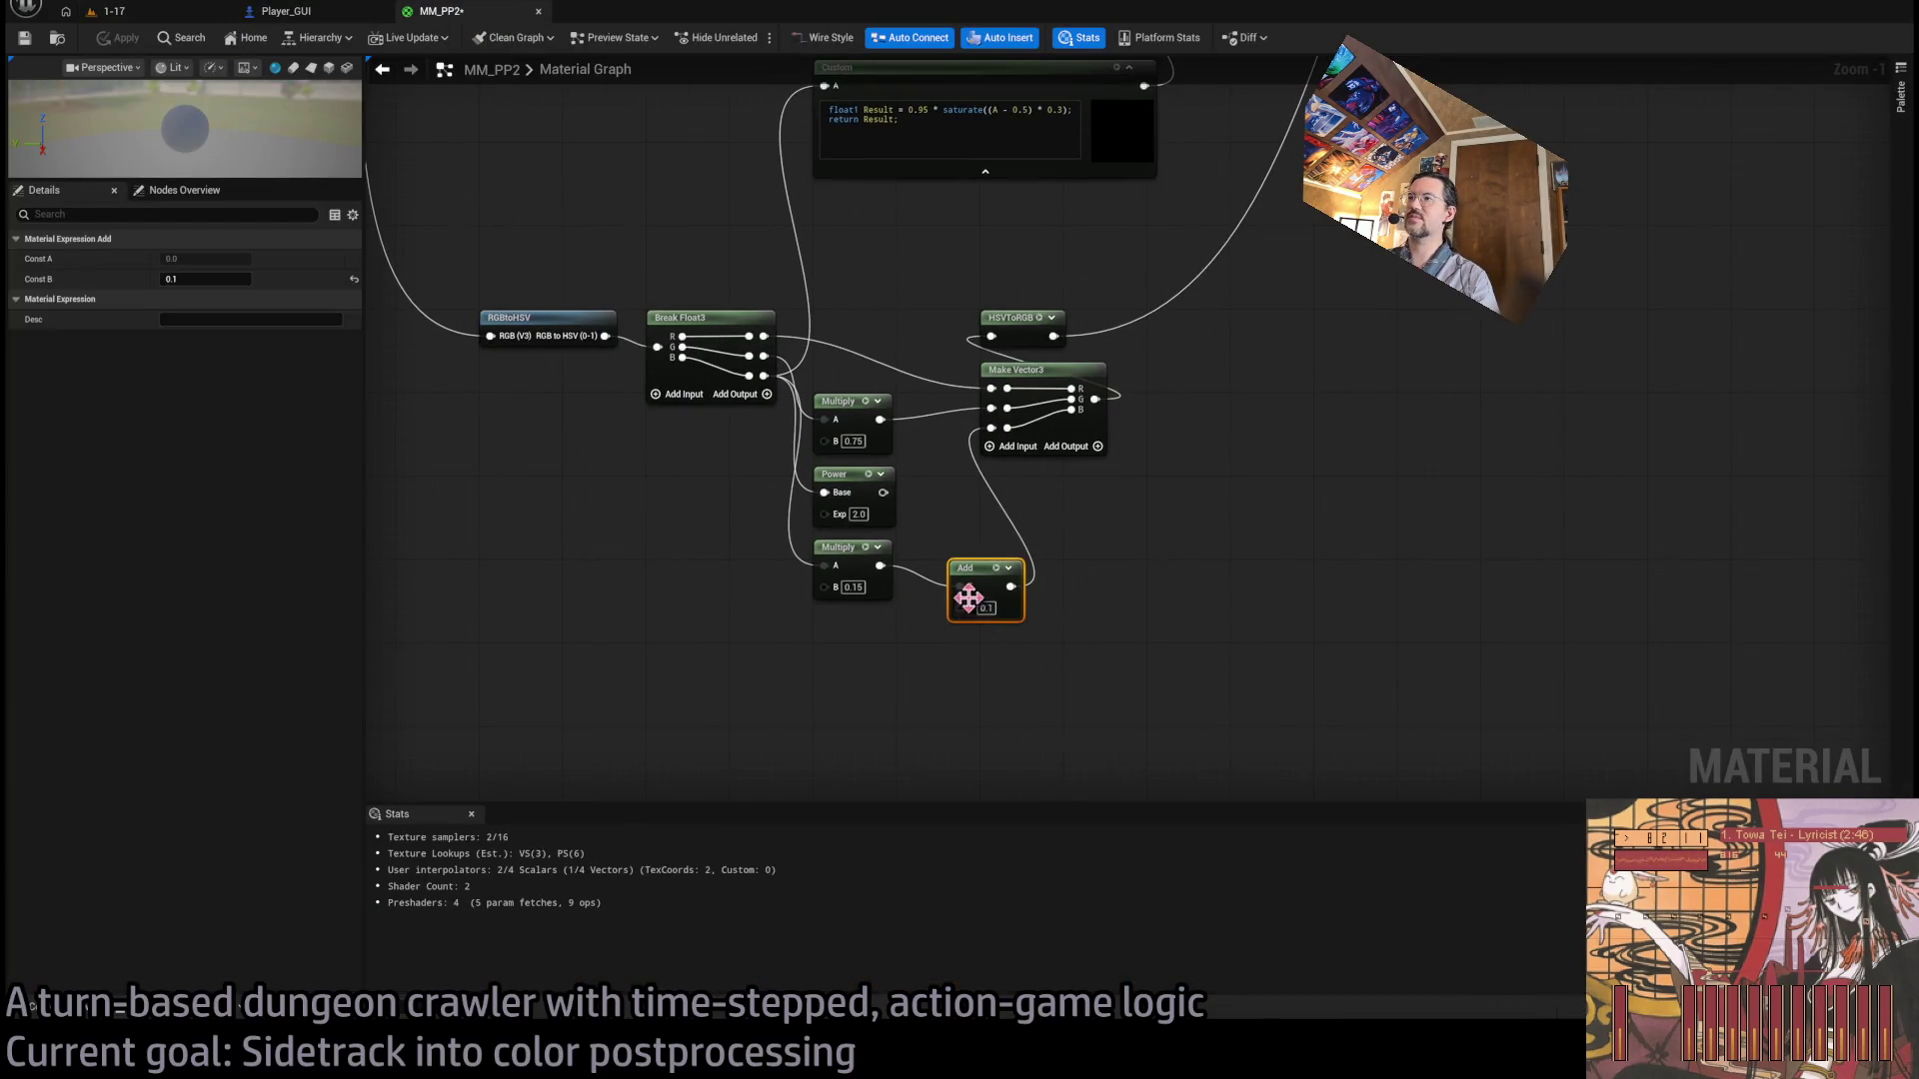
type("1")
key("Return")
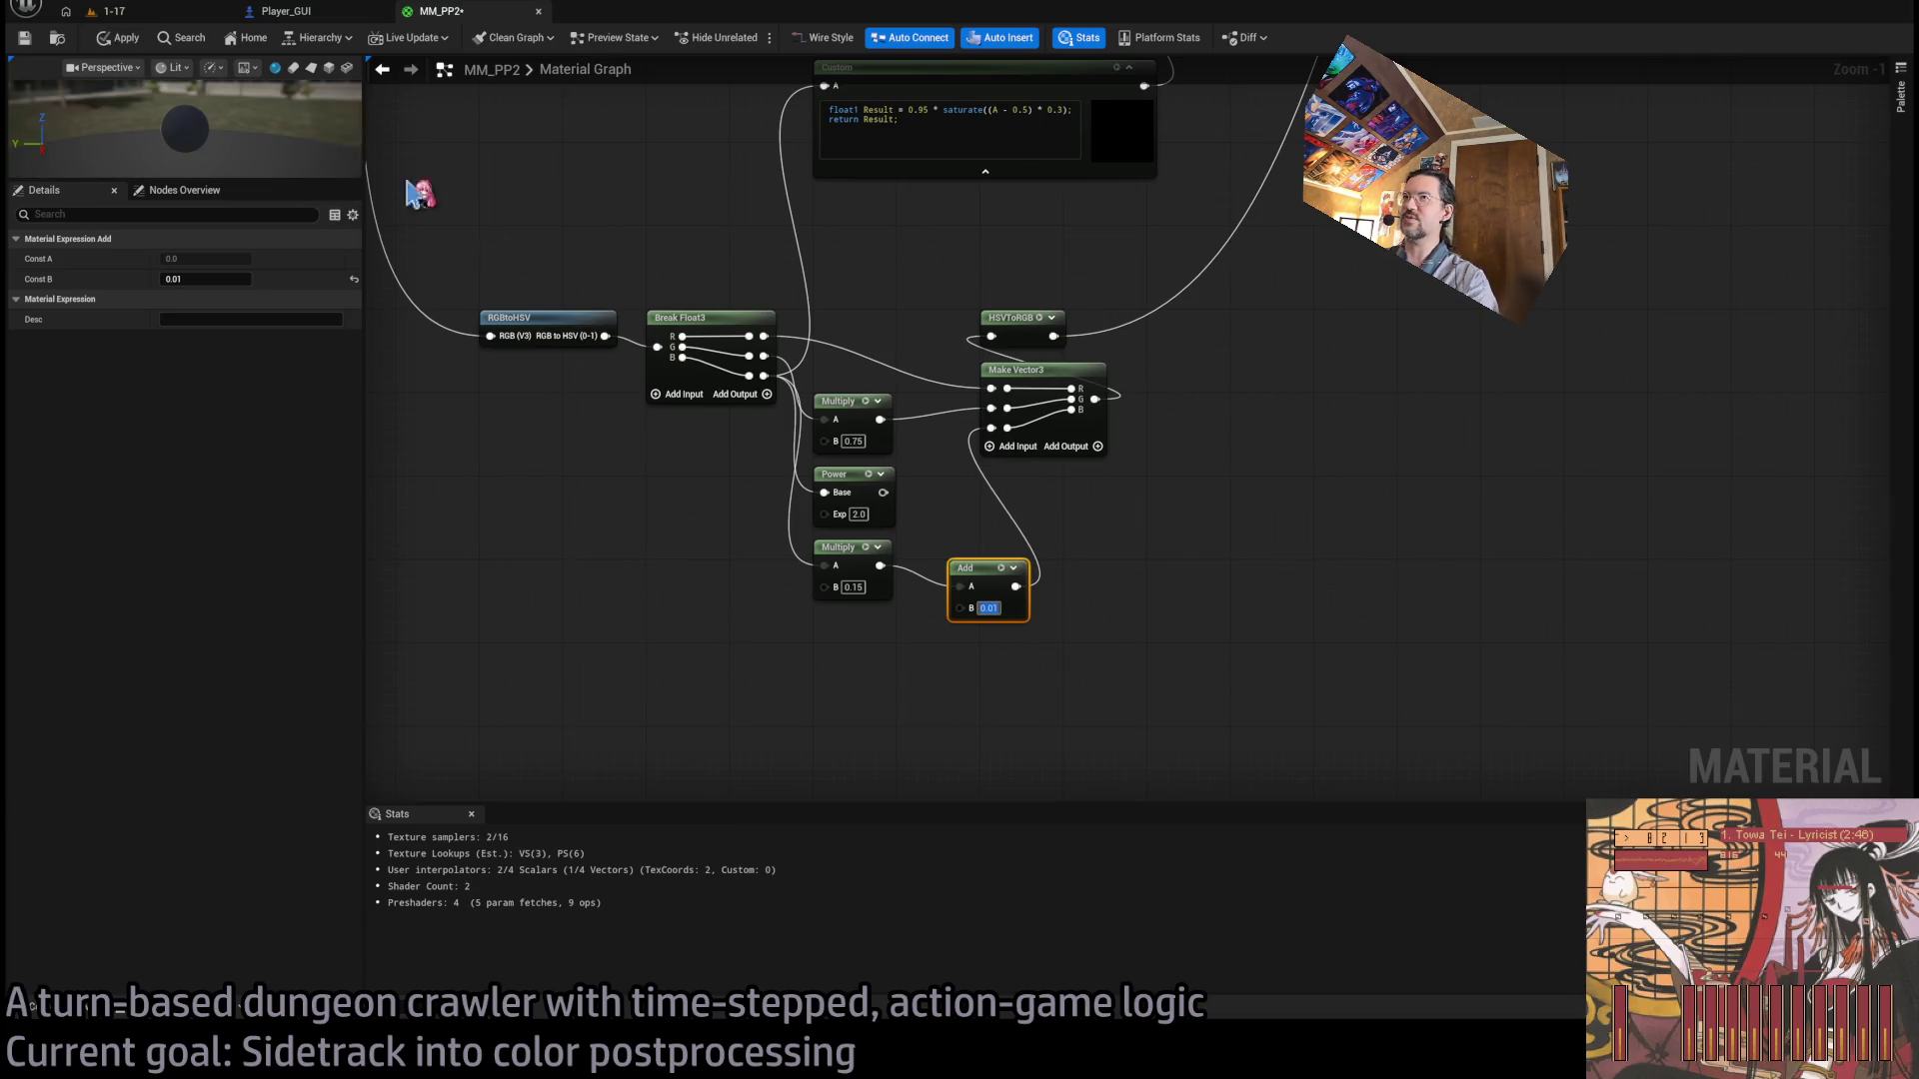
left_click(112, 38)
Look around the running game at the ceiling lamp and chandelier hallway, then return to MM_PP2.
left_click(109, 11)
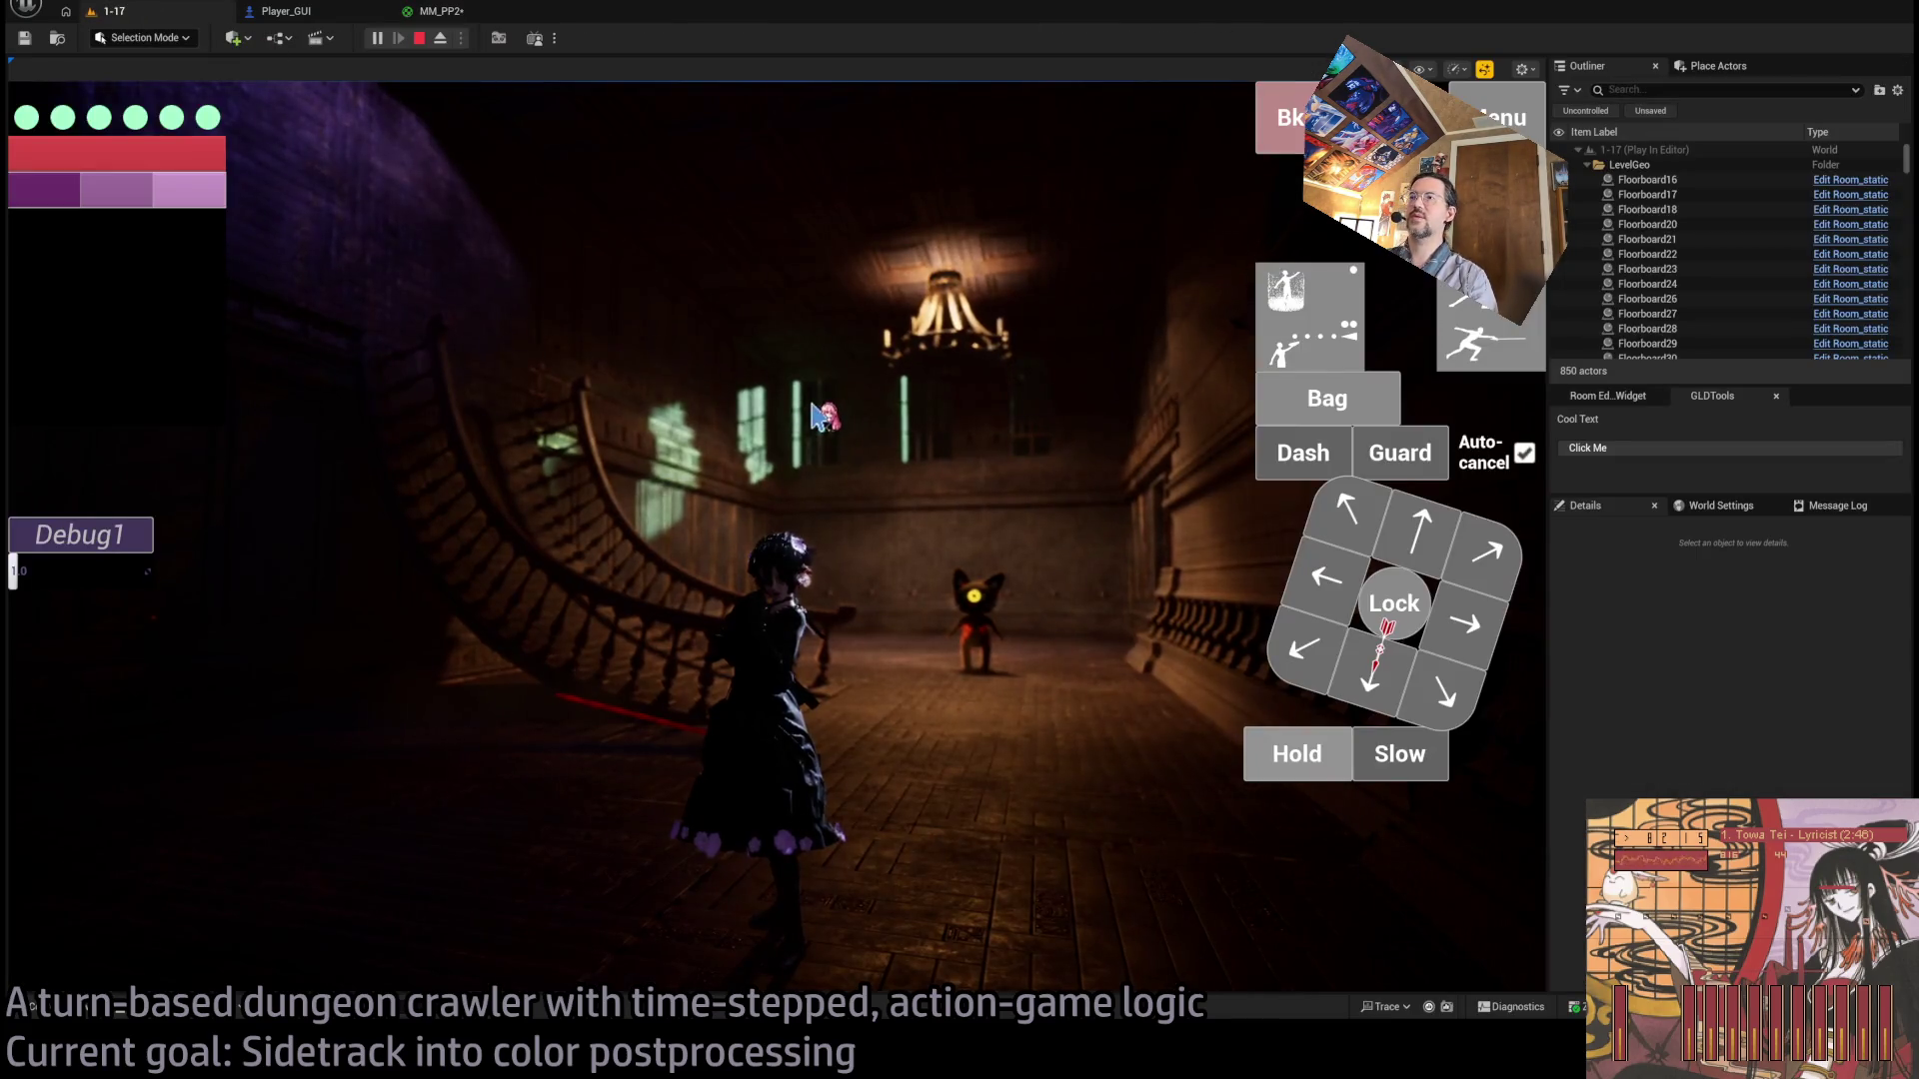
left_click(812, 414)
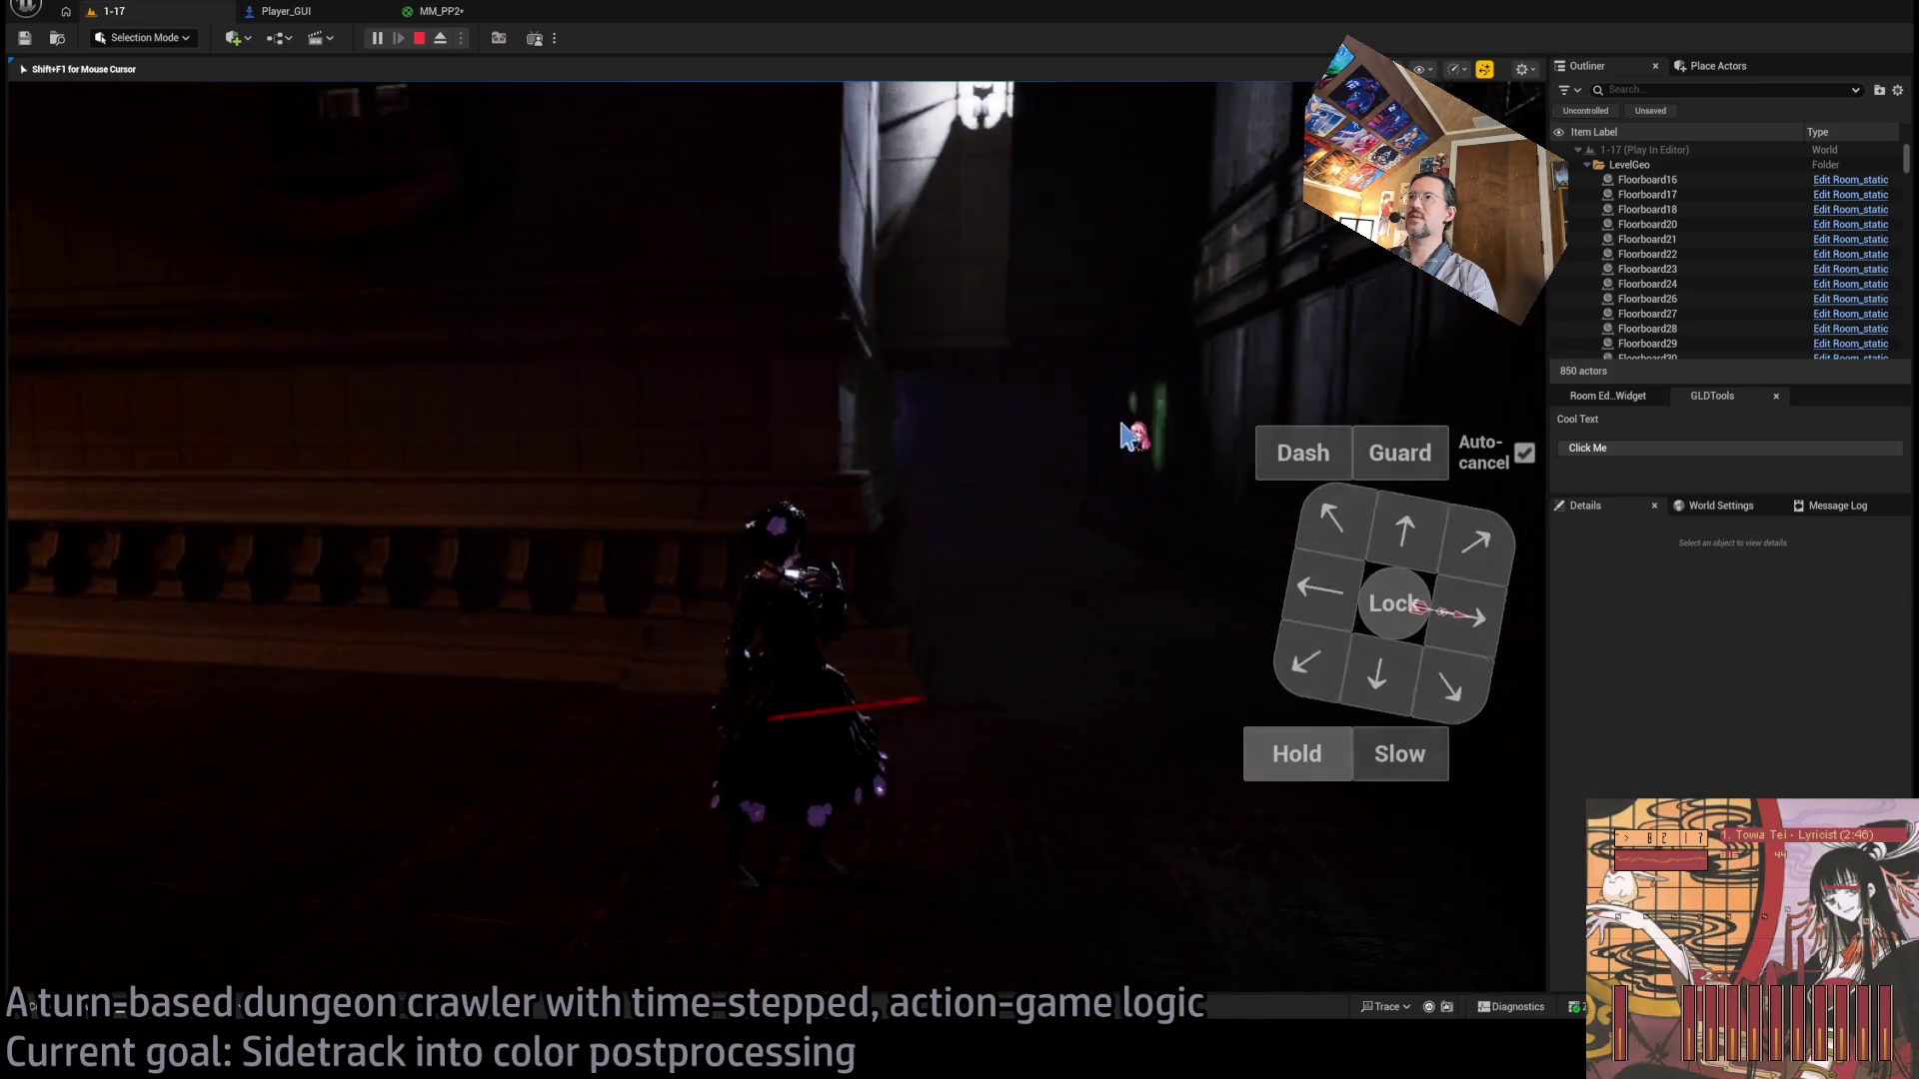
left_click(1127, 428)
left_click_drag(1121, 390, 744, 435)
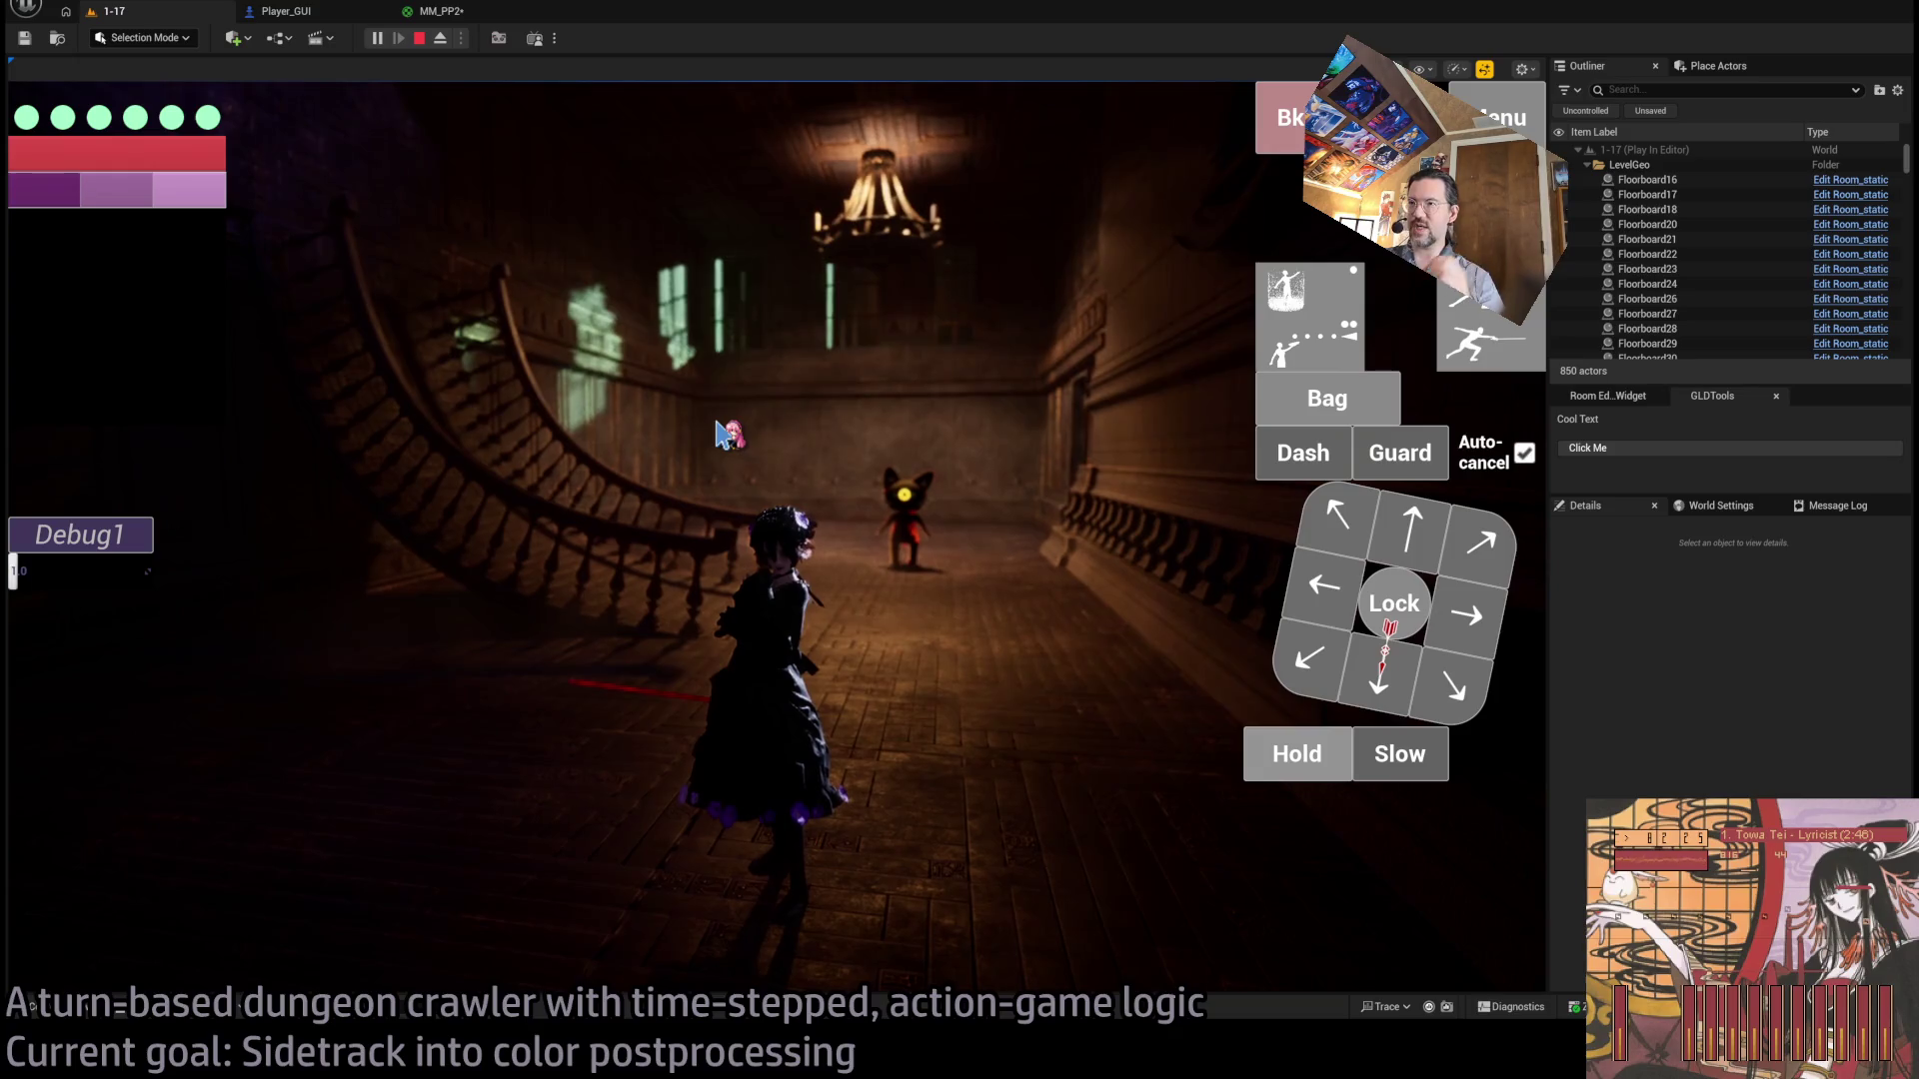
left_click_drag(799, 455, 921, 437)
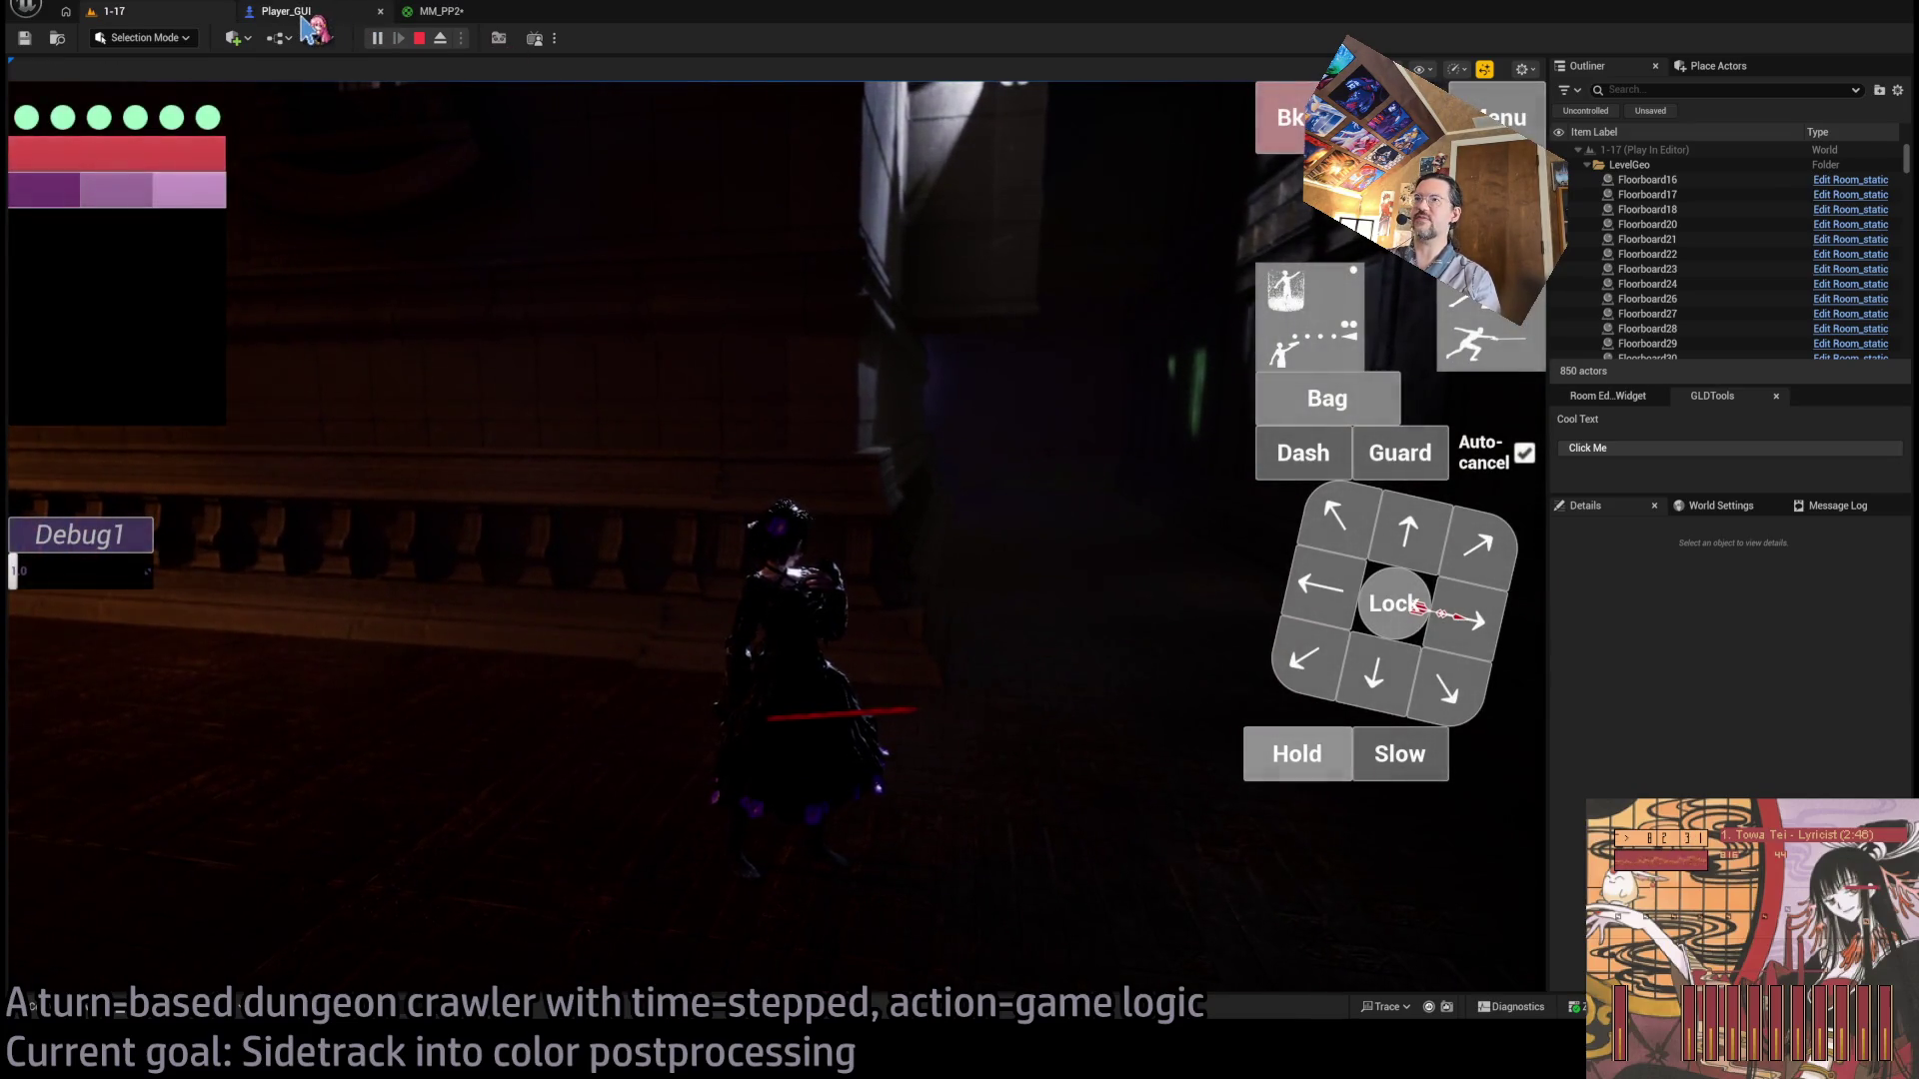
left_click(305, 15)
left_click(462, 14)
type("0.001")
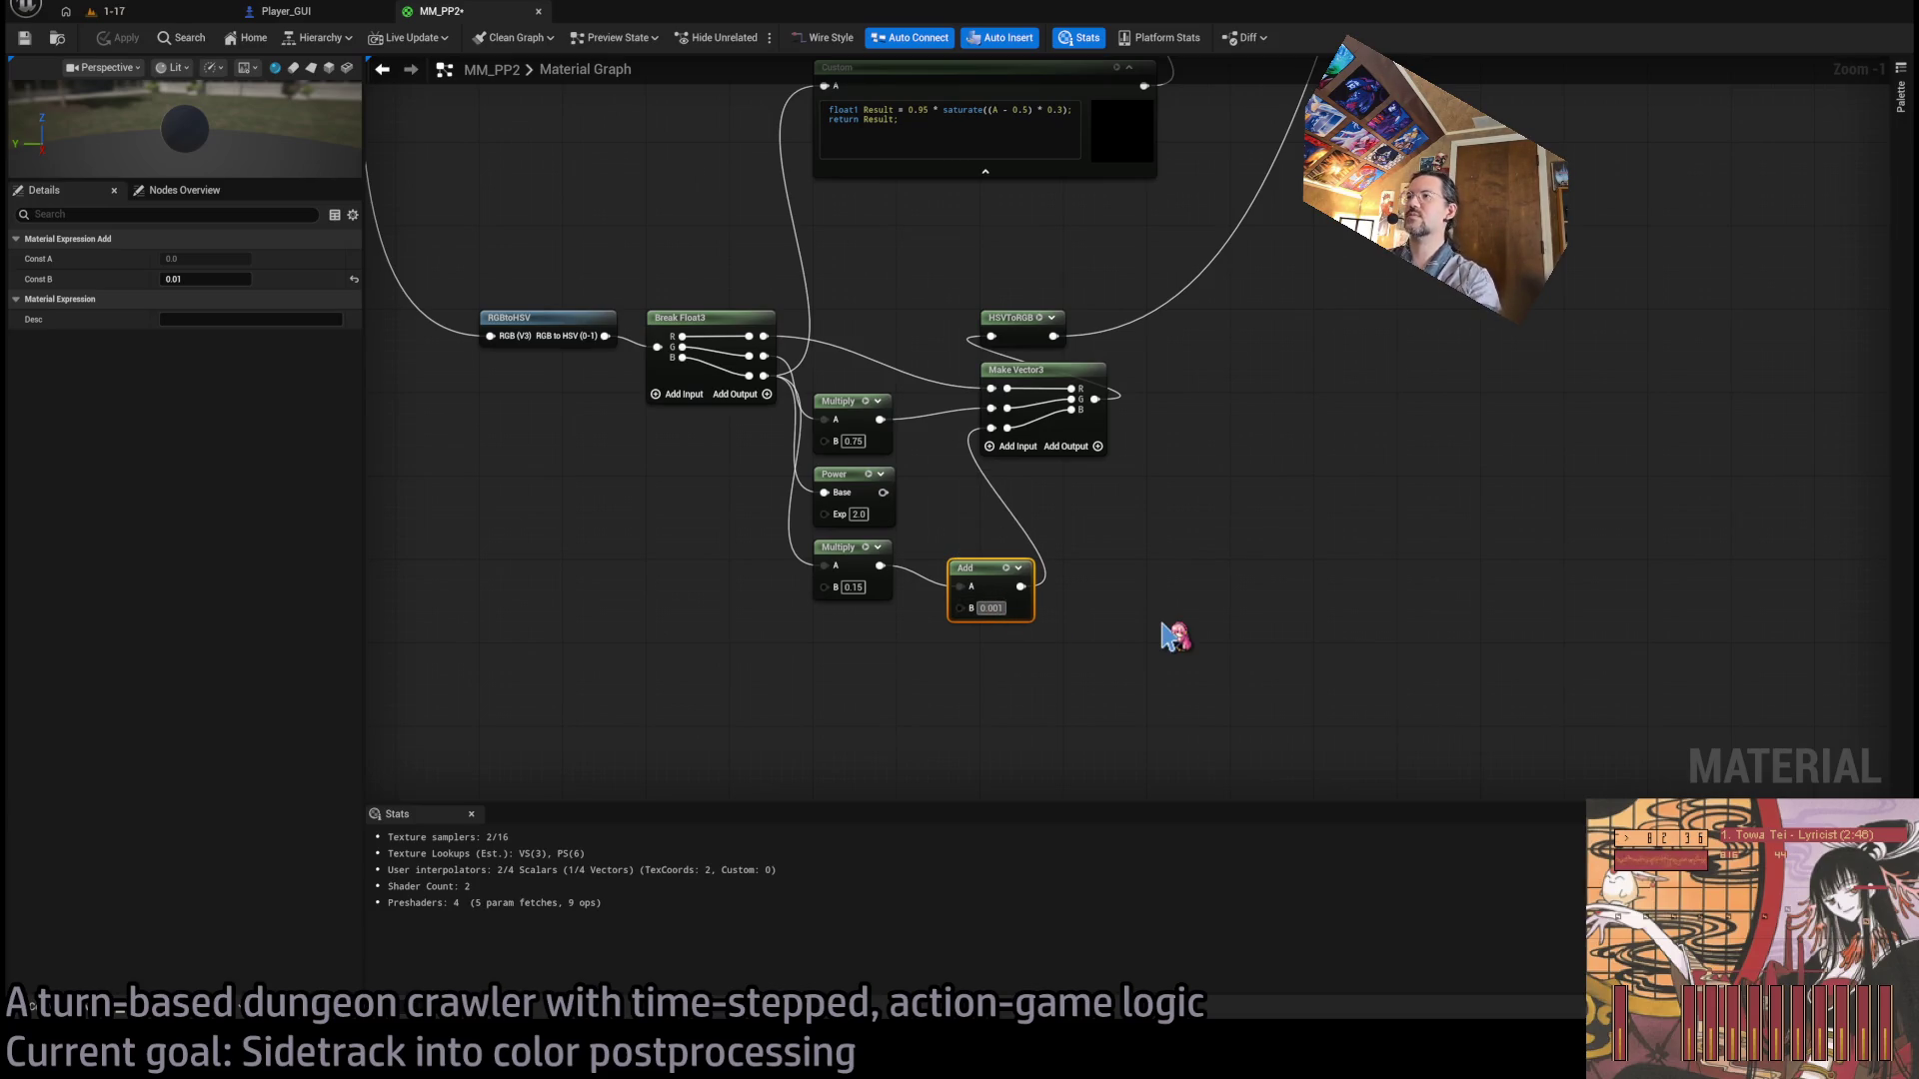
Try 0.001 as the Add constant in-game, then change it to 0.005 and return to the game.
key("Return")
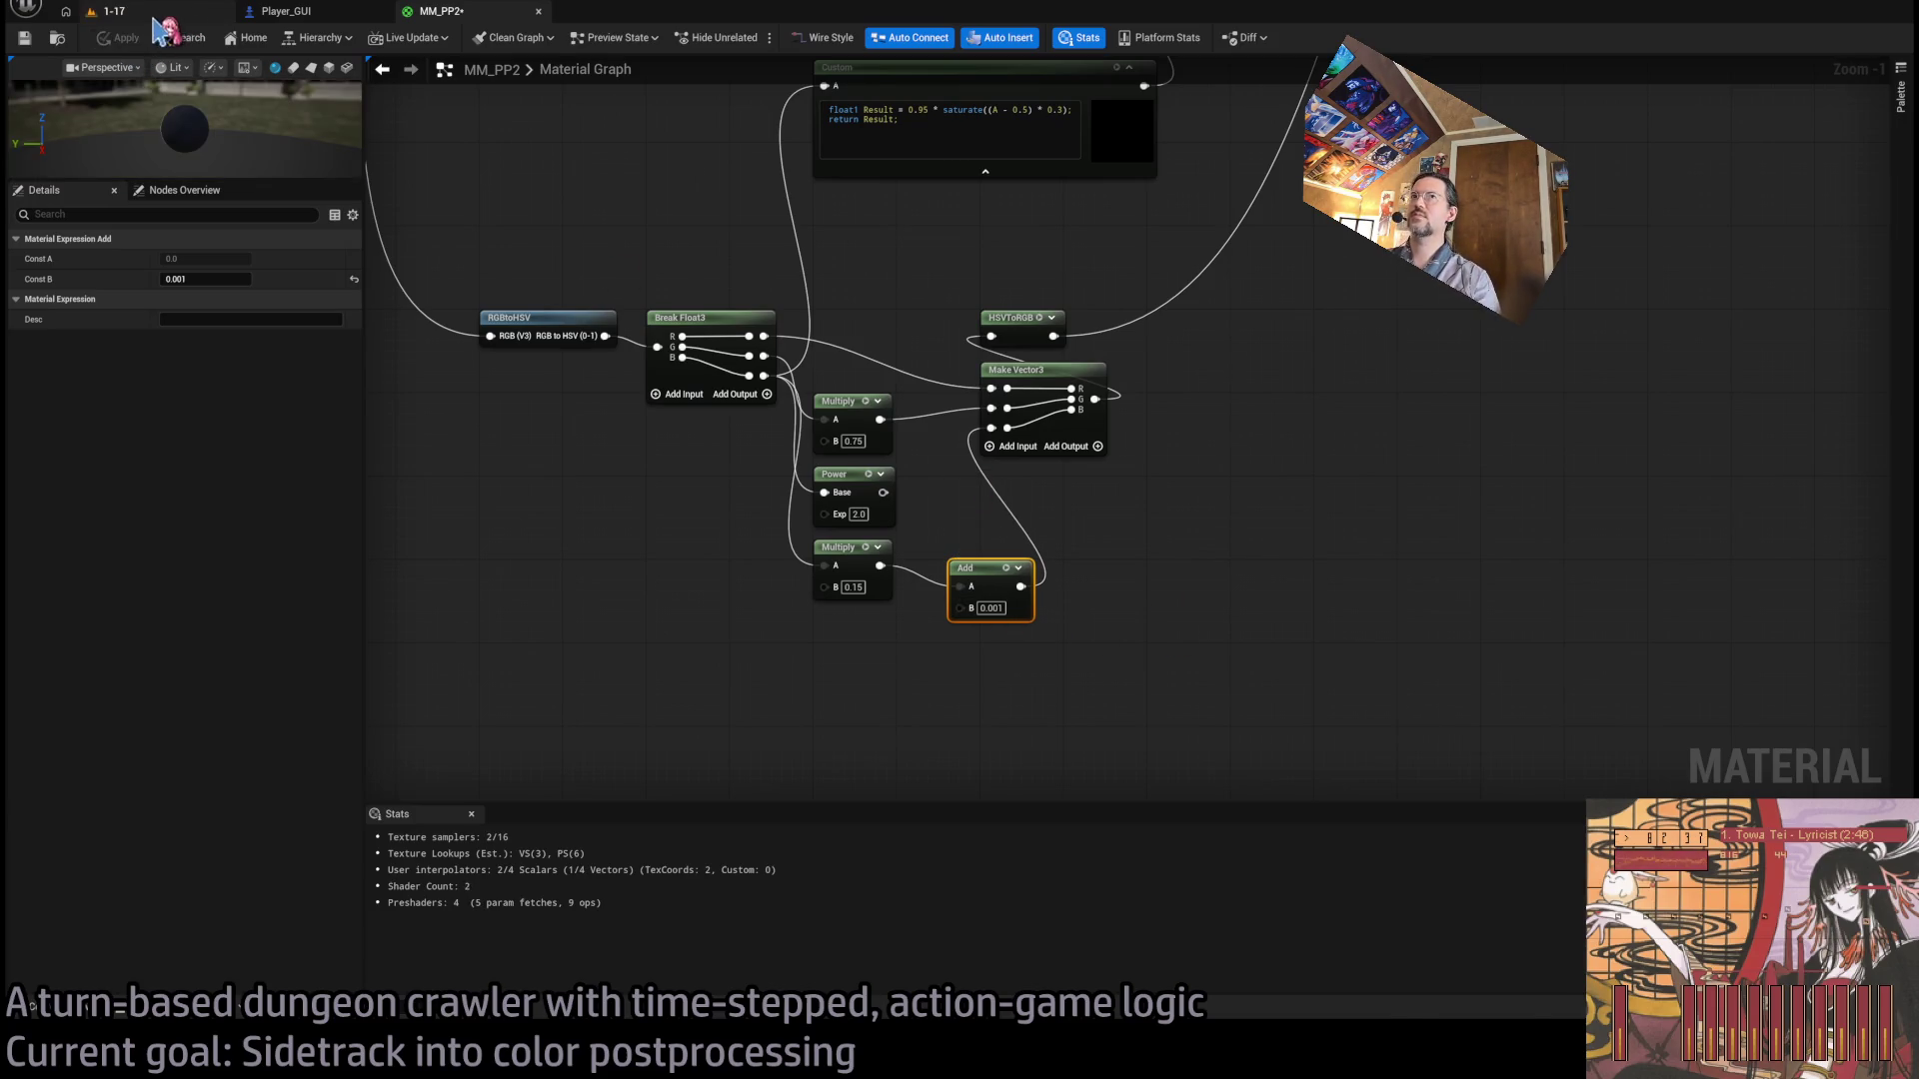
left_click(155, 14)
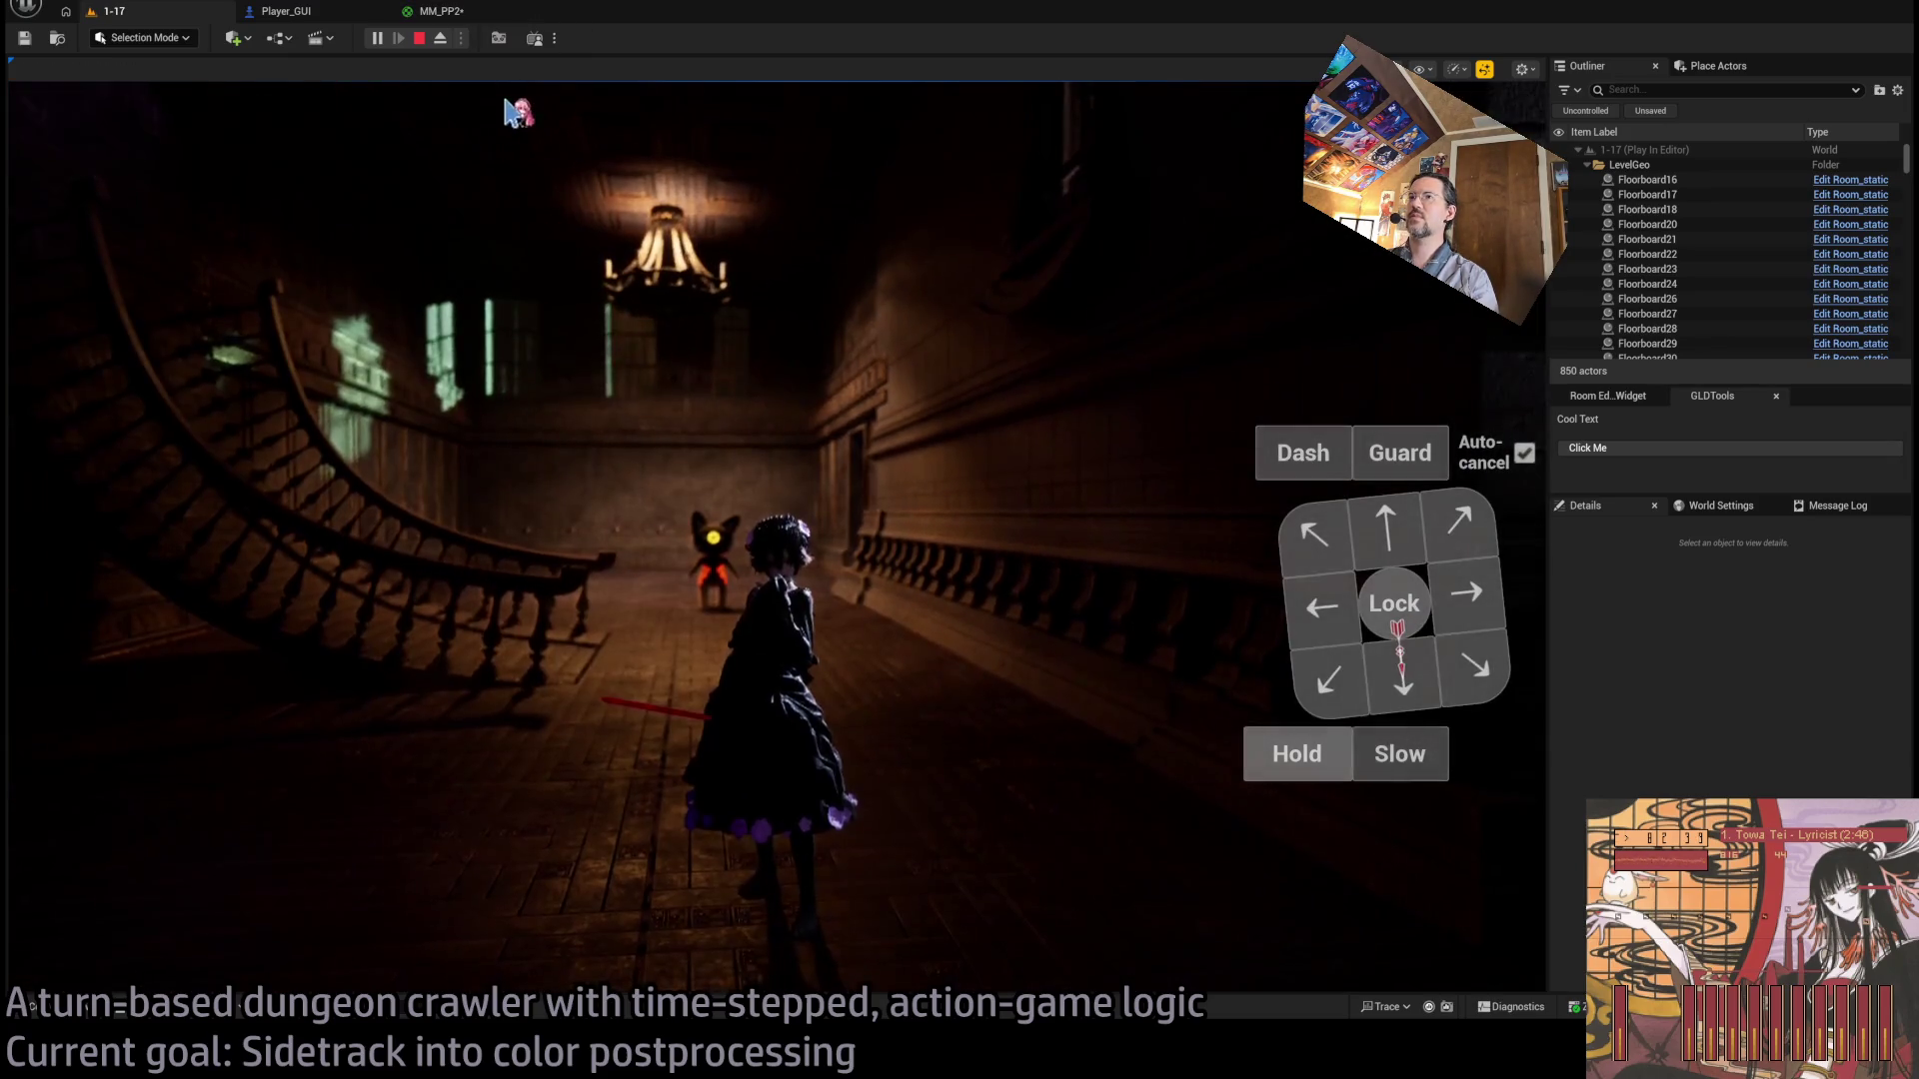
left_click(438, 12)
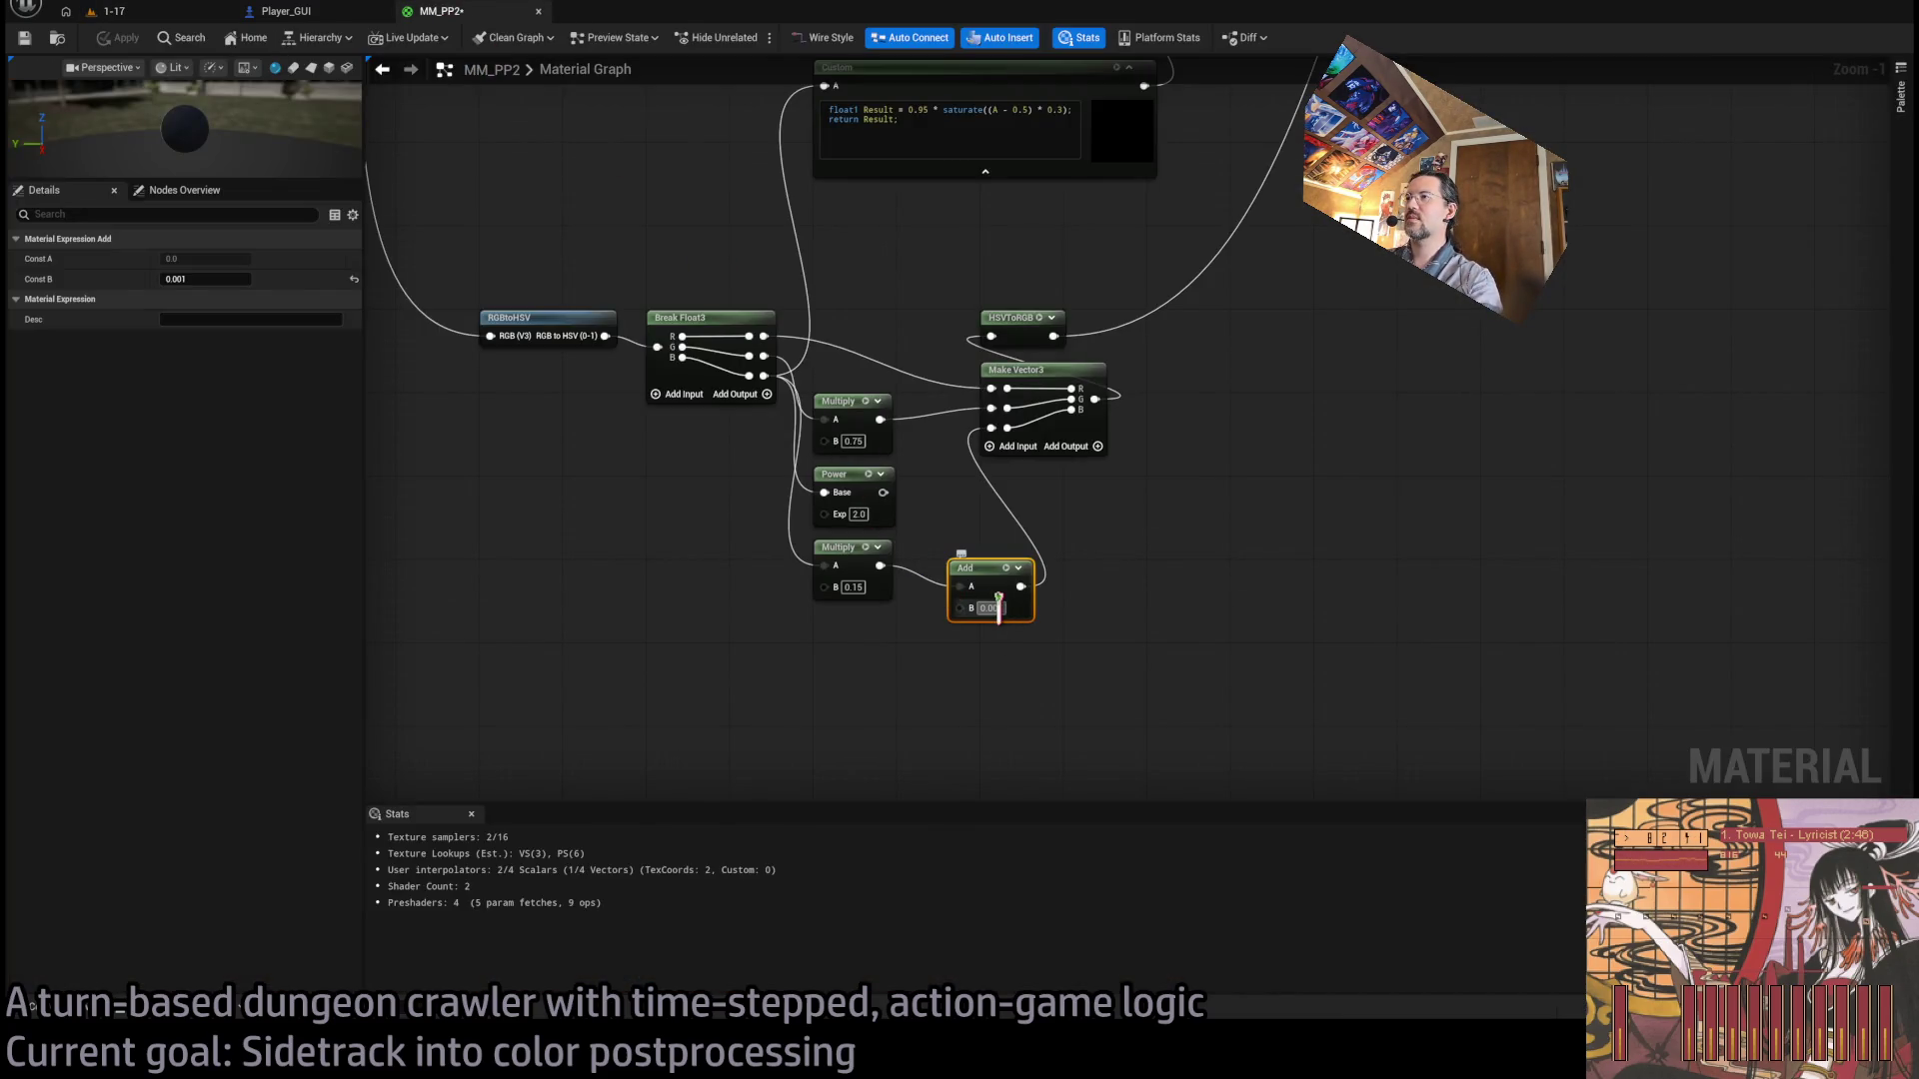
type("0.005")
key("Return")
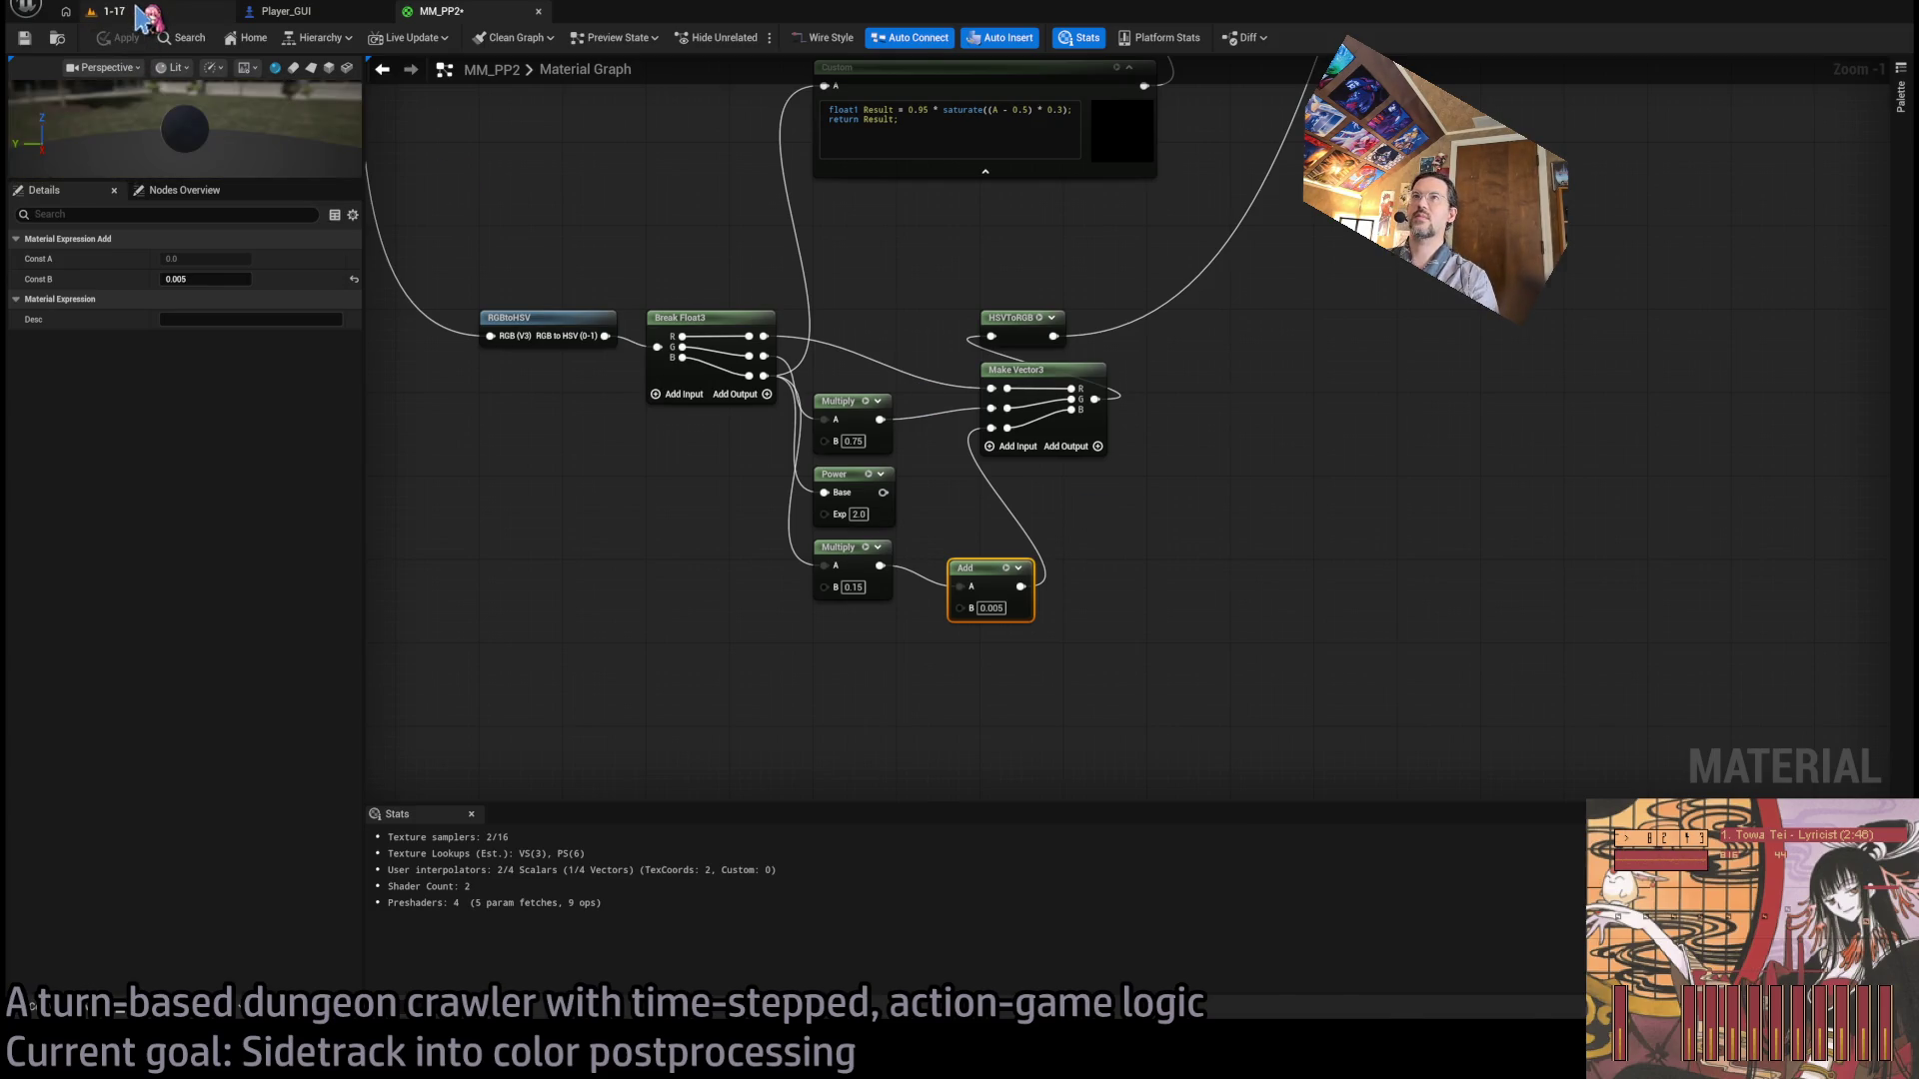
left_click(148, 14)
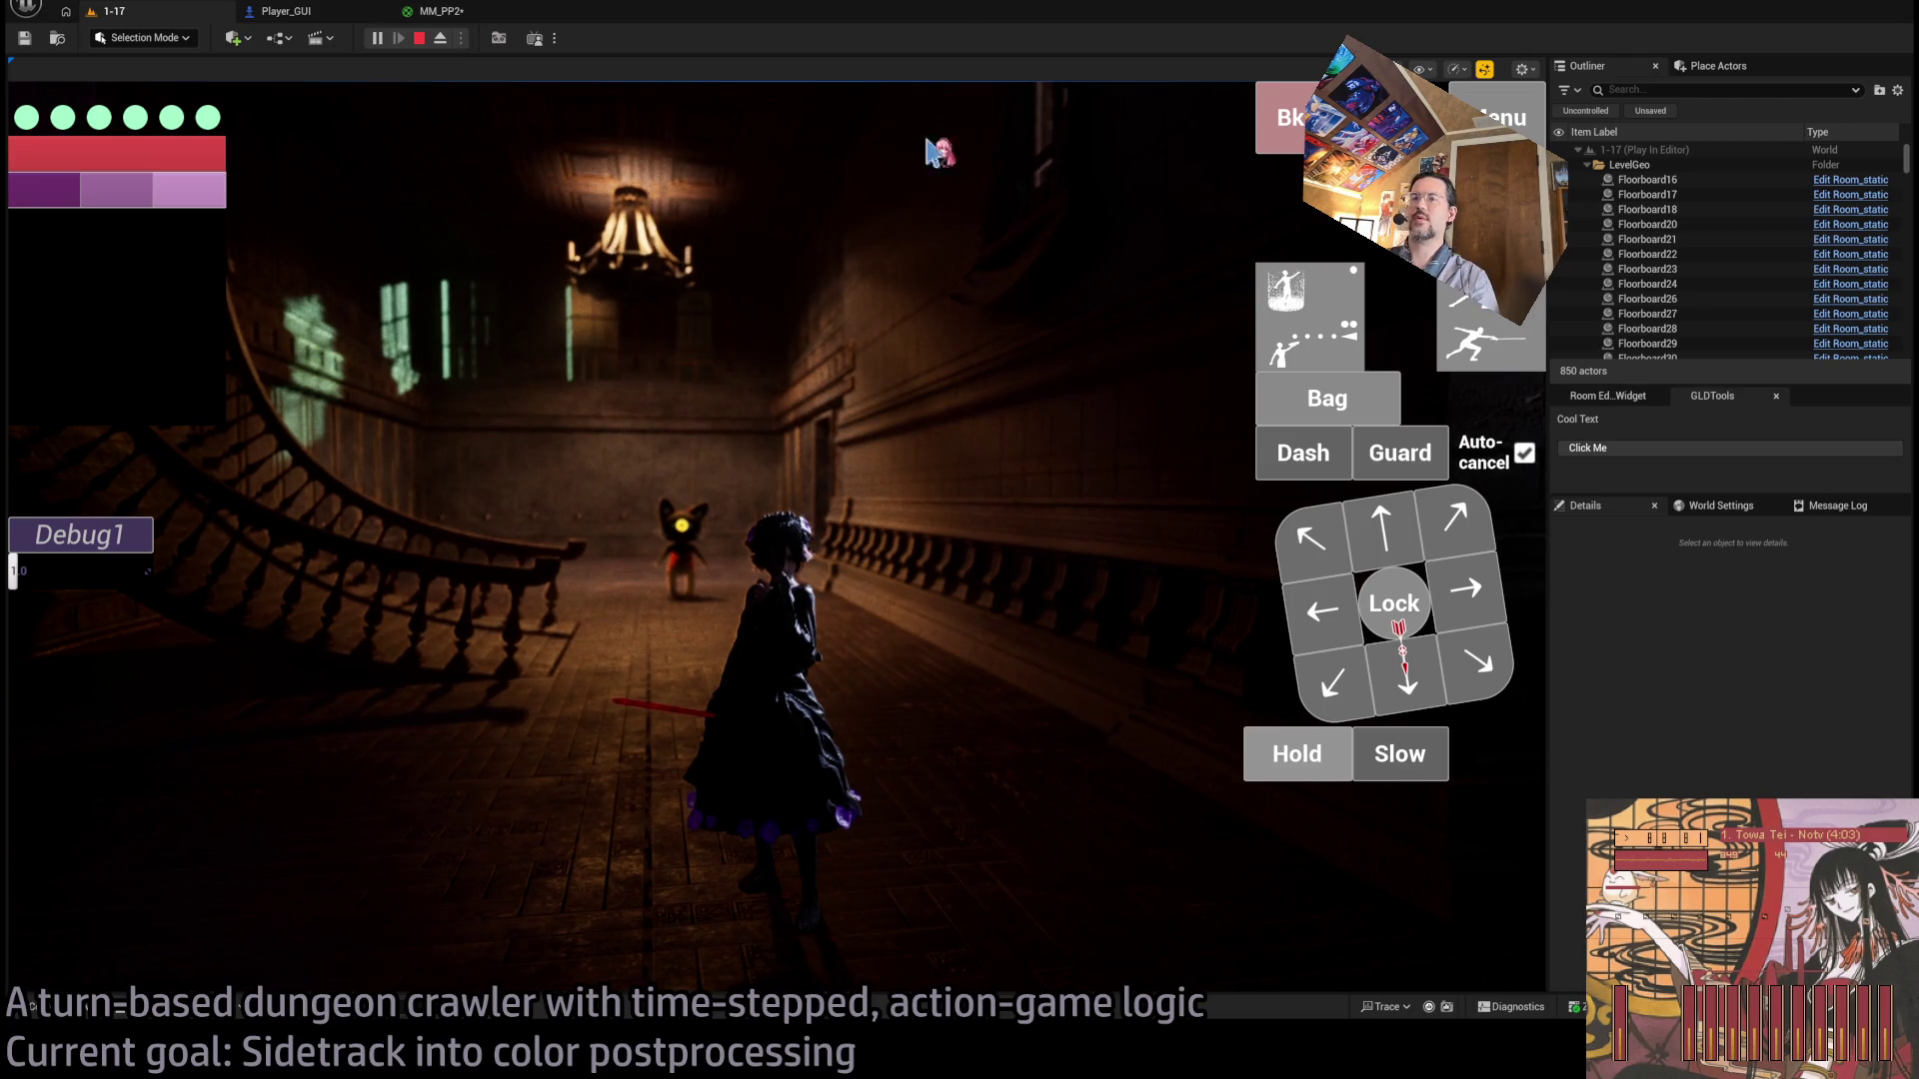
Take control of the game view and swing the camera right and back toward the hallway.
left_click(633, 418)
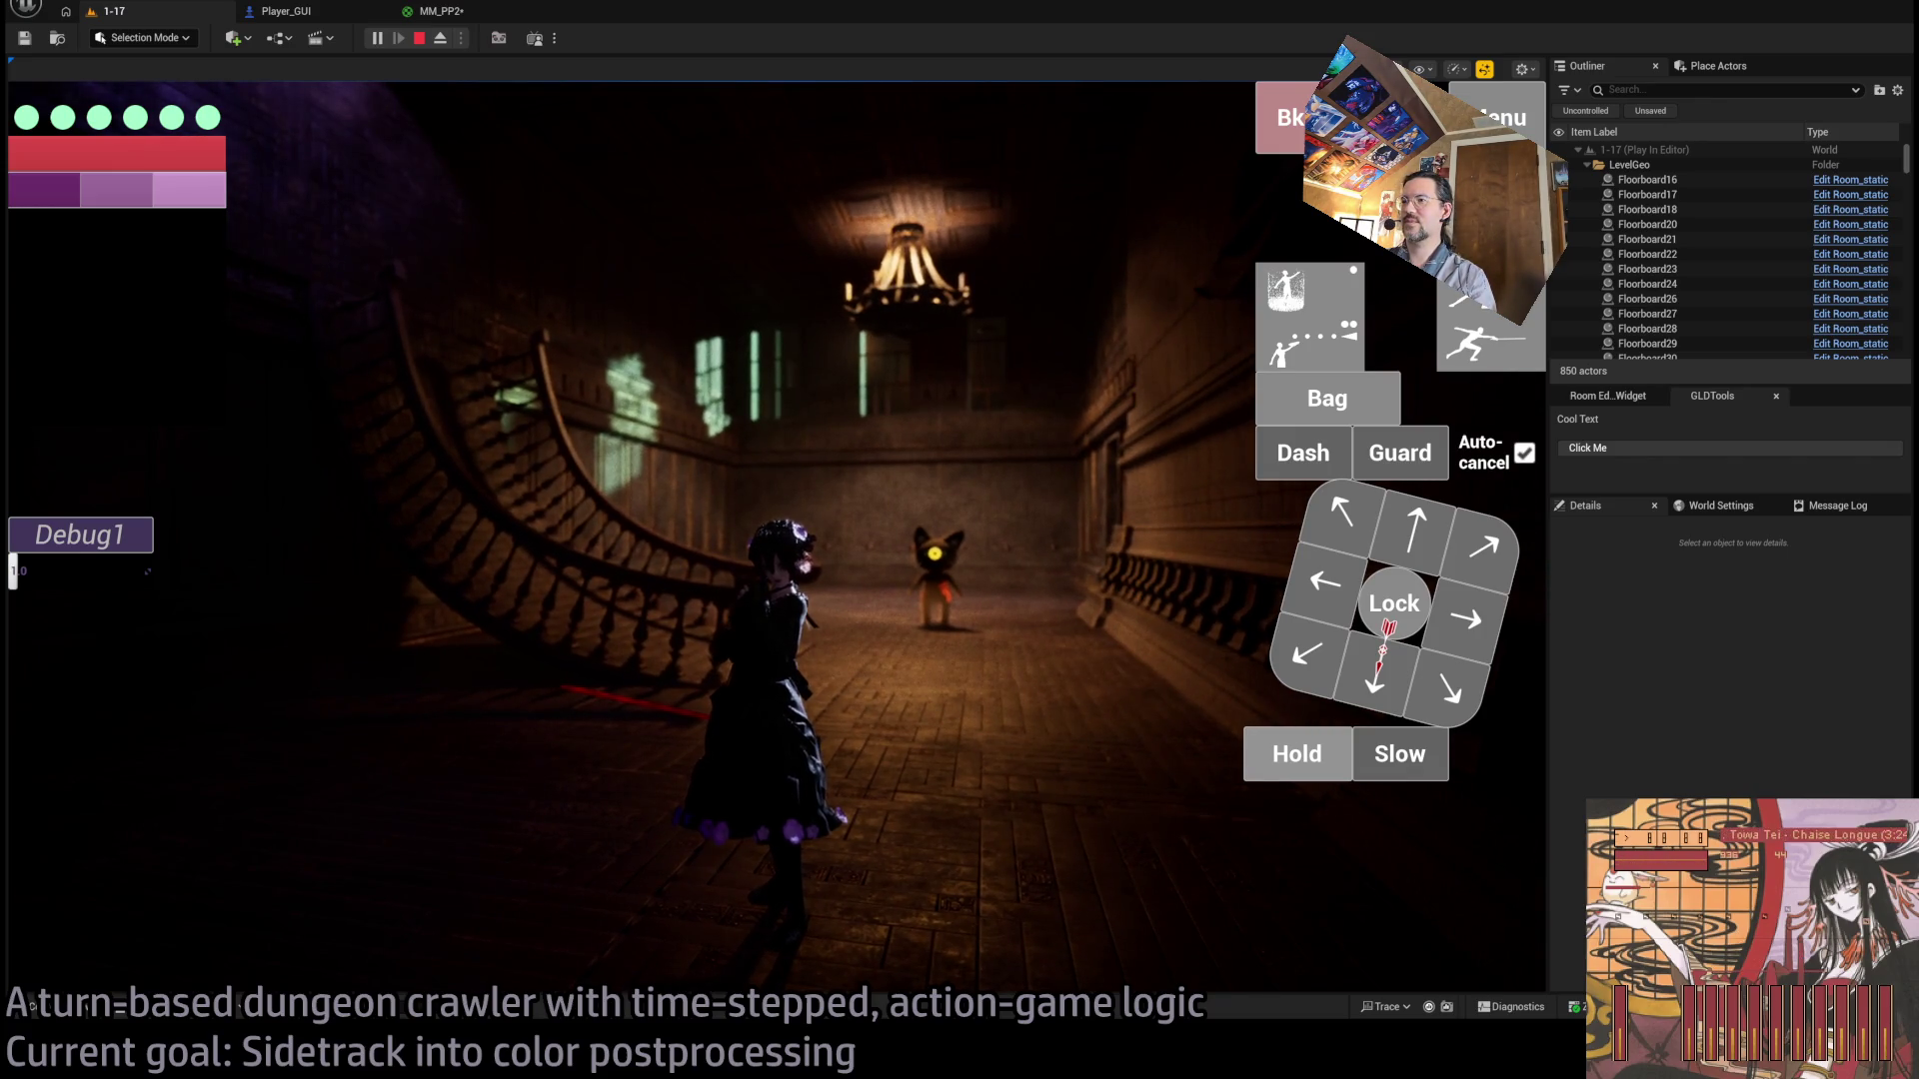
left_click(1019, 650)
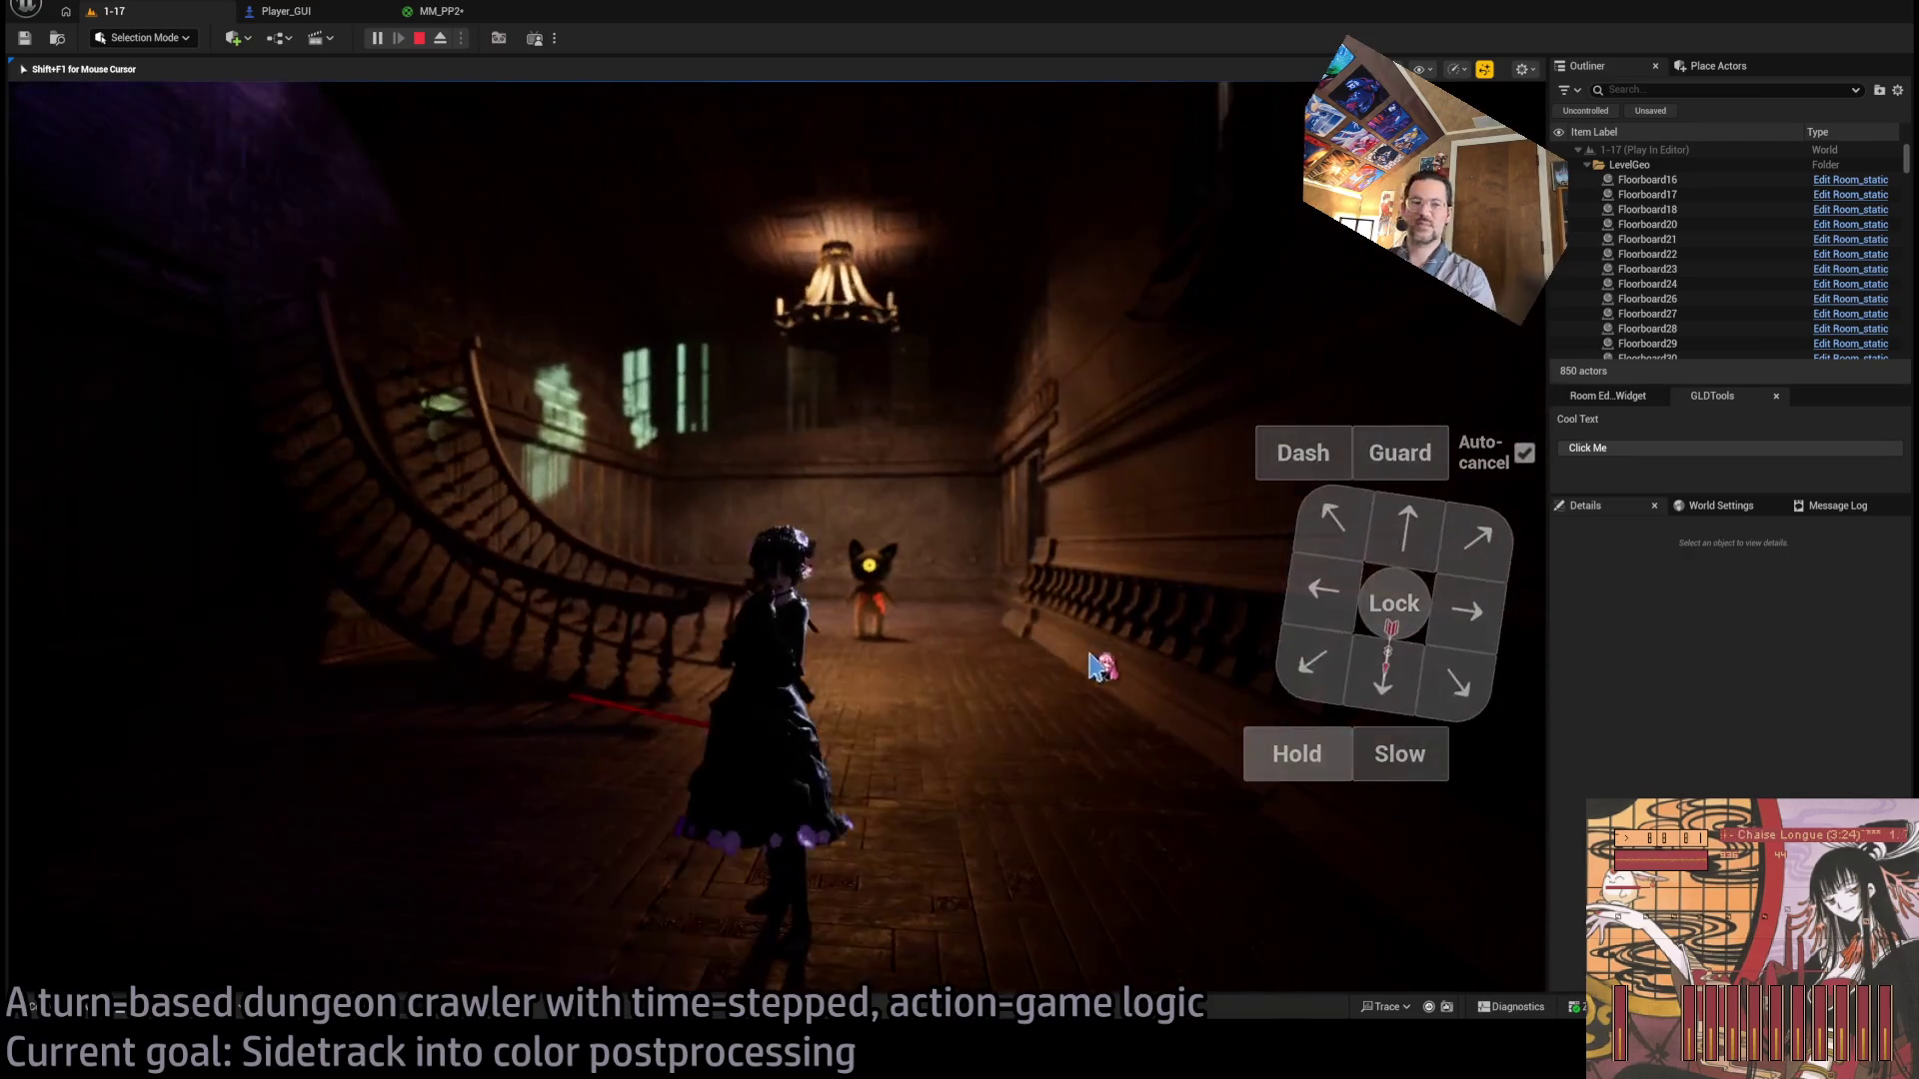
key("Right")
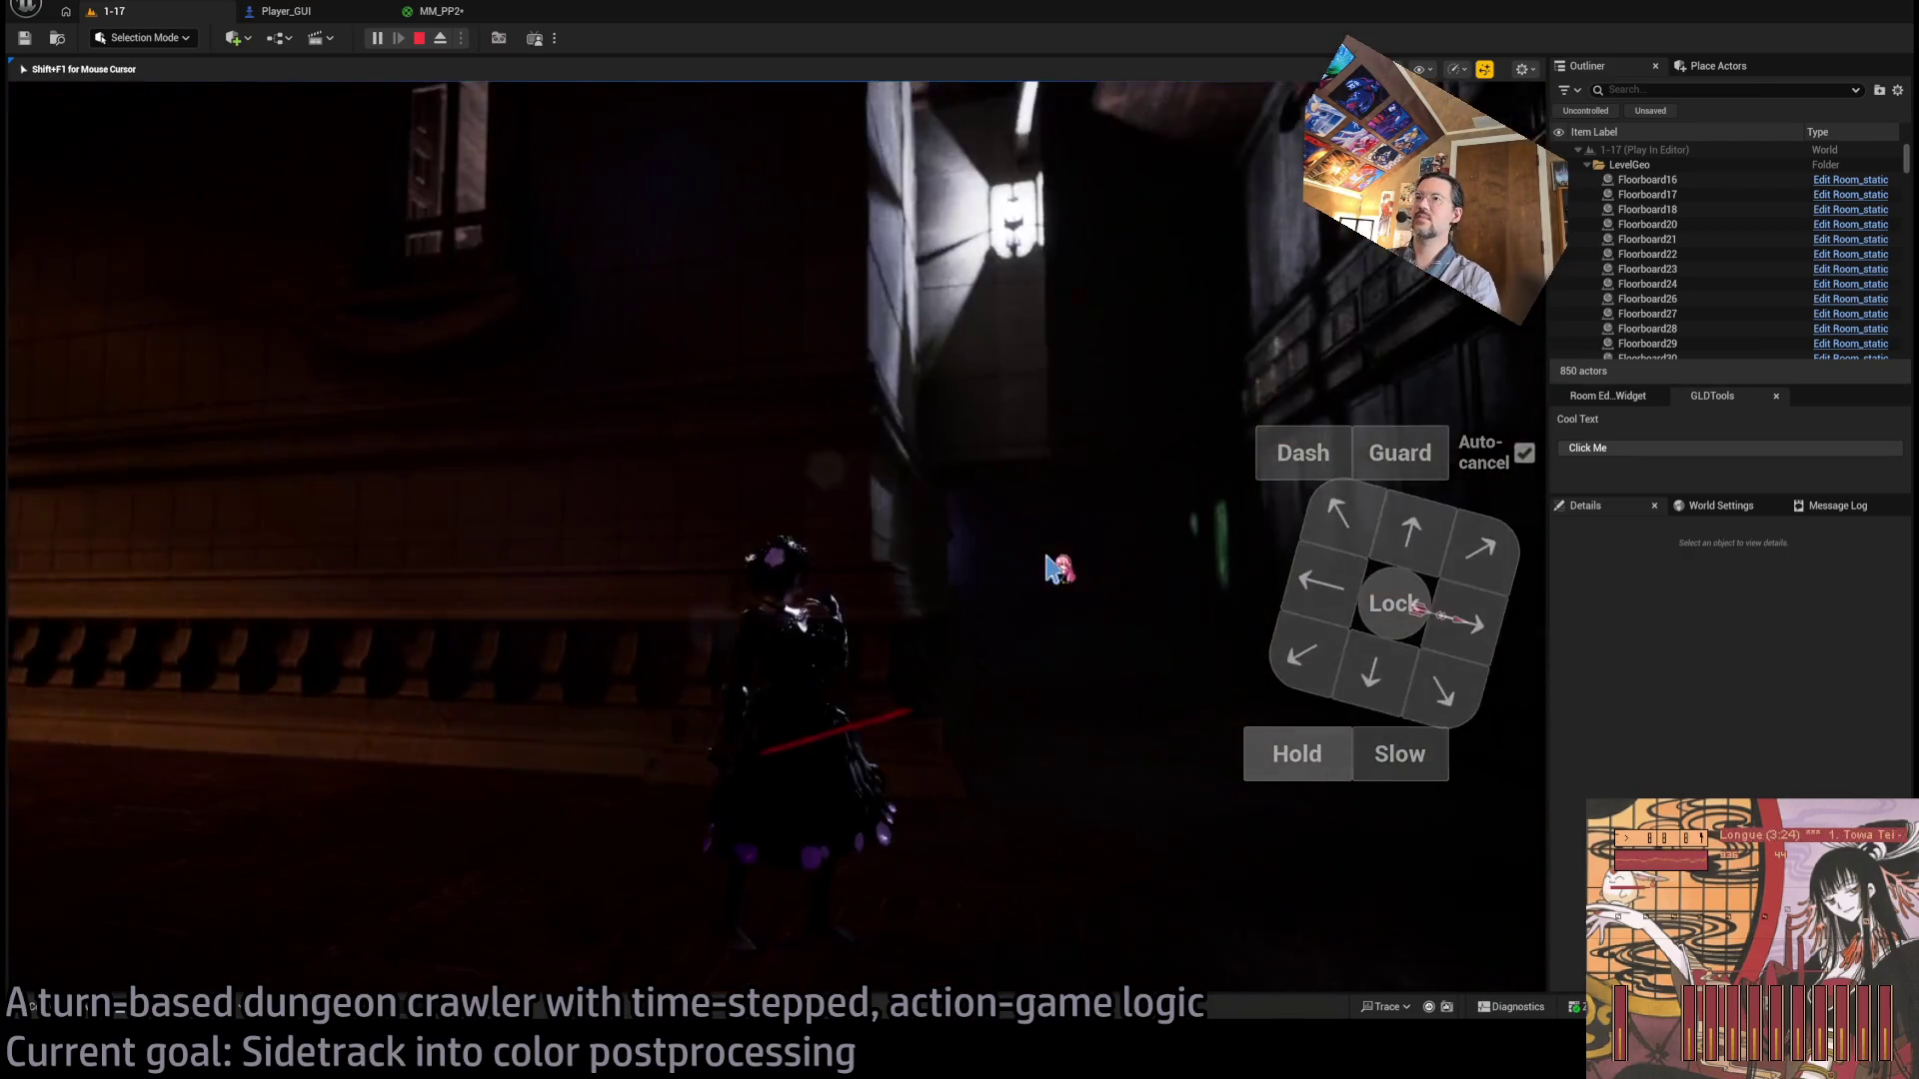
key("Down")
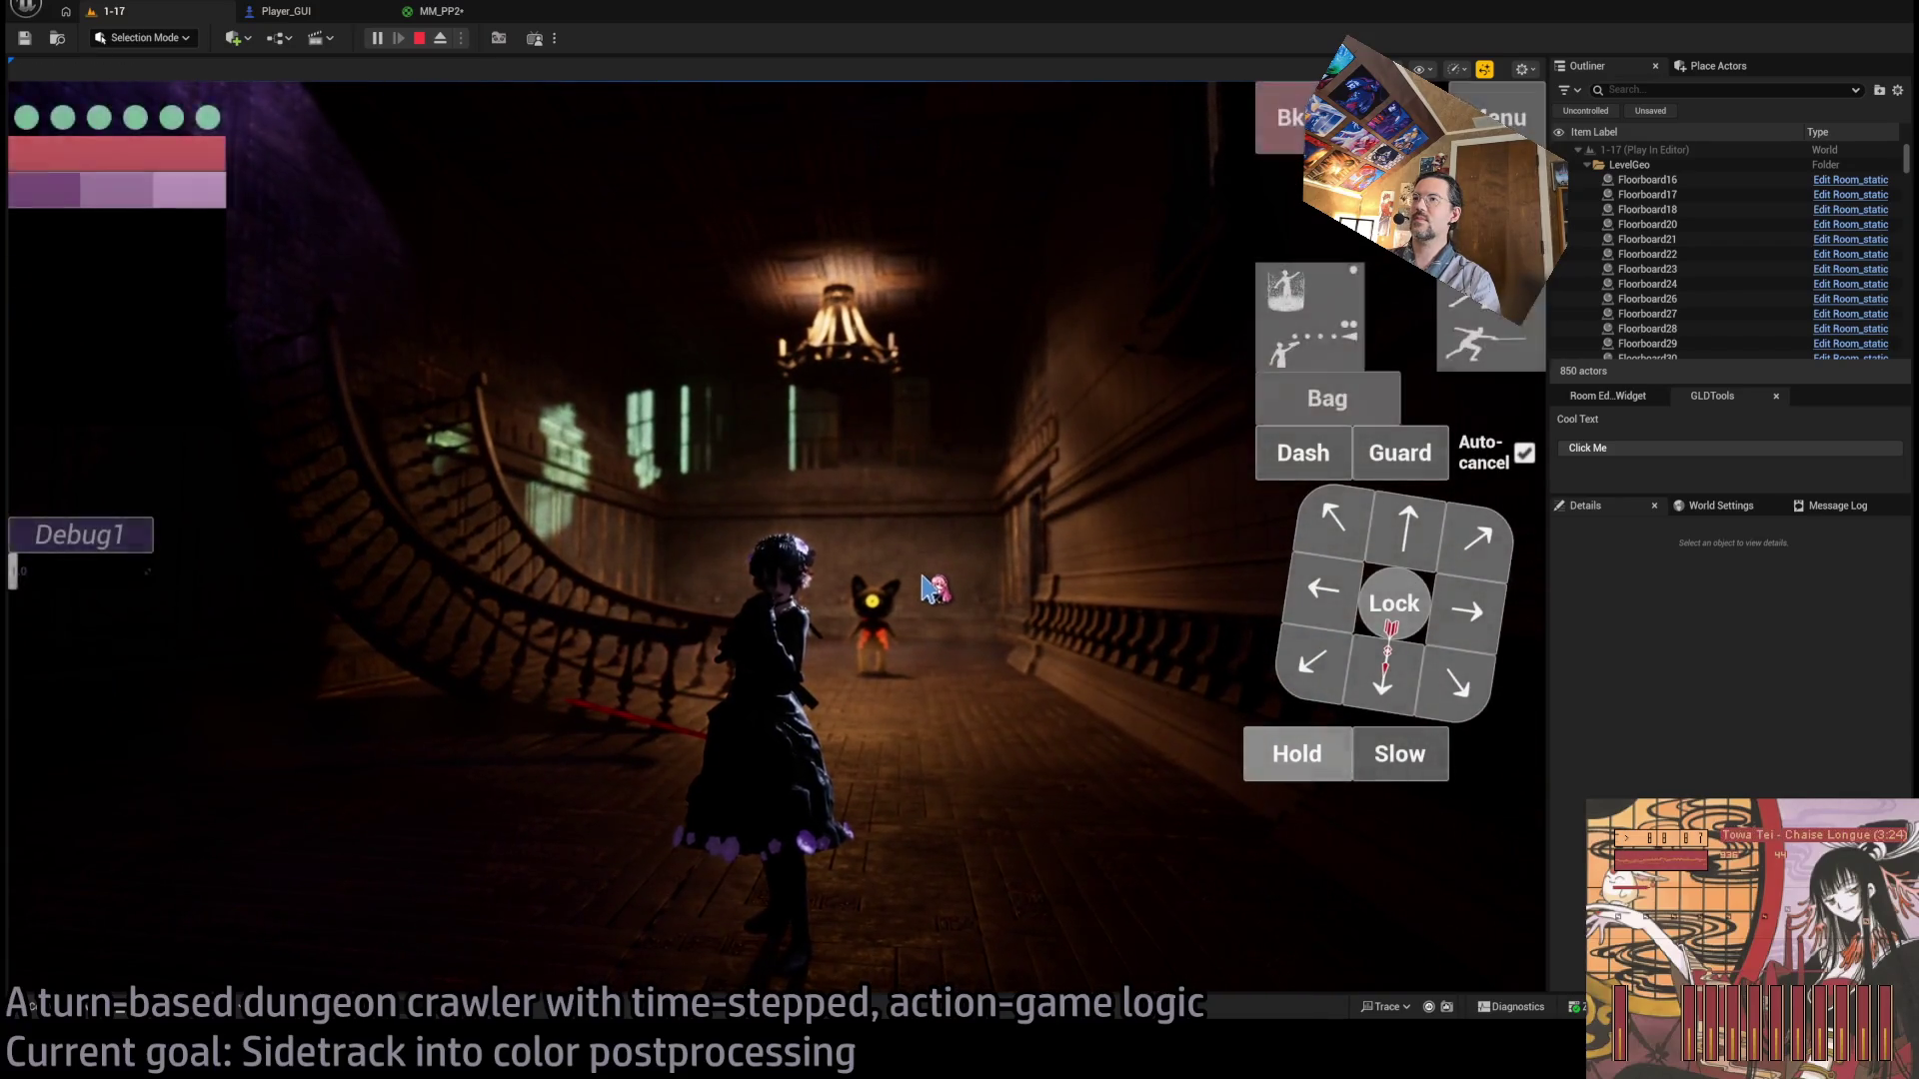
key("Right")
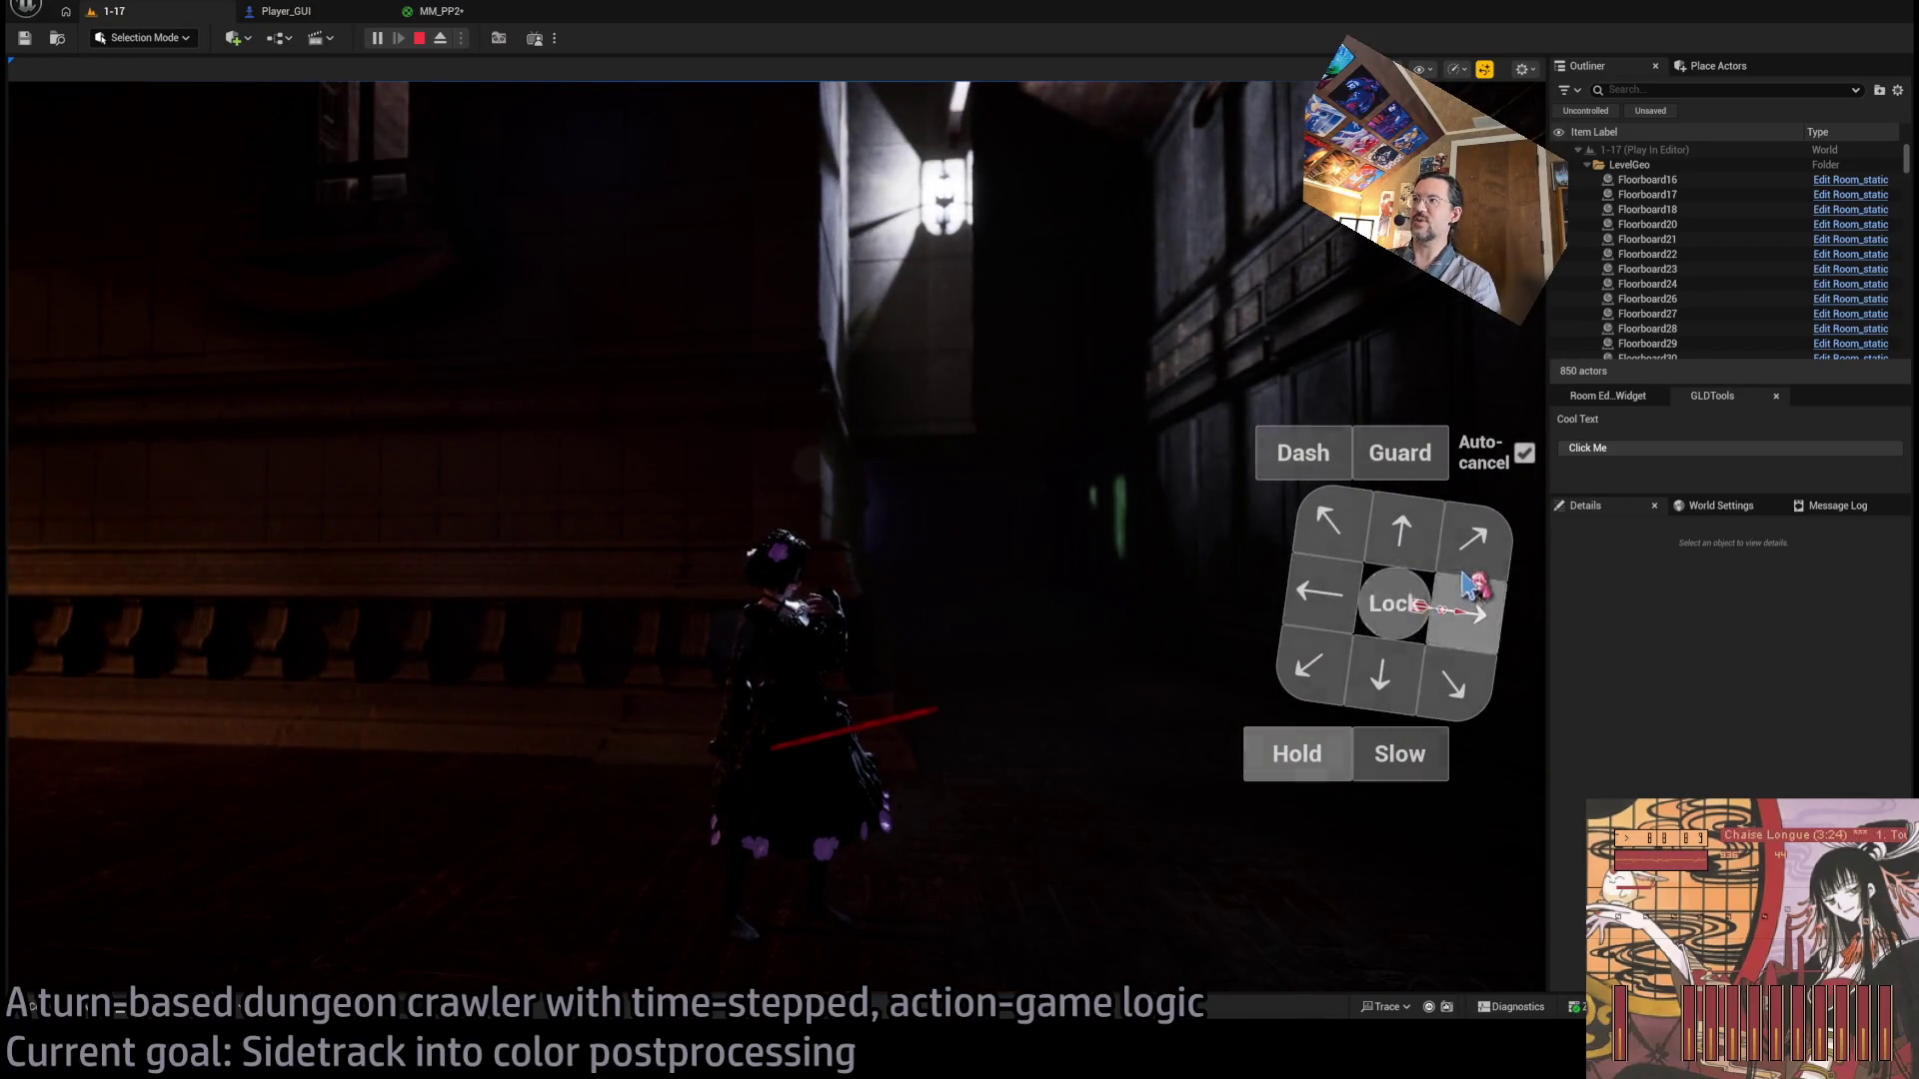
Queue forward, half-second and hold steps and play out two turns.
left_click(1392, 547)
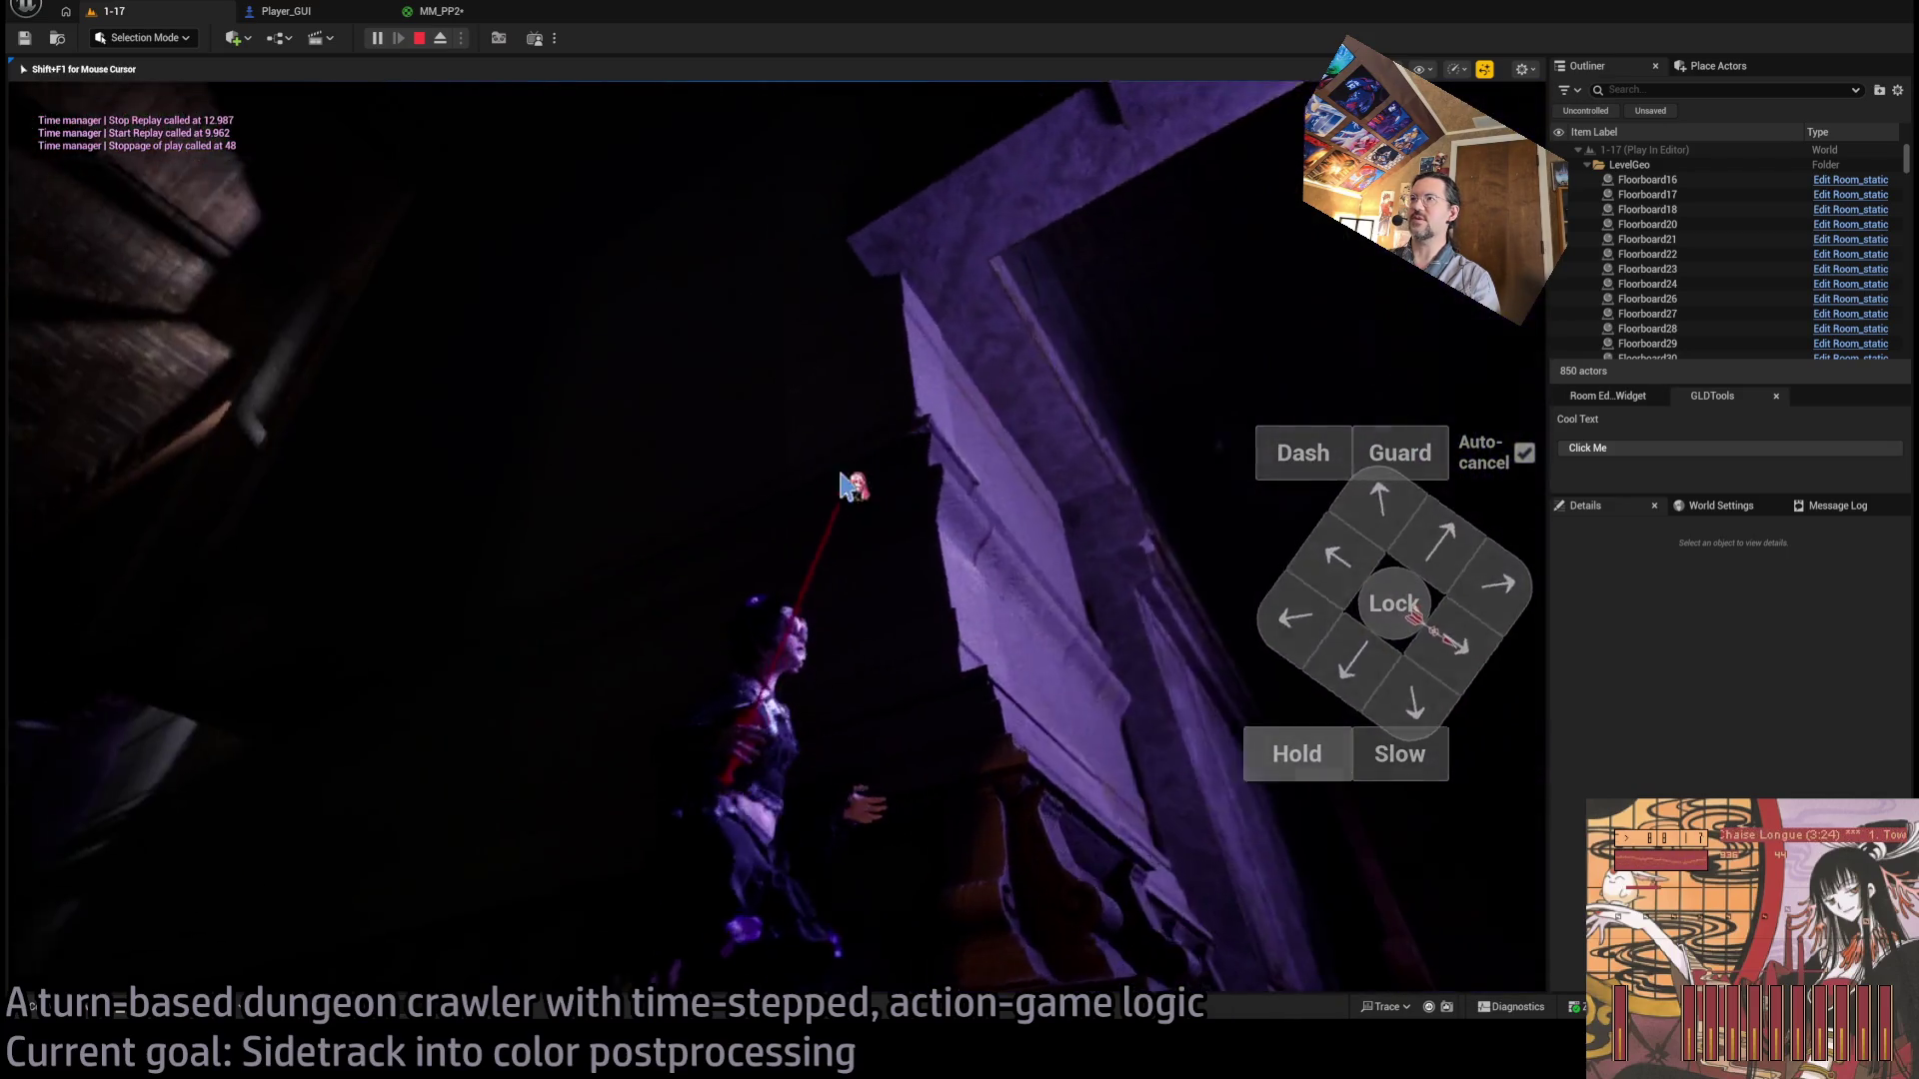
left_click(1372, 539)
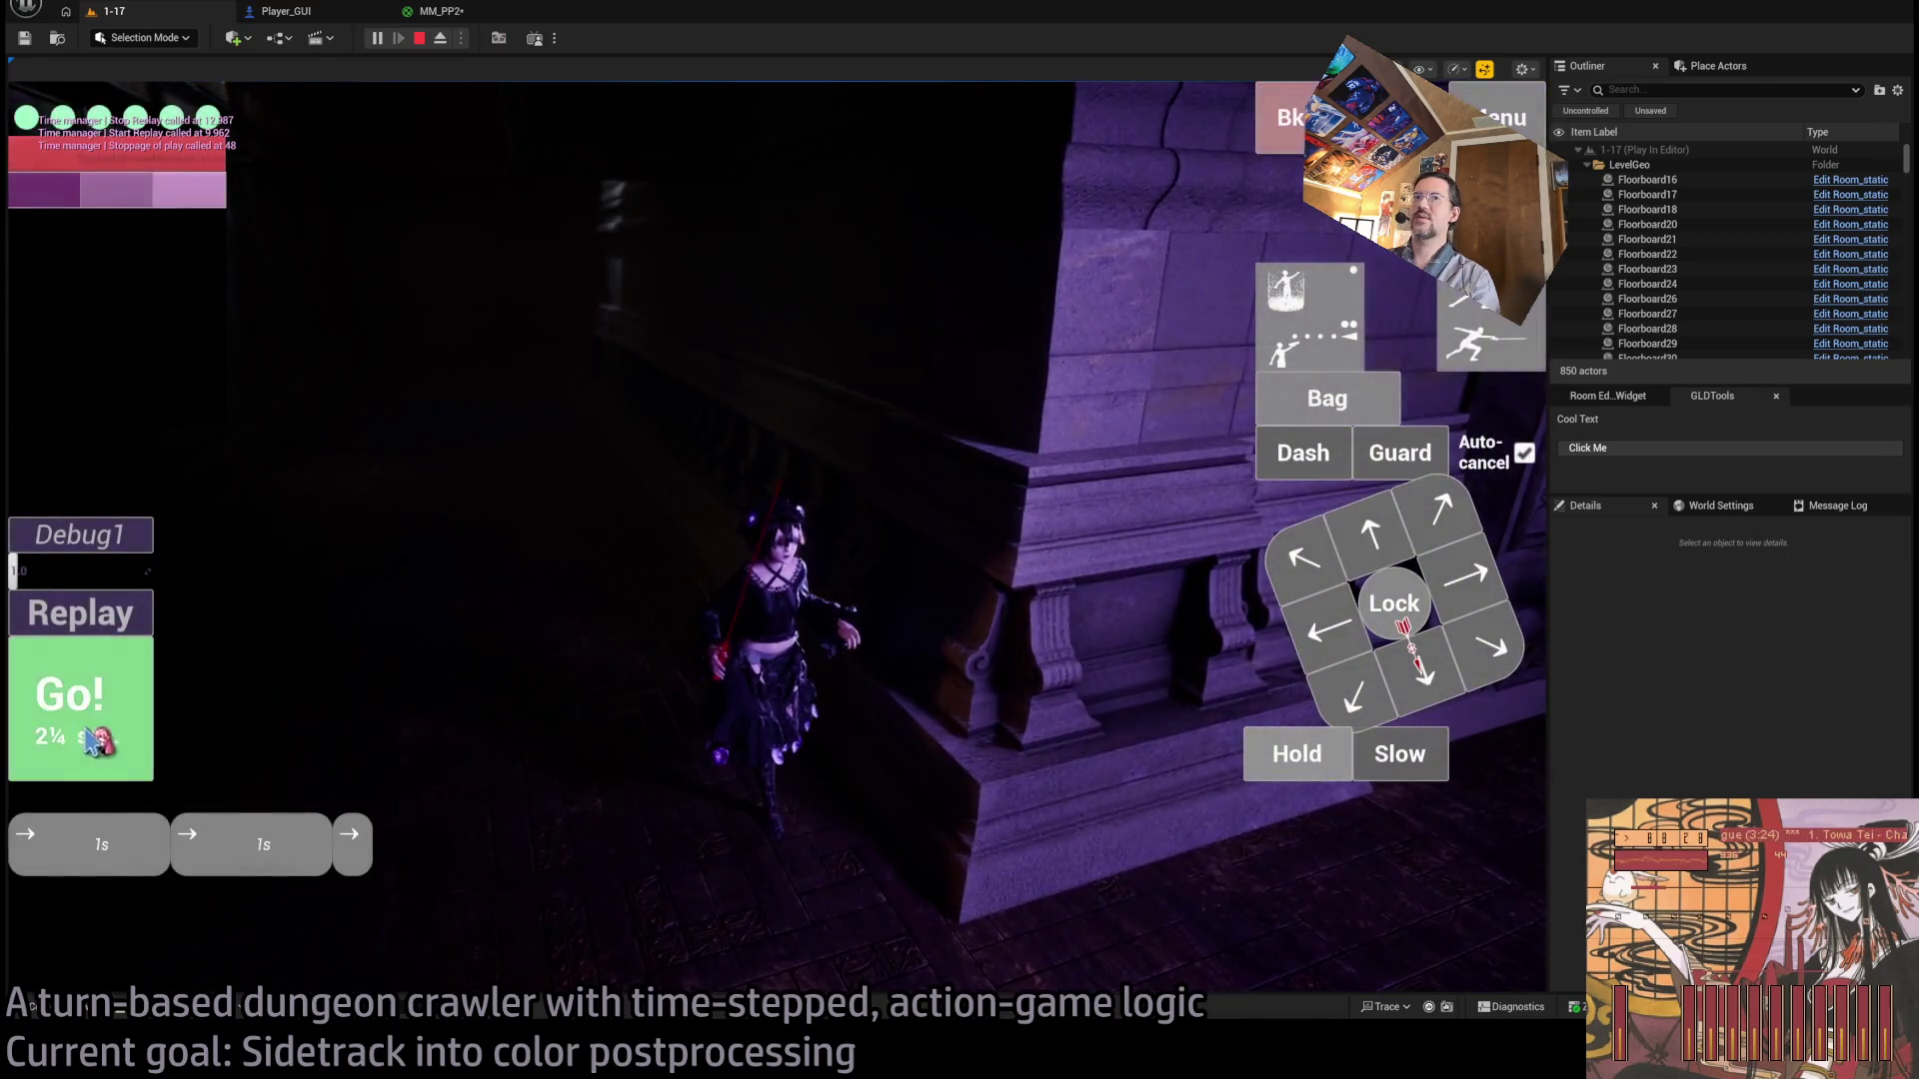
left_click(90, 745)
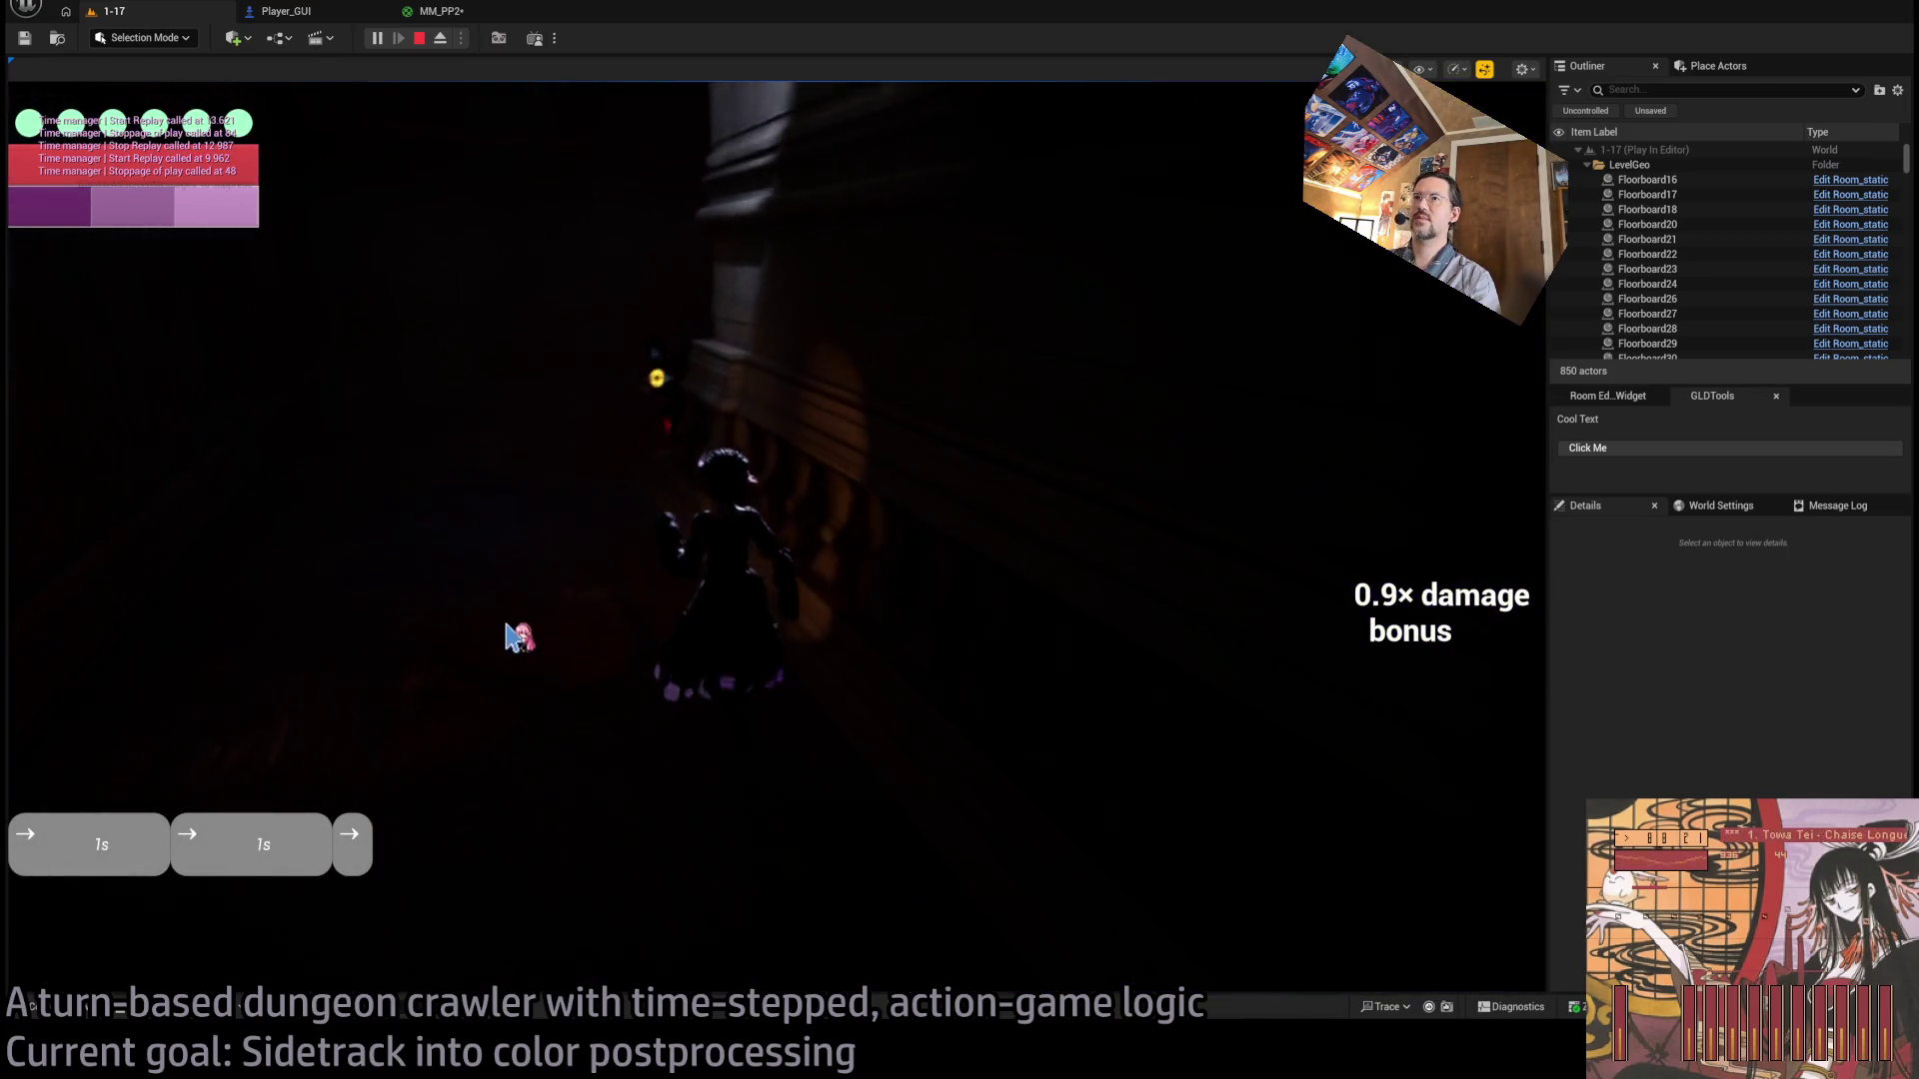
left_click(1362, 565)
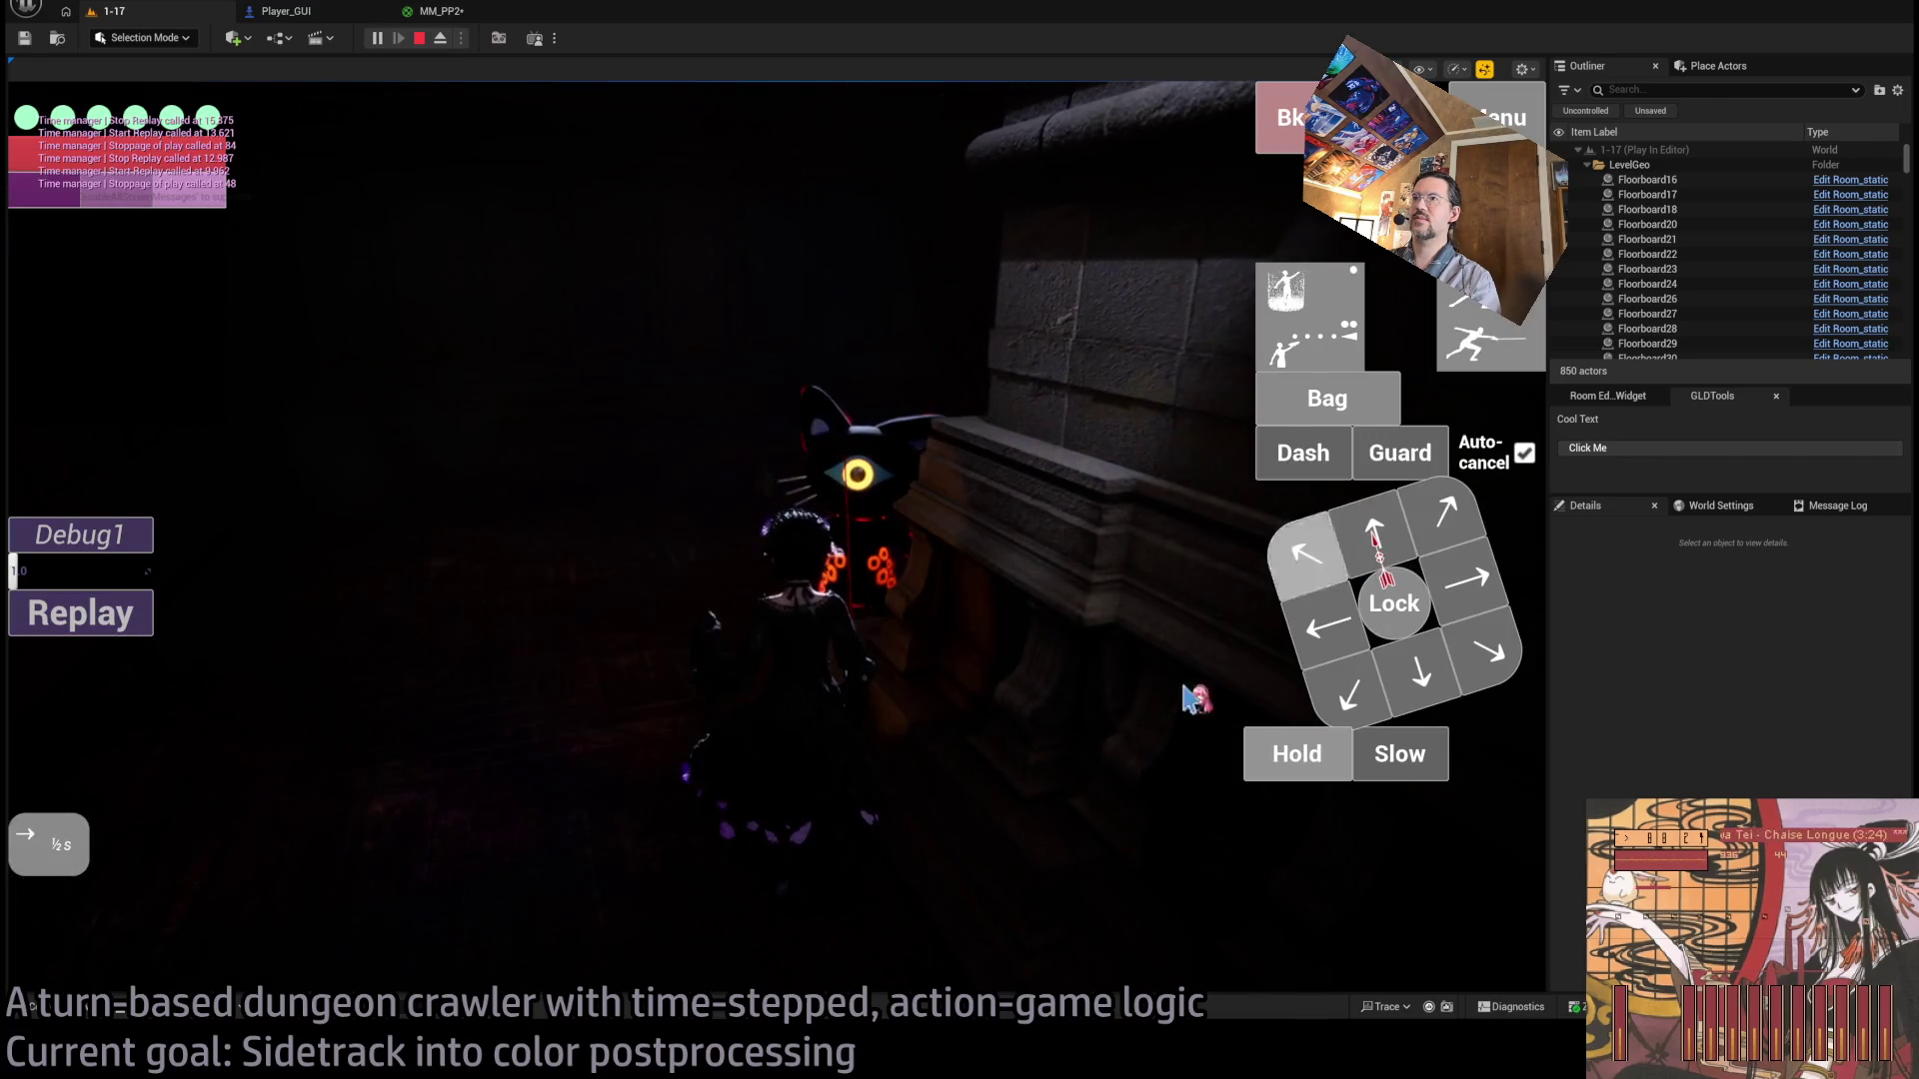
left_click(1296, 754)
left_click(90, 709)
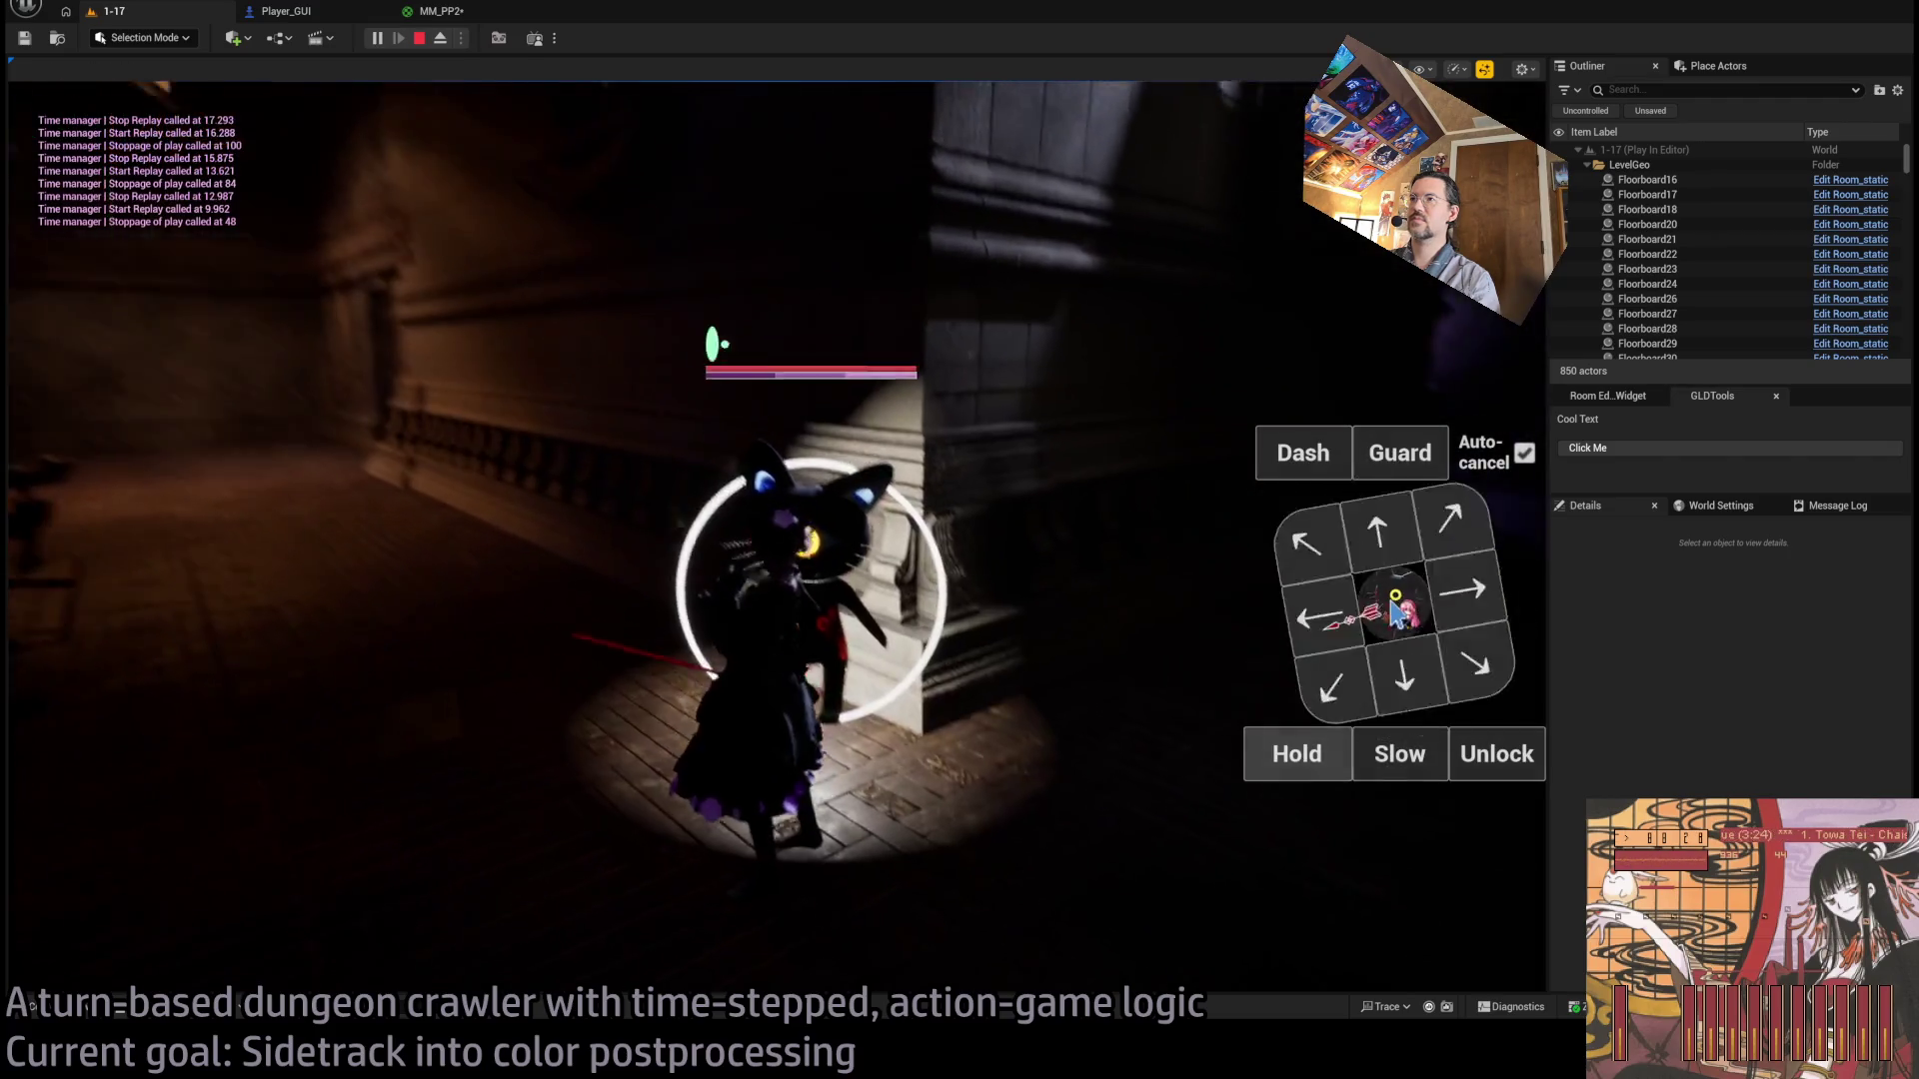
Queue and play two attacks on the cat enemy, release the lock, and stop the session.
mouse_move(1379, 605)
left_mouse_down()
mouse_move(1387, 673)
mouse_move(1066, 398)
mouse_move(1184, 365)
left_mouse_up()
left_click(80, 705)
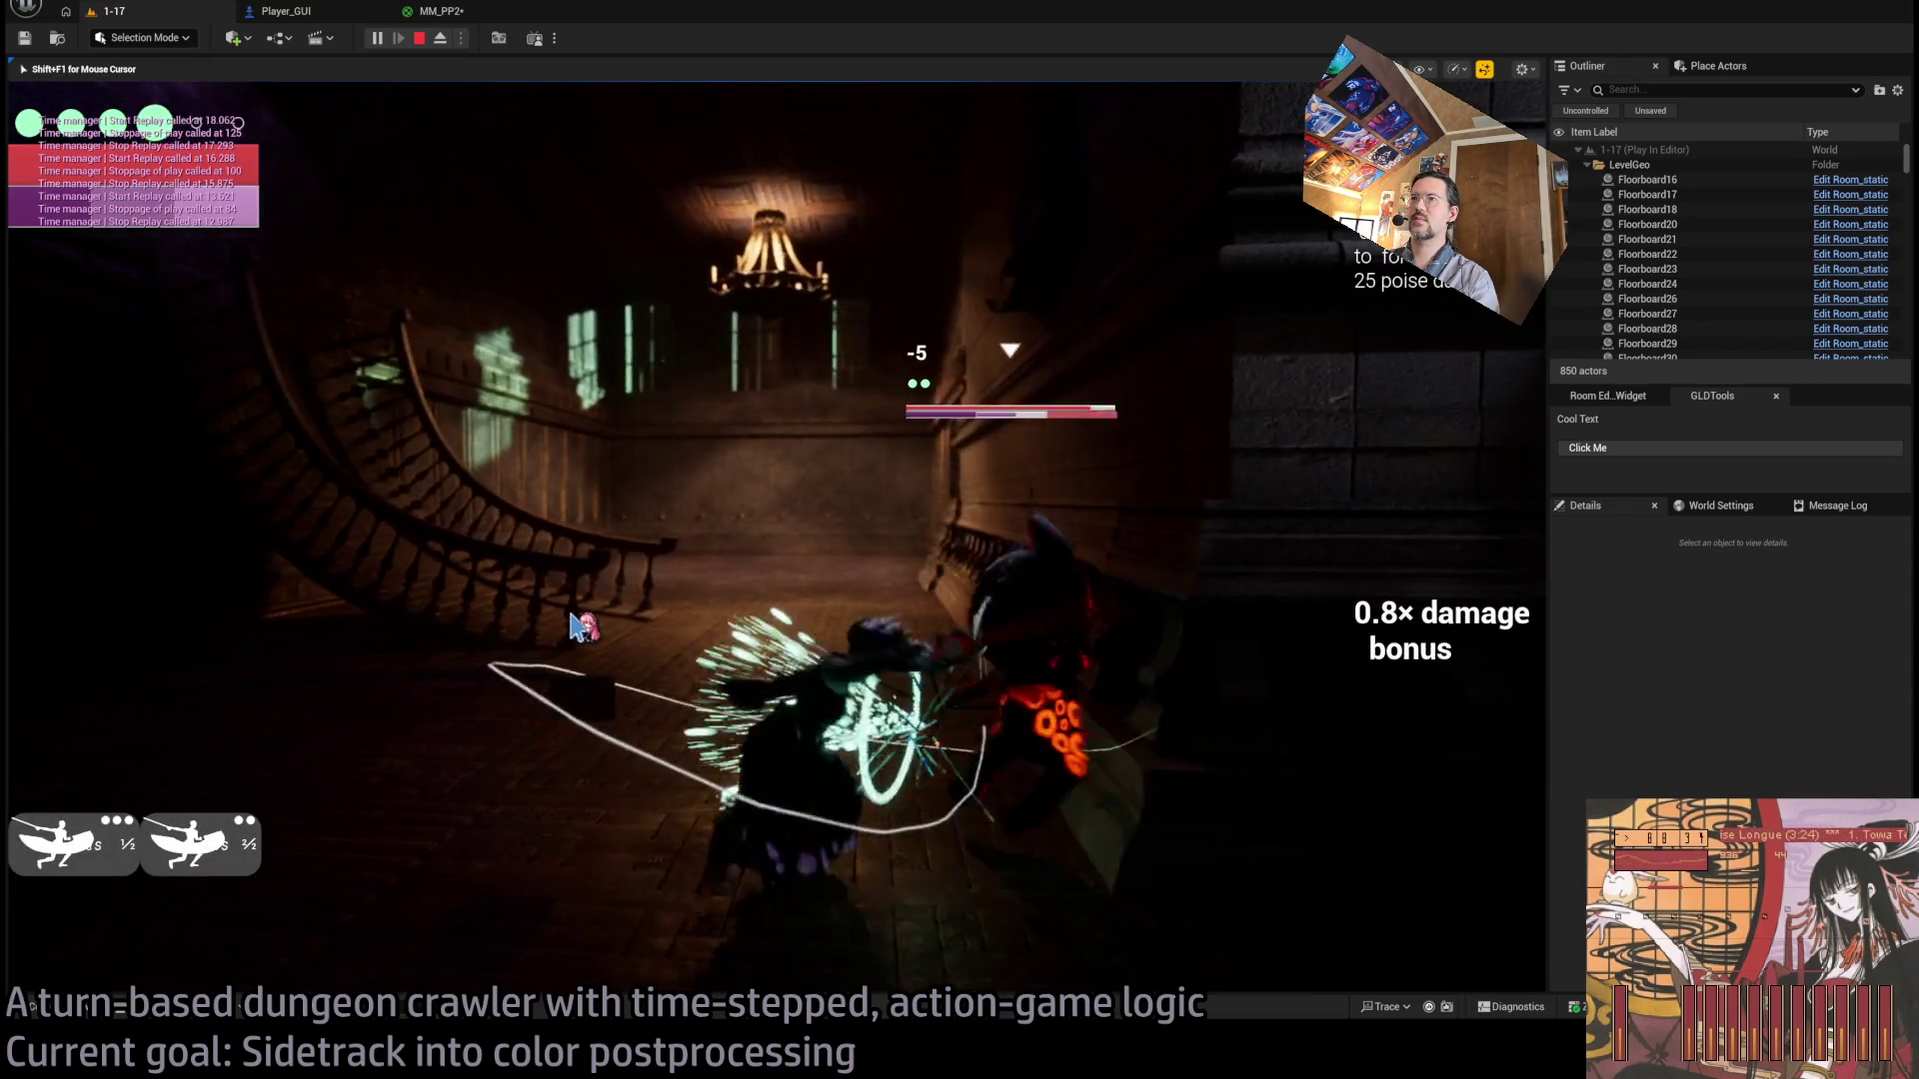
mouse_move(1166, 561)
left_mouse_down()
mouse_move(1094, 562)
mouse_move(1194, 540)
left_mouse_up()
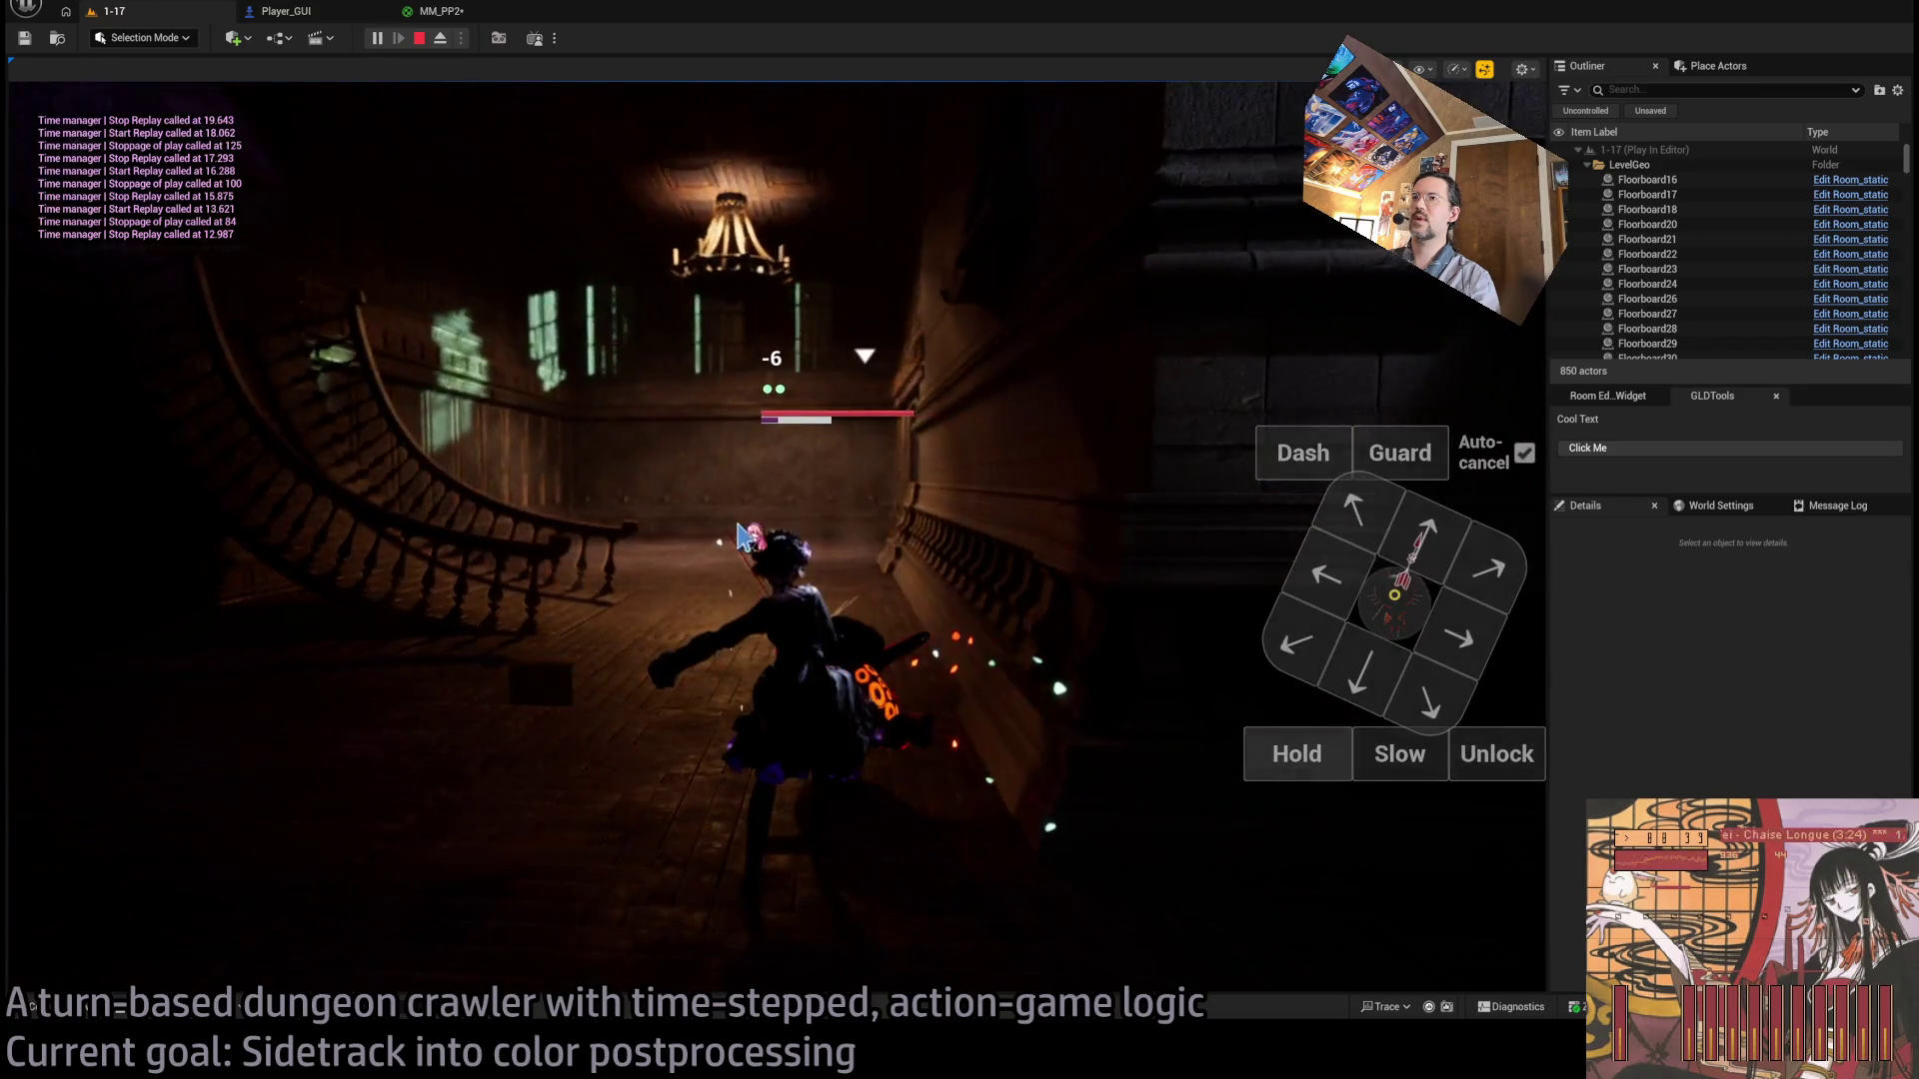
left_click(1498, 764)
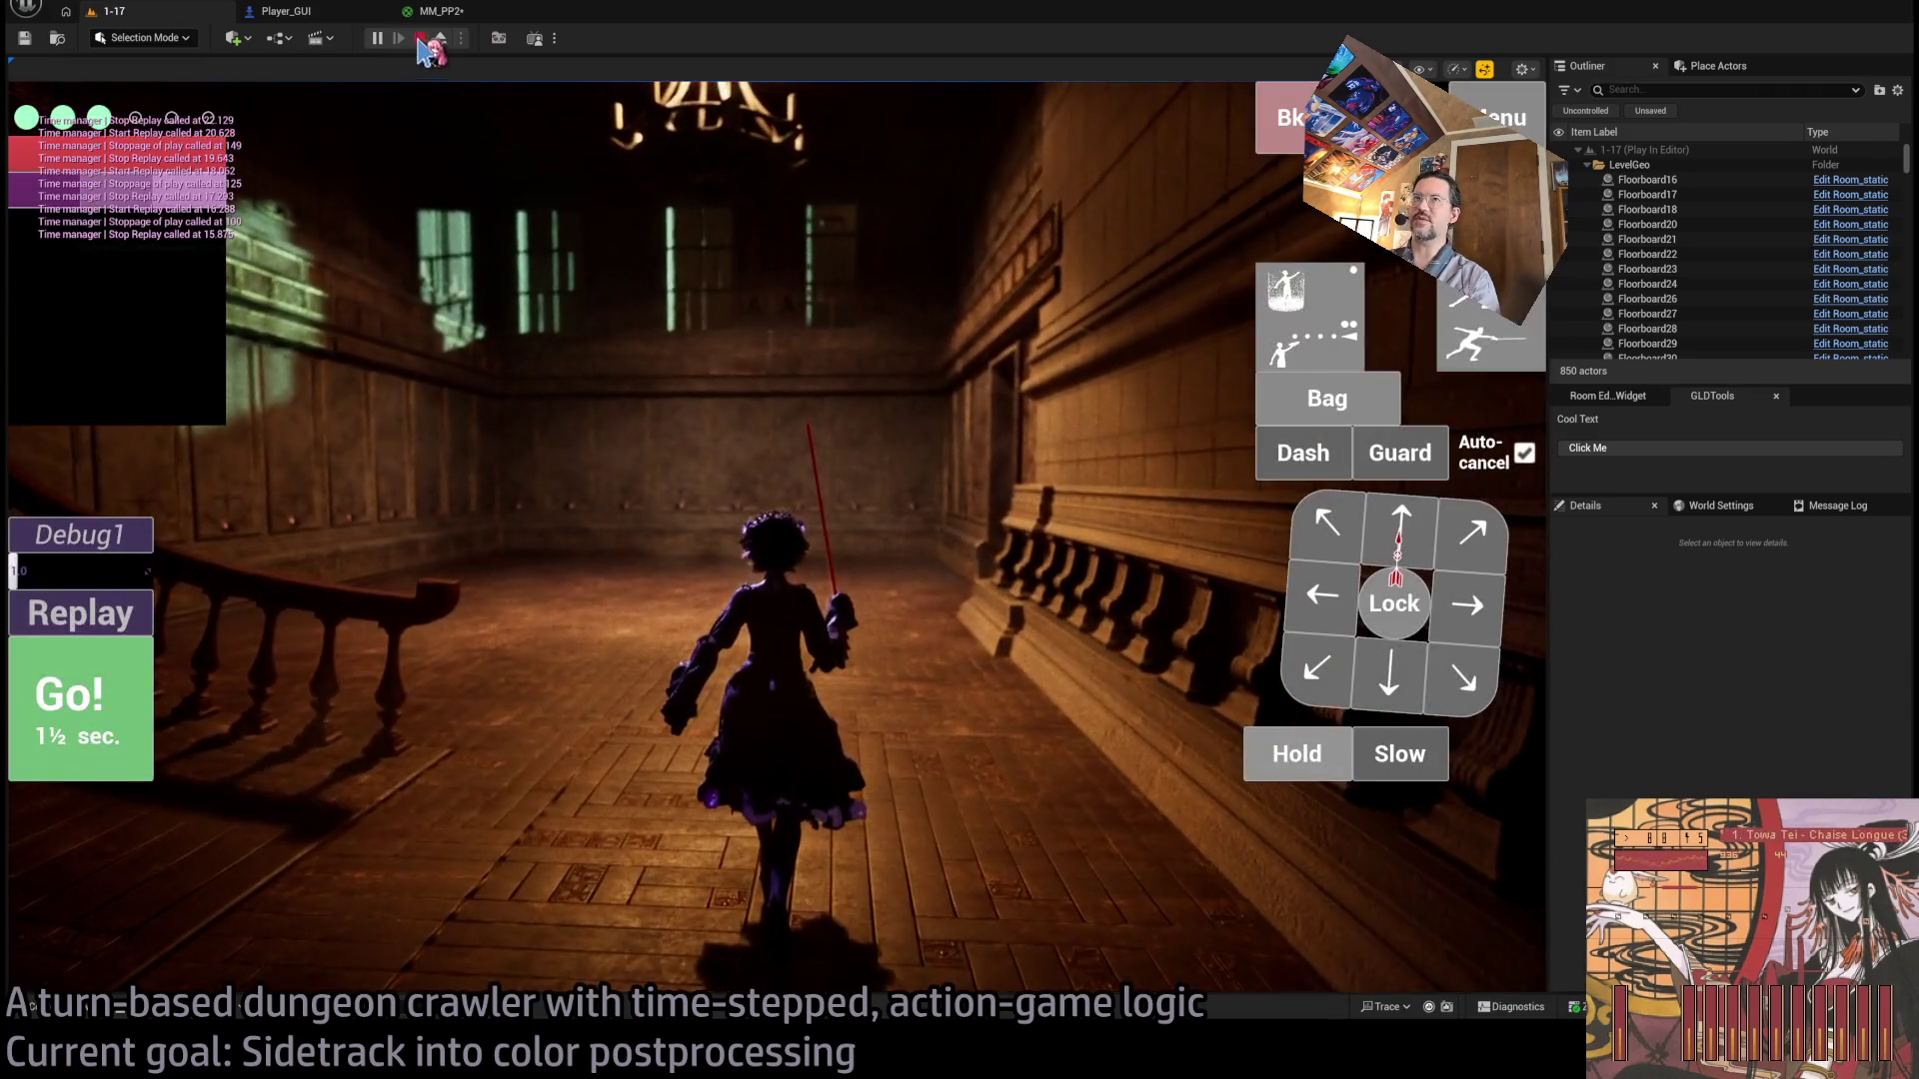
left_click(419, 40)
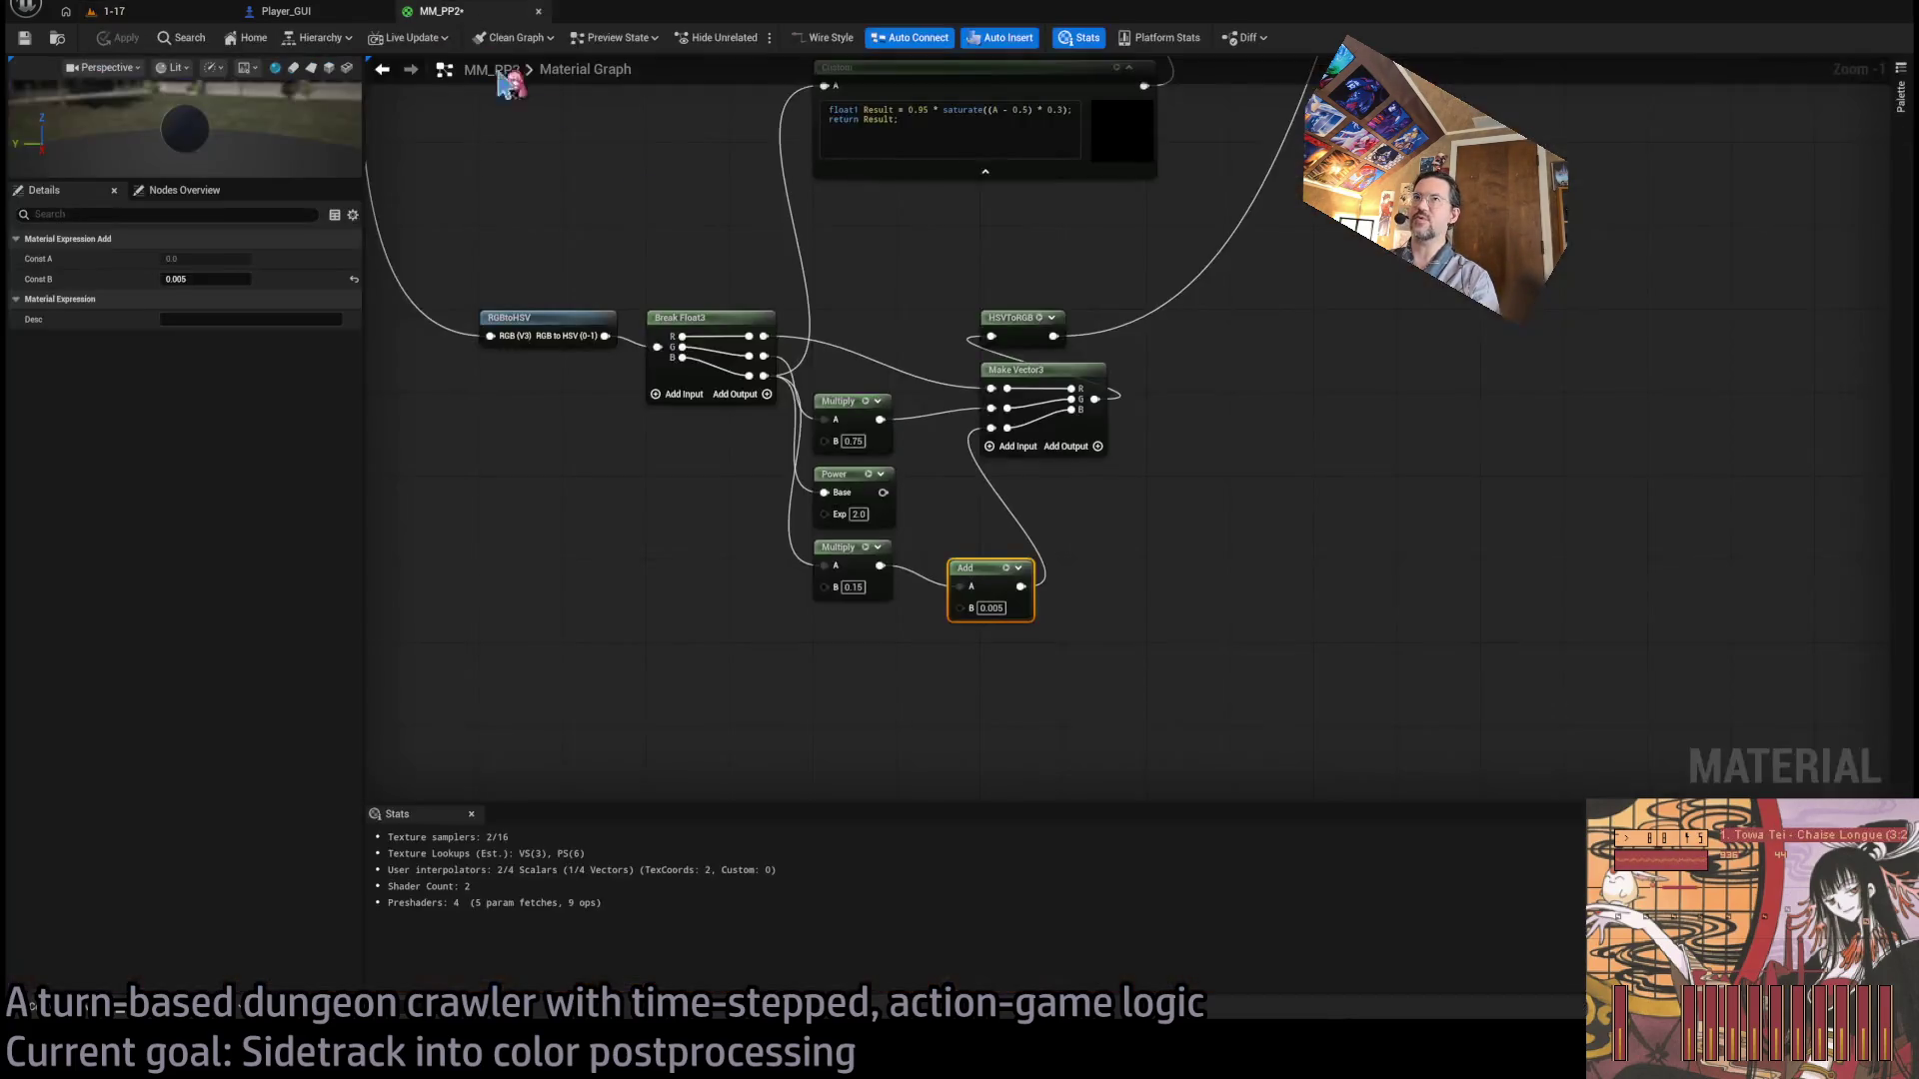
Zoom into the Player_GUI event graph, then briefly replay level 1-17 and exit with Esc.
left_click(296, 14)
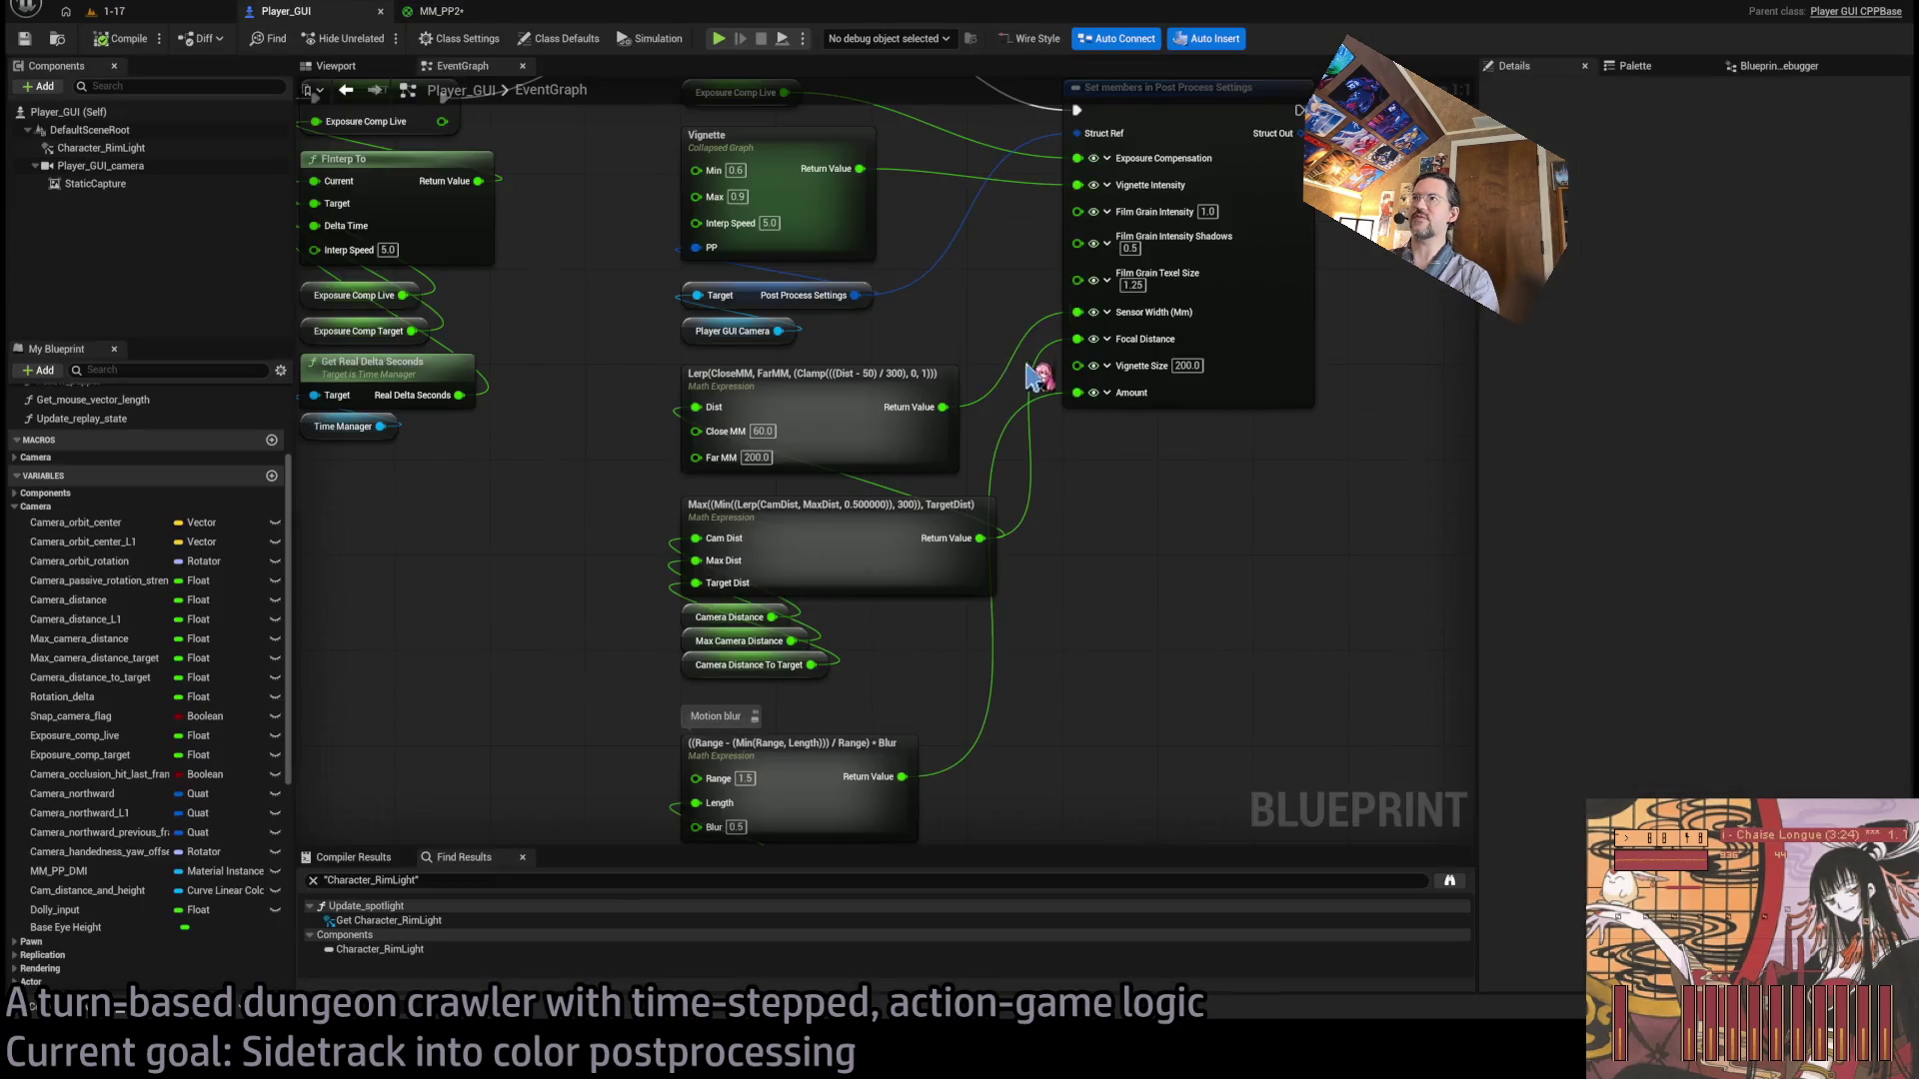
scroll(918, 403, "up", 4)
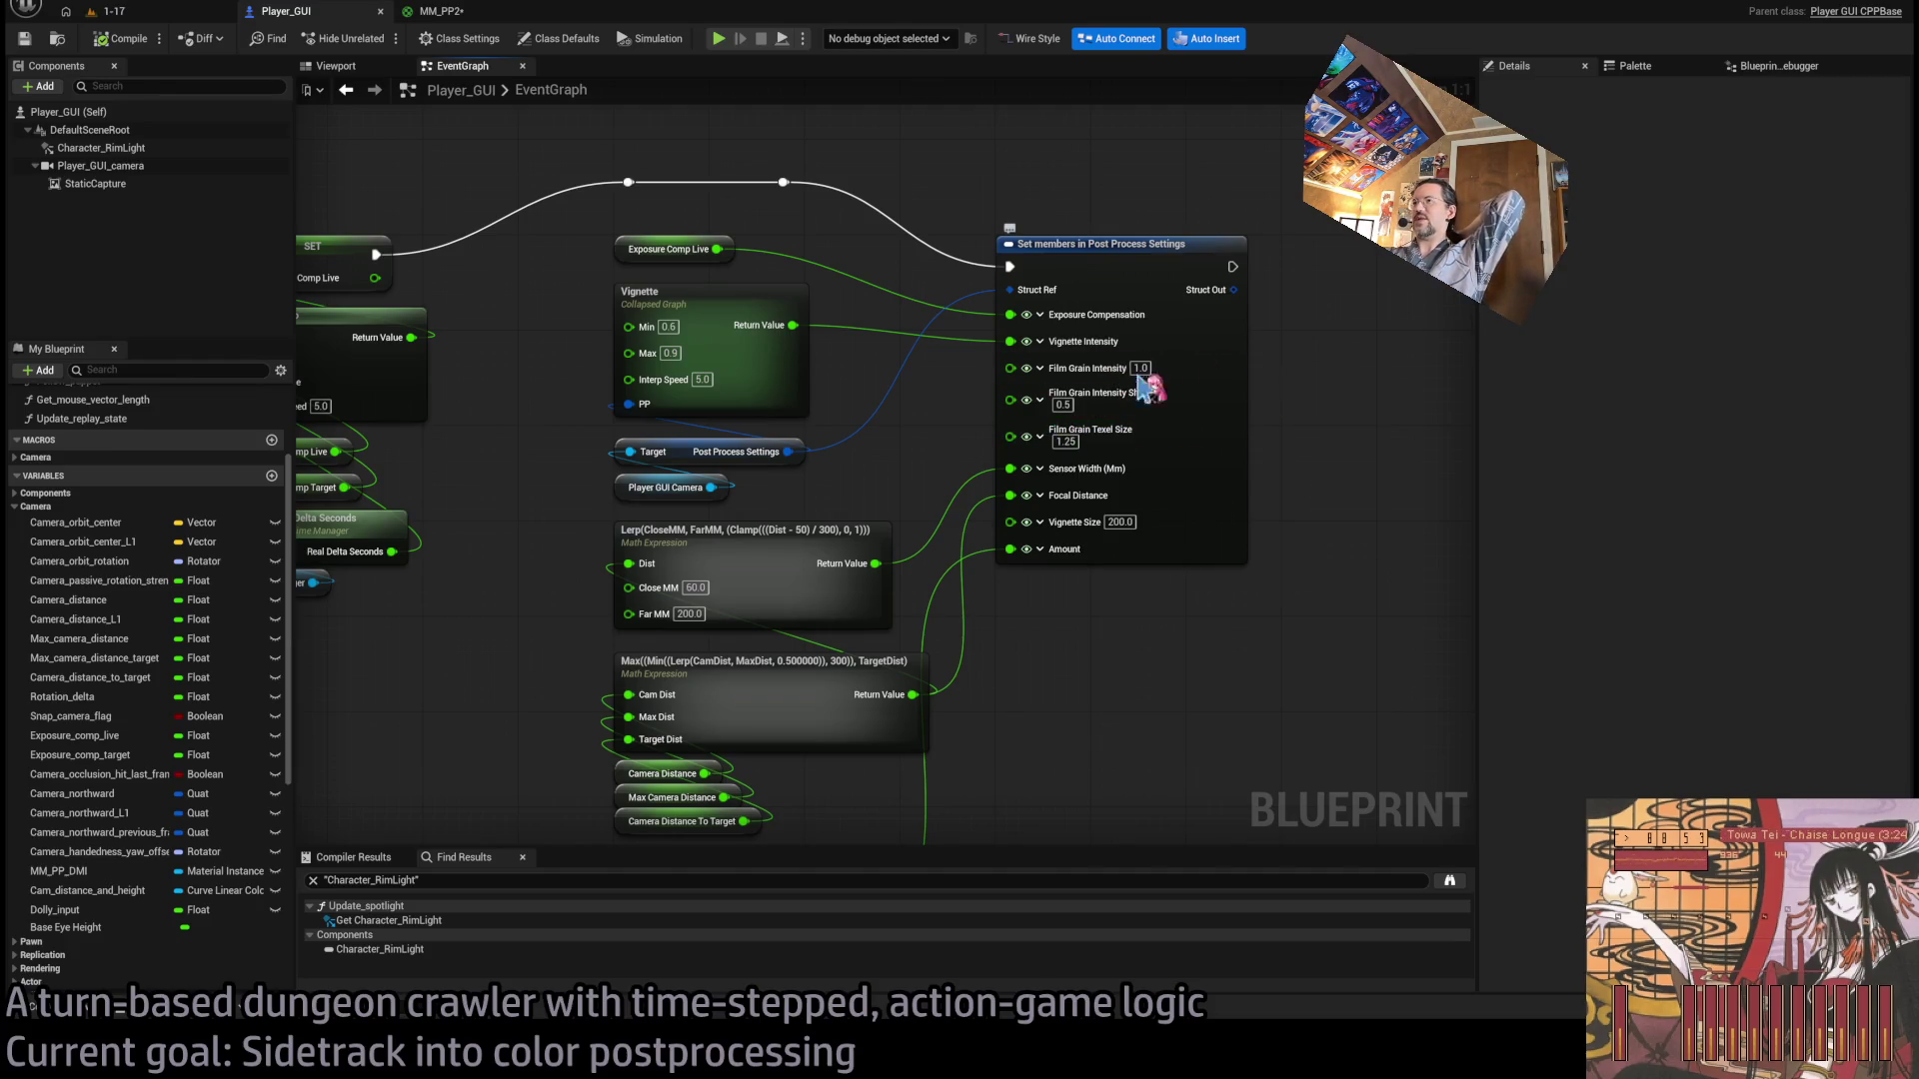
left_click(145, 14)
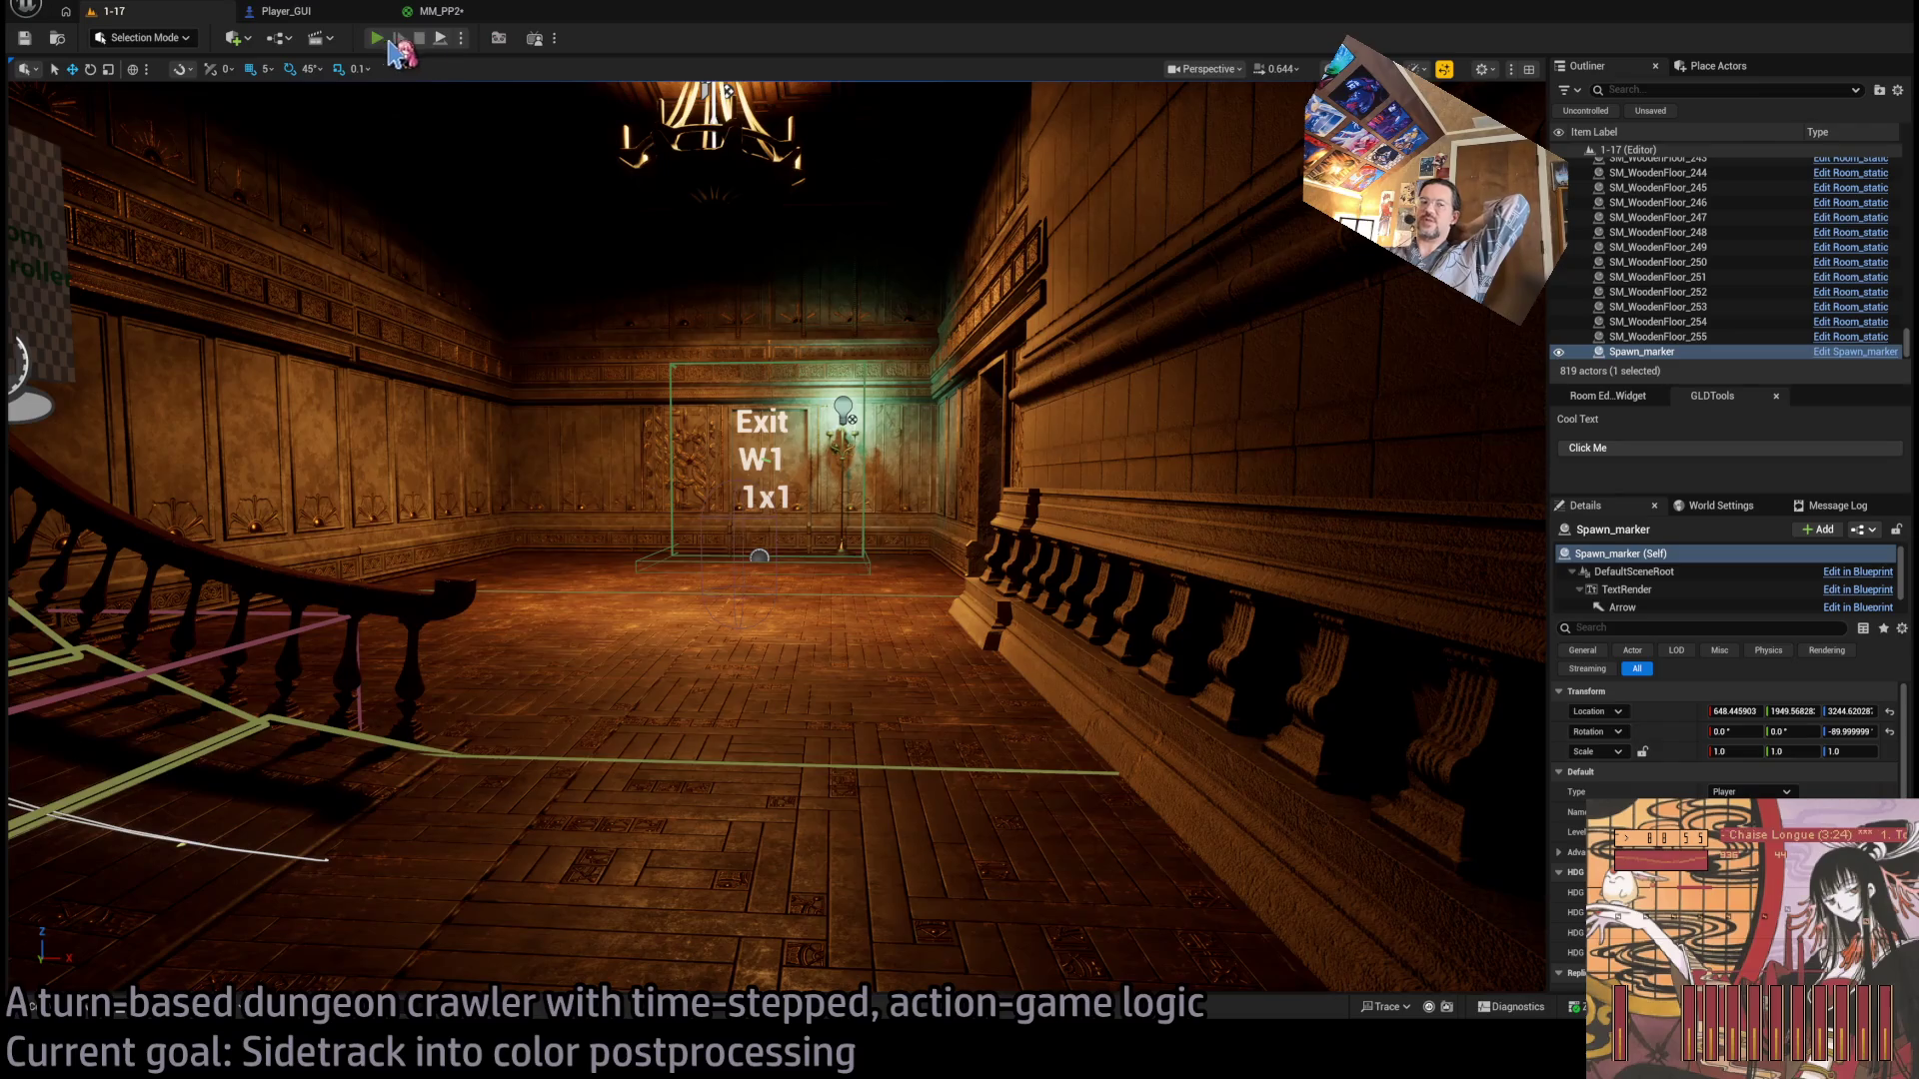
left_click(380, 40)
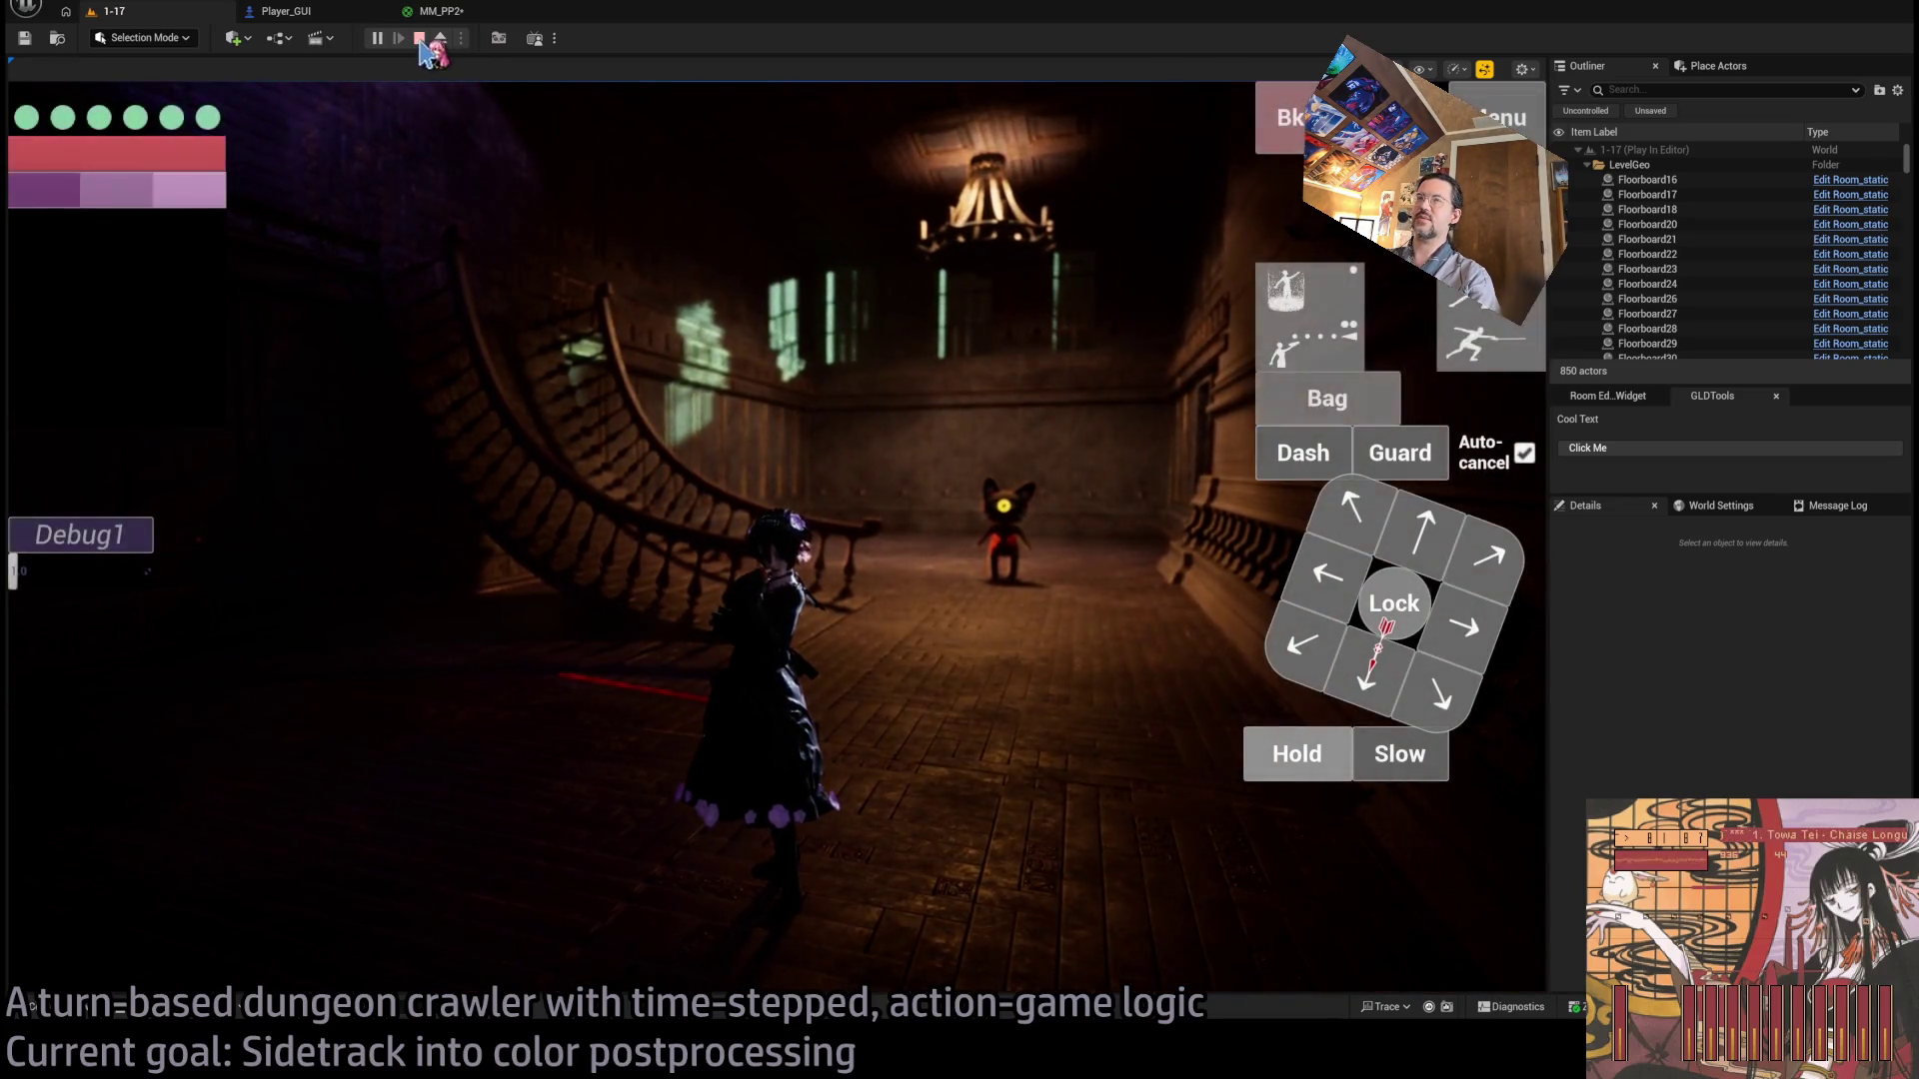
key("Escape")
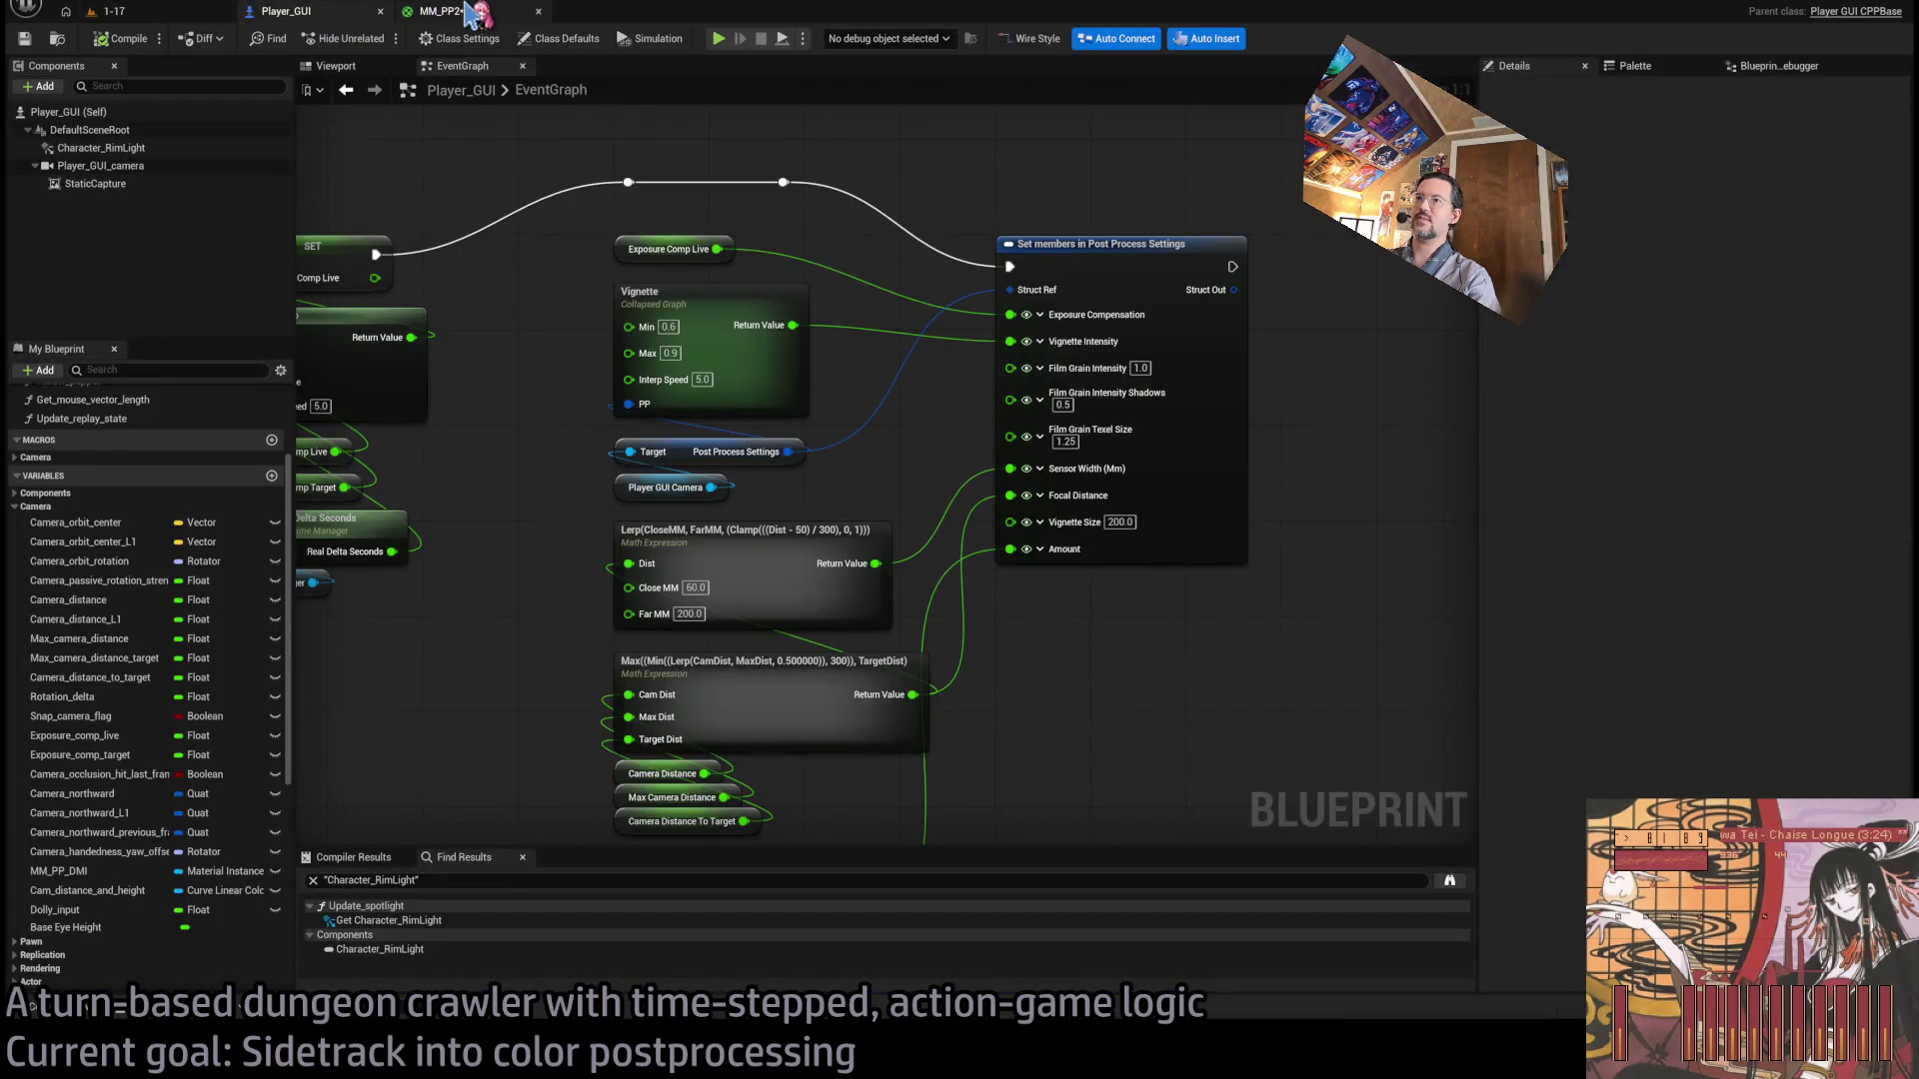
Inspect the Character_RimLight settings, then select Player_GUI_camera to view its post-process settings.
left_click(150, 148)
scroll(1749, 629, "down", 12)
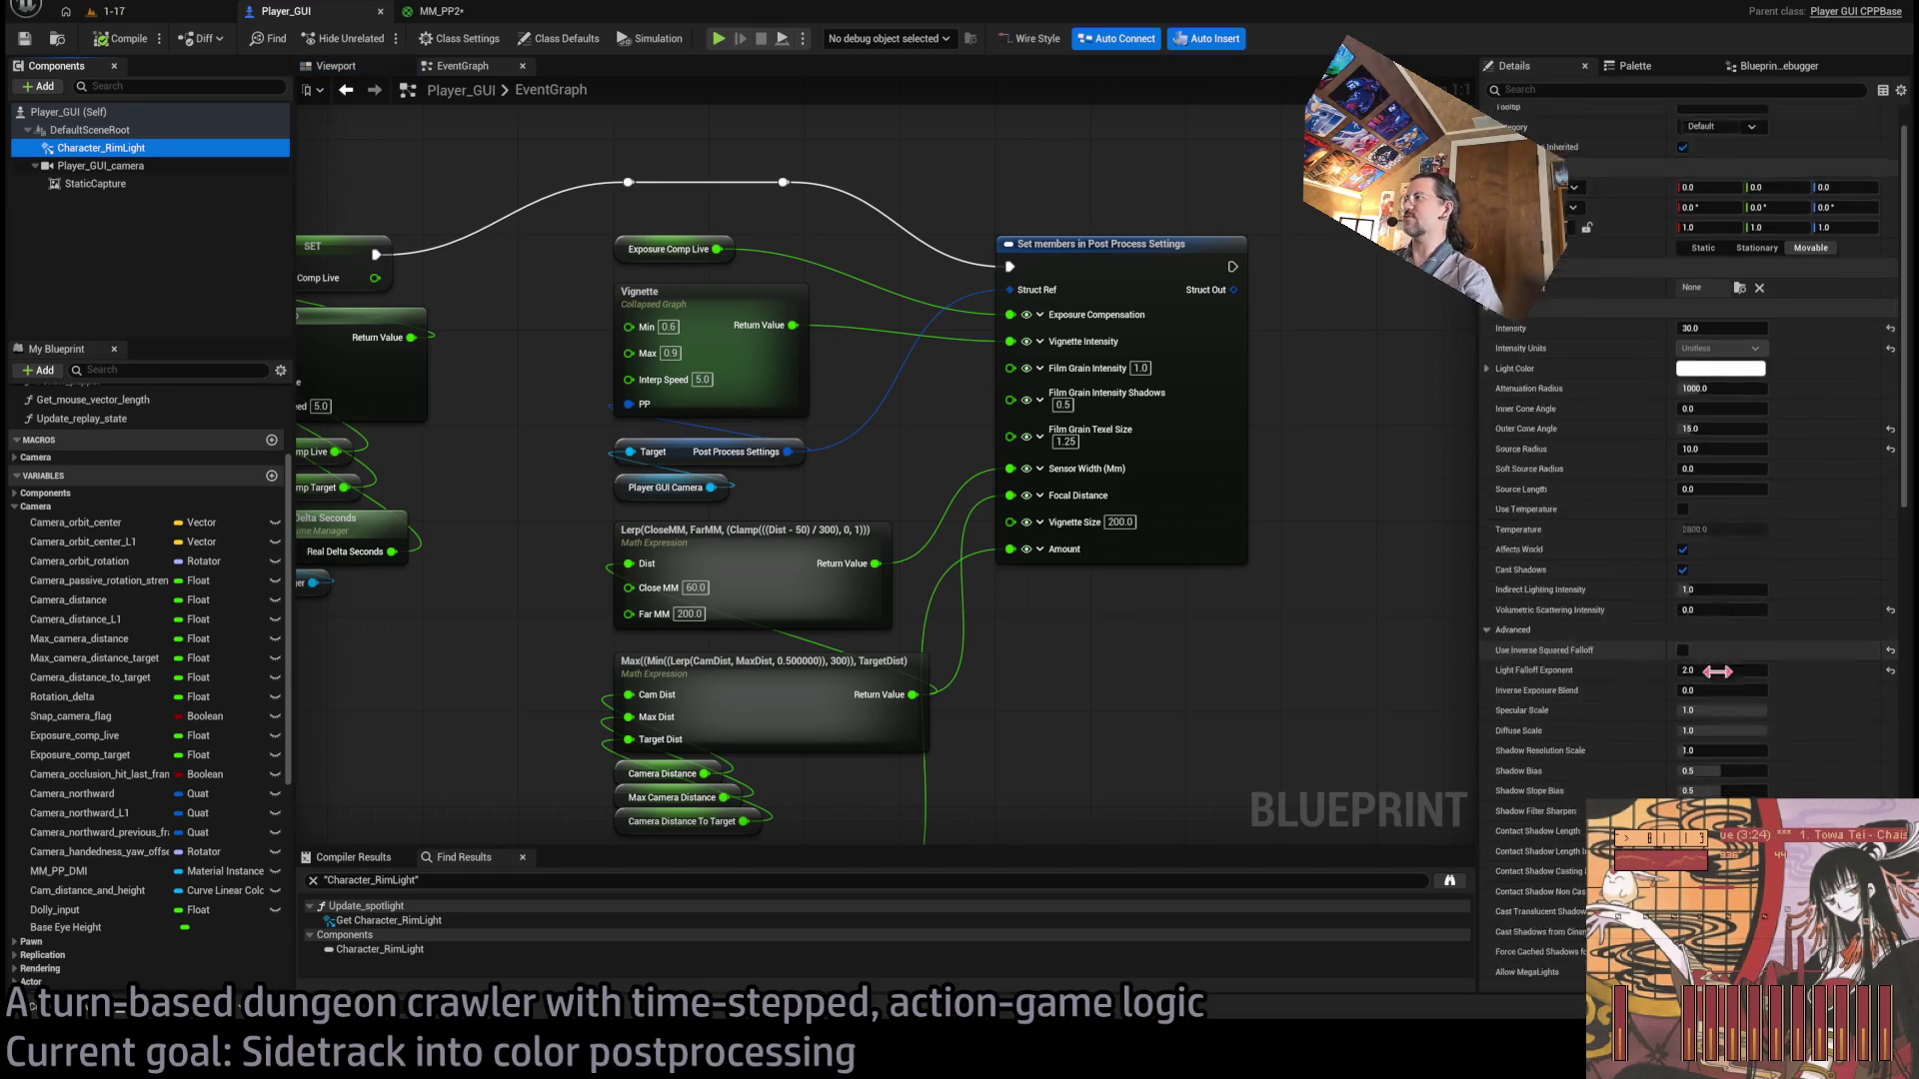
scroll(1825, 649, "down", 2)
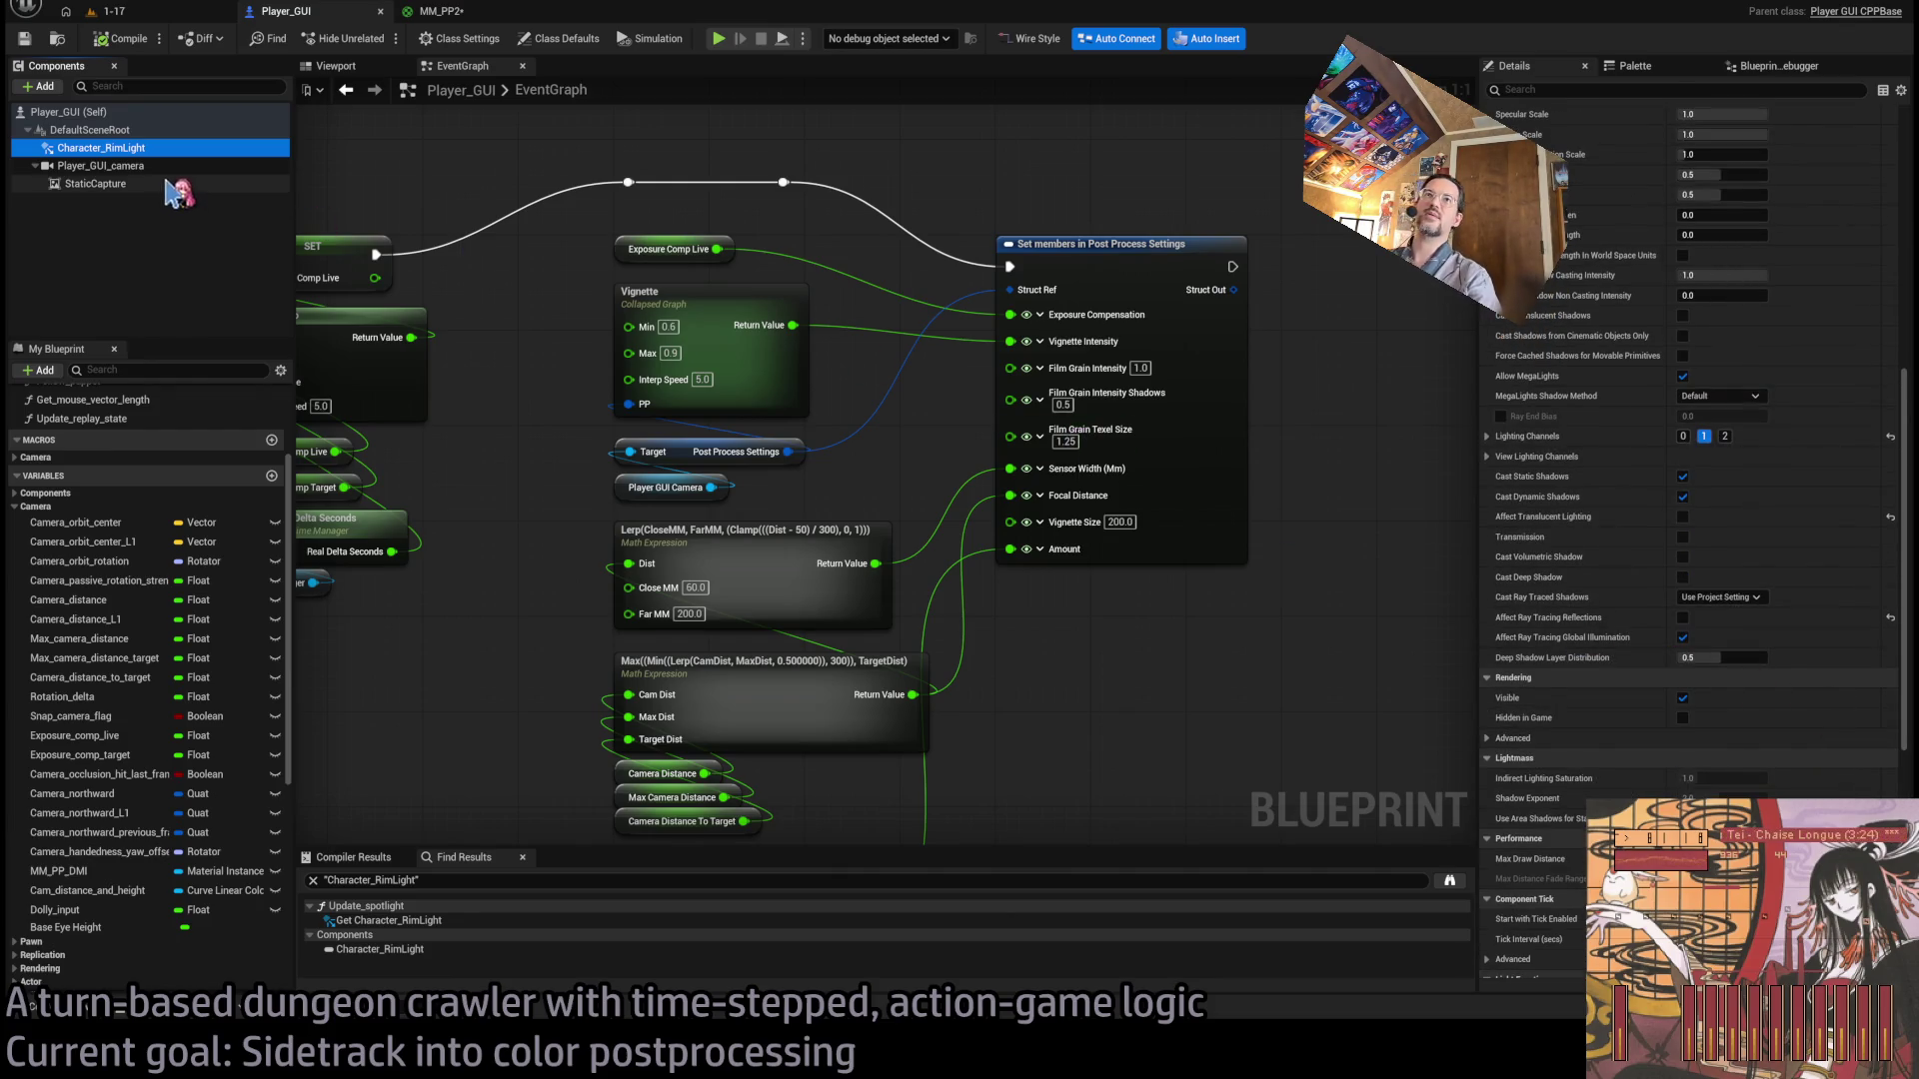
left_click(100, 166)
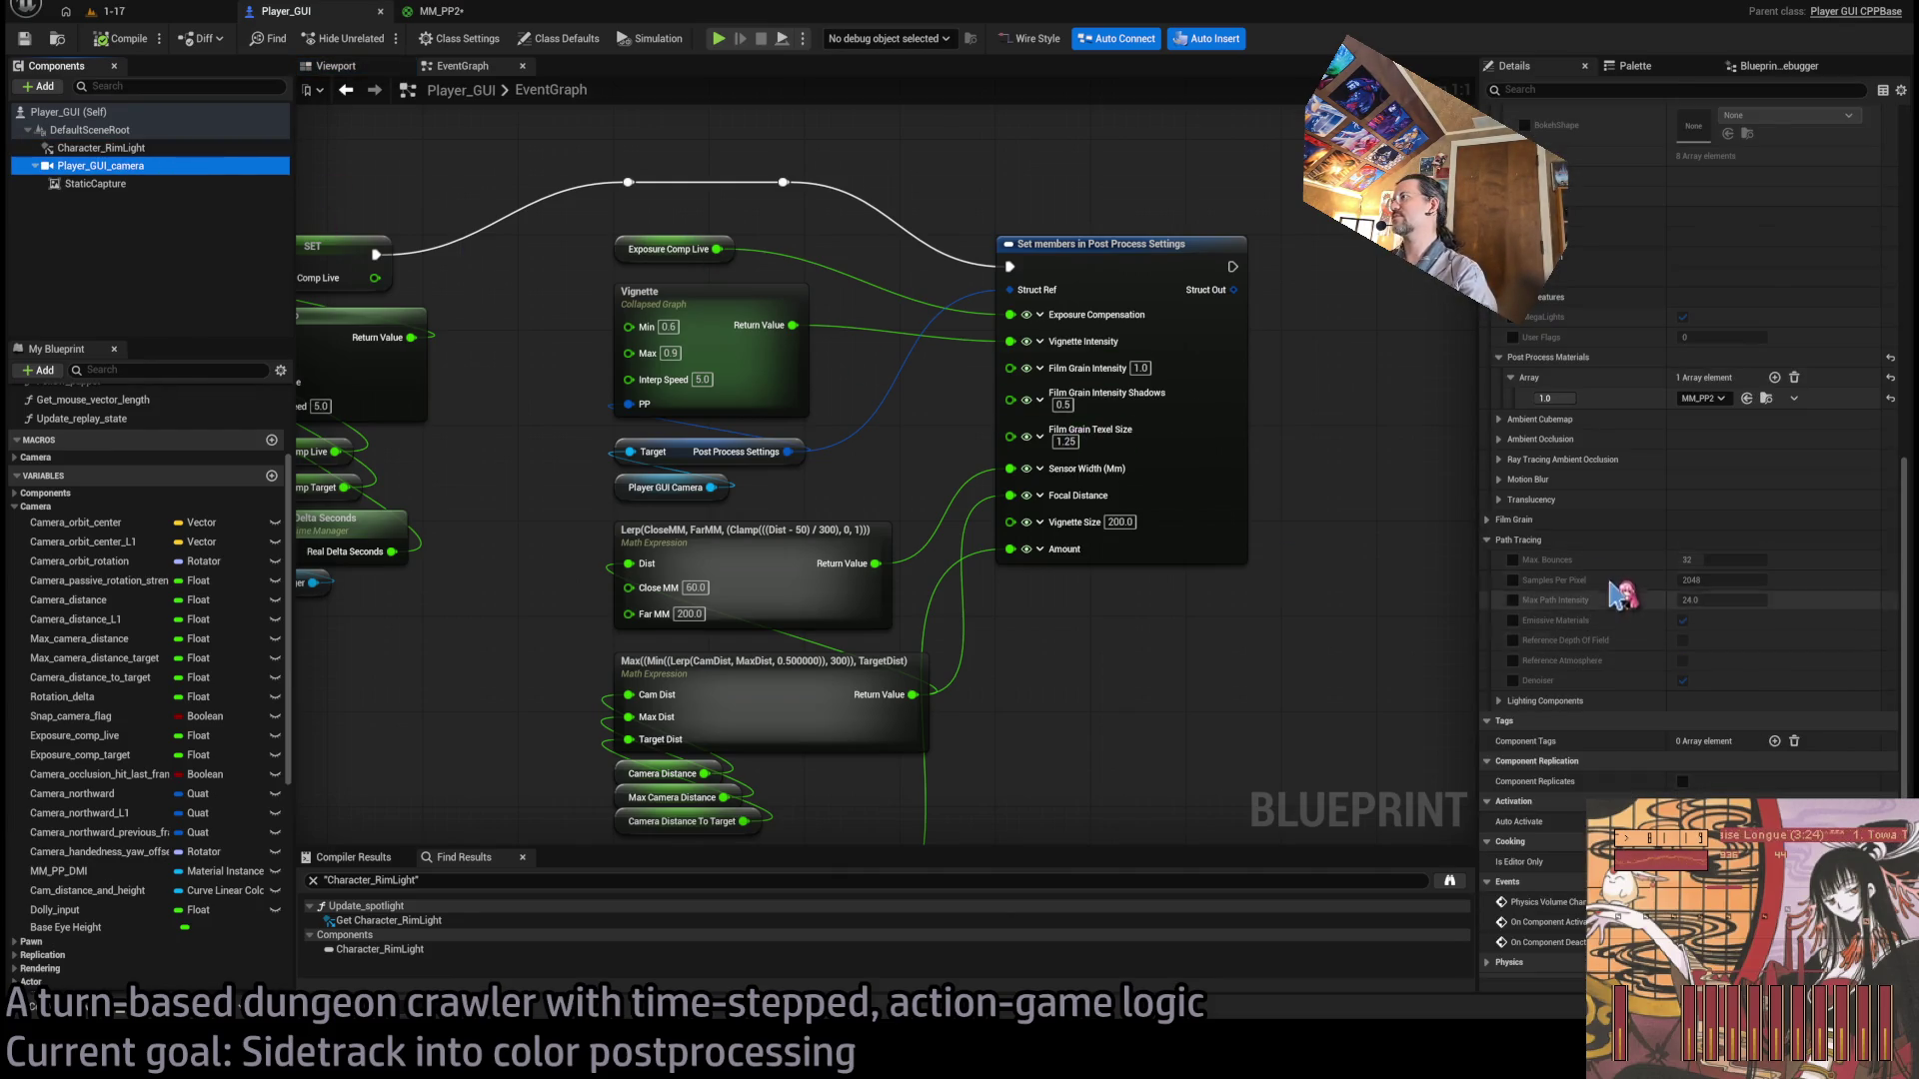
scroll(1614, 499, "up", 5)
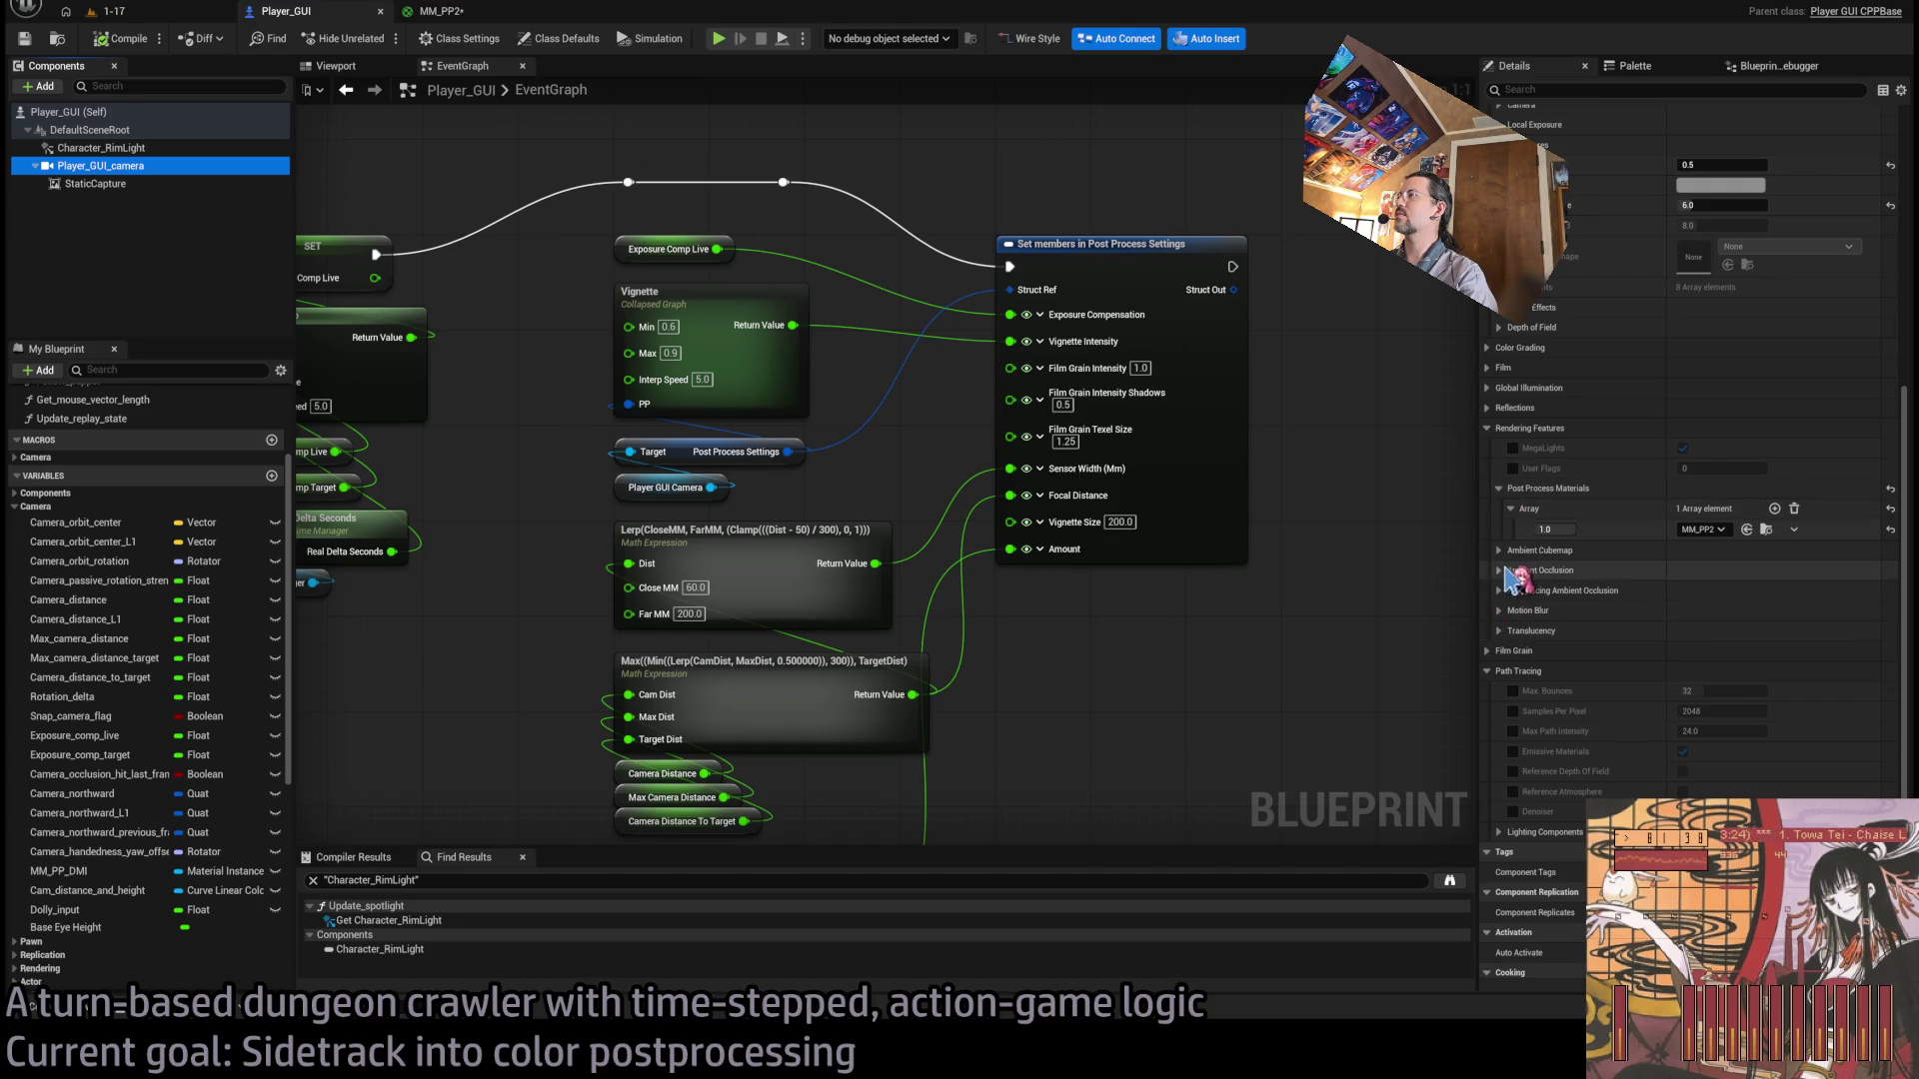
Collapse Rendering Features and expand the camera's Depth of Field to enable Petzval Bokeh.
left_click(1496, 445)
scroll(1592, 524, "up", 3)
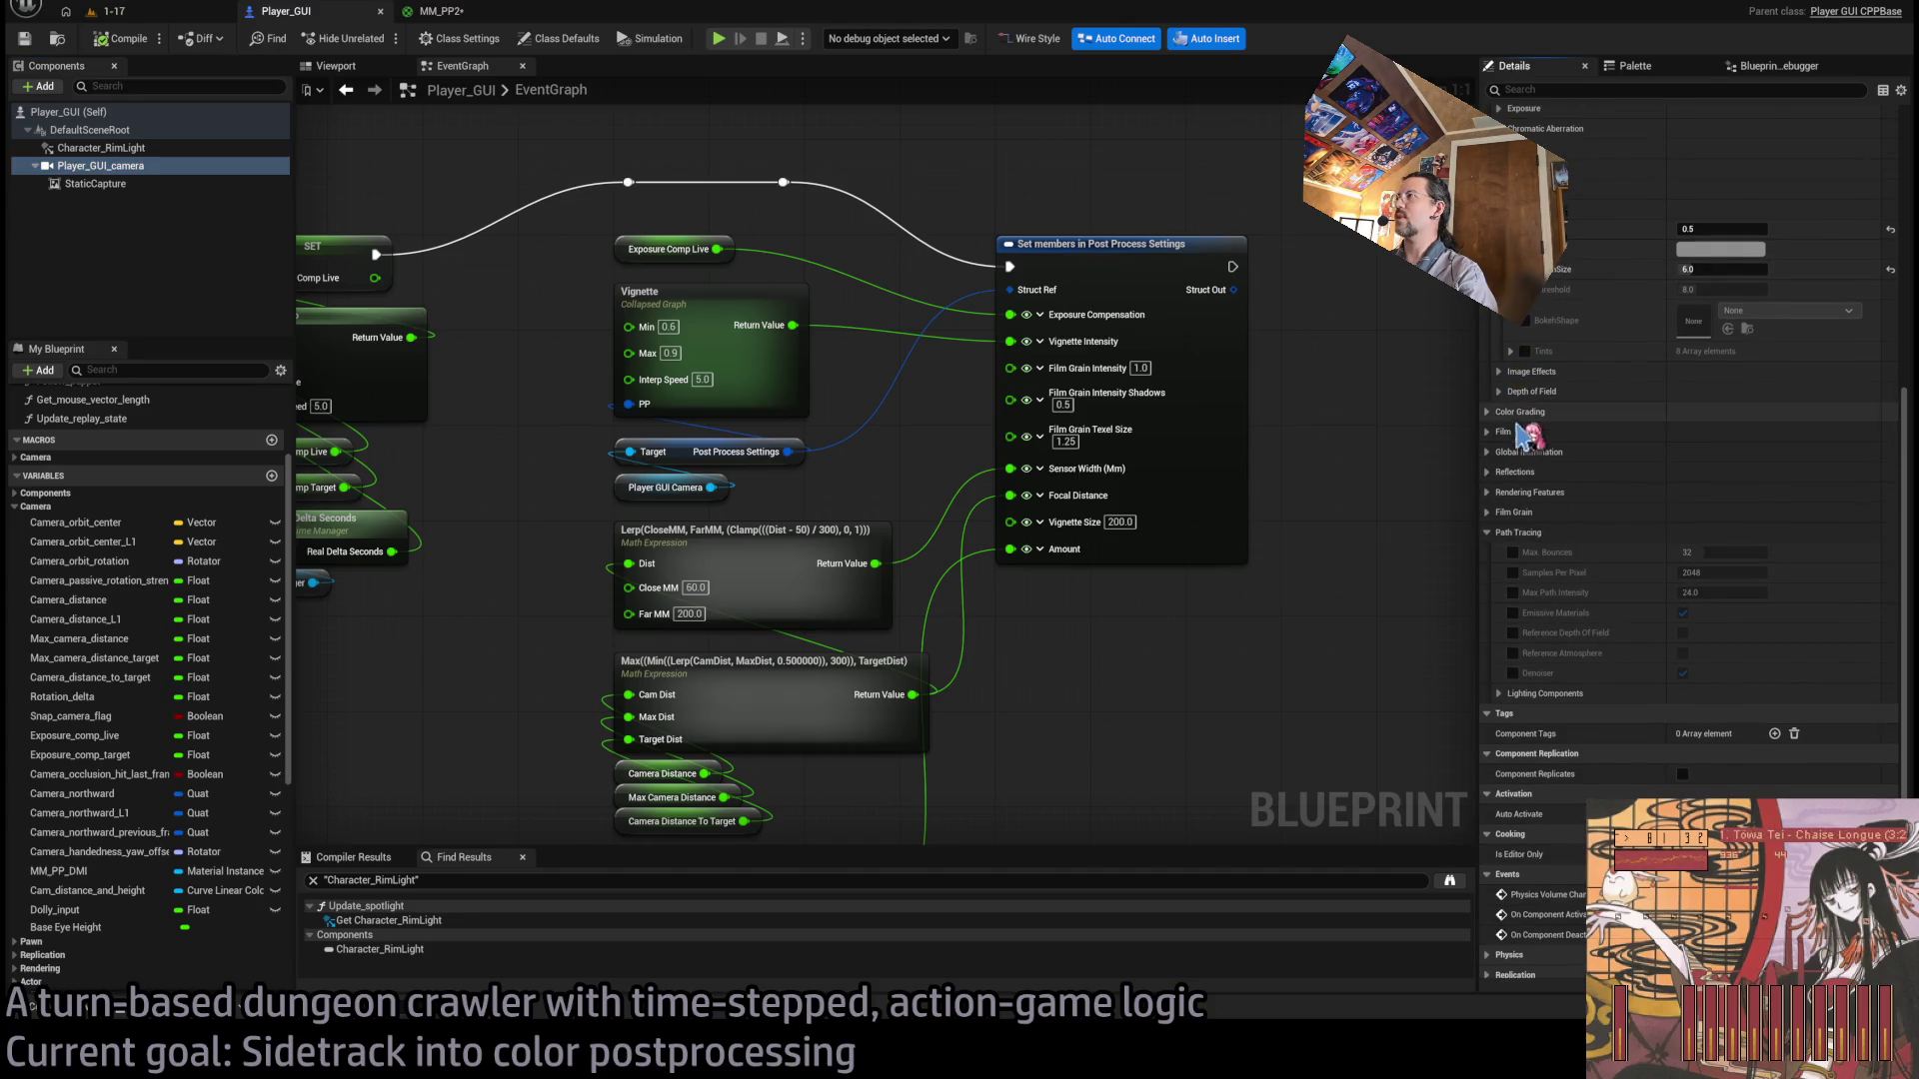
left_click(1529, 487)
scroll(1749, 437, "down", 2)
type("8")
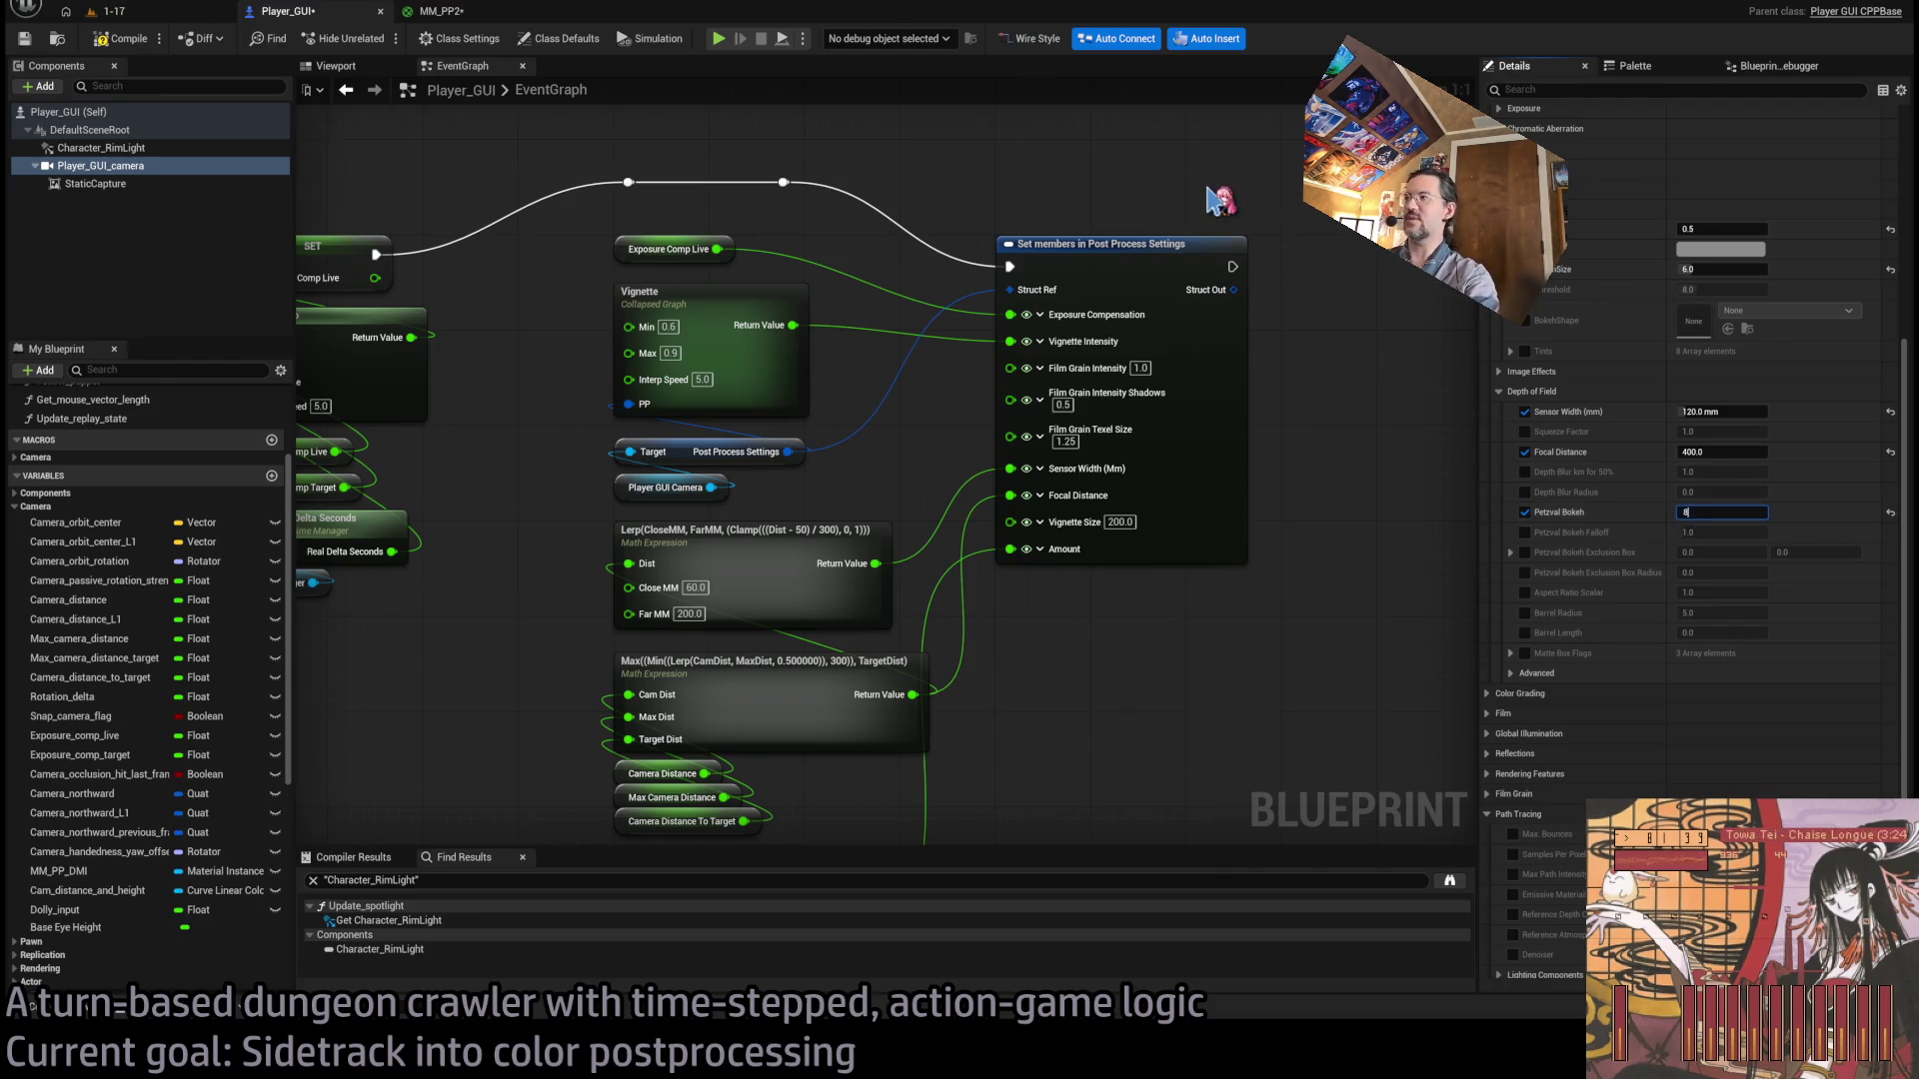
left_click(145, 13)
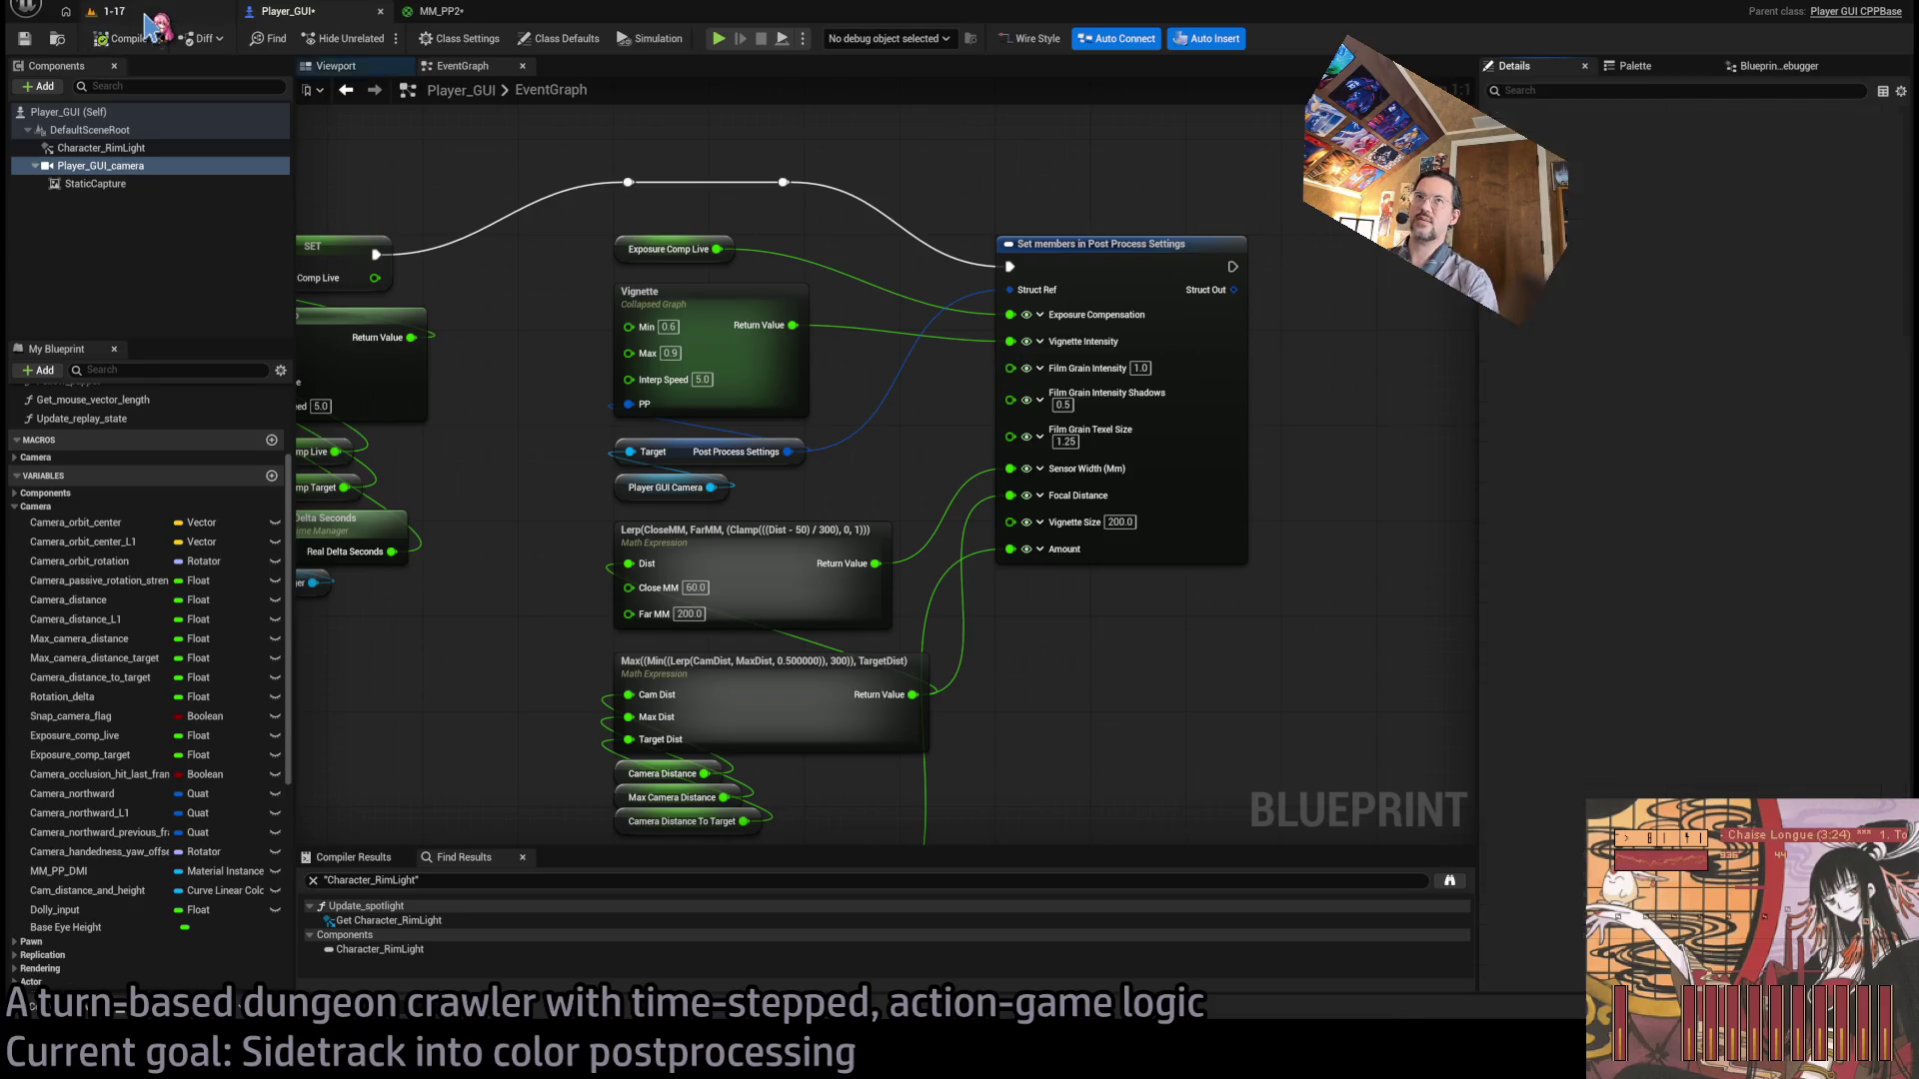
Play-test 1-17, walking forward and swinging the camera to judge the bokeh, then open MM_PP2.
key("alt+p")
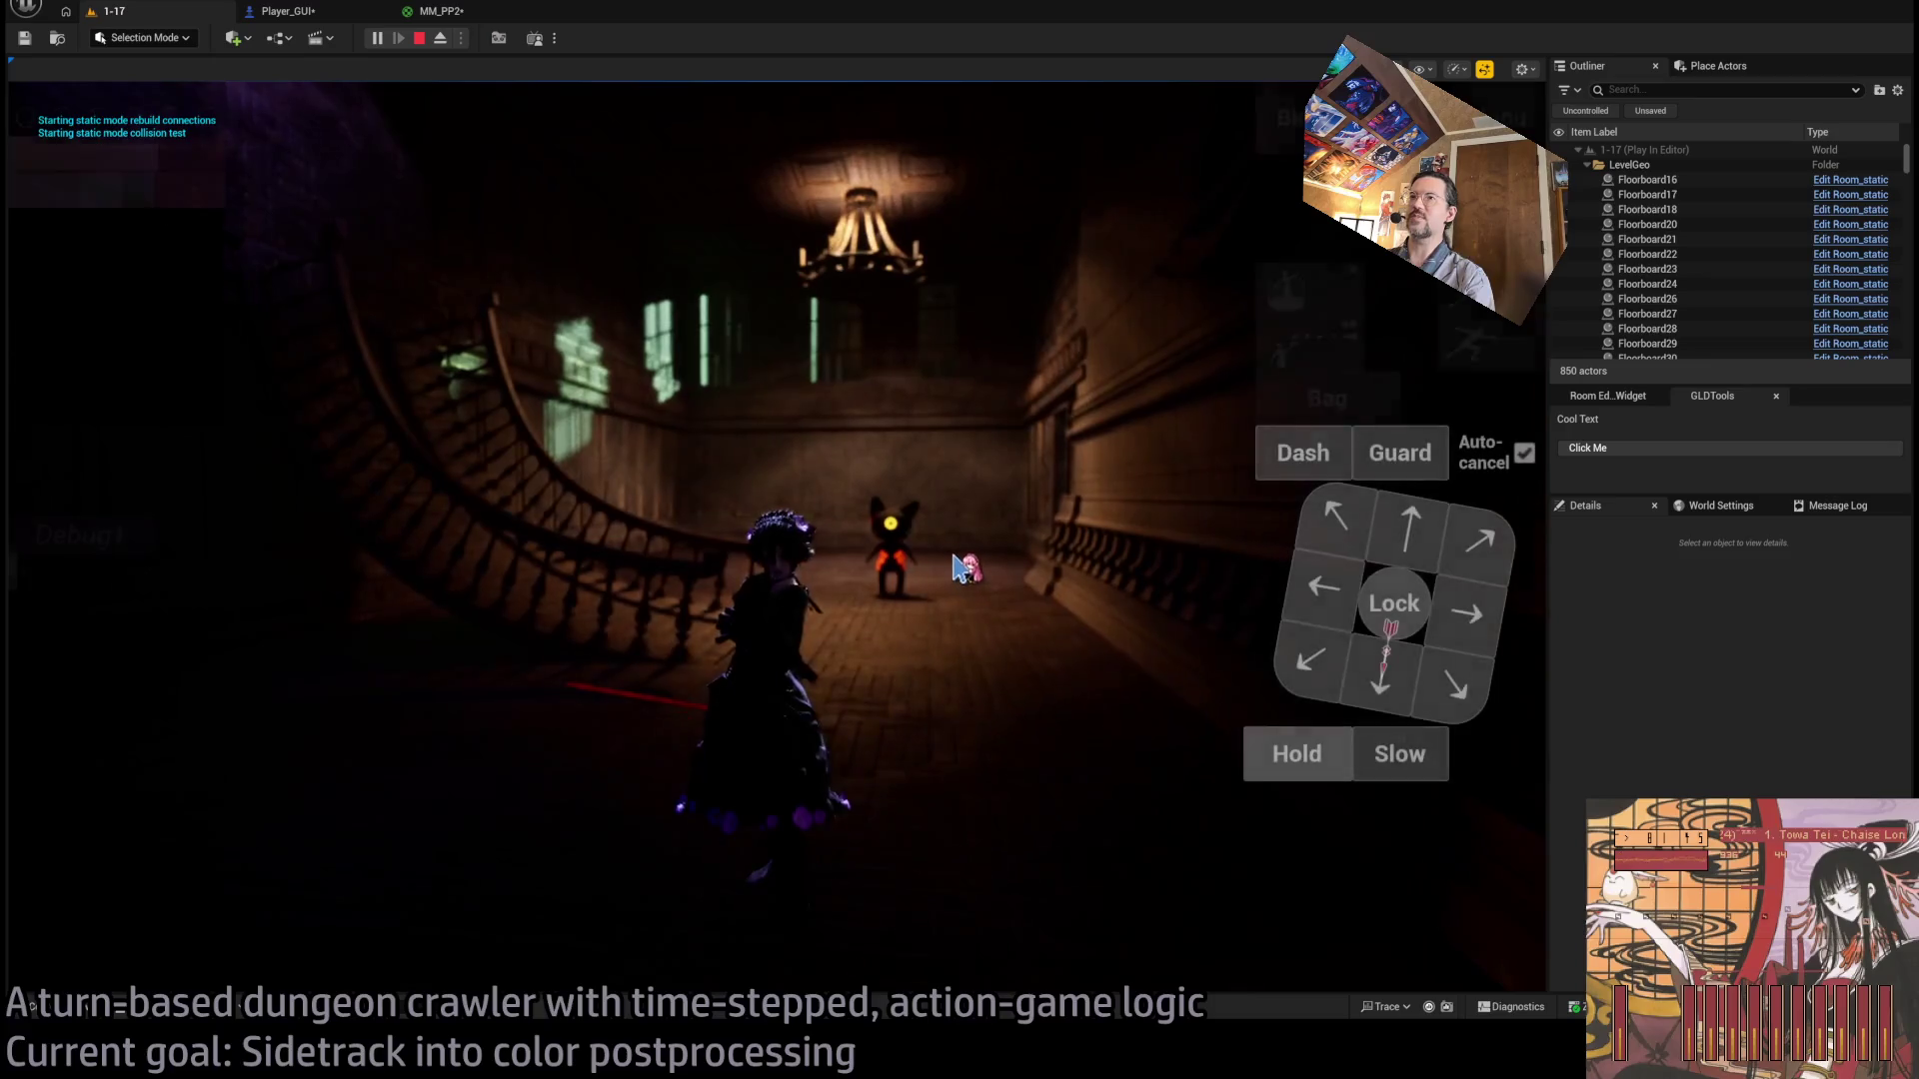
key("w")
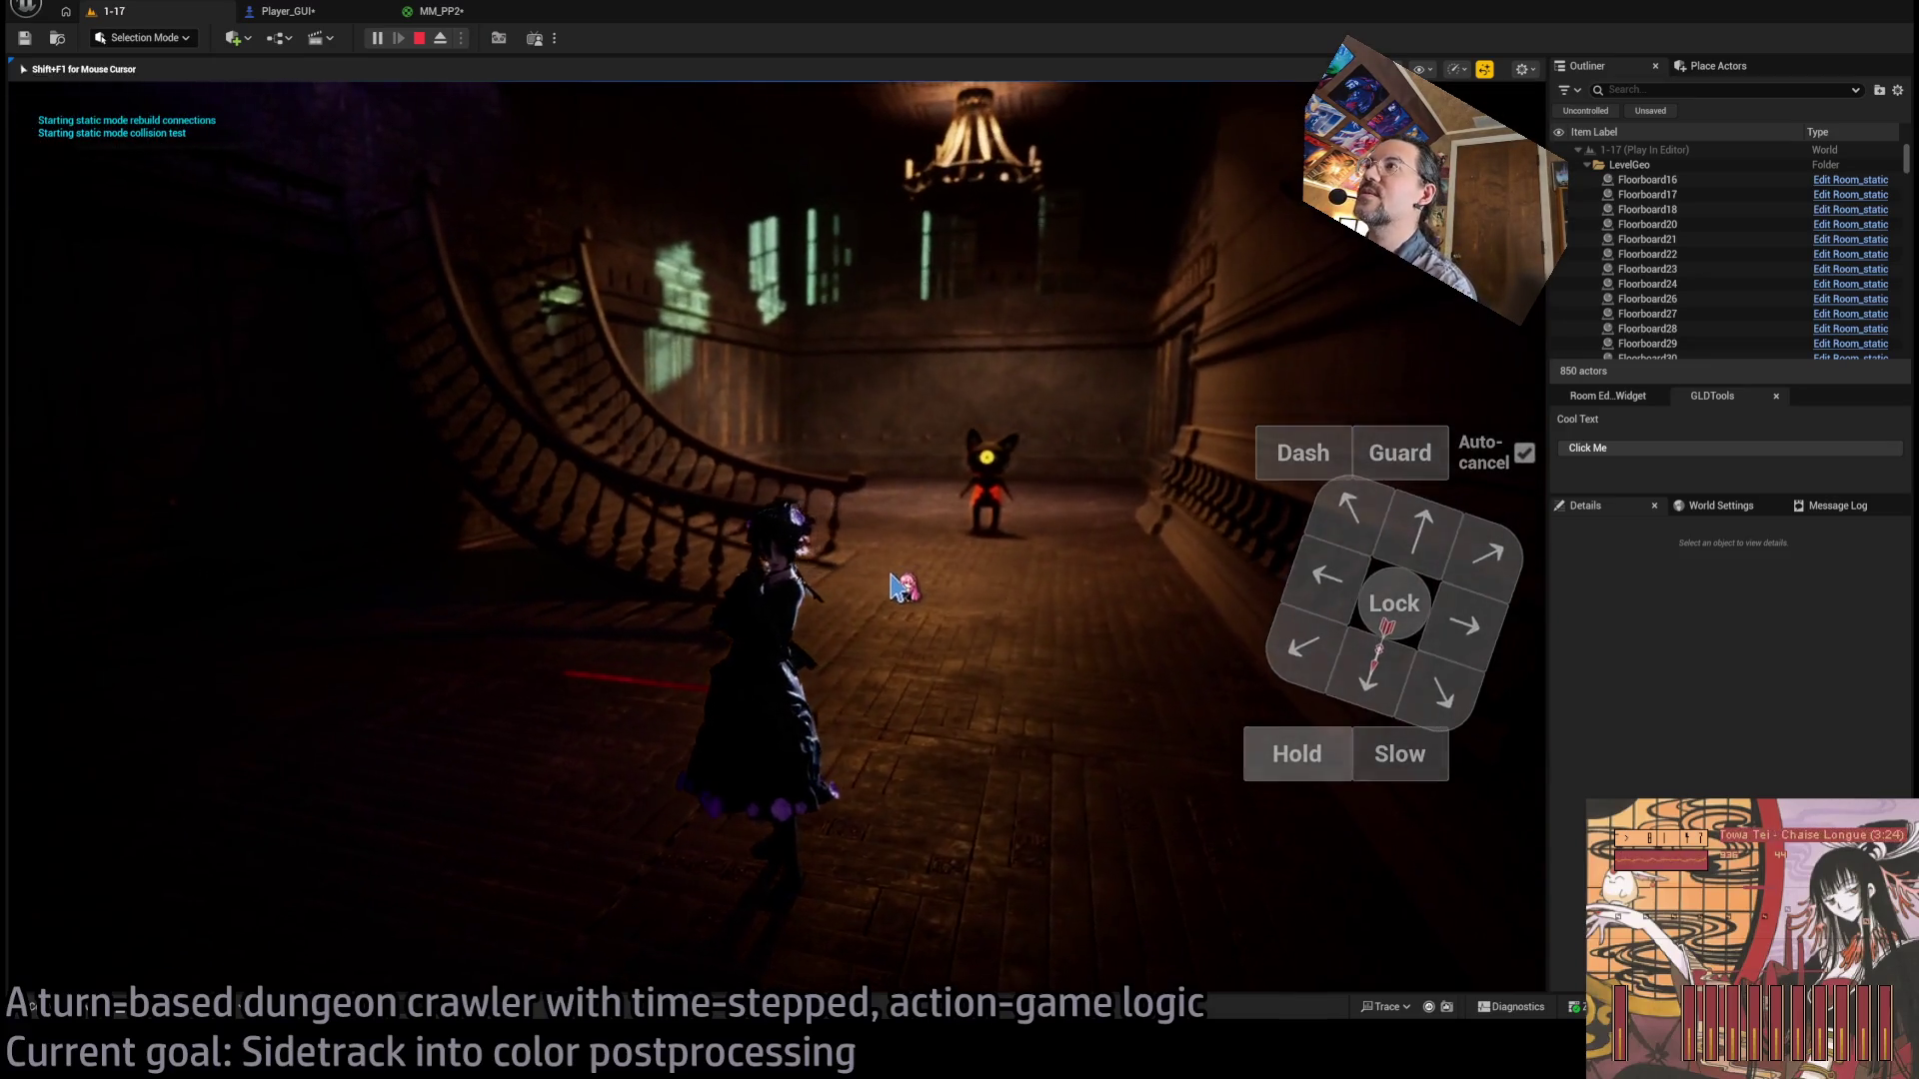
key("e")
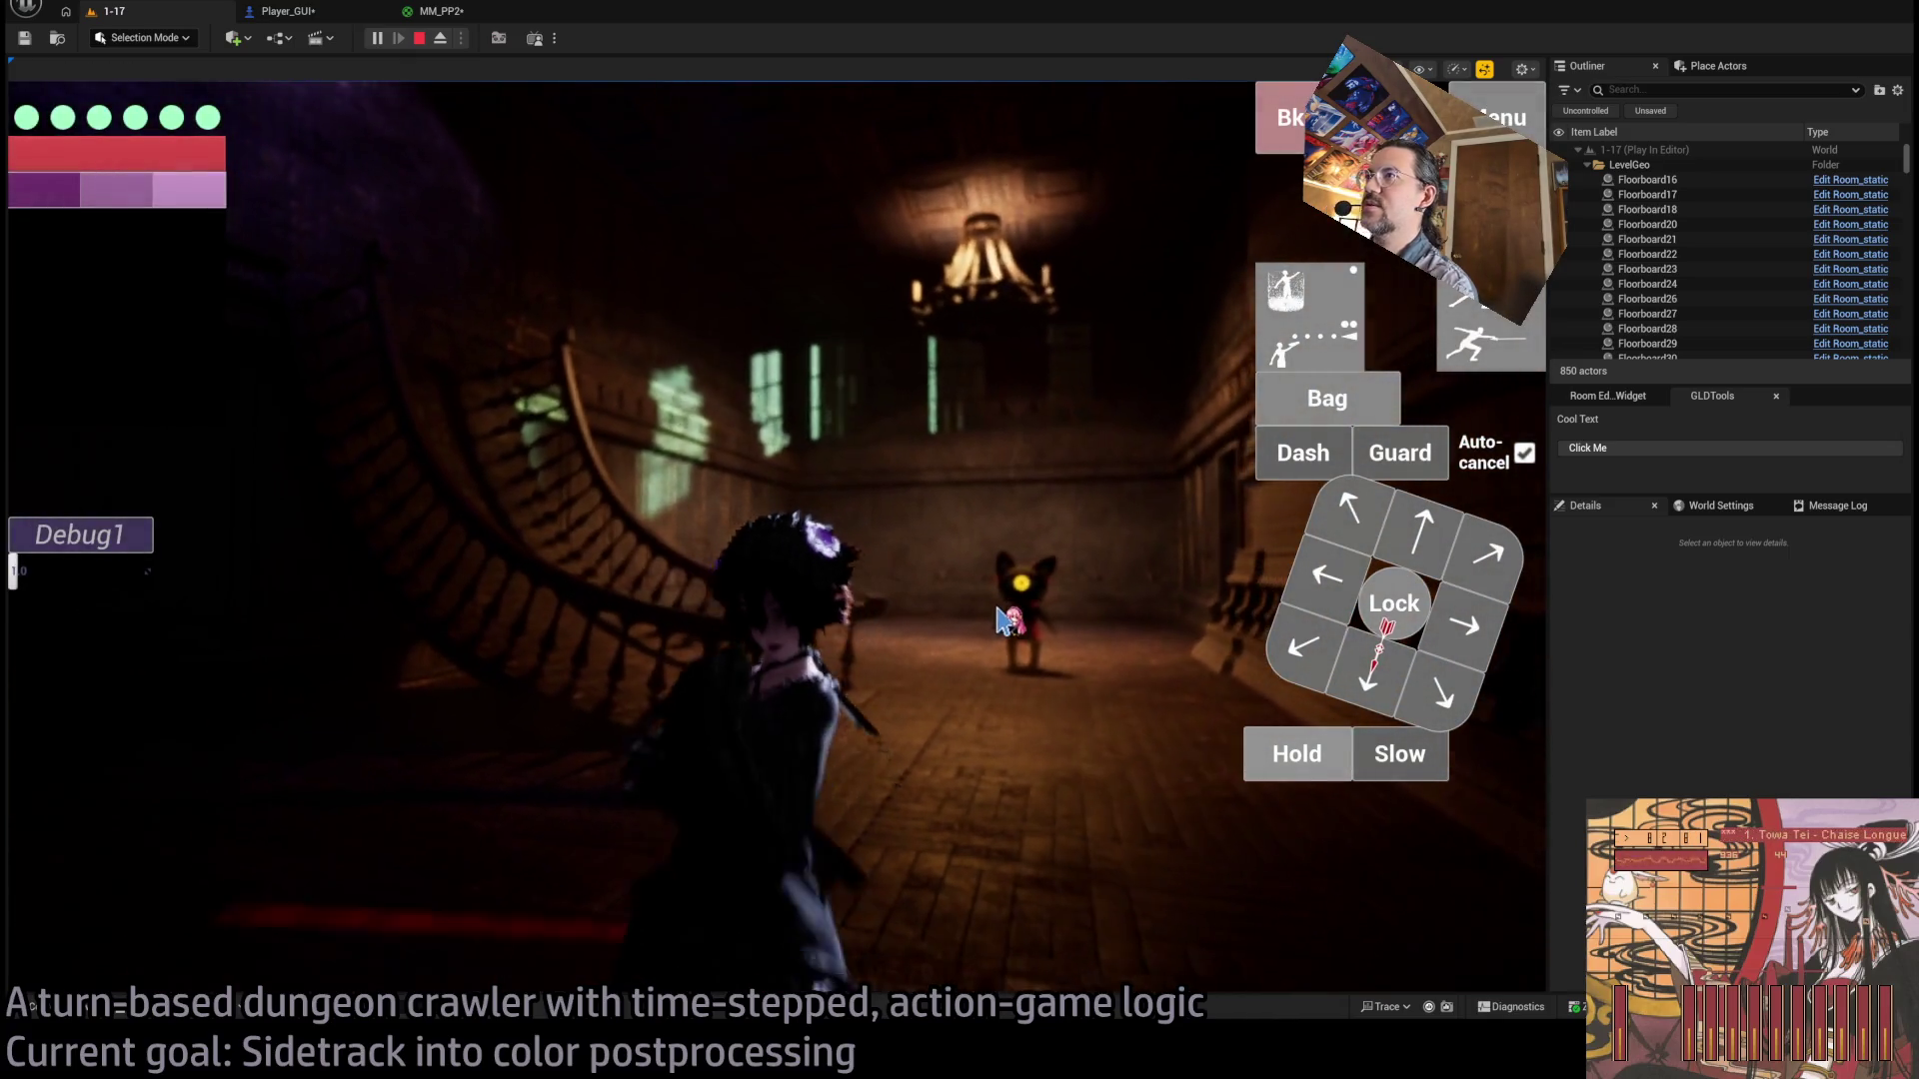
left_click(431, 14)
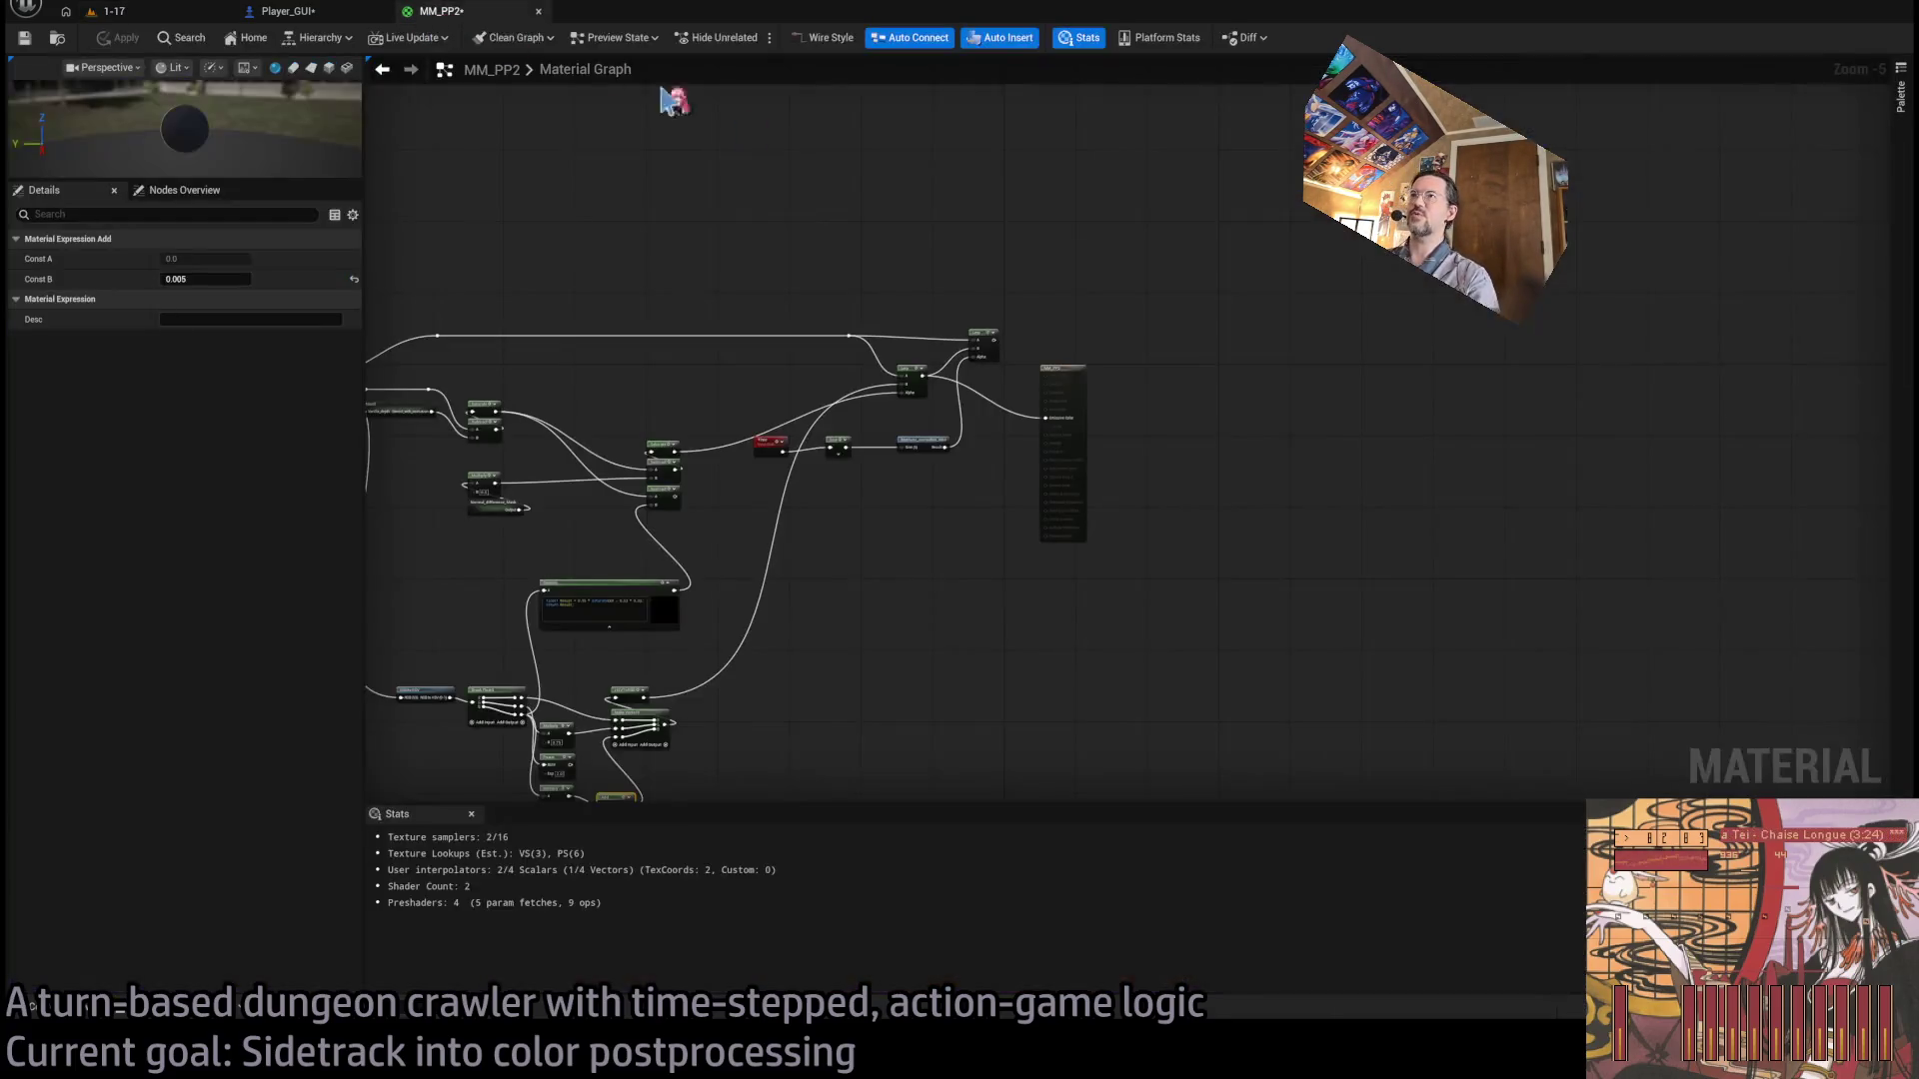
Play-test 1-17 again, repositioning the camera behind the character and playing one turn, then stop.
left_click(284, 13)
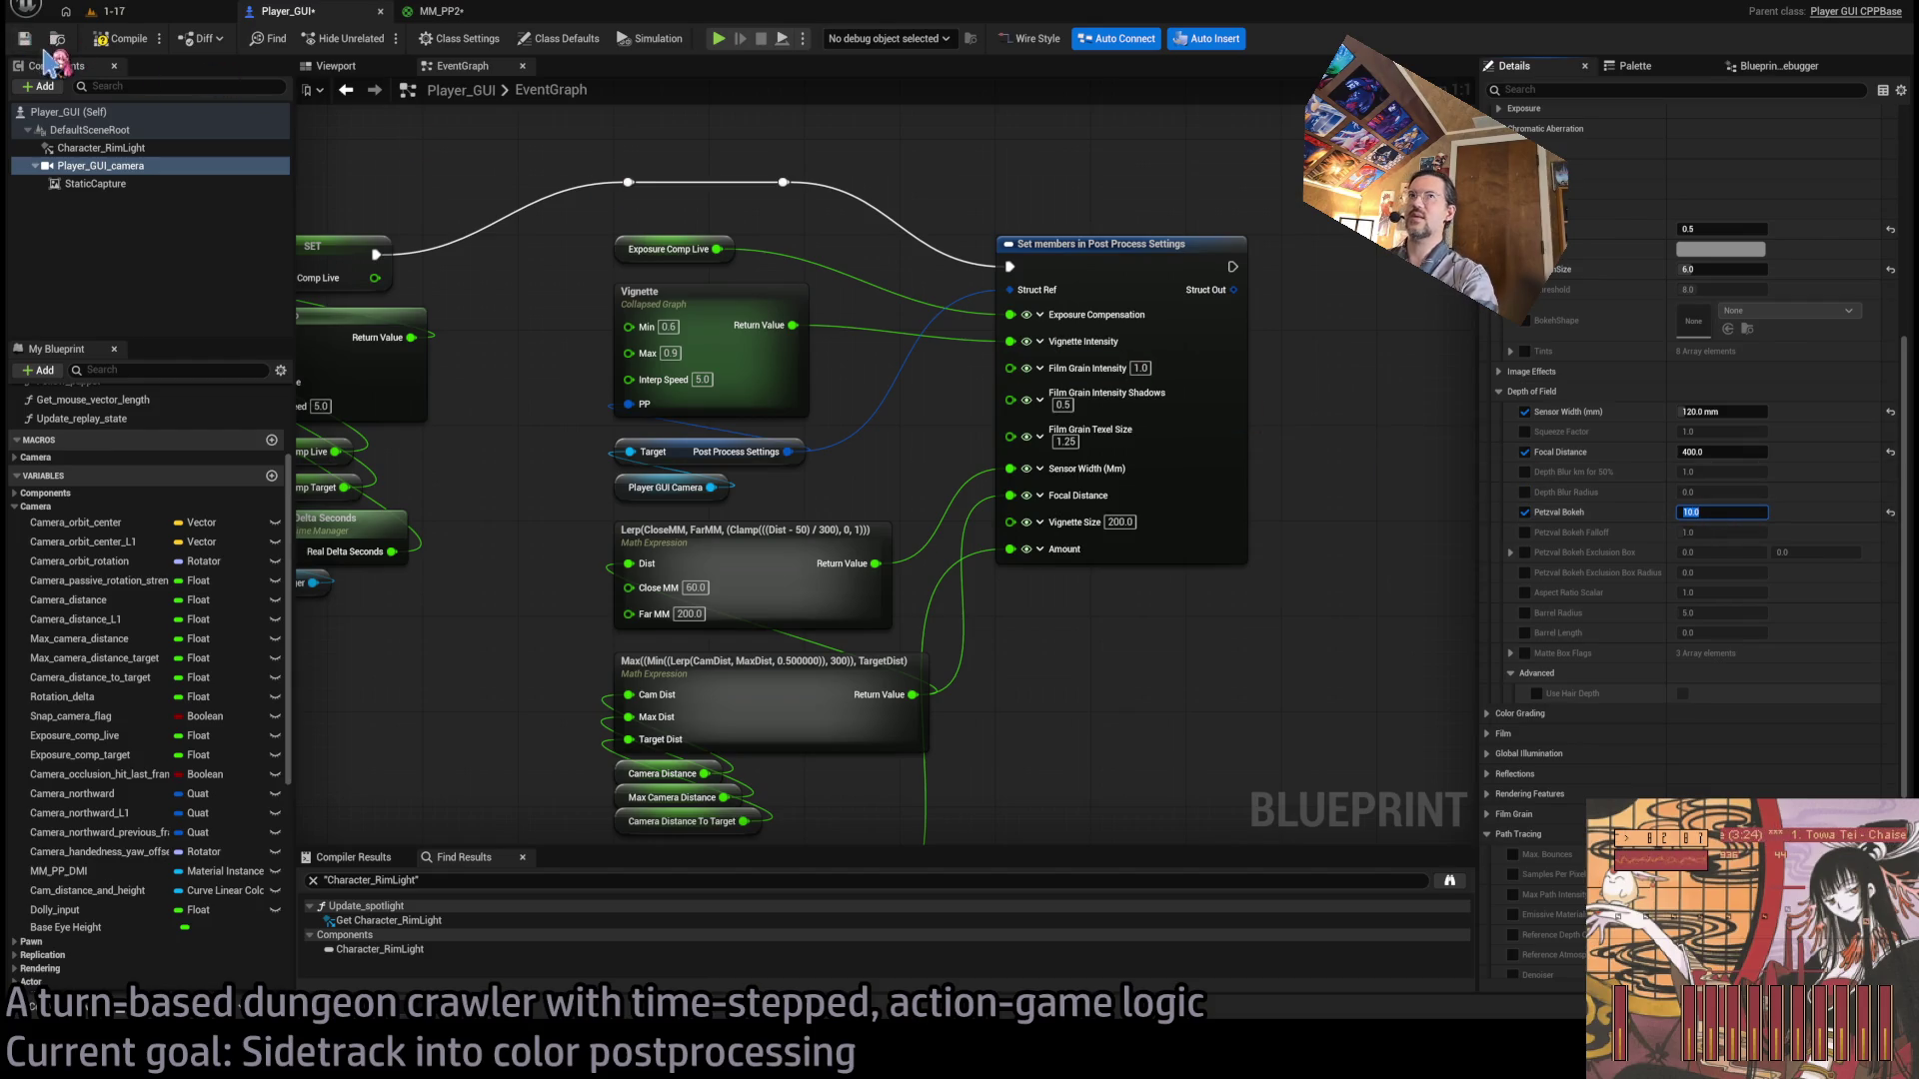
left_click(145, 12)
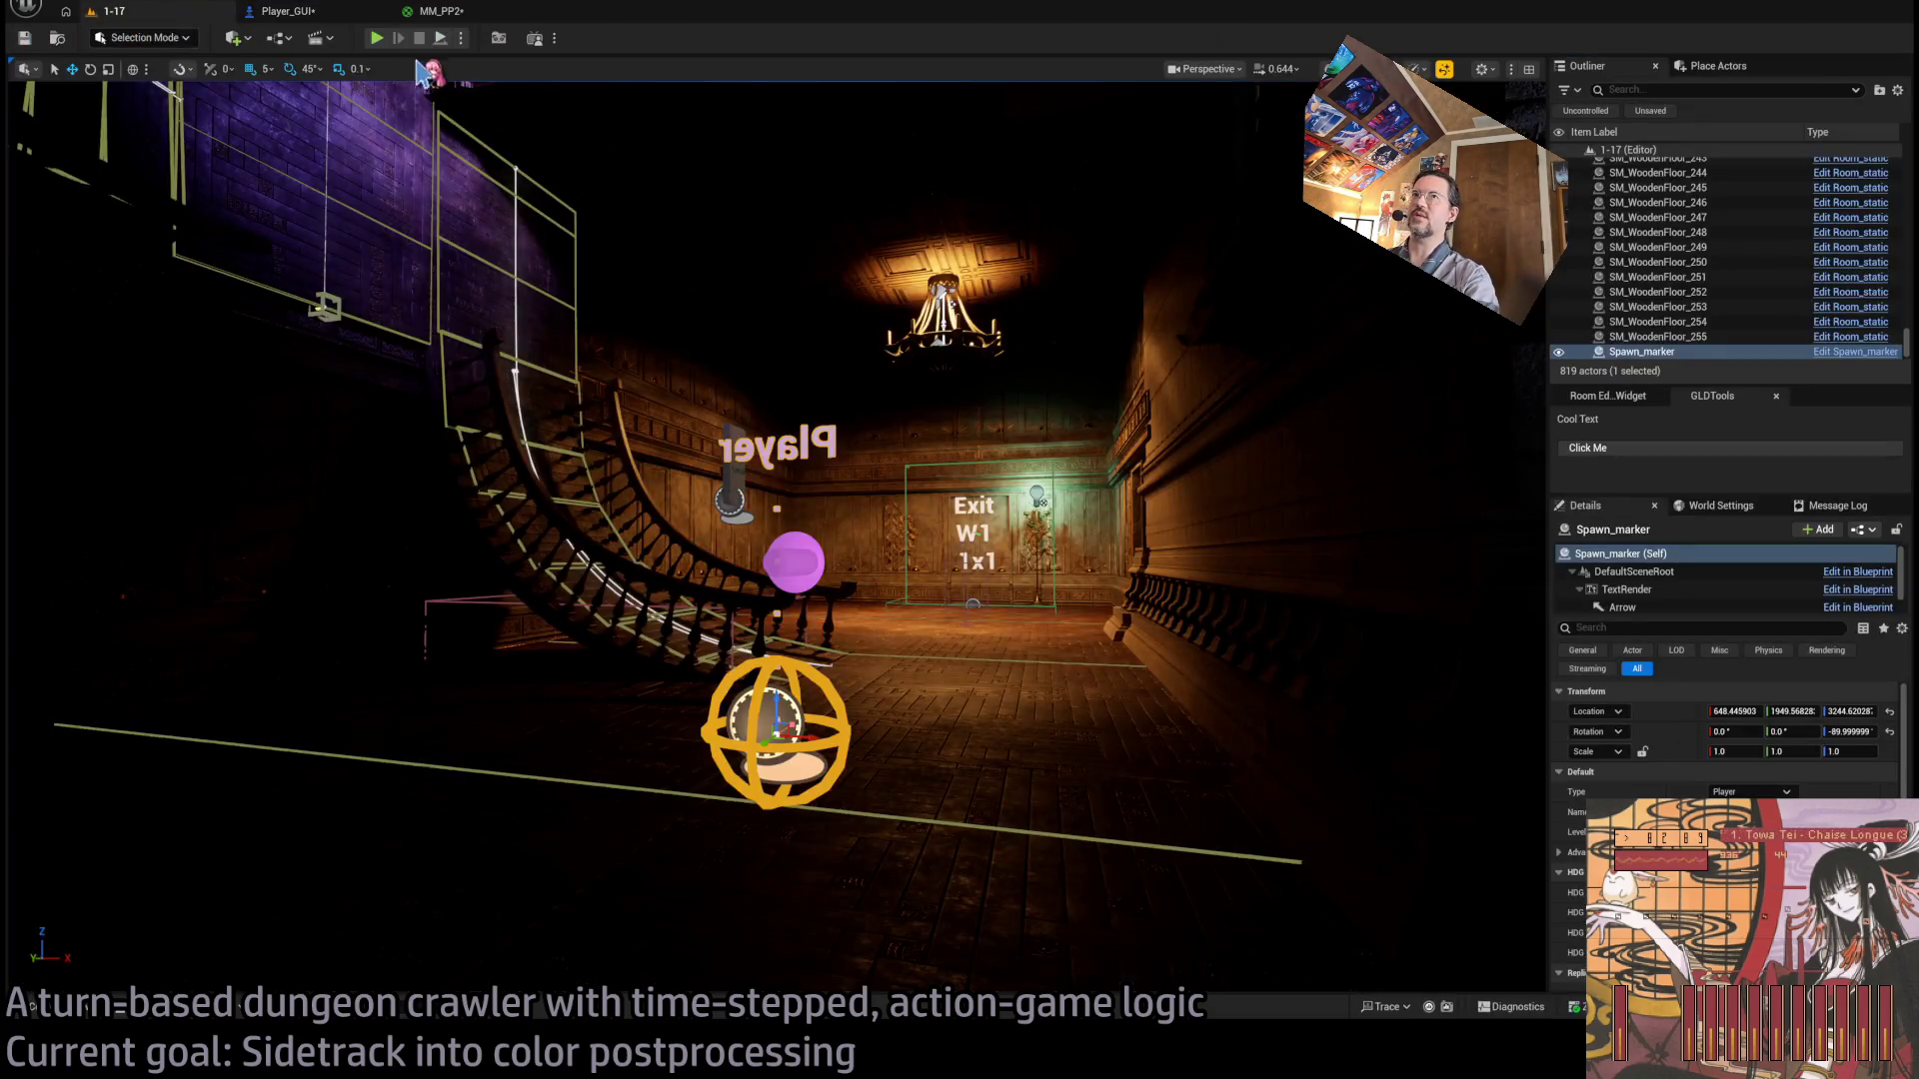
left_click(376, 40)
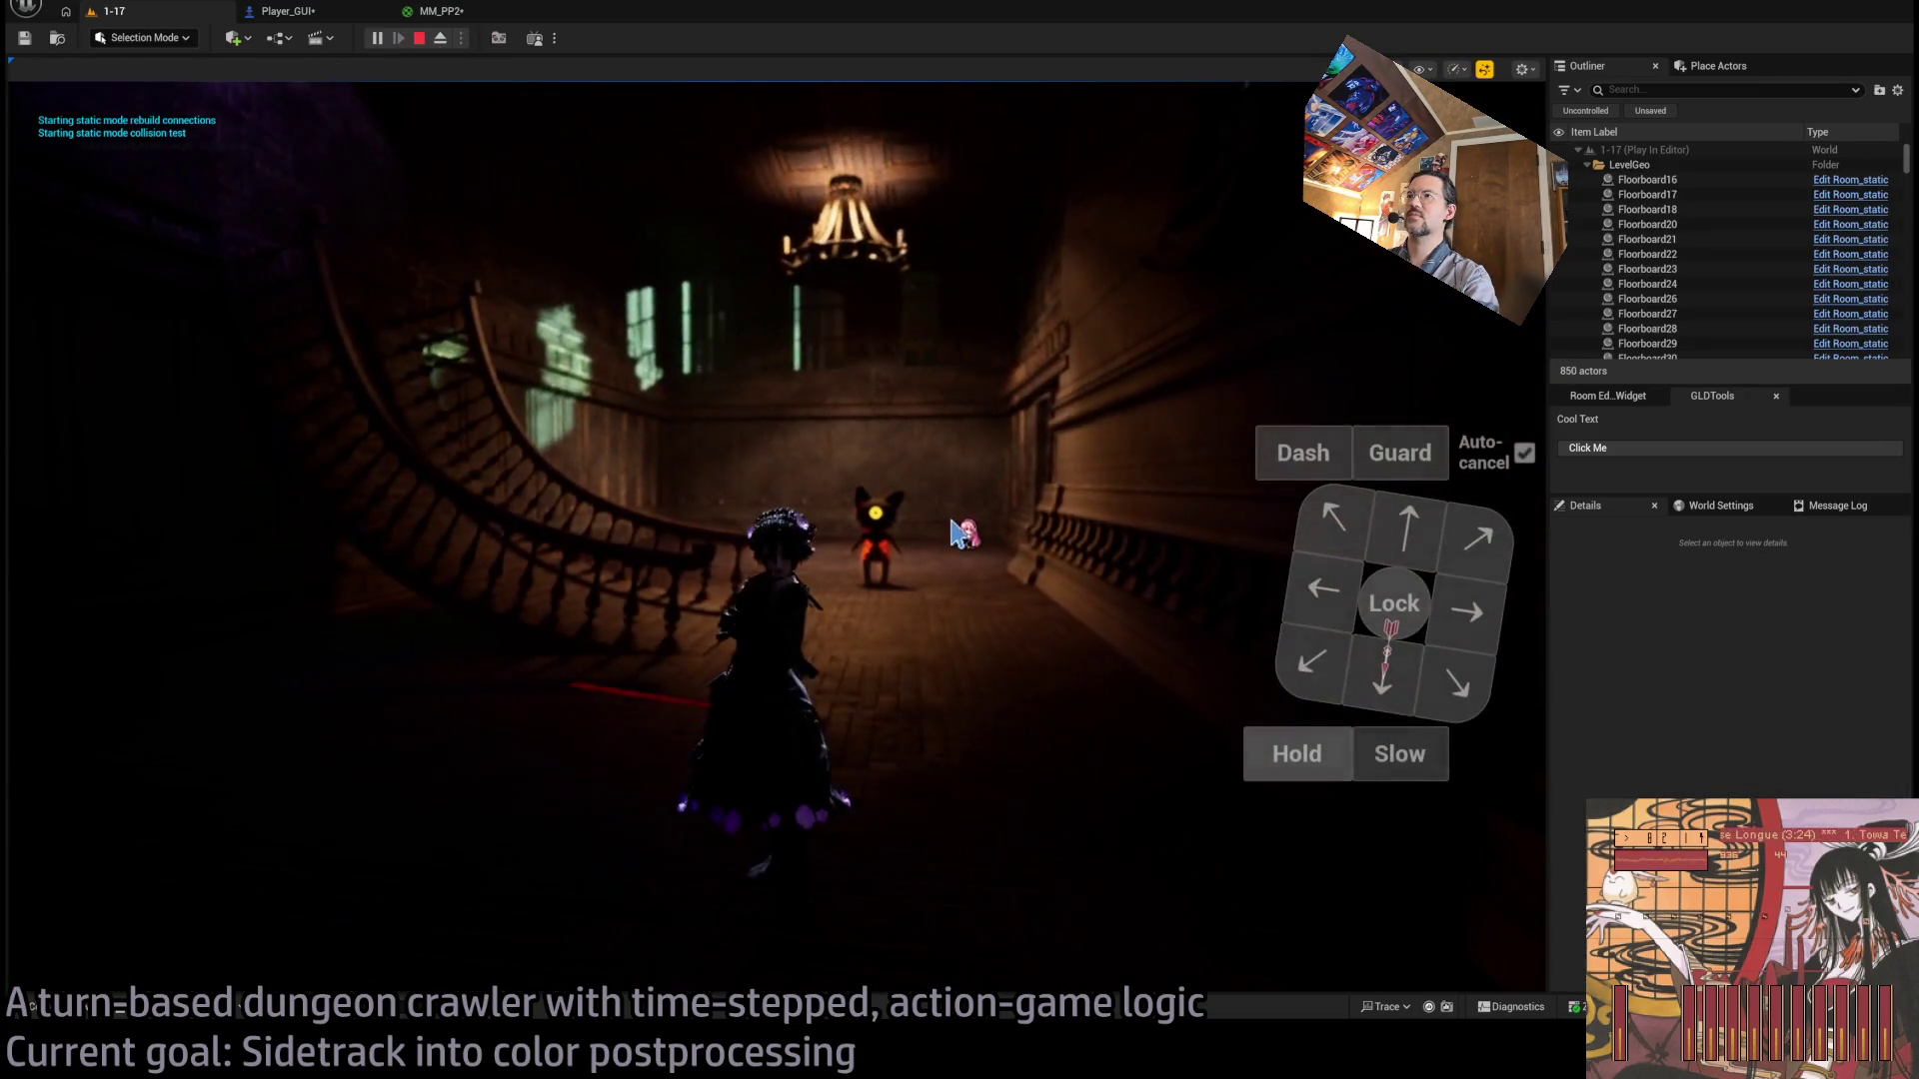
left_click(907, 548)
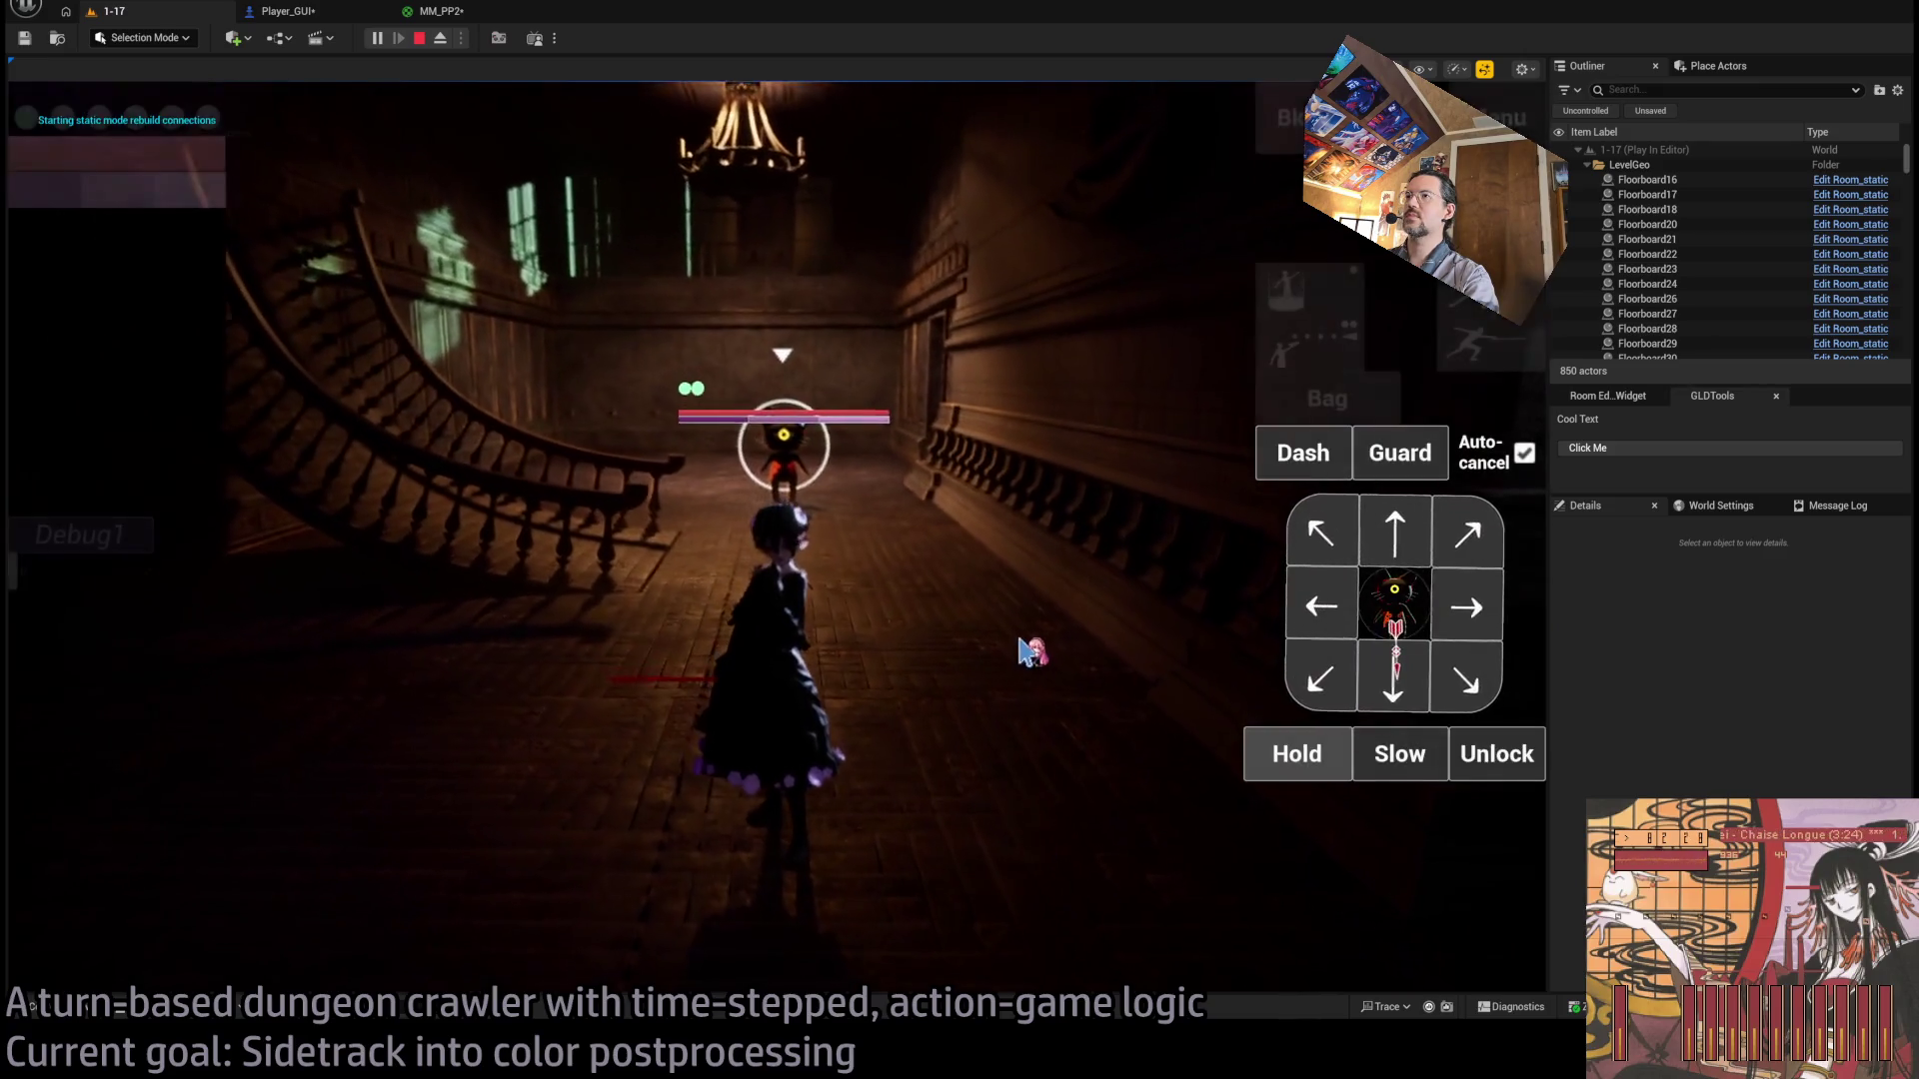
left_click(1489, 770)
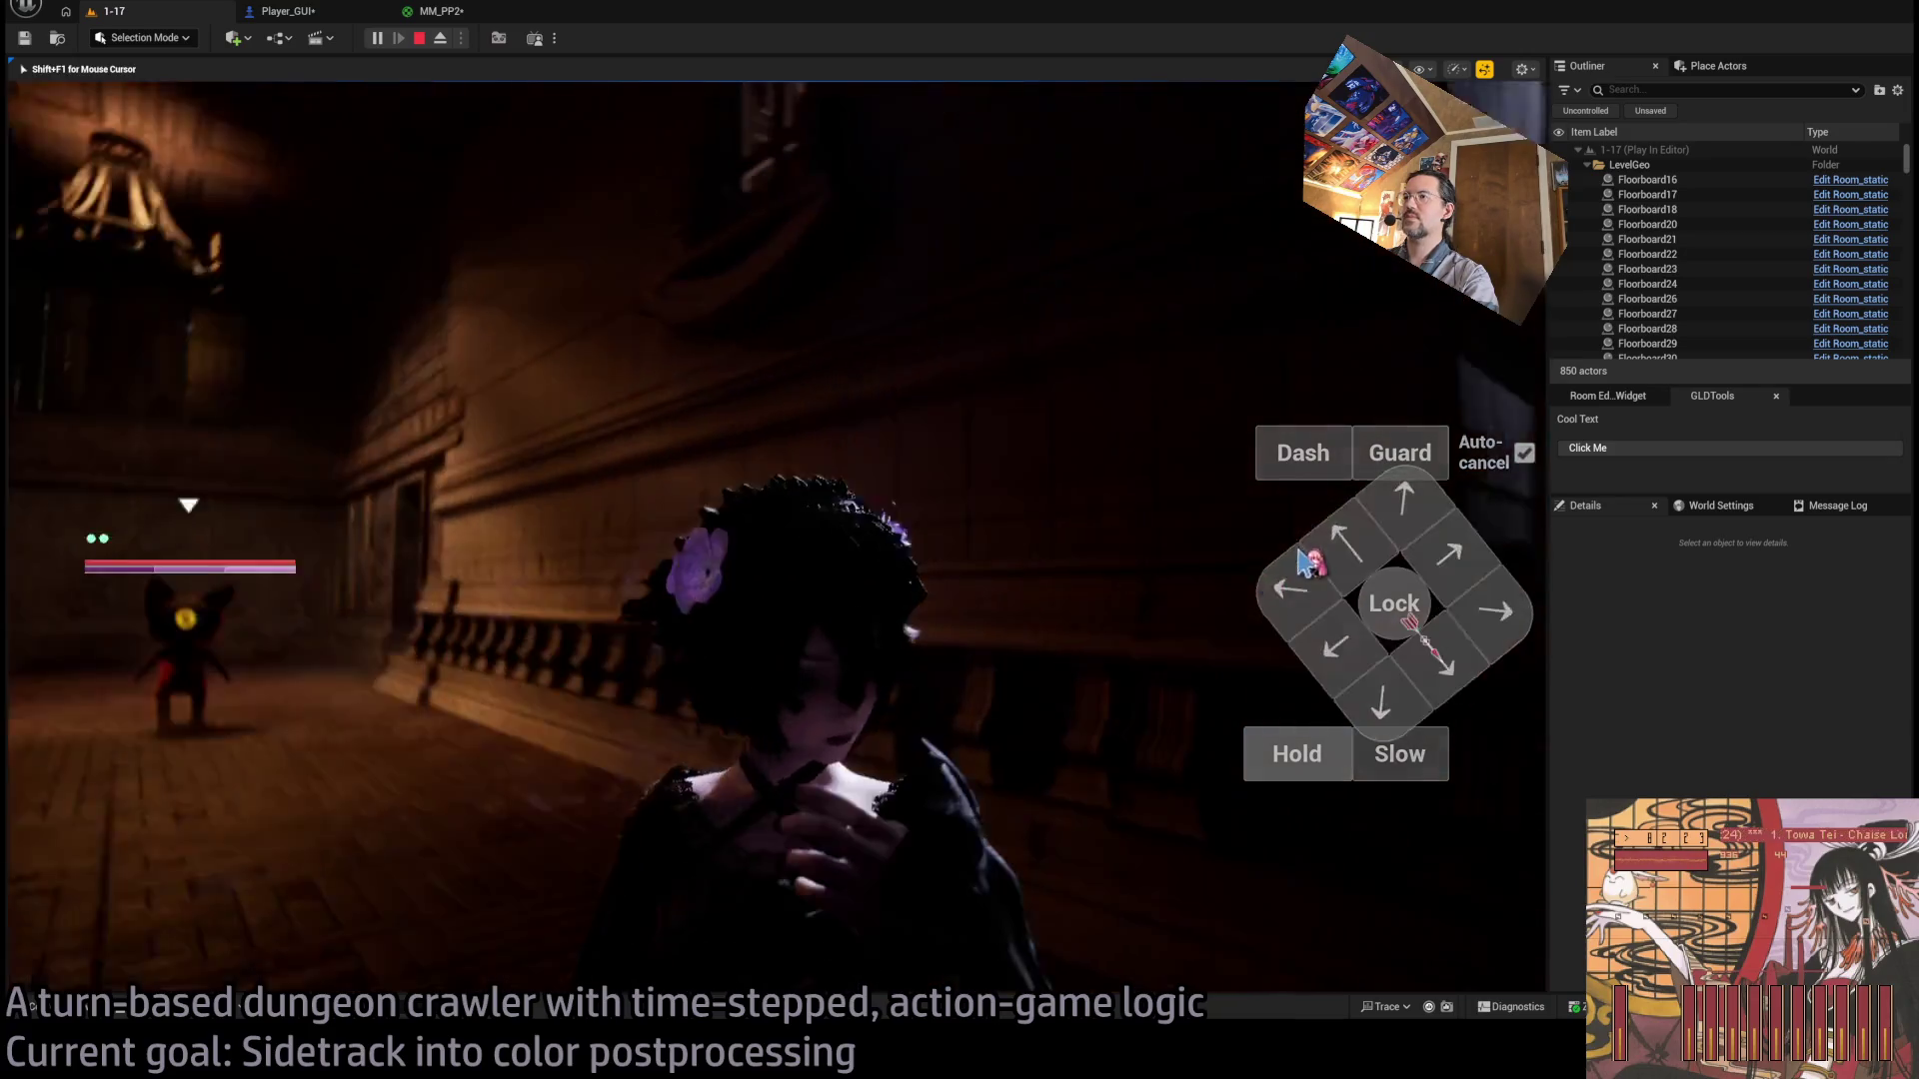
left_click(1003, 715)
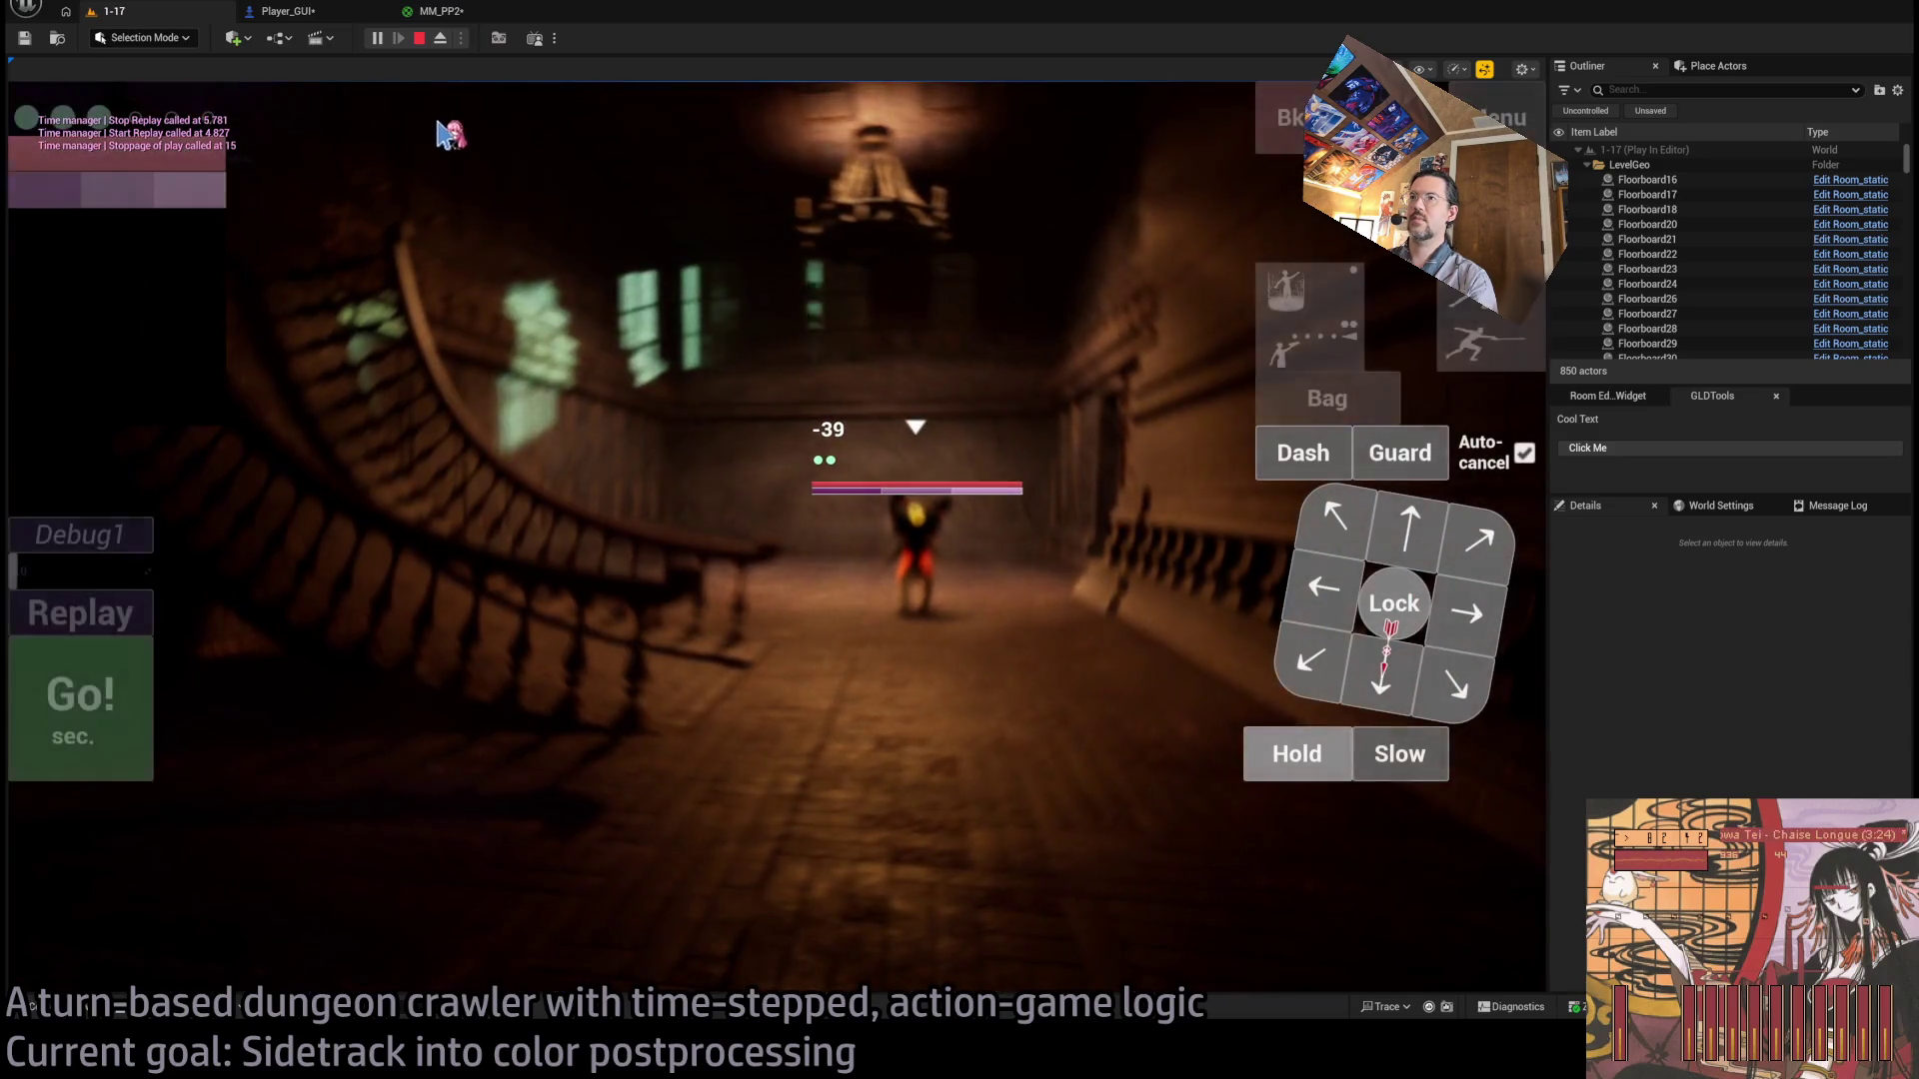
left_click(965, 464)
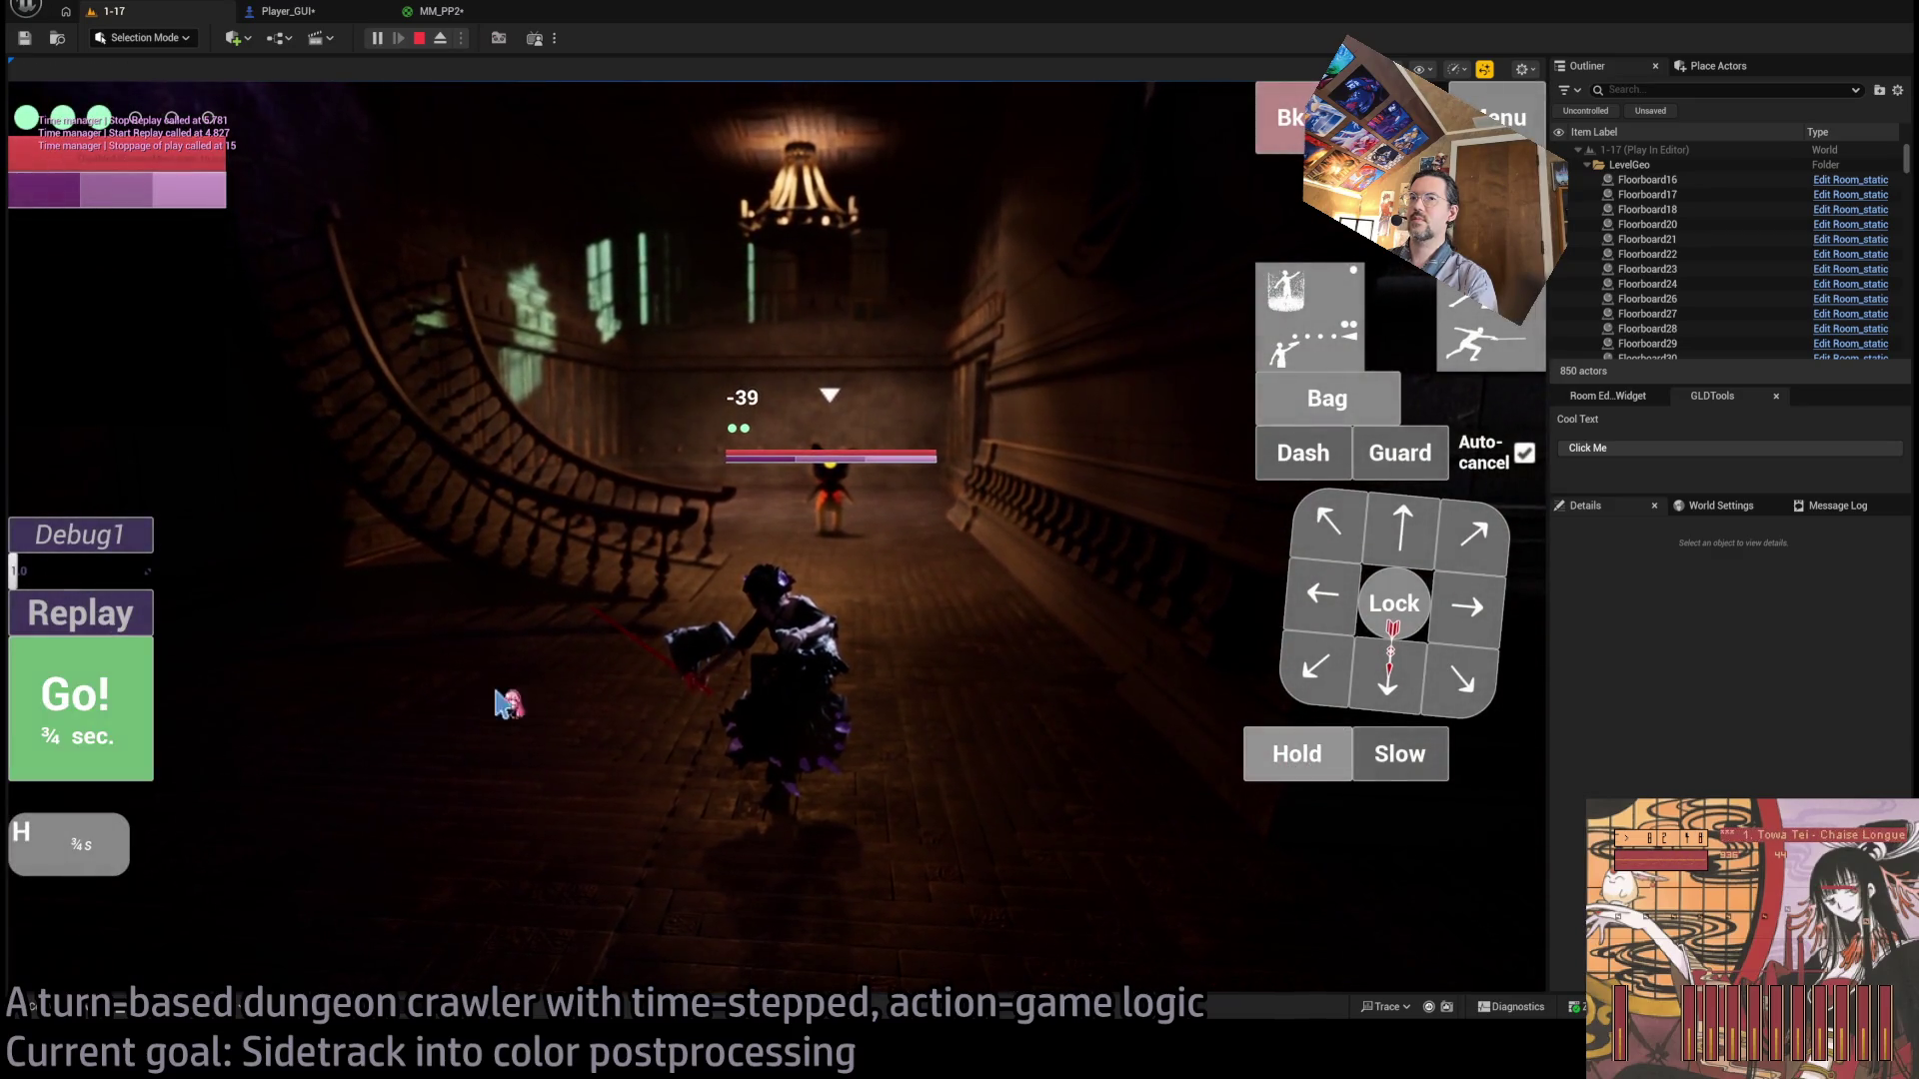
left_click(120, 742)
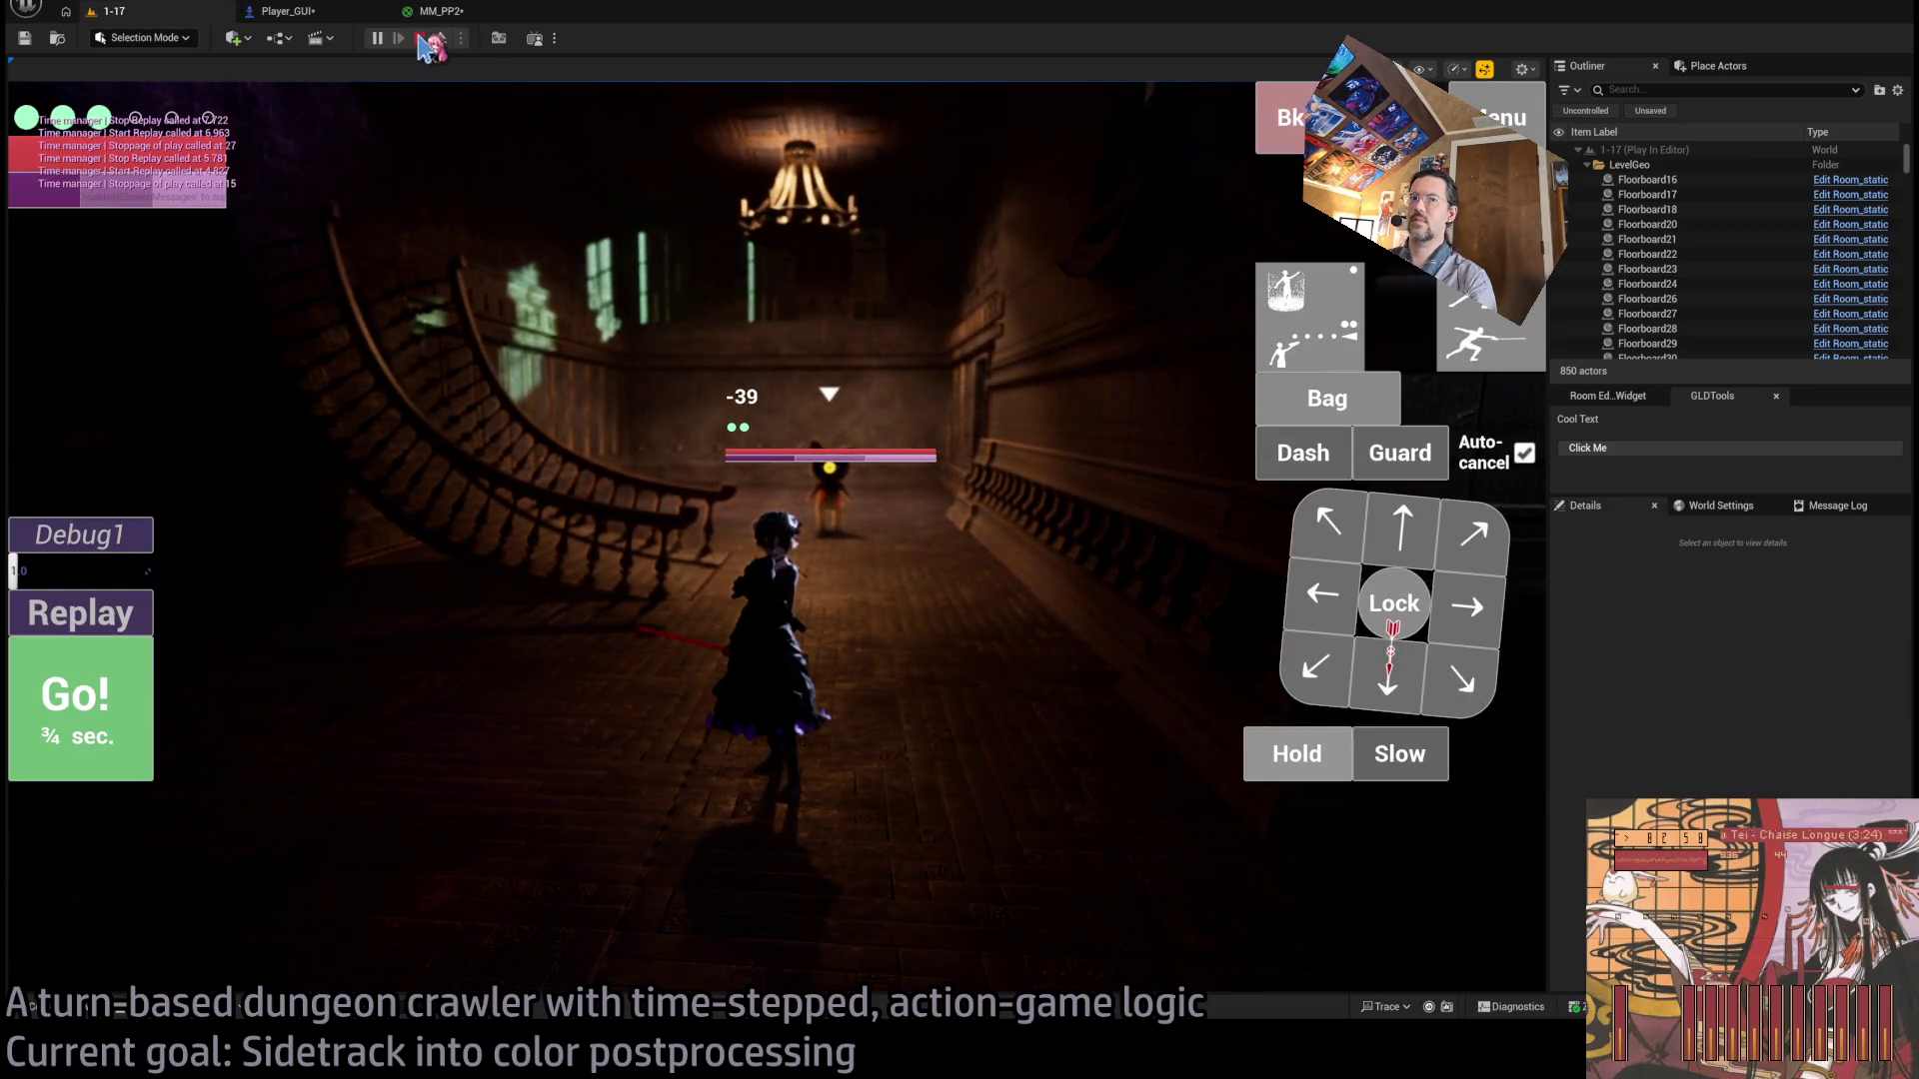
left_click(421, 40)
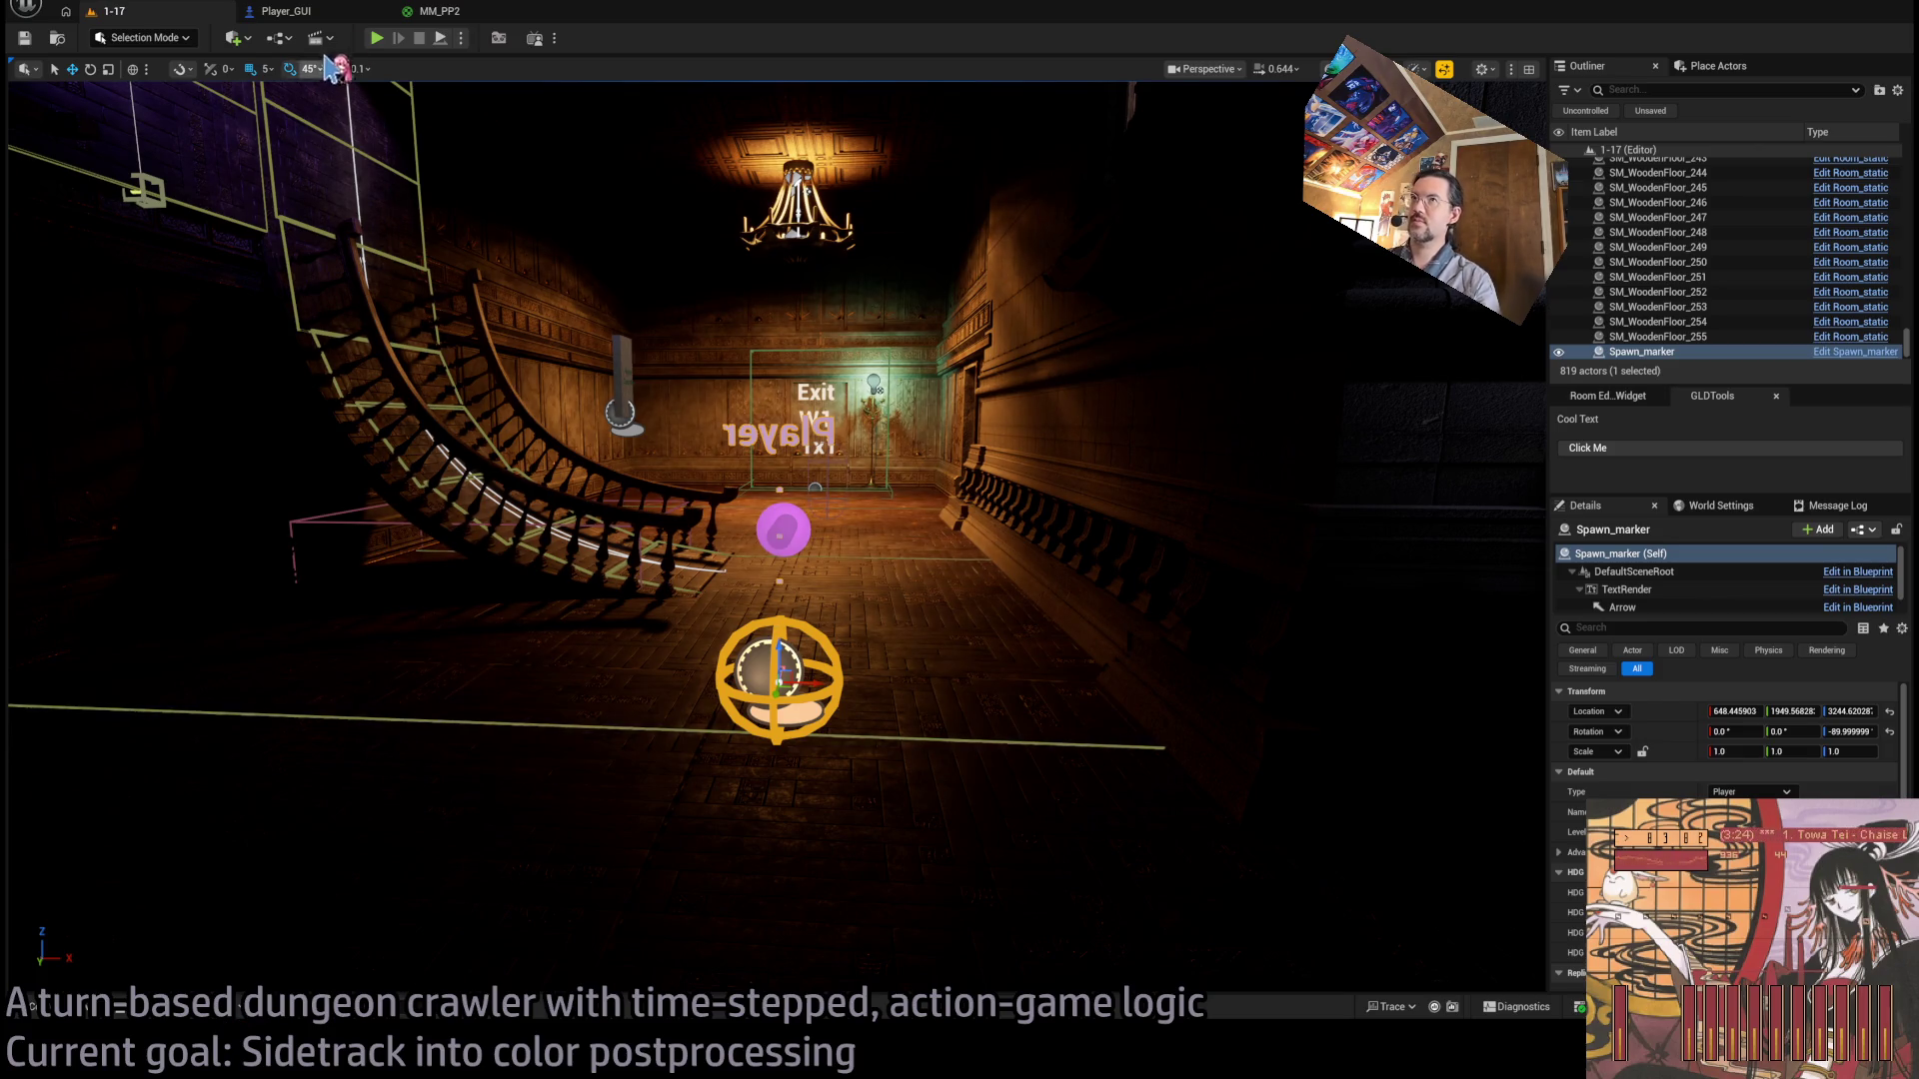
Start another play test and turn the camera down the hallway behind the character.
key("alt+p")
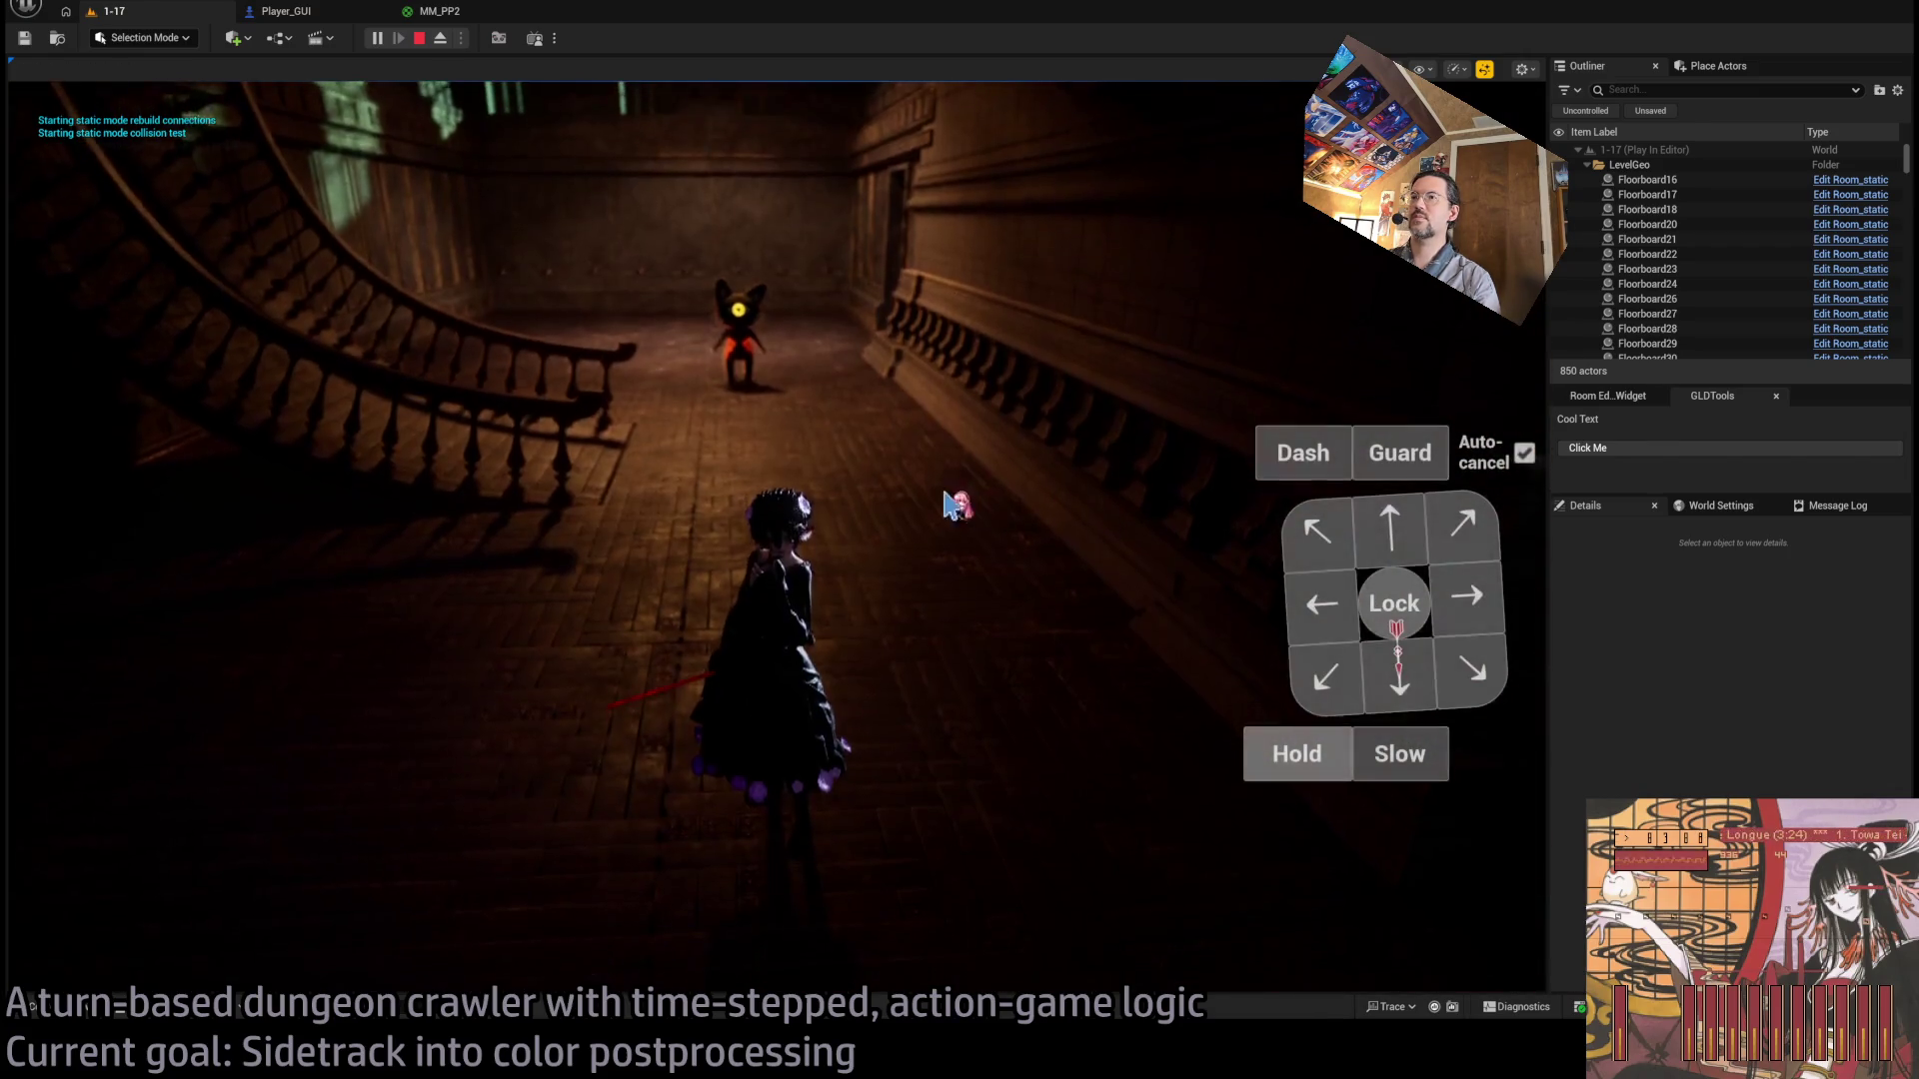
left_click(946, 505)
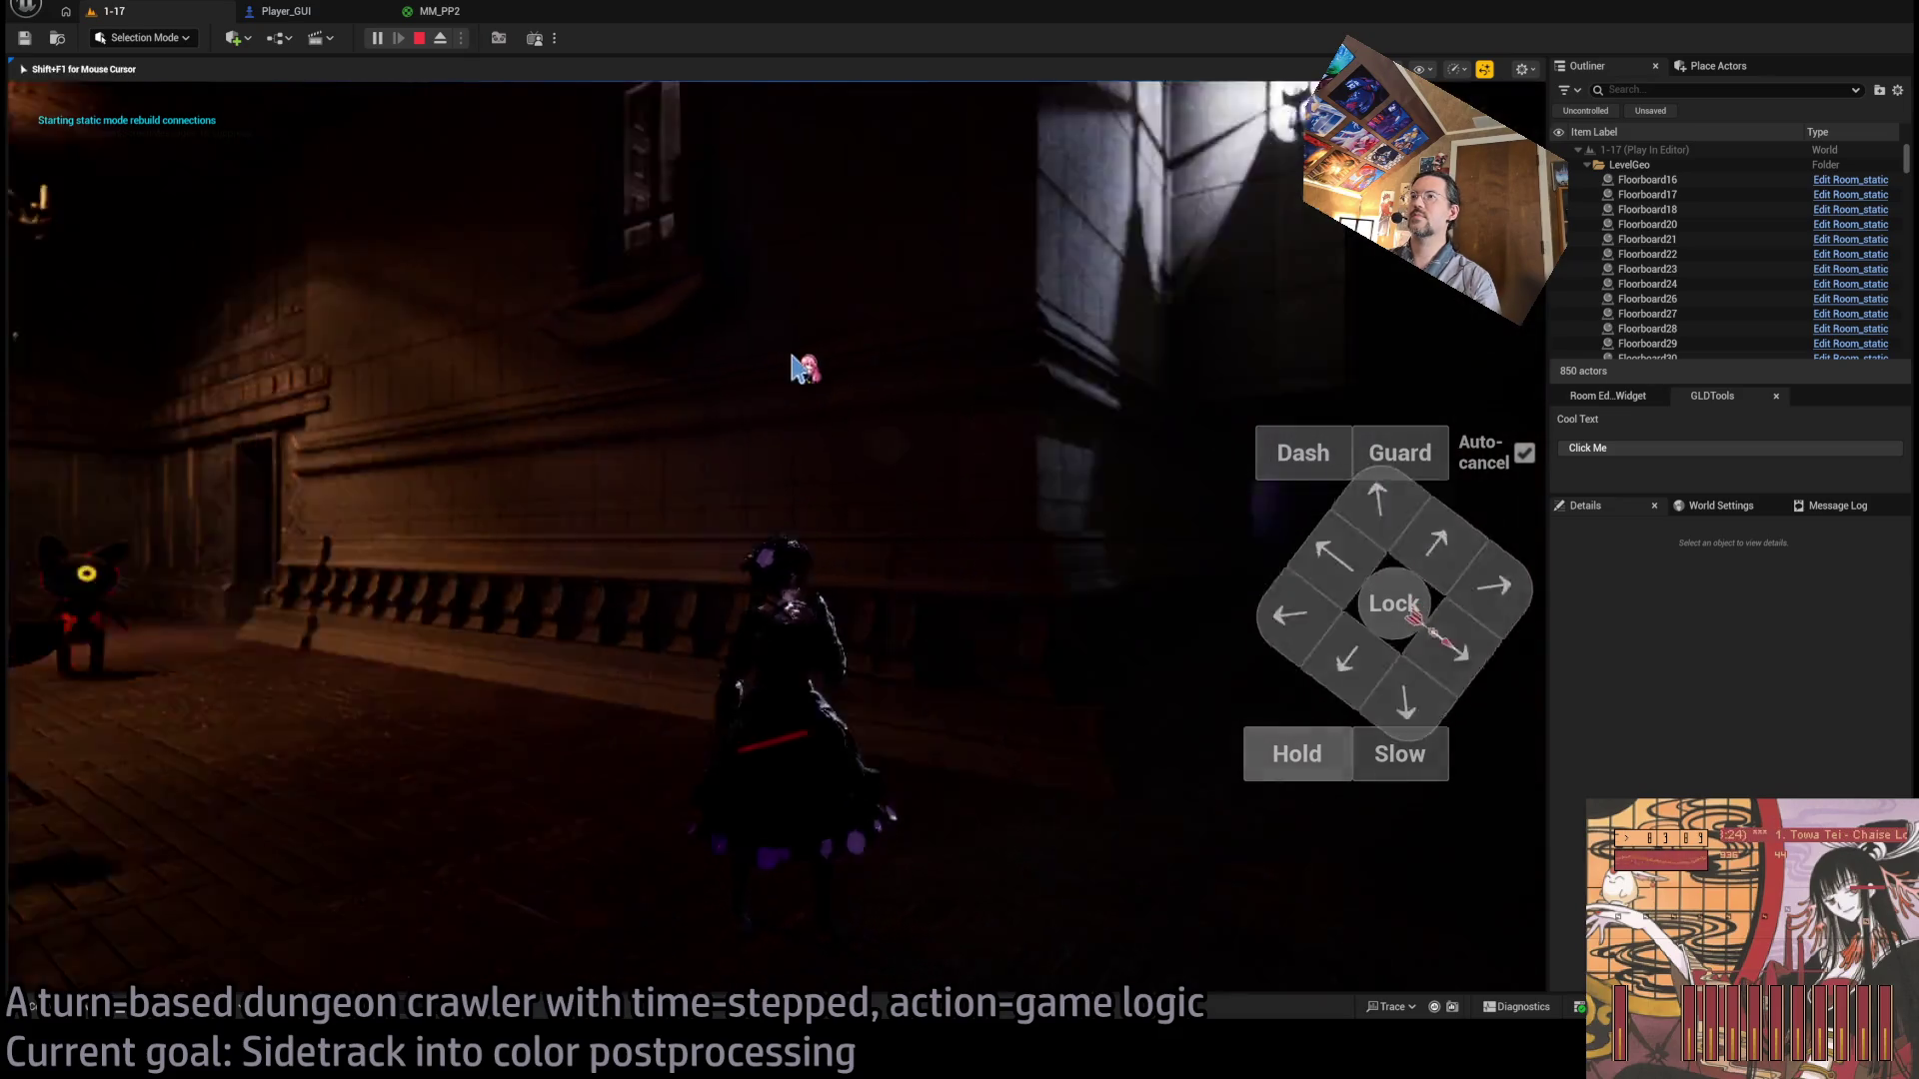
left_click(1113, 407)
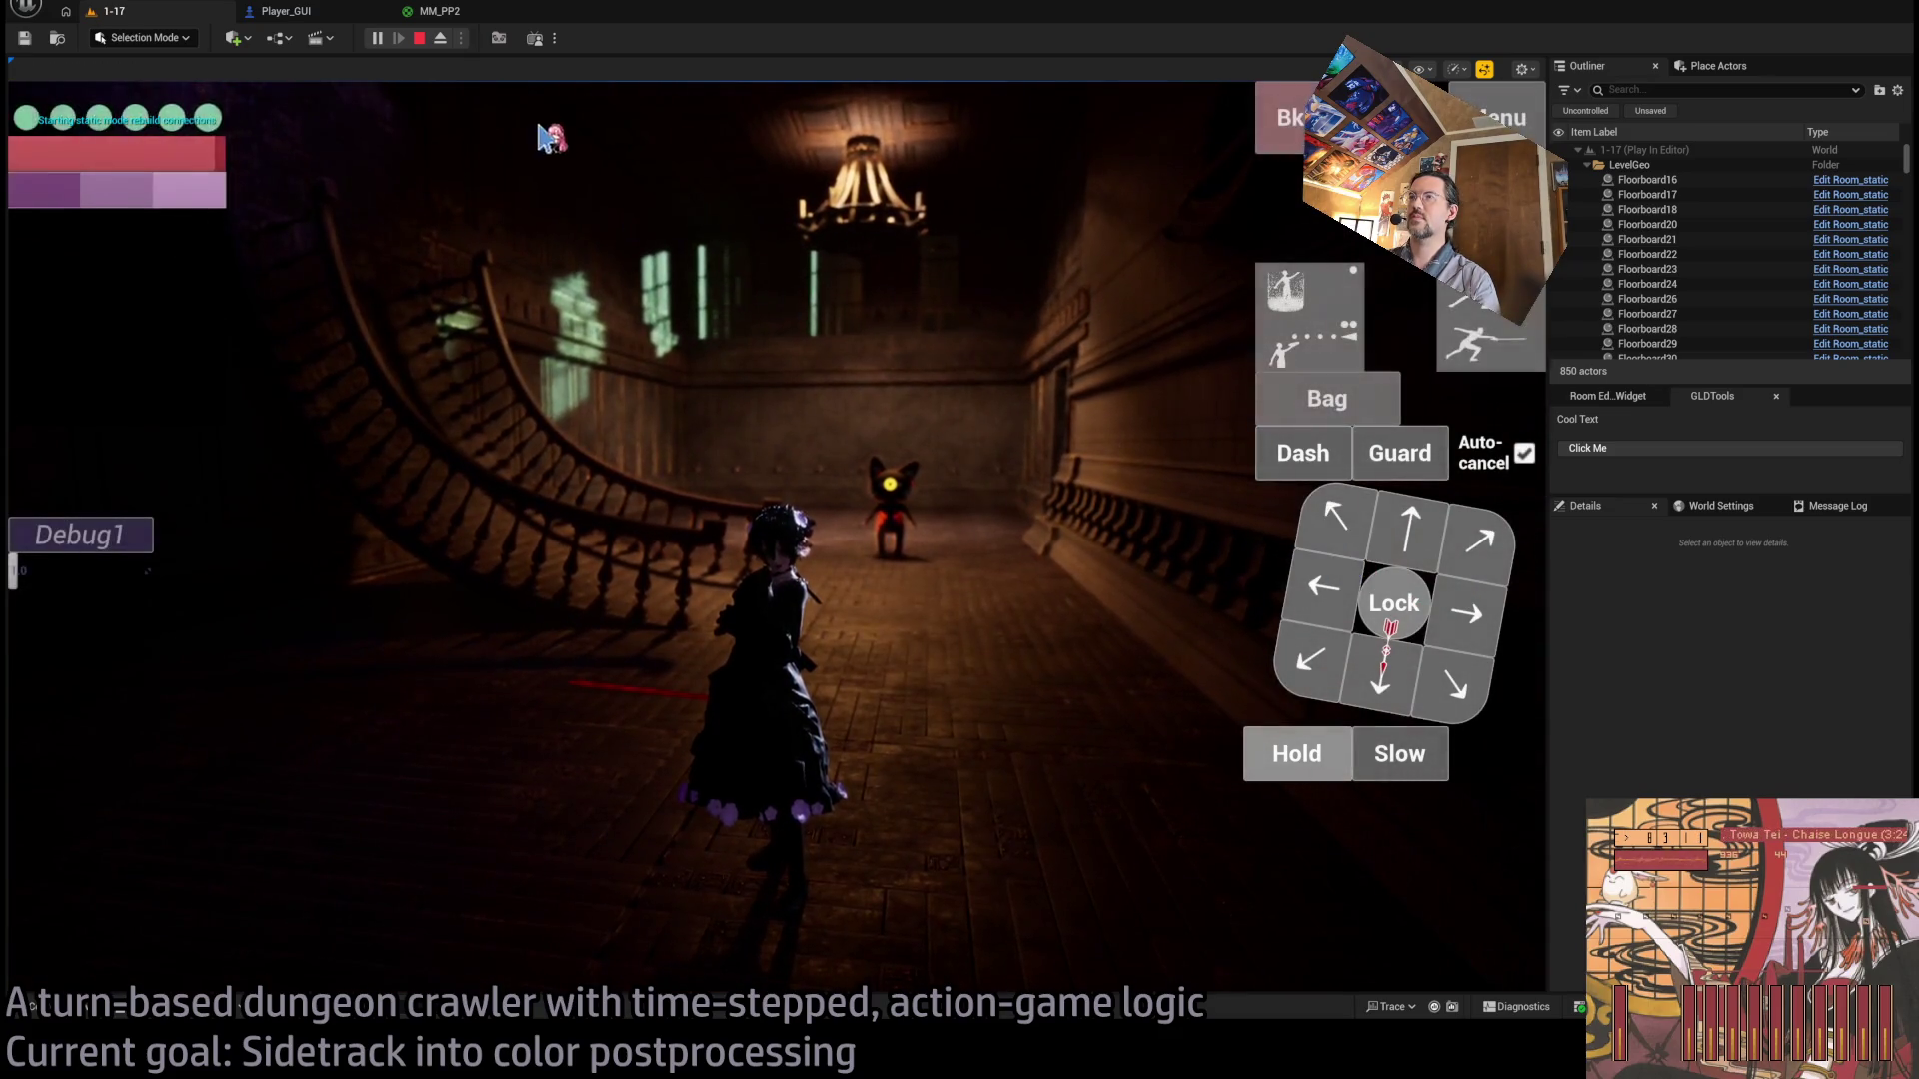
left_click(940, 509)
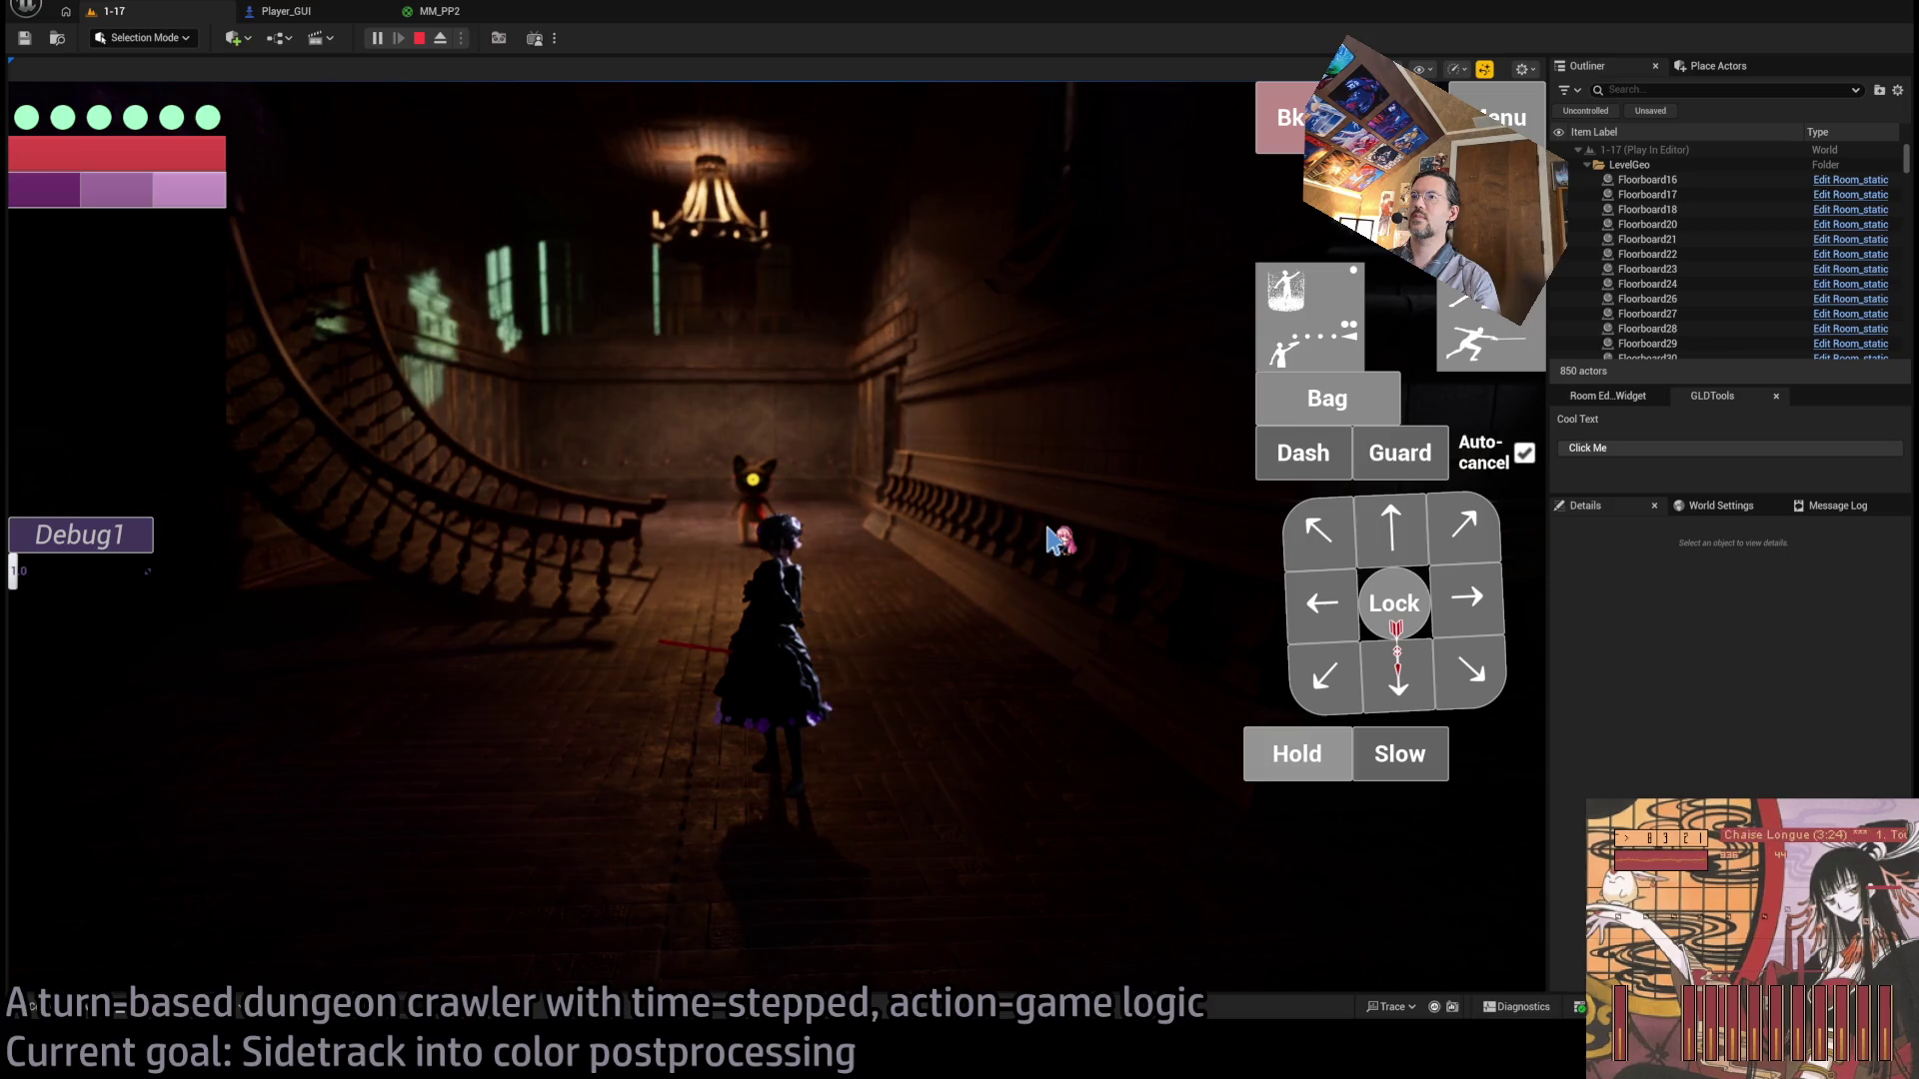
Lock on to the cat creature, step forward, queue a lunging attack, then stop the test.
left_click(1396, 607)
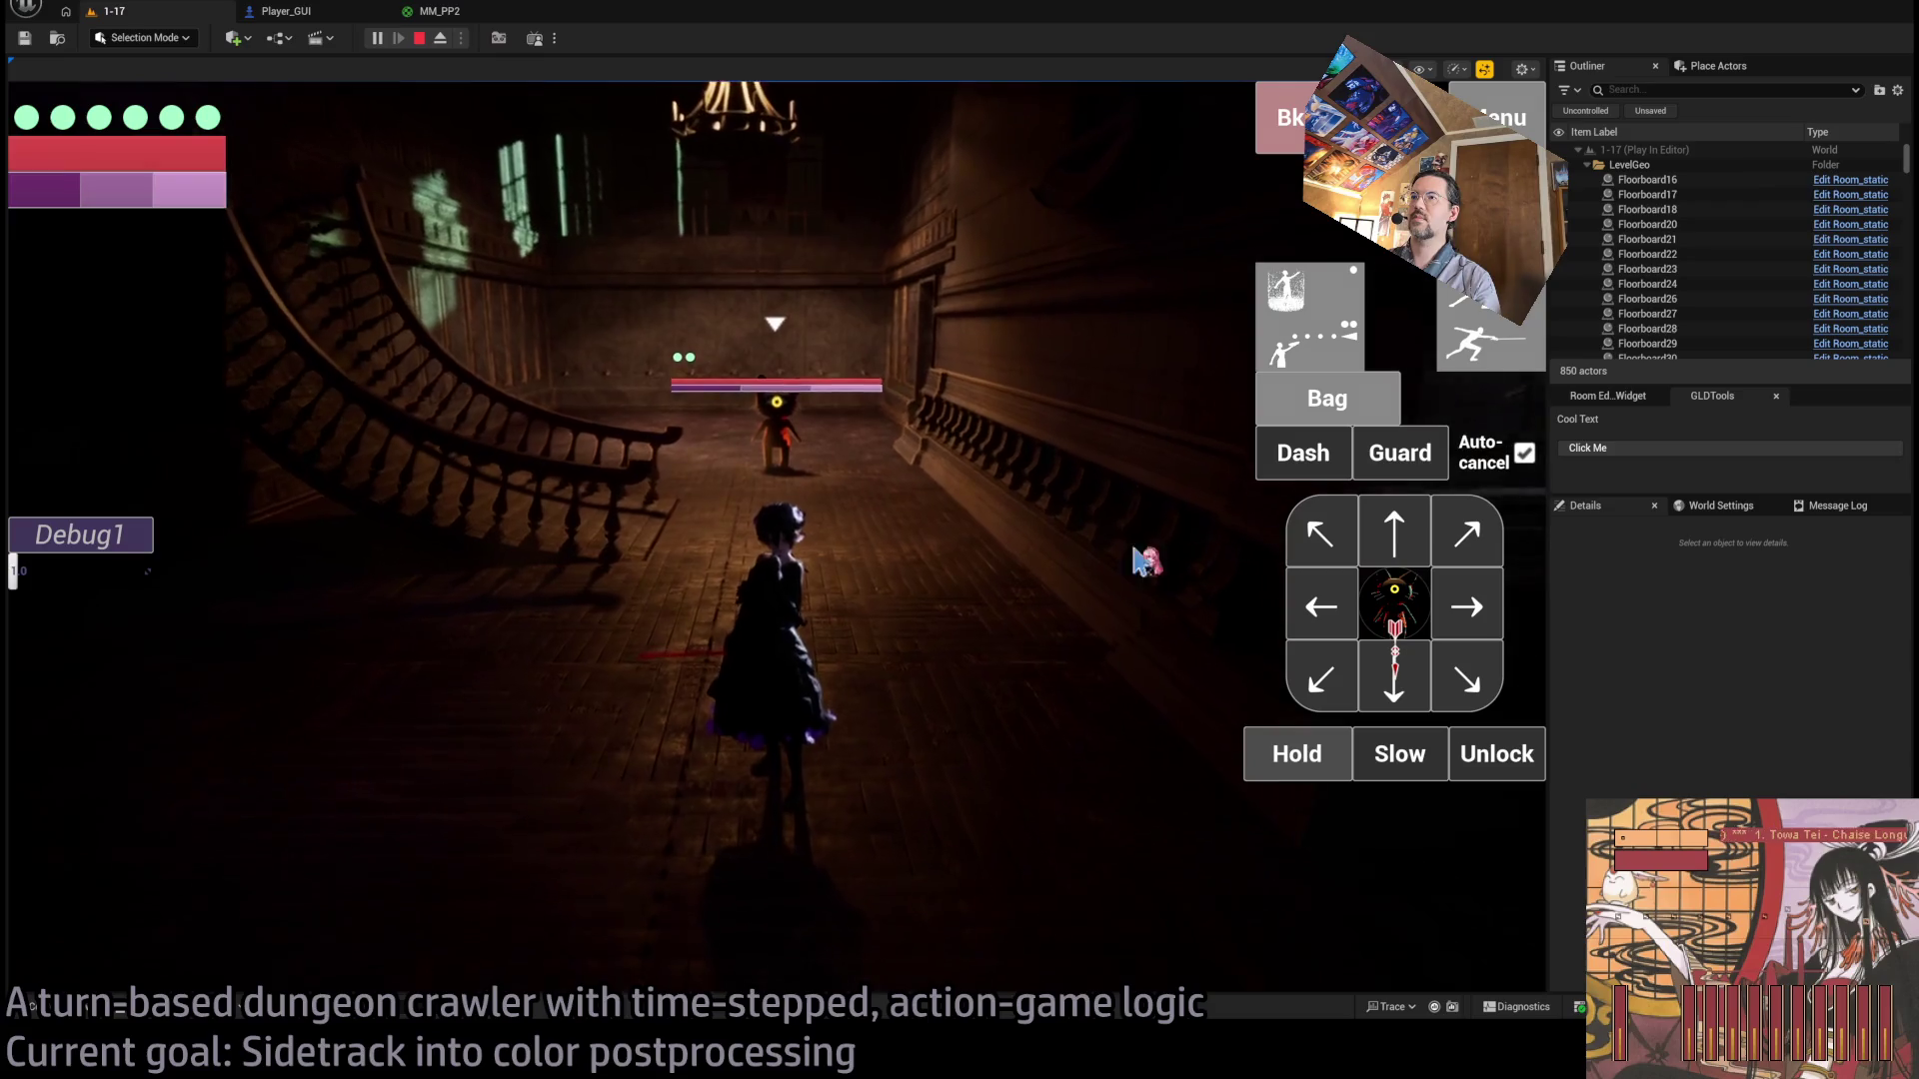
left_click(1387, 519)
left_click(142, 710)
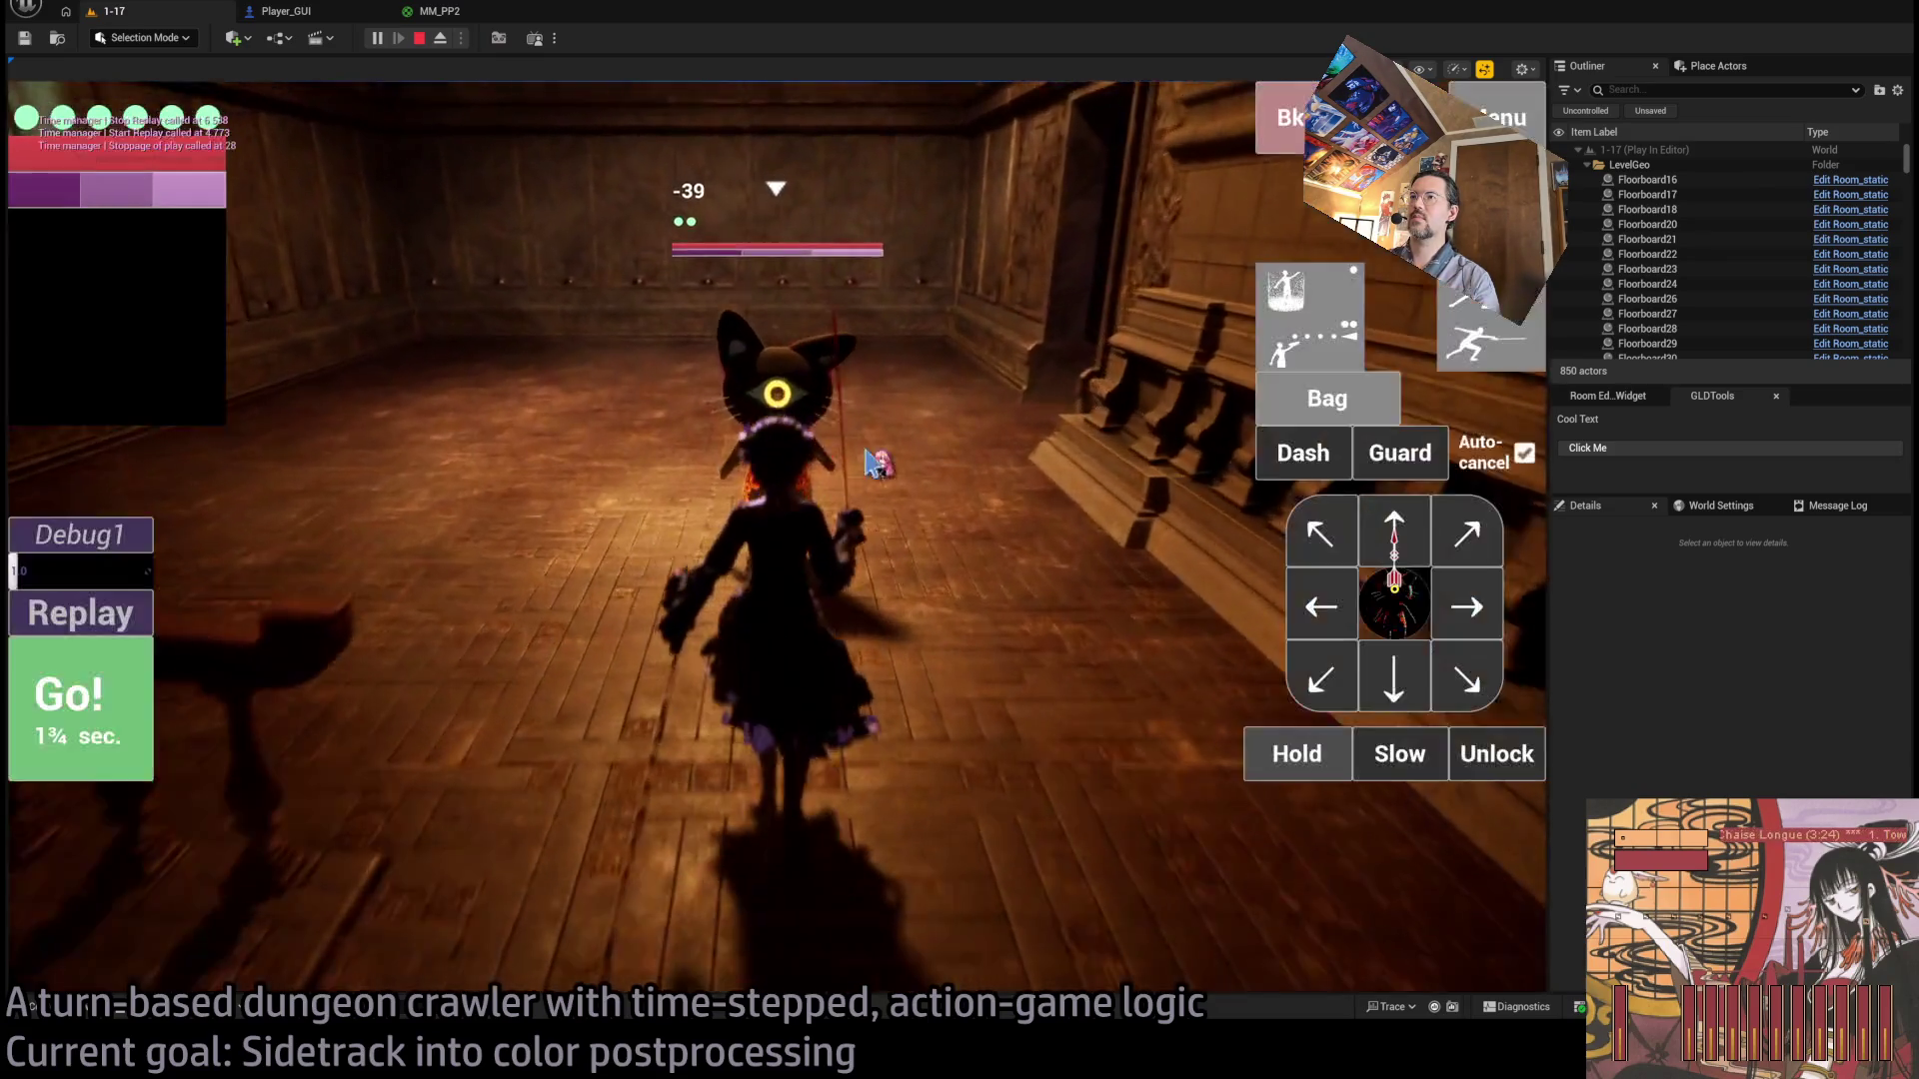
left_click(1484, 335)
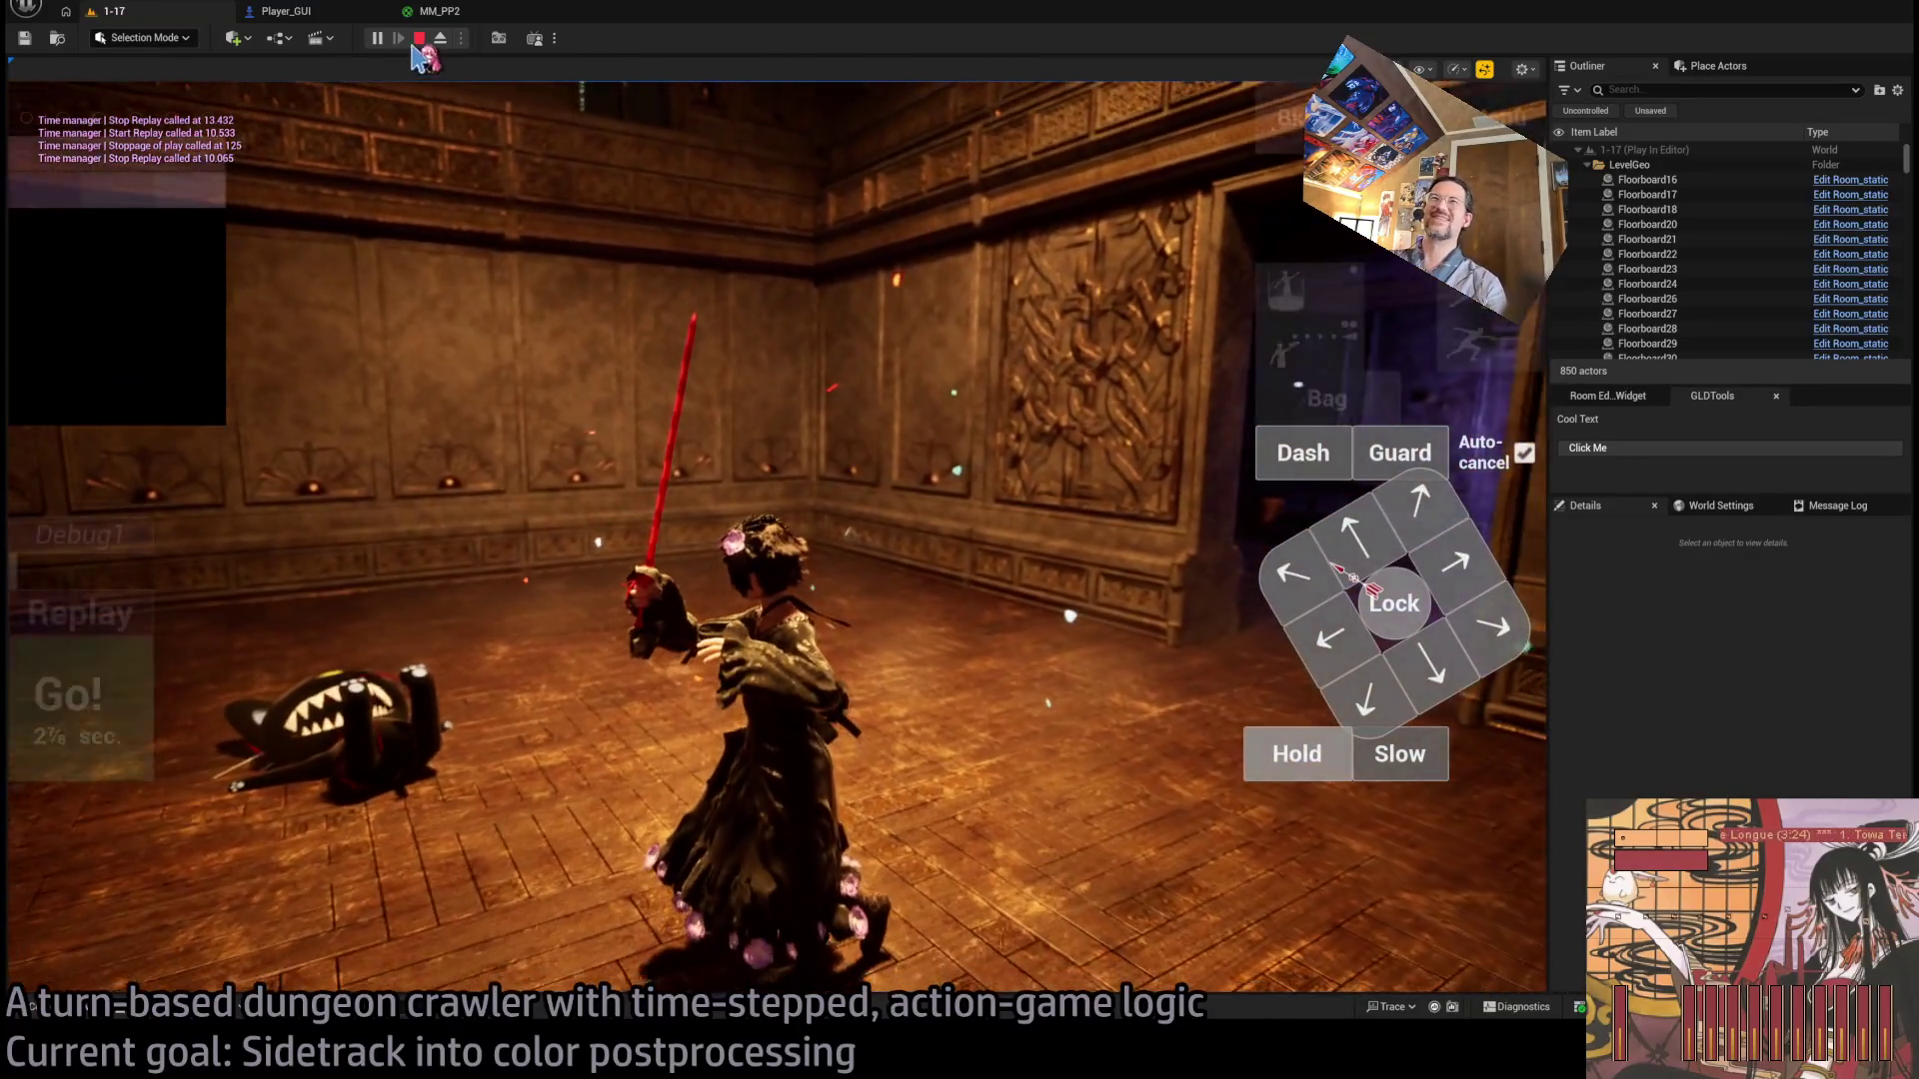
left_click(419, 40)
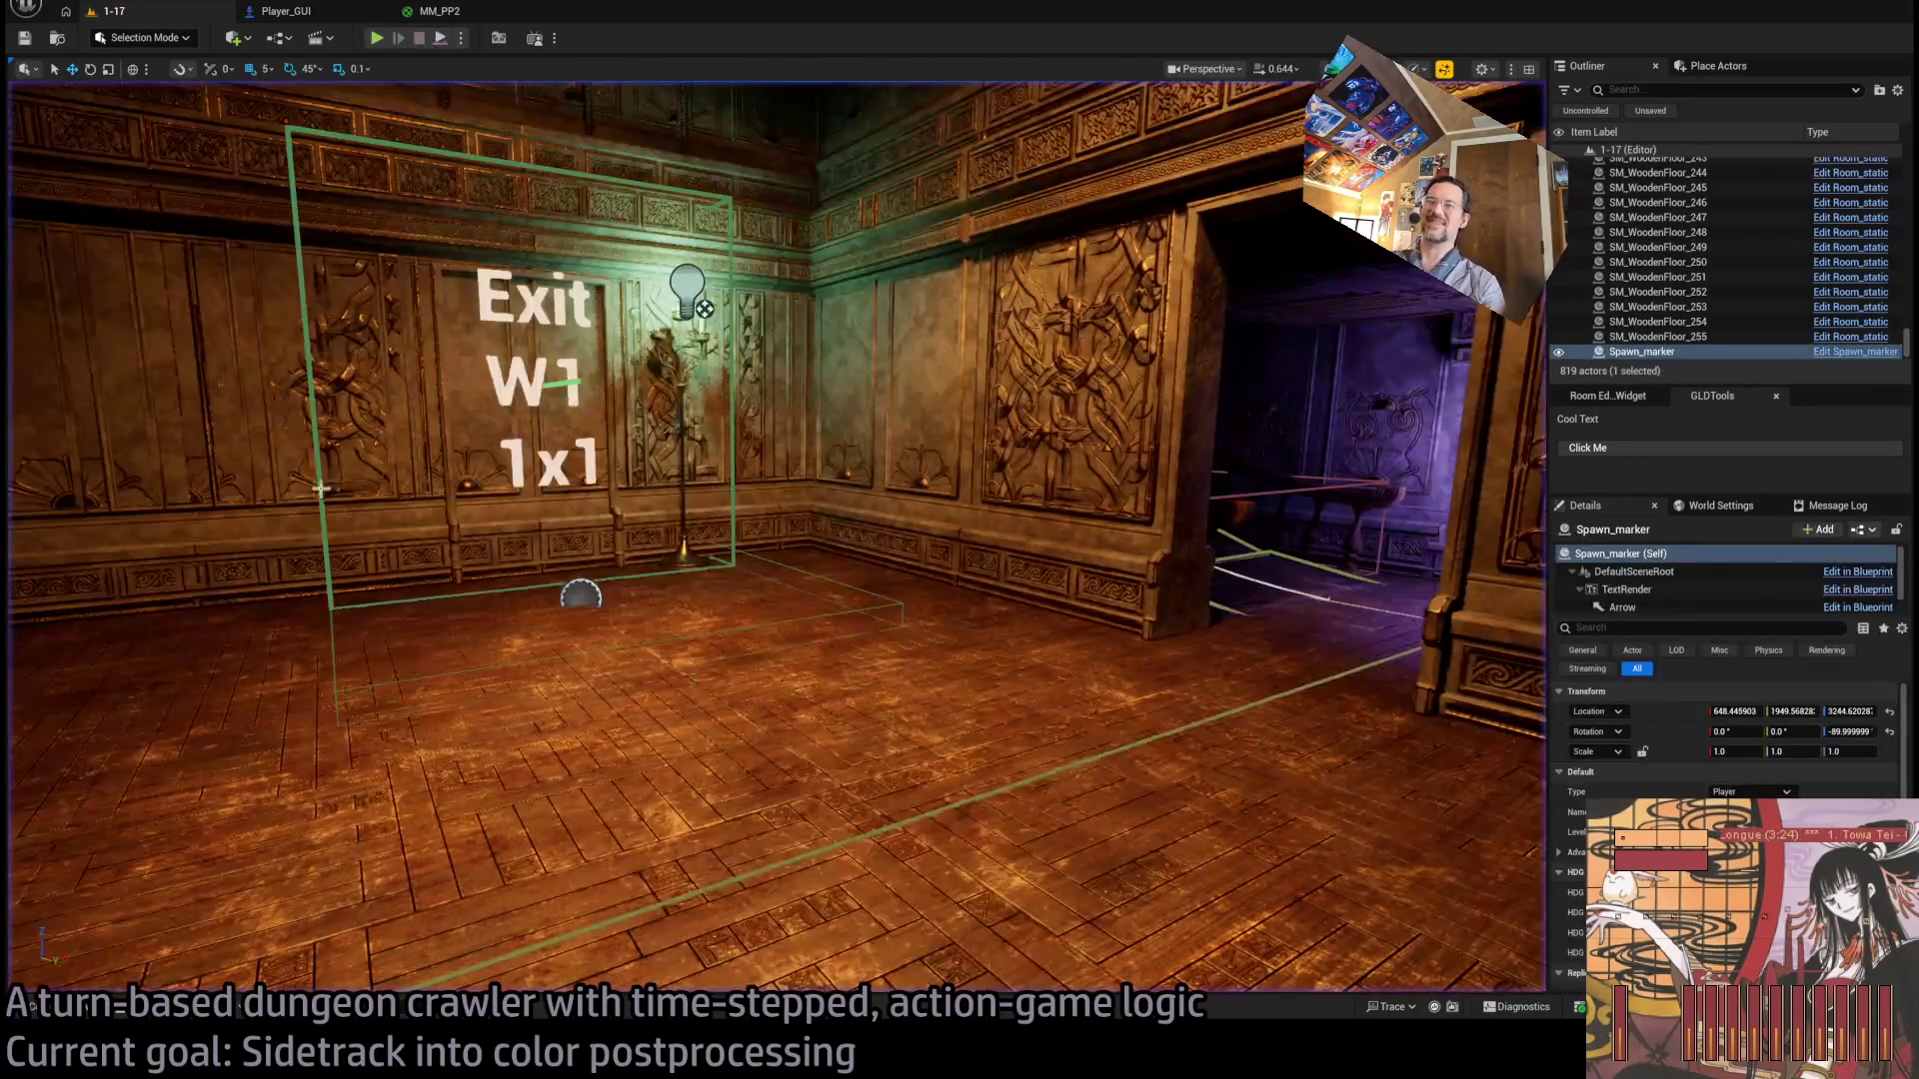
Switch to the web browser via the ChatGPT window and show the Twitch Following page of live channels.
key("alt+Tab")
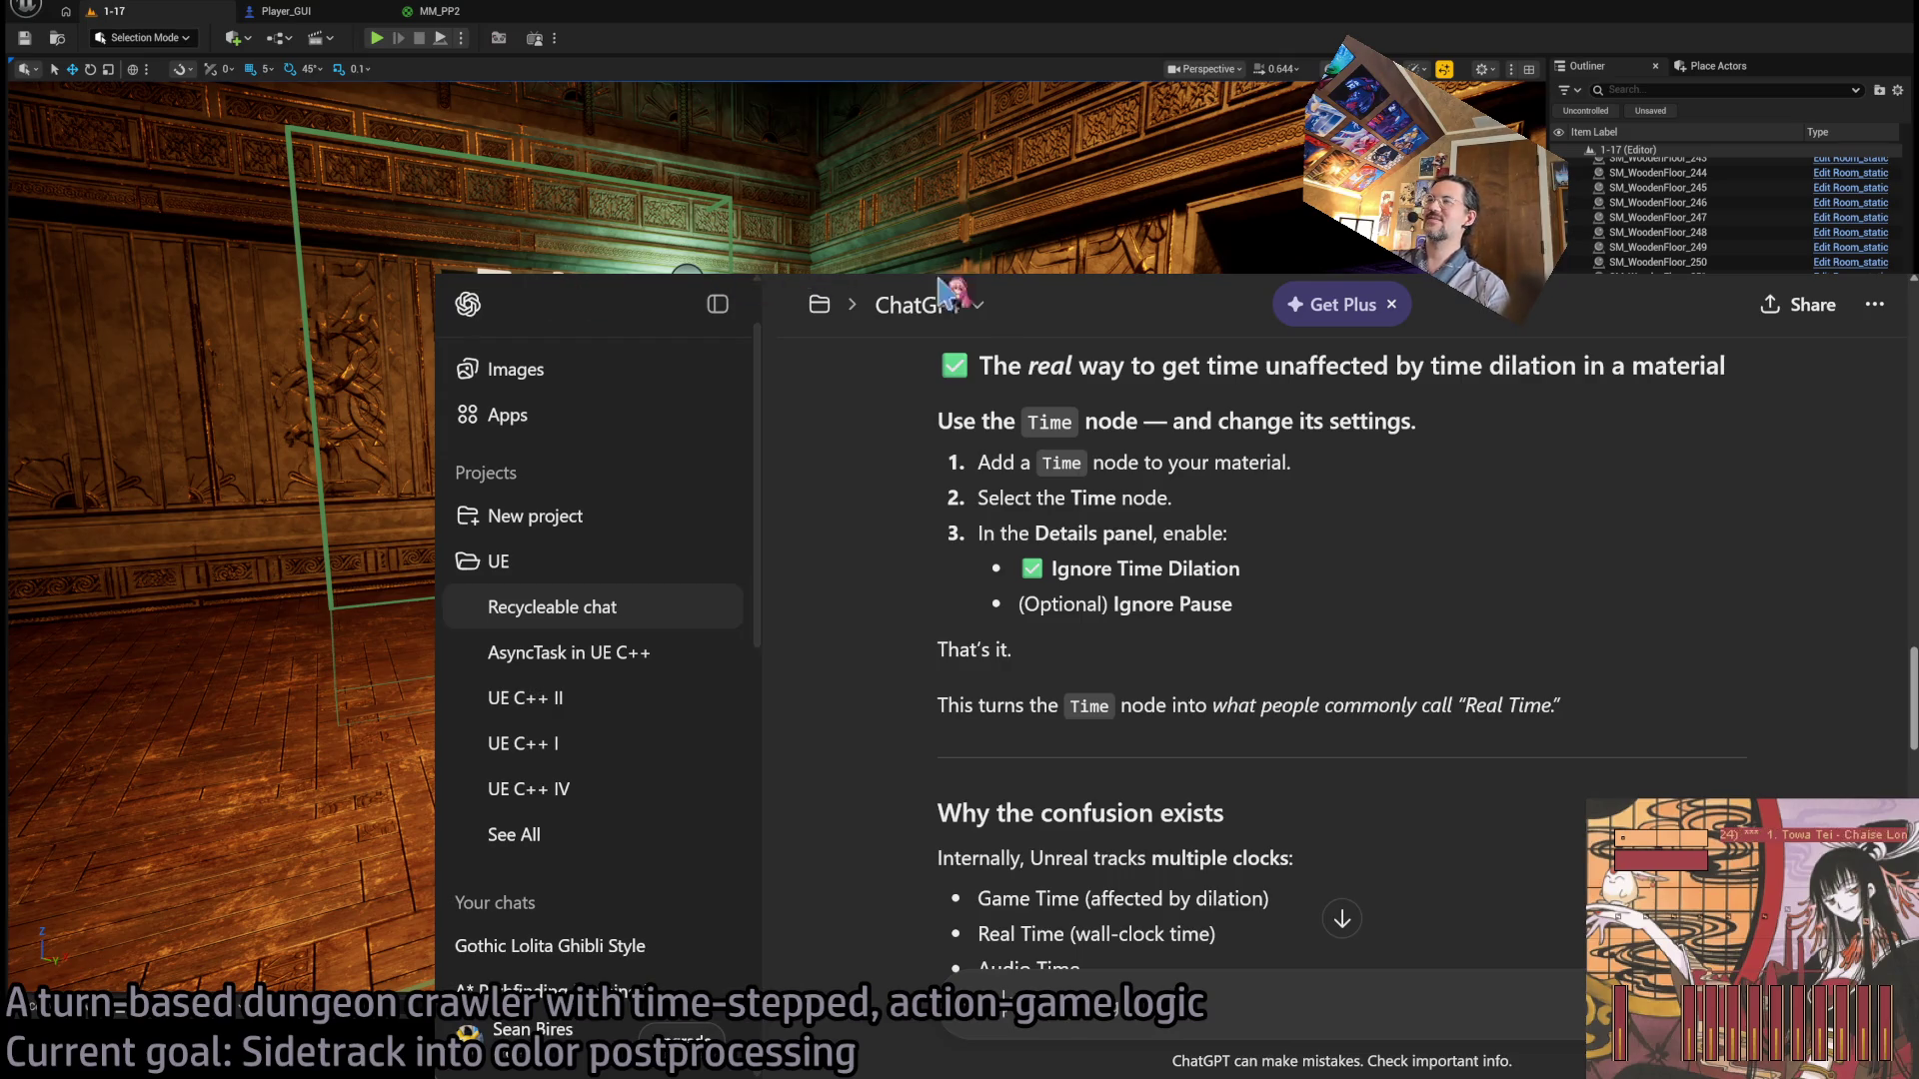
key("alt+Tab")
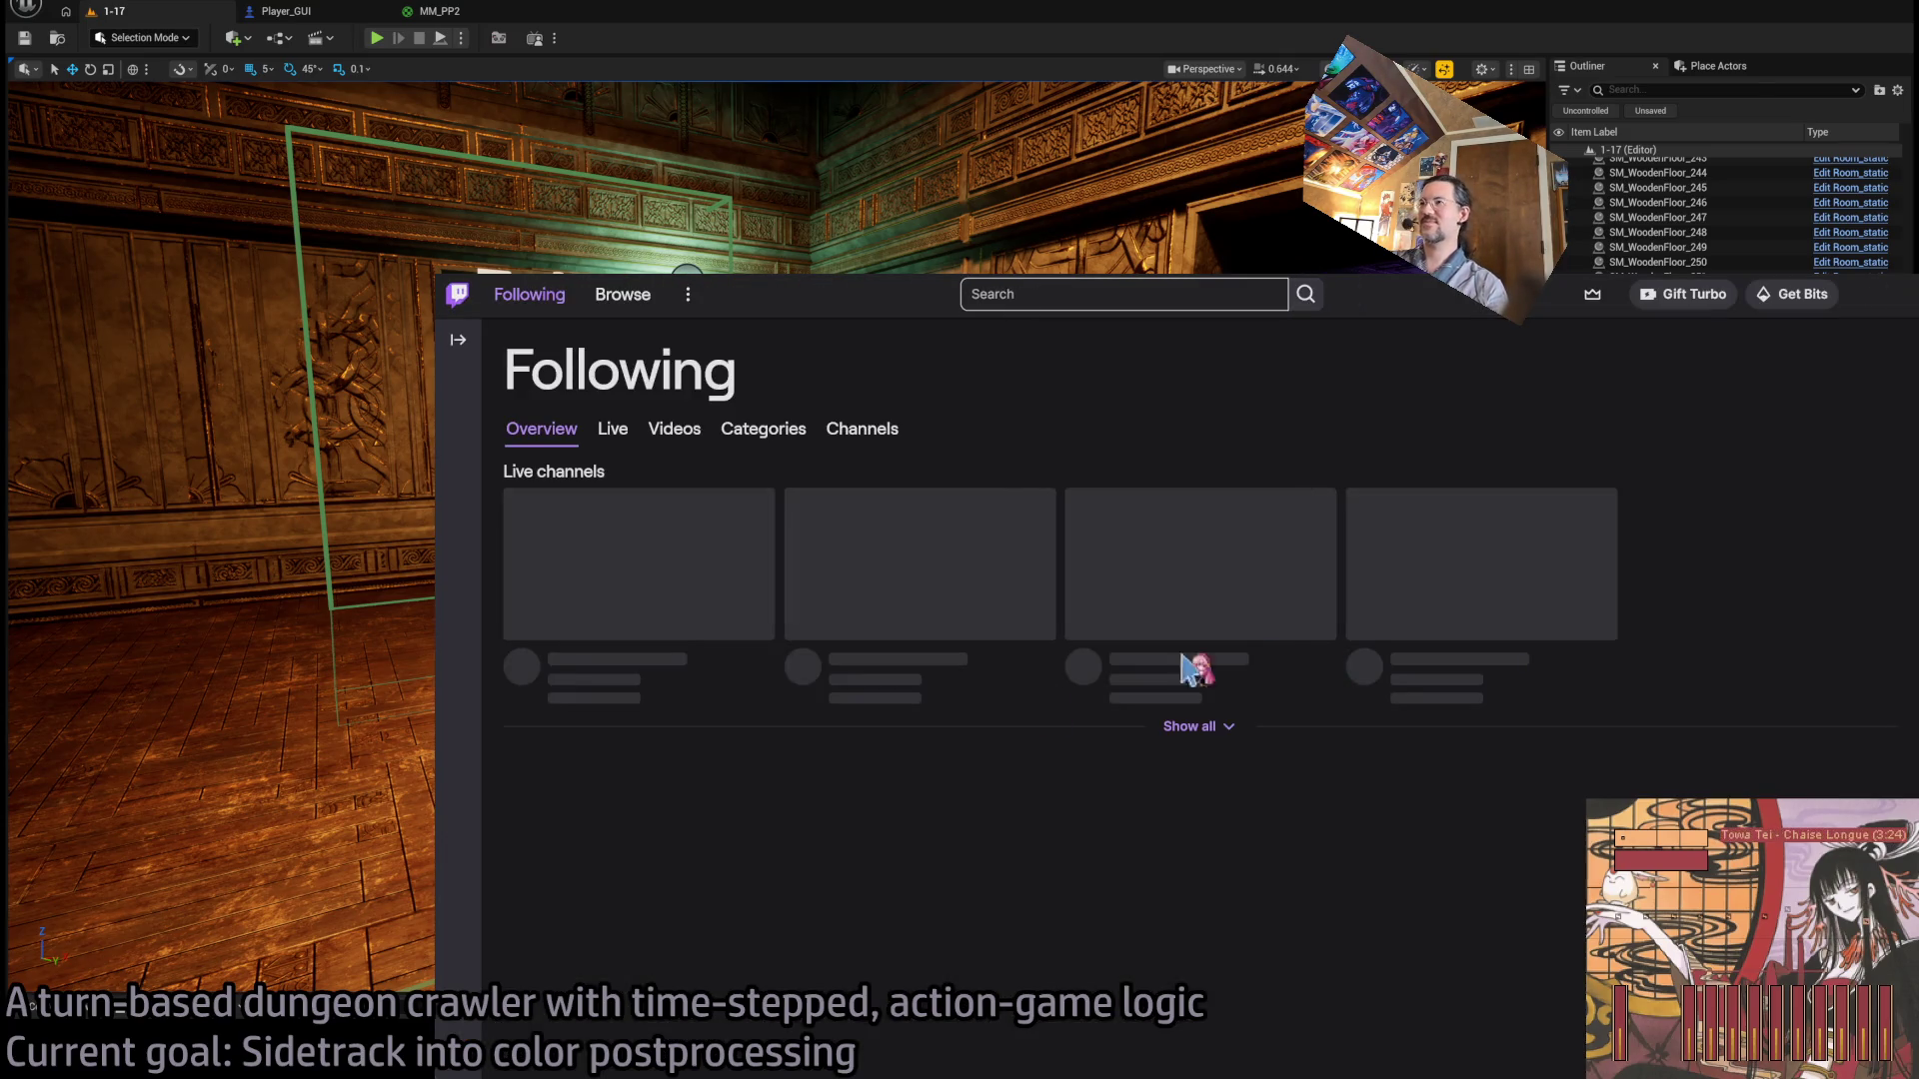